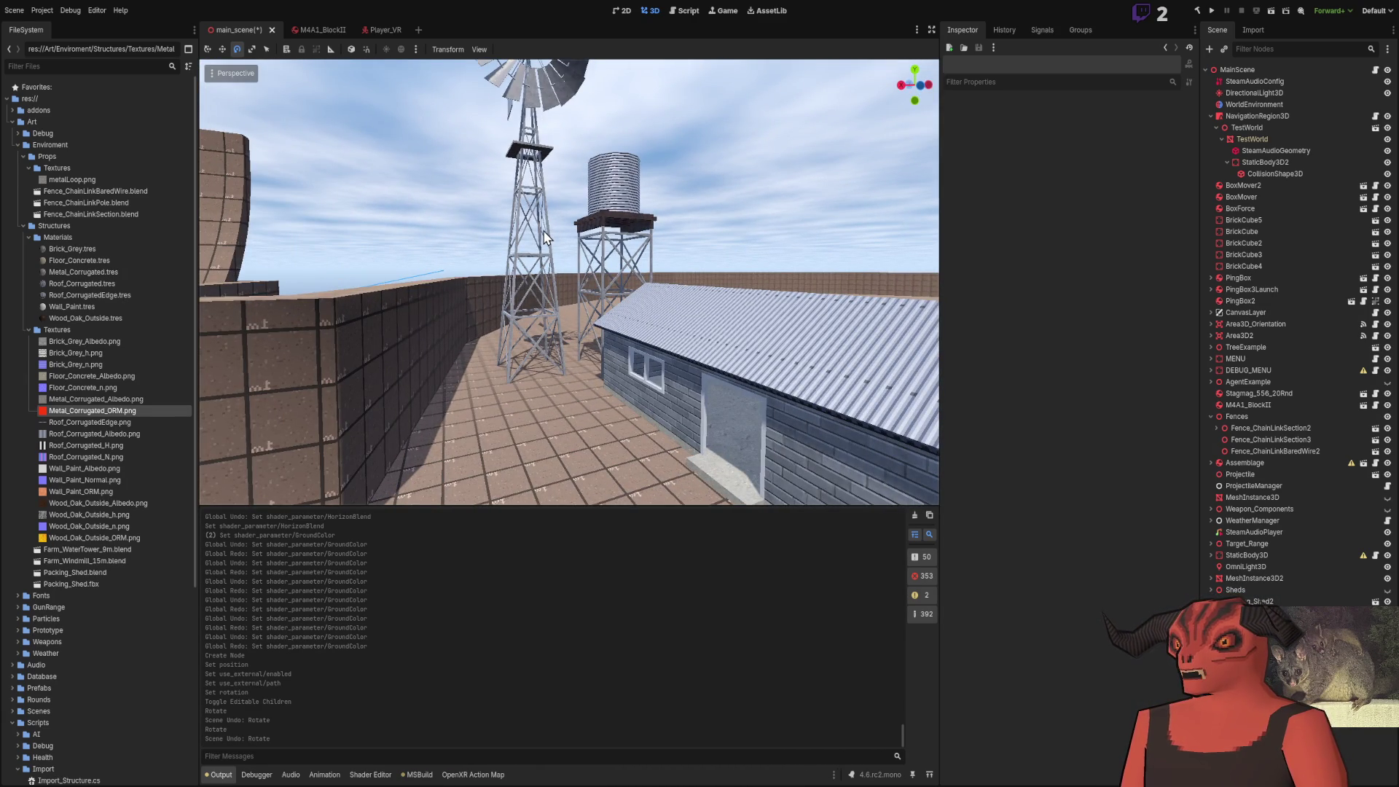
Try setting Farm_Windmill_15m's Position Y to 3.0, then undo the height change
{"action": "left_click", "coordinate": [541, 225]}
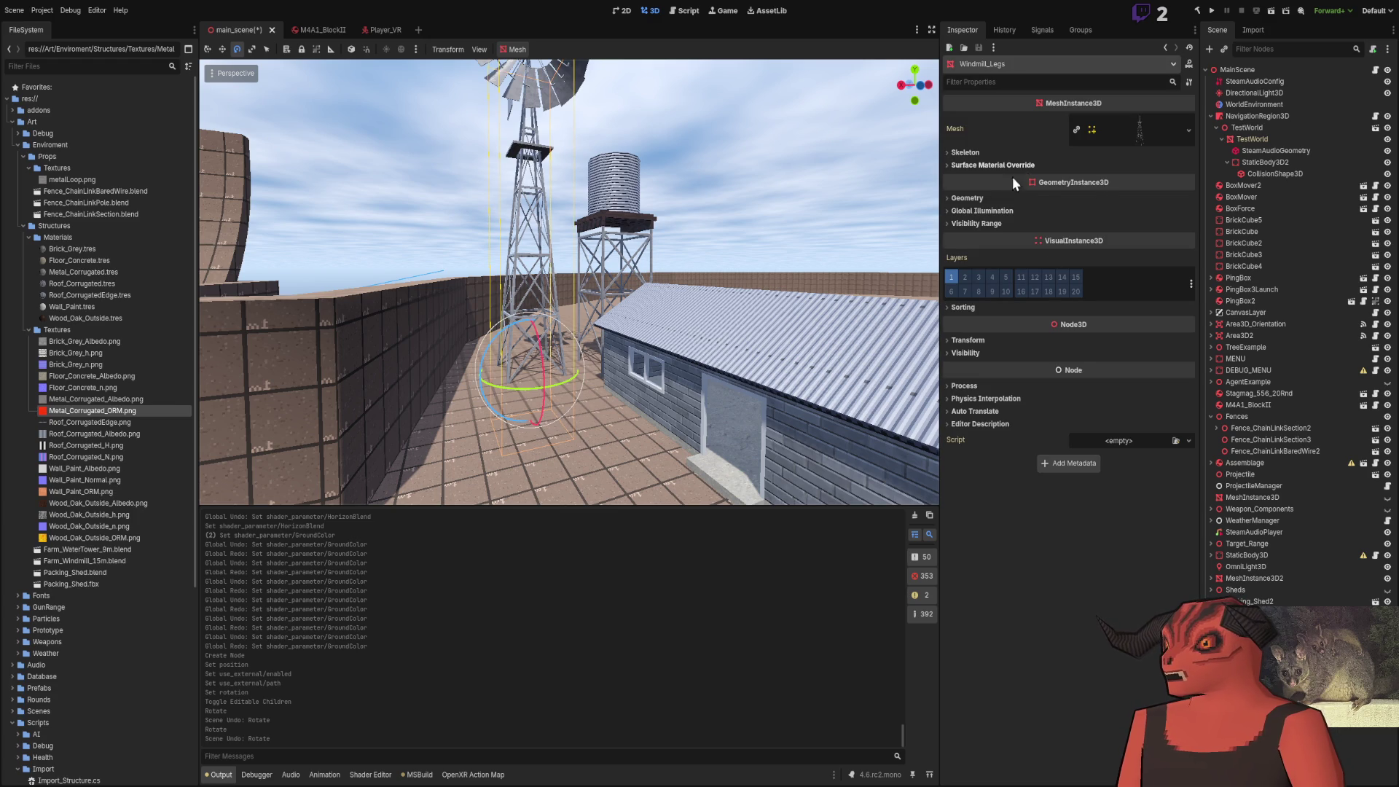
{"action": "left_click", "coordinate": [1271, 613]}
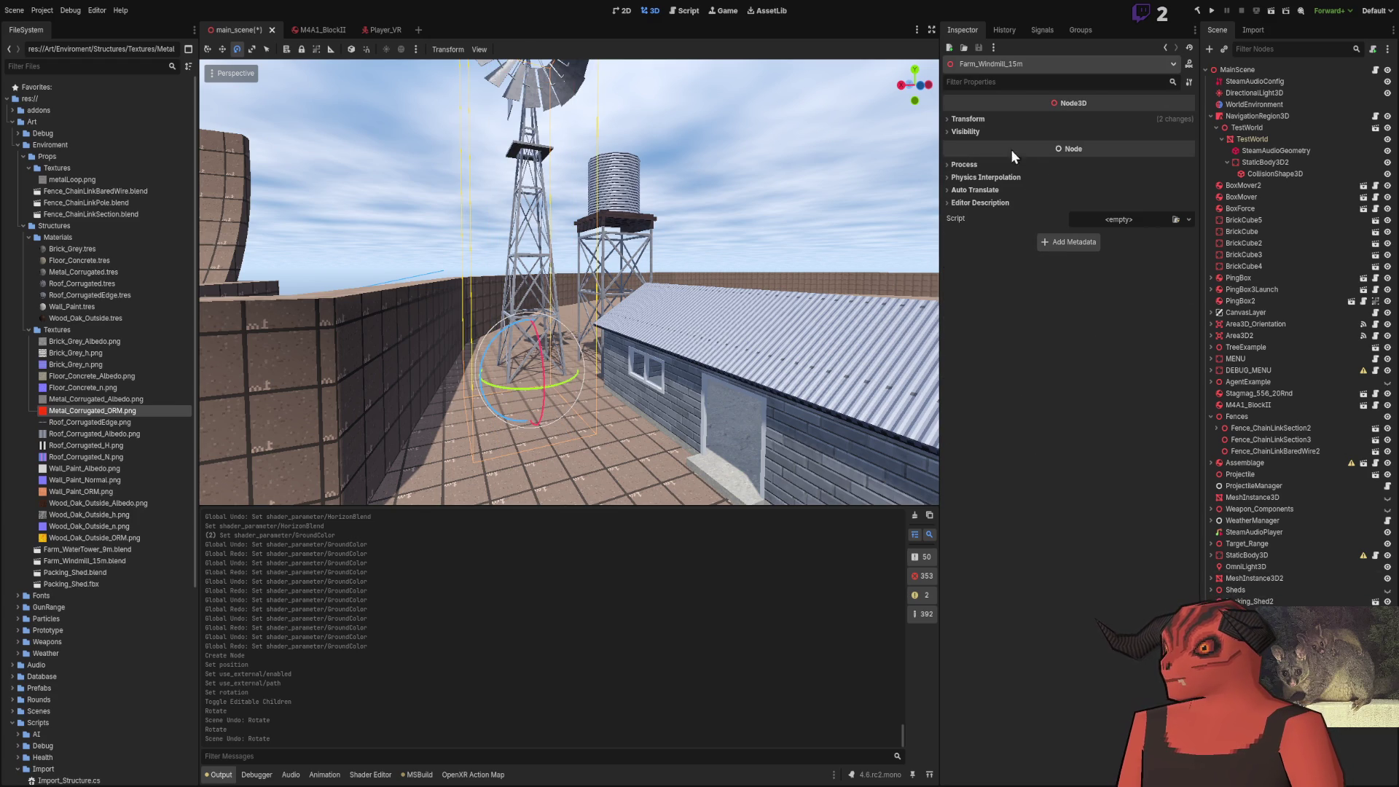
{"action": "left_click", "coordinate": [985, 122]}
{"action": "left_click", "coordinate": [1080, 148]}
{"action": "type", "text": "3"}
{"action": "key", "text": "Return"}
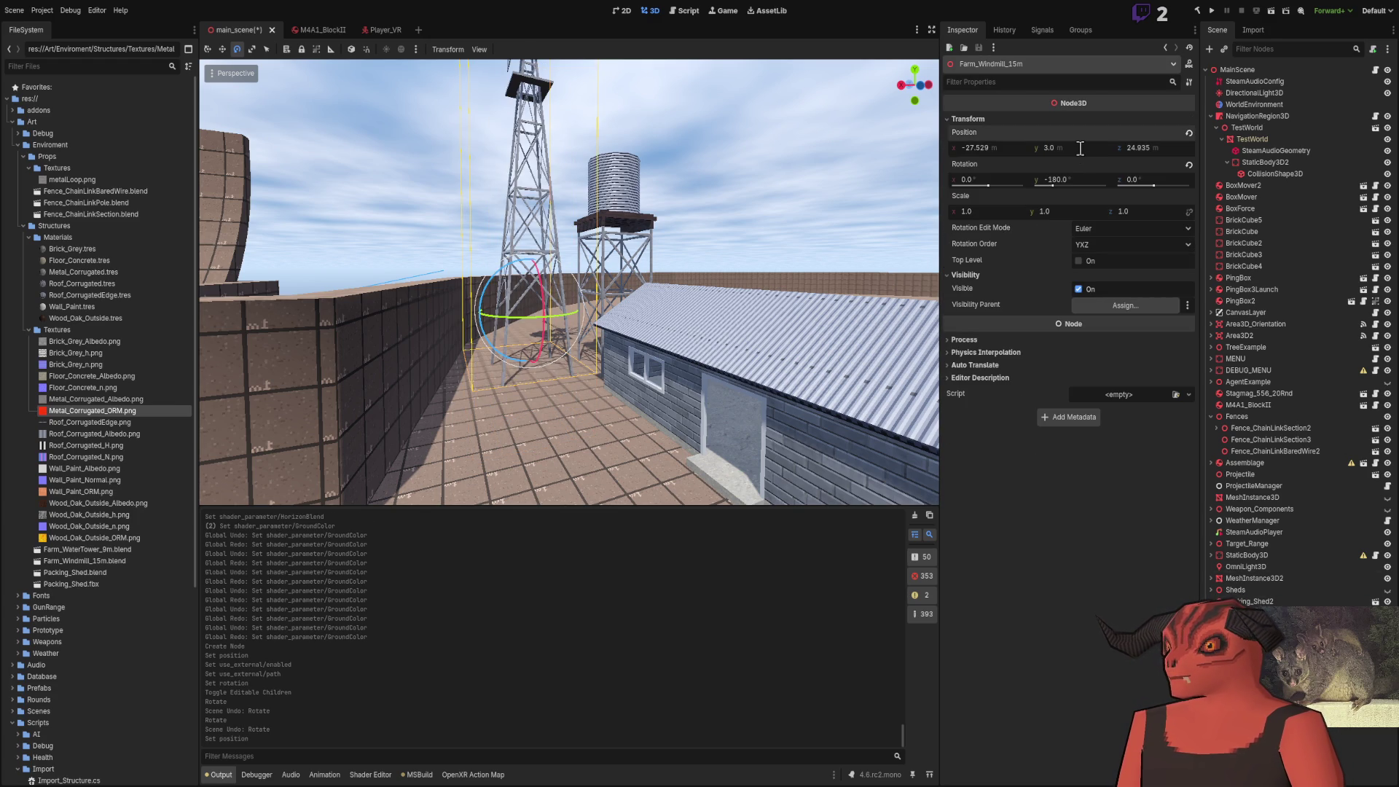
{"action": "left_click", "coordinate": [801, 162]}
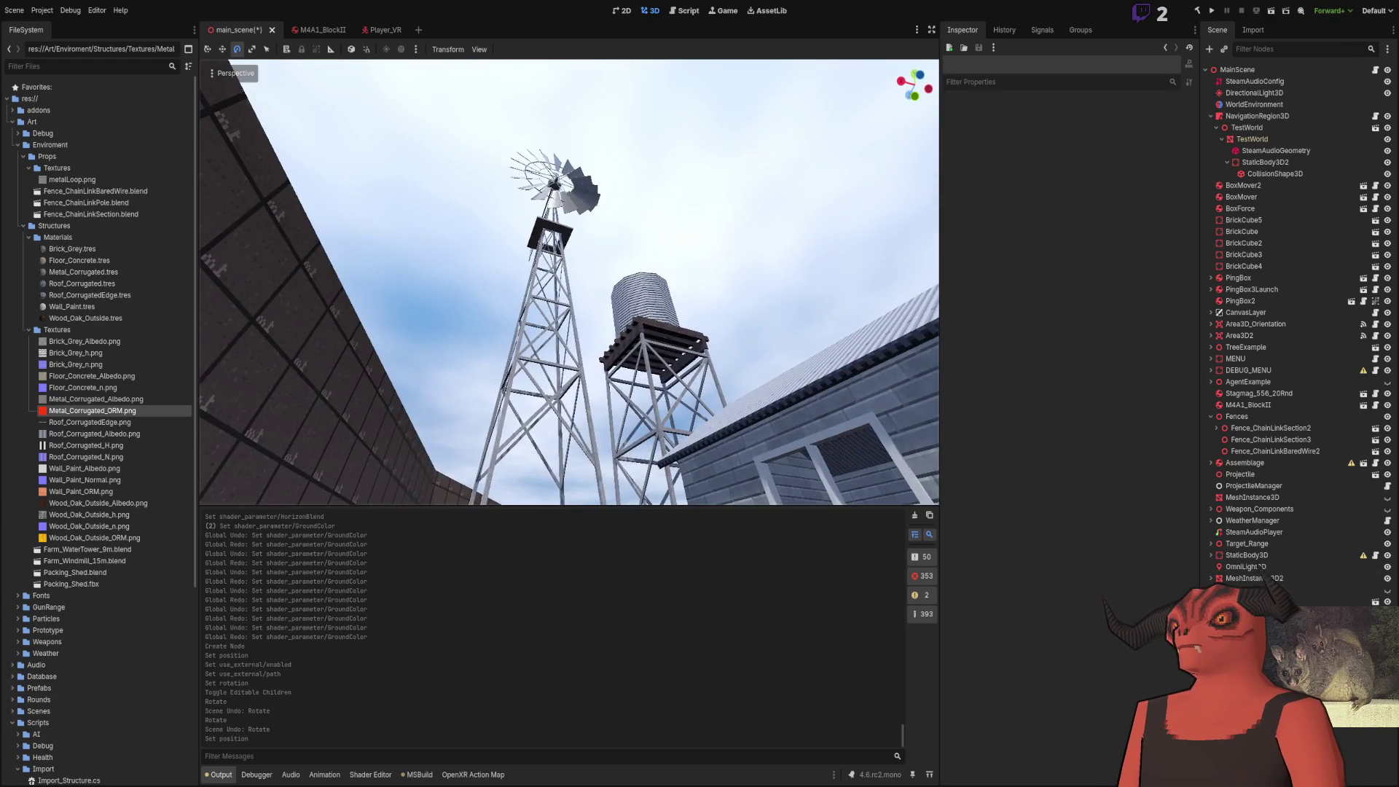
{"action": "key", "text": "w"}
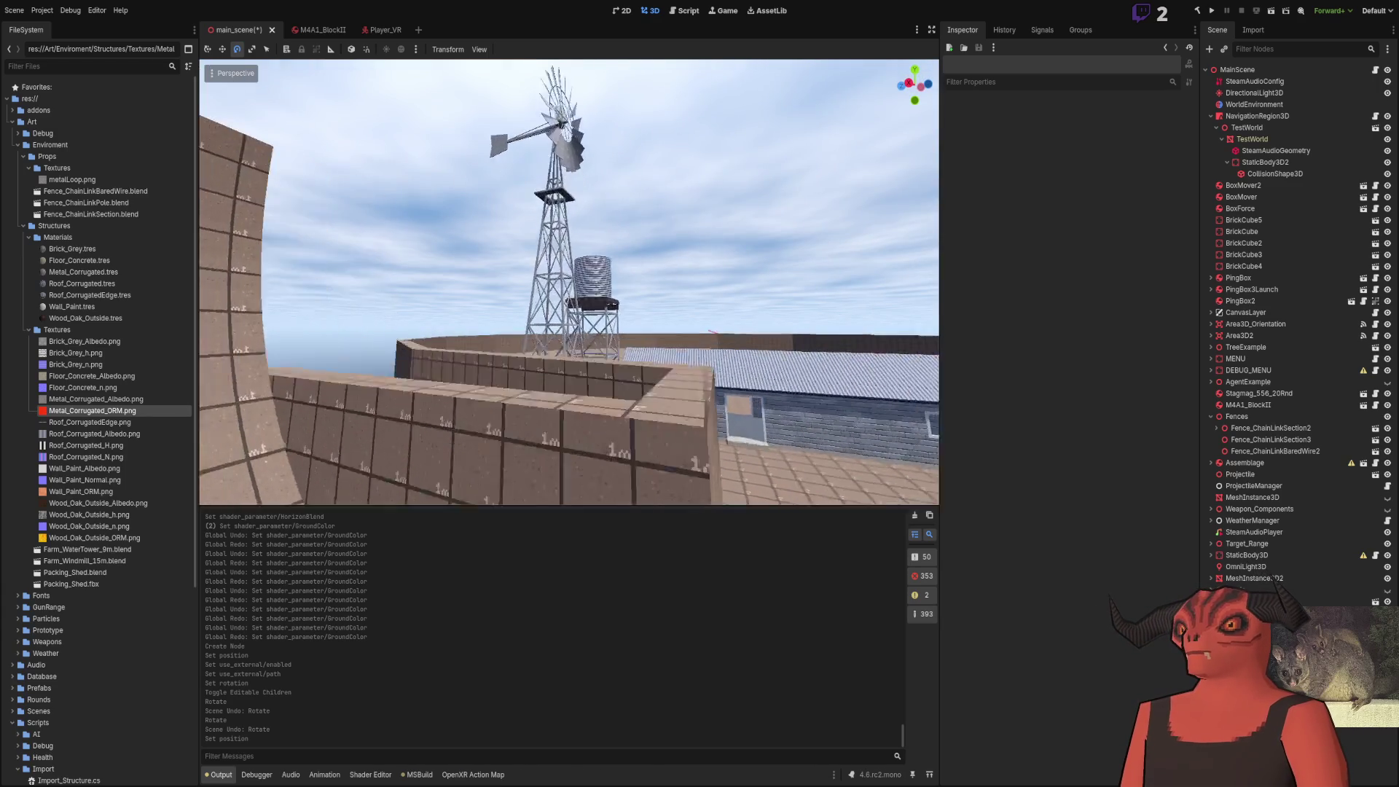
{"action": "key", "text": "e"}
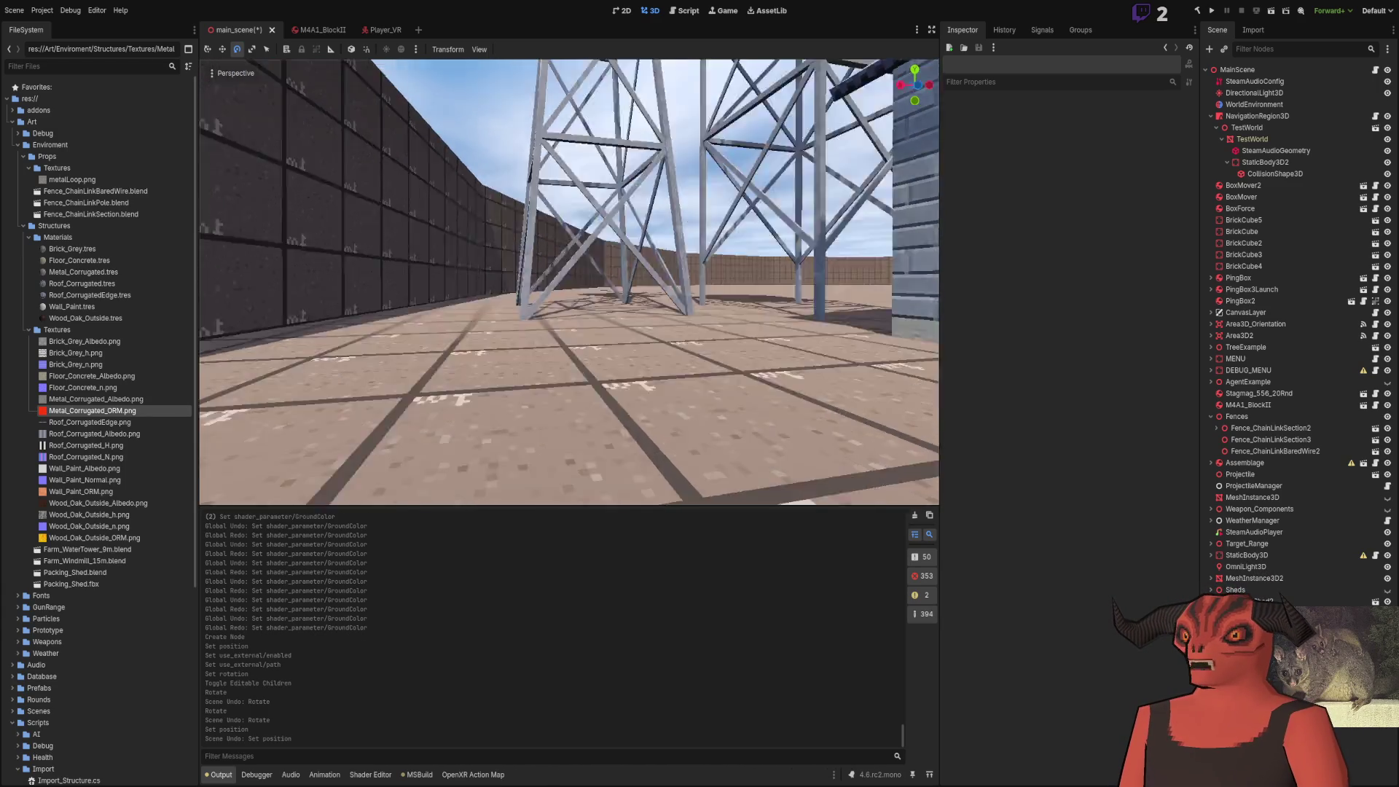
{"action": "key", "text": "ctrl+z"}
Drag the windmill sideways and slightly upward so it sits beside the curved ramp
{"action": "left_click", "coordinate": [627, 343]}
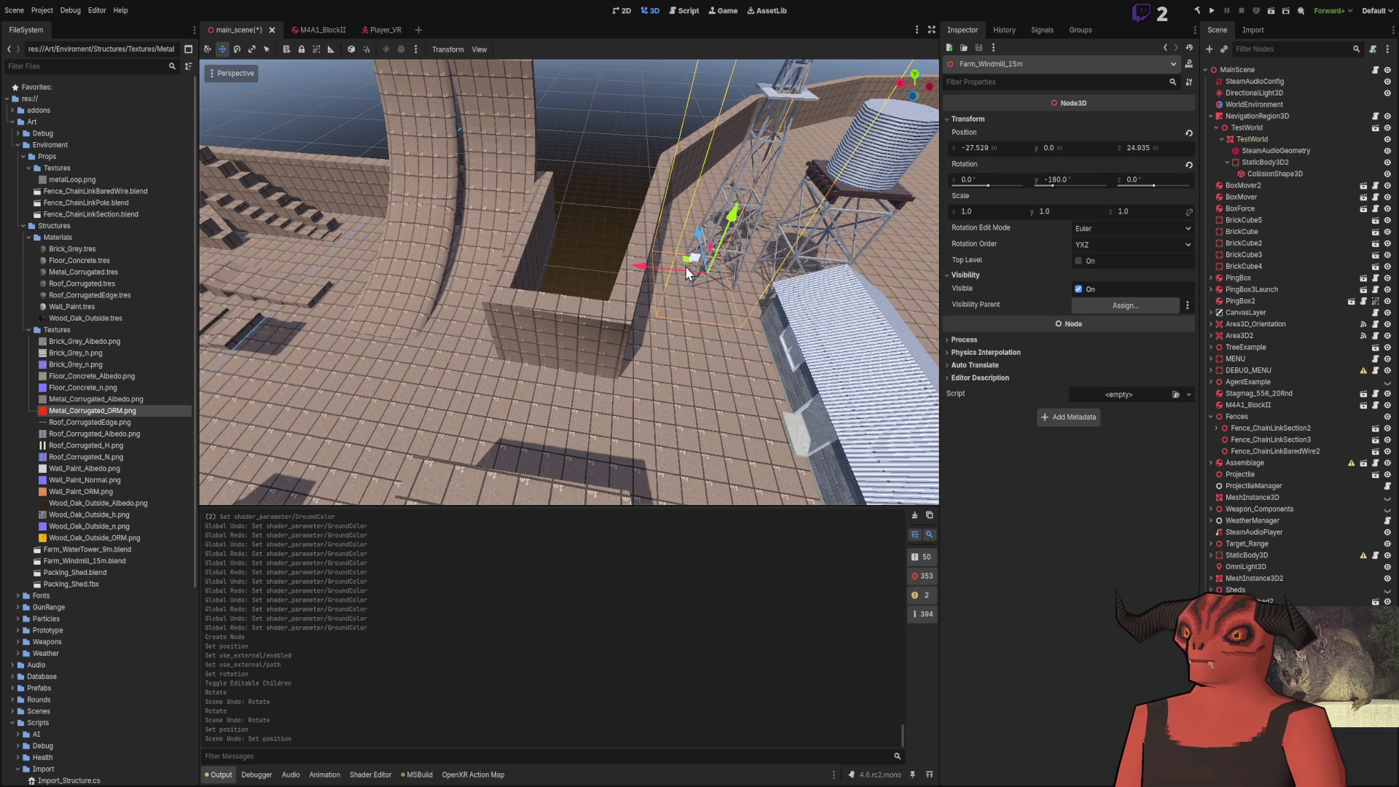
{"action": "mouse_move", "coordinate": [683, 267]}
{"action": "left_mouse_down"}
{"action": "mouse_move", "coordinate": [640, 249]}
{"action": "mouse_move", "coordinate": [453, 344]}
{"action": "mouse_move", "coordinate": [375, 328]}
{"action": "left_mouse_up"}
{"action": "mouse_move", "coordinate": [626, 408]}
{"action": "left_mouse_down"}
{"action": "mouse_move", "coordinate": [606, 444]}
{"action": "mouse_move", "coordinate": [594, 408]}
{"action": "mouse_move", "coordinate": [626, 284]}
{"action": "left_mouse_up"}
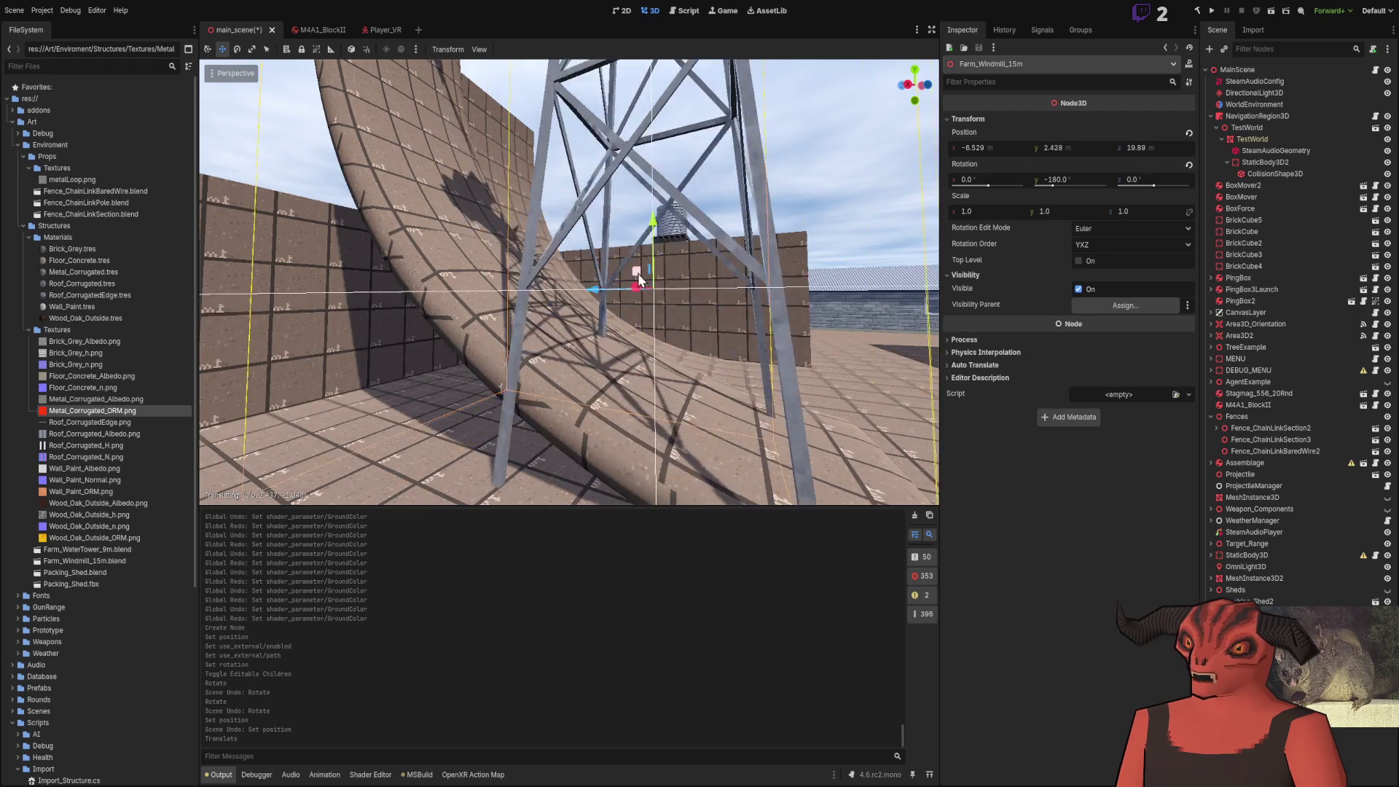
{"action": "key", "text": "ctrl+z"}
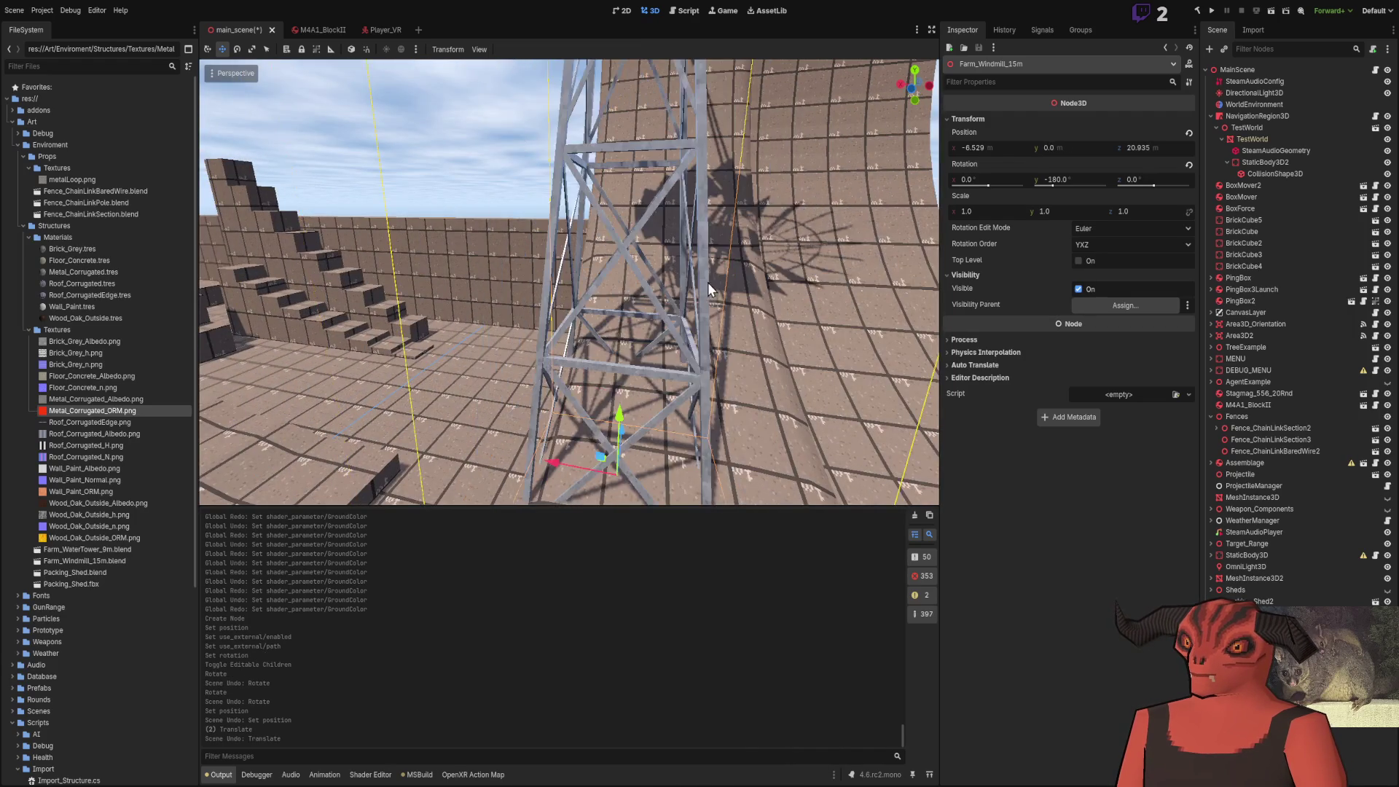
{"action": "mouse_move", "coordinate": [430, 456]}
{"action": "left_mouse_down"}
{"action": "mouse_move", "coordinate": [515, 406]}
{"action": "mouse_move", "coordinate": [569, 321]}
{"action": "mouse_move", "coordinate": [596, 328]}
{"action": "mouse_move", "coordinate": [562, 271]}
{"action": "mouse_move", "coordinate": [591, 148]}
{"action": "mouse_move", "coordinate": [601, 164]}
{"action": "left_mouse_up"}
{"action": "left_click", "coordinate": [592, 147]}
{"action": "left_click_drag", "start_coordinate": [556, 291], "coordinate": [629, 461]}
{"action": "left_click_drag", "start_coordinate": [575, 305], "coordinate": [589, 320]}
{"action": "key", "text": "ctrl+z"}
{"action": "key", "text": "ctrl+shift+z"}
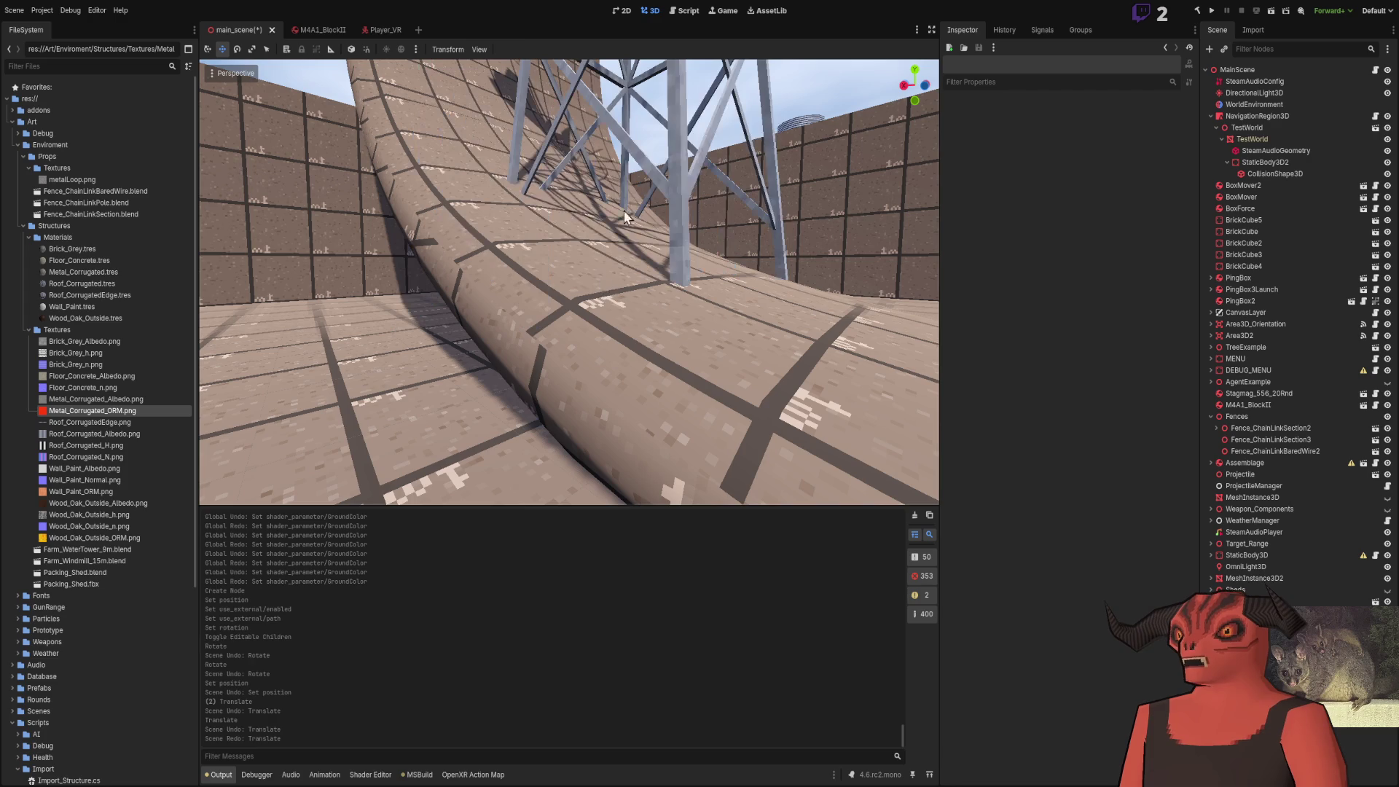
Raise Windmill_Legs a little along Y and check the result from an overview
{"action": "left_click", "coordinate": [629, 226]}
{"action": "left_click_drag", "start_coordinate": [613, 227], "coordinate": [613, 173]}
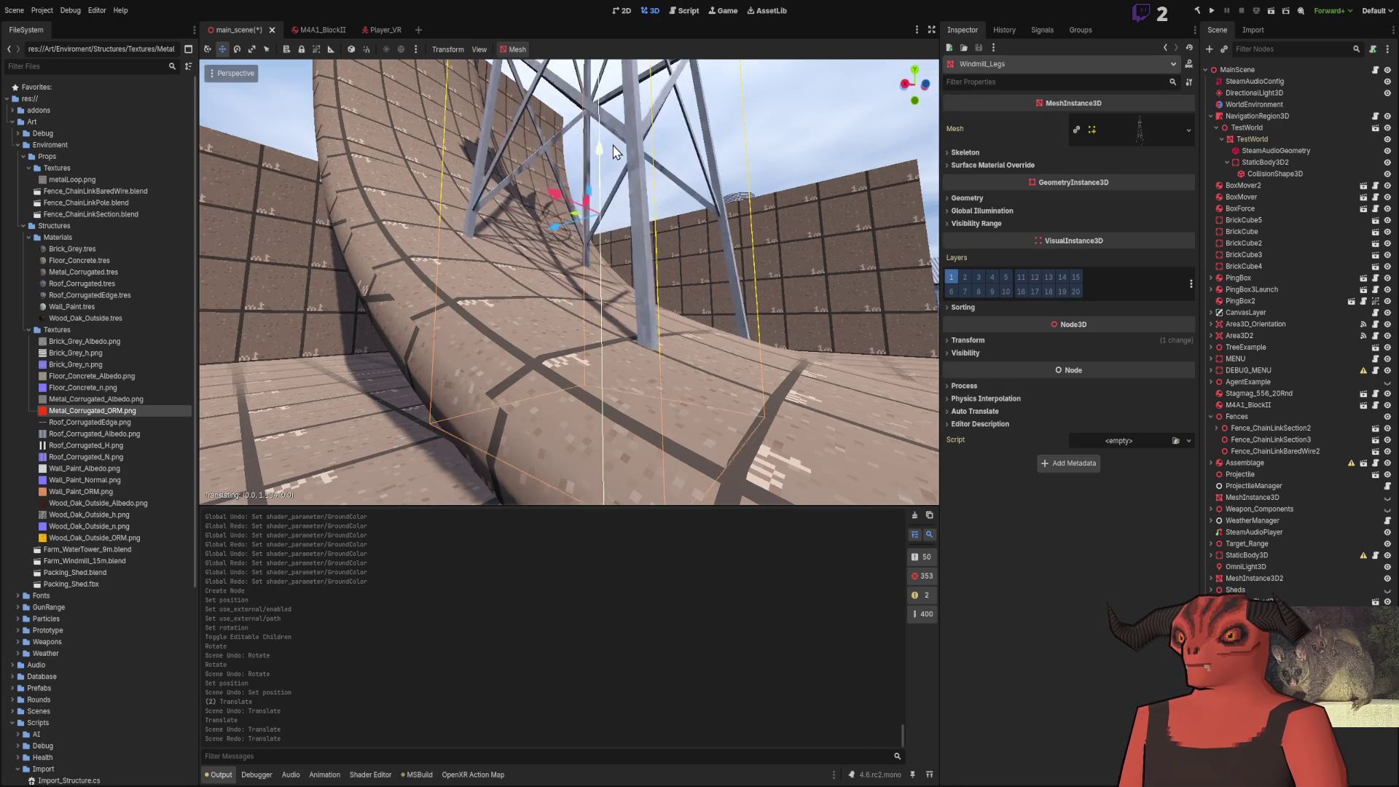
{"action": "left_click", "coordinate": [712, 259]}
{"action": "left_click_drag", "start_coordinate": [713, 260], "coordinate": [518, 254]}
{"action": "left_click_drag", "start_coordinate": [782, 245], "coordinate": [755, 260]}
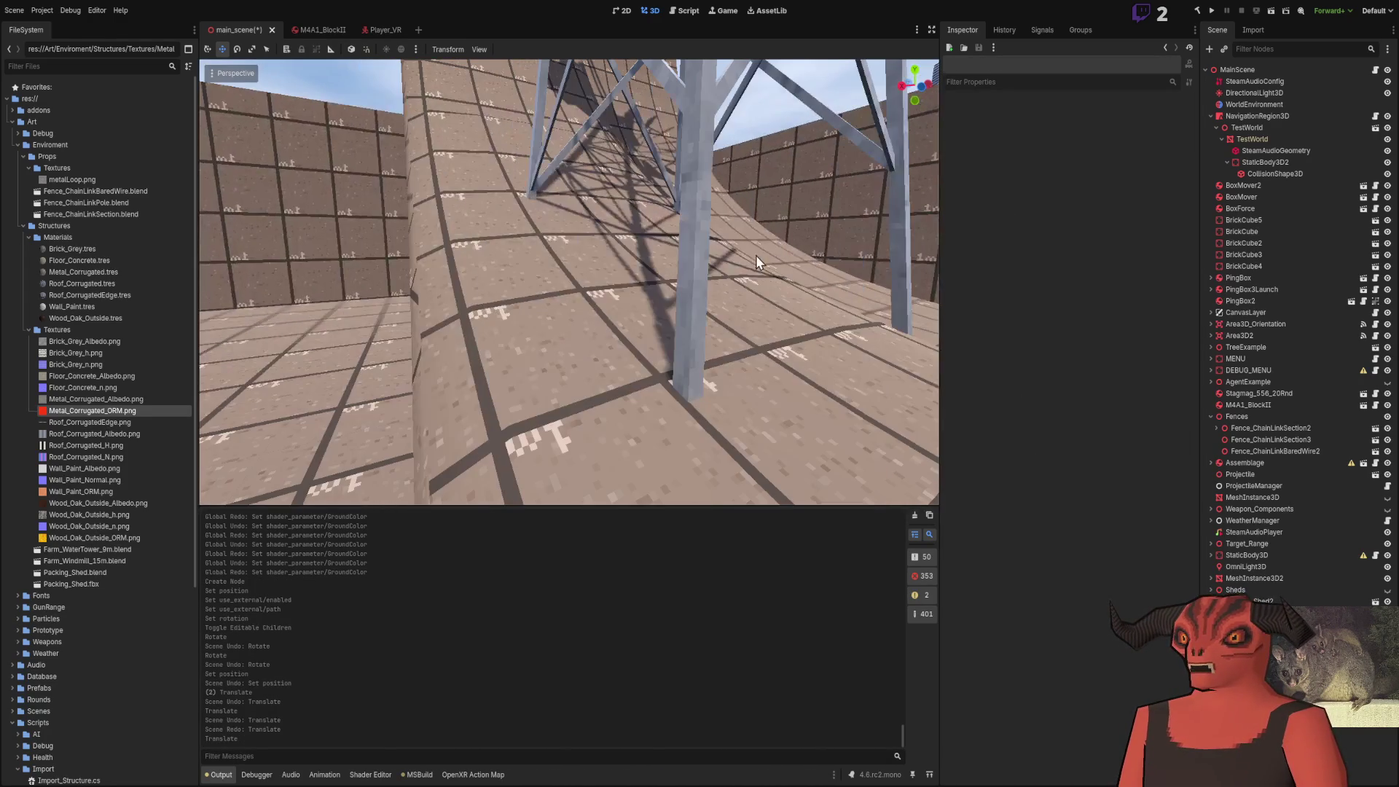
{"action": "mouse_move", "coordinate": [576, 246]}
{"action": "left_mouse_down"}
{"action": "mouse_move", "coordinate": [532, 257]}
{"action": "mouse_move", "coordinate": [535, 395]}
{"action": "left_mouse_up"}
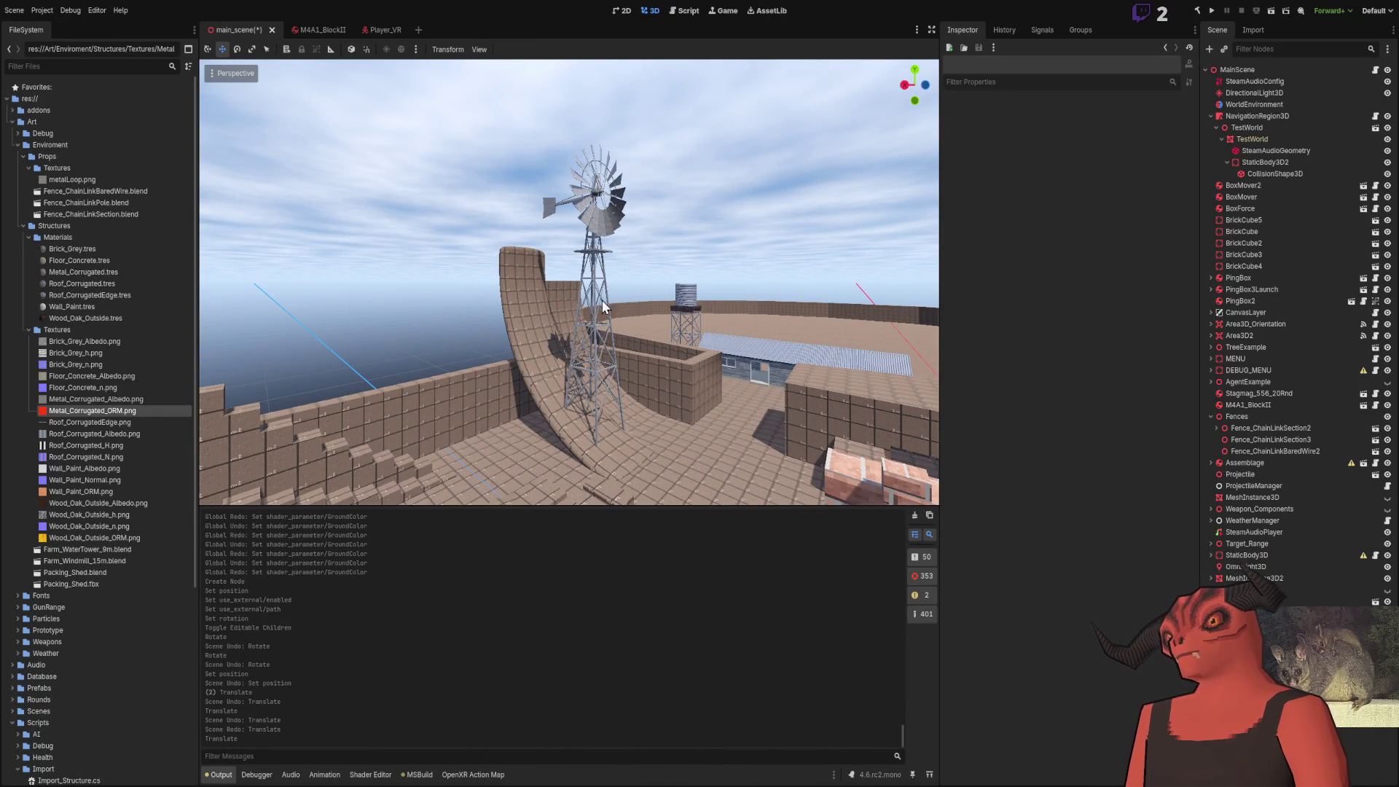
Pick the wind wheel, select its parent Farm_Windmill_15m and delete it
{"action": "left_click", "coordinate": [600, 231]}
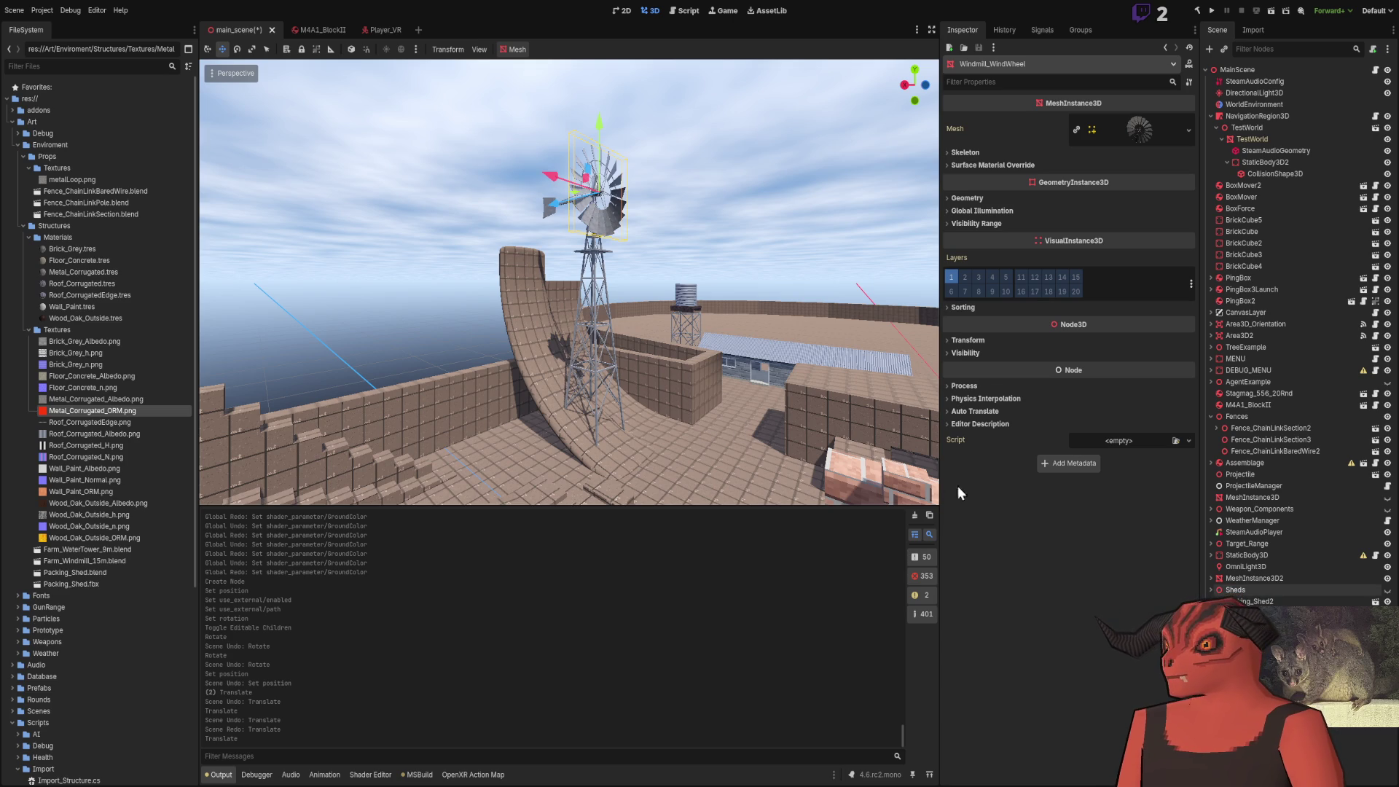
{"action": "left_click", "coordinate": [583, 314]}
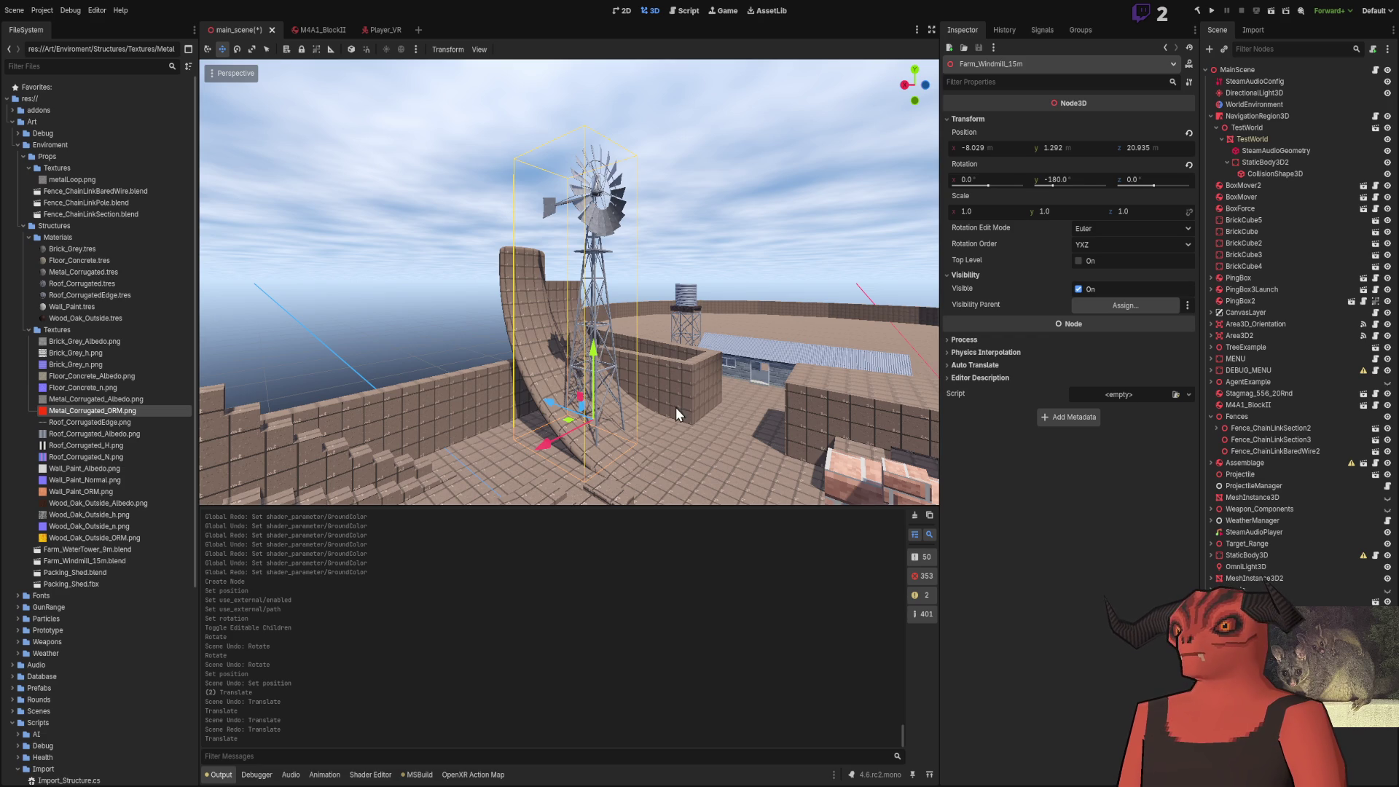
{"action": "key", "text": "Delete"}
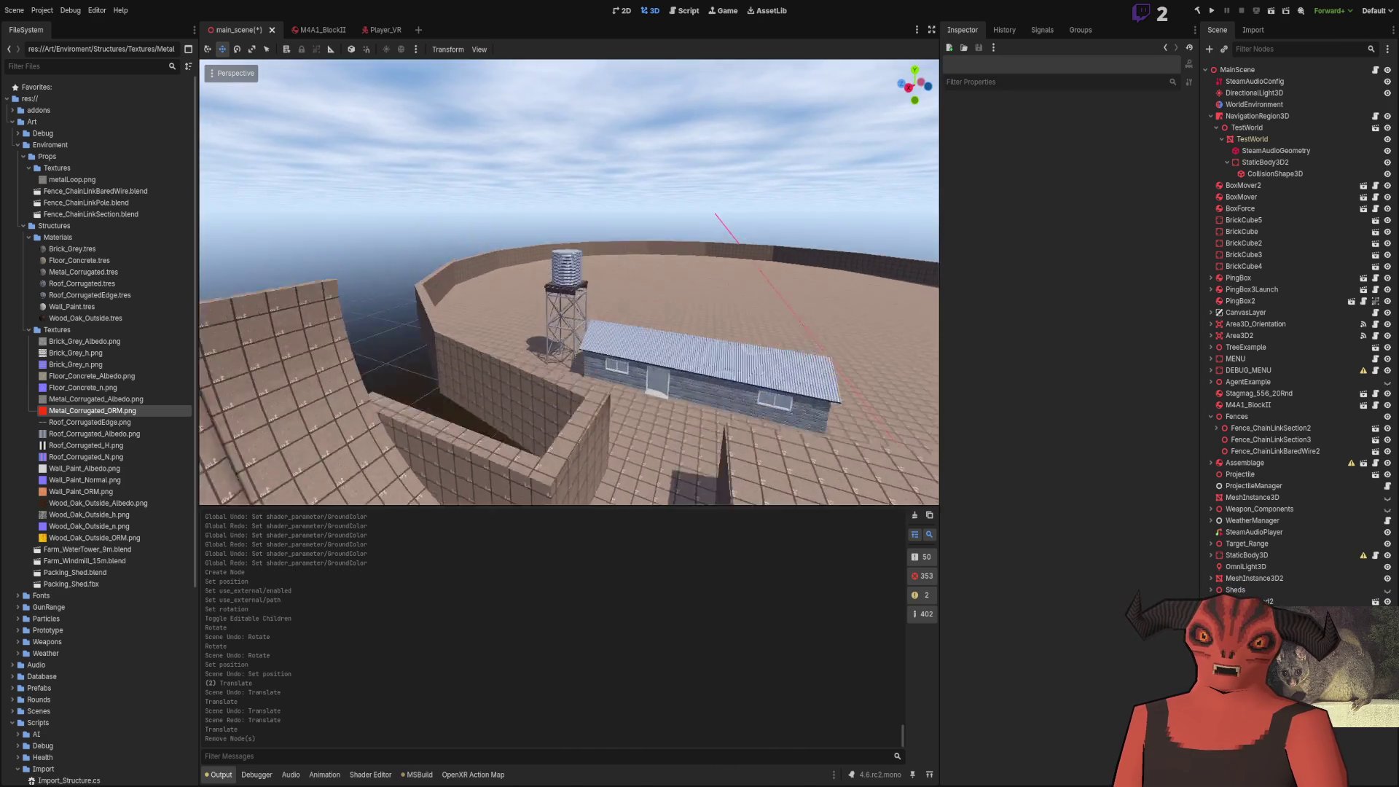
Drag Farm_Windmill_15m.blend into the viewport, discarding a first placement and placing it again
{"action": "left_click_drag", "start_coordinate": [107, 558], "coordinate": [722, 221]}
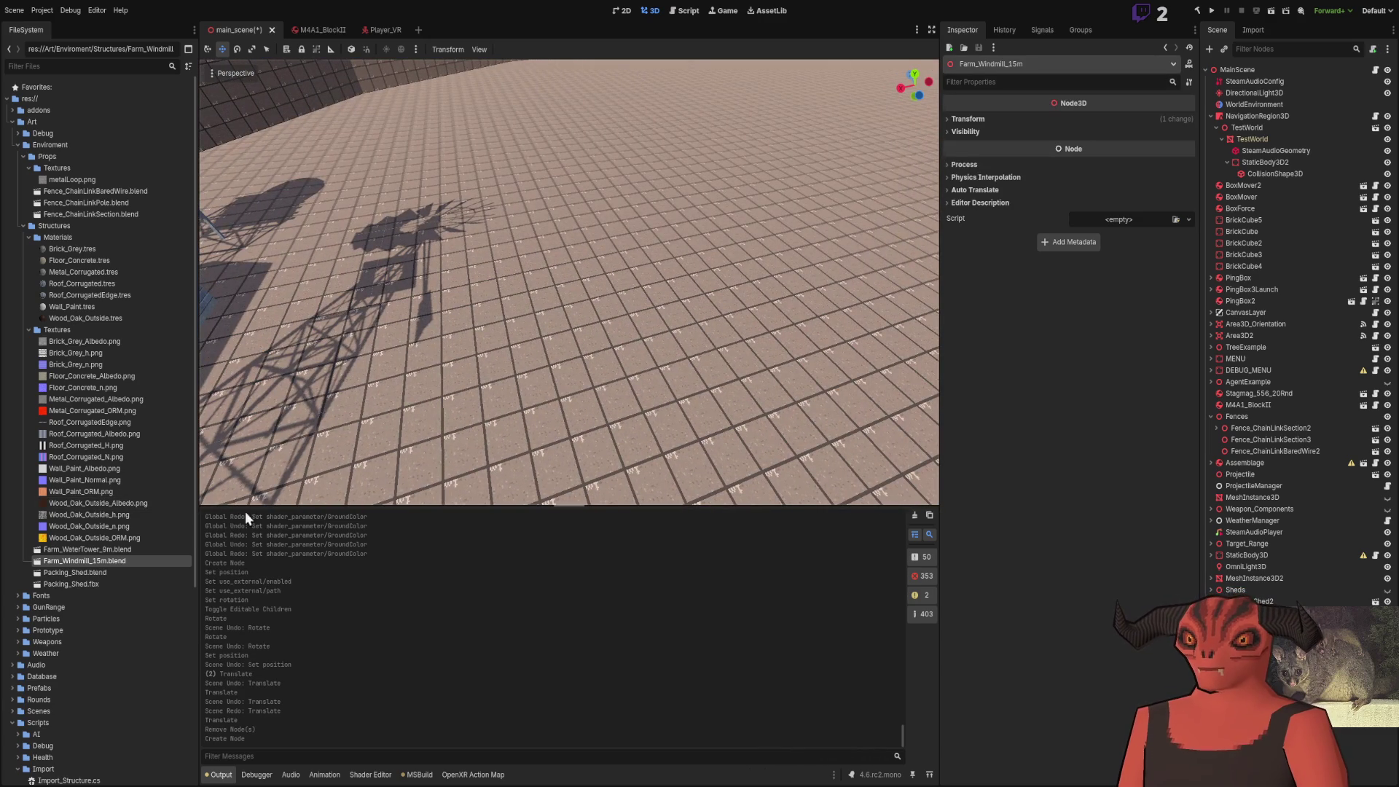
{"action": "left_click", "coordinate": [909, 491]}
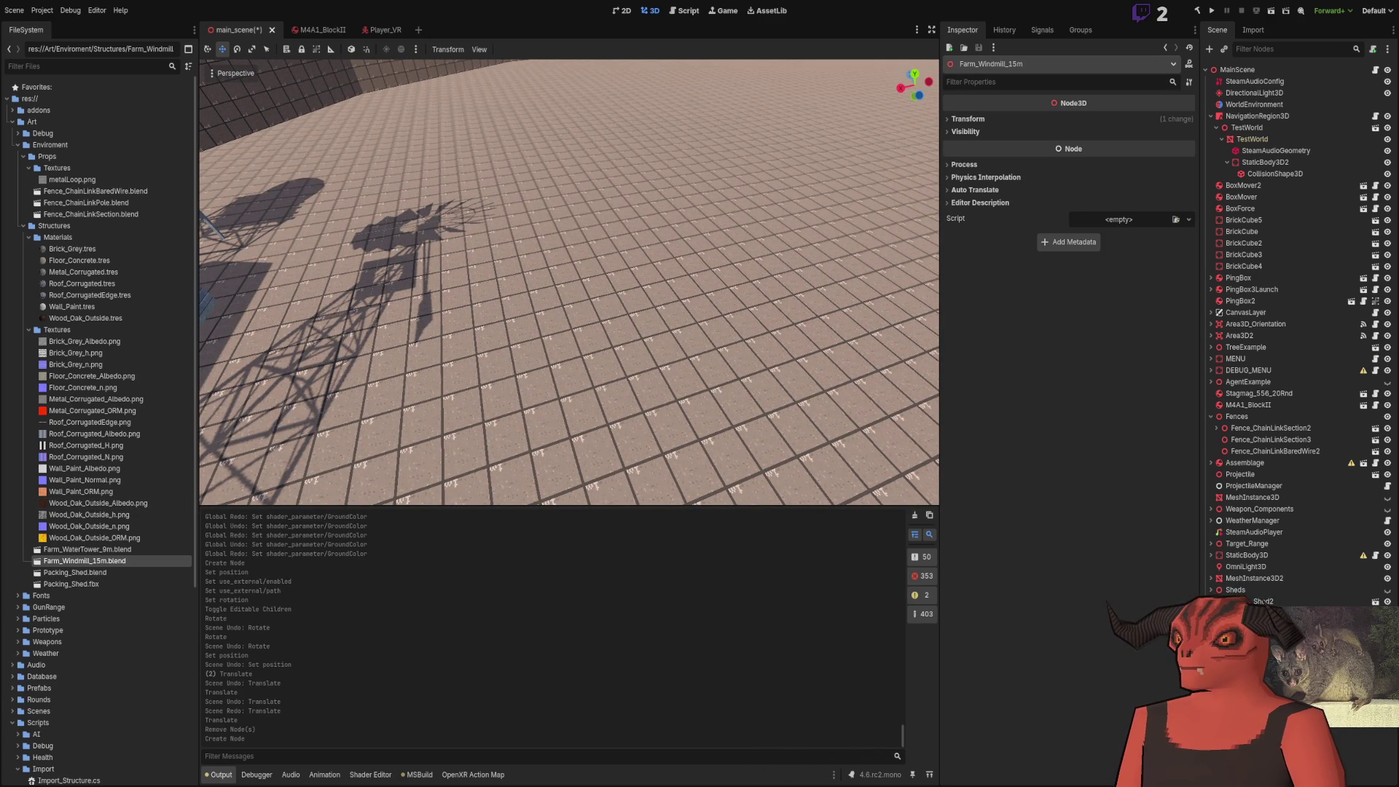
{"action": "key", "text": "Delete"}
{"action": "mouse_move", "coordinate": [245, 507]}
{"action": "left_mouse_down"}
{"action": "mouse_move", "coordinate": [640, 330]}
{"action": "mouse_move", "coordinate": [677, 392]}
{"action": "mouse_move", "coordinate": [702, 226]}
{"action": "mouse_move", "coordinate": [692, 249]}
{"action": "mouse_move", "coordinate": [729, 262]}
{"action": "mouse_move", "coordinate": [696, 244]}
{"action": "left_mouse_up"}
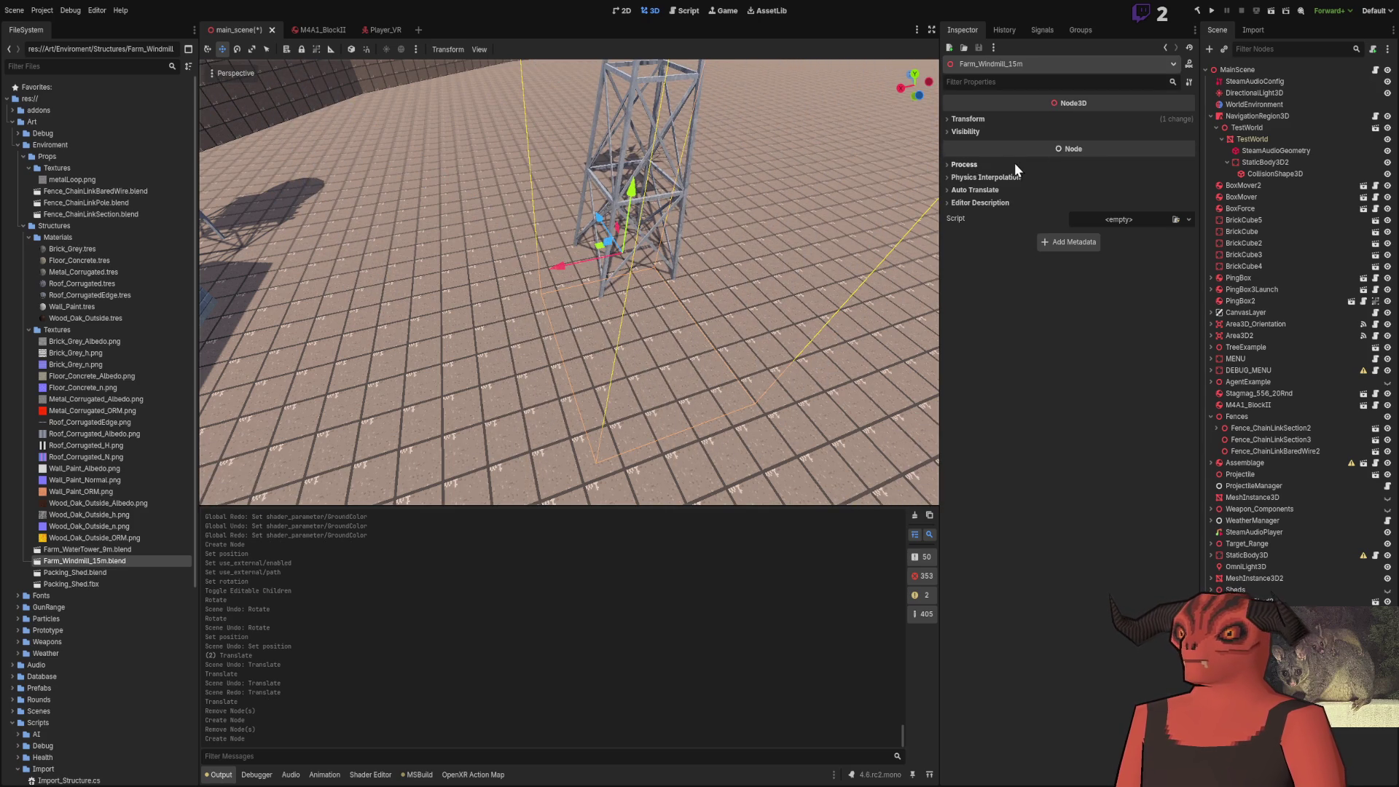
Set the new windmill's Position Y to 0 and save the main scene
{"action": "left_click", "coordinate": [969, 119]}
{"action": "left_click", "coordinate": [1076, 152]}
{"action": "type", "text": "0"}
{"action": "key", "text": "Return"}
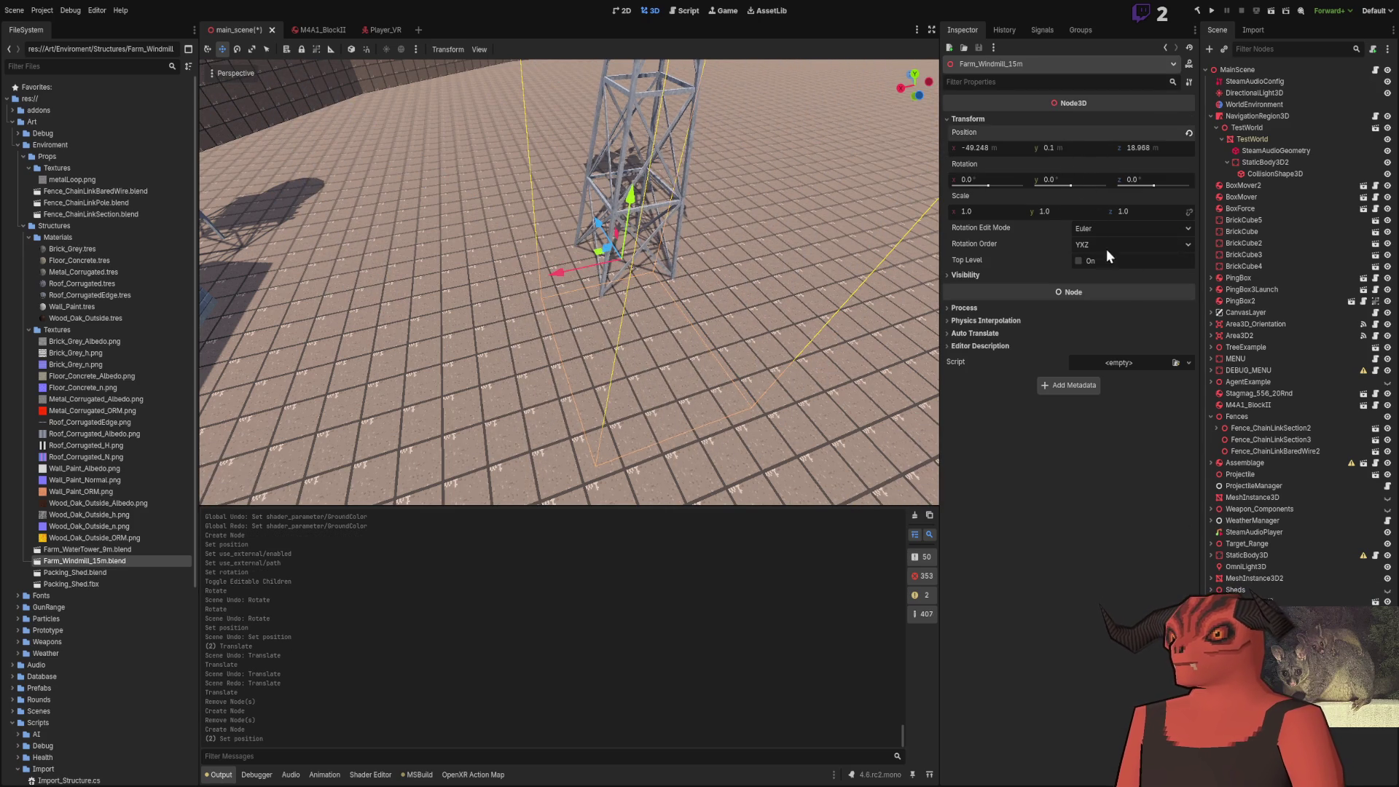
{"action": "left_click", "coordinate": [729, 364]}
{"action": "key", "text": "w"}
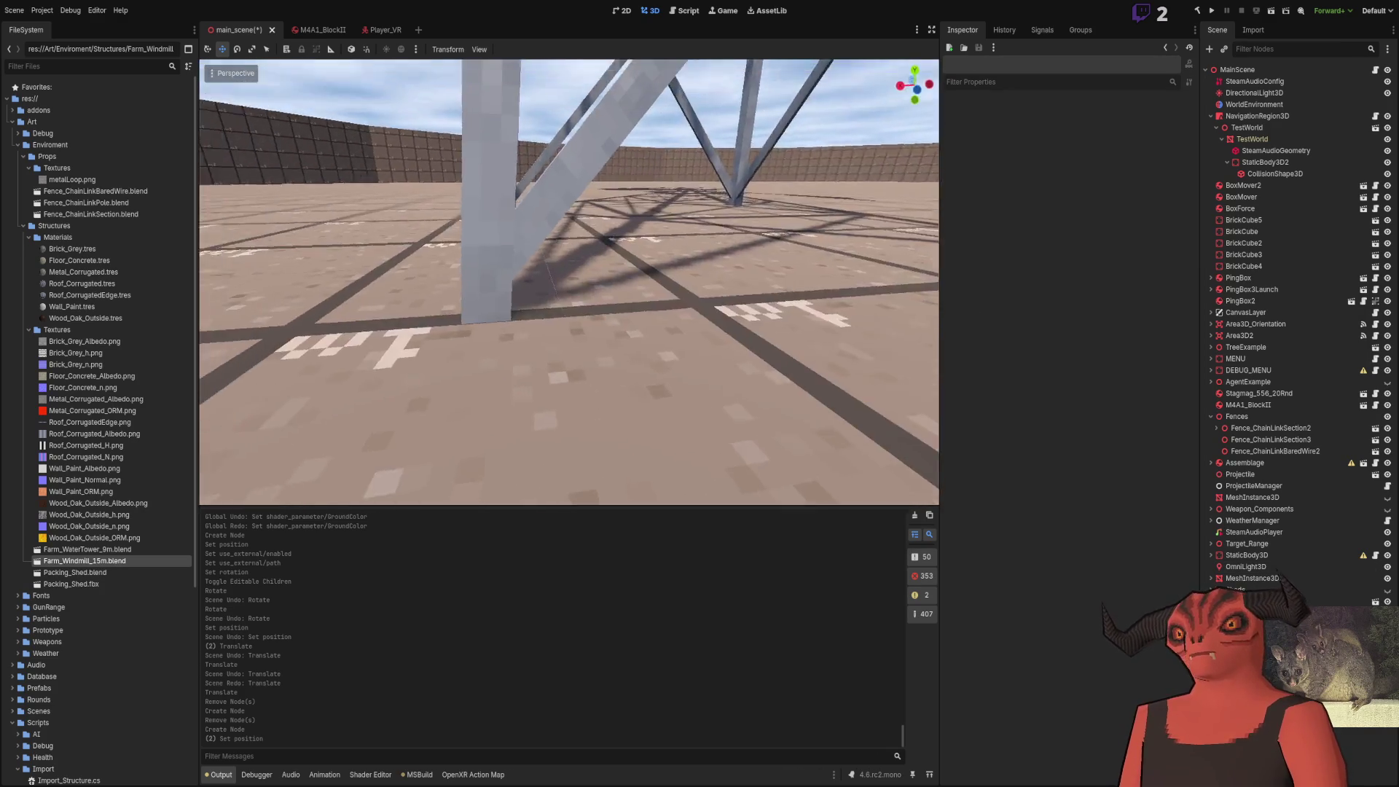
{"action": "key", "text": "s"}
{"action": "key", "text": "w"}
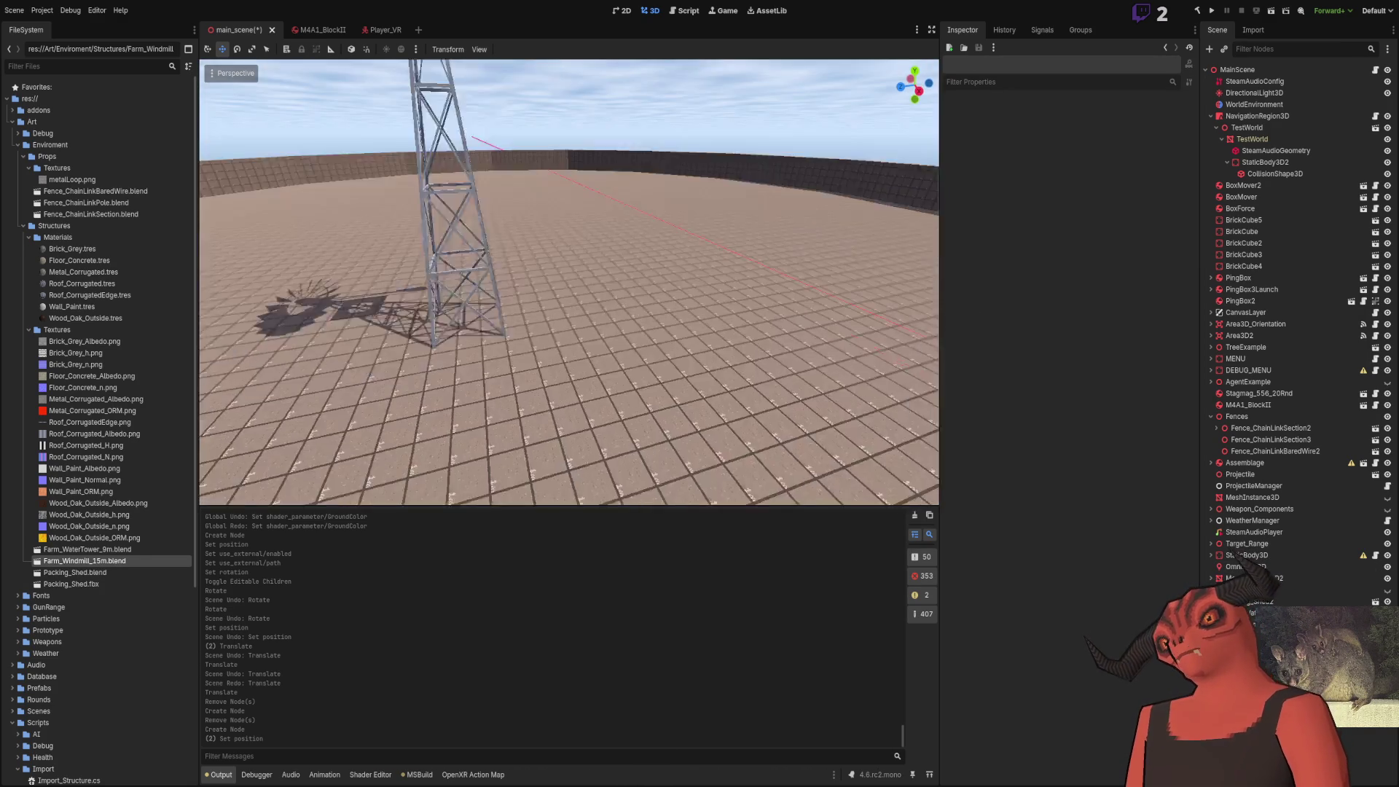
{"action": "key", "text": "ctrl+s"}
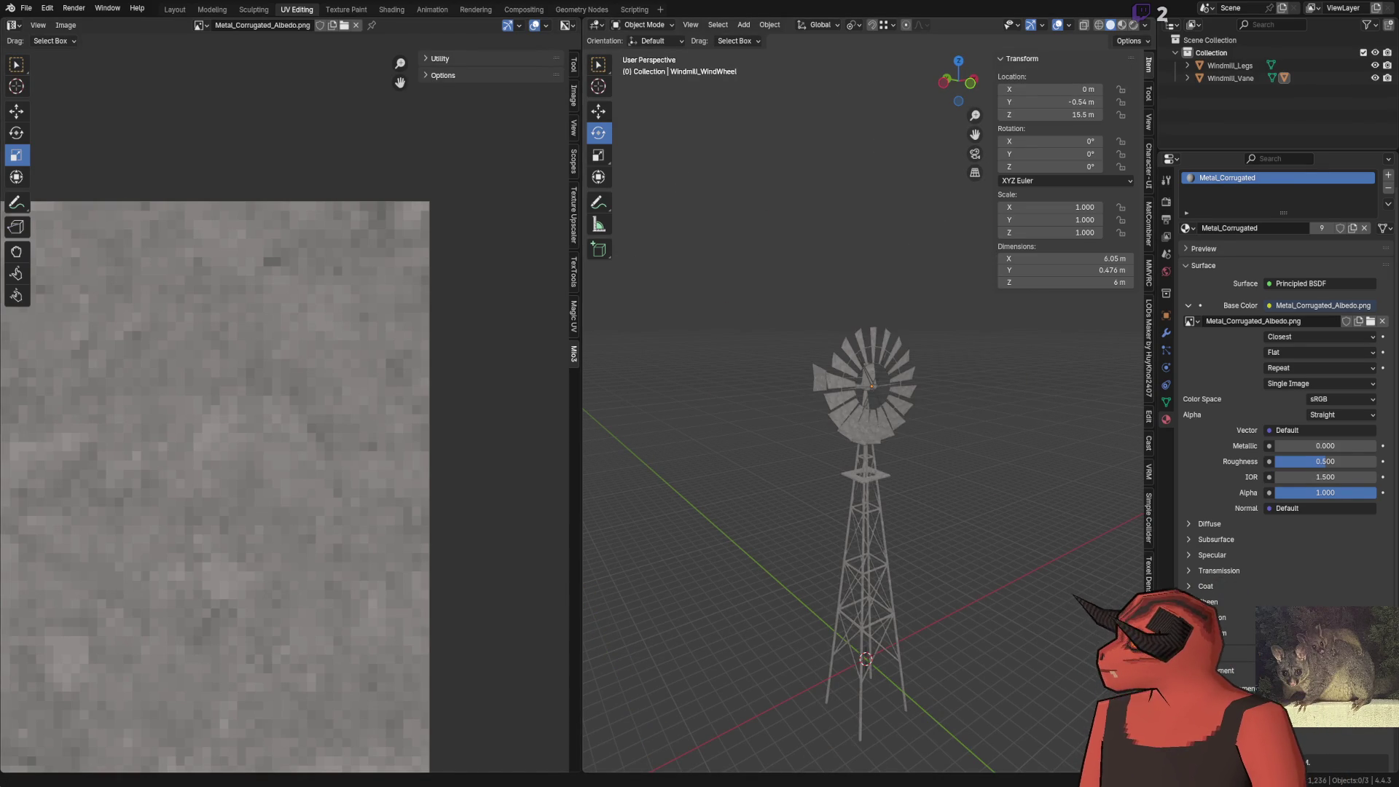
Add a 6-vertex cylinder, 0.1 m radius and 0.2 m deep, at the origin in Blender
{"action": "key", "text": "alt+Tab"}
{"action": "key", "text": "alt+Tab"}
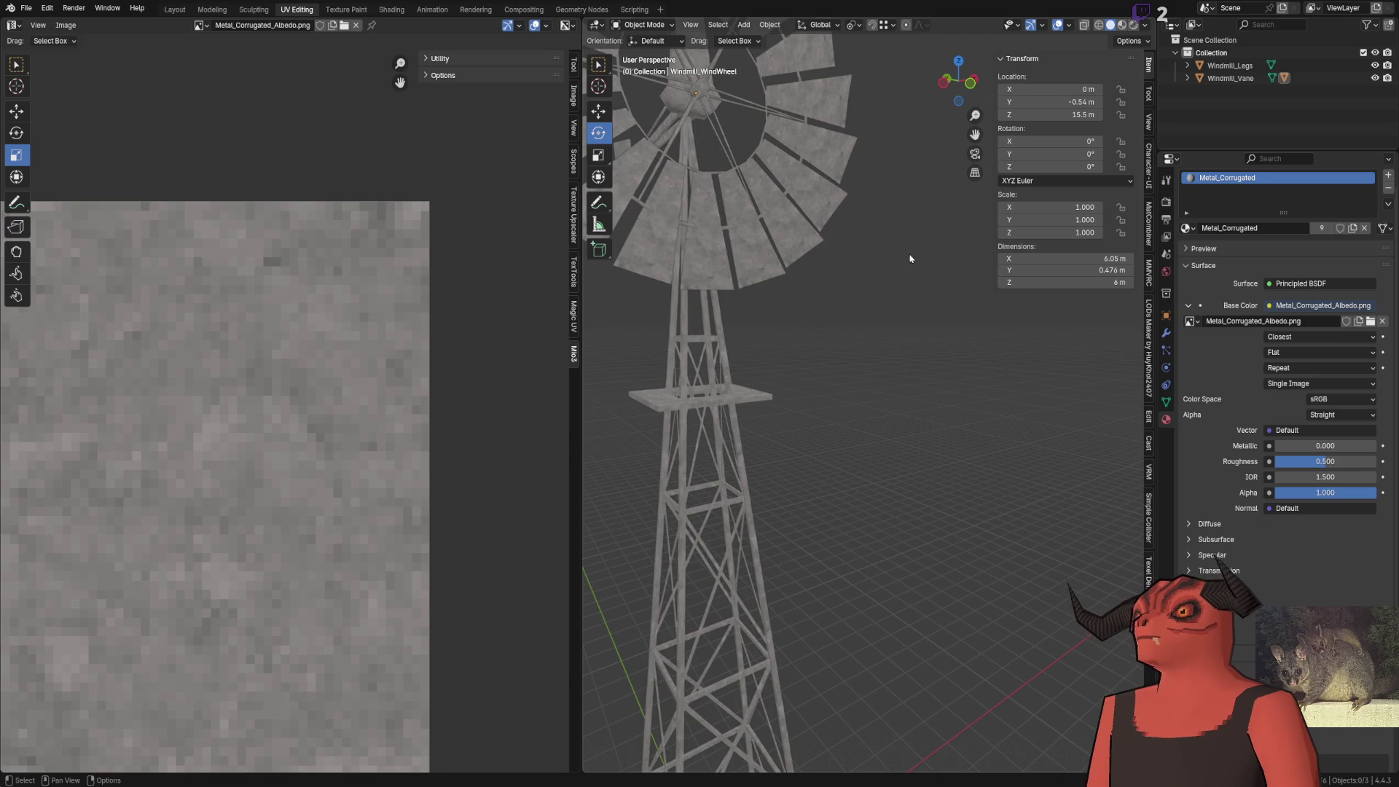
{"action": "left_click", "coordinate": [743, 24]}
{"action": "mouse_move", "coordinate": [760, 39]}
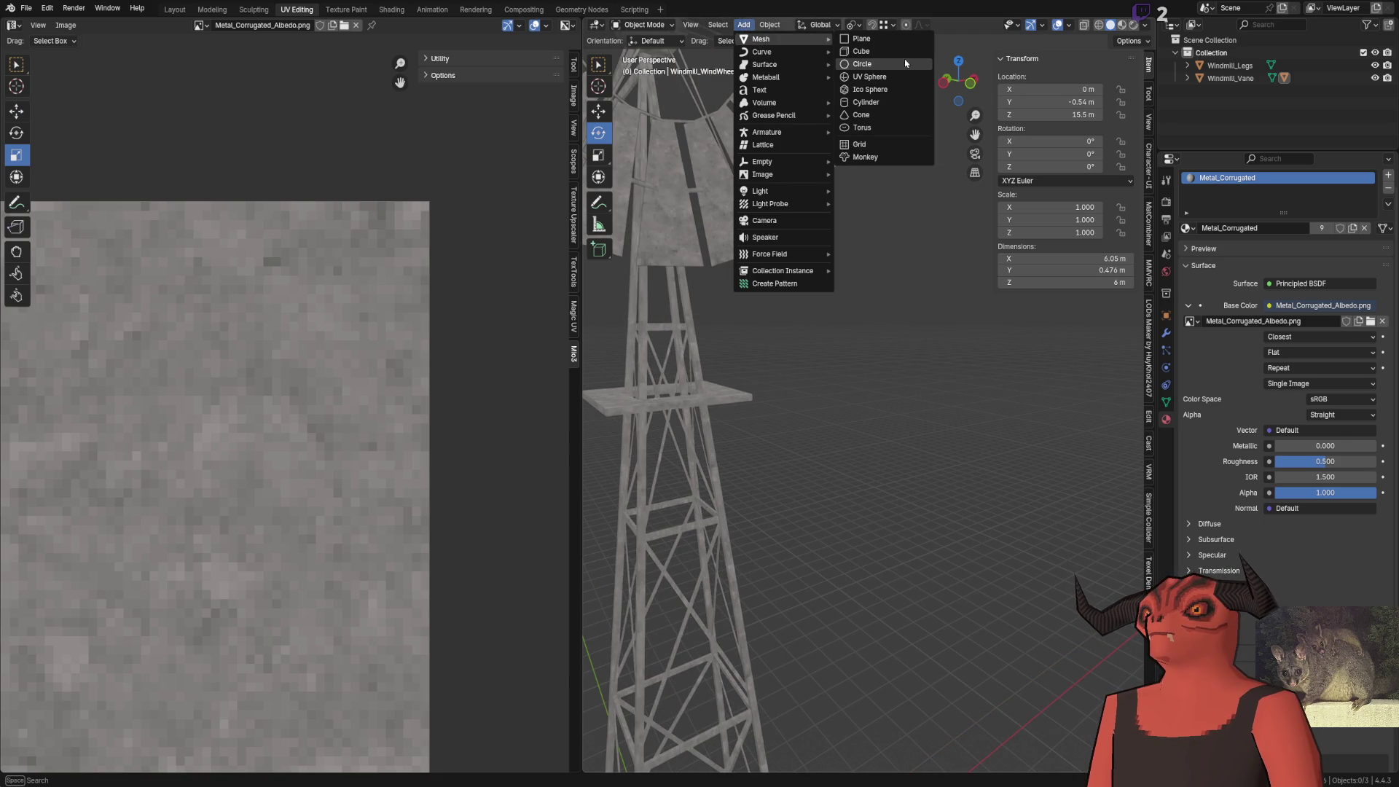
{"action": "left_click", "coordinate": [908, 102]}
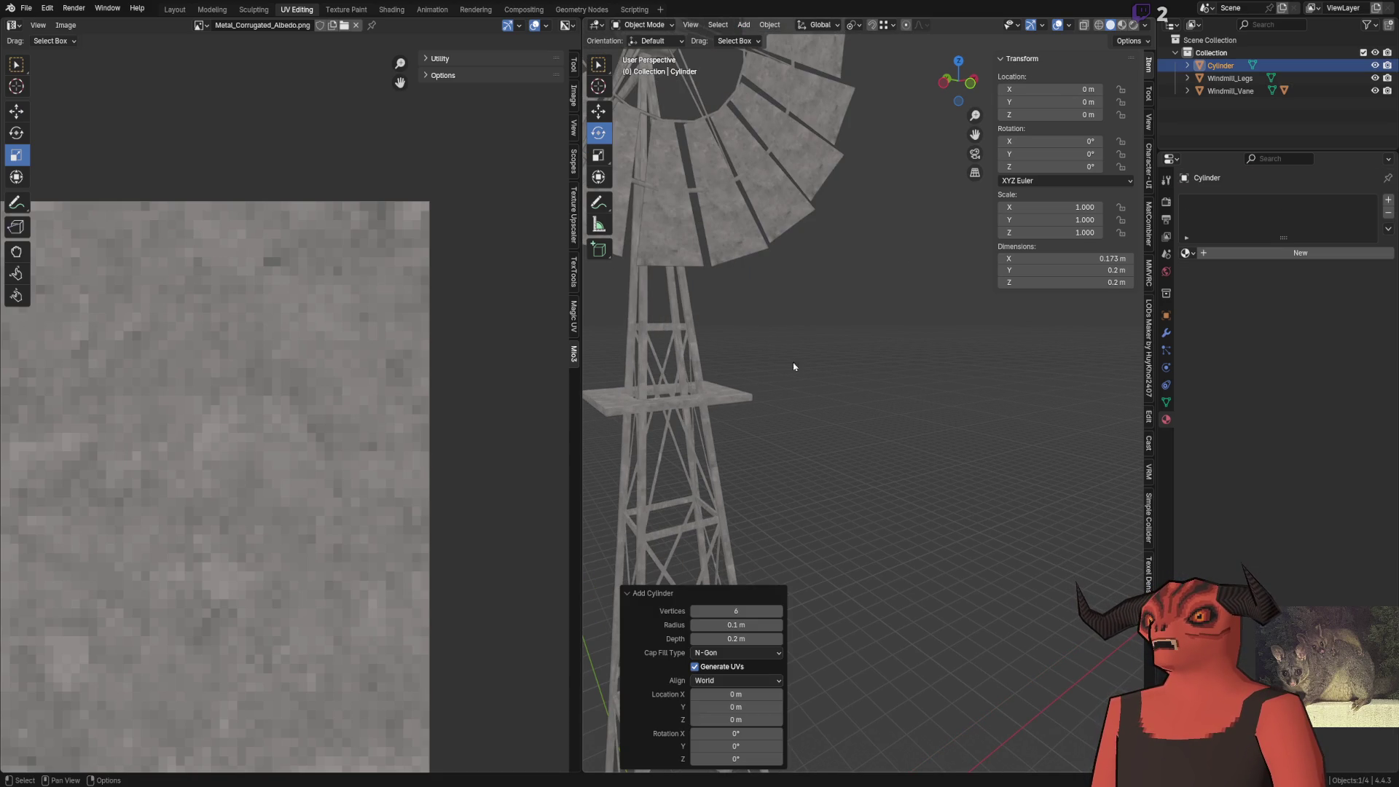
{"action": "key", "text": "shift+grave"}
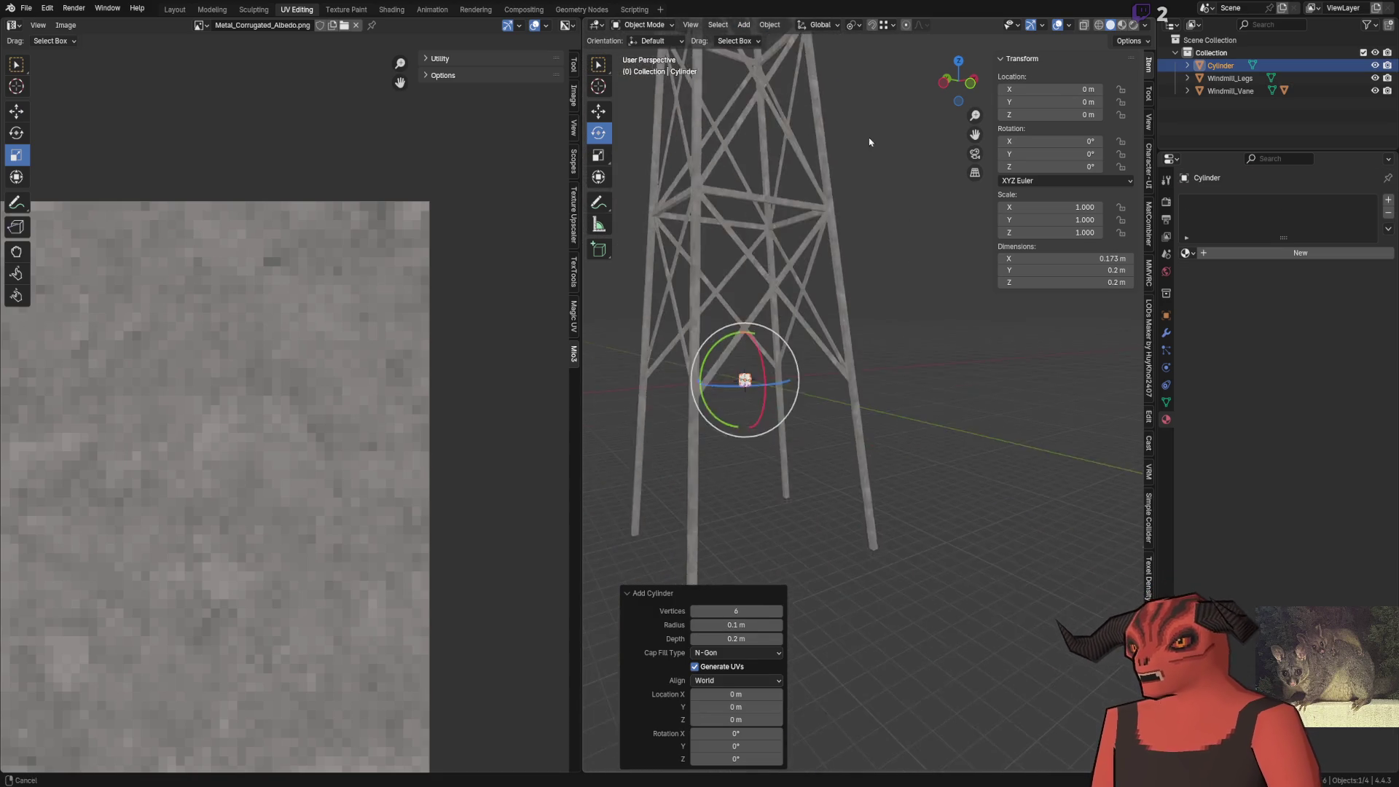
{"action": "left_click", "coordinate": [722, 363]}
{"action": "scroll", "coordinate": [847, 444], "scroll_direction": "down", "scroll_amount": 5}
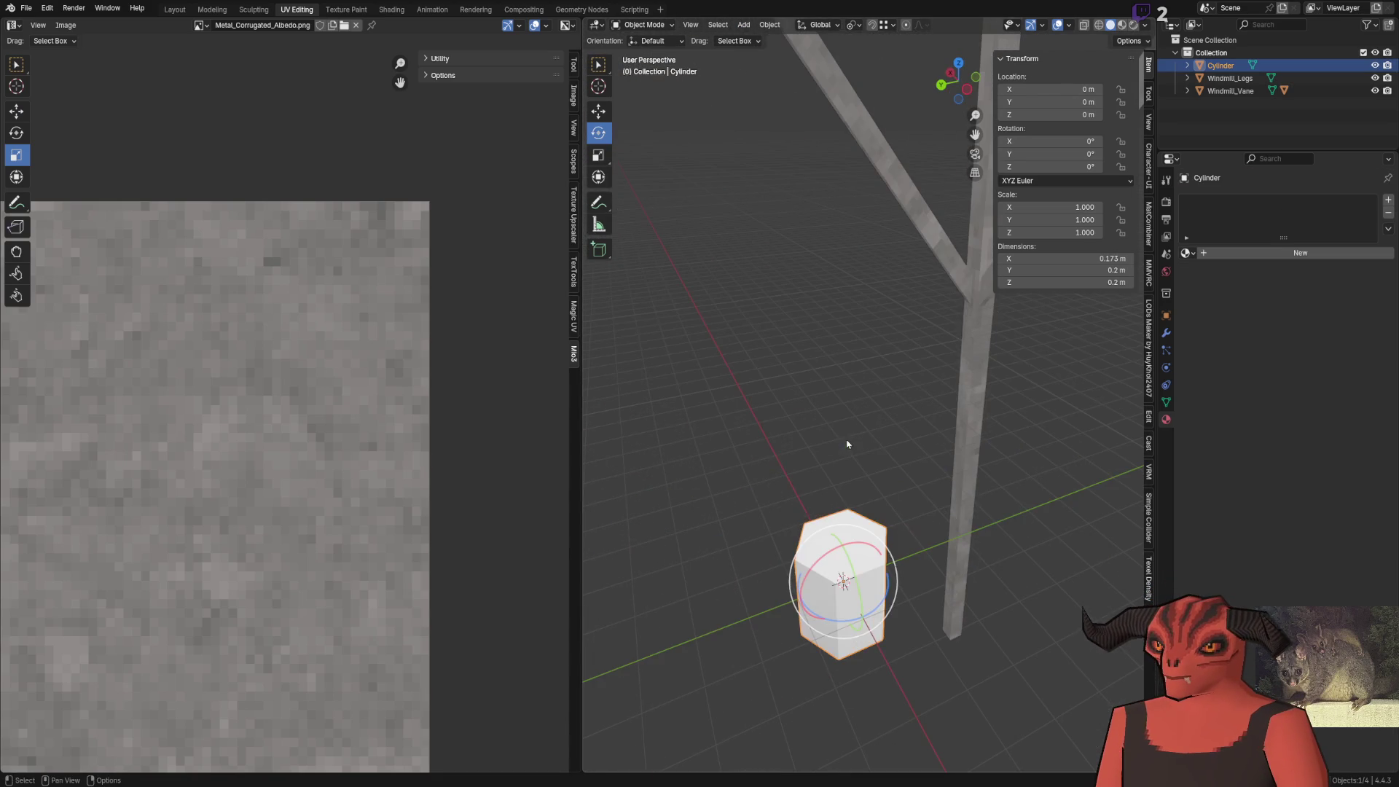
{"action": "left_click_drag", "start_coordinate": [873, 452], "coordinate": [817, 427]}
Glance at Godot and return to the Blender windmill scene
{"action": "key", "text": "alt+Tab"}
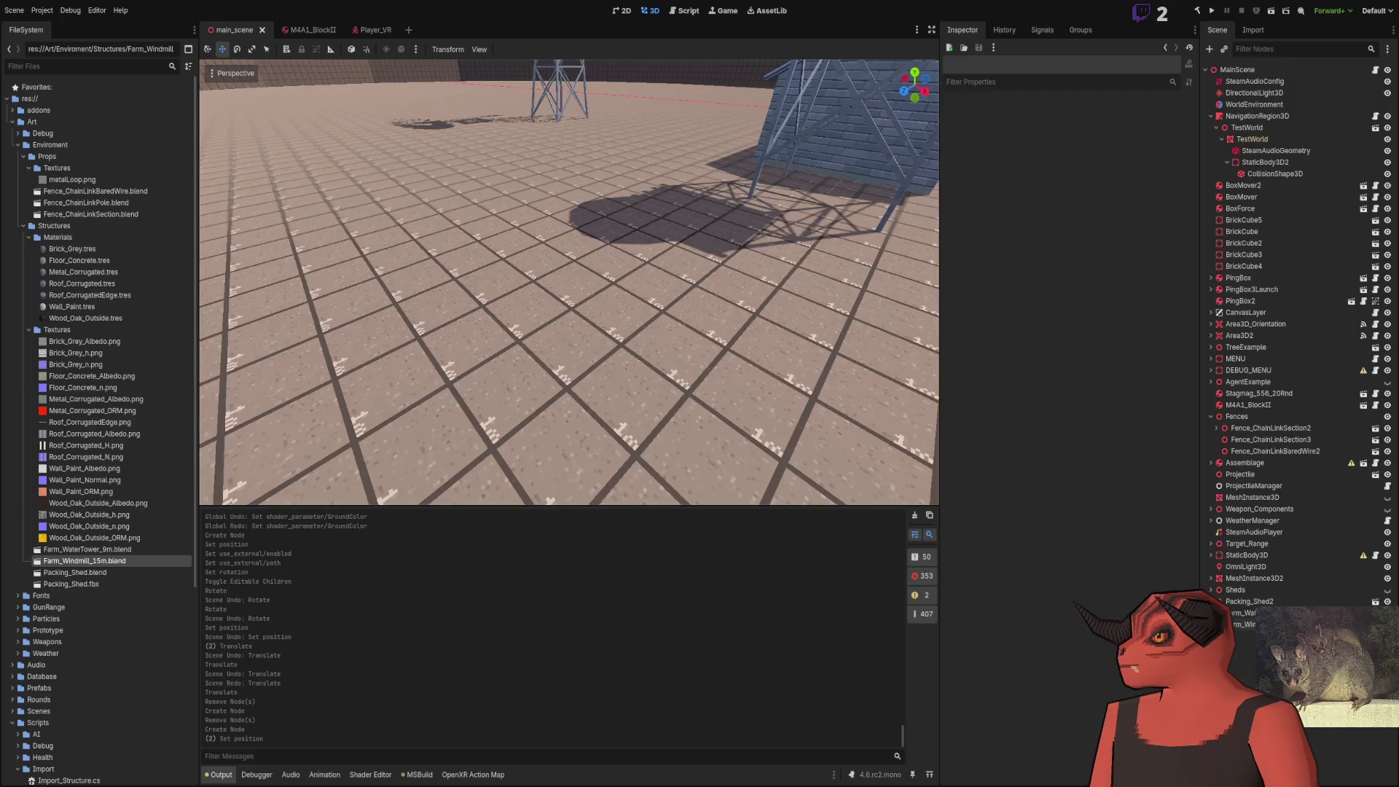
{"action": "key", "text": "alt+Tab"}
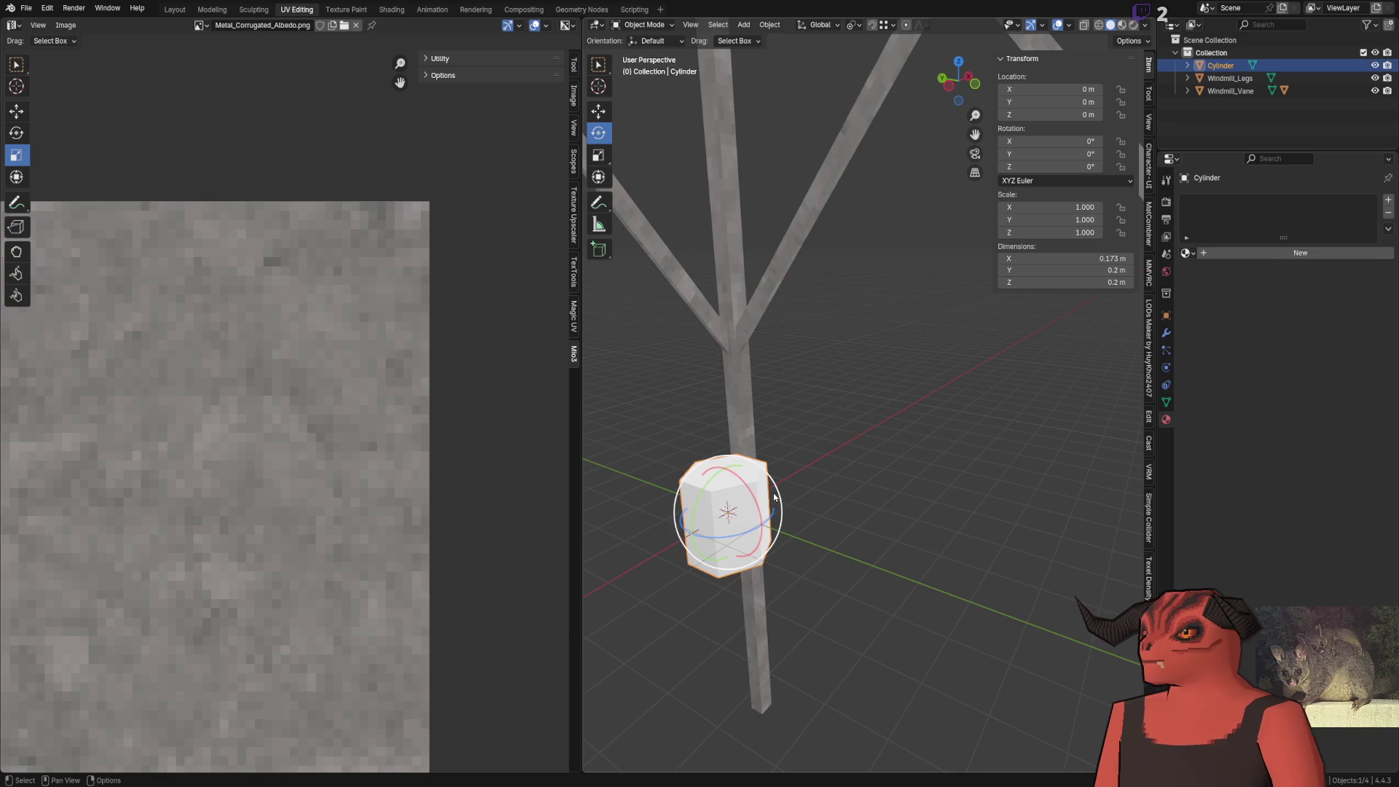
{"action": "scroll", "coordinate": [727, 428], "scroll_direction": "down", "scroll_amount": 6}
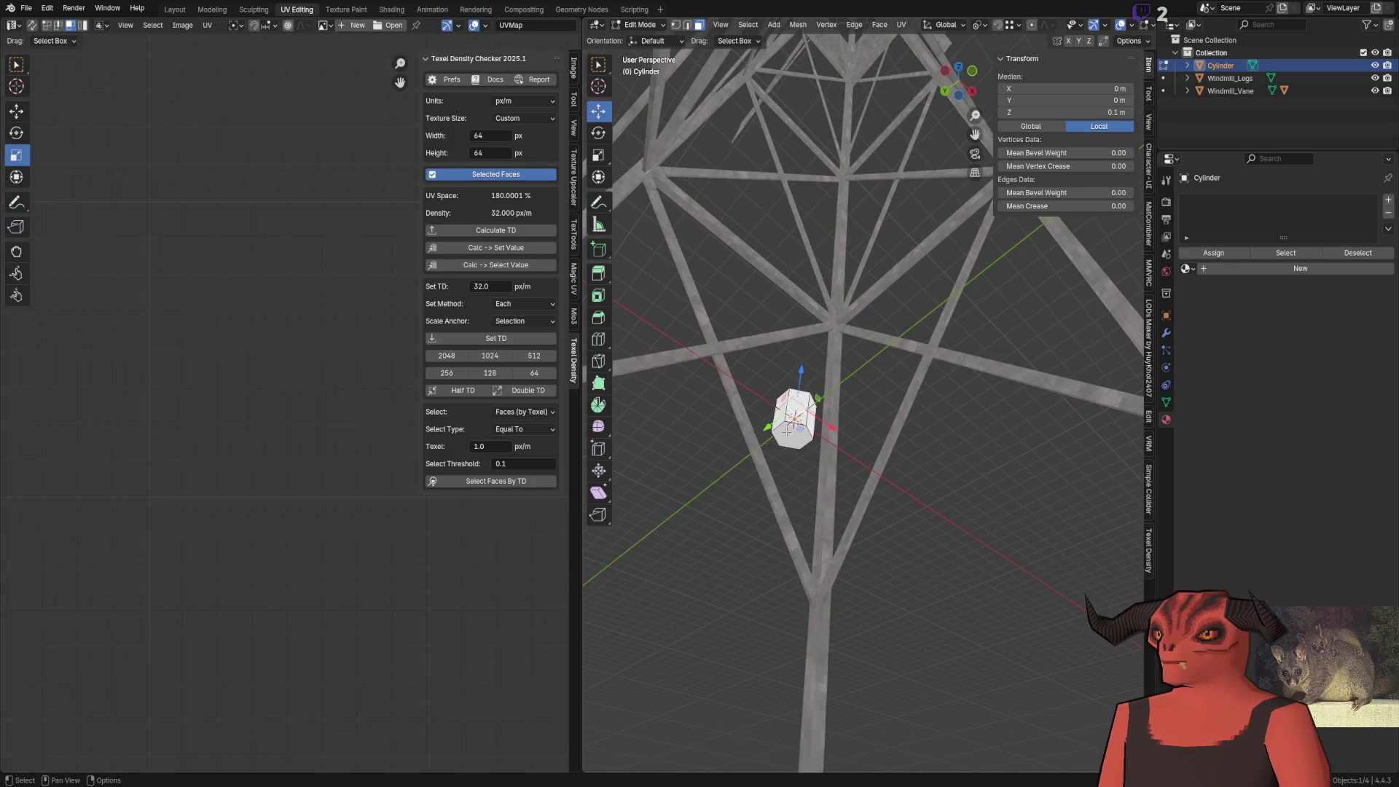
Raise the cylinder's top up the tower toward the wheel hub, undoing a wrong downward move
{"action": "left_click_drag", "start_coordinate": [838, 375], "coordinate": [822, 645]}
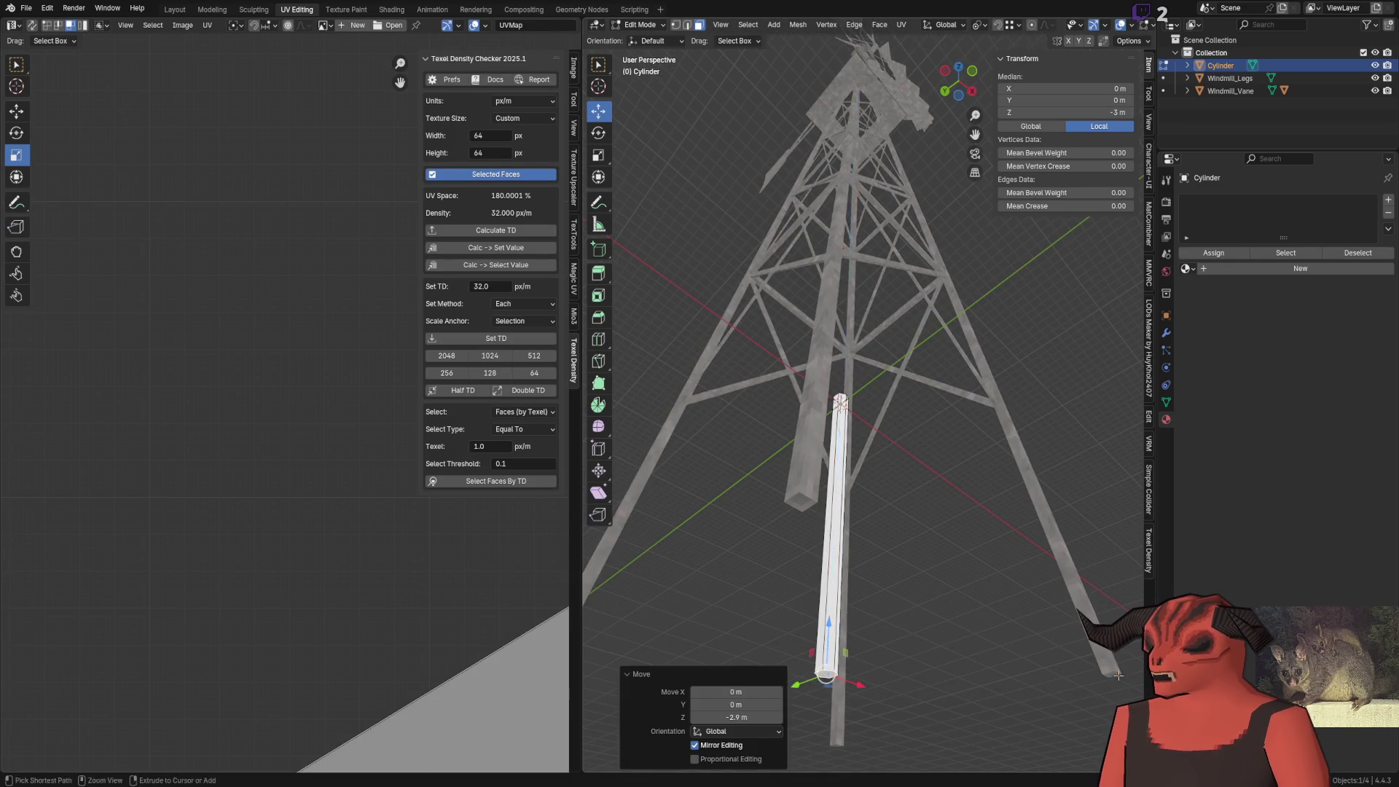
{"action": "scroll", "coordinate": [822, 645], "scroll_direction": "up", "scroll_amount": 5}
{"action": "key", "text": "ctrl+z"}
{"action": "scroll", "coordinate": [874, 437], "scroll_direction": "down", "scroll_amount": 5}
{"action": "scroll", "coordinate": [925, 498], "scroll_direction": "up", "scroll_amount": 3}
{"action": "left_click_drag", "start_coordinate": [916, 633], "coordinate": [911, 284]}
{"action": "scroll", "coordinate": [904, 291], "scroll_direction": "up", "scroll_amount": 8}
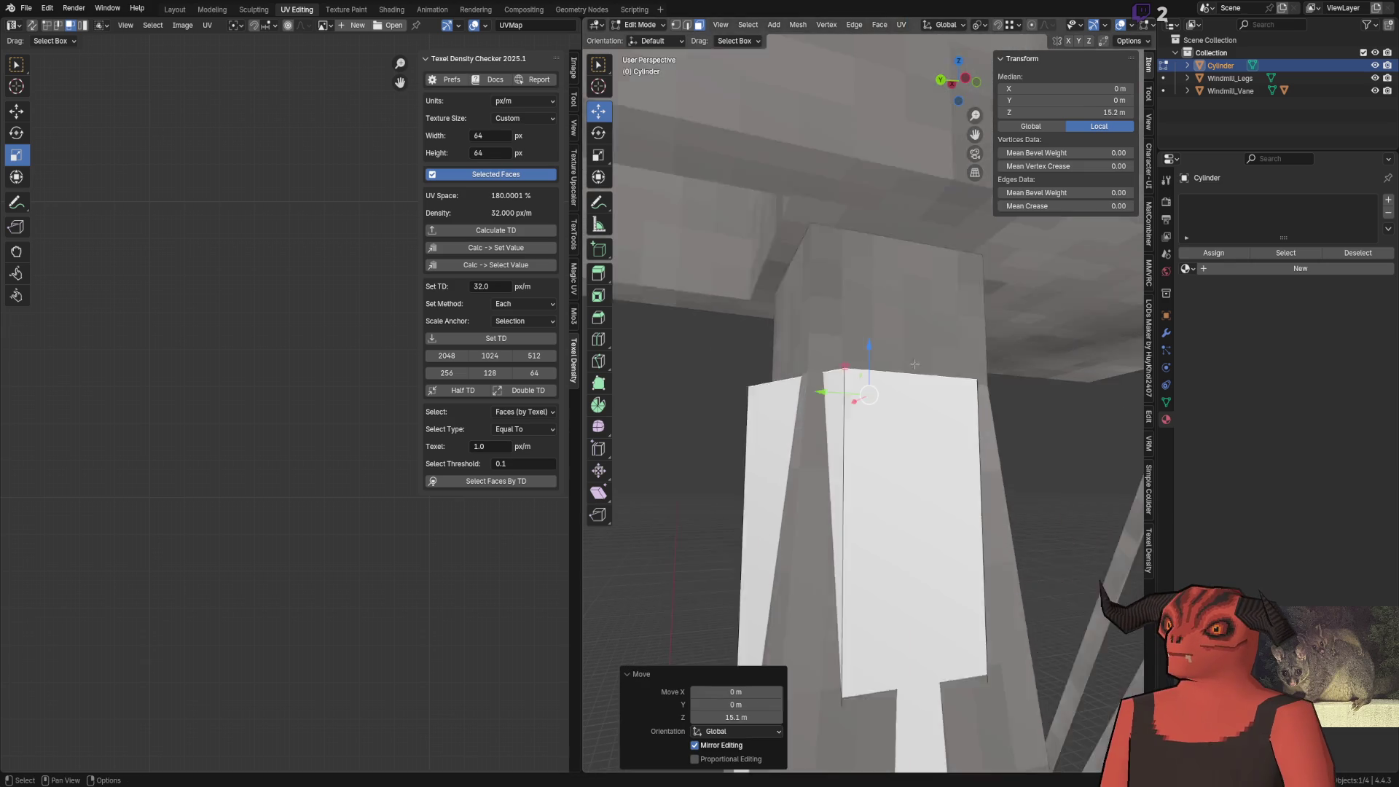
Fine-tune the top's height along Z so the pole stands about 15.3 m tall
{"action": "key", "text": "g"}
{"action": "key", "text": "z"}
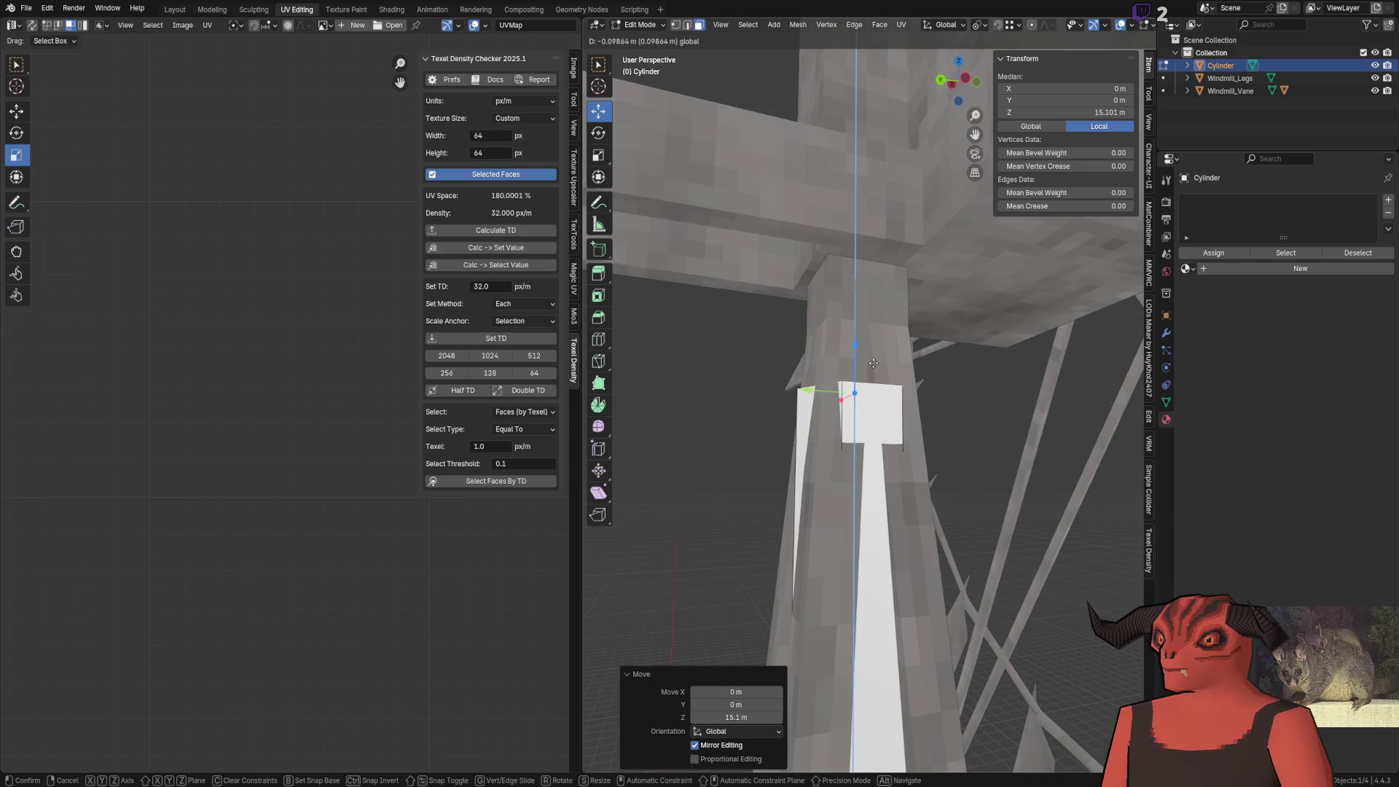
{"action": "left_click", "coordinate": [844, 251]}
{"action": "scroll", "coordinate": [849, 313], "scroll_direction": "down", "scroll_amount": 5}
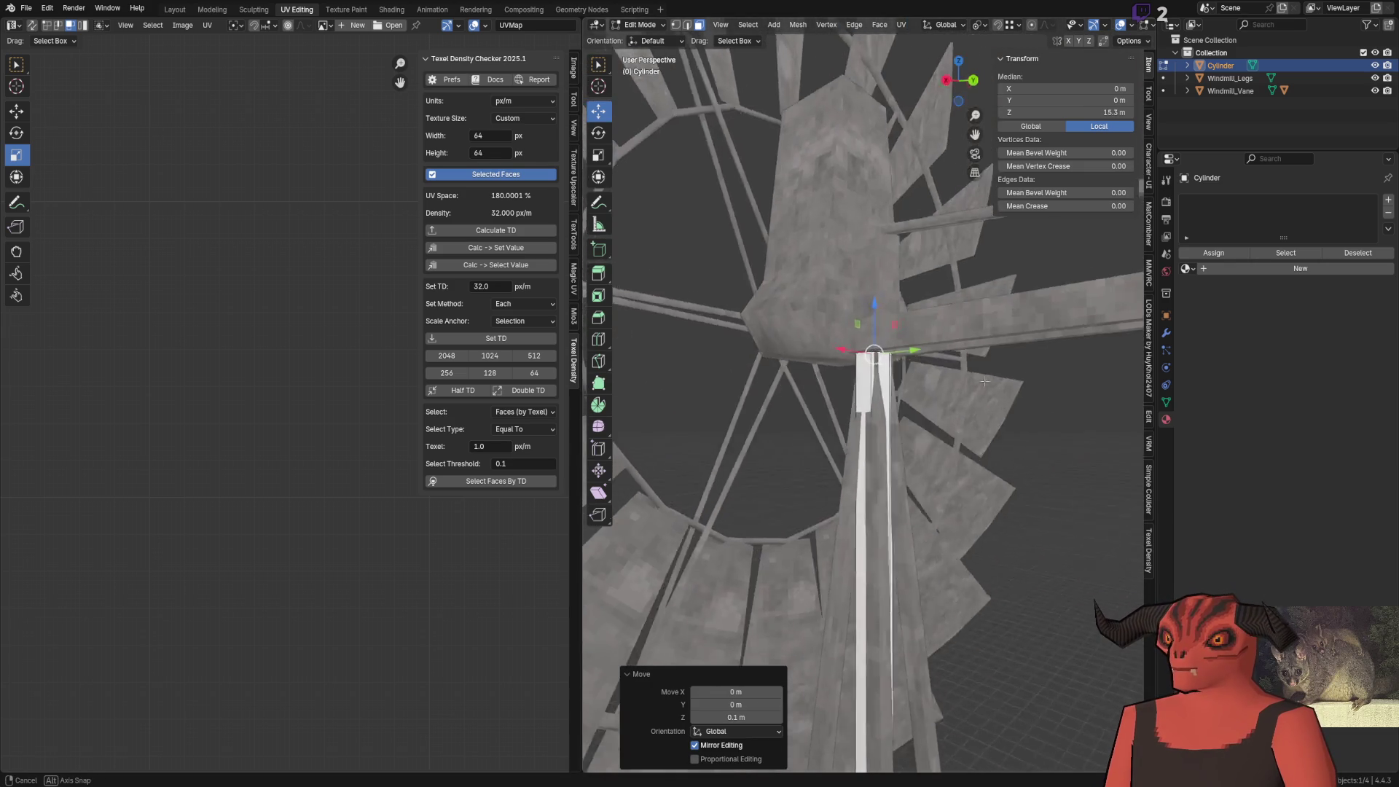
{"action": "scroll", "coordinate": [852, 381], "scroll_direction": "up", "scroll_amount": 5}
{"action": "scroll", "coordinate": [880, 348], "scroll_direction": "down", "scroll_amount": 8}
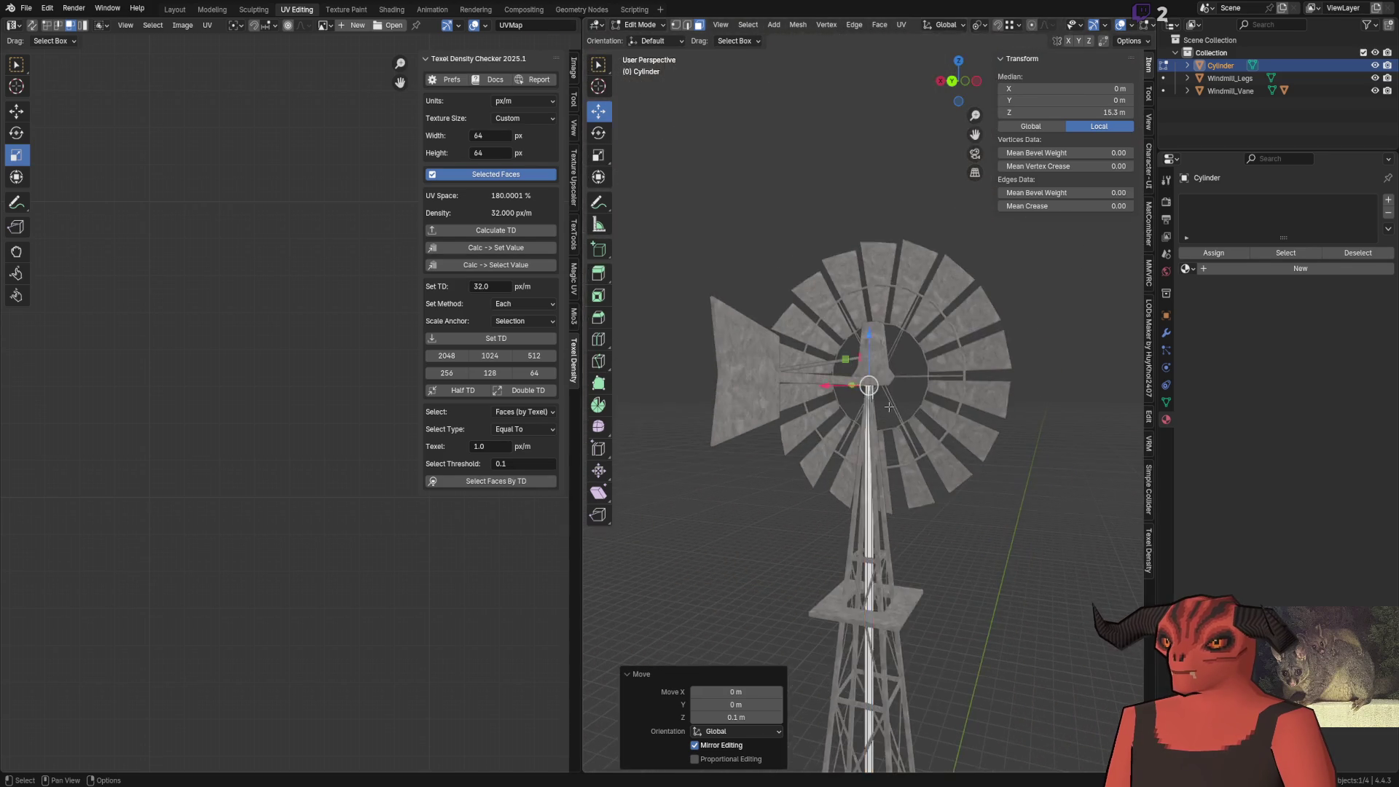
Check the pole in Object Mode, then reselect it and select all its faces in Edit Mode
{"action": "key", "text": "Tab"}
{"action": "left_click", "coordinate": [970, 501]}
{"action": "scroll", "coordinate": [970, 501], "scroll_direction": "down", "scroll_amount": 3}
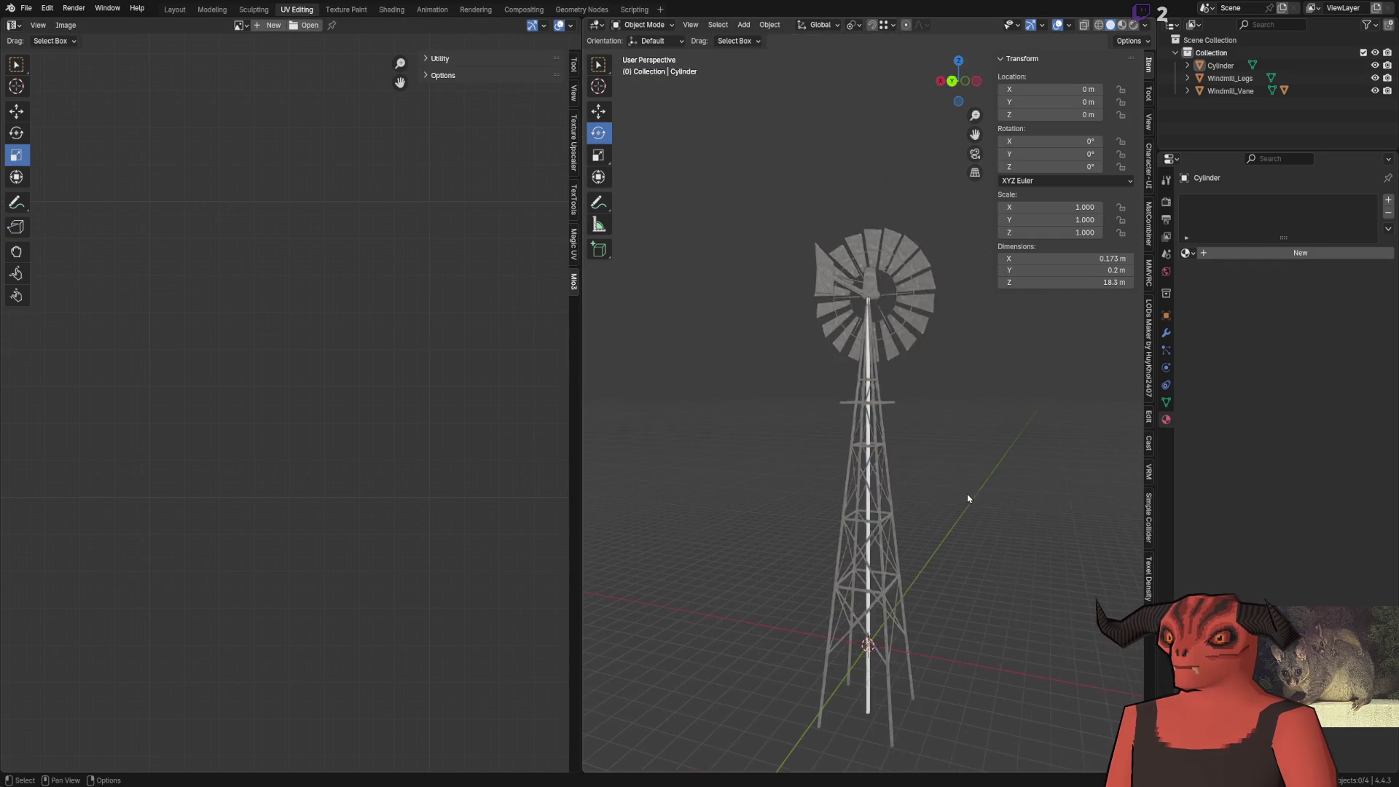
{"action": "scroll", "coordinate": [883, 431], "scroll_direction": "up", "scroll_amount": 8}
{"action": "left_click", "coordinate": [882, 430]}
{"action": "key", "text": "Tab"}
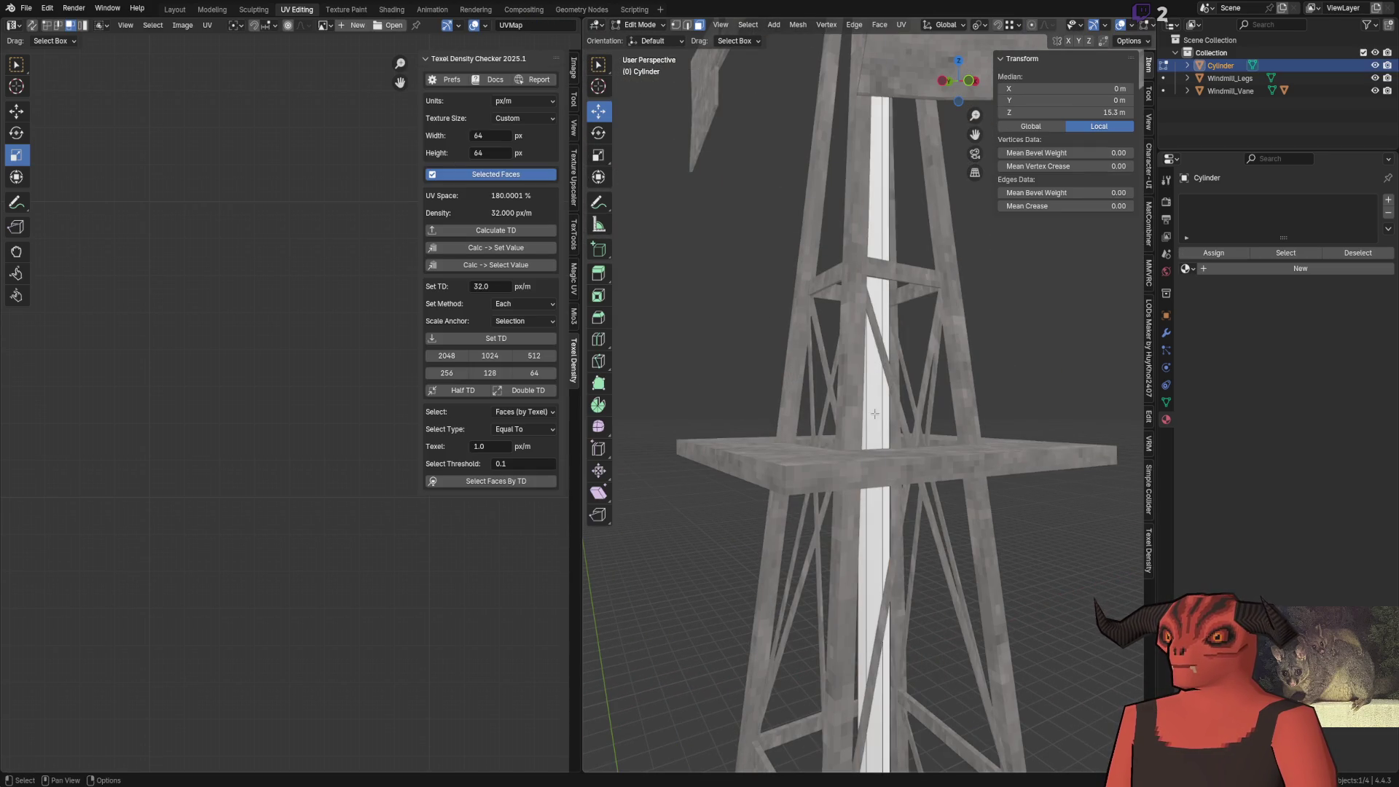
{"action": "scroll", "coordinate": [905, 460], "scroll_direction": "up", "scroll_amount": 3}
{"action": "key", "text": "a"}
{"action": "right_click", "coordinate": [1020, 447]}
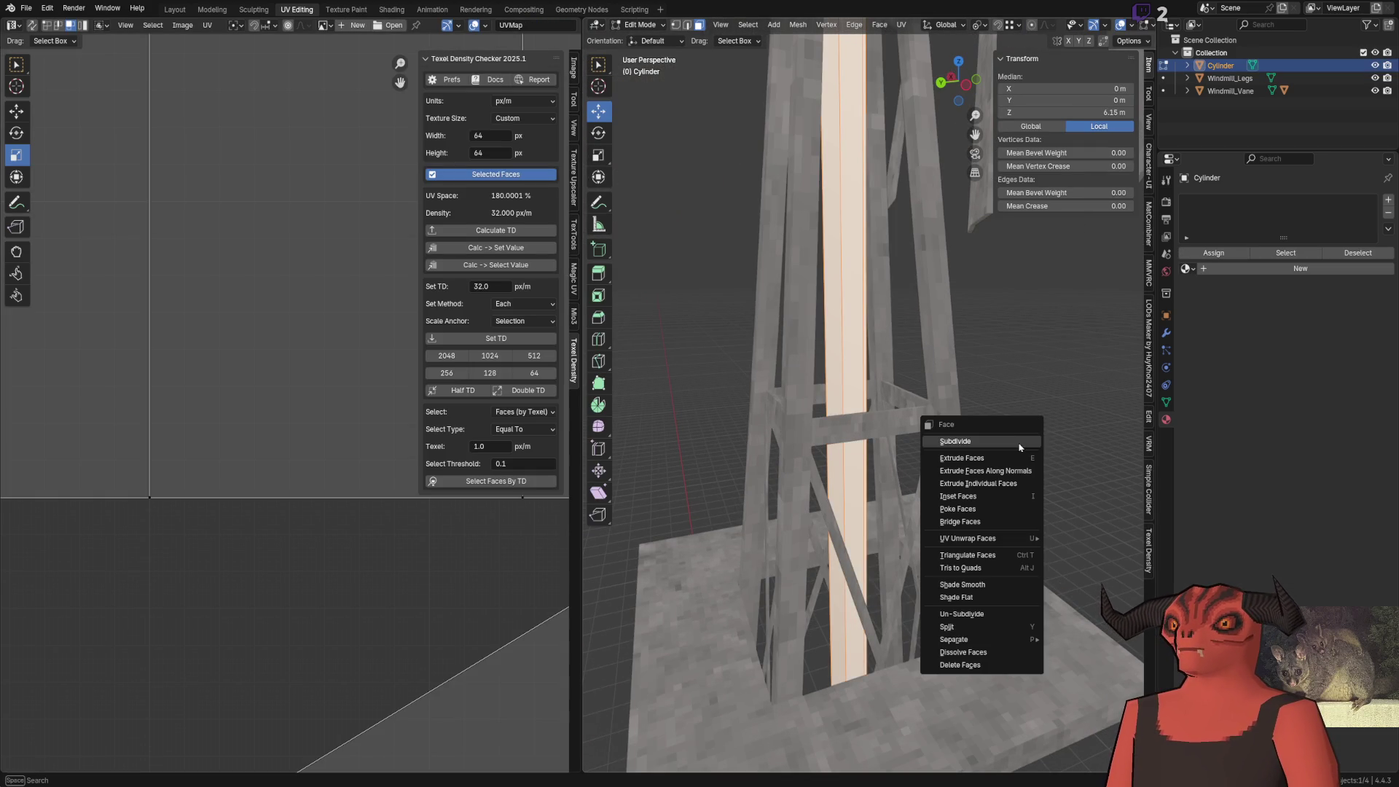
Apply Shade Smooth to the pole's faces
{"action": "left_click", "coordinate": [978, 585]}
{"action": "scroll", "coordinate": [941, 510], "scroll_direction": "down", "scroll_amount": 5}
{"action": "scroll", "coordinate": [962, 338], "scroll_direction": "up", "scroll_amount": 6}
{"action": "left_click", "coordinate": [957, 275]}
Select the whole pole via its top edge loop and try thinning it, then undo
{"action": "mouse_move", "coordinate": [957, 275]}
{"action": "left_mouse_down"}
{"action": "mouse_move", "coordinate": [802, 511]}
{"action": "mouse_move", "coordinate": [822, 515]}
{"action": "mouse_move", "coordinate": [896, 444]}
{"action": "mouse_move", "coordinate": [718, 199]}
{"action": "left_mouse_up"}
{"action": "key", "text": "alt+z"}
{"action": "left_click", "coordinate": [908, 315], "text": "alt"}
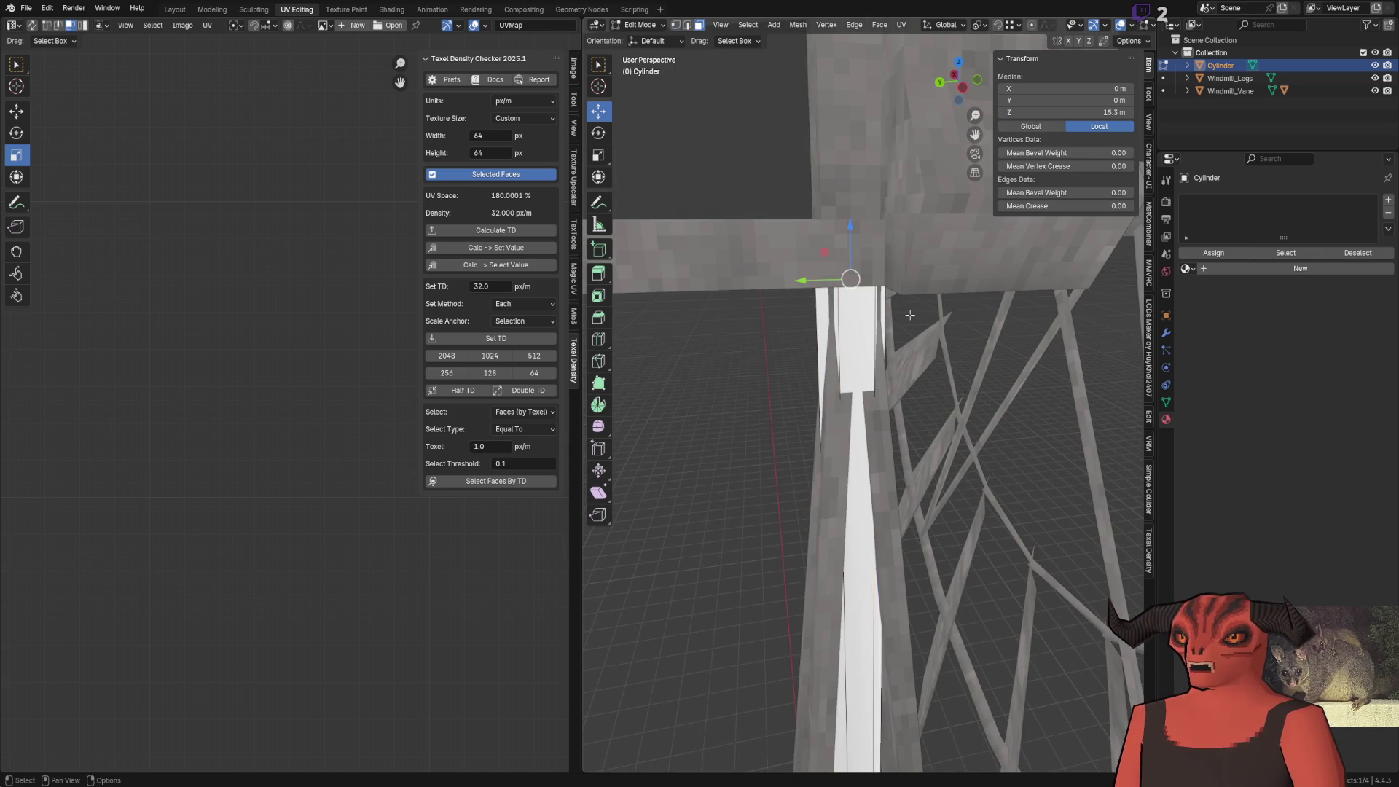
{"action": "key", "text": "ctrl+l"}
{"action": "left_click_drag", "start_coordinate": [591, 165], "coordinate": [886, 361]}
{"action": "key", "text": "s"}
{"action": "key", "text": "shift+z"}
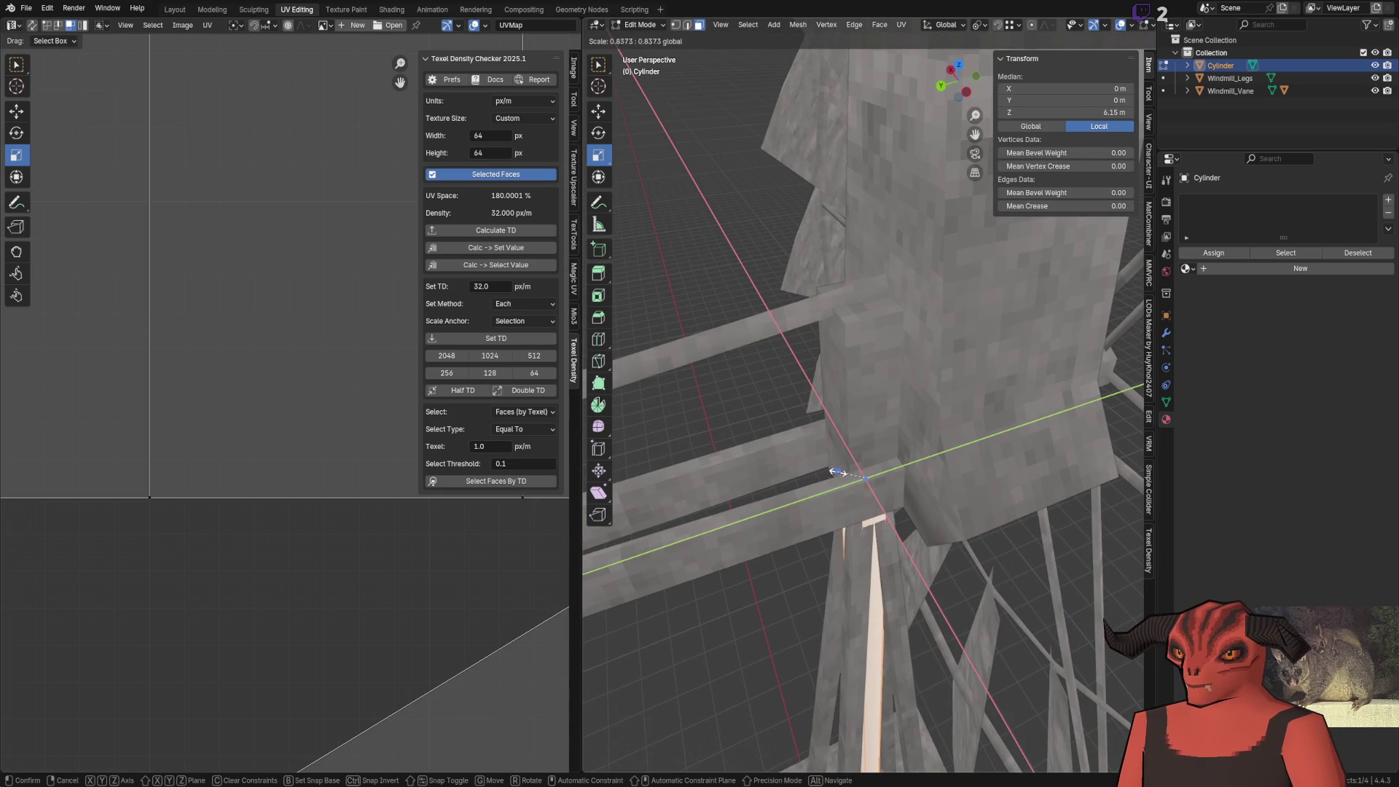
{"action": "left_click", "coordinate": [838, 472]}
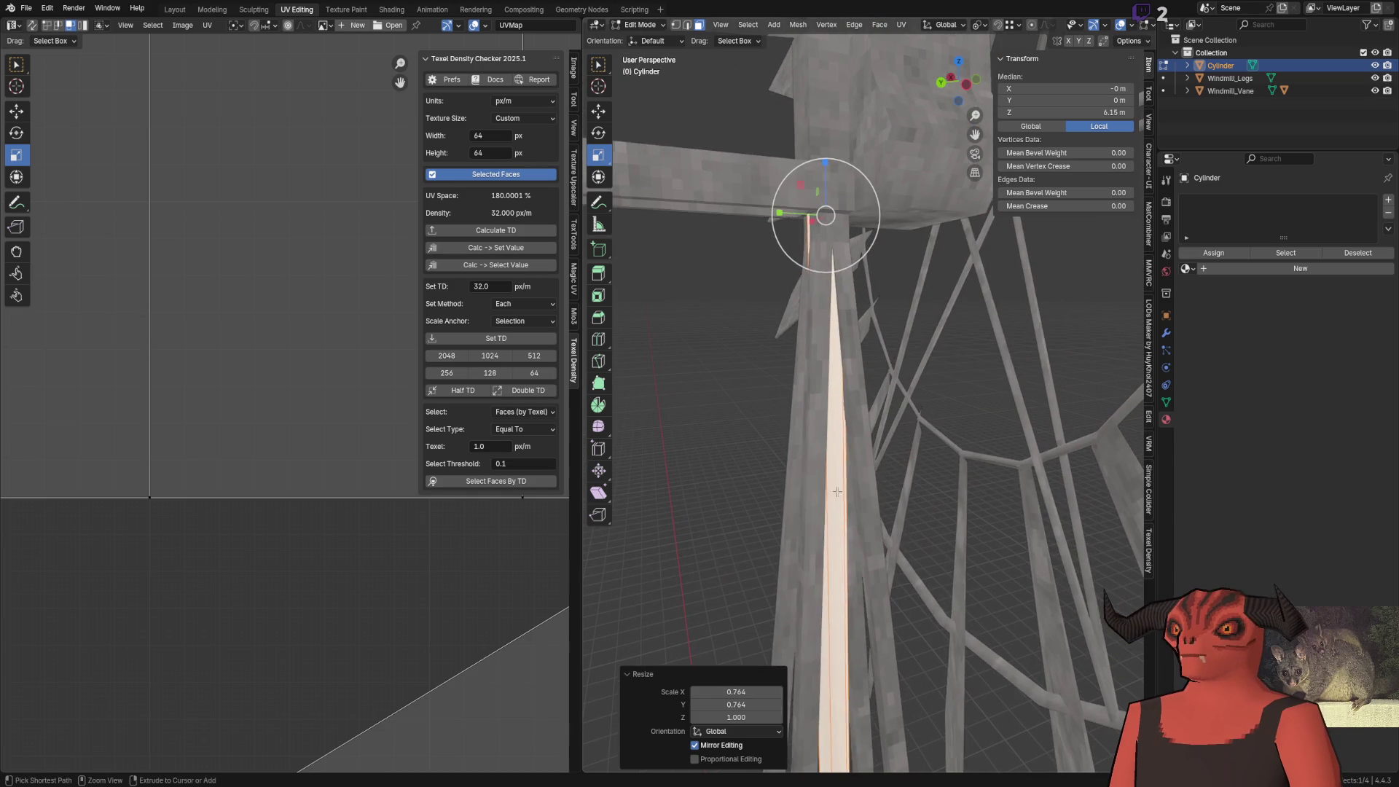
{"action": "key", "text": "ctrl+z"}
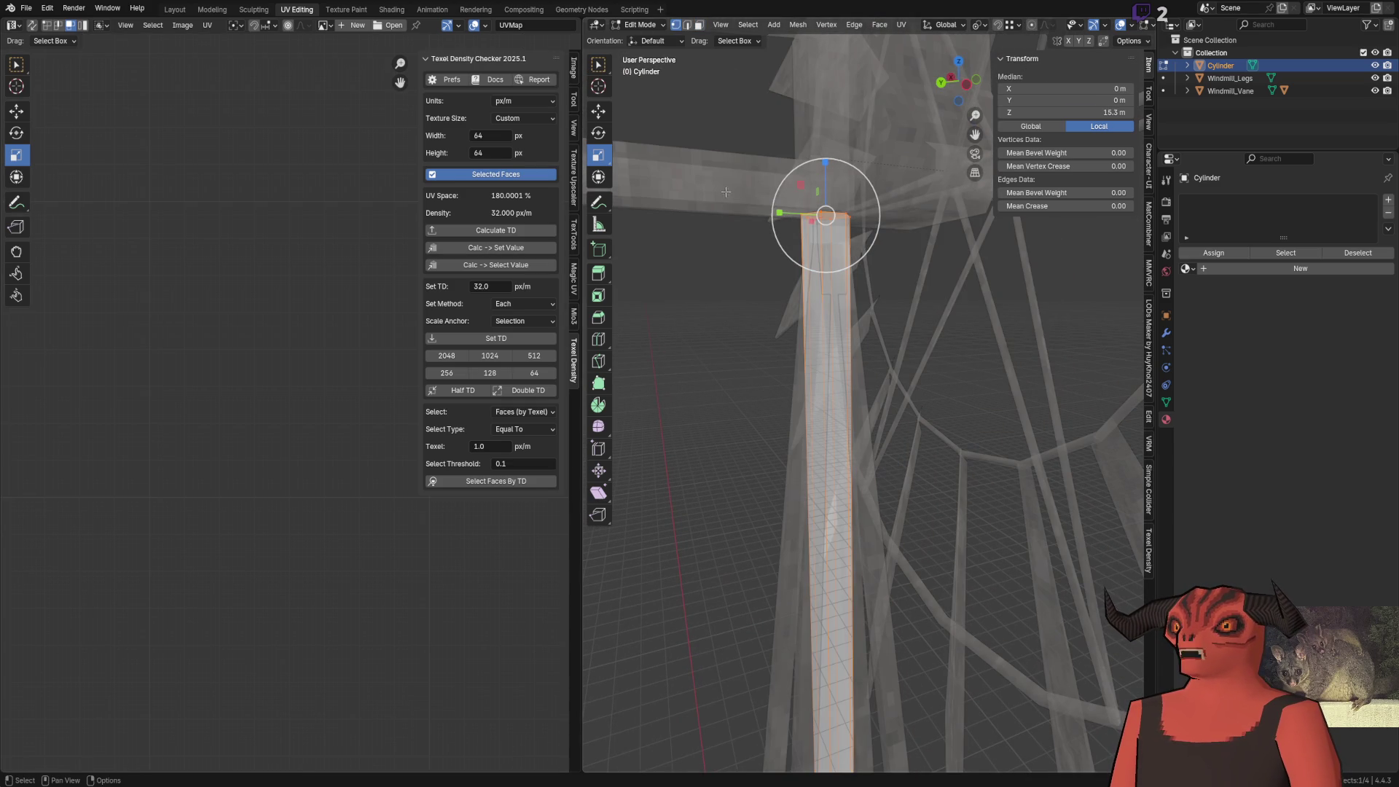
Move the pole top along Z with snapping so it tucks under the wheel hub
{"action": "key", "text": "g"}
{"action": "key", "text": "z"}
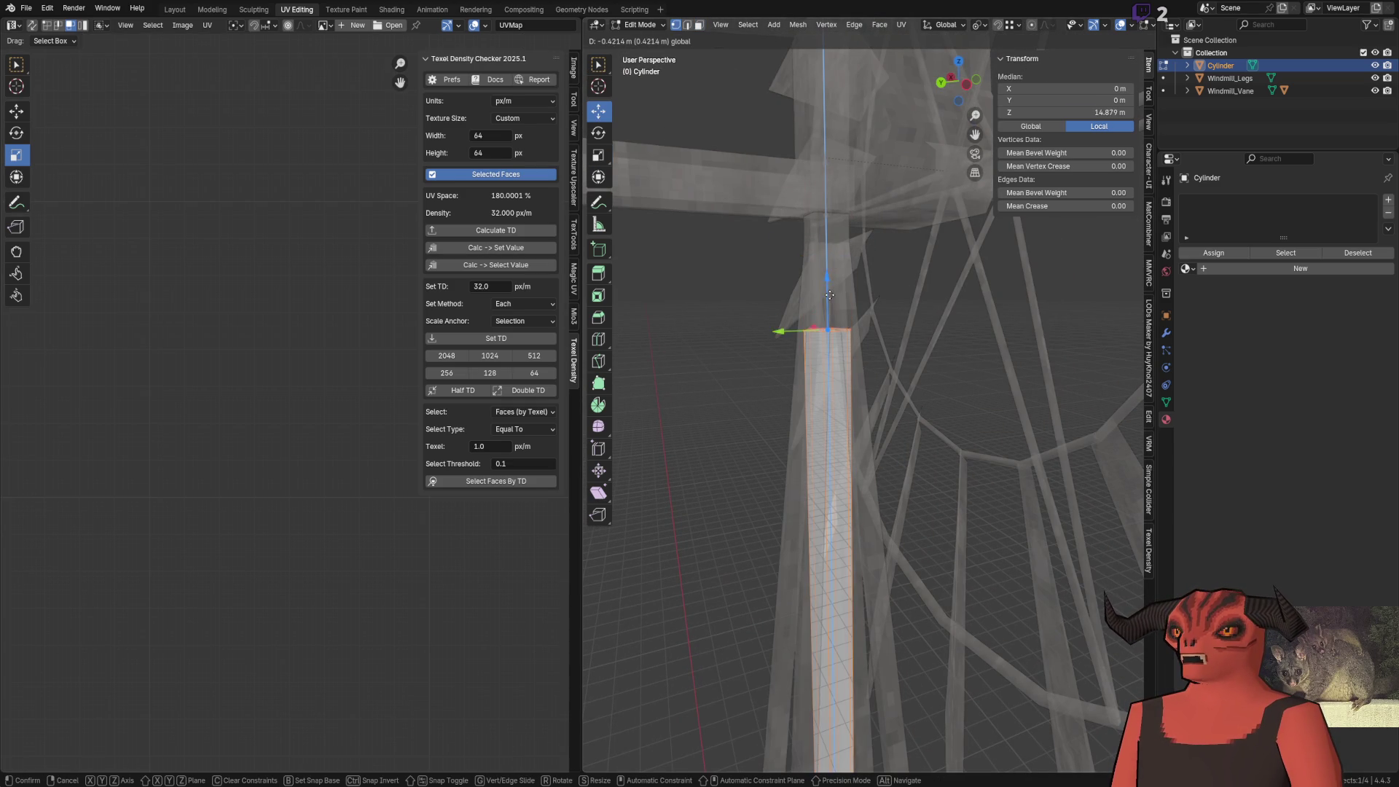
{"action": "key", "text": "ctrl"}
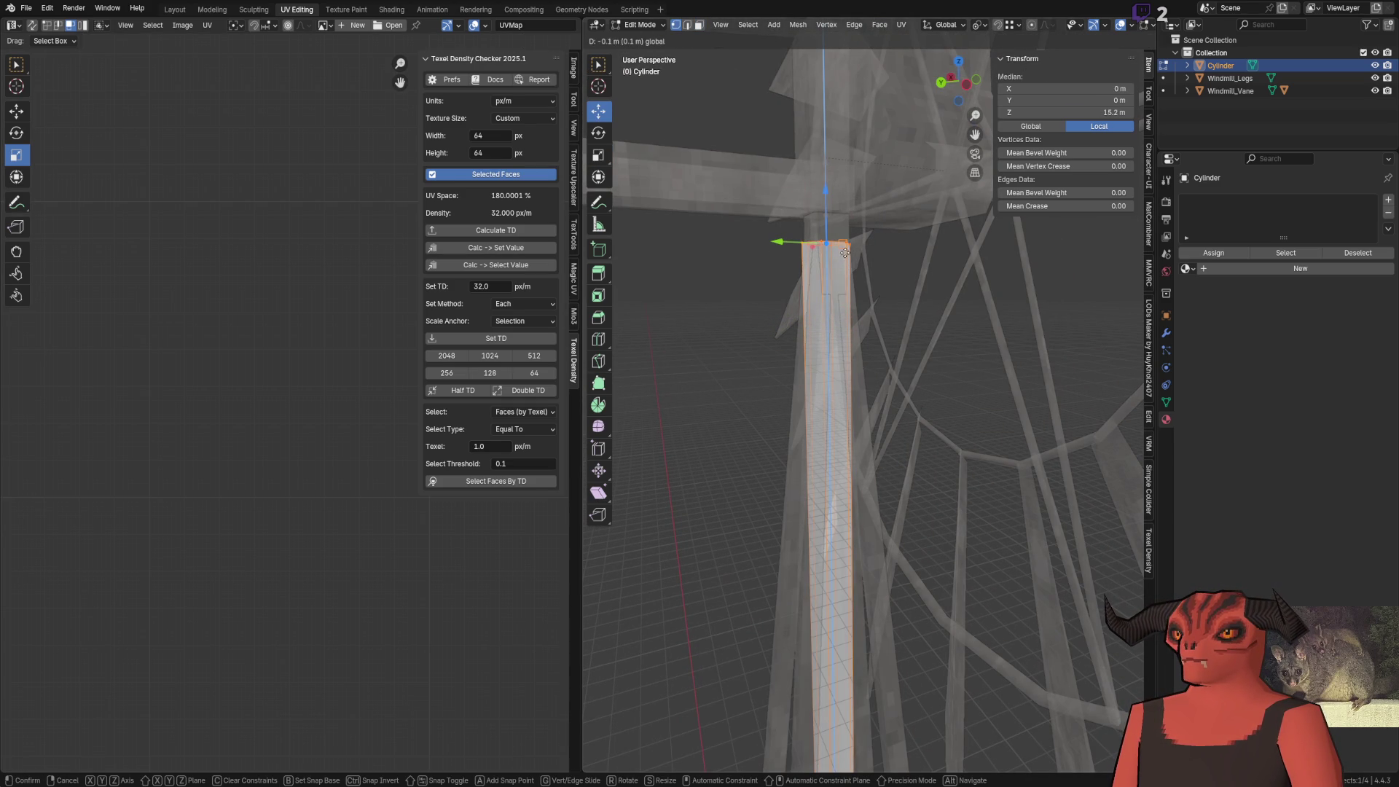
{"action": "left_click", "coordinate": [845, 252]}
{"action": "key", "text": "KP_Decimal"}
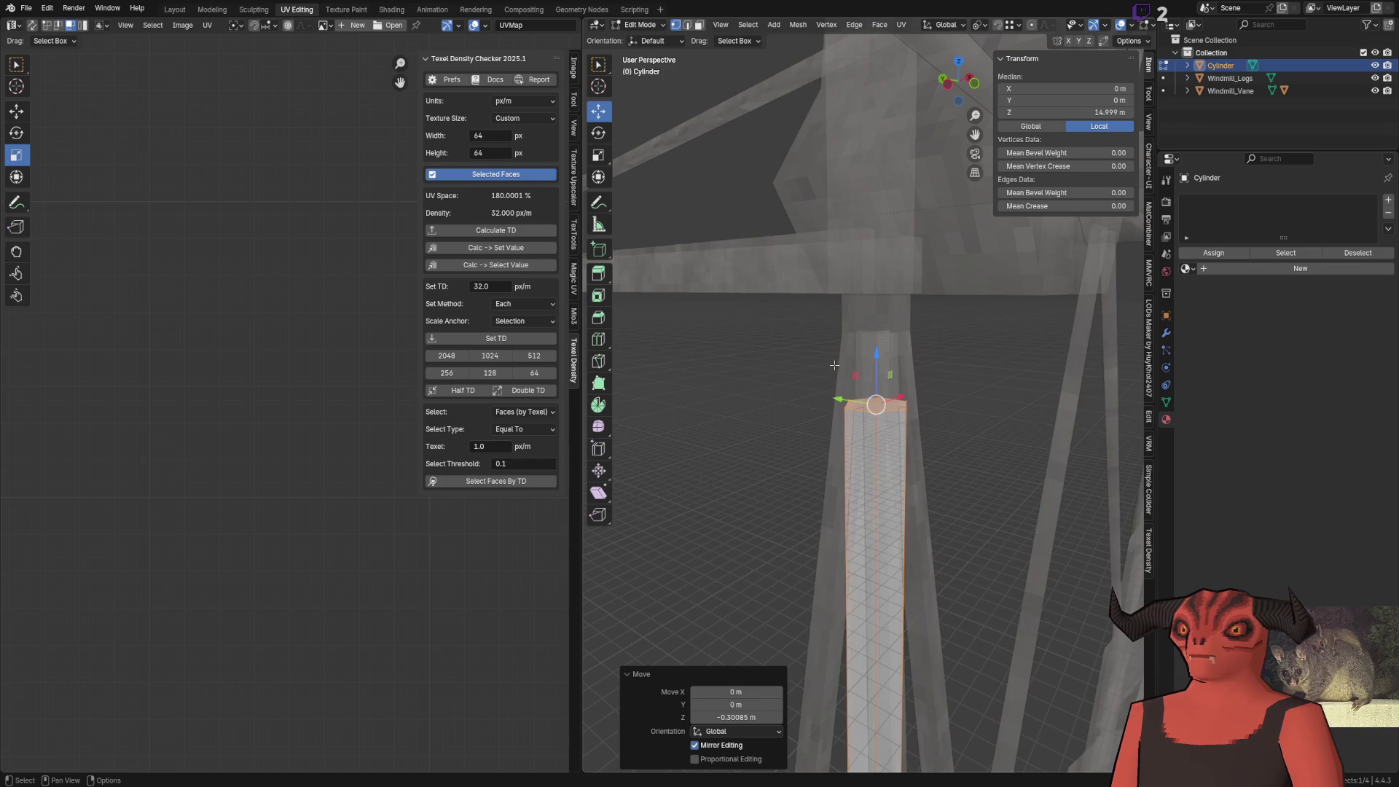
Scale the whole pole's width to 0.45 with Shift+Z and return to Object Mode
{"action": "key", "text": "3"}
{"action": "left_click_drag", "start_coordinate": [881, 353], "coordinate": [687, 339]}
{"action": "scroll", "coordinate": [687, 339], "scroll_direction": "up", "scroll_amount": 6}
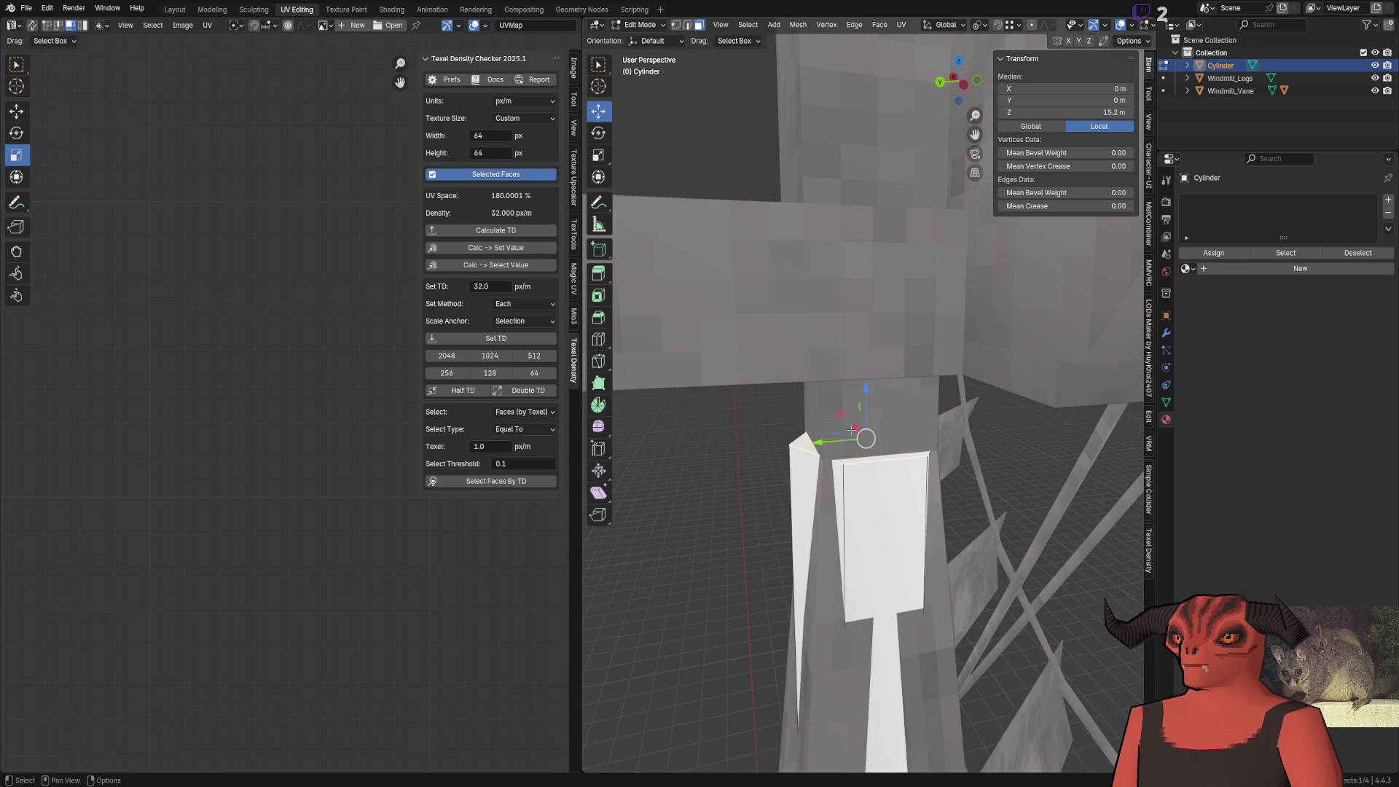
{"action": "key", "text": "a"}
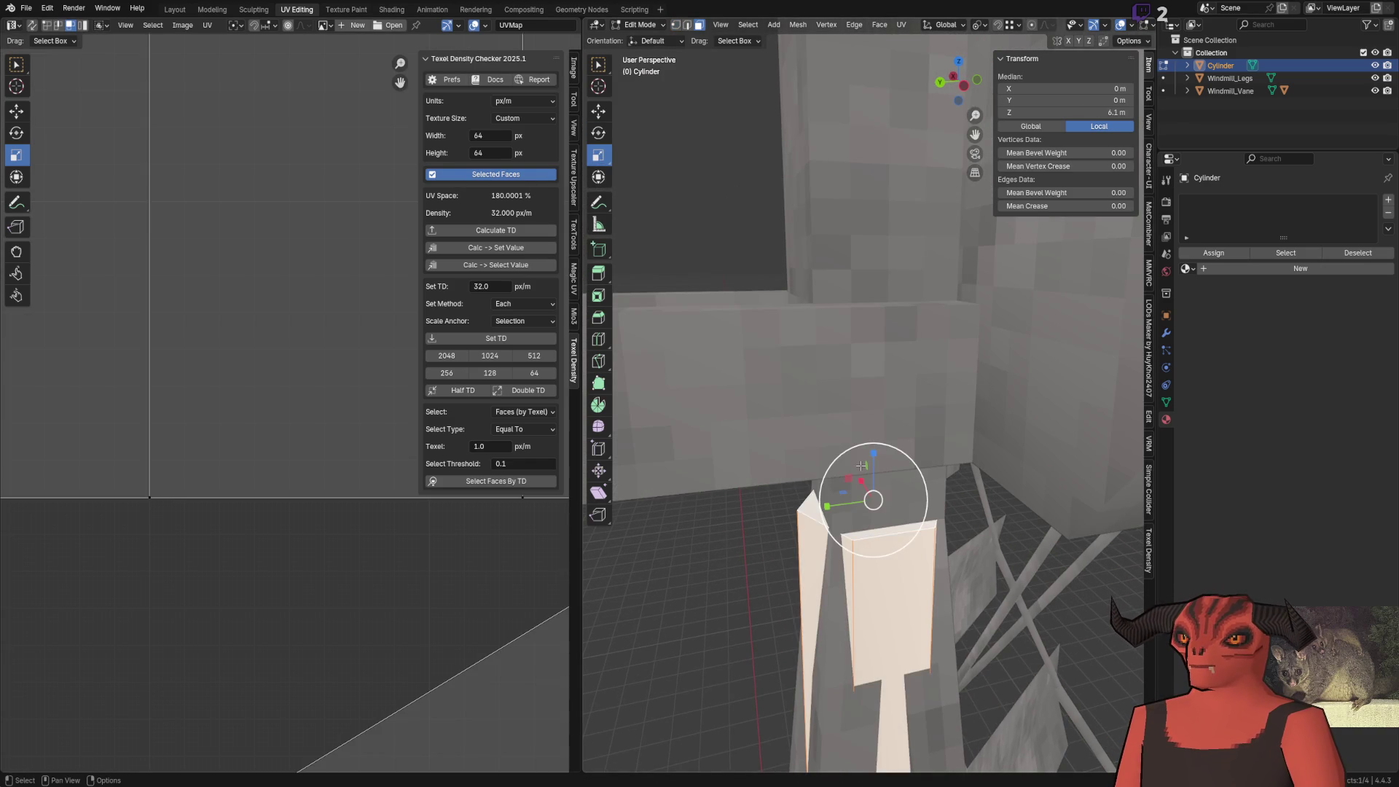
{"action": "key", "text": "s"}
{"action": "key", "text": "shift+z"}
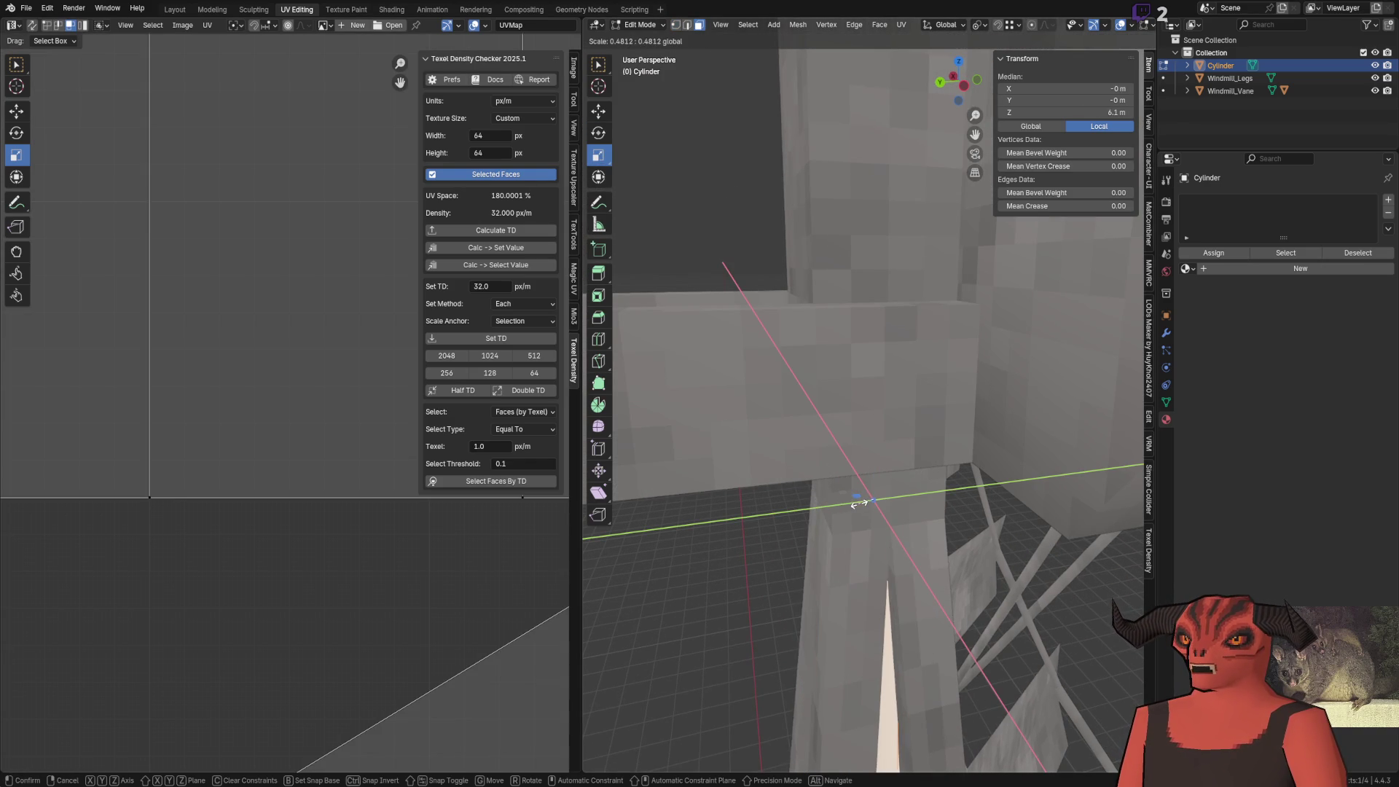
{"action": "left_click", "coordinate": [858, 503]}
{"action": "scroll", "coordinate": [860, 503], "scroll_direction": "down", "scroll_amount": 8}
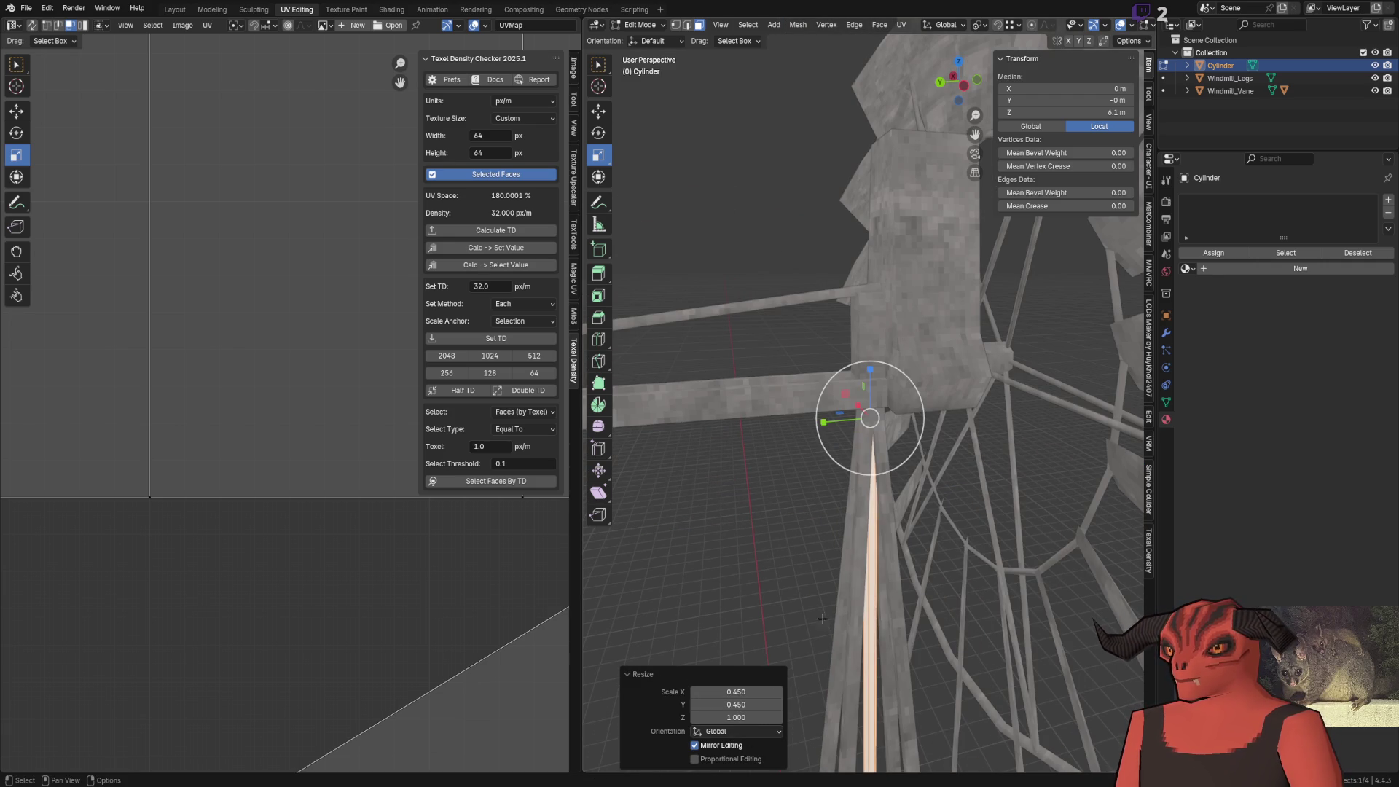
{"action": "scroll", "coordinate": [823, 618], "scroll_direction": "down", "scroll_amount": 5}
{"action": "key", "text": "Tab"}
{"action": "scroll", "coordinate": [943, 462], "scroll_direction": "up", "scroll_amount": 5}
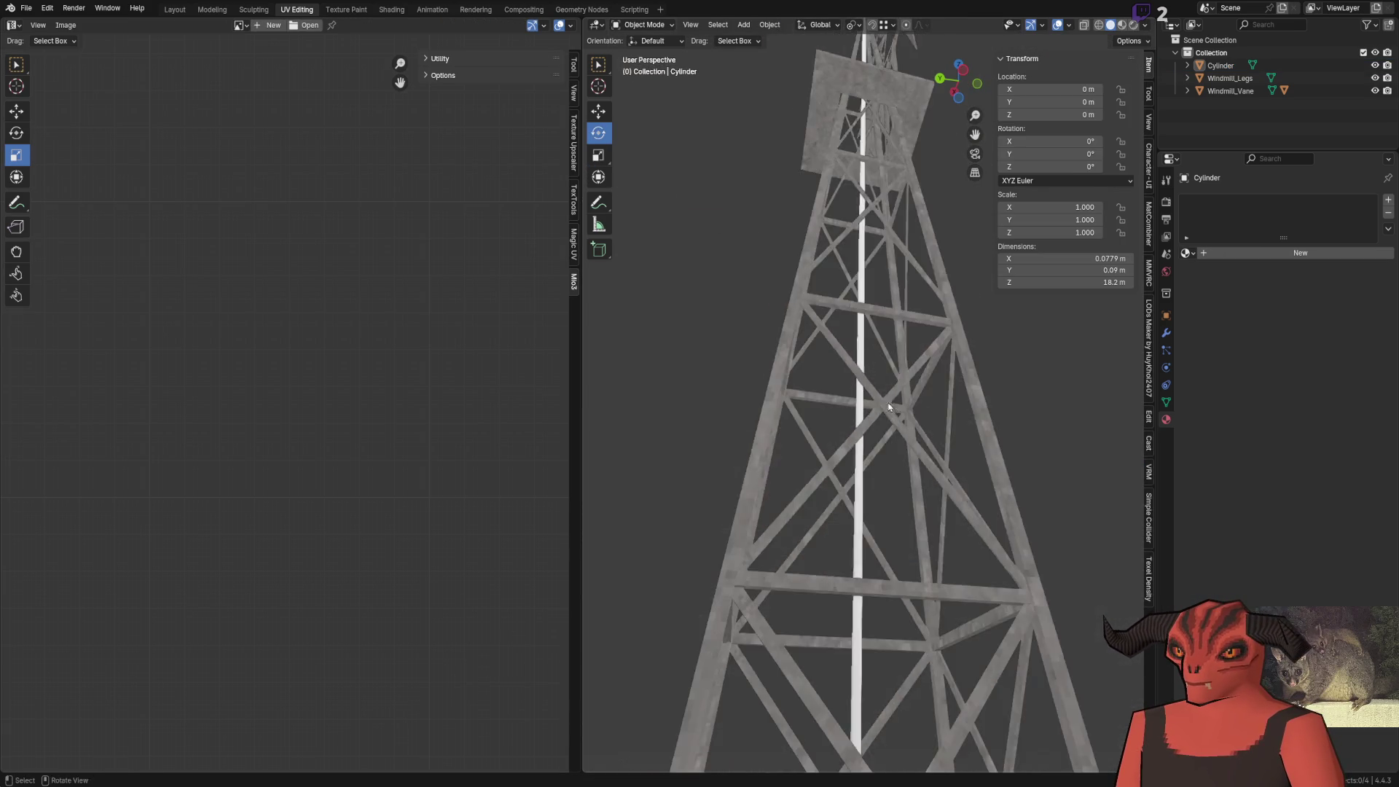
Assign the existing Metal_Corrugated material to the pole
{"action": "scroll", "coordinate": [889, 406], "scroll_direction": "up", "scroll_amount": 3}
{"action": "left_click", "coordinate": [919, 329]}
{"action": "left_click", "coordinate": [1199, 255]}
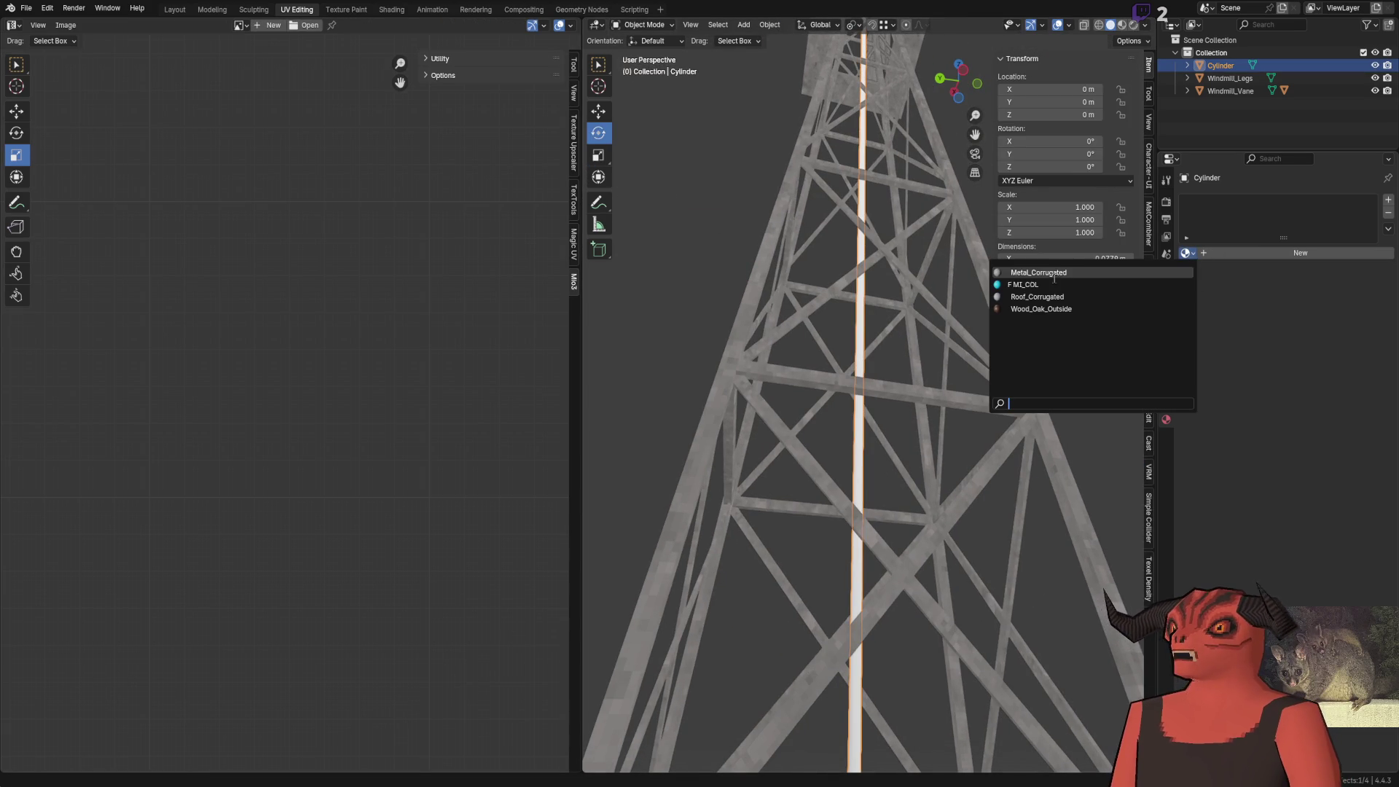
{"action": "left_click", "coordinate": [1035, 269]}
{"action": "scroll", "coordinate": [821, 403], "scroll_direction": "down", "scroll_amount": 4}
{"action": "scroll", "coordinate": [821, 403], "scroll_direction": "down", "scroll_amount": 2}
{"action": "mouse_move", "coordinate": [778, 406]}
{"action": "left_mouse_down"}
{"action": "mouse_move", "coordinate": [806, 500]}
{"action": "mouse_move", "coordinate": [930, 531]}
{"action": "mouse_move", "coordinate": [807, 499]}
{"action": "mouse_move", "coordinate": [993, 496]}
{"action": "mouse_move", "coordinate": [854, 523]}
{"action": "mouse_move", "coordinate": [837, 365]}
{"action": "left_mouse_up"}
Smooth-shade the pole's faces in Edit Mode and delete its top cap face
{"action": "key", "text": "Tab"}
{"action": "right_click", "coordinate": [1000, 496]}
{"action": "left_click", "coordinate": [991, 494]}
{"action": "key", "text": "c"}
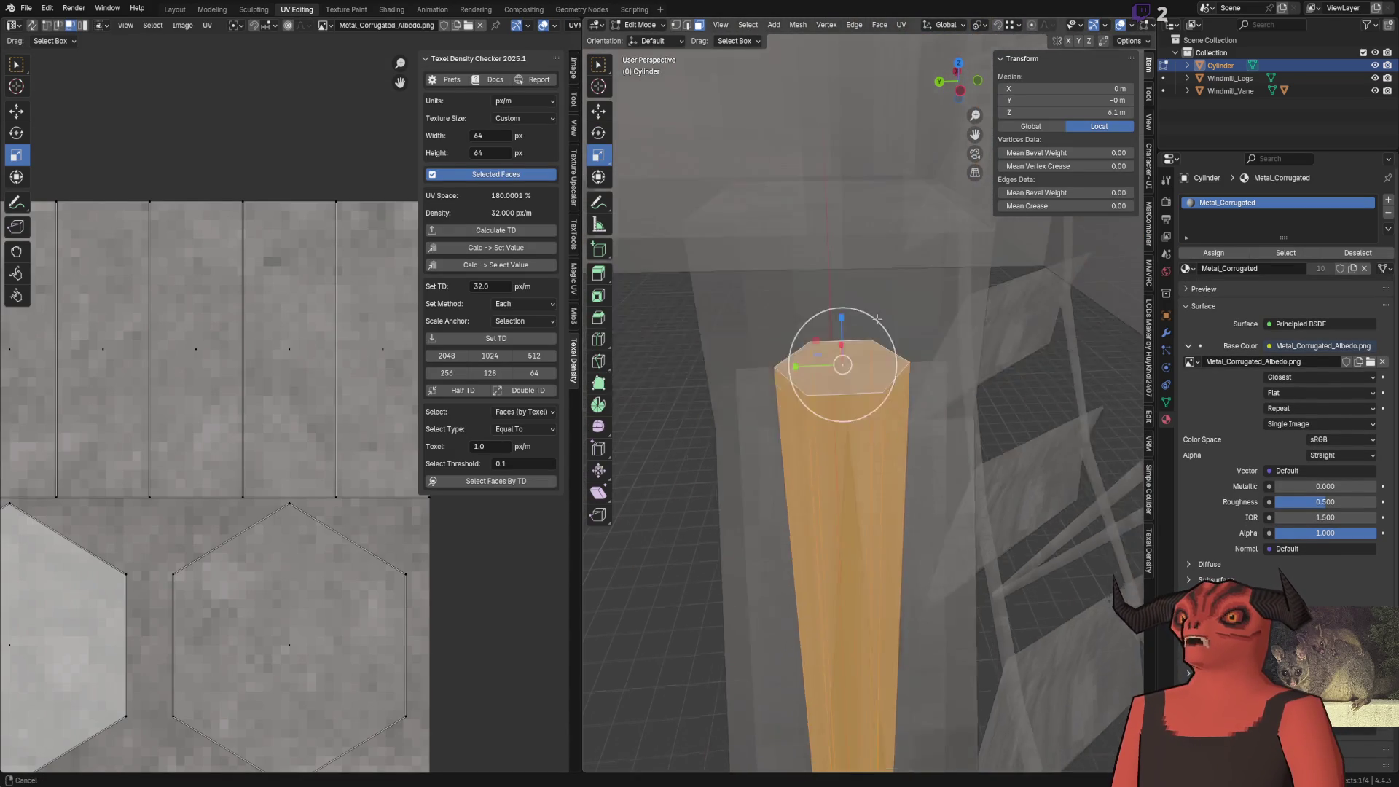
{"action": "scroll", "coordinate": [837, 468], "scroll_direction": "up", "scroll_amount": 3}
{"action": "left_click", "coordinate": [836, 474]}
{"action": "key", "text": "x"}
{"action": "left_click", "coordinate": [842, 474]}
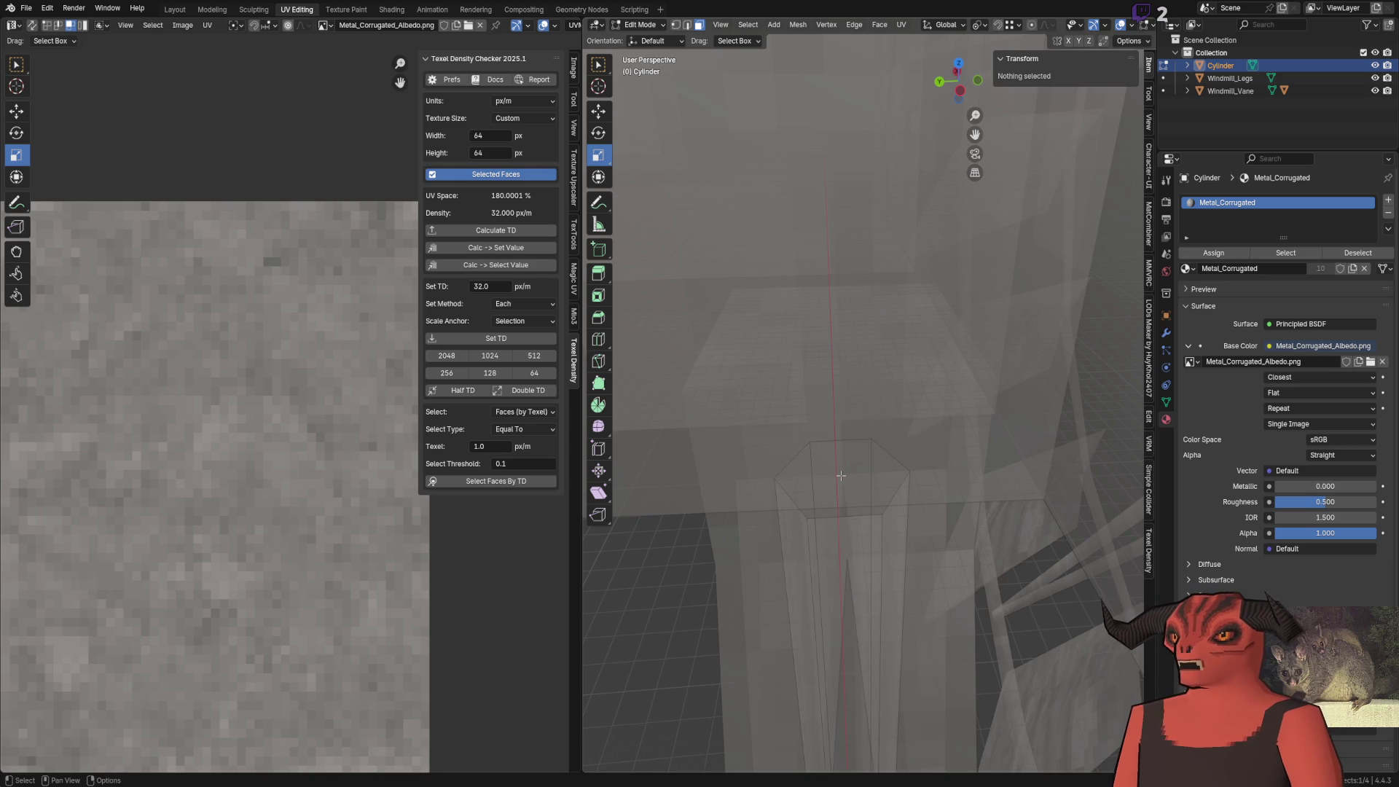
{"action": "key", "text": "l"}
{"action": "key", "text": "KP_Decimal"}
{"action": "key", "text": "ctrl+f"}
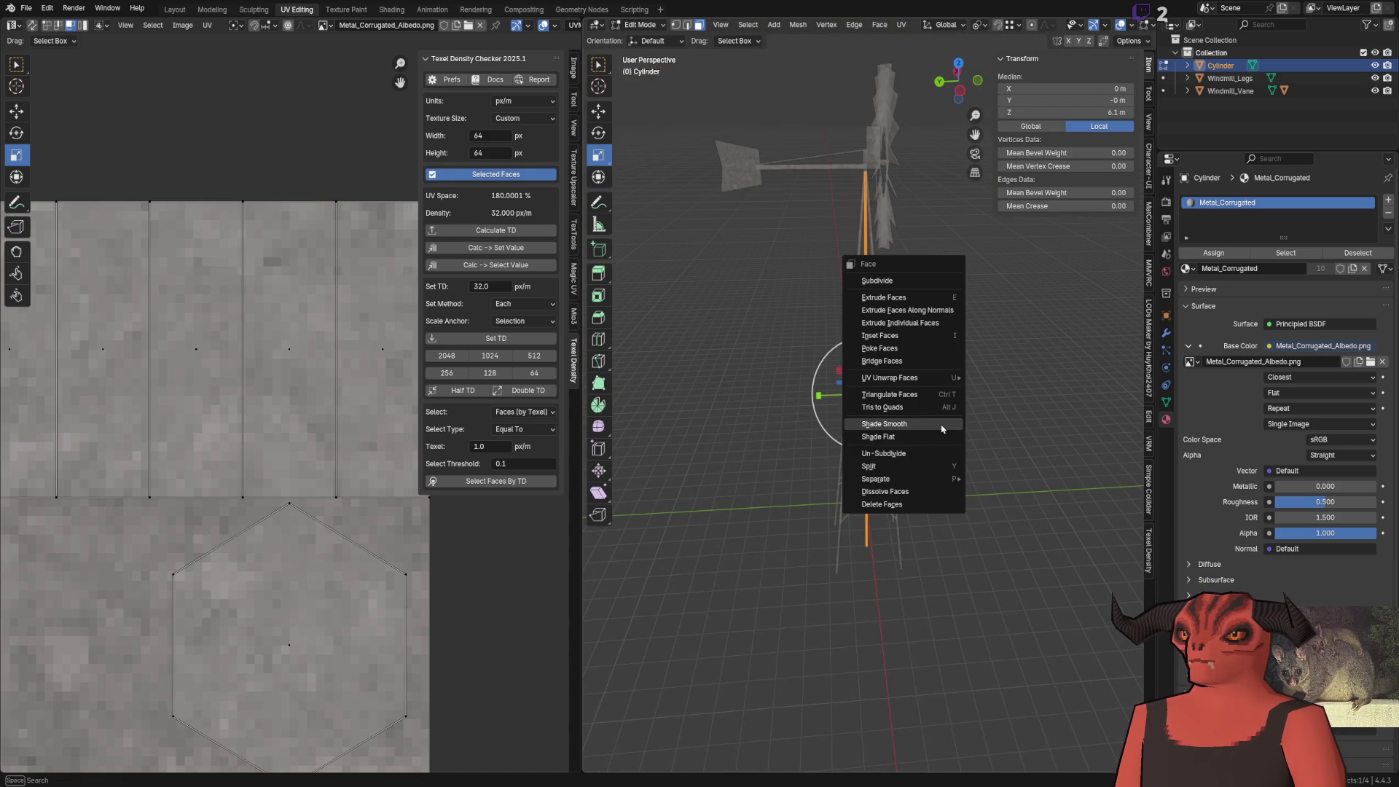
Try extruding the pole's faces along their normals, then undo it
{"action": "left_click", "coordinate": [948, 391]}
{"action": "key", "text": "ctrl+f"}
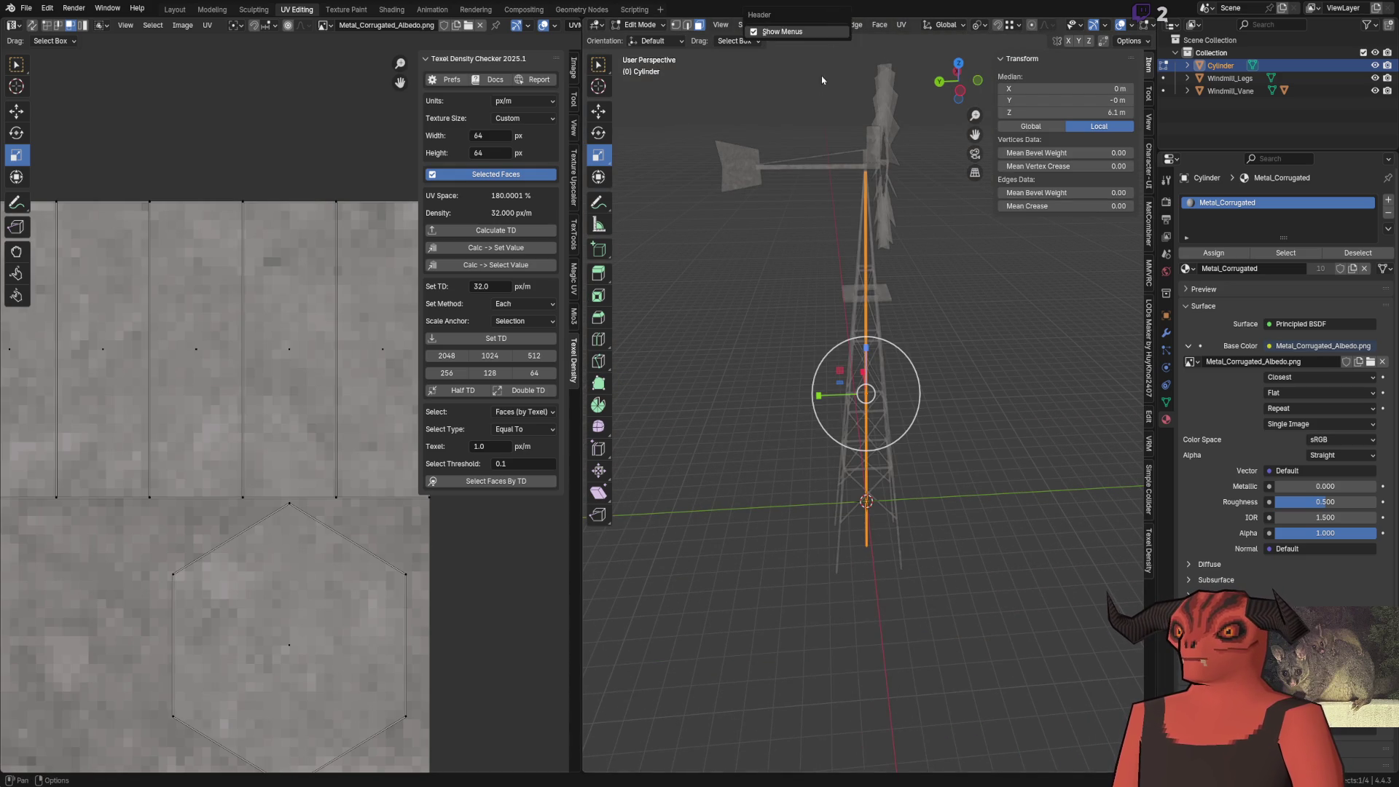
{"action": "key", "text": "ctrl+f"}
{"action": "left_click", "coordinate": [786, 61]}
{"action": "left_click", "coordinate": [833, 153]}
{"action": "key", "text": "ctrl+z"}
Cube-project the pole's UVs and set their texel density to 32 px/m
{"action": "key", "text": "ctrl+f"}
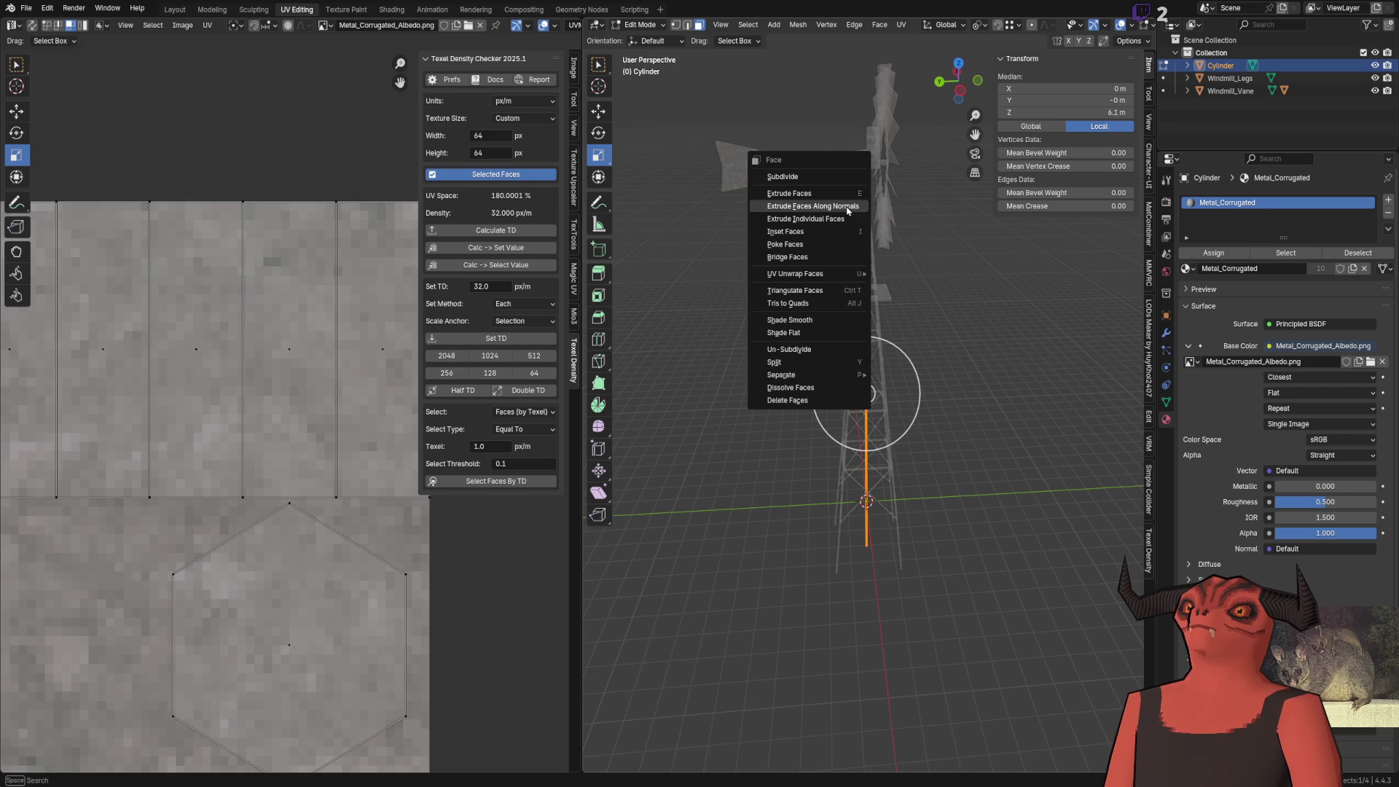
{"action": "mouse_move", "coordinate": [816, 274]}
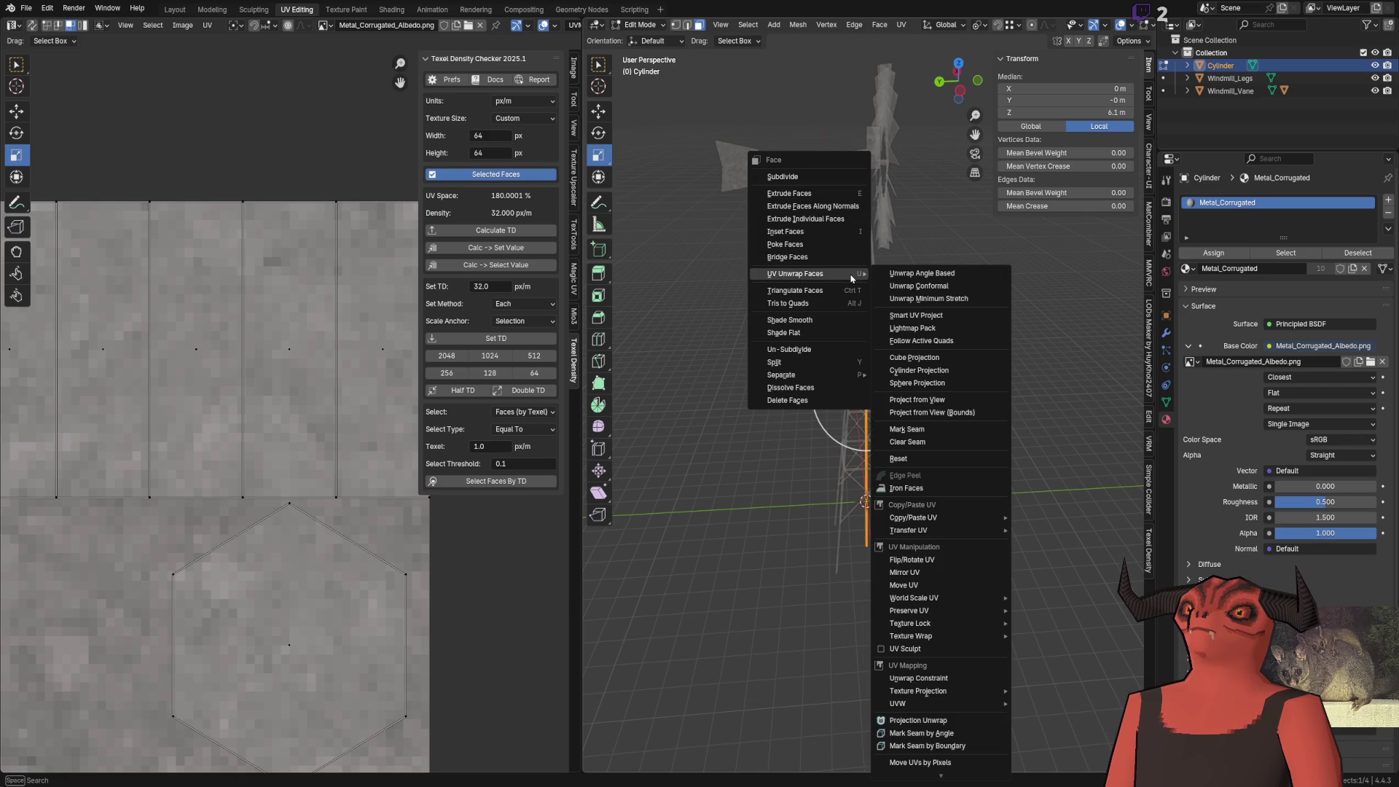
{"action": "left_click", "coordinate": [932, 362]}
{"action": "type", "text": "2"}
{"action": "key", "text": "Return"}
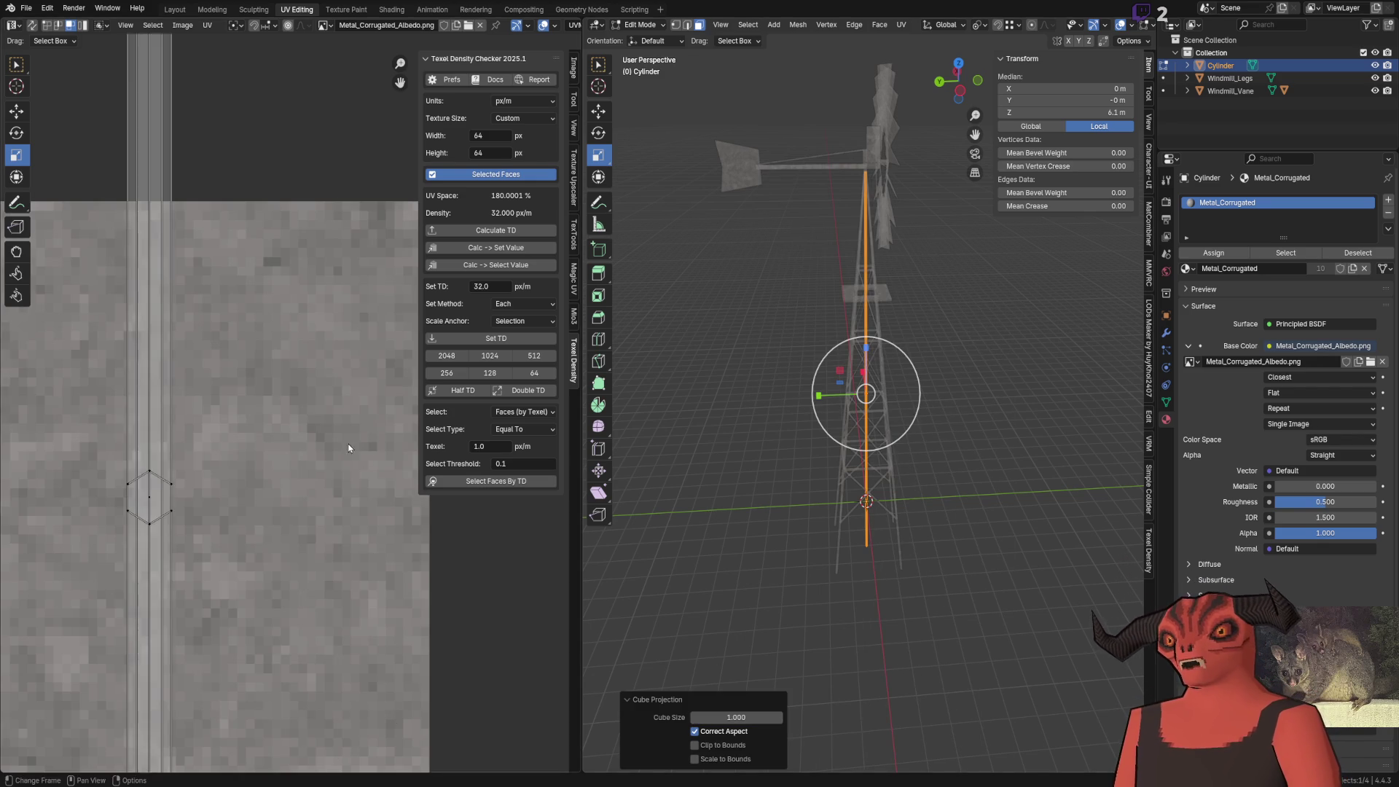
{"action": "scroll", "coordinate": [215, 401], "scroll_direction": "down", "scroll_amount": 3}
{"action": "key", "text": "a"}
{"action": "scroll", "coordinate": [215, 400], "scroll_direction": "up", "scroll_amount": 2}
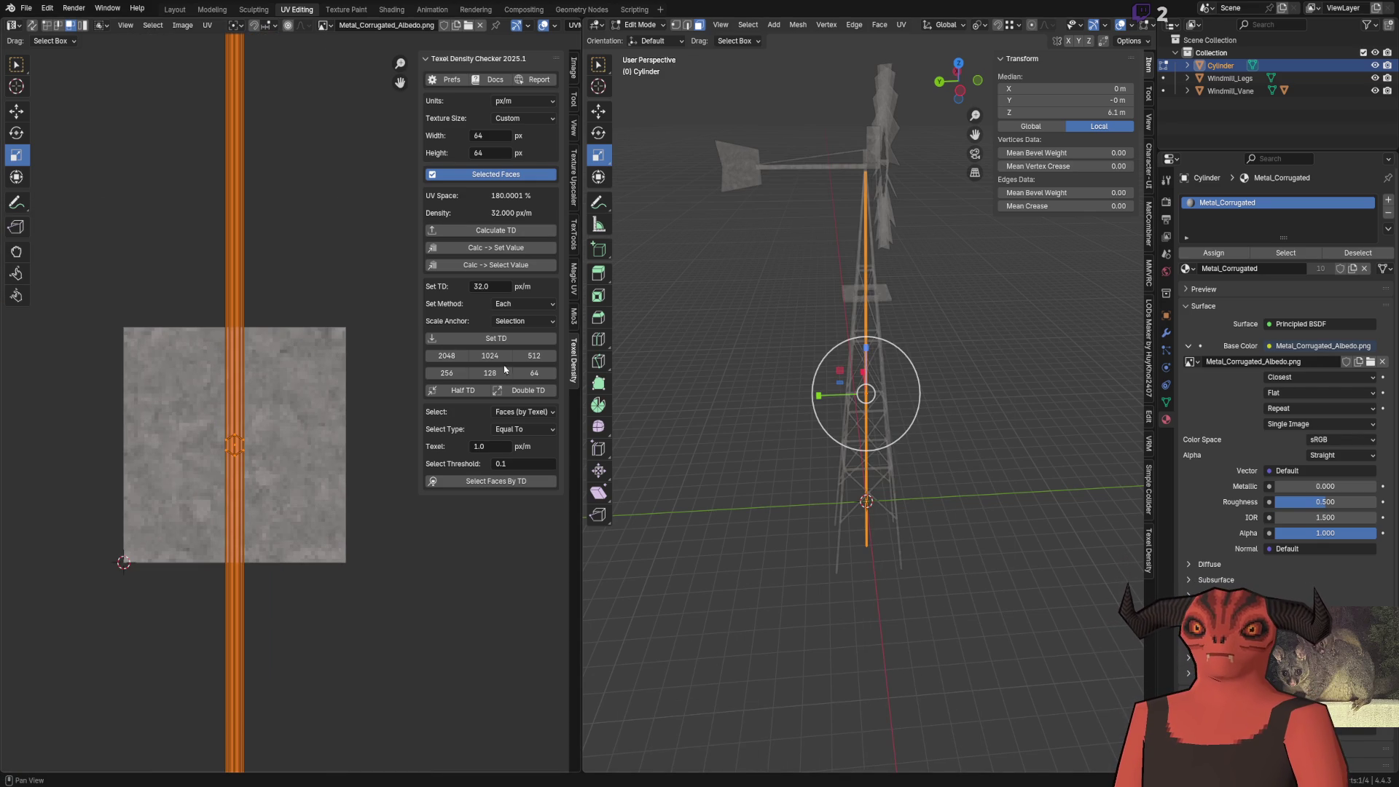
{"action": "left_click", "coordinate": [506, 340]}
{"action": "key", "text": "alt+Tab"}
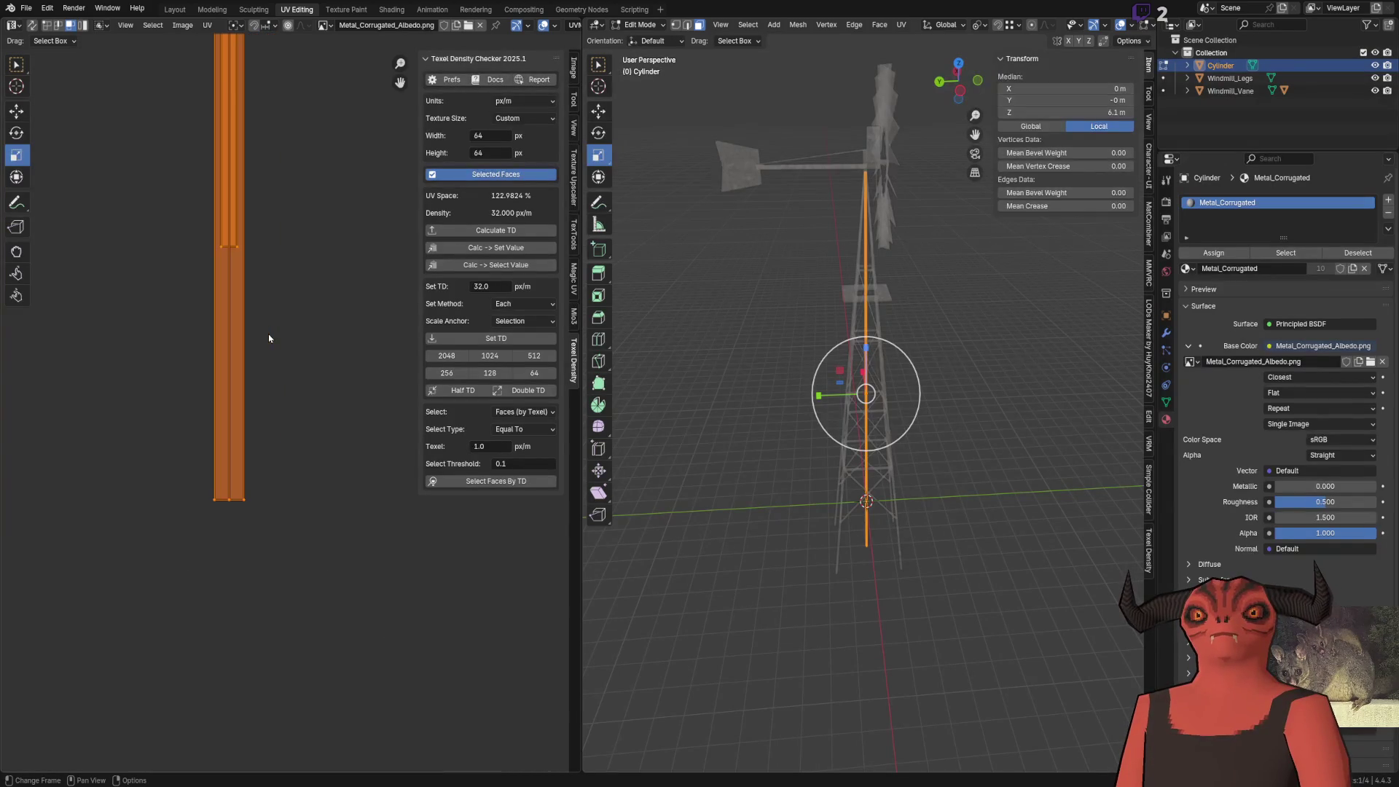
Sort the pole's UV strip into side-by-side islands with Mio3 UV and reapply the texel density
{"action": "scroll", "coordinate": [268, 334], "scroll_direction": "down", "scroll_amount": 6}
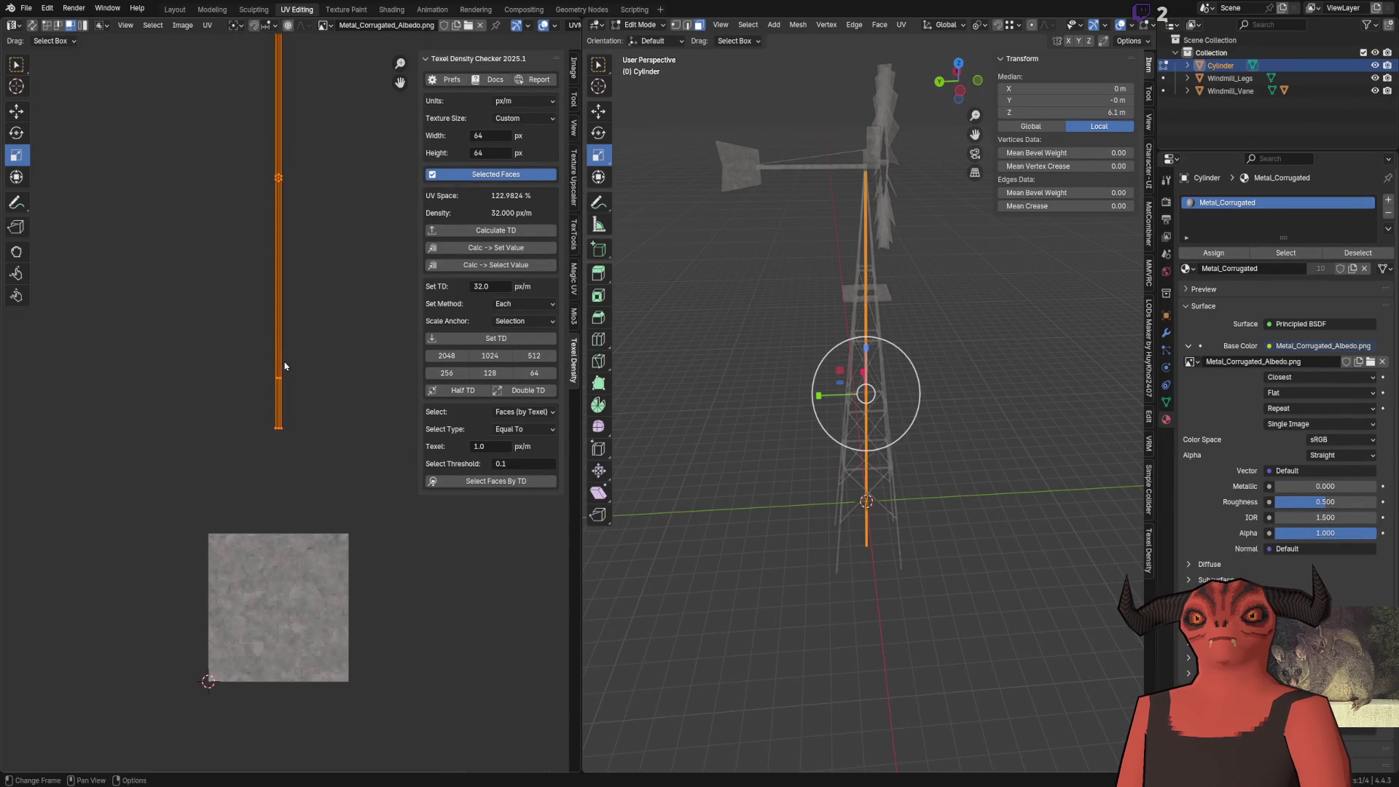
{"action": "left_click", "coordinate": [575, 315]}
{"action": "left_click", "coordinate": [540, 355]}
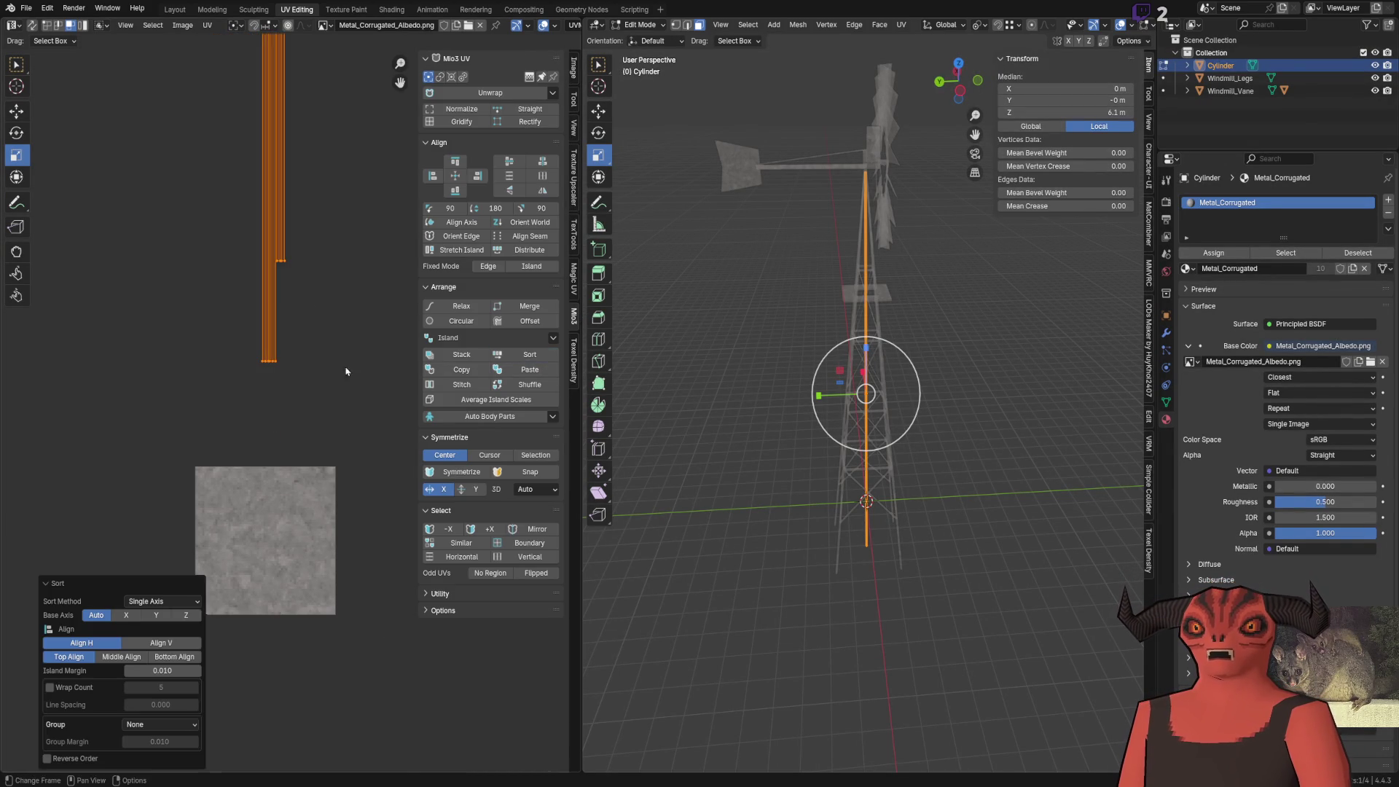
{"action": "left_click", "coordinate": [574, 372]}
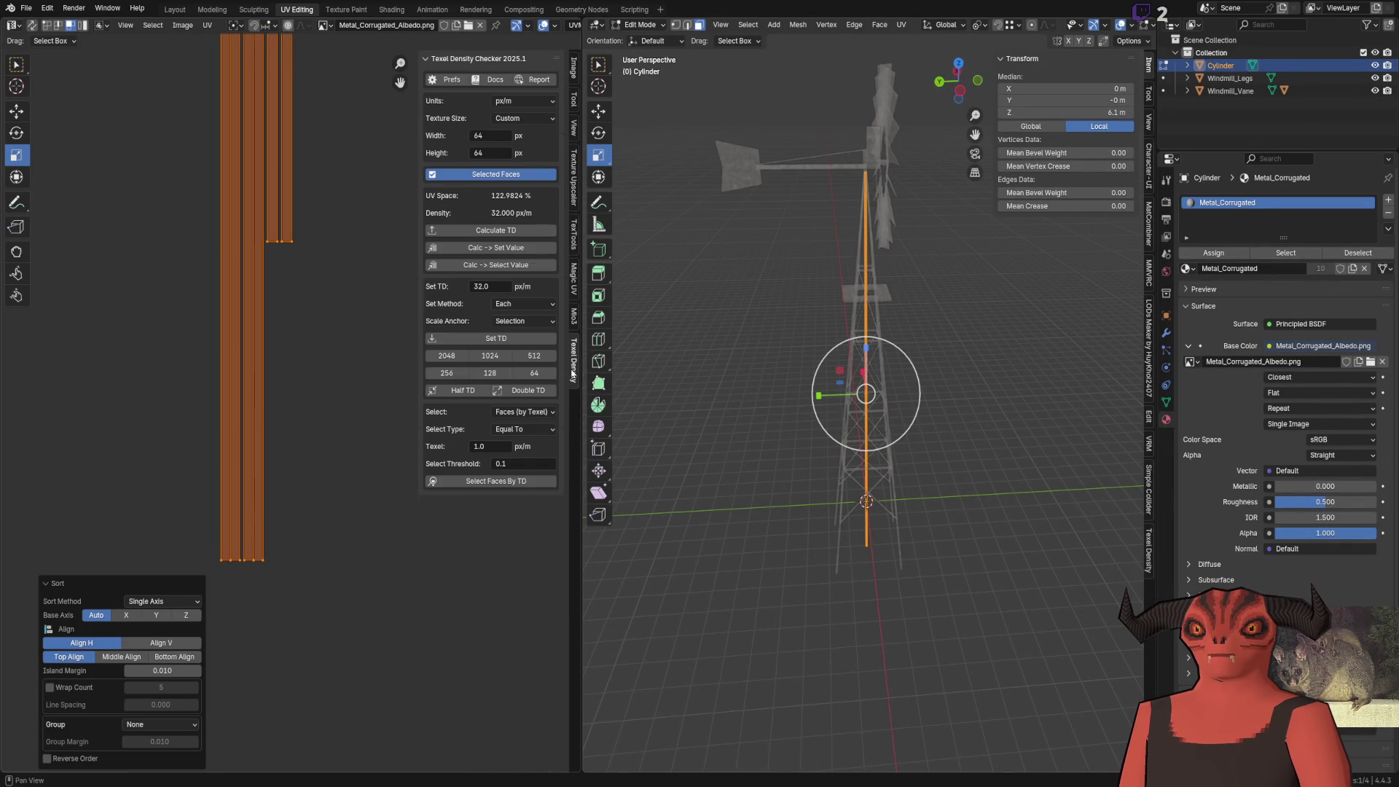
{"action": "left_click", "coordinate": [505, 358]}
{"action": "left_click", "coordinate": [467, 339]}
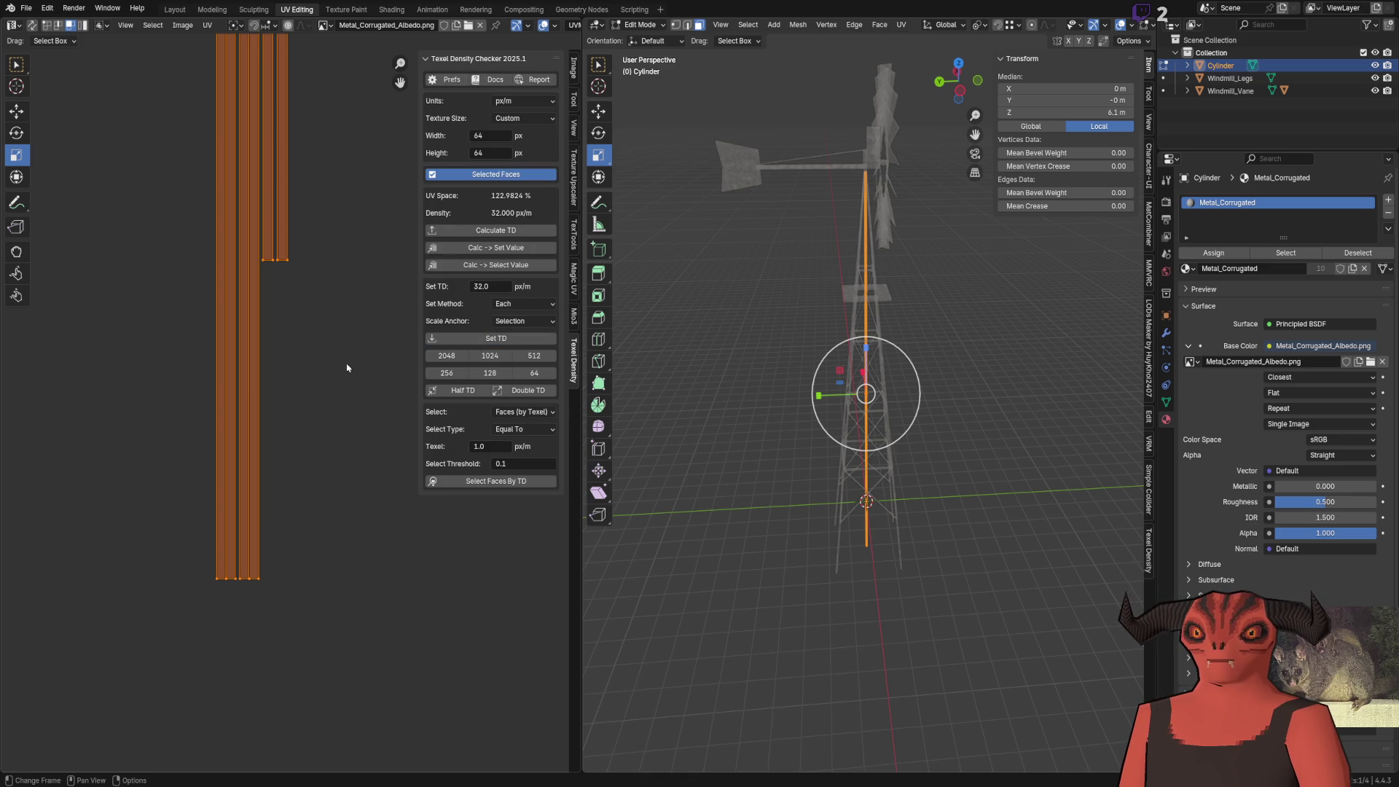
Snap the selected UVs to texture pixels via Quick Favorites, comparing layouts with undo and redo
{"action": "key", "text": "KP_Decimal"}
{"action": "key", "text": "1"}
{"action": "key", "text": "q"}
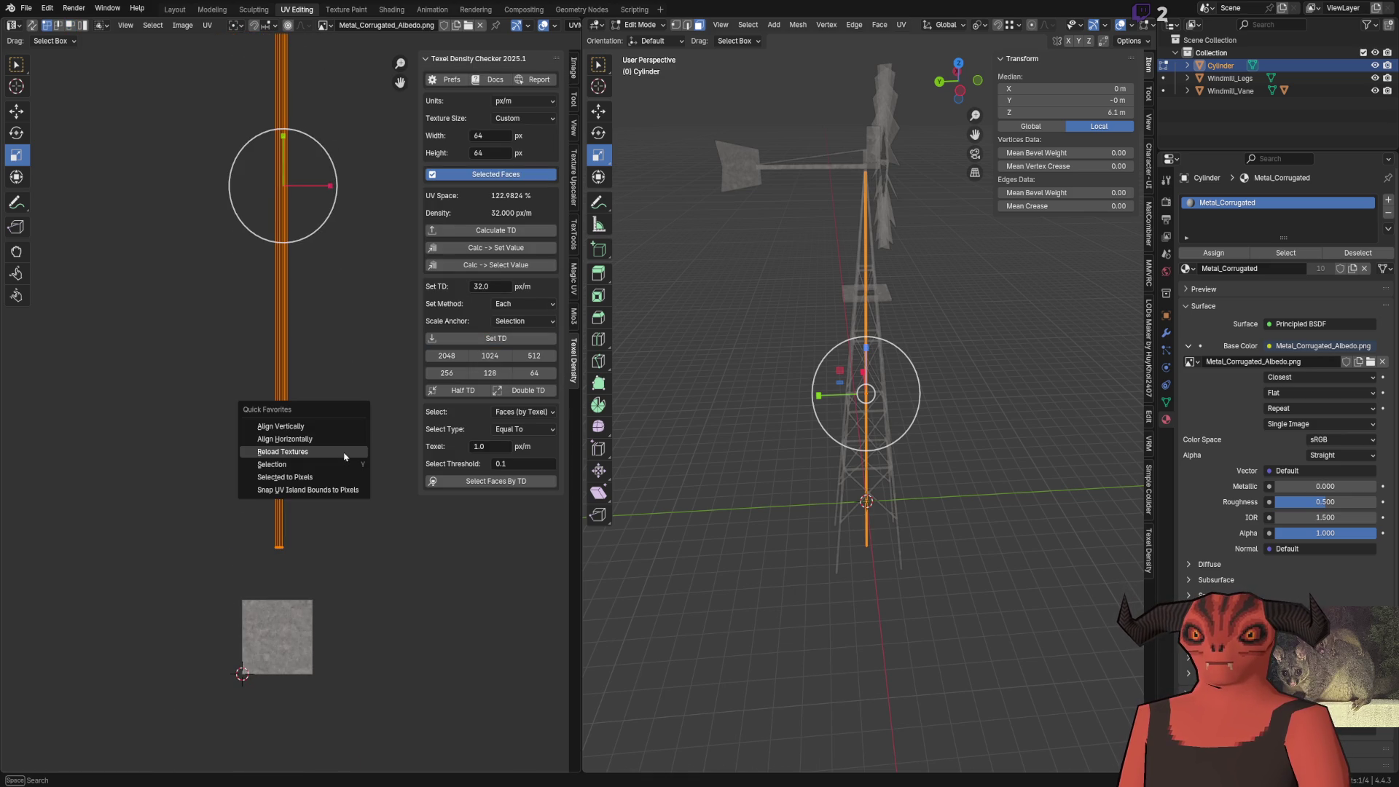
{"action": "left_click", "coordinate": [343, 477]}
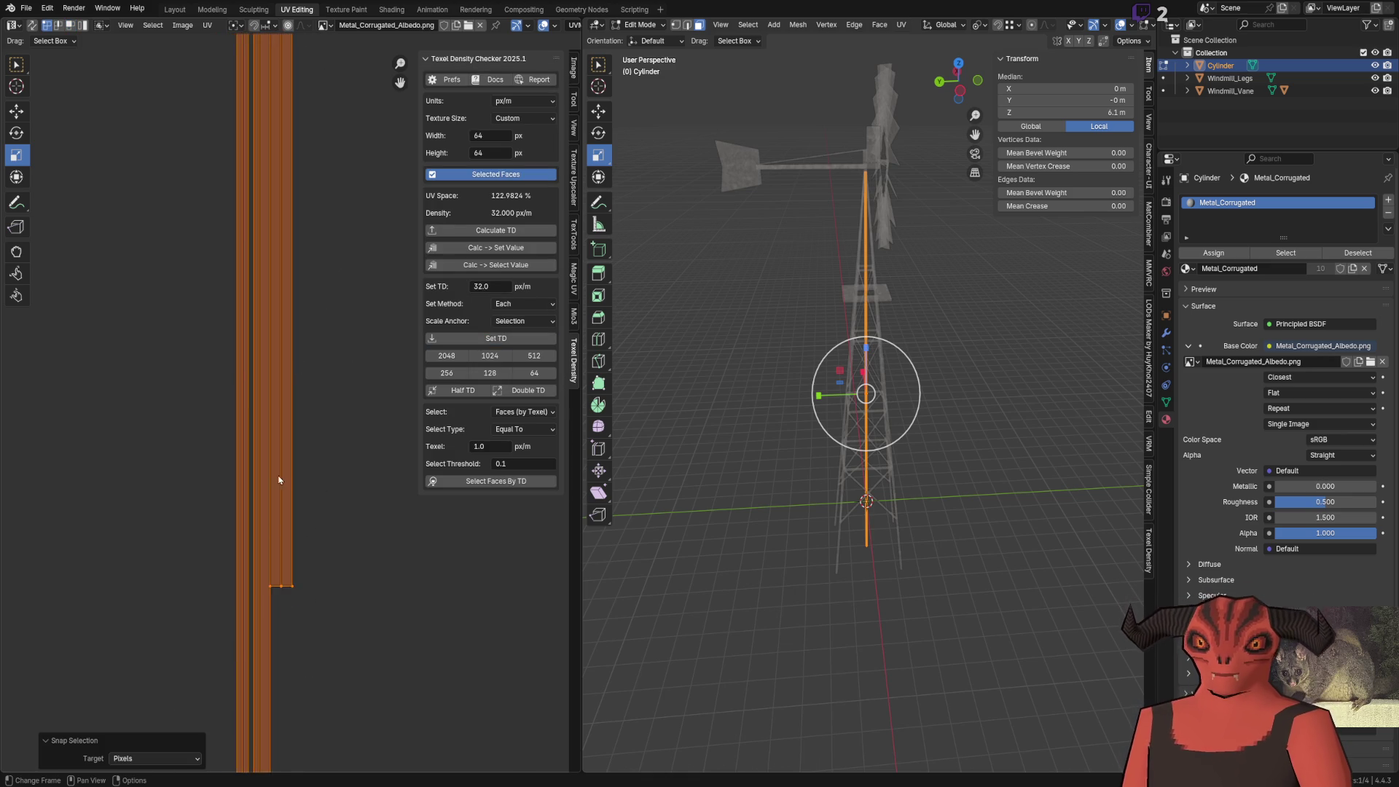
{"action": "key", "text": "ctrl+z"}
{"action": "key", "text": "ctrl+z"}
{"action": "key", "text": "ctrl+shift+z"}
{"action": "key", "text": "ctrl+z"}
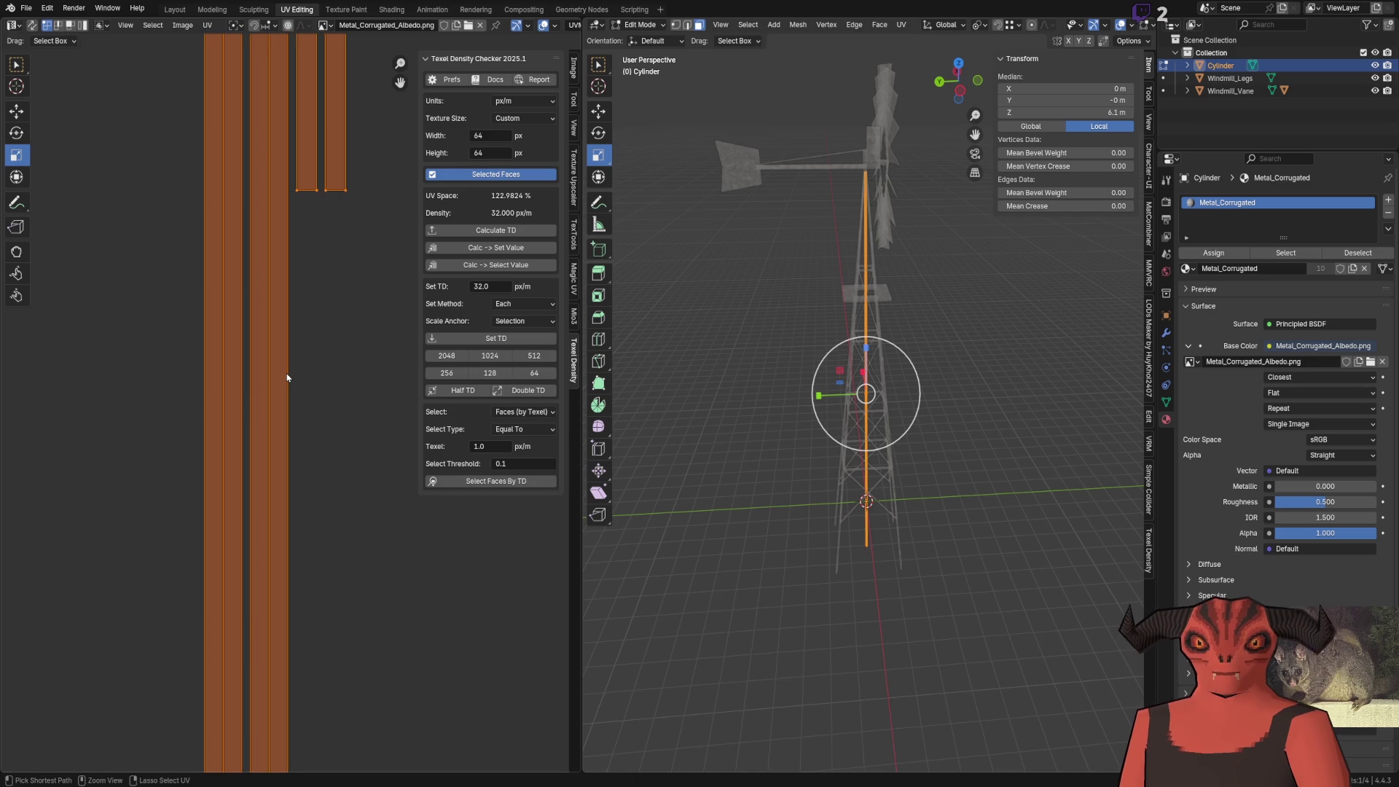
{"action": "key", "text": "ctrl+shift+z"}
Select an edge of one UV strip and bring up the UV operations menu
{"action": "scroll", "coordinate": [249, 318], "scroll_direction": "down", "scroll_amount": 5}
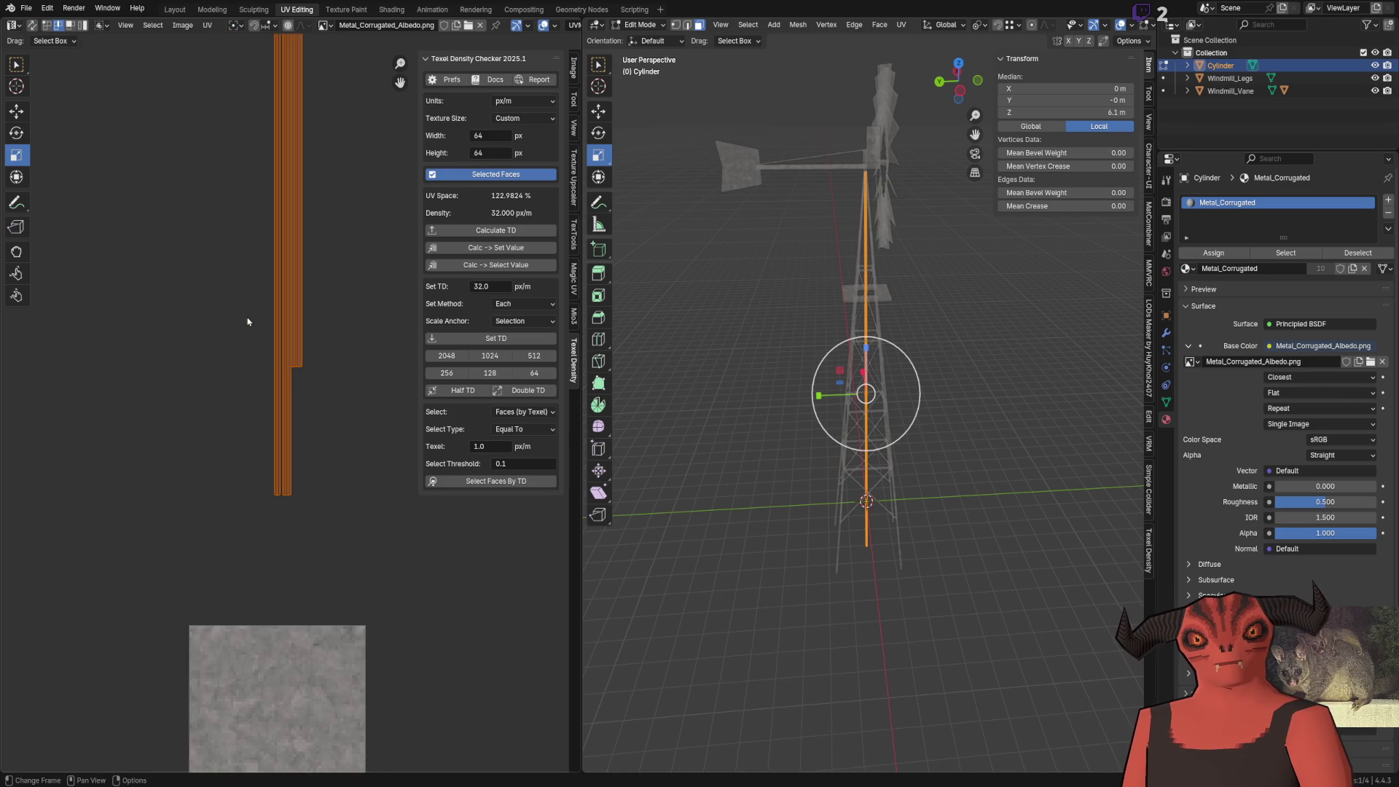
{"action": "scroll", "coordinate": [246, 425], "scroll_direction": "up", "scroll_amount": 5}
{"action": "scroll", "coordinate": [246, 438], "scroll_direction": "down", "scroll_amount": 2}
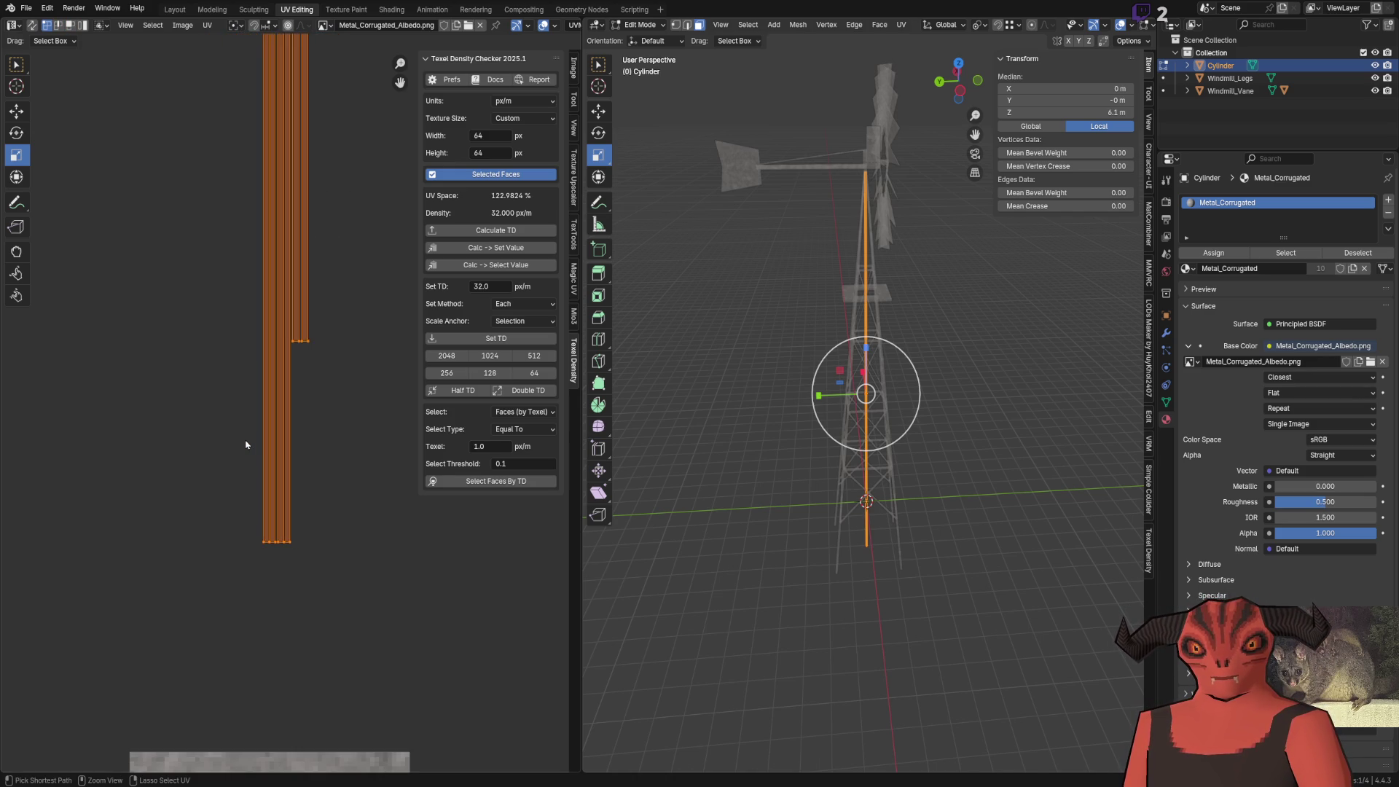
{"action": "scroll", "coordinate": [246, 437], "scroll_direction": "up", "scroll_amount": 3}
{"action": "left_click", "coordinate": [250, 469]}
{"action": "right_click", "coordinate": [350, 459]}
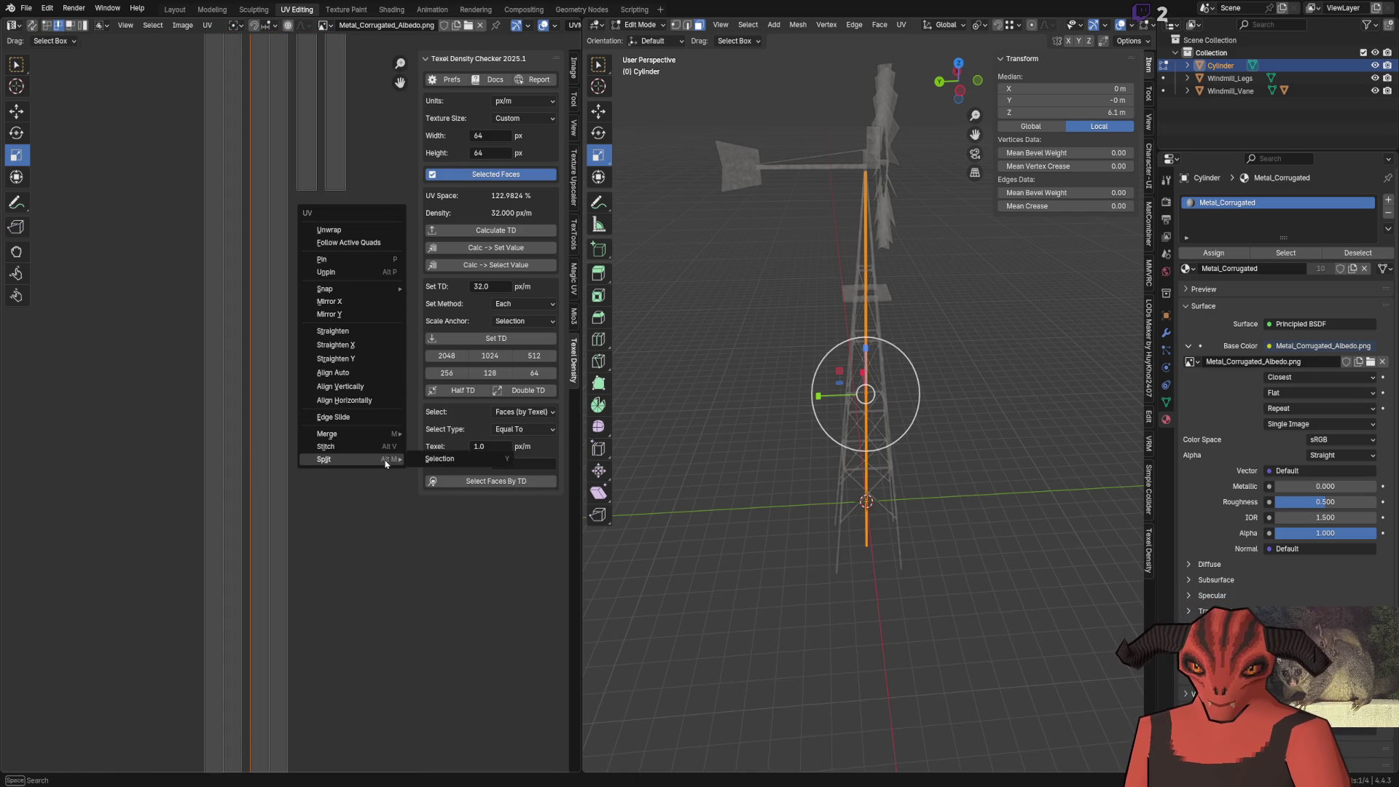
Try stitching the selected edge, undo it, then select and frame the whole connected UV island
{"action": "left_click", "coordinate": [386, 459]}
{"action": "key", "text": "ctrl+z"}
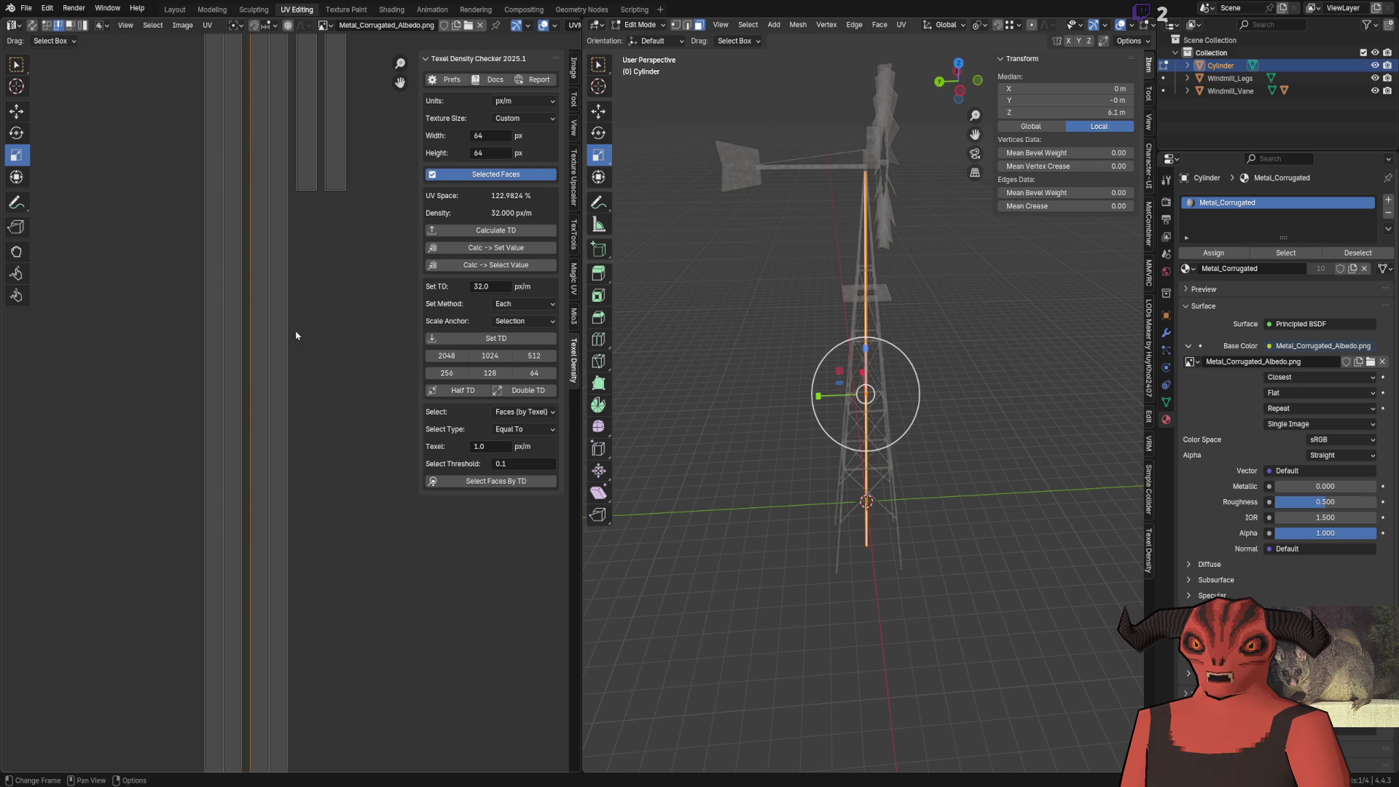
{"action": "key", "text": "l"}
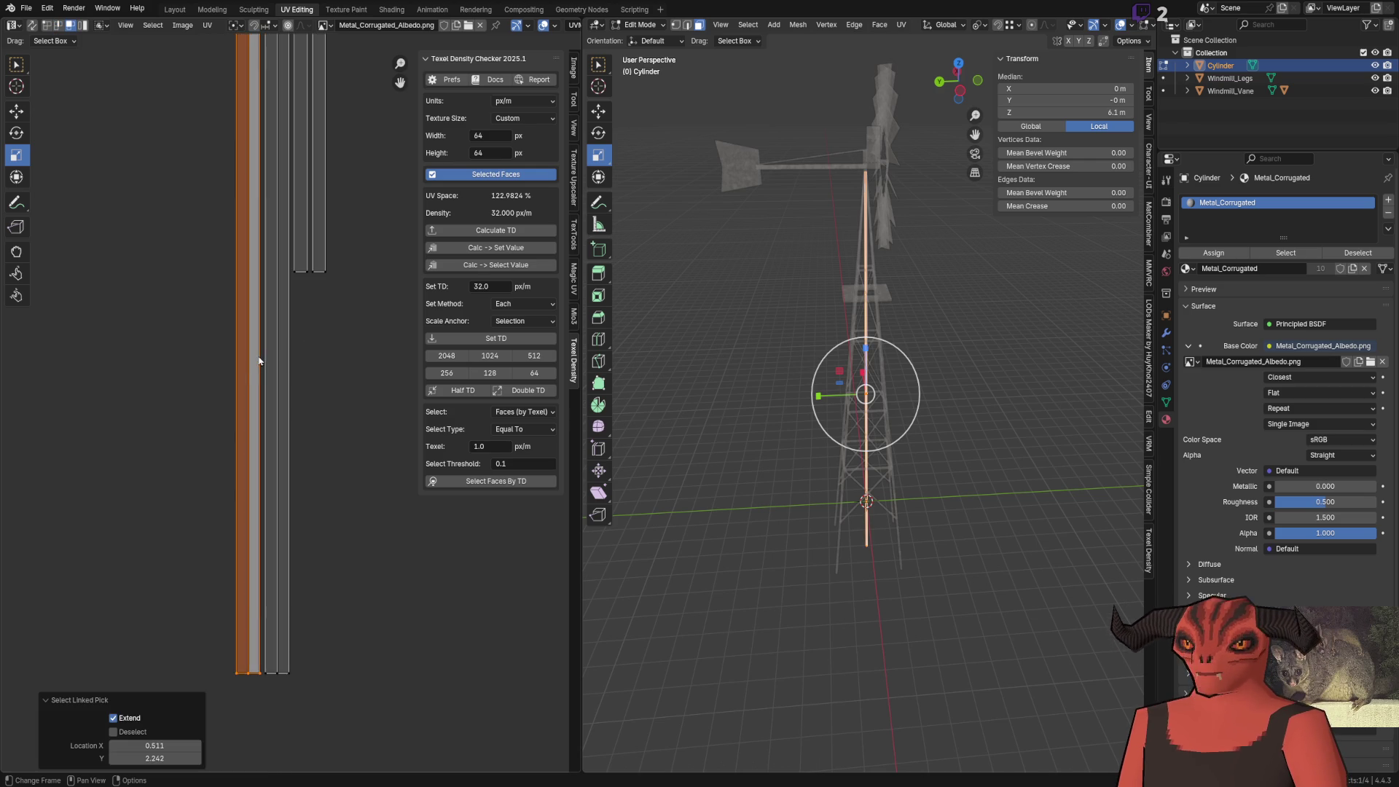
{"action": "scroll", "coordinate": [245, 375], "scroll_direction": "up", "scroll_amount": 2}
{"action": "scroll", "coordinate": [245, 374], "scroll_direction": "down", "scroll_amount": 5}
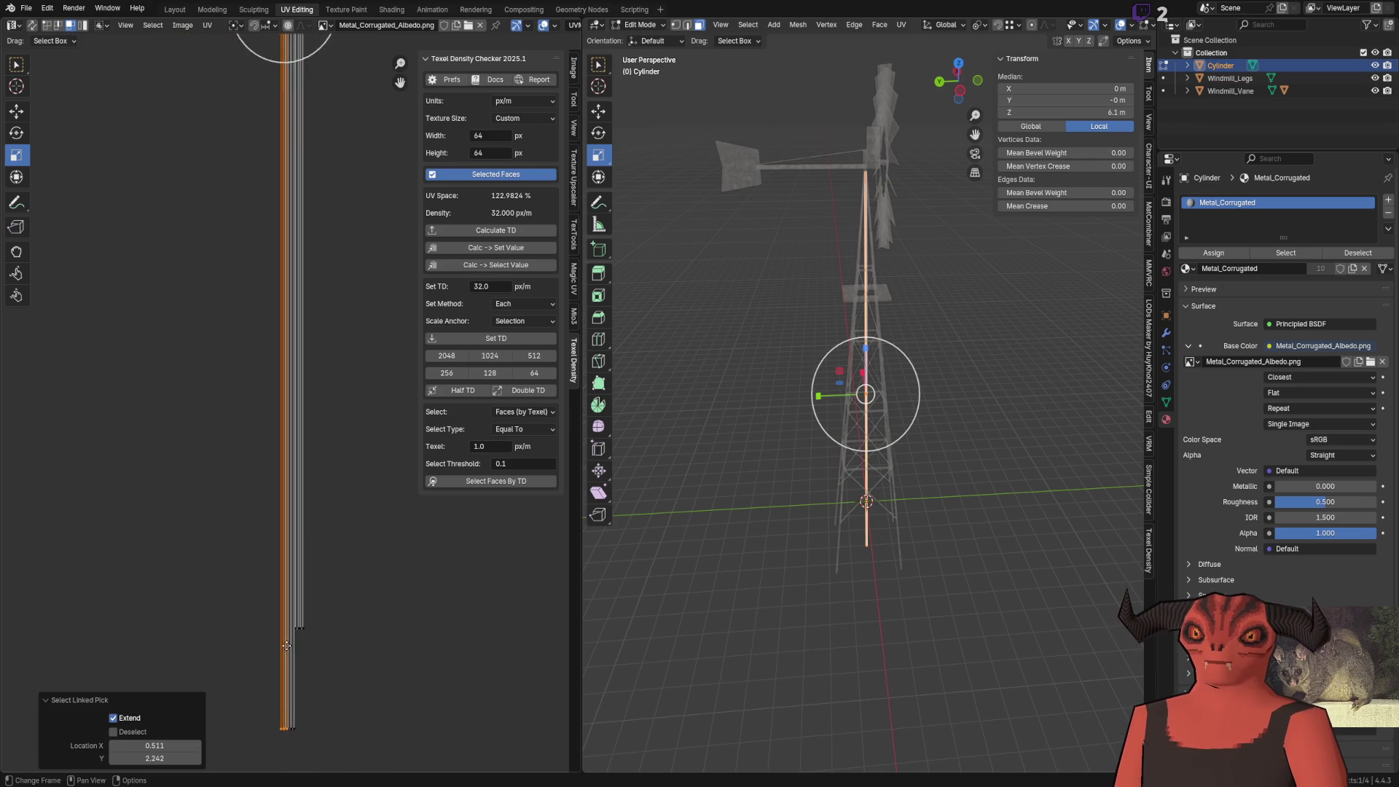
{"action": "key", "text": "KP_Decimal"}
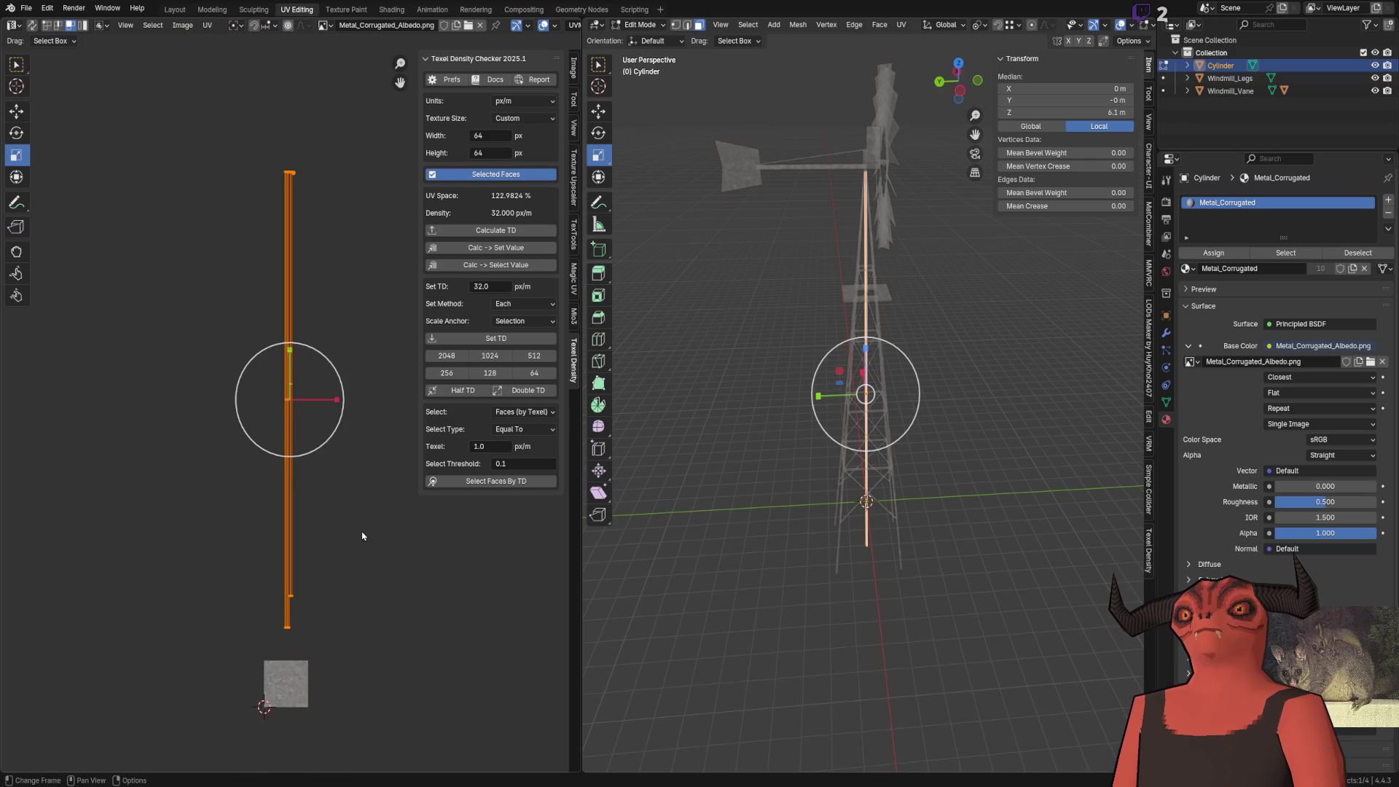
Move the selected UV strip down 0.34375 along Y and nudge the neighbouring strips to match
{"action": "left_click_drag", "start_coordinate": [343, 496], "coordinate": [339, 253]}
{"action": "left_click", "coordinate": [16, 111]}
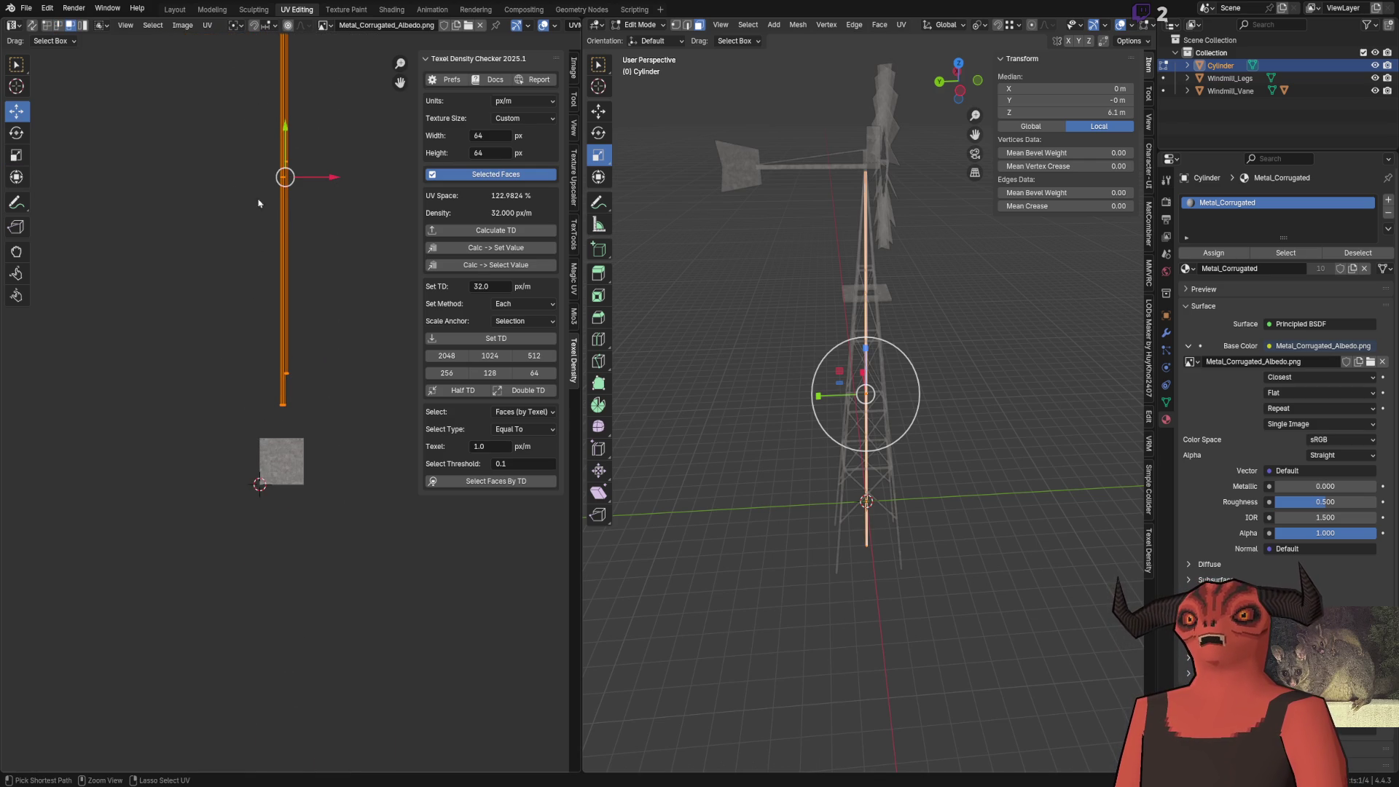
{"action": "left_click_drag", "start_coordinate": [279, 157], "coordinate": [303, 450]}
{"action": "scroll", "coordinate": [308, 182], "scroll_direction": "up", "scroll_amount": 12}
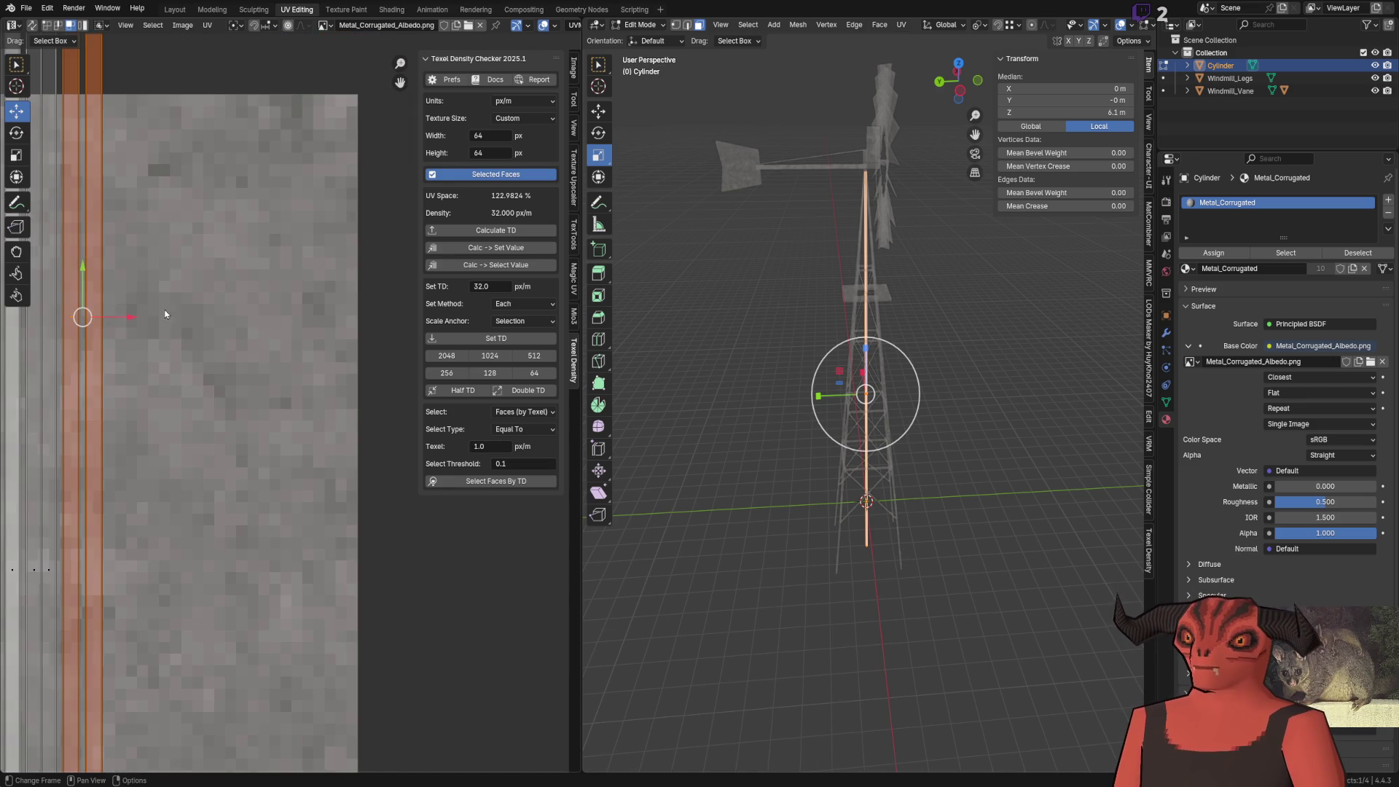
{"action": "left_click_drag", "start_coordinate": [82, 293], "coordinate": [82, 293]}
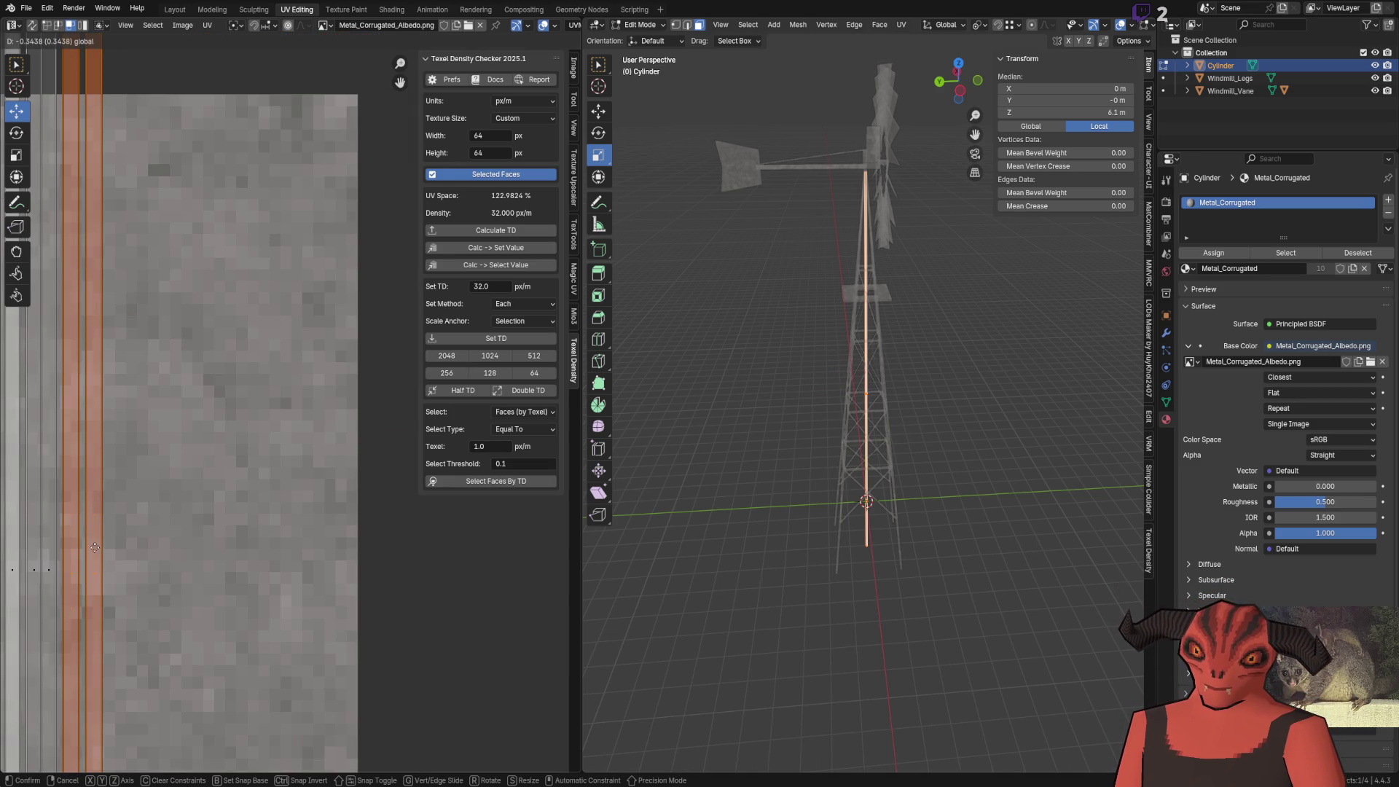
{"action": "left_click_drag", "start_coordinate": [95, 548], "coordinate": [95, 547]}
{"action": "left_click_drag", "start_coordinate": [210, 400], "coordinate": [210, 401]}
{"action": "scroll", "coordinate": [140, 334], "scroll_direction": "up", "scroll_amount": 2}
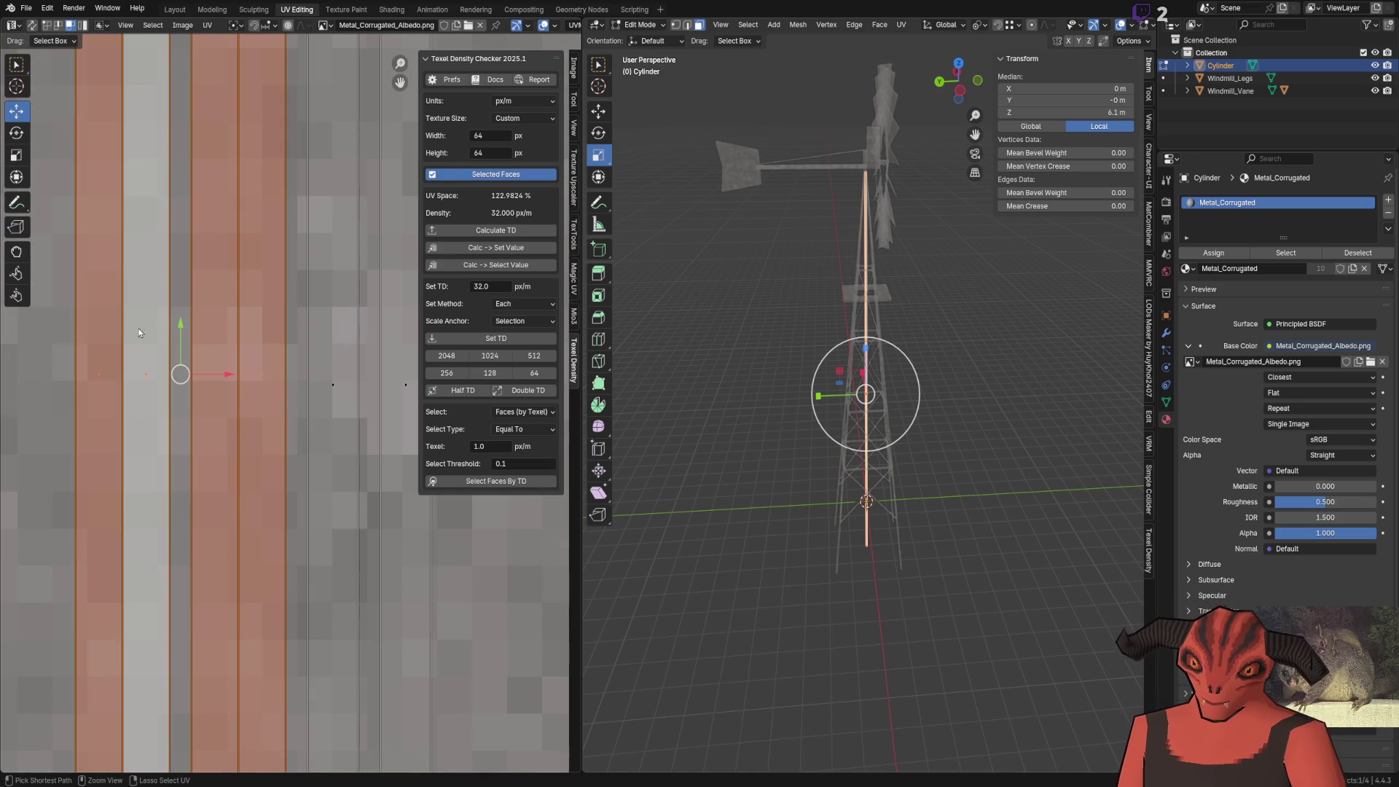
{"action": "left_click_drag", "start_coordinate": [177, 341], "coordinate": [182, 356]}
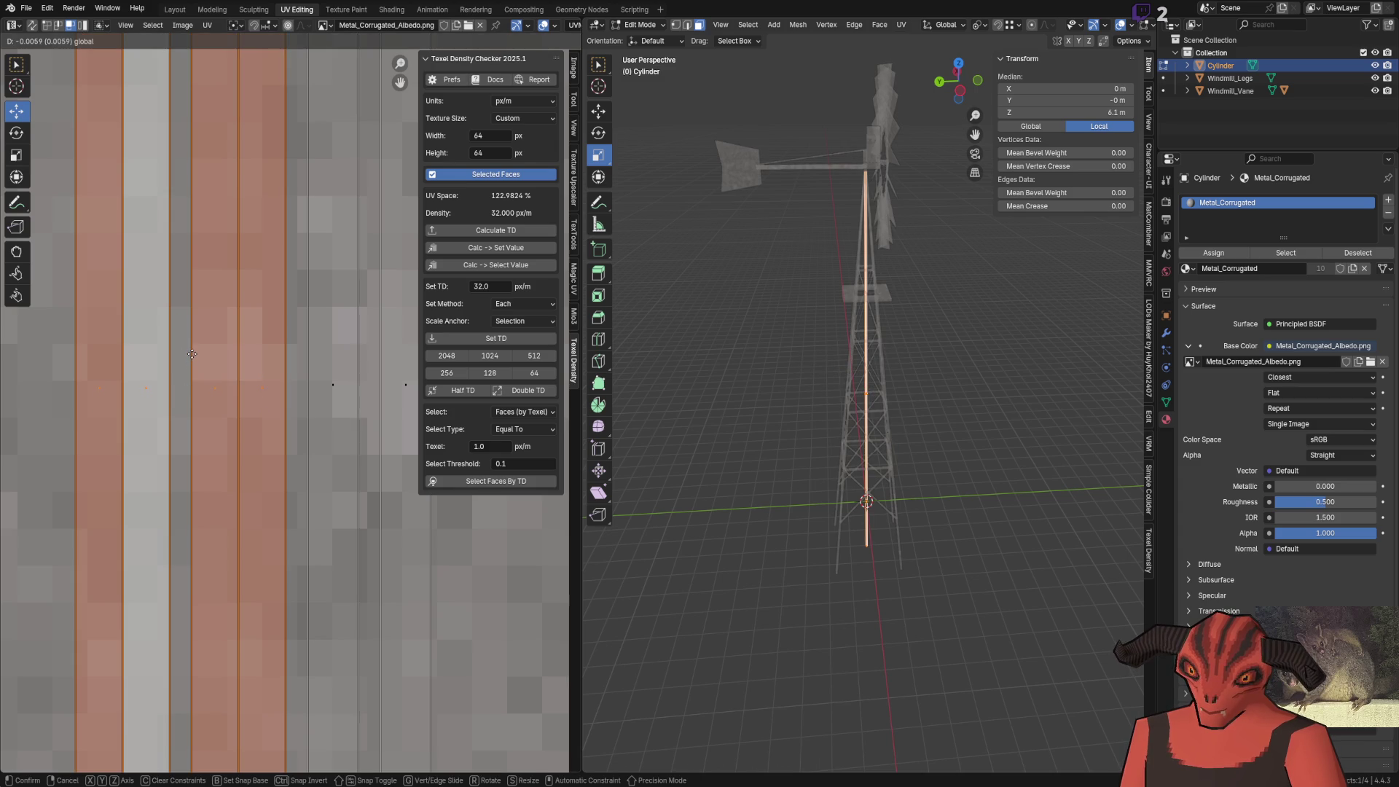
{"action": "left_click", "coordinate": [191, 351]}
Stitch a strip edge to its partner with Static Island 1, then undo the stitch
{"action": "left_click", "coordinate": [345, 448]}
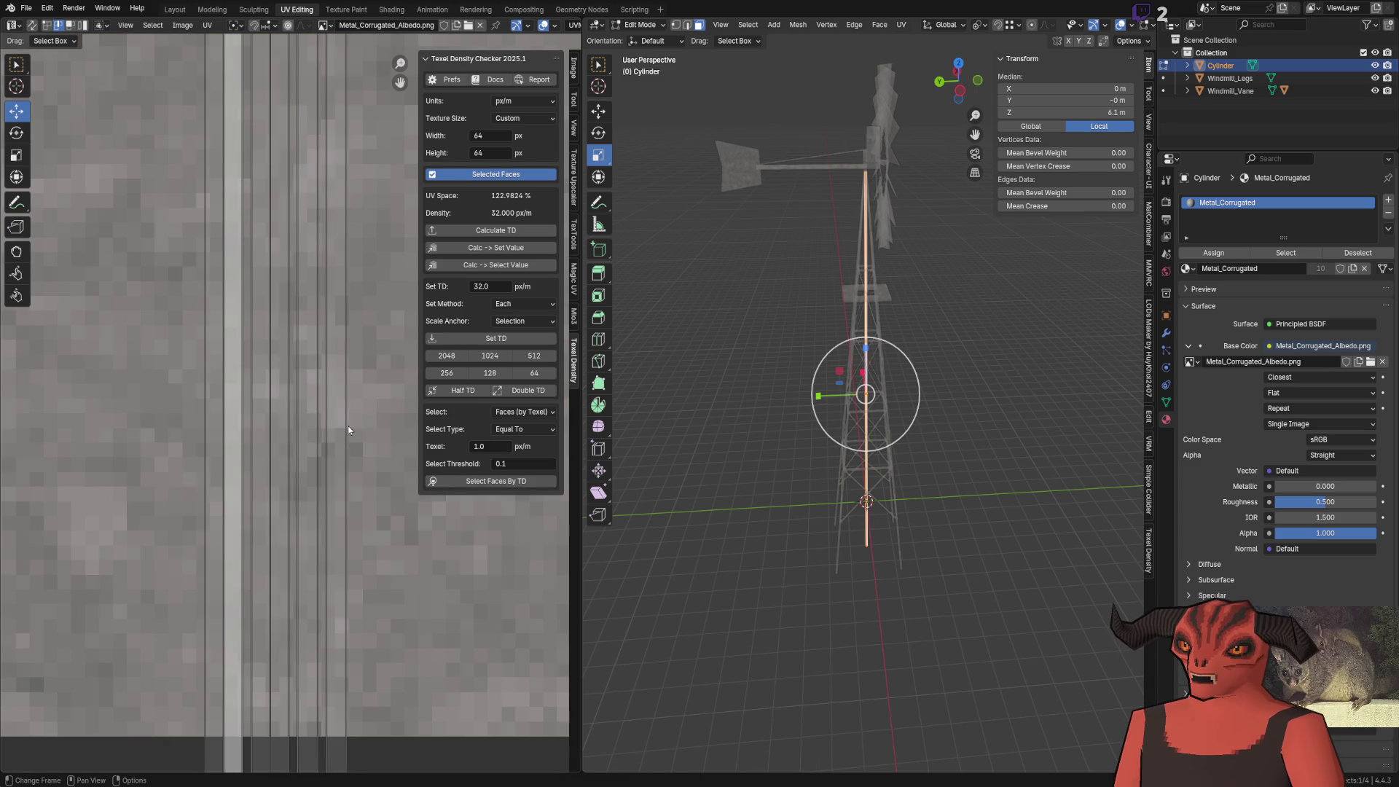
{"action": "right_click", "coordinate": [349, 430]}
{"action": "left_click", "coordinate": [349, 430]}
{"action": "key", "text": "ctrl+z"}
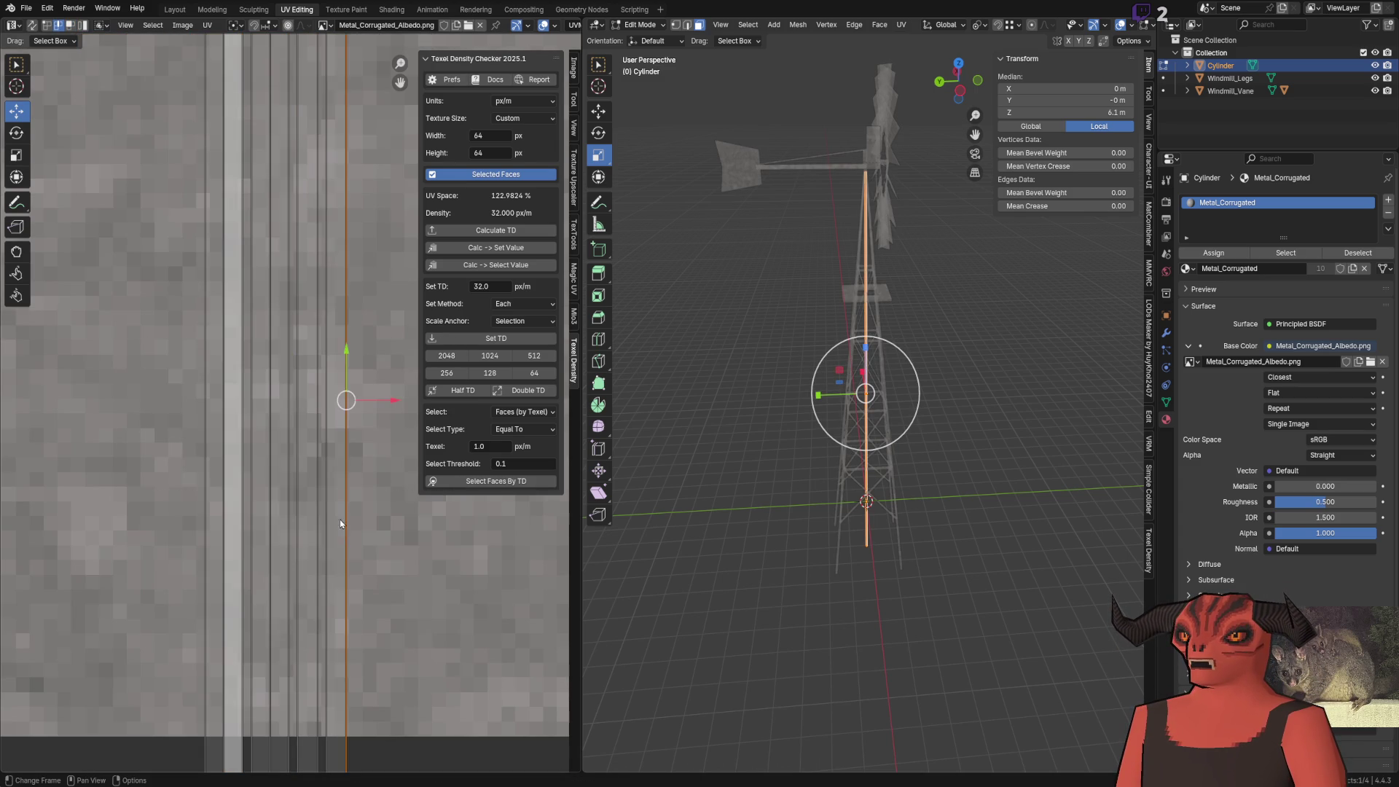
{"action": "key", "text": "v"}
{"action": "key", "text": "i"}
{"action": "key", "text": "Return"}
{"action": "key", "text": "ctrl+z"}
{"action": "key", "text": "ctrl+z"}
{"action": "right_click", "coordinate": [312, 338]}
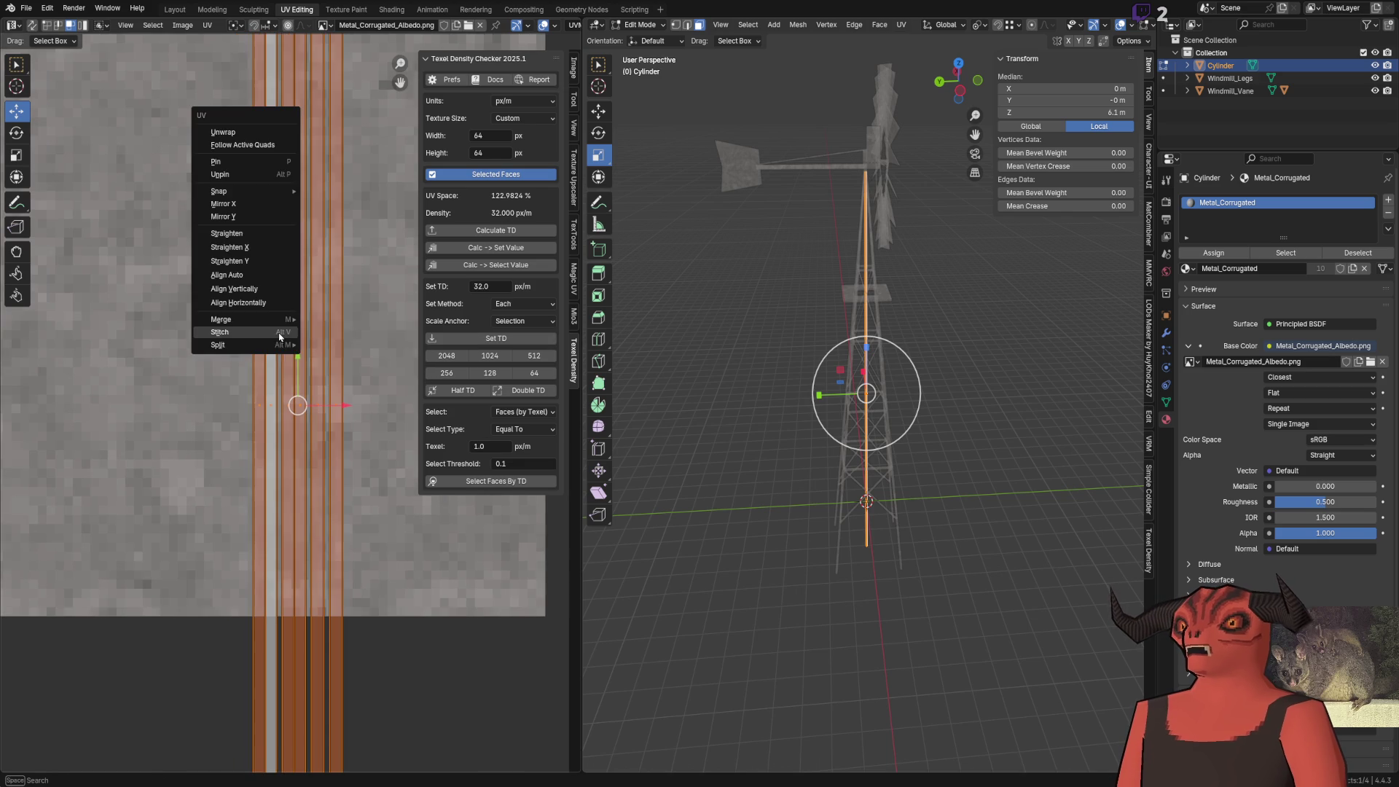
Mirror the selected UVs horizontally and stitch a vertical UV edge to its partner
{"action": "left_click", "coordinate": [247, 204]}
{"action": "left_click", "coordinate": [112, 496]}
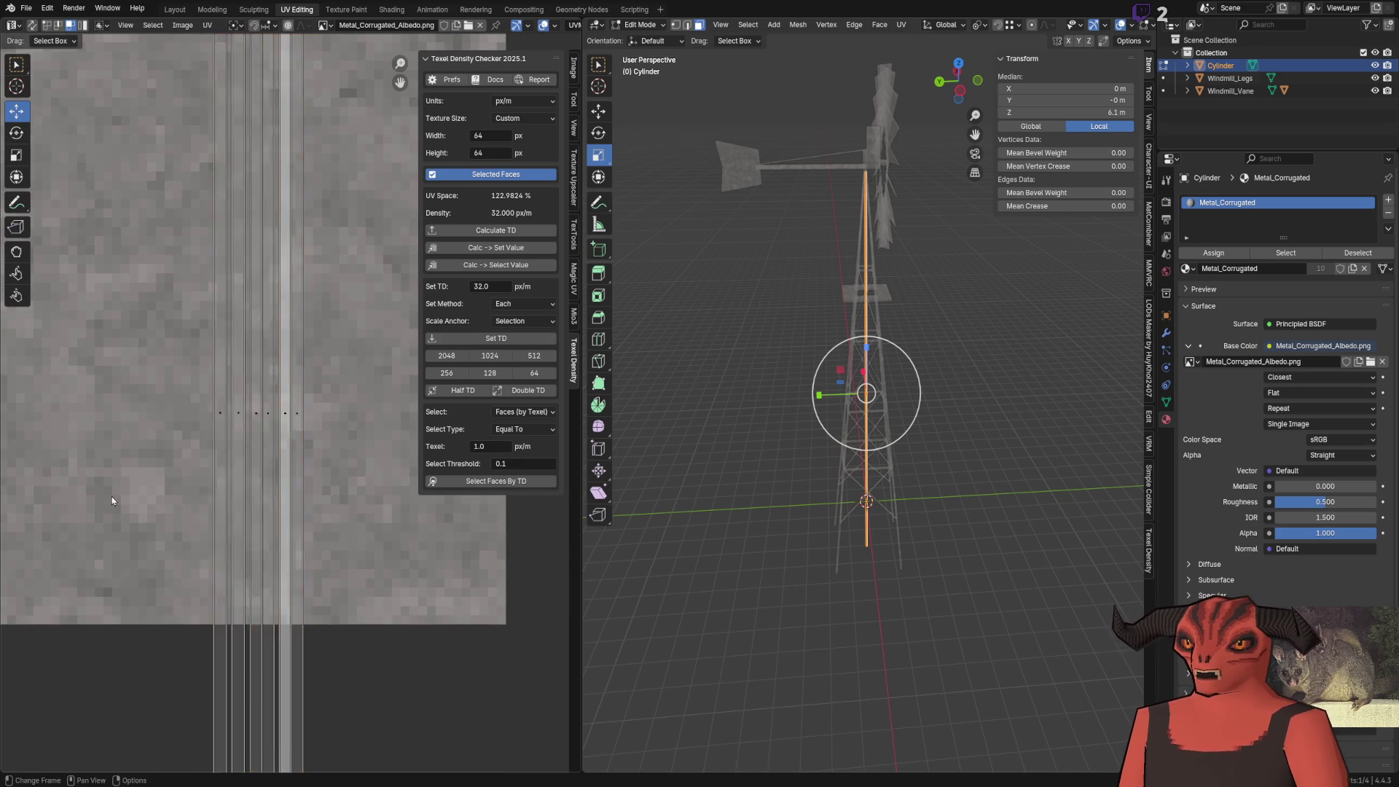
{"action": "scroll", "coordinate": [112, 496], "scroll_direction": "up", "scroll_amount": 3}
{"action": "right_click", "coordinate": [364, 419]}
{"action": "left_click", "coordinate": [318, 169]}
{"action": "right_click", "coordinate": [374, 216]}
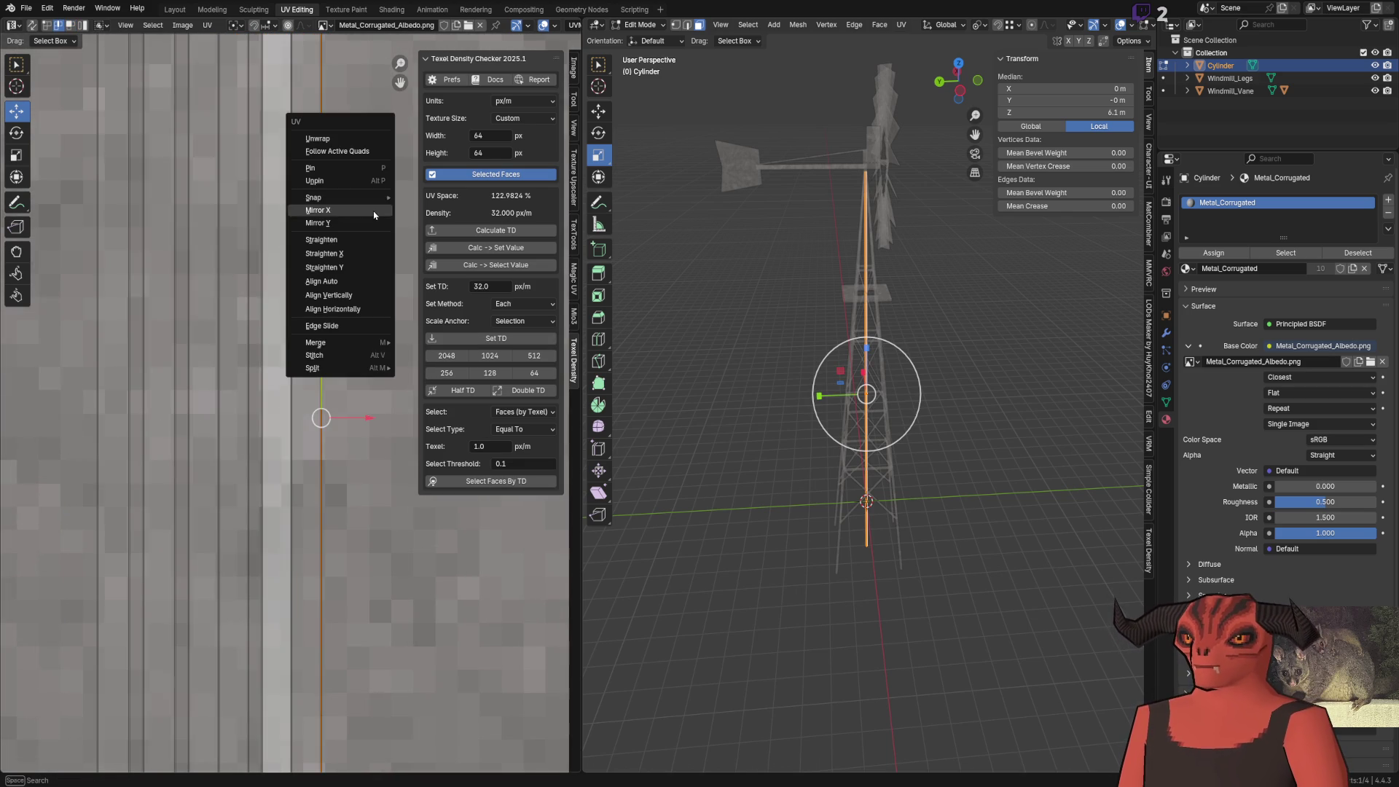
{"action": "left_click", "coordinate": [352, 360]}
{"action": "left_click", "coordinate": [343, 440]}
Stitch more vertical strip edges, mirroring one strip horizontally, and undo the last stitch
{"action": "left_click", "coordinate": [319, 433]}
{"action": "right_click", "coordinate": [318, 430]}
{"action": "left_click", "coordinate": [380, 424]}
{"action": "left_click", "coordinate": [150, 435]}
{"action": "right_click", "coordinate": [331, 422]}
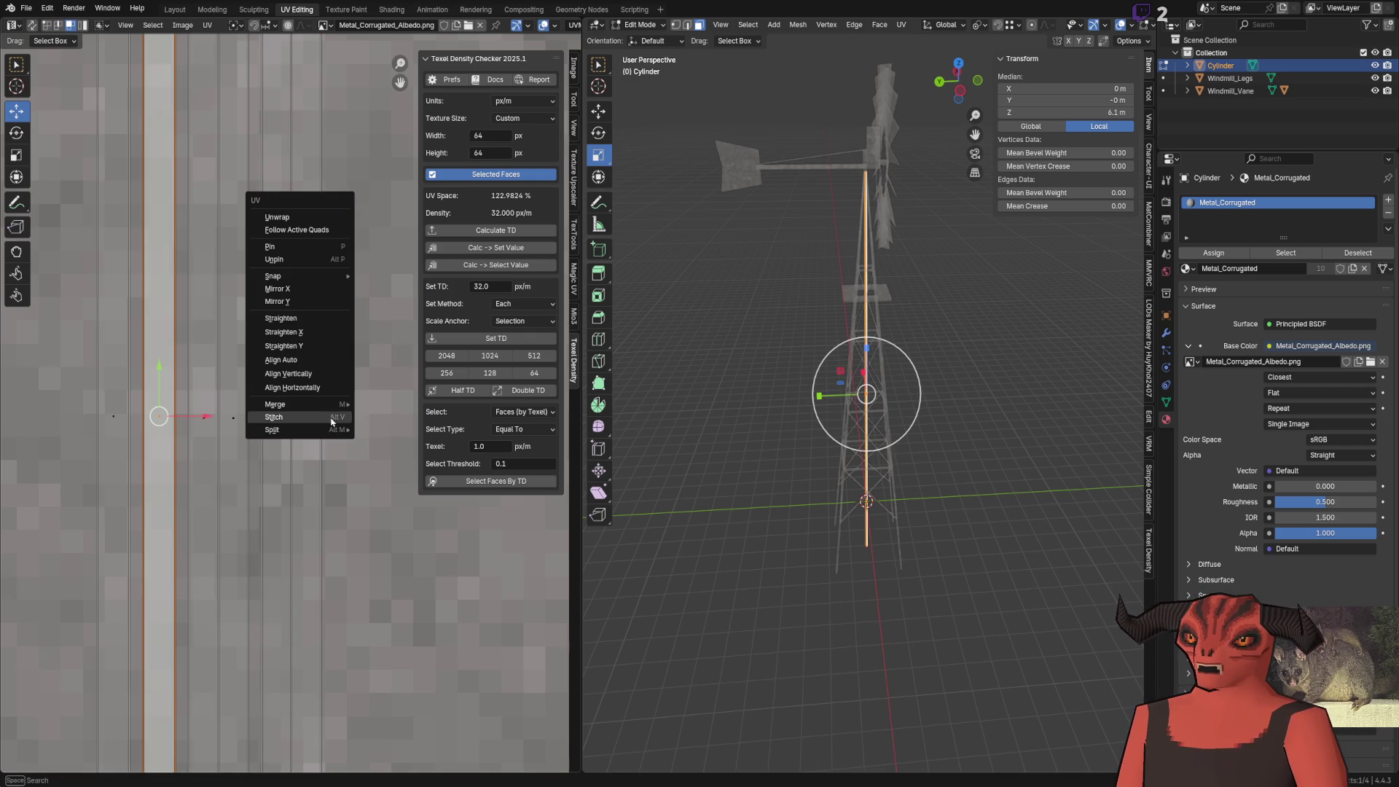
{"action": "left_click", "coordinate": [307, 289]}
{"action": "left_click", "coordinate": [321, 452]}
{"action": "right_click", "coordinate": [377, 475]}
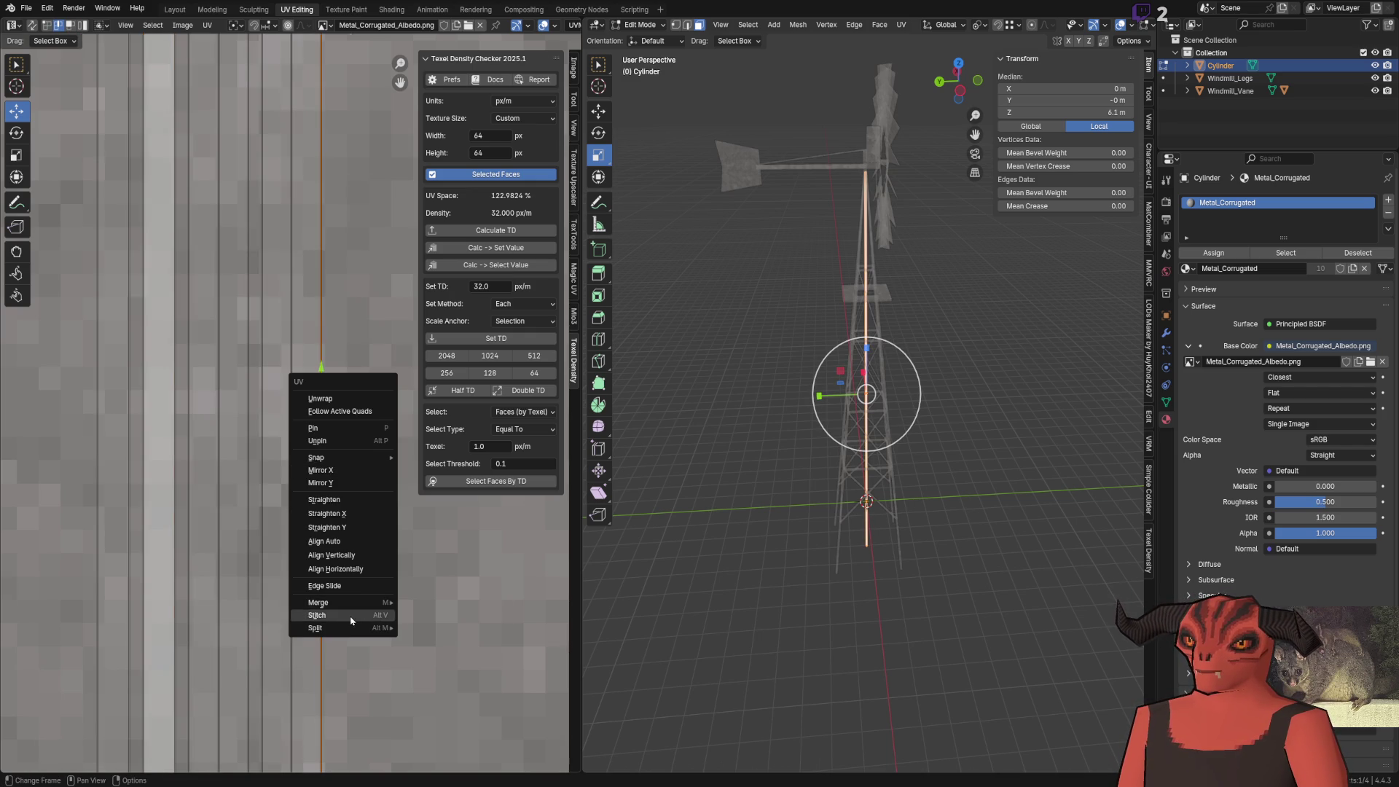
{"action": "left_click", "coordinate": [364, 615]}
{"action": "right_click", "coordinate": [360, 496]}
{"action": "left_click", "coordinate": [360, 496]}
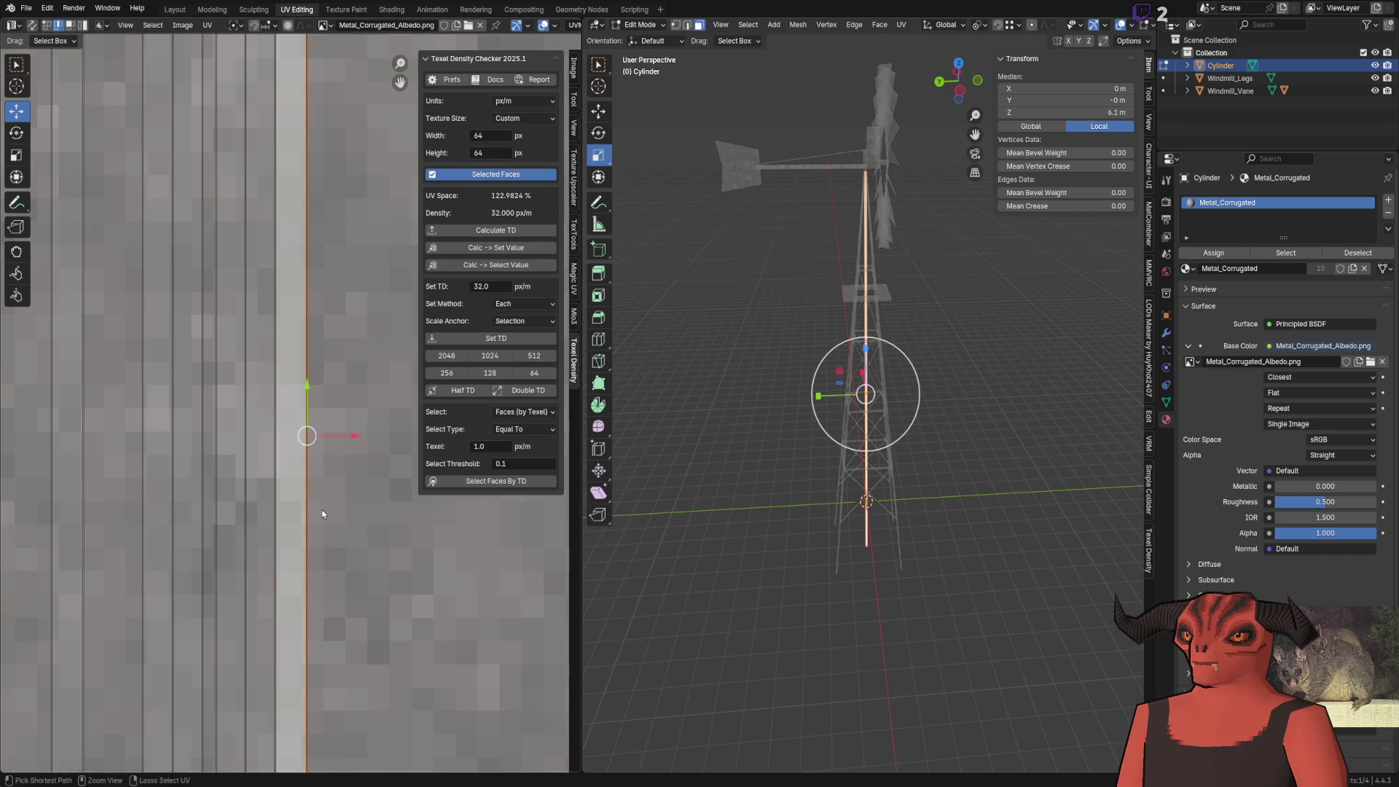
{"action": "key", "text": "ctrl+z"}
Straighten the neighbouring strip's UVs into one vertical column and stitch the pole's strips together
{"action": "left_click_drag", "start_coordinate": [204, 463], "coordinate": [205, 464]}
{"action": "right_click", "coordinate": [355, 436]}
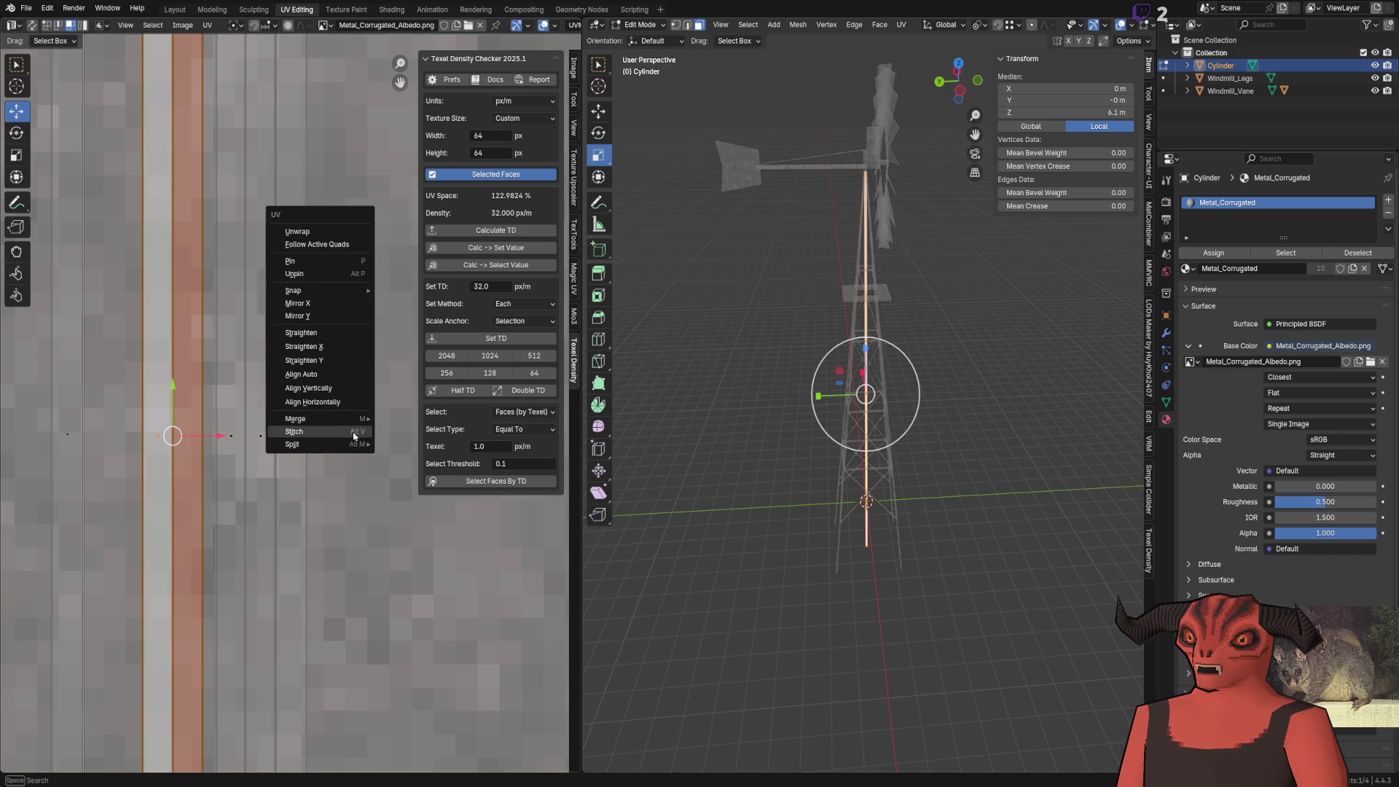
{"action": "left_click", "coordinate": [319, 347]}
{"action": "right_click", "coordinate": [447, 484]}
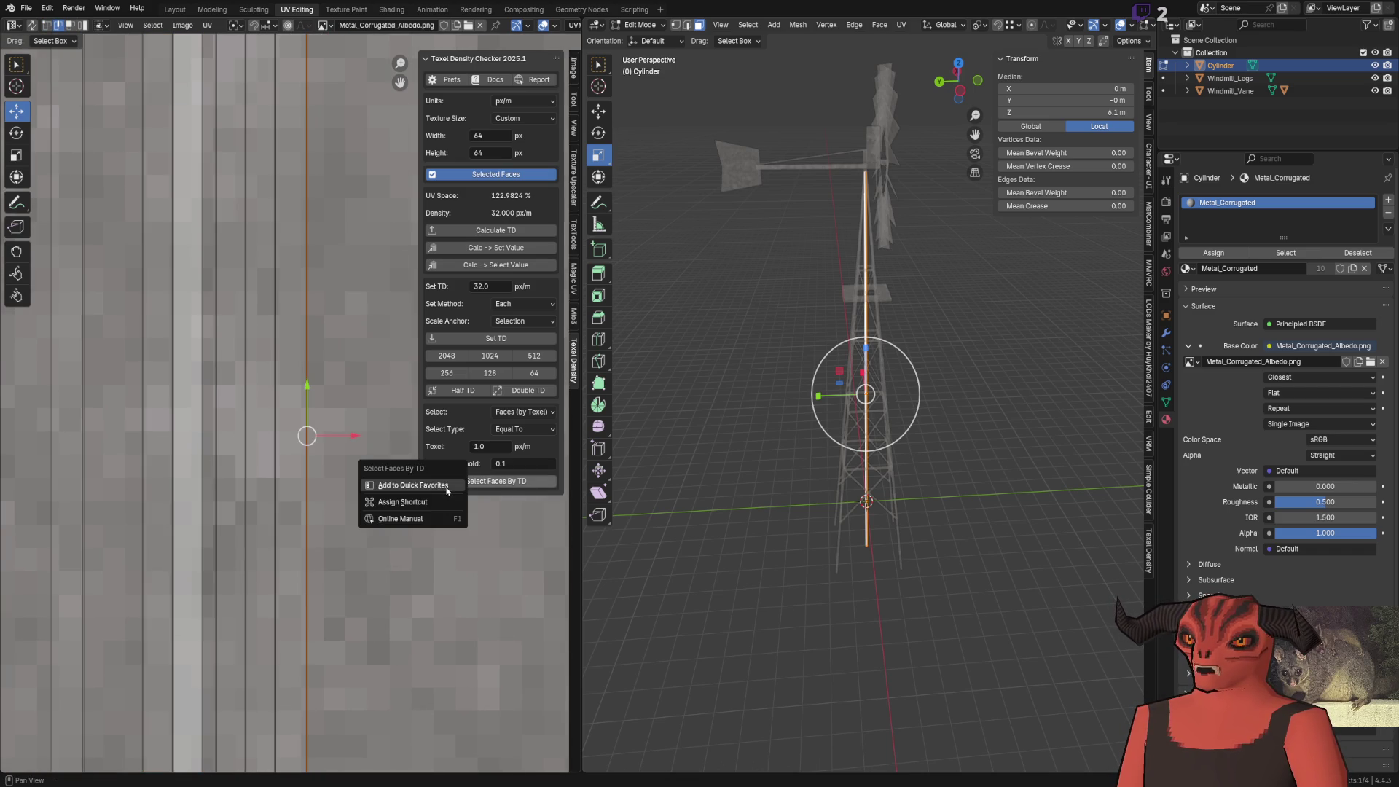
{"action": "right_click", "coordinate": [334, 493]}
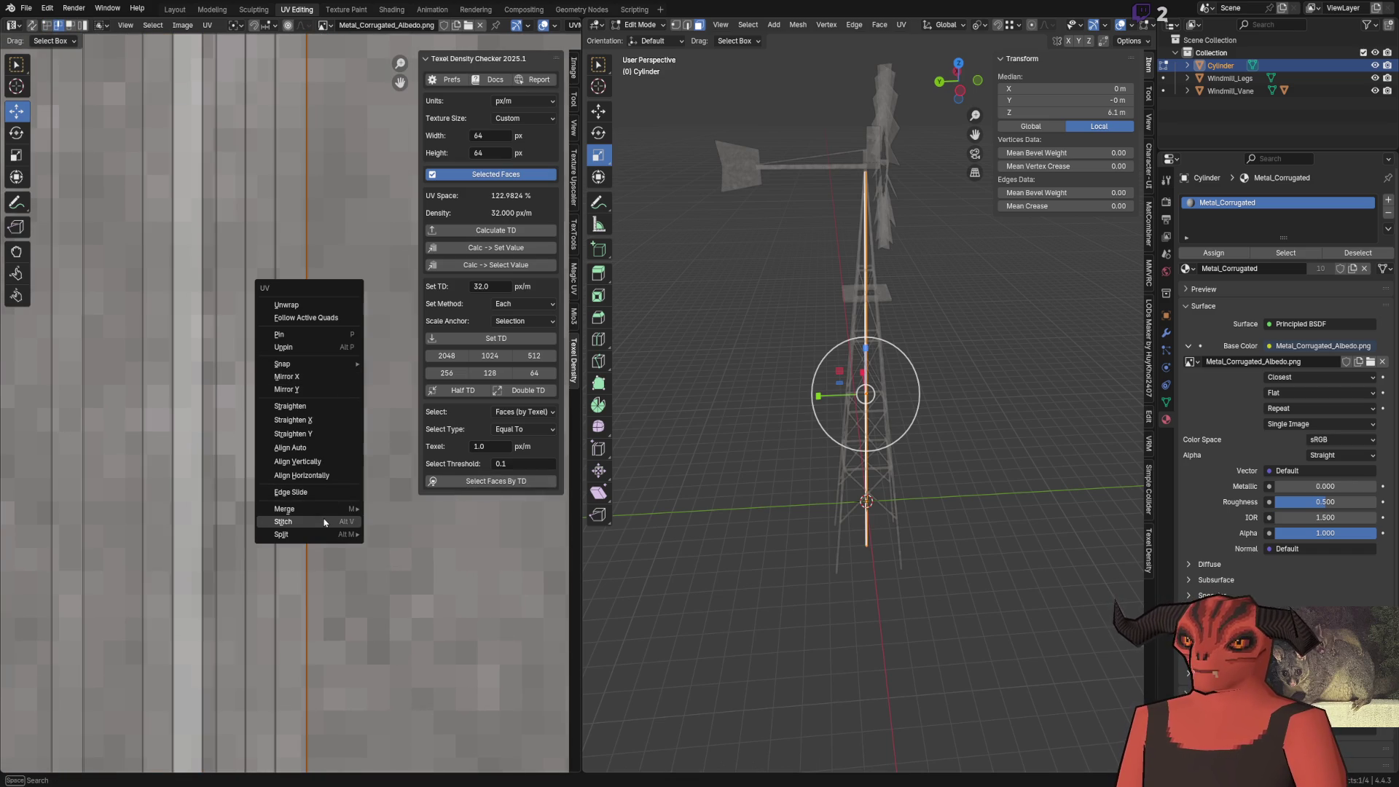
{"action": "left_click", "coordinate": [324, 523]}
Move the pole's UV strips with G and shrink them toward their centre with S
{"action": "right_click", "coordinate": [327, 420]}
{"action": "key", "text": "Escape"}
{"action": "scroll", "coordinate": [365, 529], "scroll_direction": "down", "scroll_amount": 7}
{"action": "scroll", "coordinate": [322, 465], "scroll_direction": "up", "scroll_amount": 10}
{"action": "key", "text": "g"}
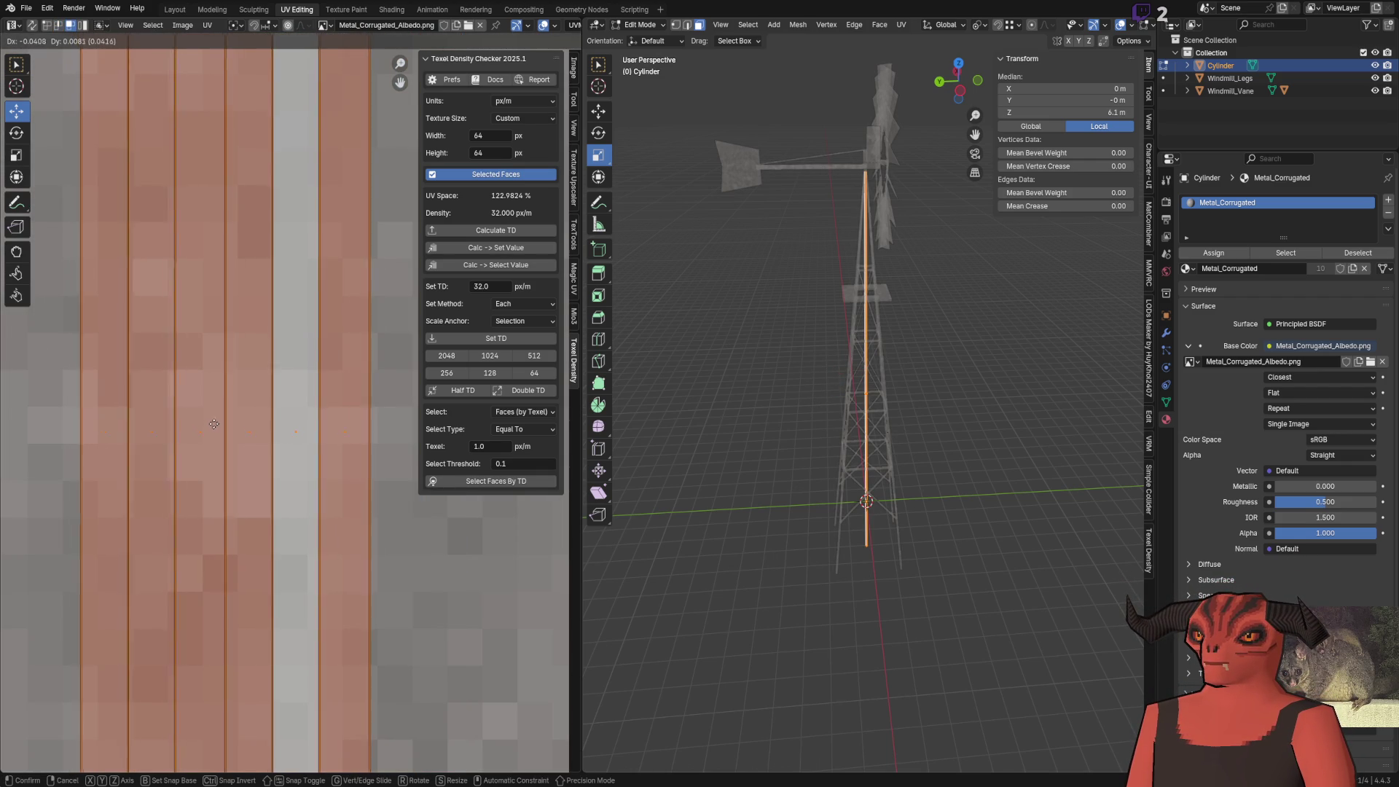
{"action": "left_click", "coordinate": [214, 424]}
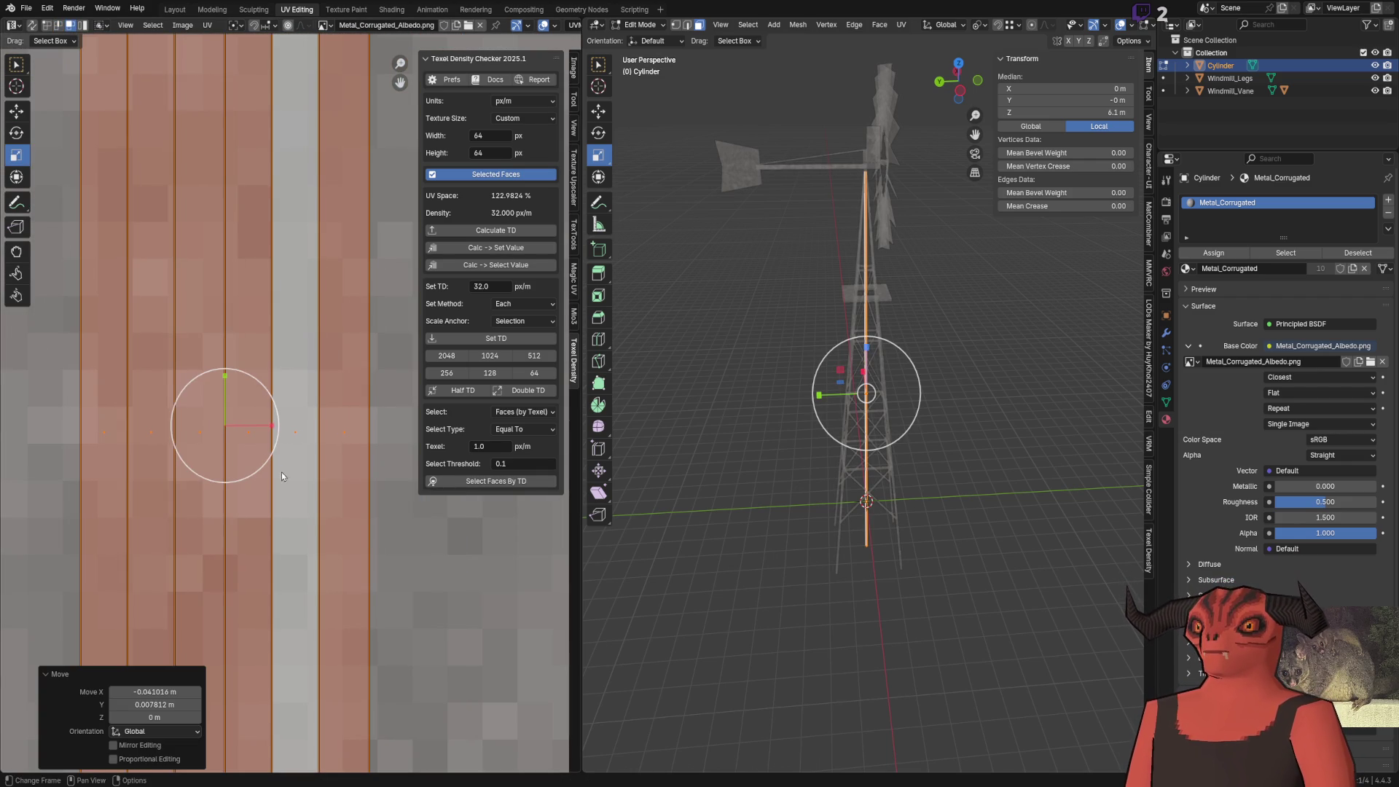
{"action": "key", "text": "s"}
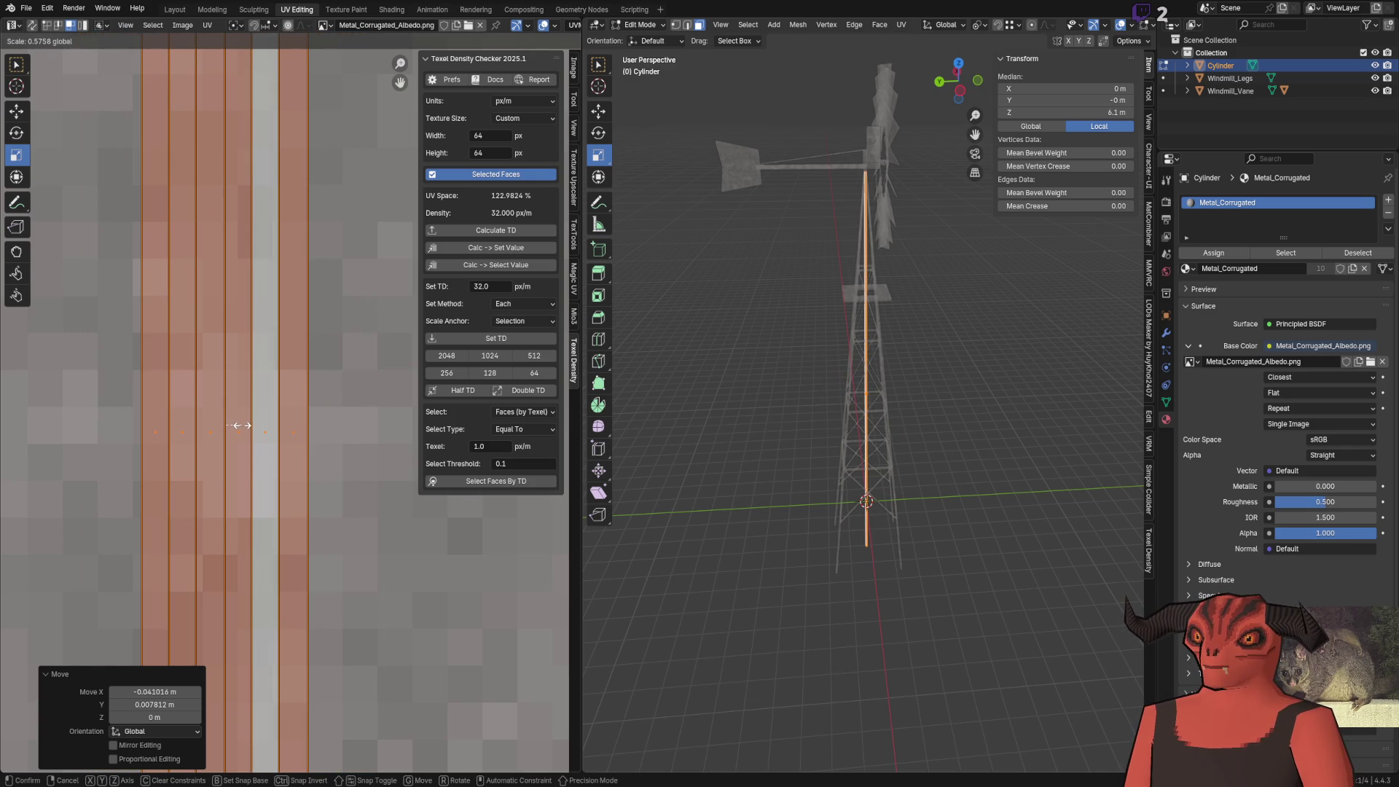
{"action": "left_click", "coordinate": [238, 425]}
Slide and widen the UV strips across the corrugated texture, then snap them to texture pixels
{"action": "left_click", "coordinate": [15, 112]}
{"action": "scroll", "coordinate": [265, 395], "scroll_direction": "up", "scroll_amount": 4}
{"action": "left_click_drag", "start_coordinate": [313, 453], "coordinate": [285, 447]}
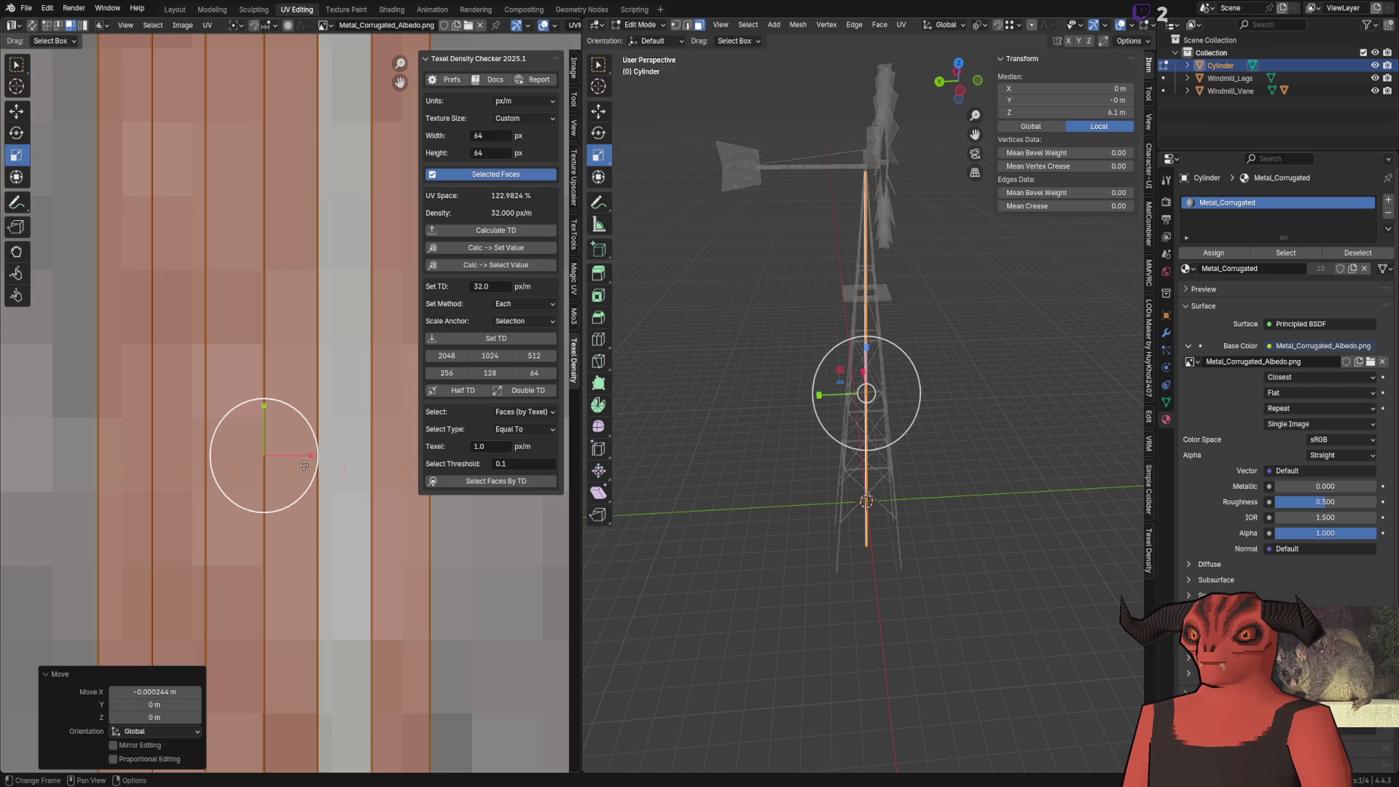
{"action": "left_click_drag", "start_coordinate": [307, 456], "coordinate": [314, 462]}
{"action": "key", "text": "shift+s"}
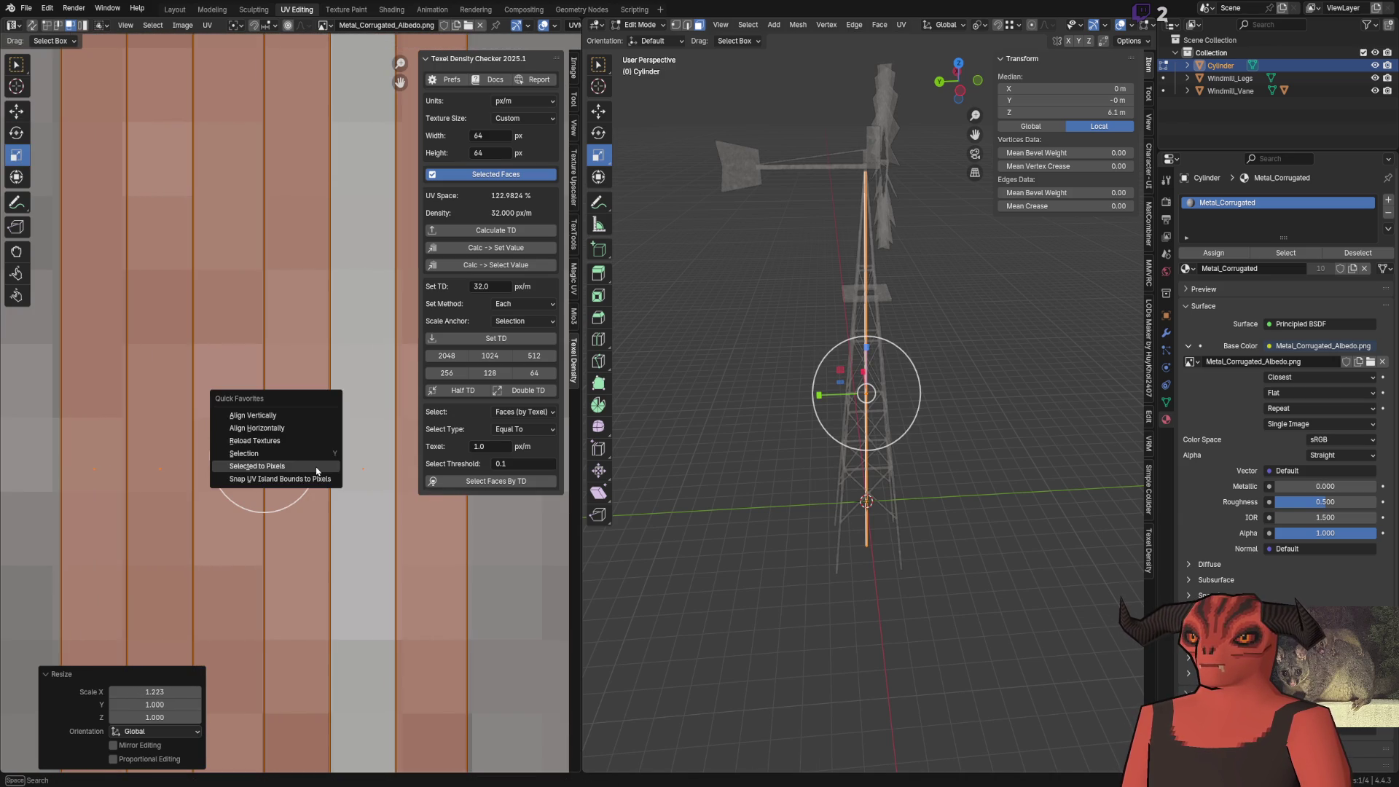
{"action": "left_click", "coordinate": [317, 470]}
Return to Object Mode and orbit the view up the tower to check the pole texture
{"action": "key", "text": "Tab"}
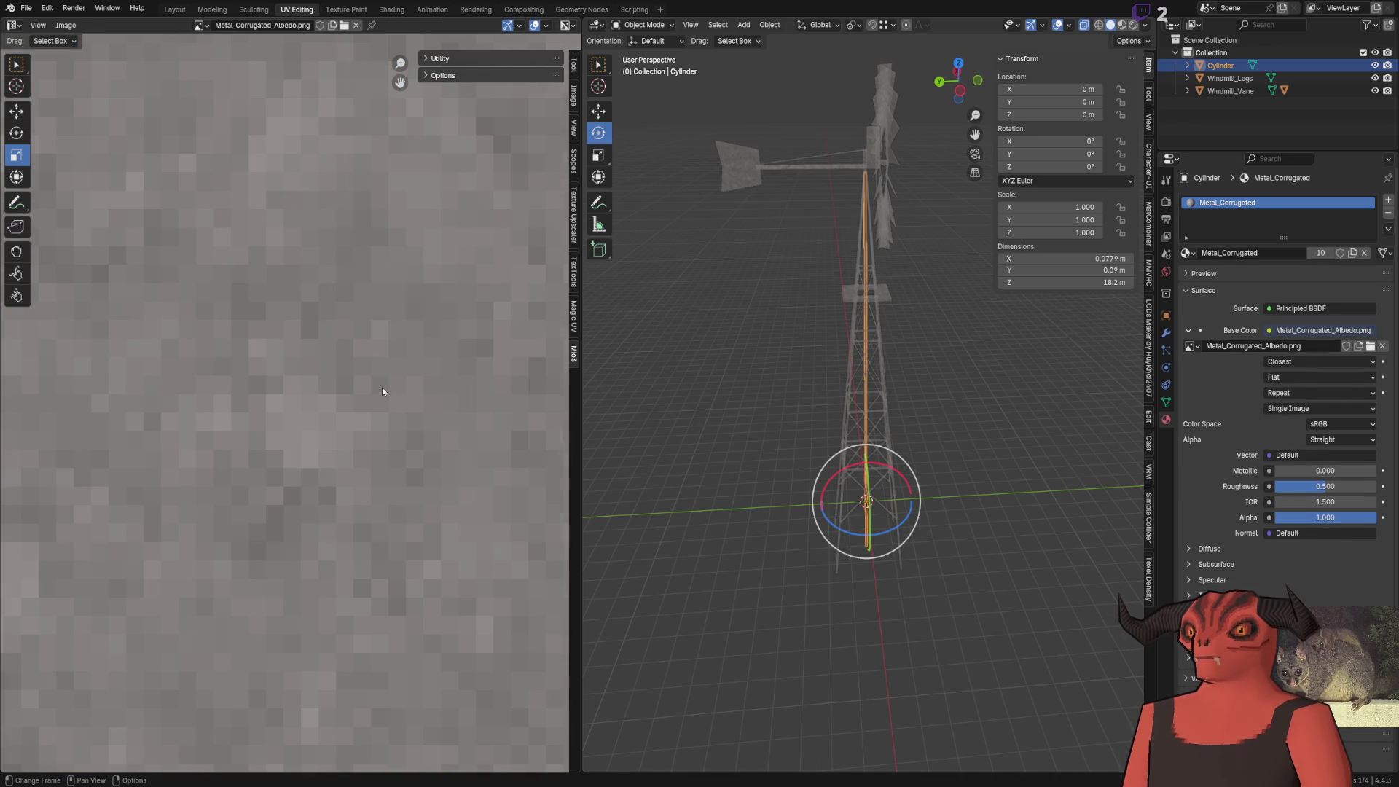
{"action": "scroll", "coordinate": [382, 387], "scroll_direction": "down", "scroll_amount": 8}
{"action": "key", "text": "Tab"}
{"action": "key", "text": "Tab"}
{"action": "mouse_move", "coordinate": [881, 627]}
{"action": "left_mouse_down"}
{"action": "mouse_move", "coordinate": [881, 271]}
{"action": "mouse_move", "coordinate": [875, 581]}
{"action": "mouse_move", "coordinate": [862, 269]}
{"action": "mouse_move", "coordinate": [872, 138]}
{"action": "mouse_move", "coordinate": [871, 310]}
{"action": "mouse_move", "coordinate": [868, 250]}
{"action": "mouse_move", "coordinate": [902, 322]}
{"action": "mouse_move", "coordinate": [834, 362]}
{"action": "mouse_move", "coordinate": [929, 327]}
{"action": "mouse_move", "coordinate": [868, 352]}
{"action": "mouse_move", "coordinate": [895, 390]}
{"action": "mouse_move", "coordinate": [777, 409]}
{"action": "mouse_move", "coordinate": [879, 397]}
{"action": "left_mouse_up"}
{"action": "key", "text": "Tab"}
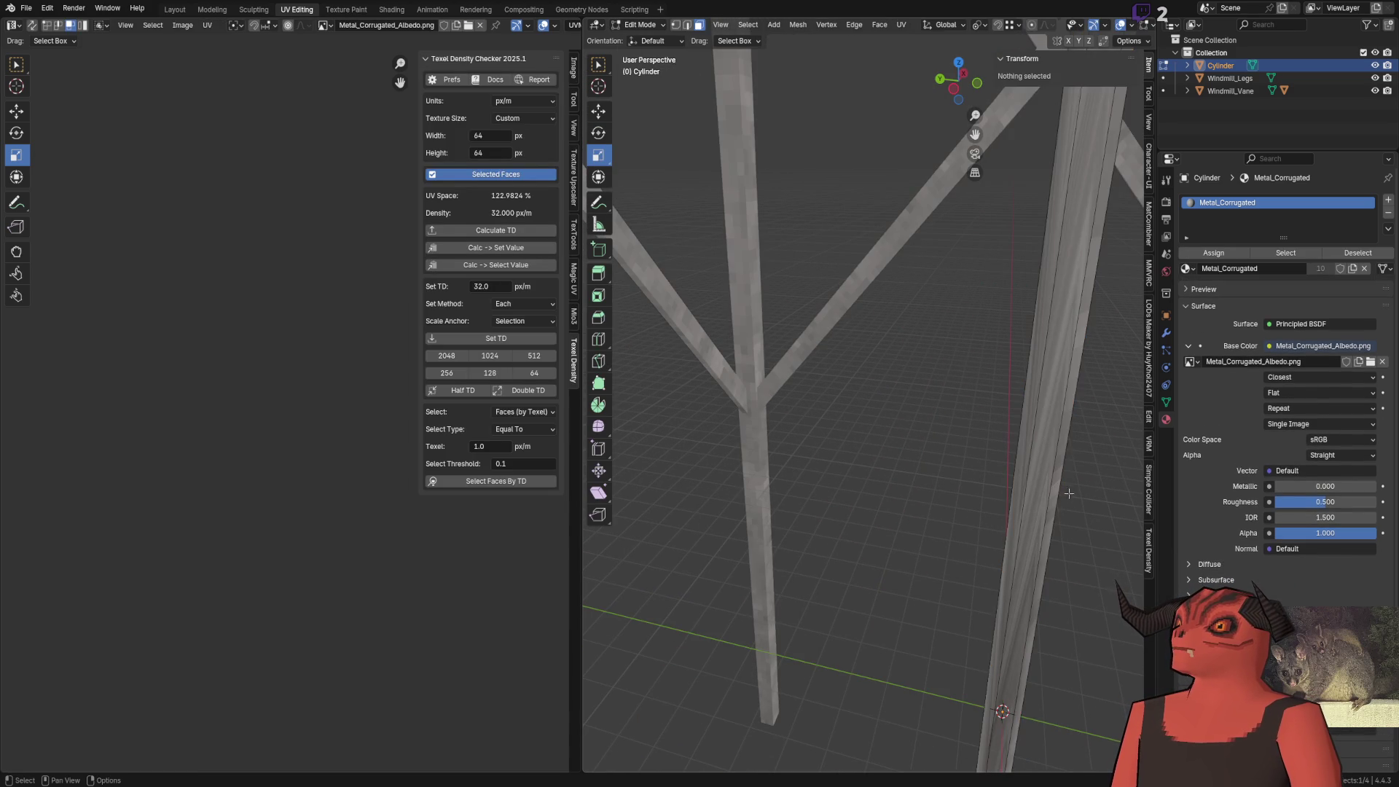
Raise the bottom UV vertices of the pole's vertical strip higher on the texture
{"action": "left_click", "coordinate": [1060, 437]}
{"action": "key", "text": "1"}
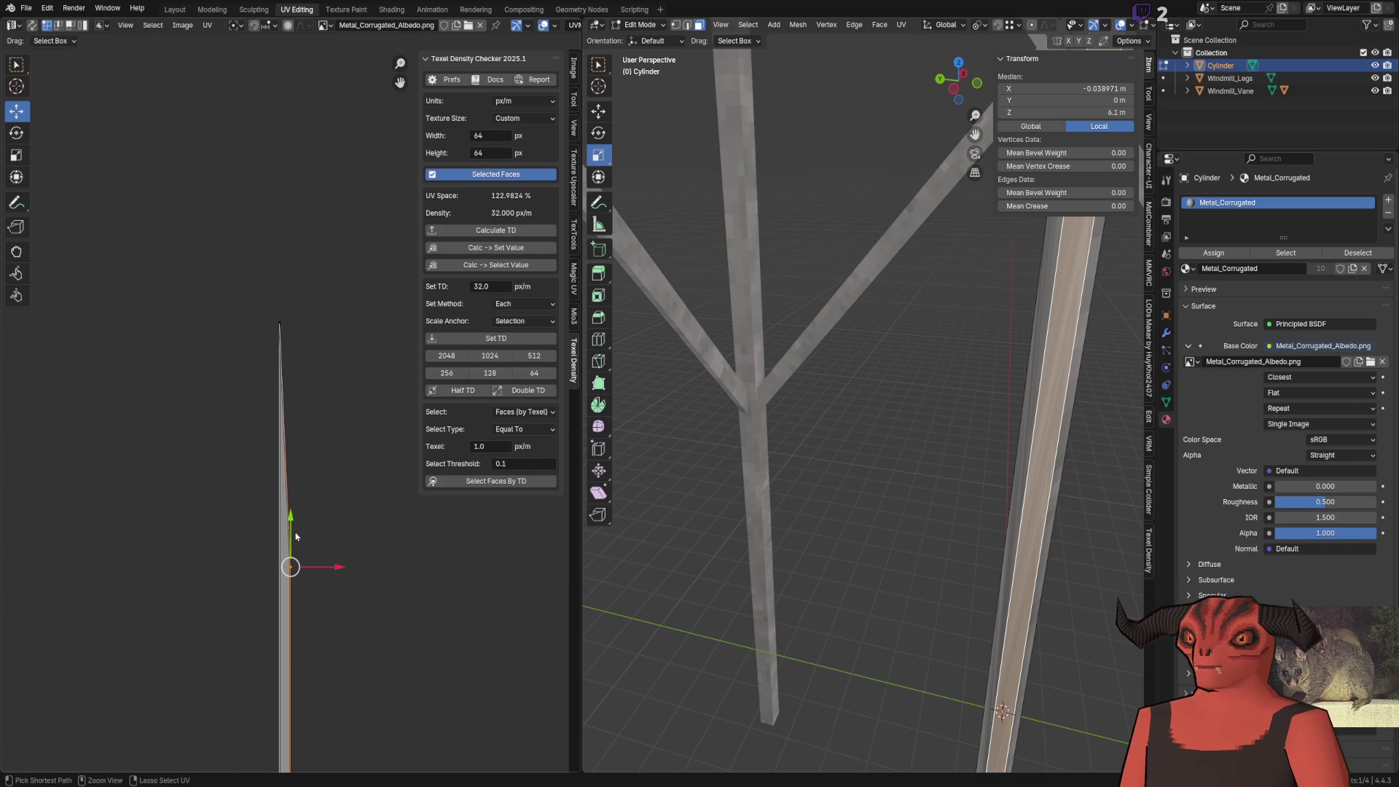
{"action": "key", "text": "g"}
{"action": "left_click", "coordinate": [307, 273]}
{"action": "key", "text": "alt+a"}
{"action": "scroll", "coordinate": [900, 433], "scroll_direction": "up", "scroll_amount": 2}
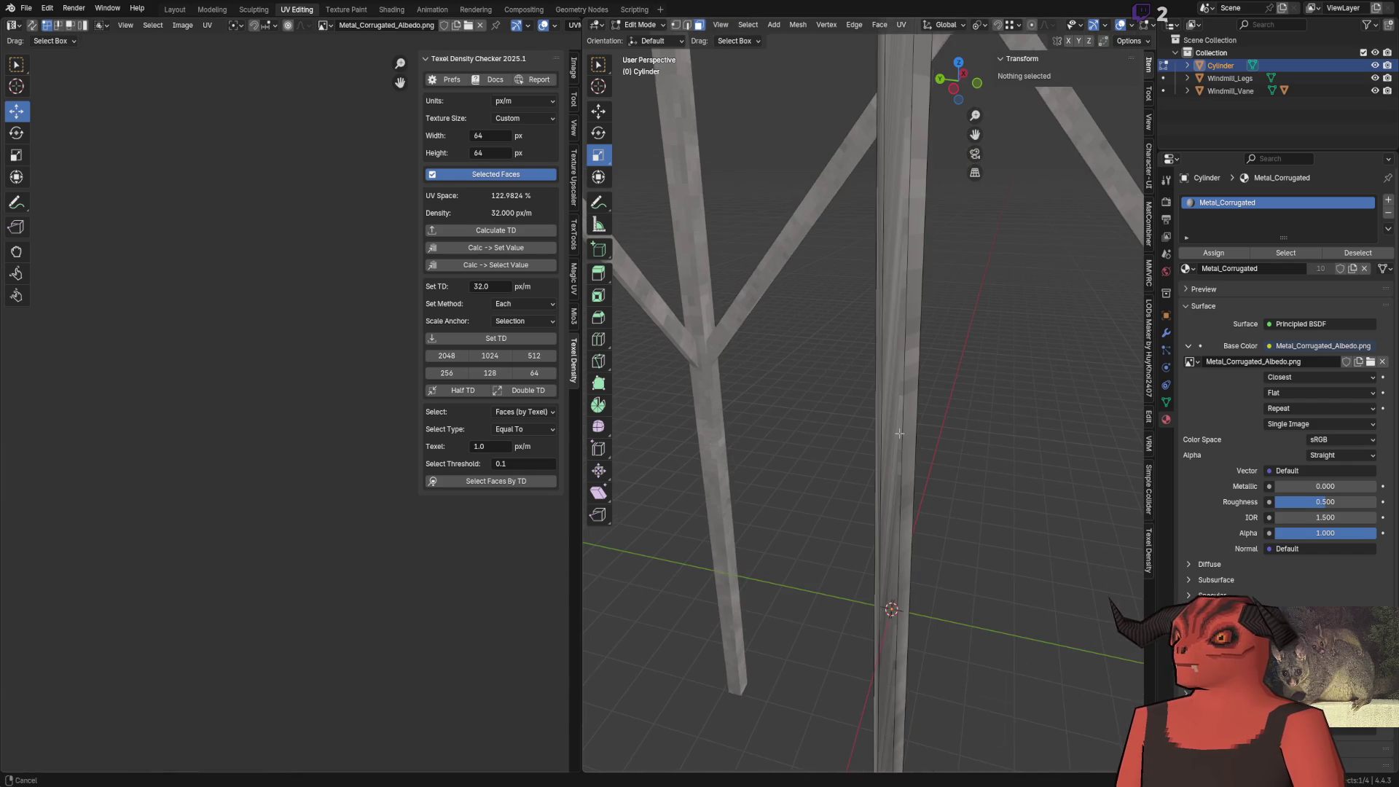
{"action": "key", "text": "l"}
{"action": "left_click", "coordinate": [348, 419]}
{"action": "left_click_drag", "start_coordinate": [239, 476], "coordinate": [464, 593]}
{"action": "left_click_drag", "start_coordinate": [314, 518], "coordinate": [338, 269]}
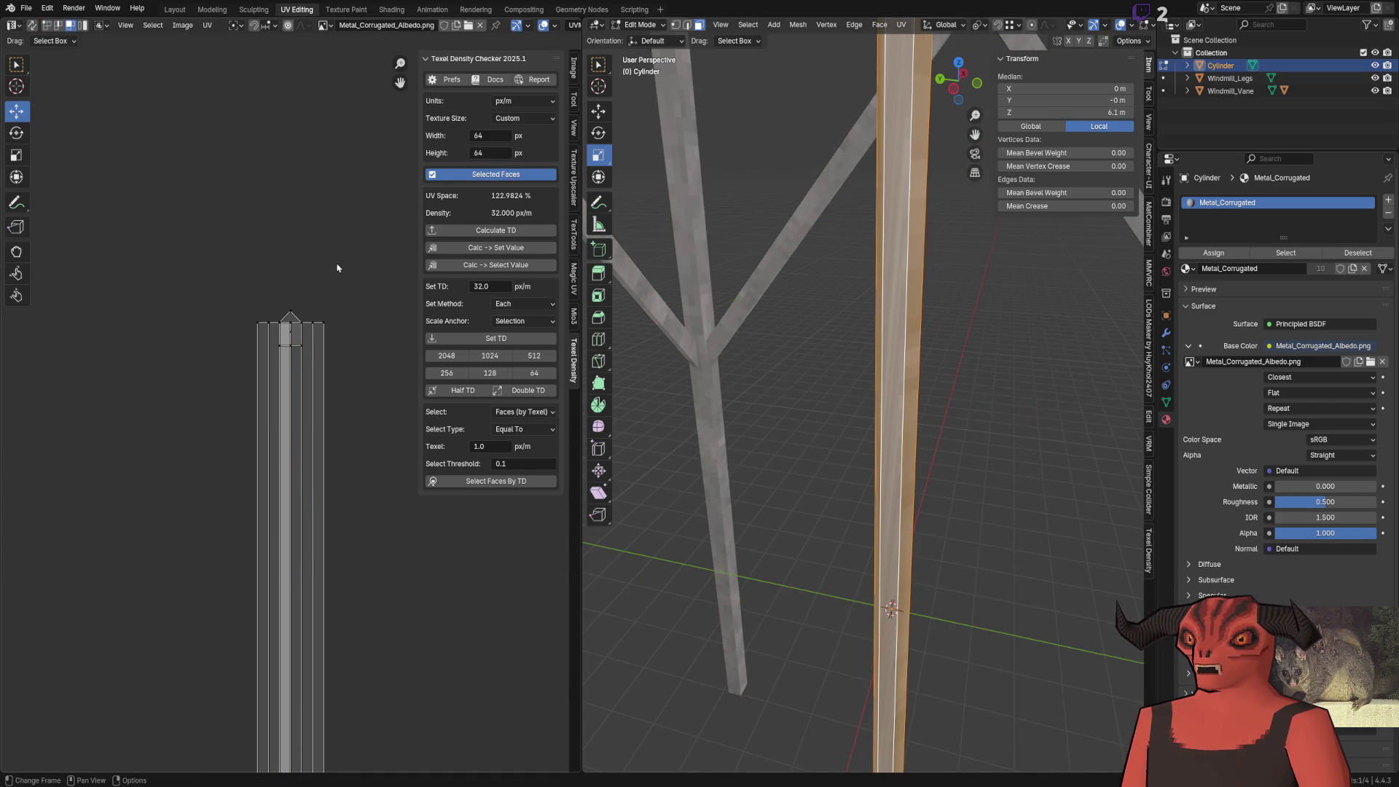
Move the small top face's UVs up-left and slide the column's UV strips straight down along Y
{"action": "left_click", "coordinate": [295, 335]}
{"action": "left_click_drag", "start_coordinate": [290, 328], "coordinate": [257, 283]}
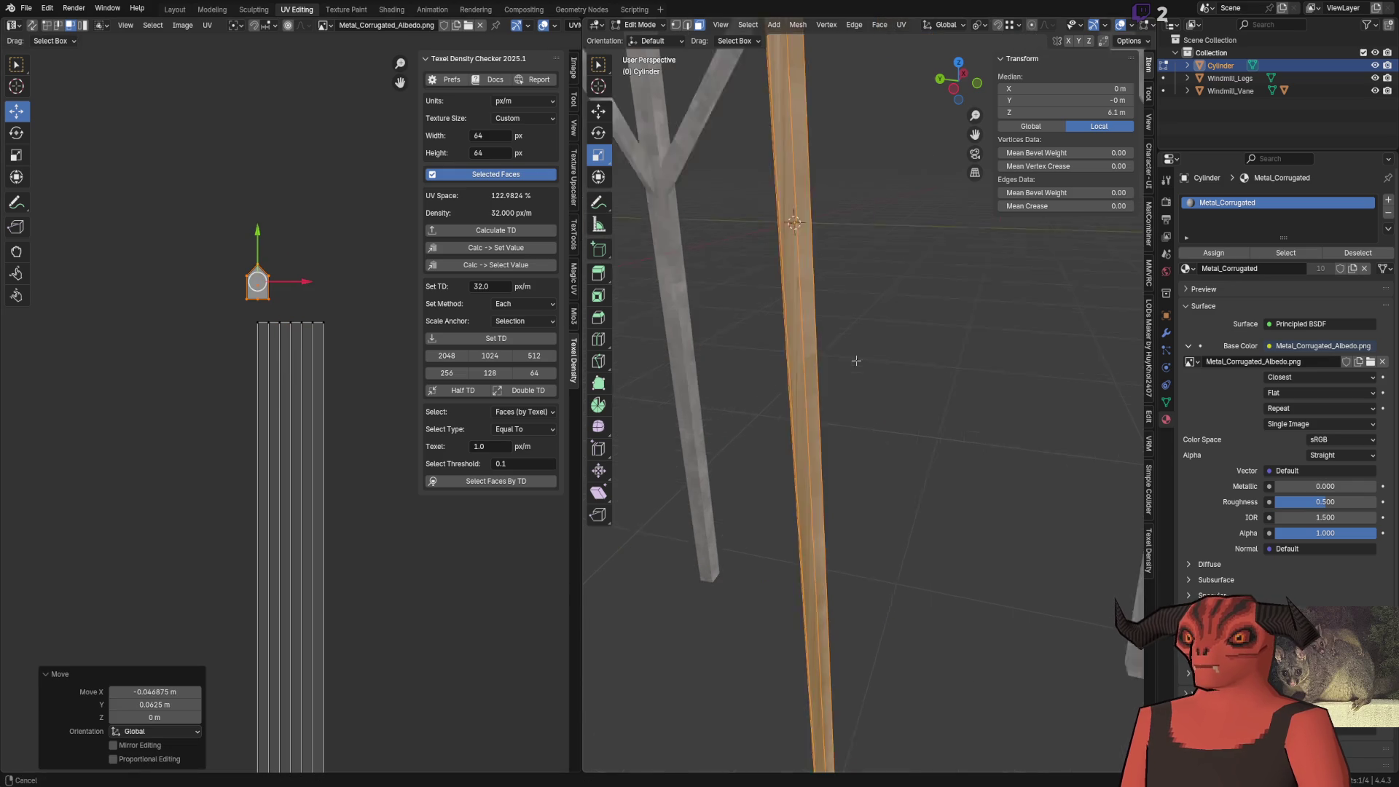
{"action": "scroll", "coordinate": [842, 412], "scroll_direction": "up", "scroll_amount": 3}
{"action": "scroll", "coordinate": [299, 401], "scroll_direction": "down", "scroll_amount": 4}
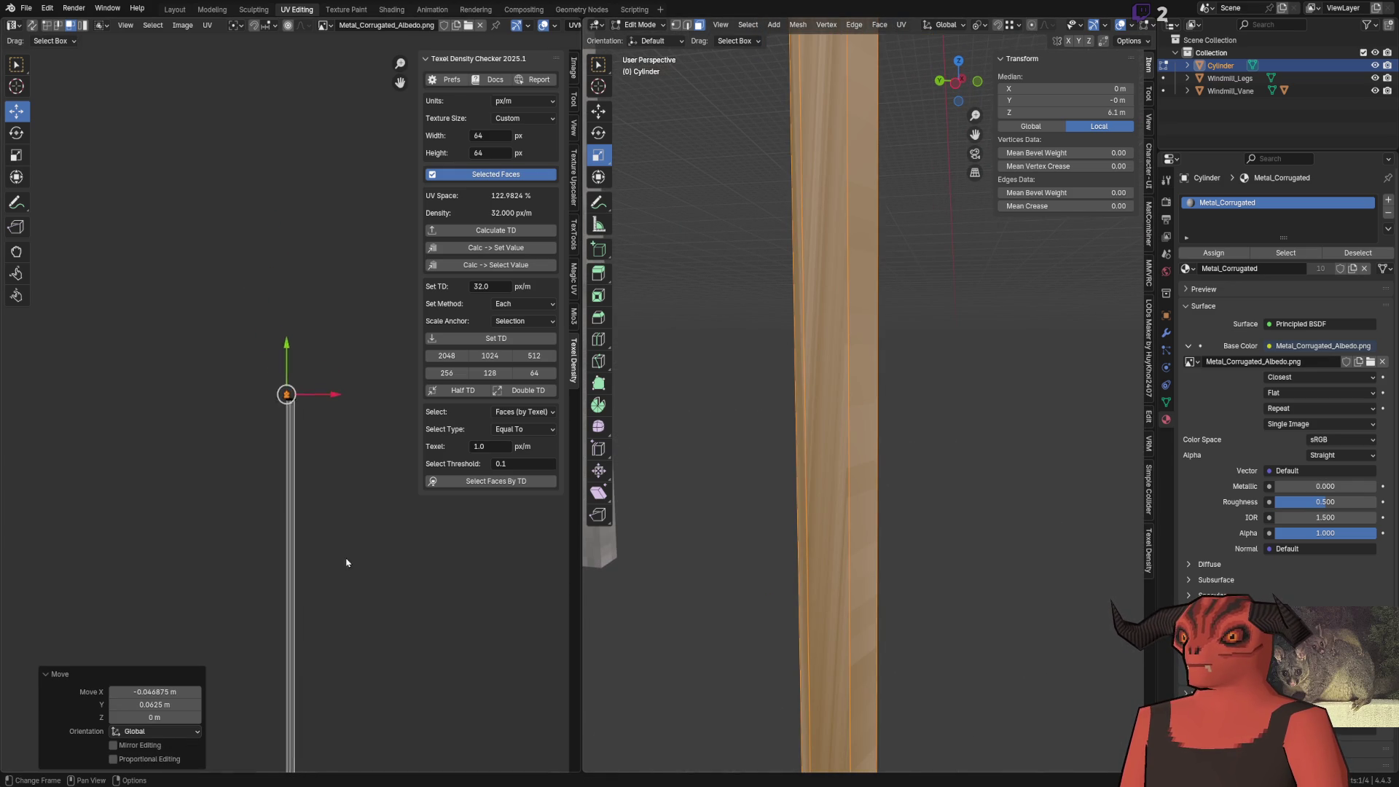
{"action": "scroll", "coordinate": [299, 402], "scroll_direction": "up", "scroll_amount": 4}
{"action": "left_click_drag", "start_coordinate": [338, 264], "coordinate": [244, 203]}
{"action": "key", "text": "g"}
{"action": "key", "text": "y"}
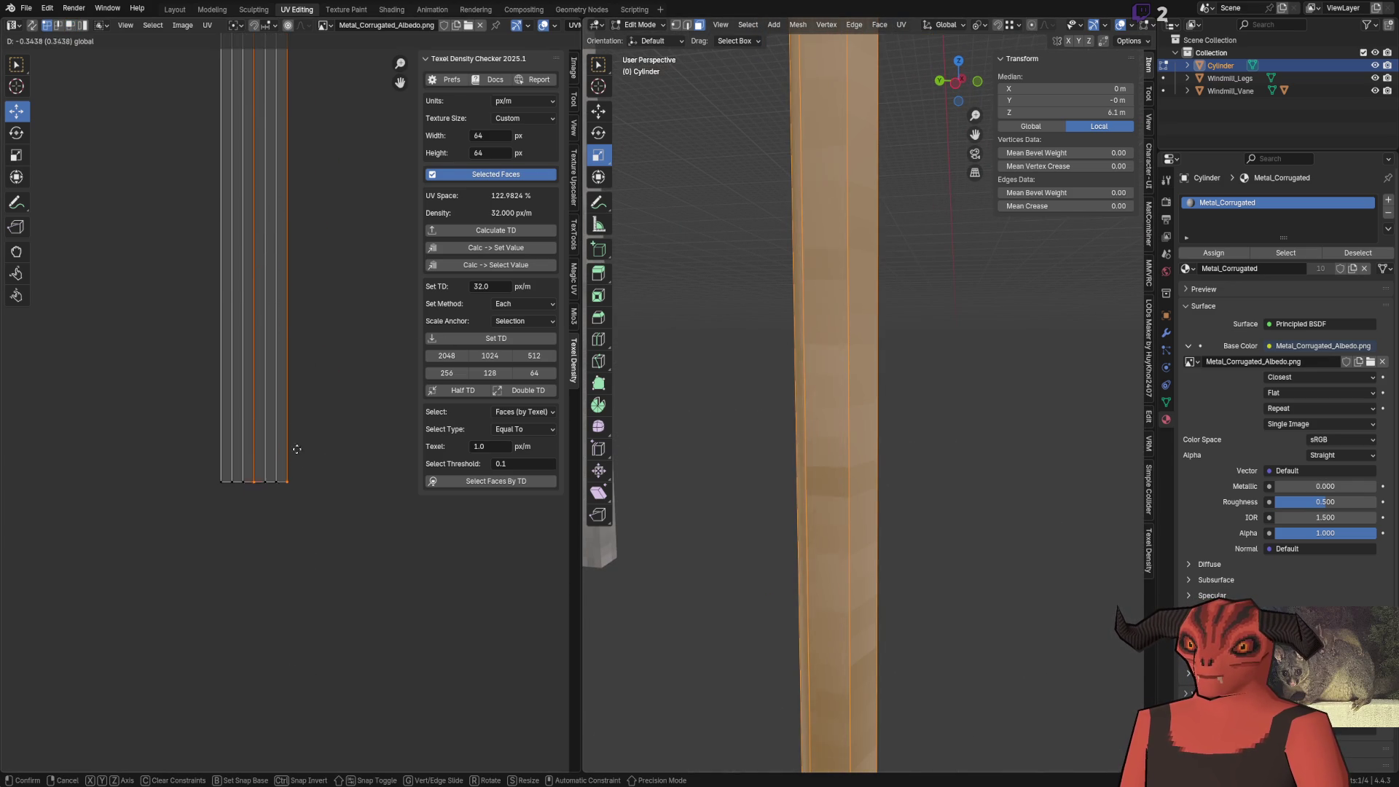
{"action": "left_click", "coordinate": [297, 448]}
Join Windmill_Legs into the Cylinder with Ctrl+J, then switch to Godot for the reimport
{"action": "key", "text": "Tab"}
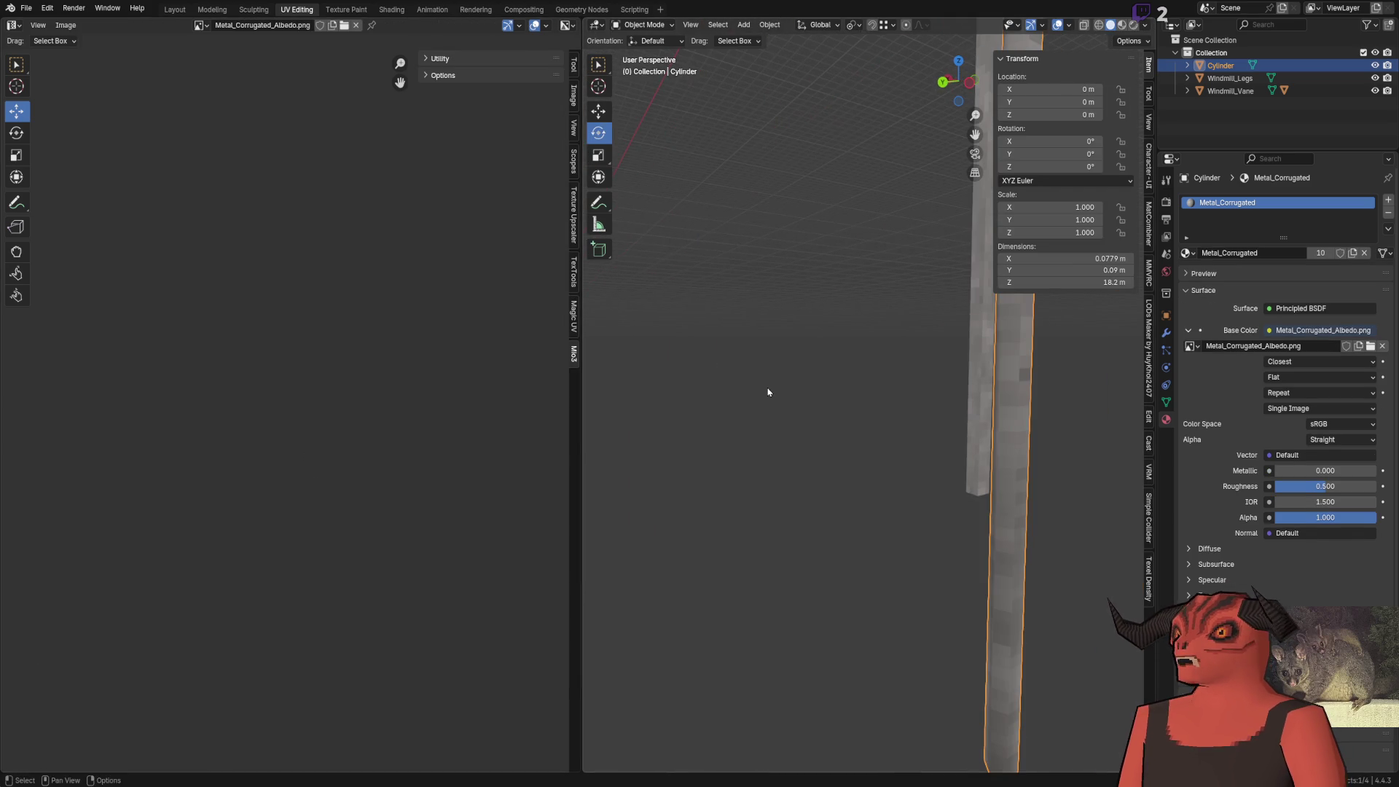
{"action": "left_click", "coordinate": [920, 403]}
{"action": "scroll", "coordinate": [769, 419], "scroll_direction": "down", "scroll_amount": 5}
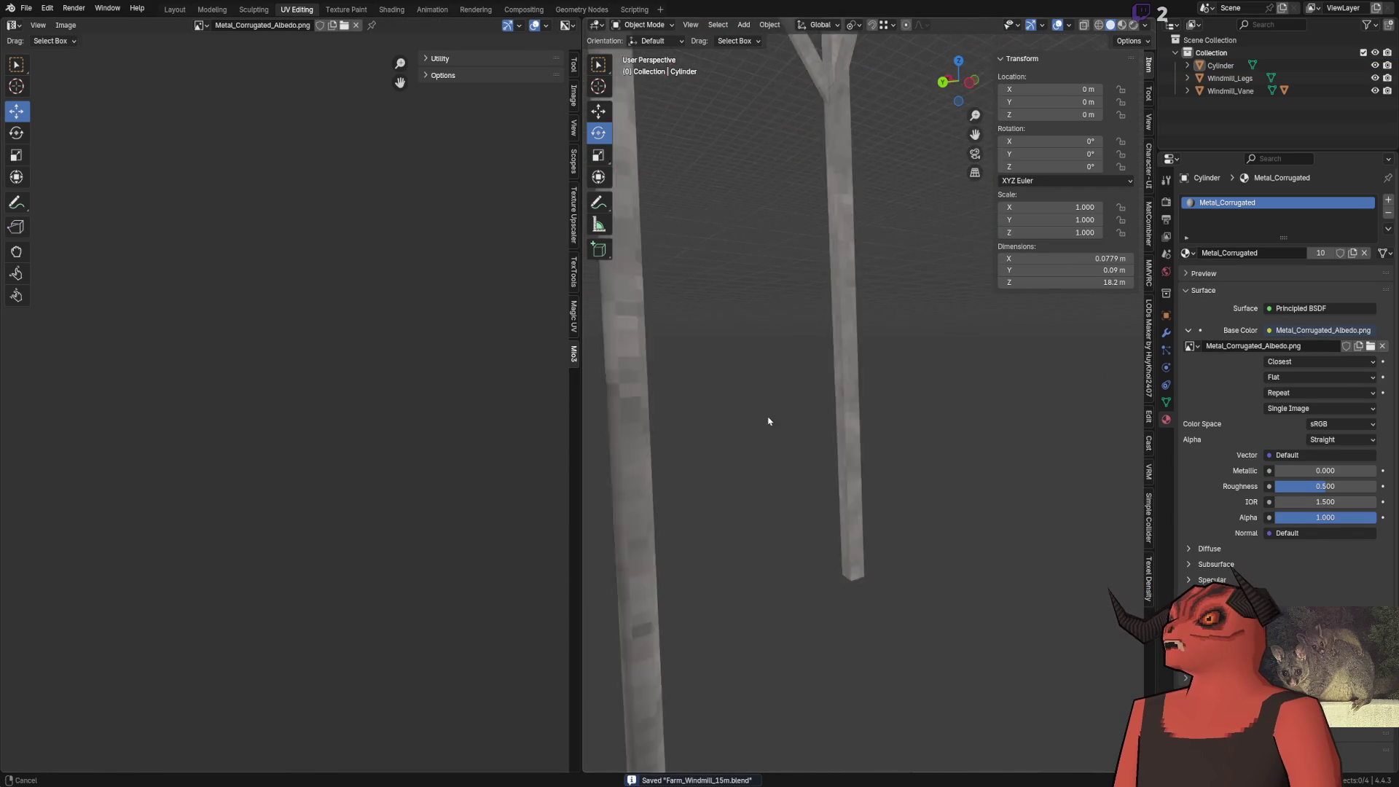
{"action": "left_click", "coordinate": [1187, 66]}
{"action": "left_click", "coordinate": [1230, 78]}
{"action": "left_click", "coordinate": [1209, 68]}
{"action": "left_click", "coordinate": [1217, 78], "text": "shift"}
{"action": "key", "text": "ctrl+j"}
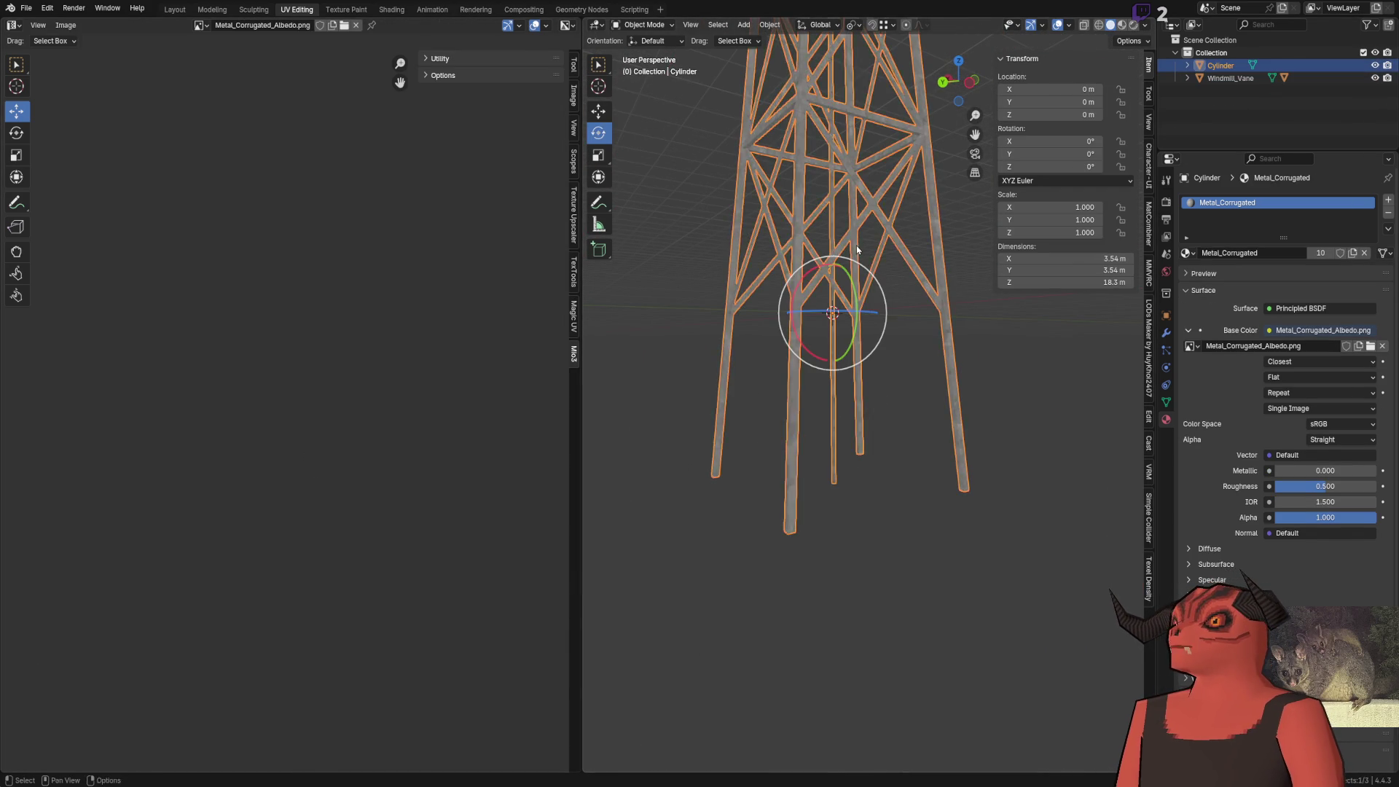
{"action": "key", "text": "alt+Tab"}
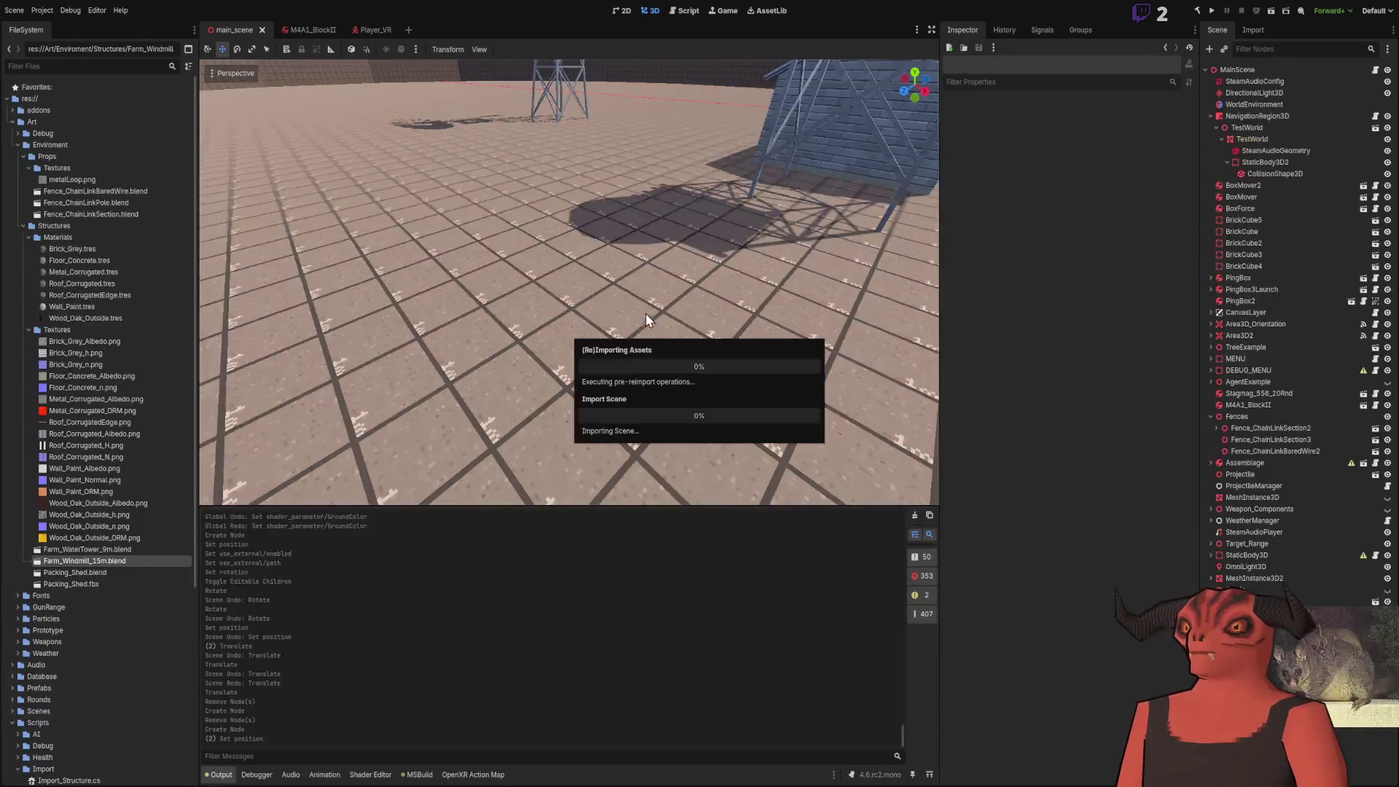
Fly the Godot camera in among the legs and up through the tower to the windmill head
{"action": "key", "text": "w"}
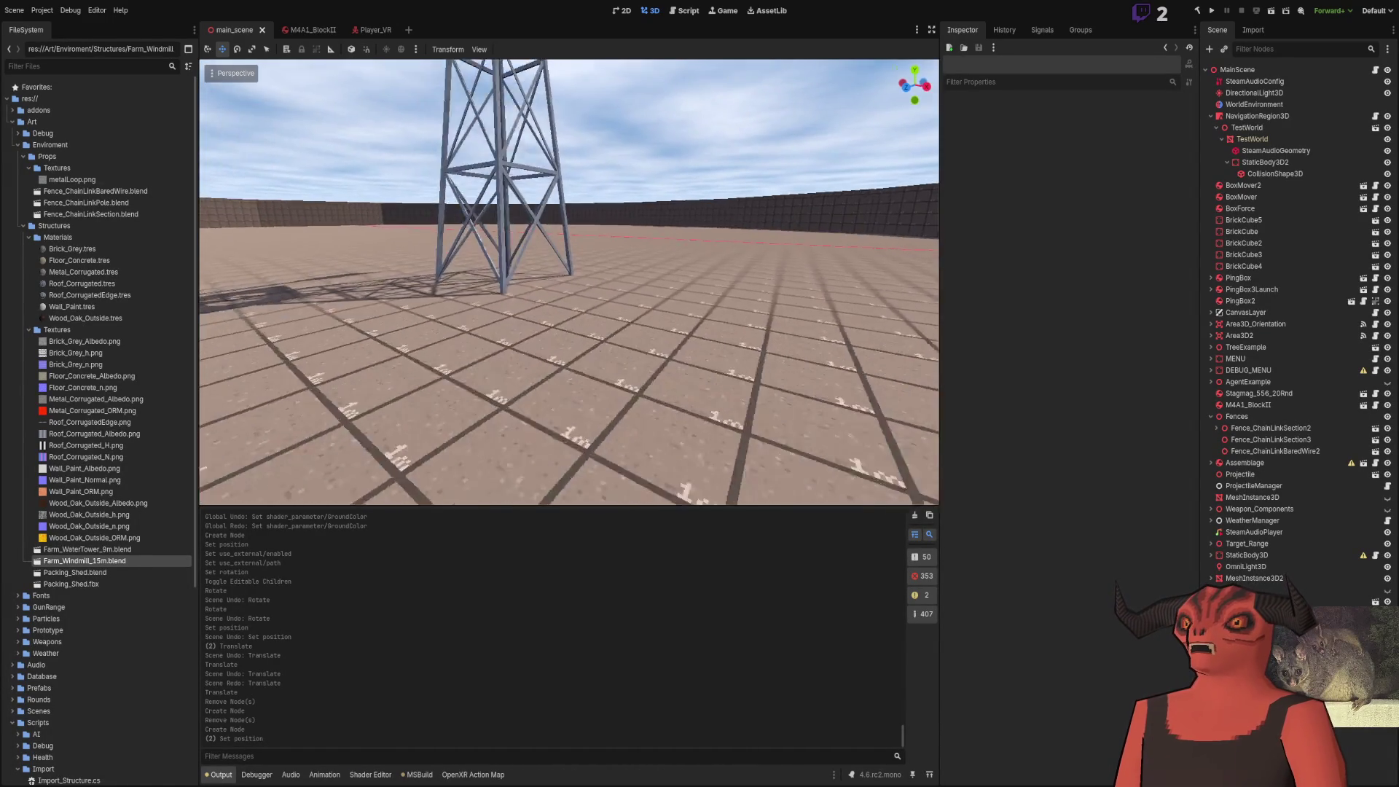
{"action": "key", "text": "w"}
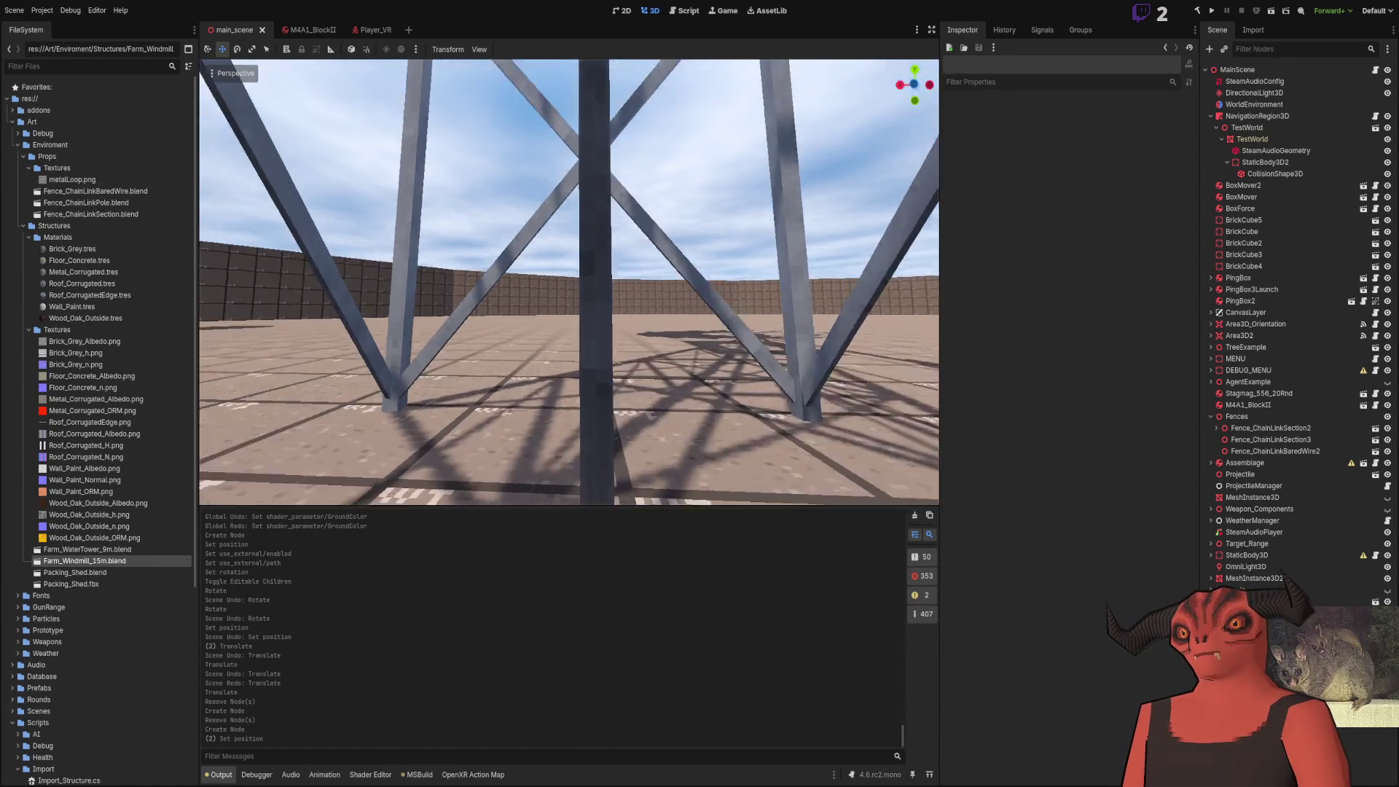
{"action": "key", "text": "alt+Tab"}
Mark the pole's bottom hexagonal cap edges sharp and save Farm_Windmill_15m.blend for reimport
{"action": "scroll", "coordinate": [765, 568], "scroll_direction": "down", "scroll_amount": 5}
{"action": "scroll", "coordinate": [831, 312], "scroll_direction": "up", "scroll_amount": 10}
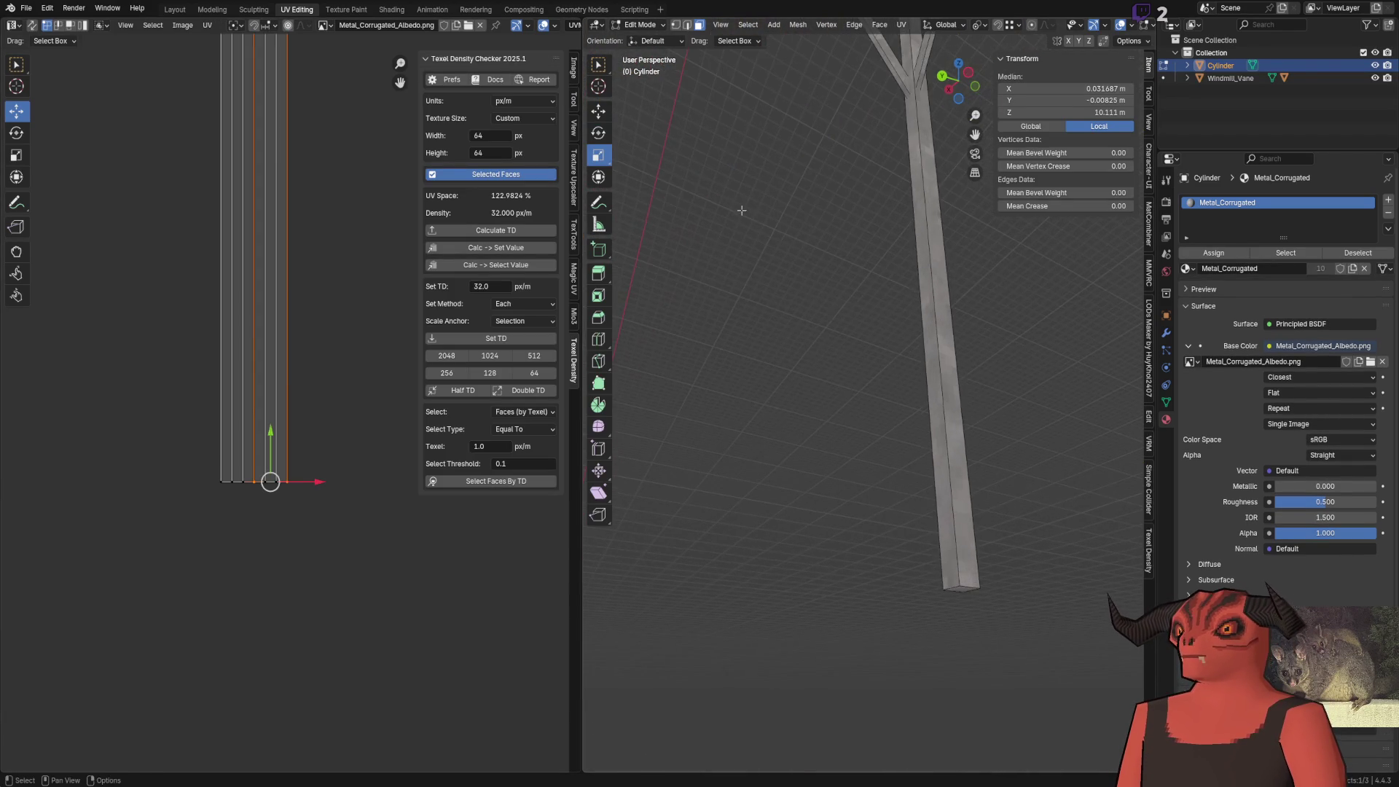
{"action": "scroll", "coordinate": [741, 213], "scroll_direction": "up", "scroll_amount": 5}
{"action": "left_click", "coordinate": [697, 288]}
{"action": "key", "text": "2"}
{"action": "right_click", "coordinate": [954, 336]}
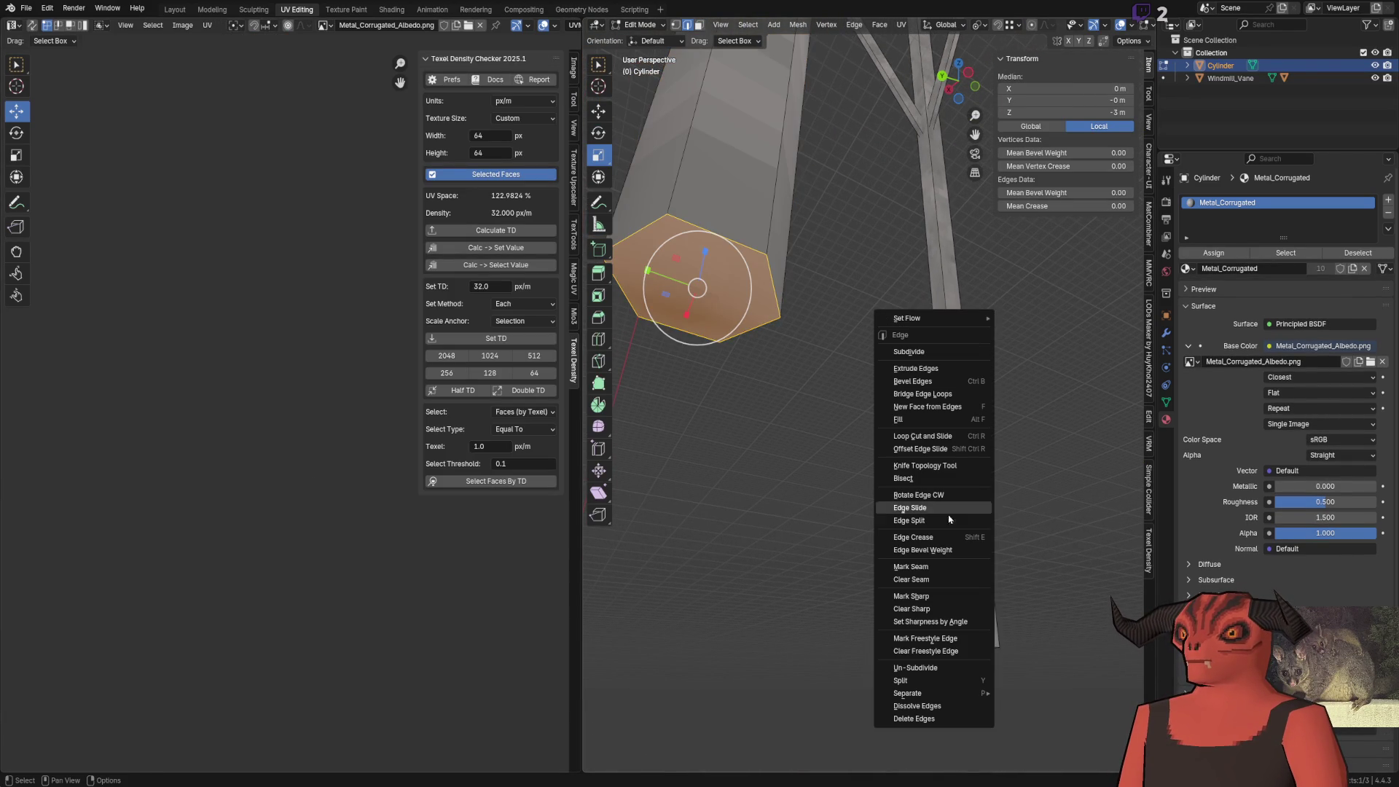
{"action": "left_click", "coordinate": [937, 610]}
{"action": "key", "text": "ctrl+s"}
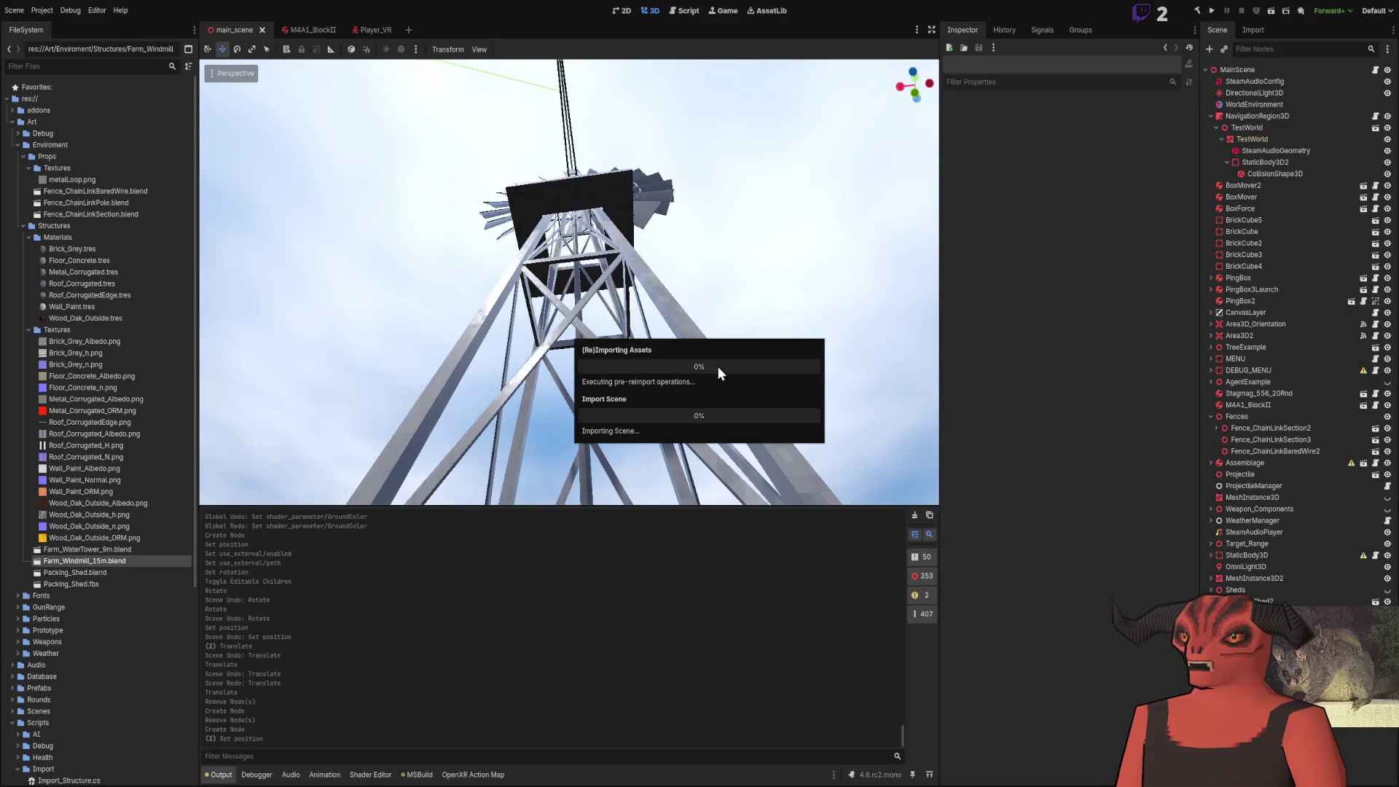
Fly the Godot camera inside the tower, out to the whole windmill, up to the blades and into the shed
{"action": "key", "text": "w"}
{"action": "key", "text": "w"}
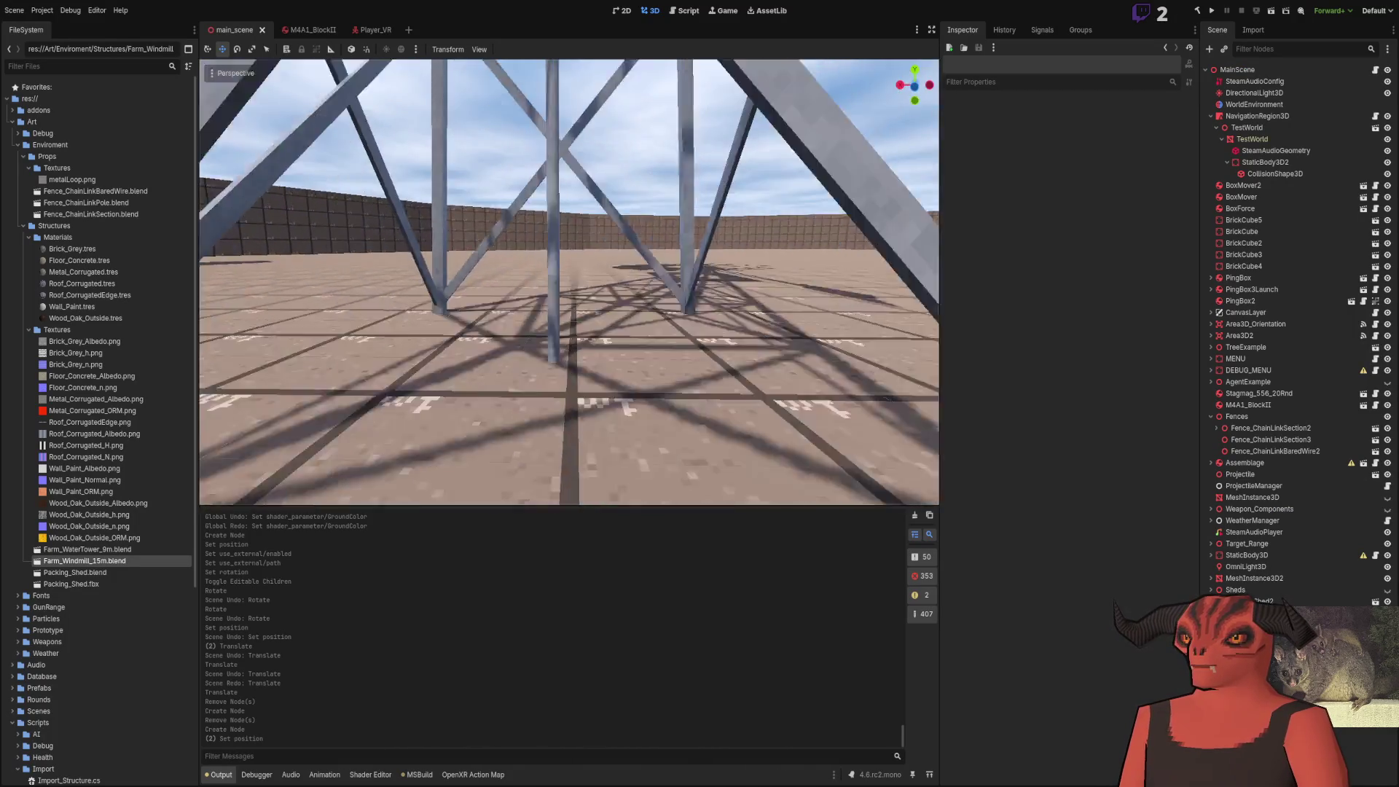
{"action": "key", "text": "s"}
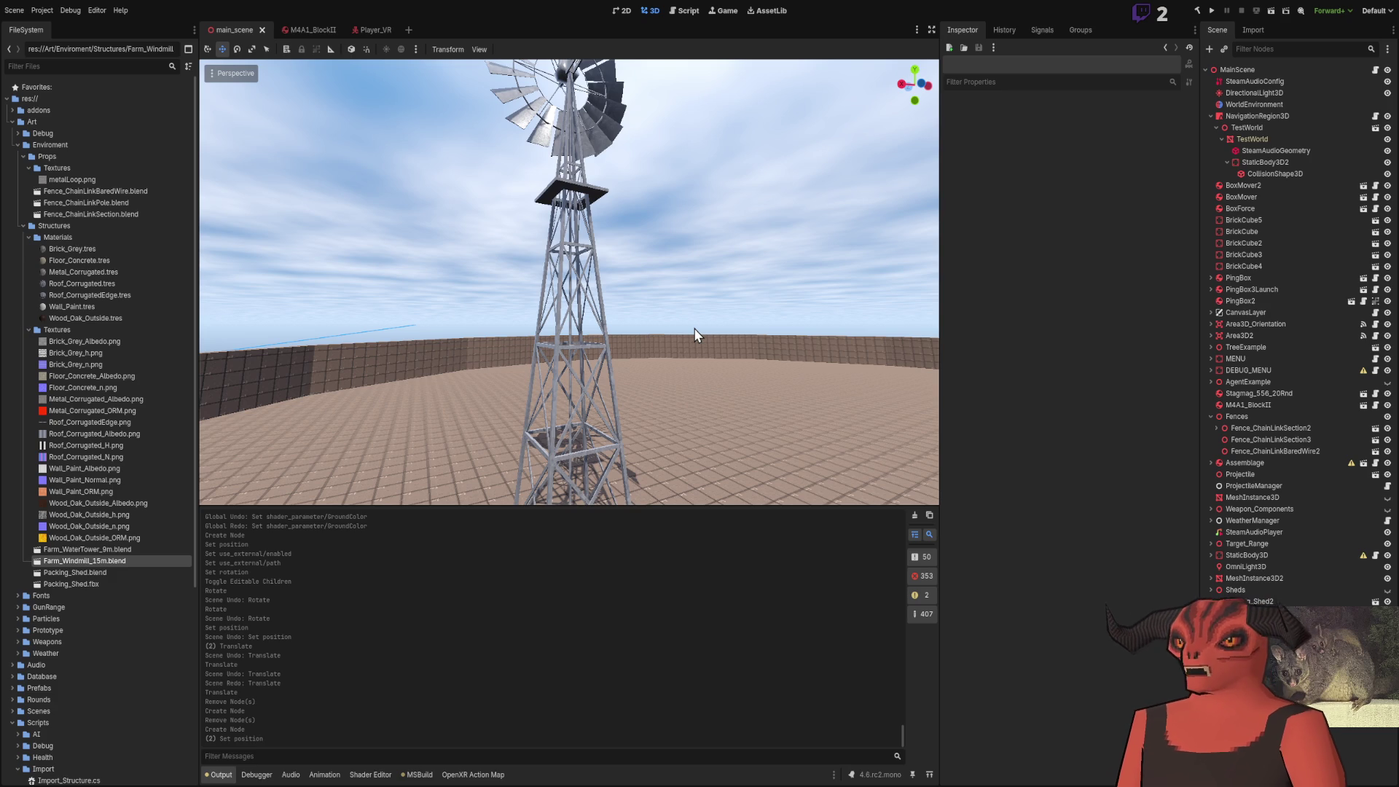
{"action": "key", "text": "w"}
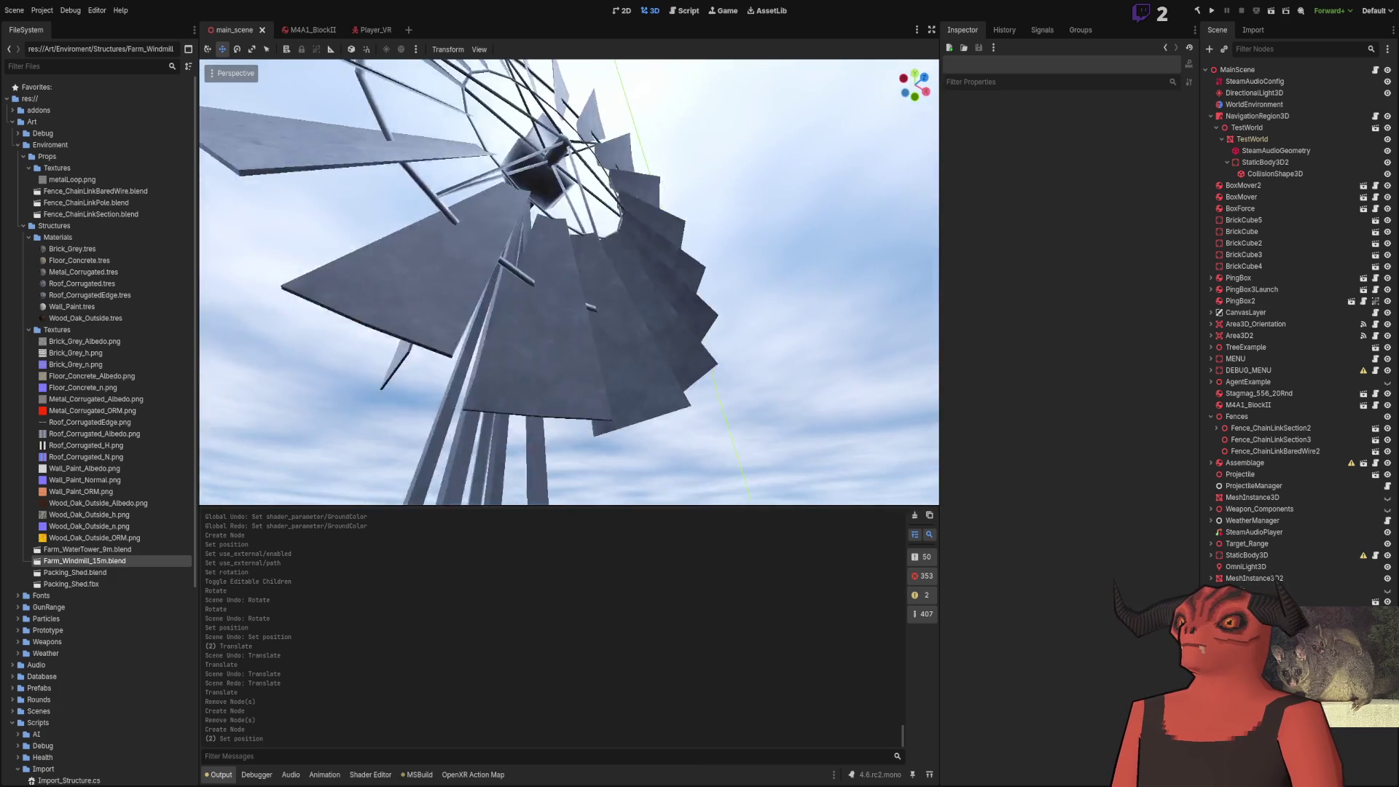
{"action": "key", "text": "w"}
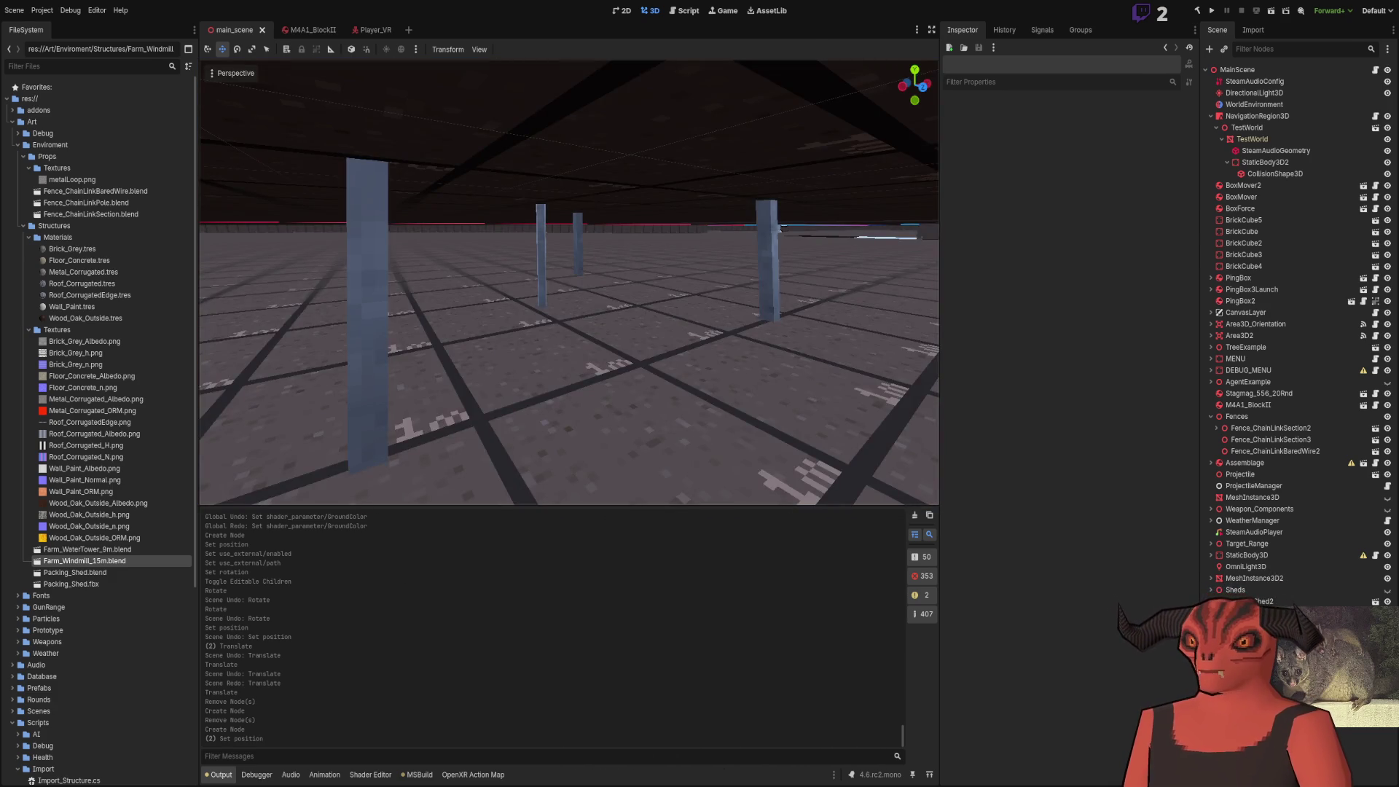
{"action": "key", "text": "alt+Tab"}
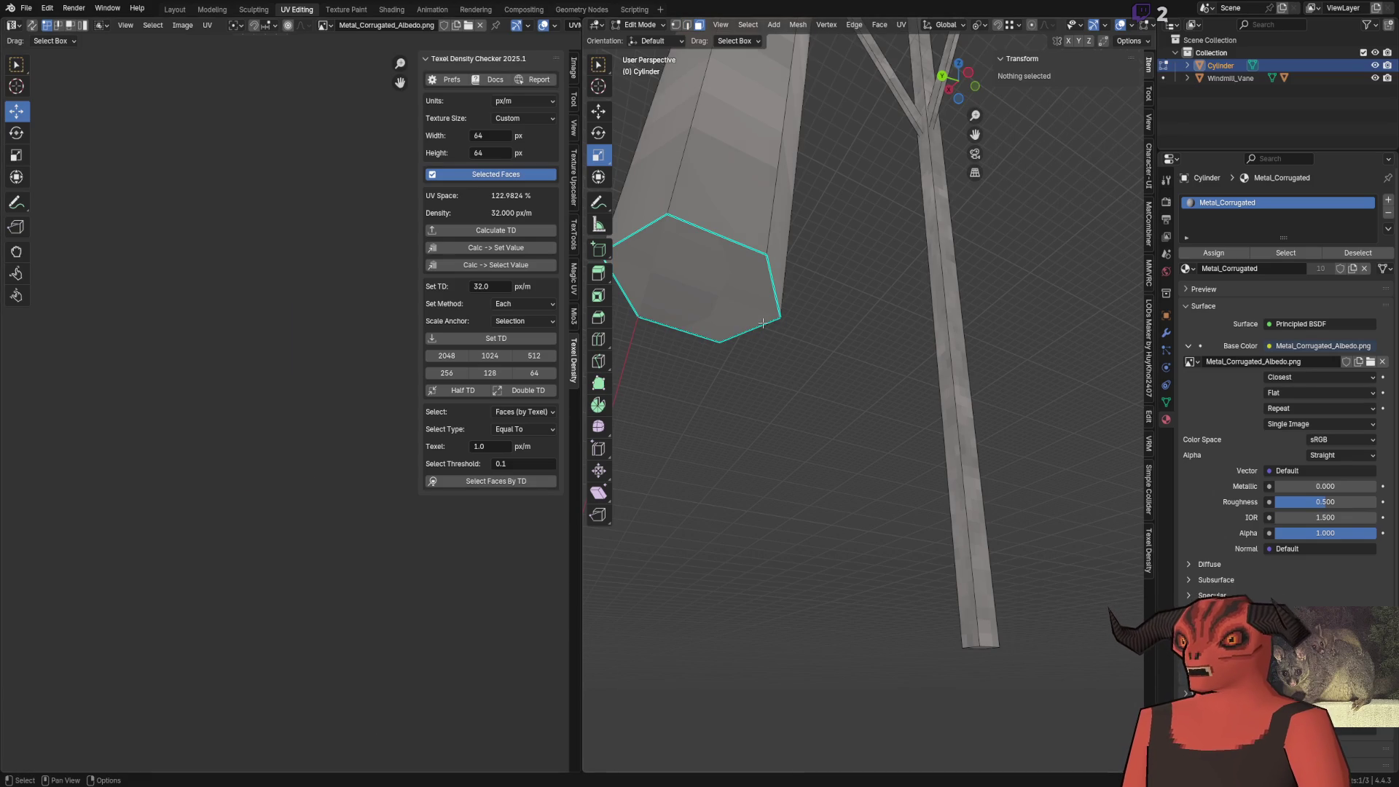
Select the linked pole mesh, enter Vertex Paint and darken the brush colour to grey
{"action": "key", "text": "ctrl+l"}
{"action": "left_click", "coordinate": [657, 28]}
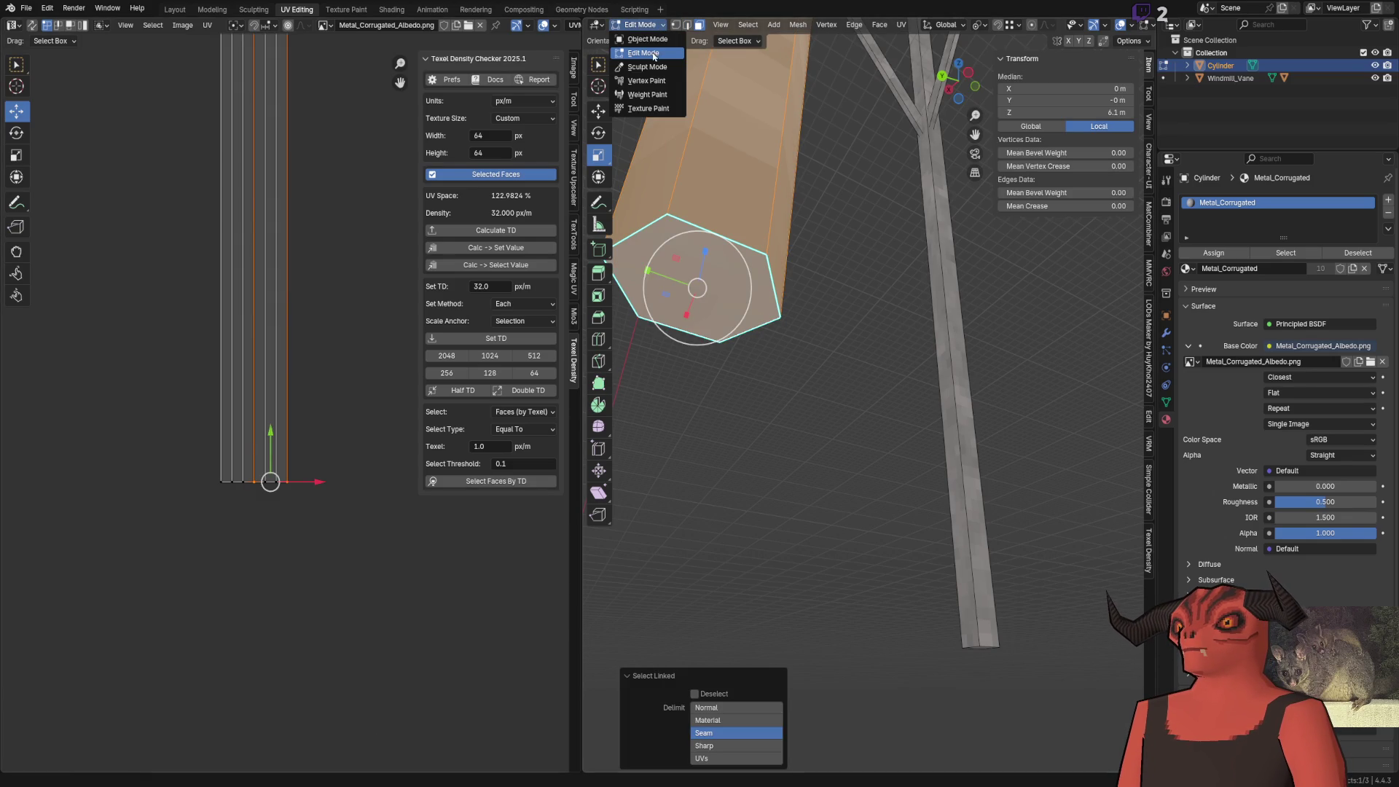
{"action": "left_click", "coordinate": [645, 81]}
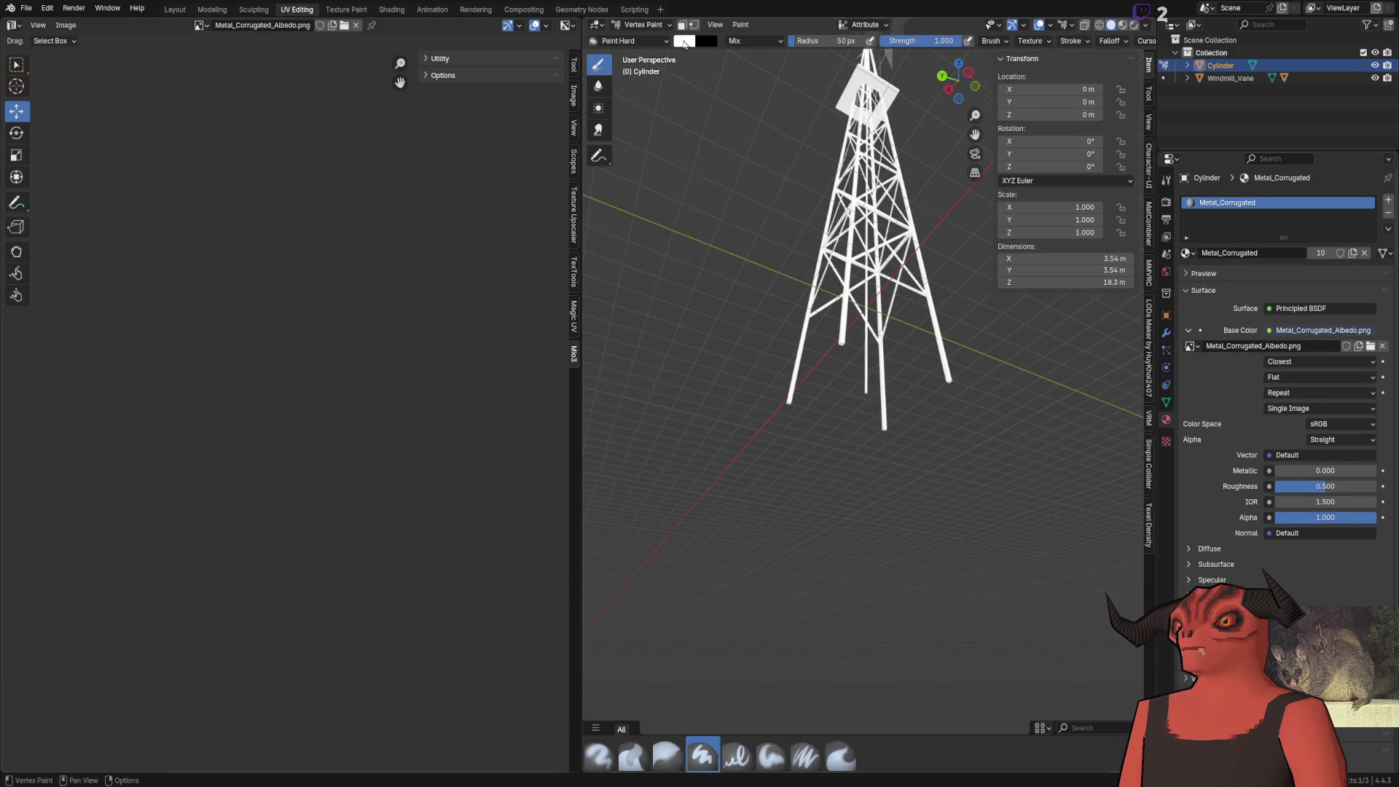
{"action": "left_click", "coordinate": [685, 41]}
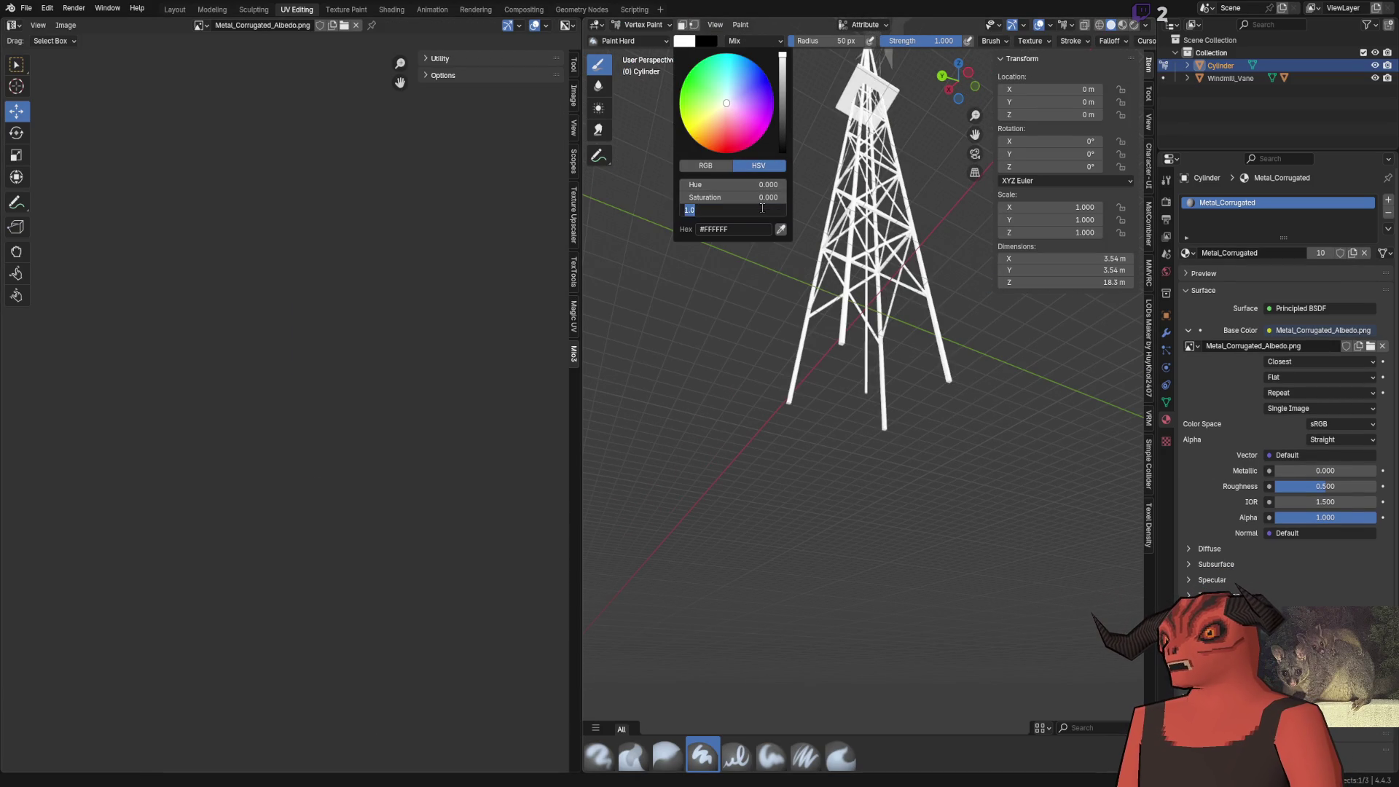
{"action": "left_click_drag", "start_coordinate": [758, 210], "coordinate": [729, 210]}
Orbit around the windmill rotor, then hand the saved file over to Godot
{"action": "scroll", "coordinate": [867, 503], "scroll_direction": "down", "scroll_amount": 3}
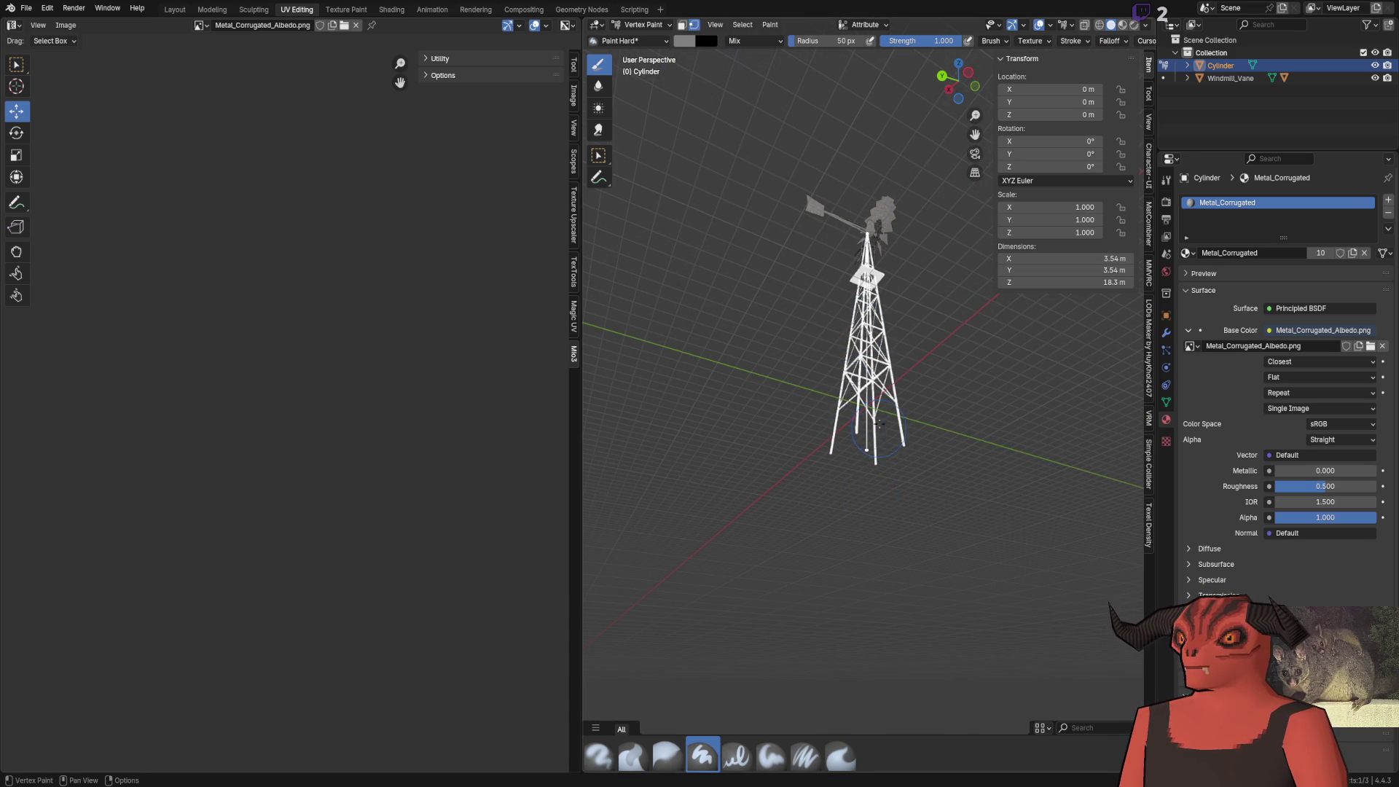
{"action": "scroll", "coordinate": [880, 424], "scroll_direction": "up", "scroll_amount": 6}
{"action": "scroll", "coordinate": [838, 291], "scroll_direction": "up", "scroll_amount": 3}
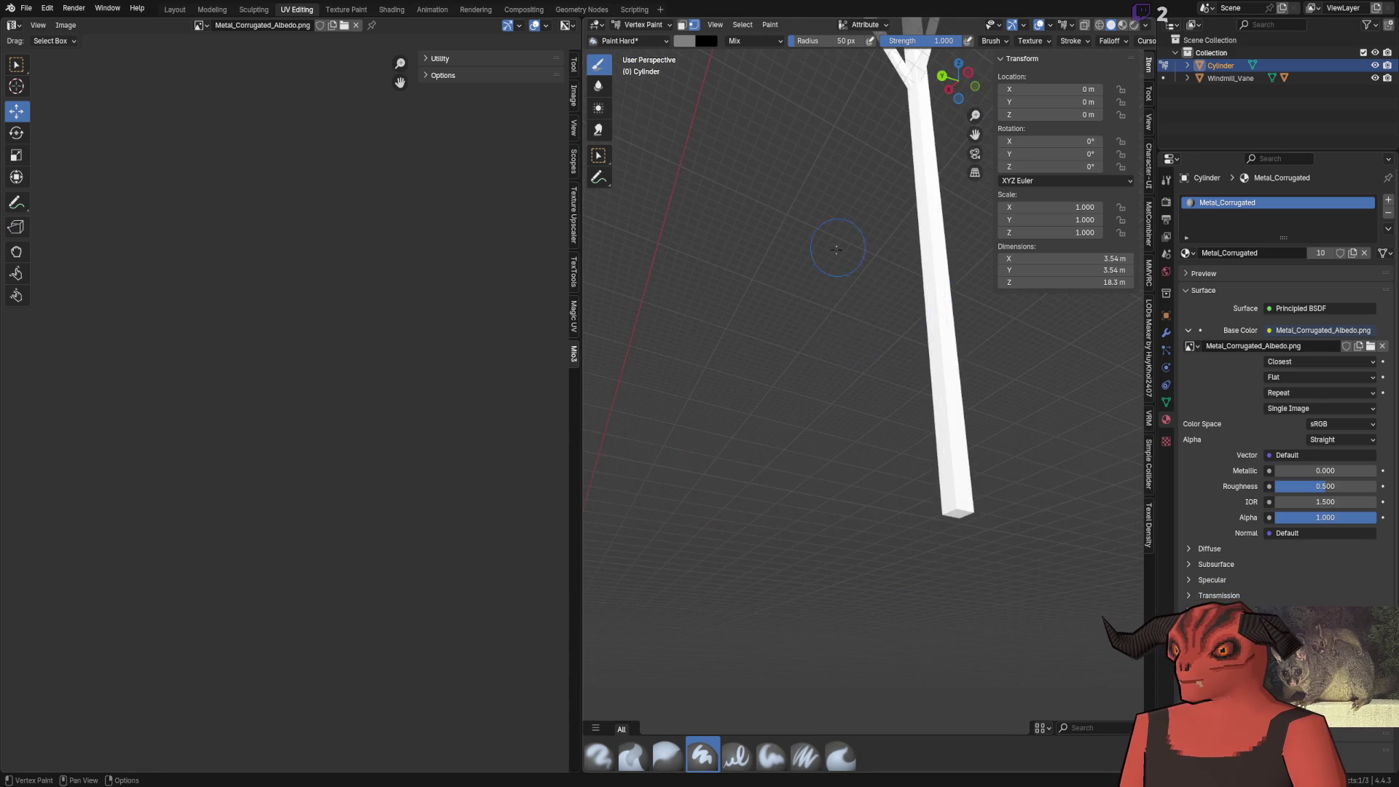
{"action": "scroll", "coordinate": [837, 250], "scroll_direction": "down", "scroll_amount": 2}
{"action": "scroll", "coordinate": [830, 151], "scroll_direction": "down", "scroll_amount": 5}
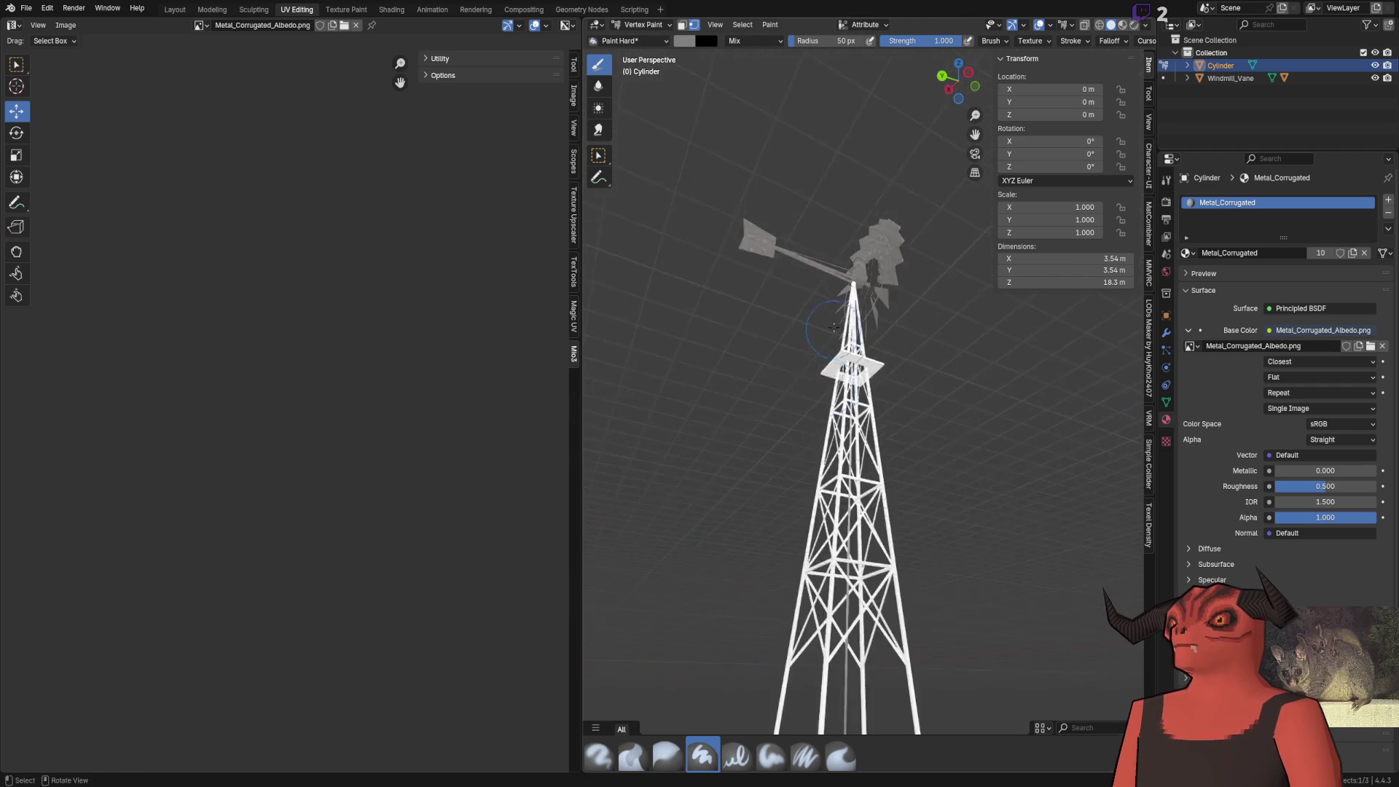
{"action": "scroll", "coordinate": [746, 460], "scroll_direction": "up", "scroll_amount": 8}
{"action": "left_click_drag", "start_coordinate": [745, 460], "coordinate": [902, 368]}
{"action": "scroll", "coordinate": [824, 368], "scroll_direction": "down", "scroll_amount": 8}
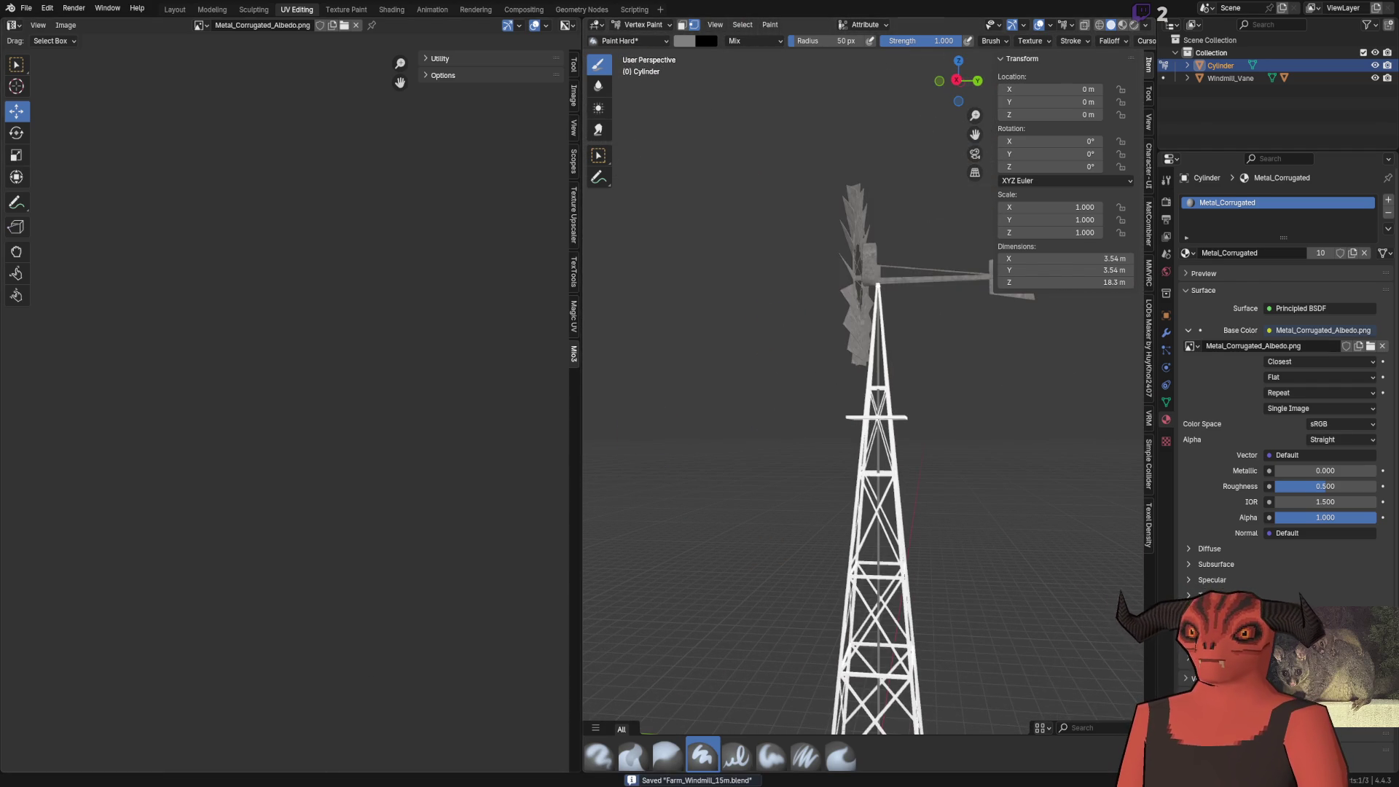
{"action": "key", "text": "alt+Tab"}
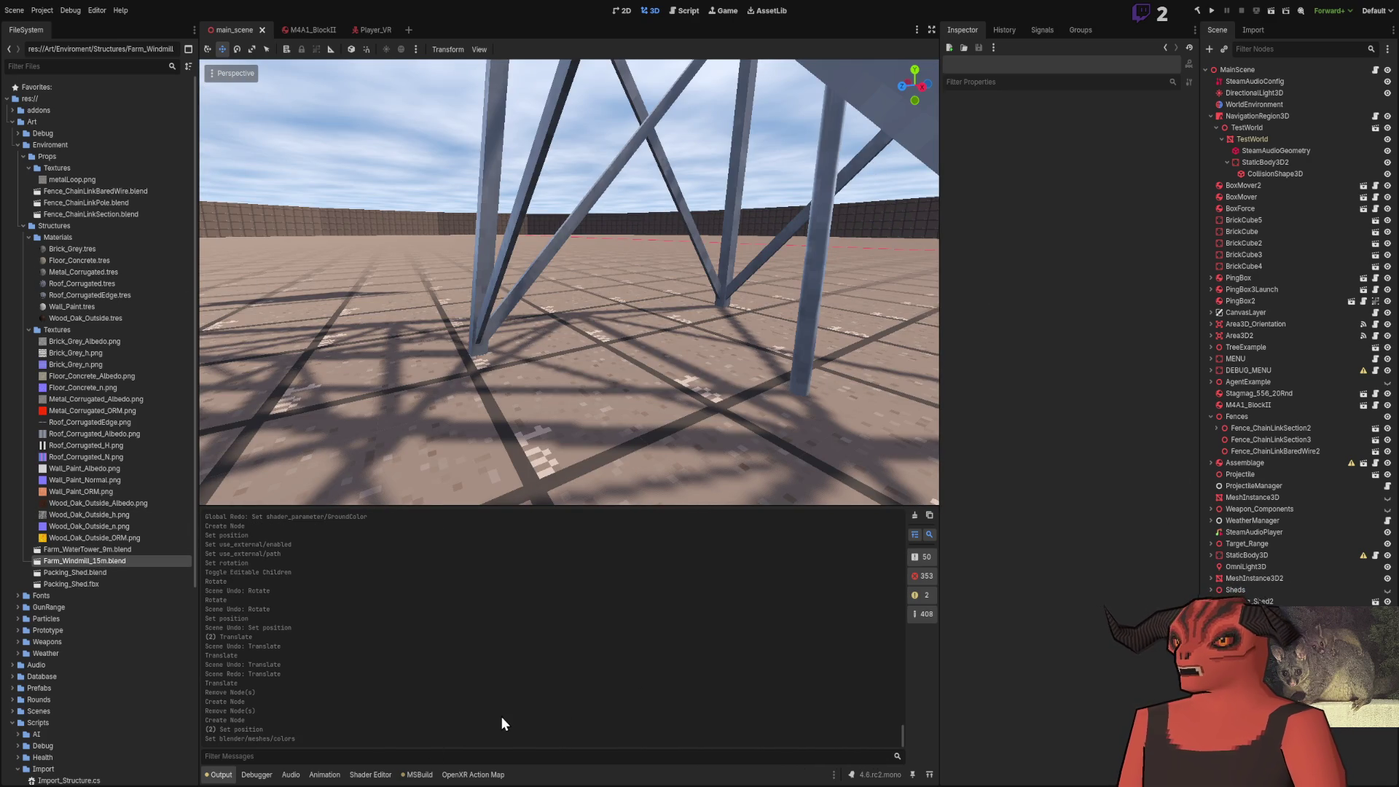
Move the camera around the tower legs and select Metal_Corrugated_Albedo.png, then collapse Textures
{"action": "left_click_drag", "start_coordinate": [675, 440], "coordinate": [610, 313]}
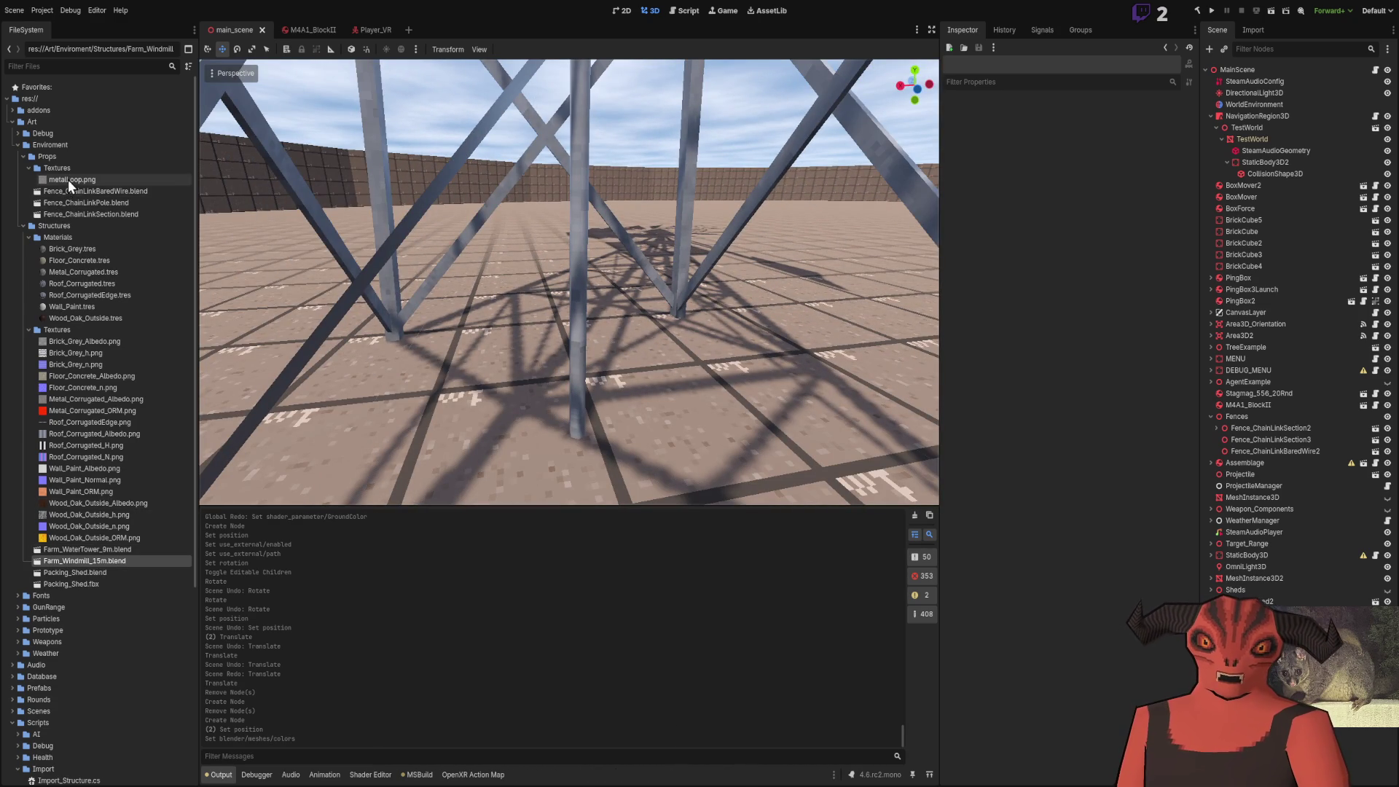
{"action": "left_click", "coordinate": [99, 401]}
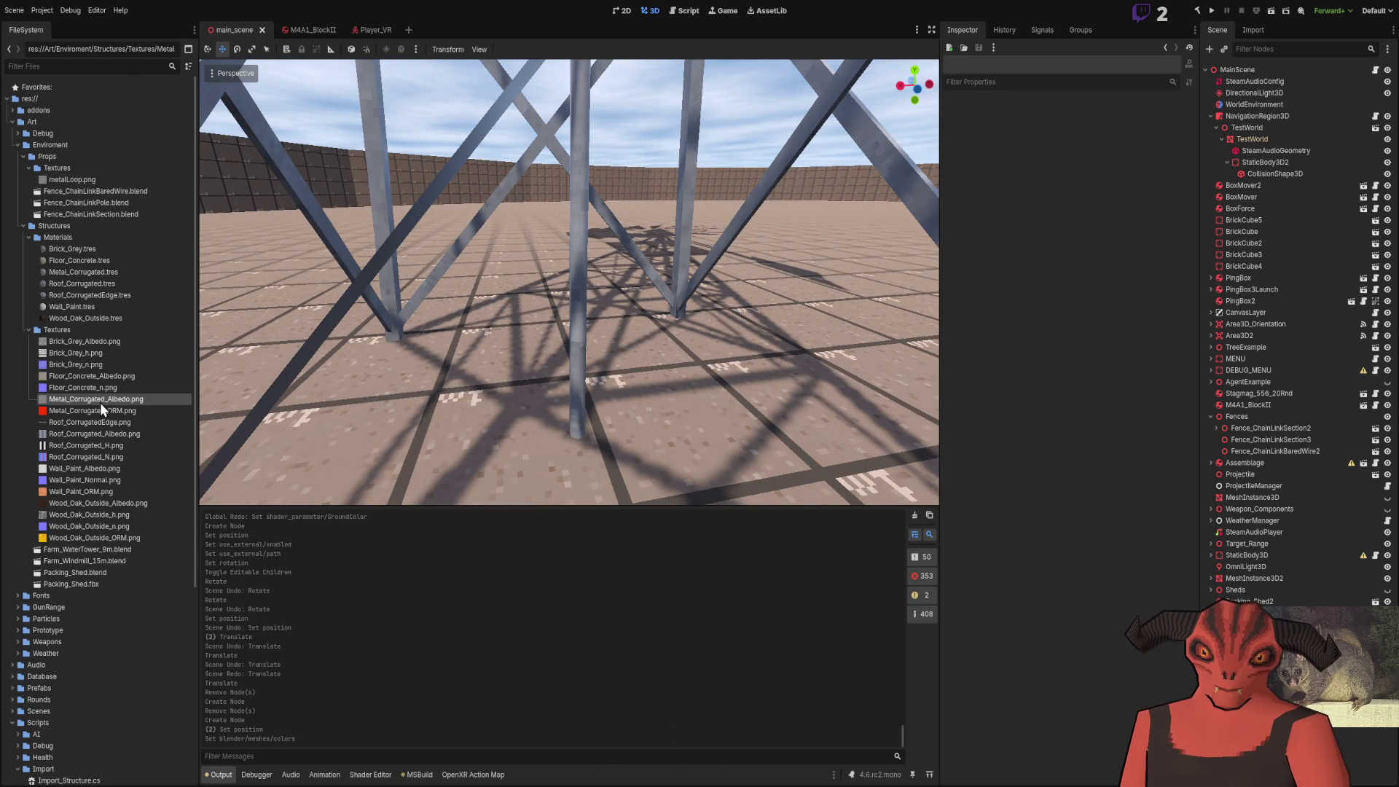
{"action": "mouse_move", "coordinate": [579, 336]}
{"action": "left_mouse_down"}
{"action": "mouse_move", "coordinate": [641, 335]}
{"action": "mouse_move", "coordinate": [588, 335]}
{"action": "left_mouse_up"}
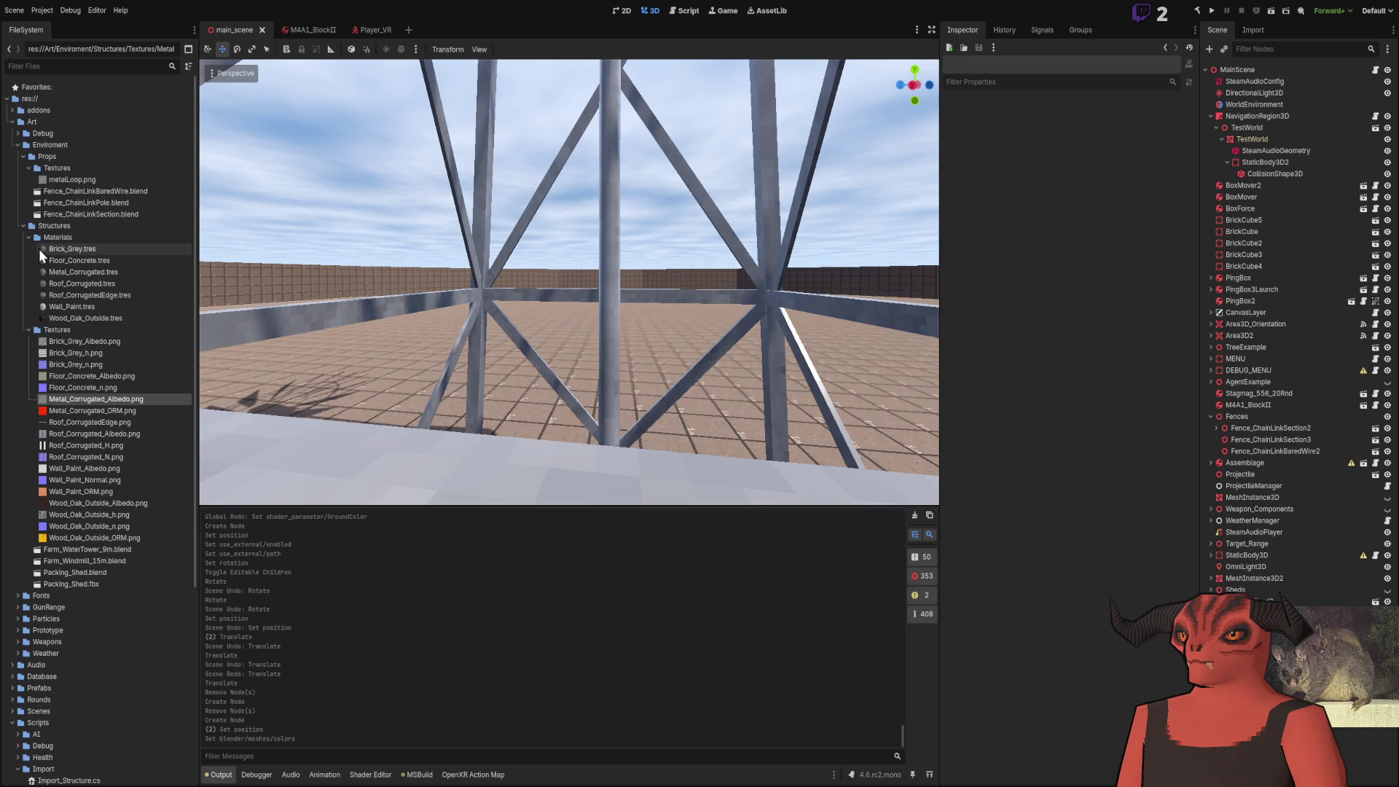
{"action": "left_click", "coordinate": [28, 330]}
Enable Vertex Color > Use as Albedo on the Metal_Corrugated.tres material
{"action": "left_click", "coordinate": [60, 307]}
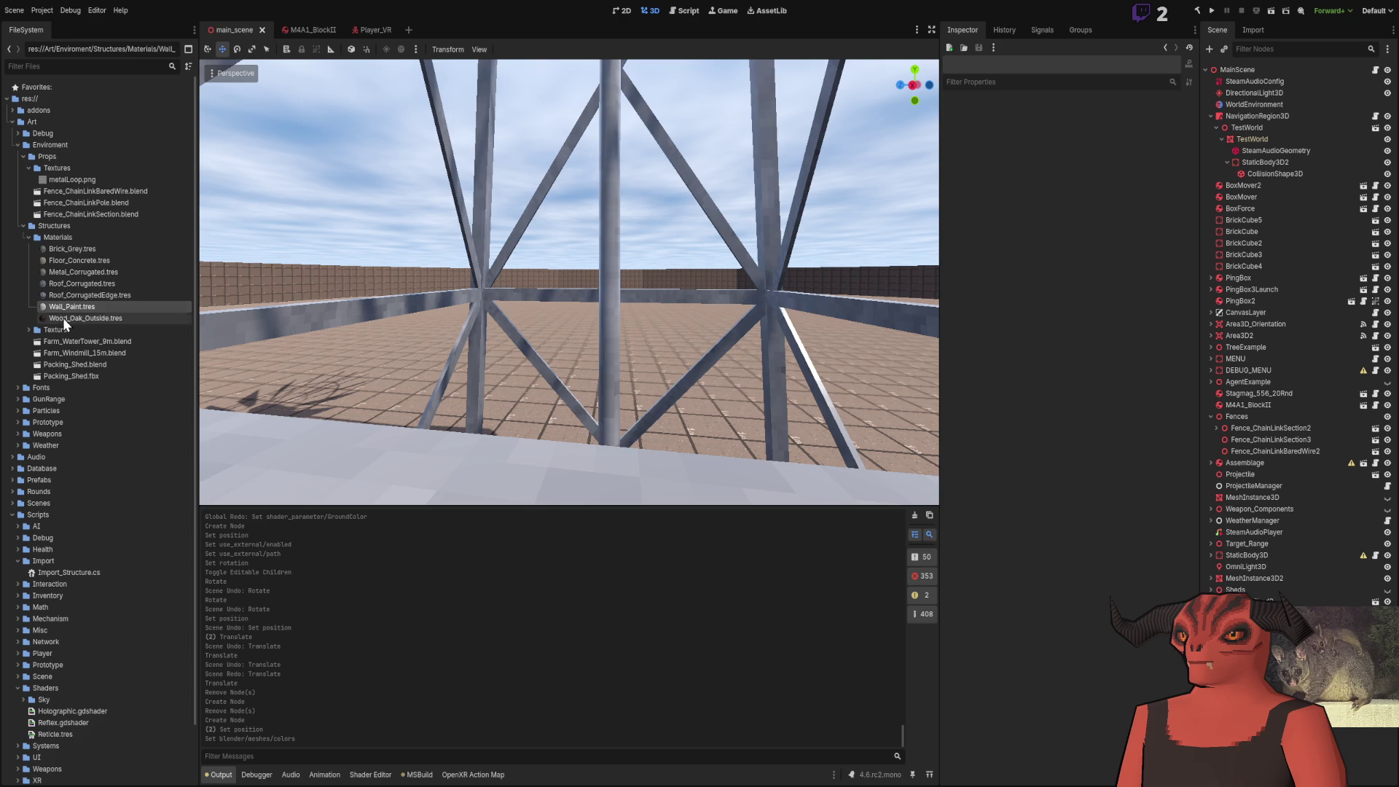
{"action": "left_click", "coordinate": [76, 272]}
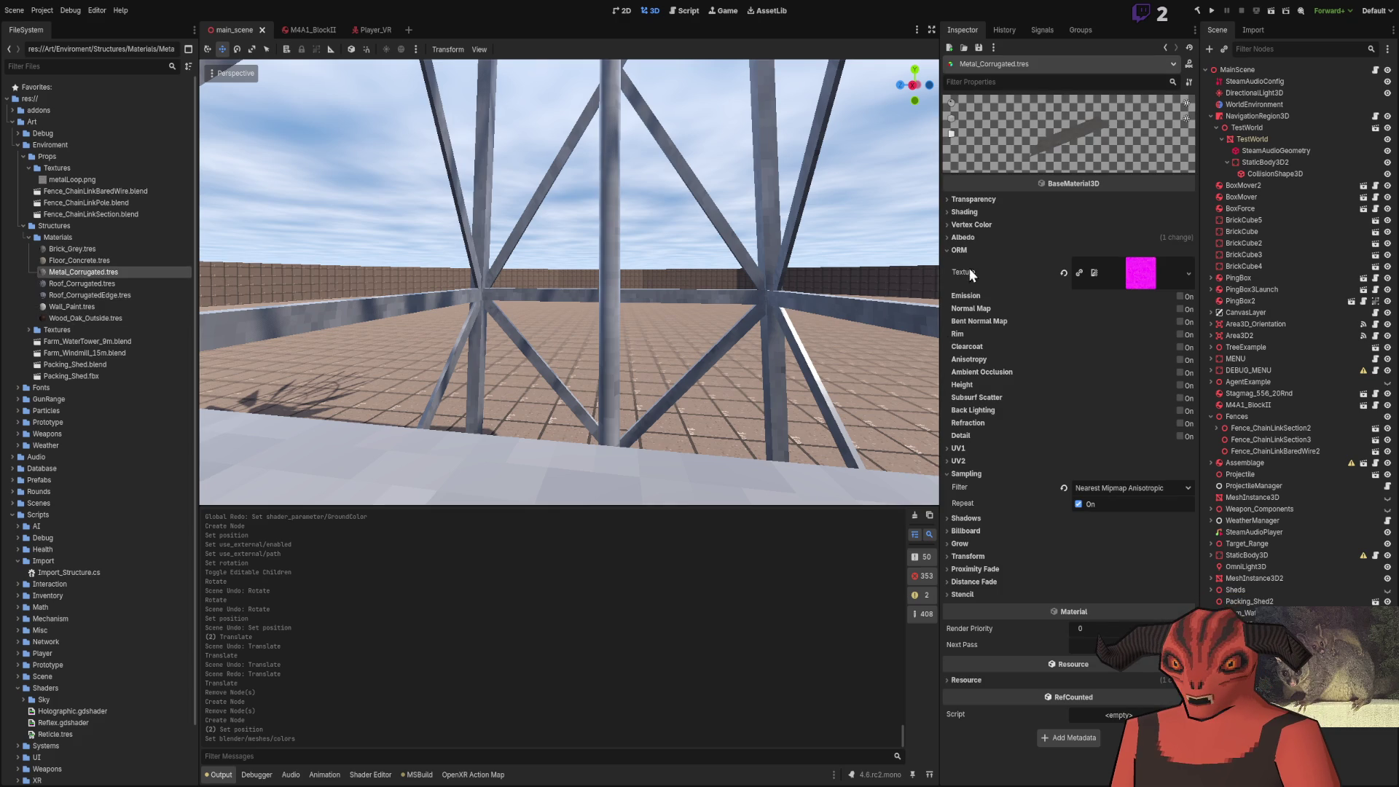
{"action": "left_click", "coordinate": [969, 228]}
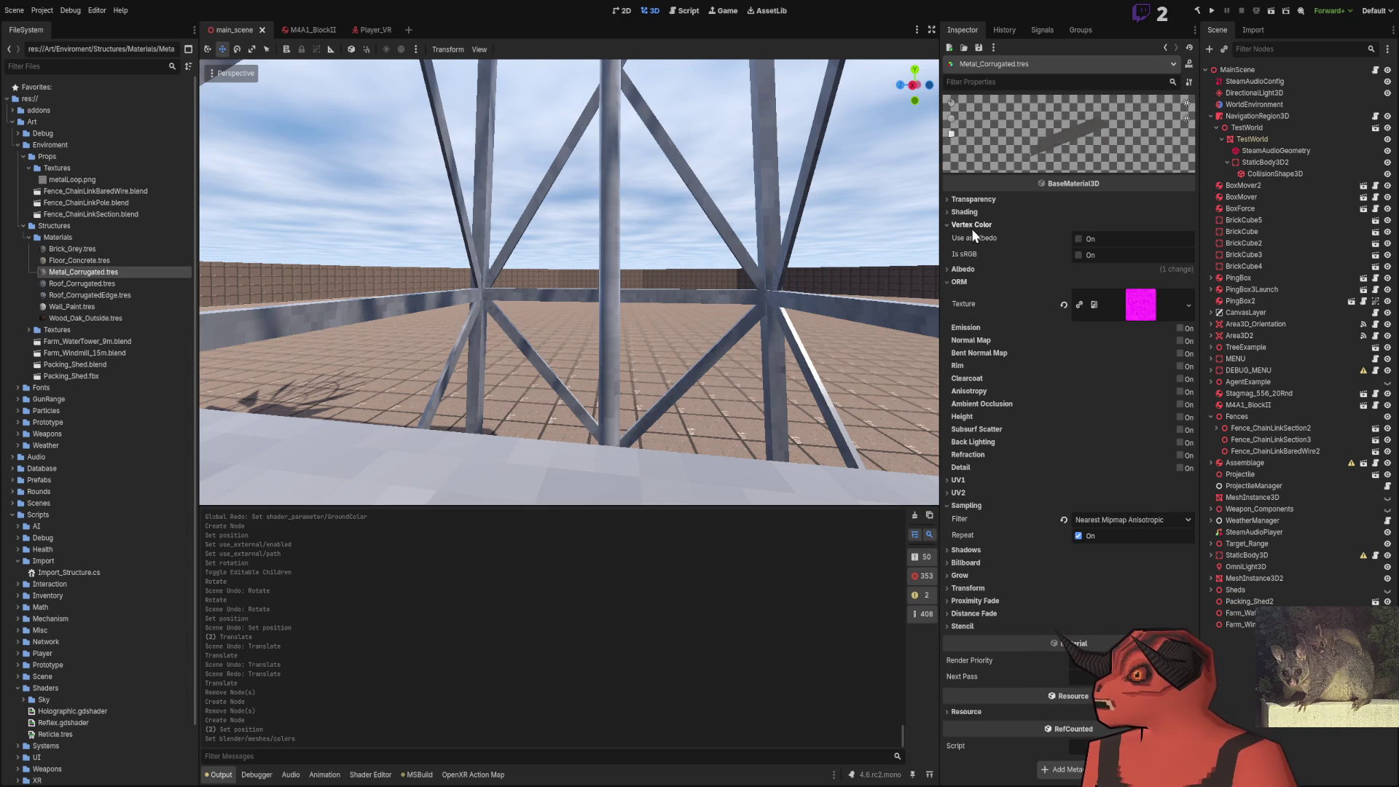
{"action": "left_click", "coordinate": [1085, 238]}
Fly around the tower legs, rotor hub and tail vane to check the new shading
{"action": "key", "text": "shift+f"}
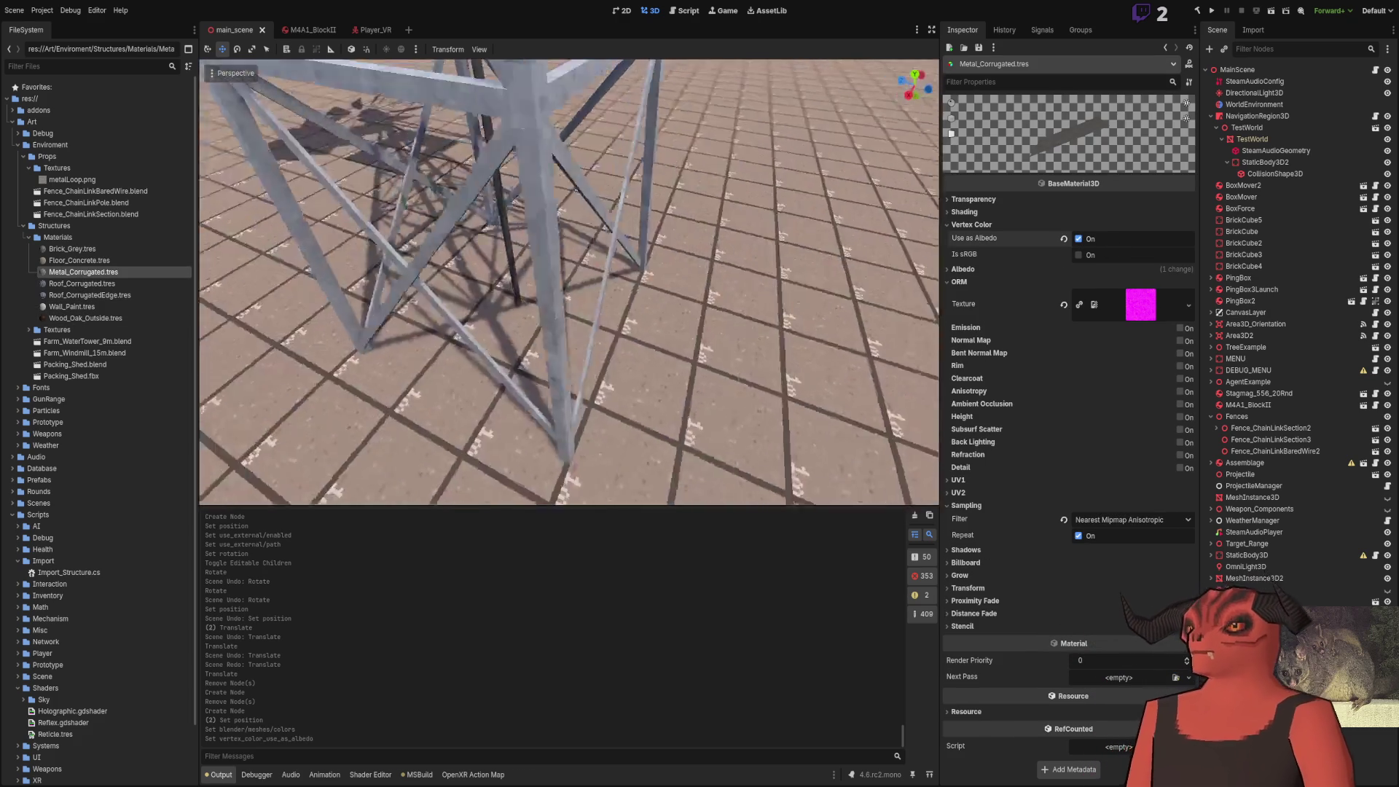
{"action": "key", "text": "w"}
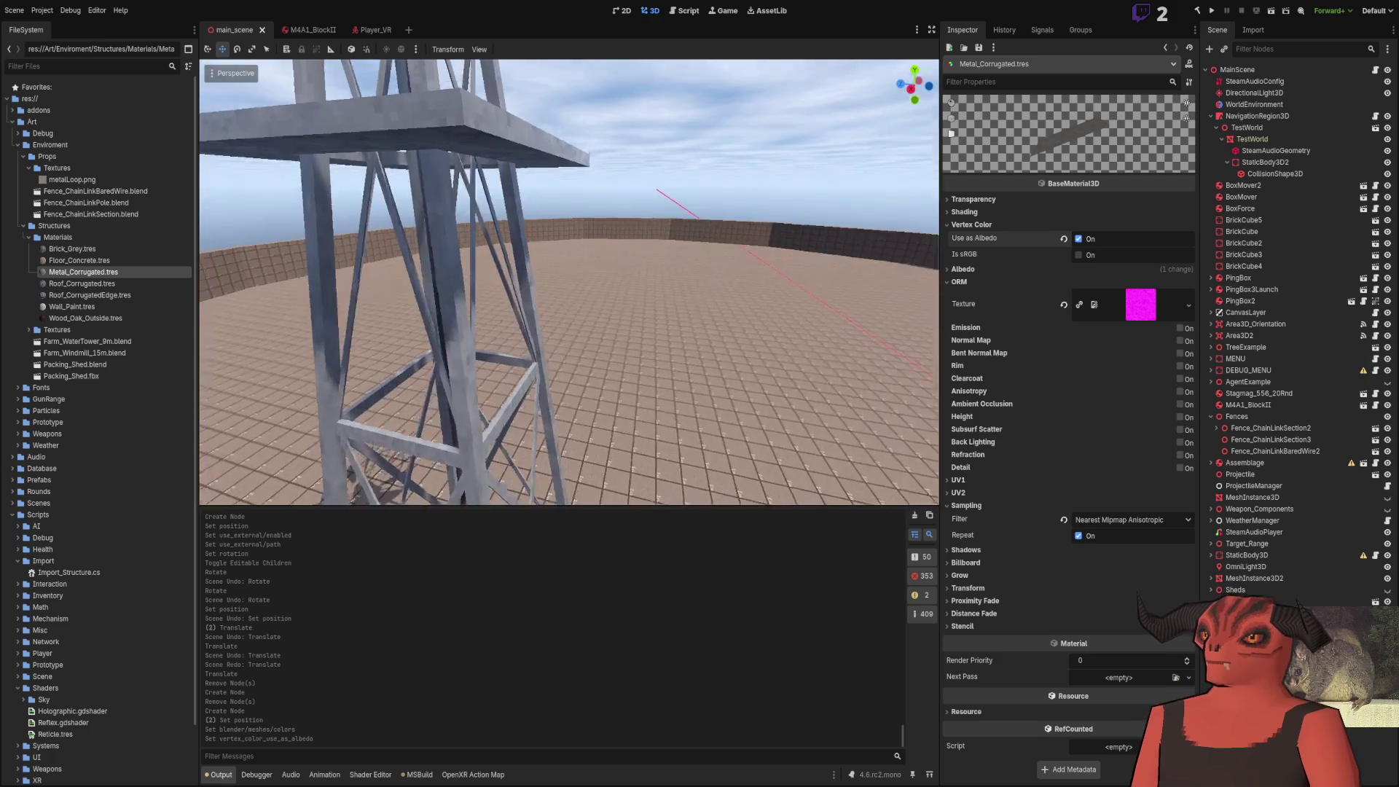
{"action": "key", "text": "s"}
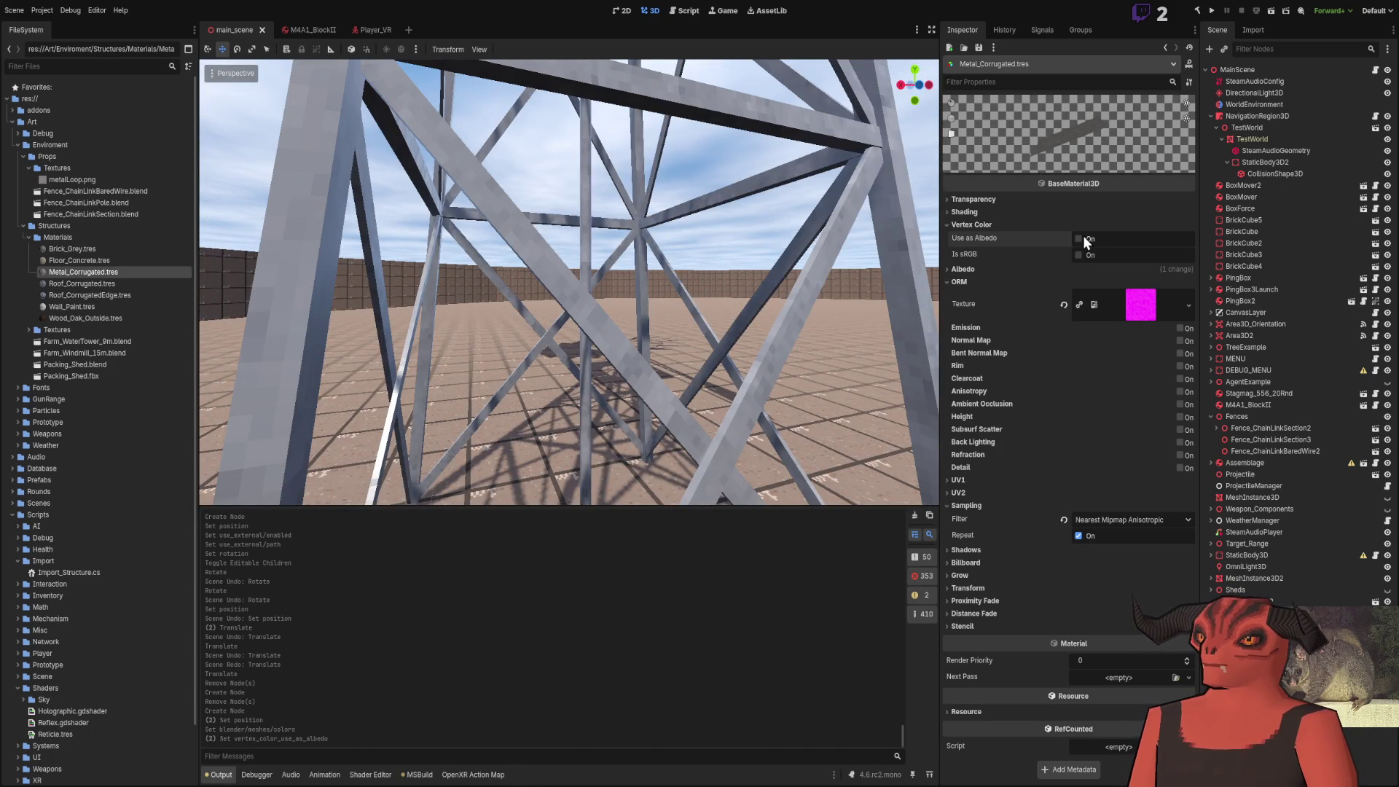
{"action": "key", "text": "s"}
{"action": "key", "text": "w"}
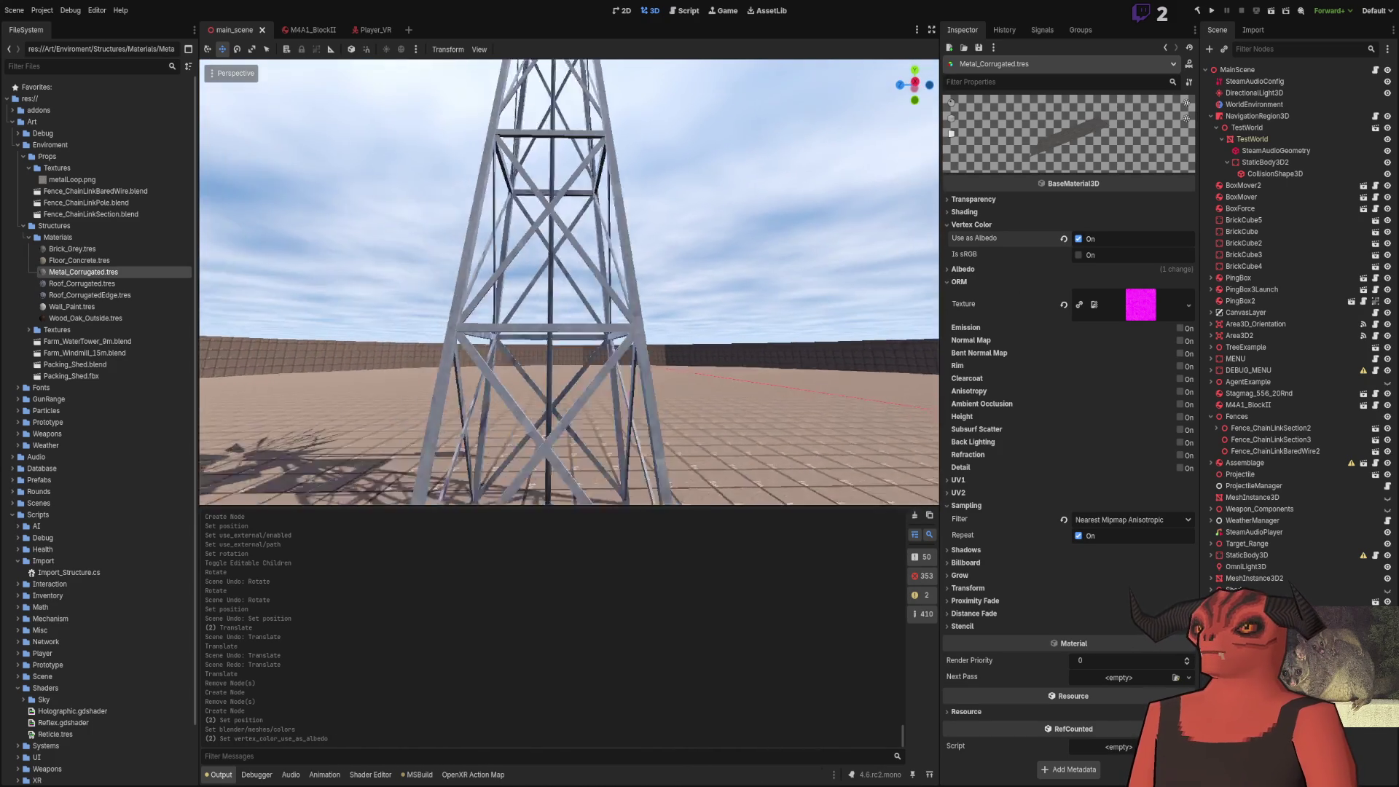
{"action": "key", "text": "w"}
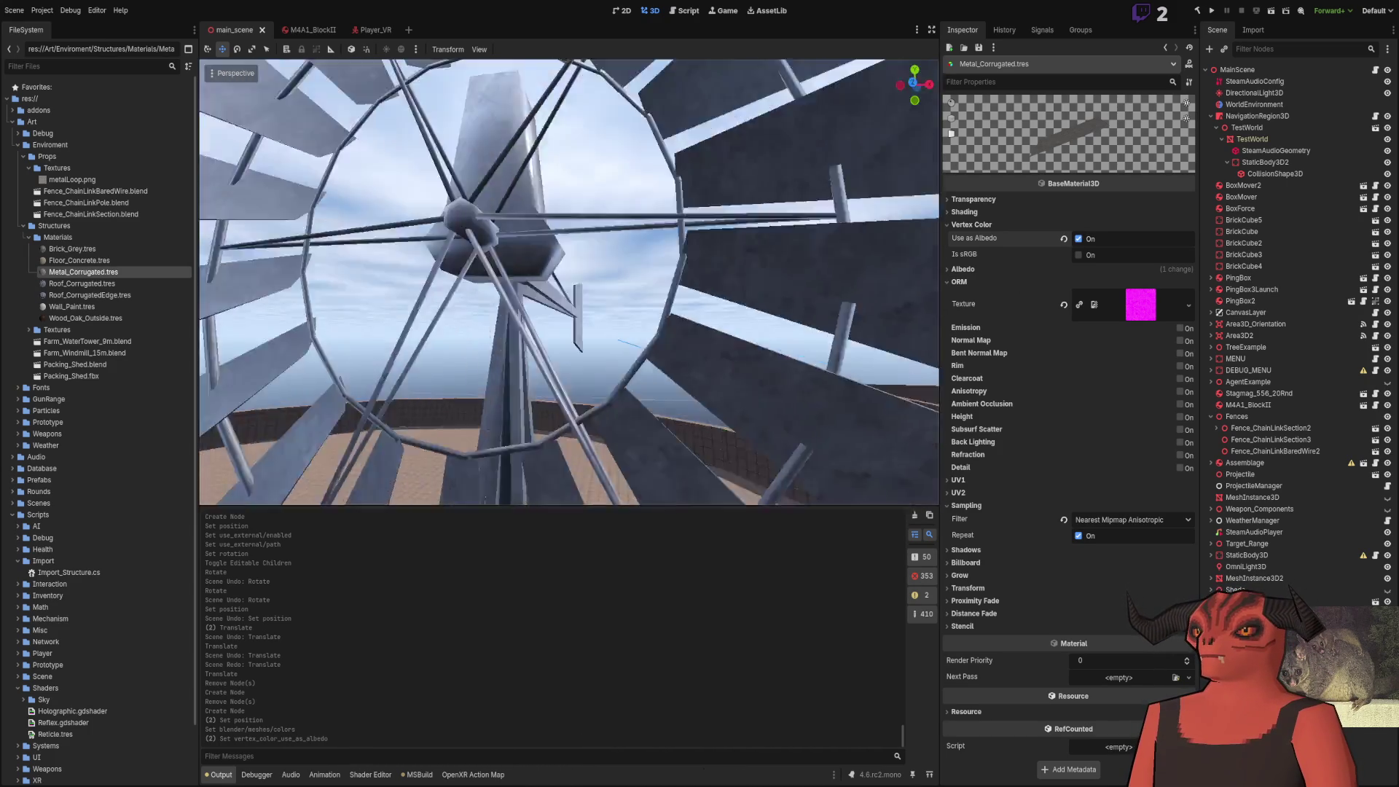
{"action": "key", "text": "s"}
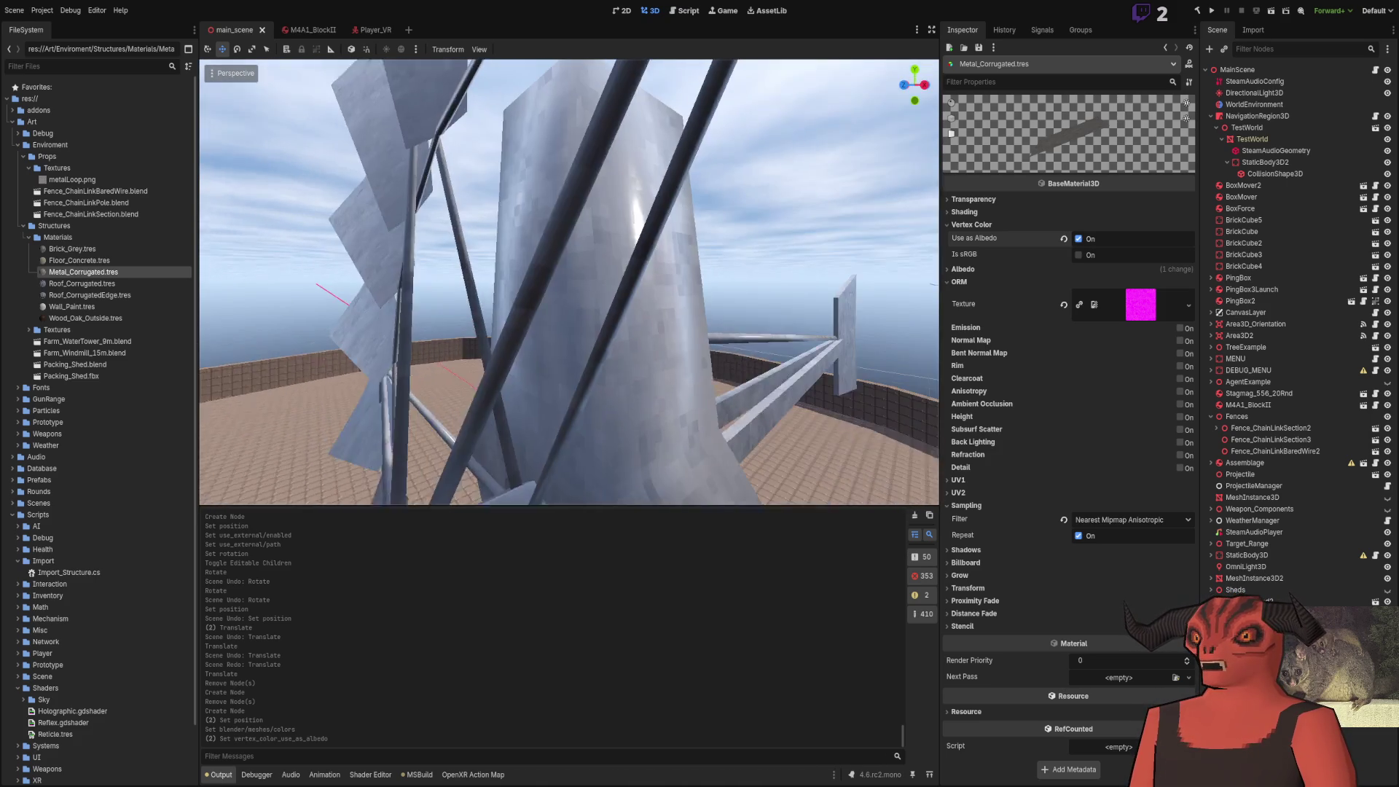
Save main_scene and return to Blender, leaving vertex painting
{"action": "key", "text": "ctrl+s"}
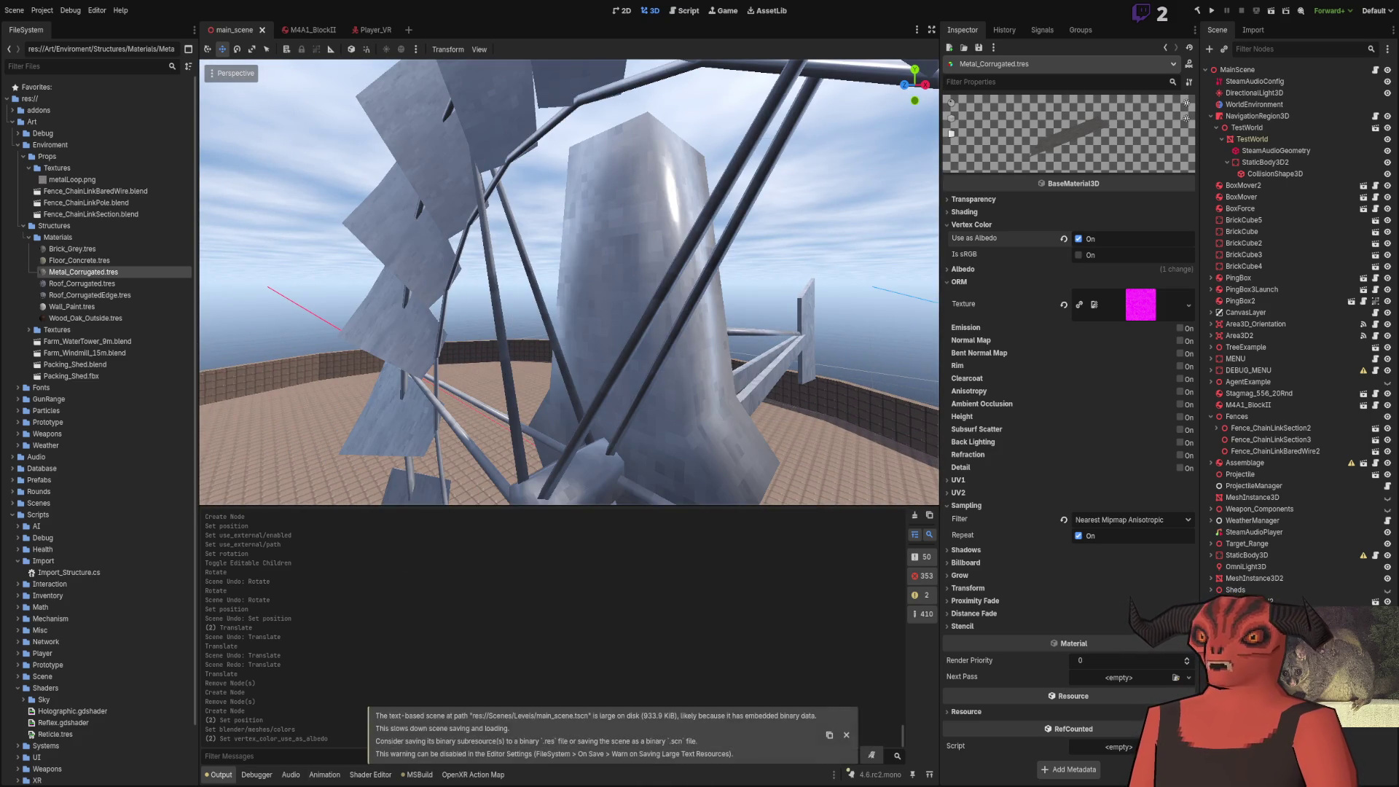
{"action": "key", "text": "alt+Tab"}
{"action": "scroll", "coordinate": [700, 239], "scroll_direction": "up", "scroll_amount": 3}
{"action": "left_click", "coordinate": [175, 9]}
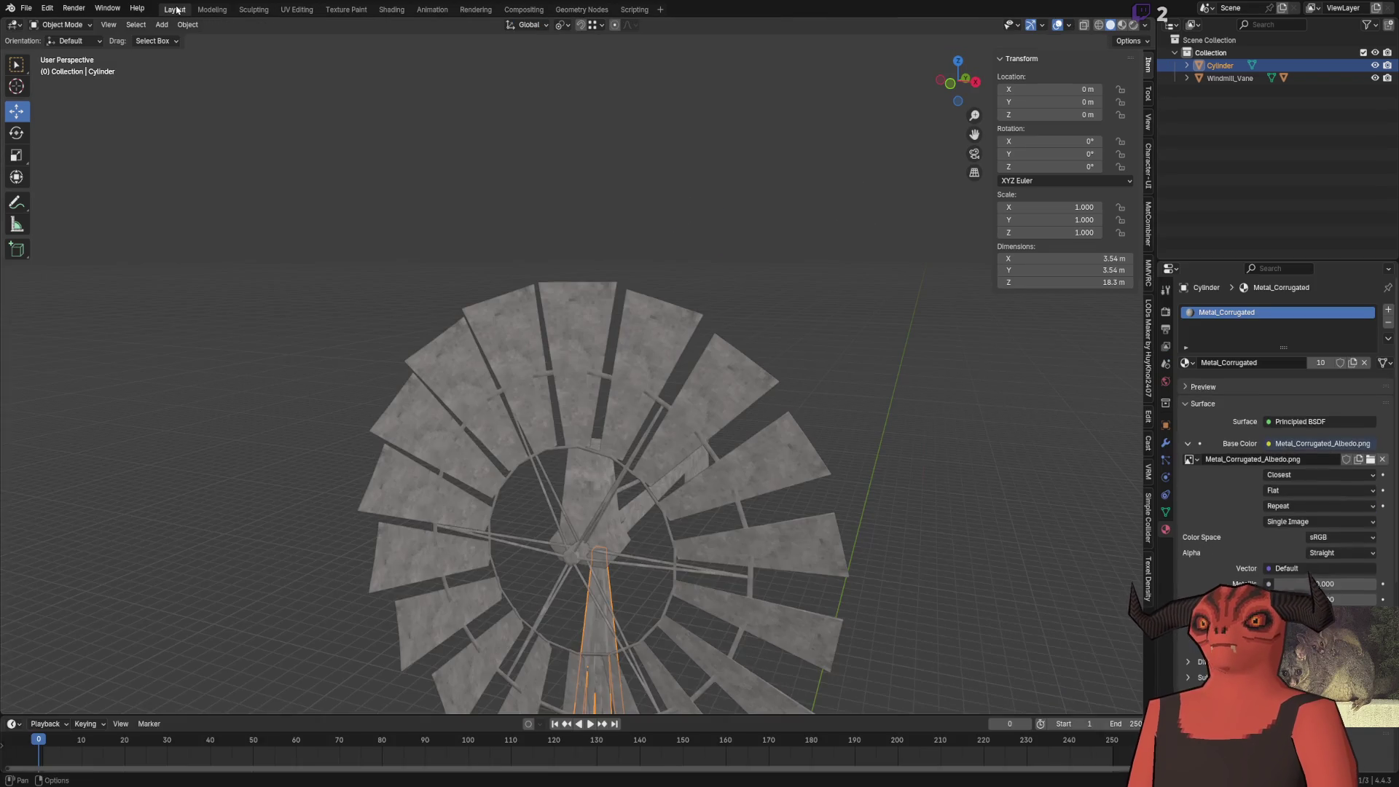
Edit Windmill_Vane and mark the outline of three selected hub faces as sharp
{"action": "scroll", "coordinate": [601, 299], "scroll_direction": "up", "scroll_amount": 4}
{"action": "left_click", "coordinate": [774, 342]}
{"action": "key", "text": "Tab"}
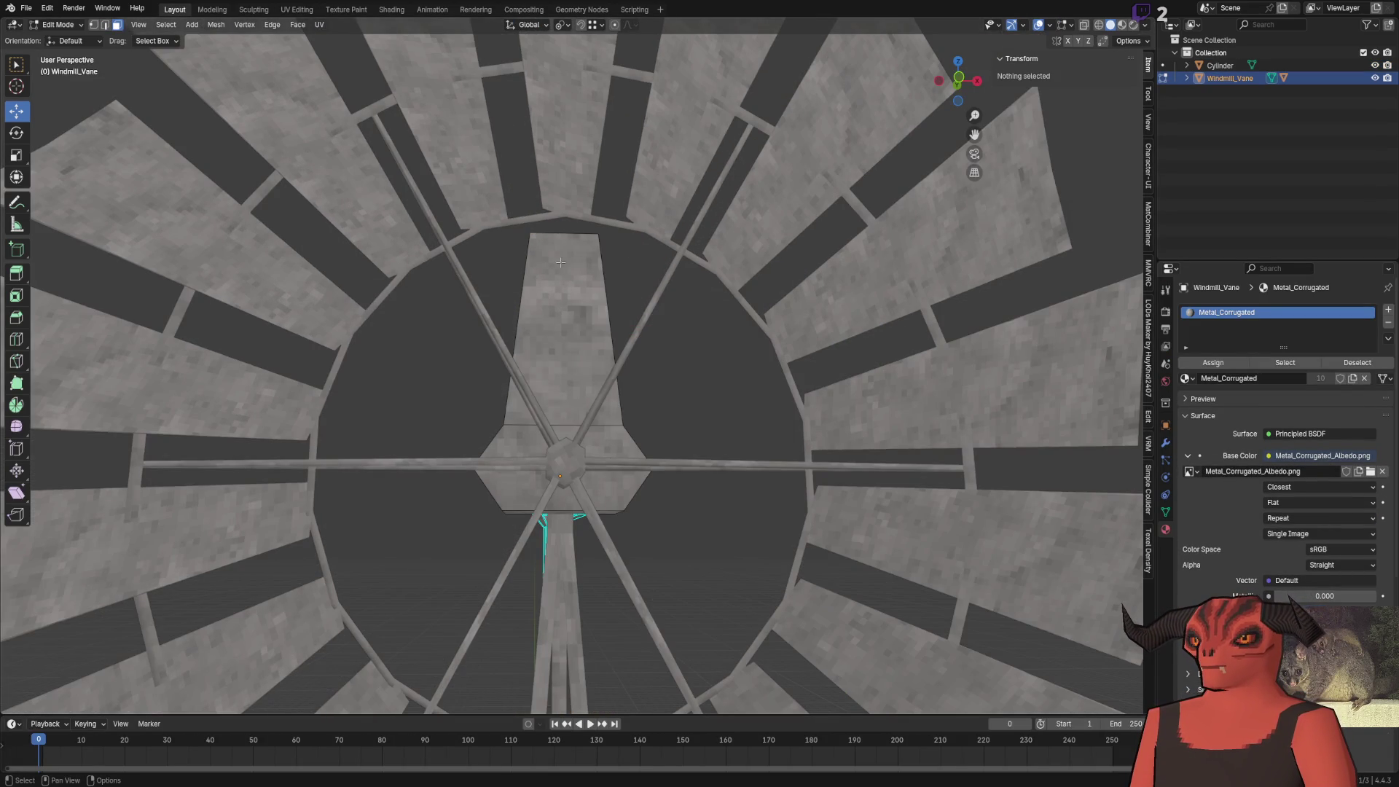
{"action": "left_click", "coordinate": [561, 262]}
{"action": "left_click", "coordinate": [582, 492], "text": "shift"}
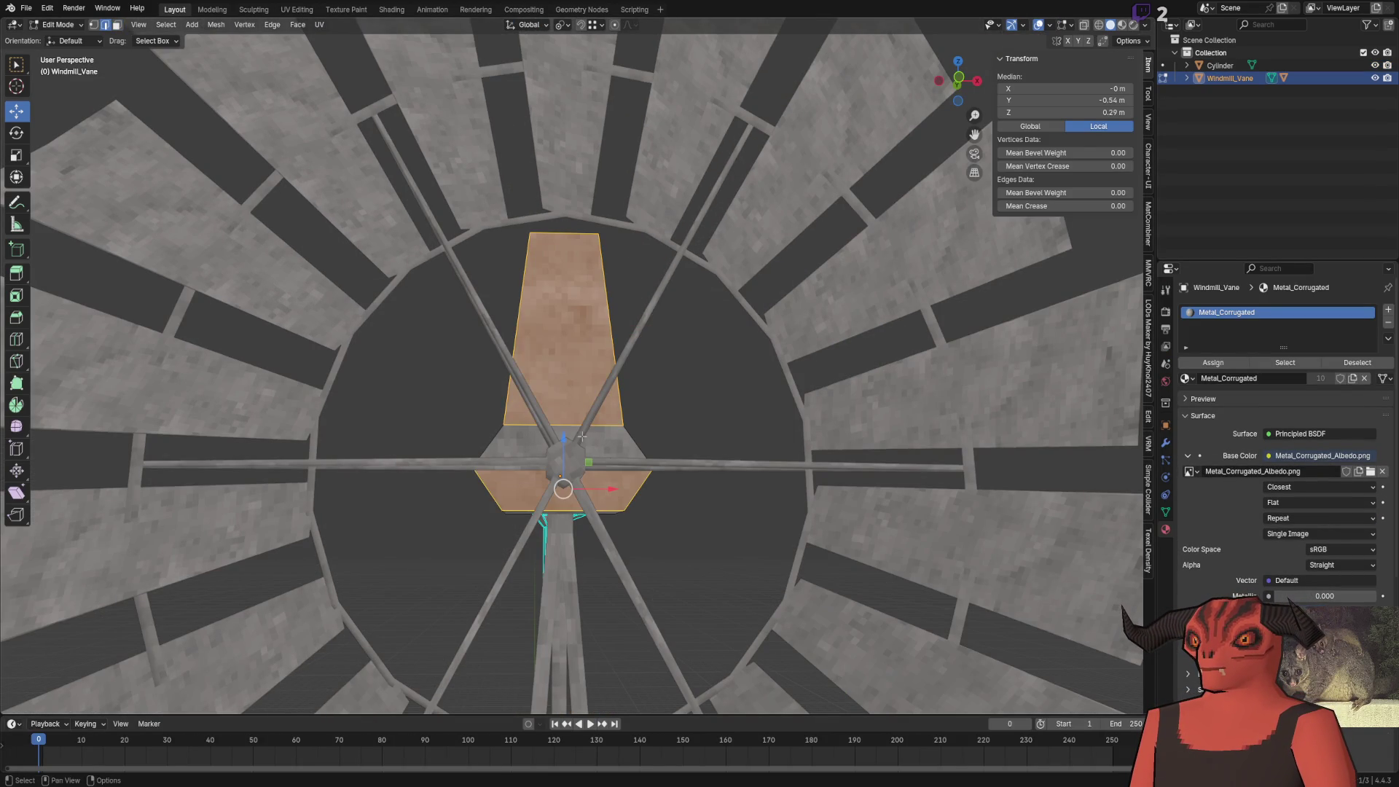
{"action": "left_click", "coordinate": [591, 443], "text": "shift"}
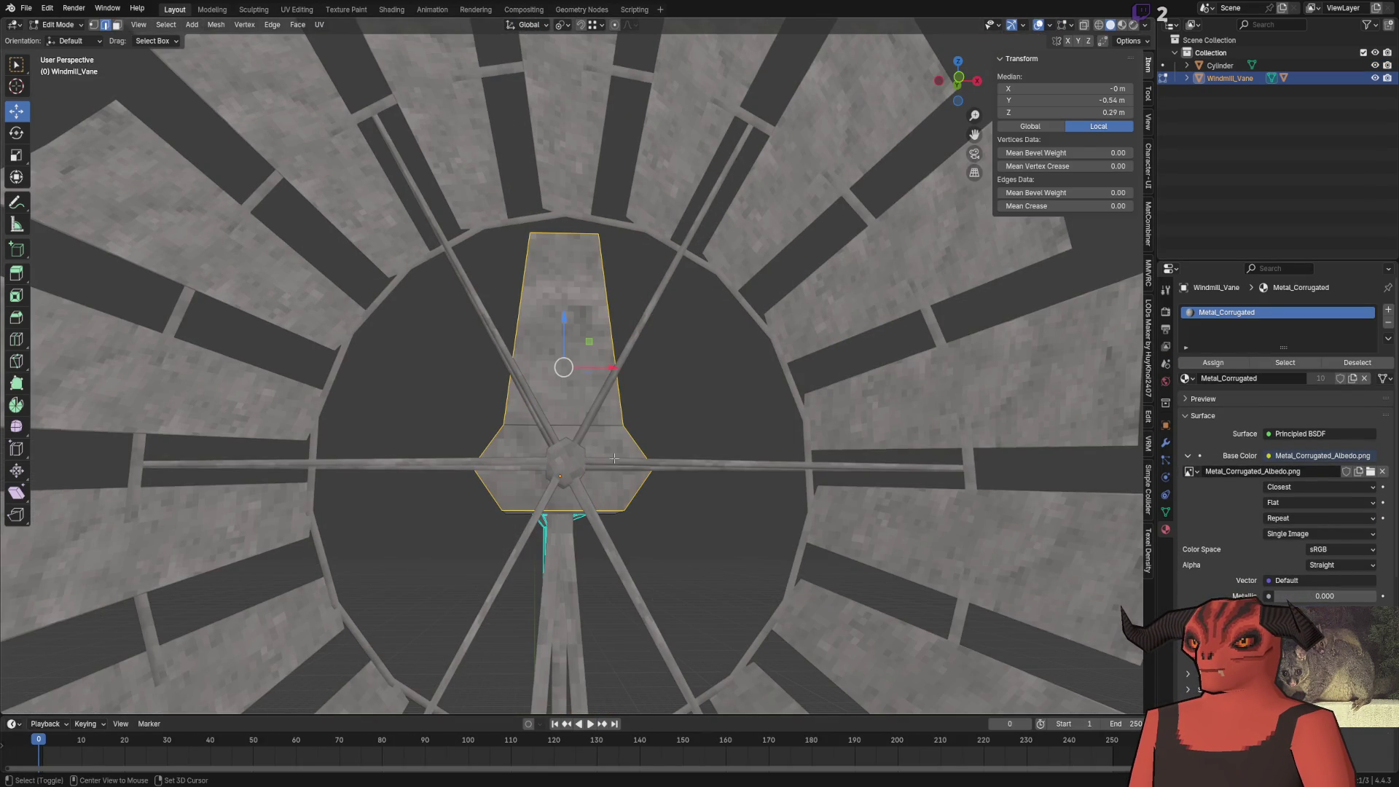
{"action": "right_click", "coordinate": [784, 572]}
{"action": "left_click", "coordinate": [730, 649]}
Select the hub block's top and lower faces and mark their outline as seams and sharp
{"action": "key", "text": "alt+a"}
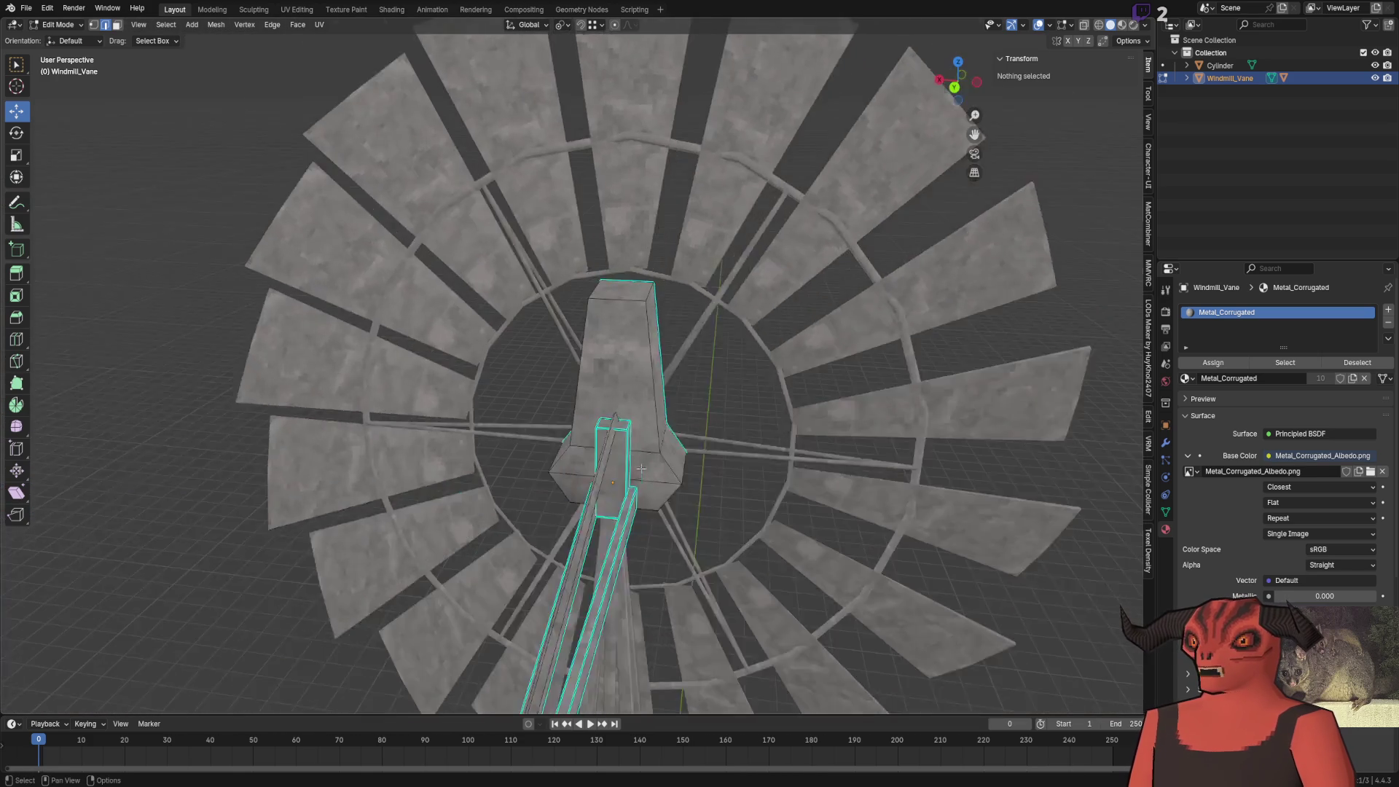
{"action": "scroll", "coordinate": [616, 441], "scroll_direction": "up", "scroll_amount": 5}
{"action": "left_click", "coordinate": [580, 382]}
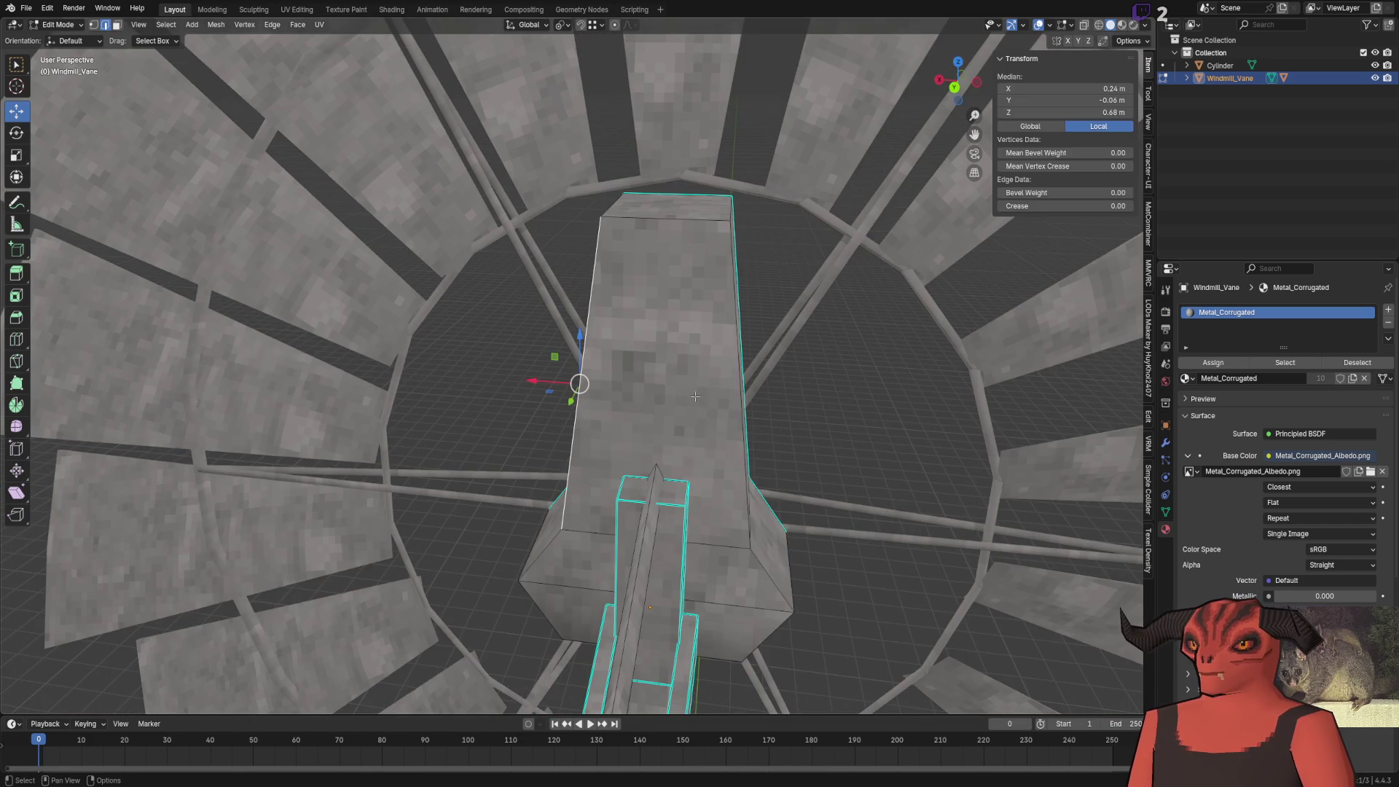
{"action": "key", "text": "3"}
{"action": "left_click", "coordinate": [605, 466]}
{"action": "left_click", "coordinate": [601, 578], "text": "shift"}
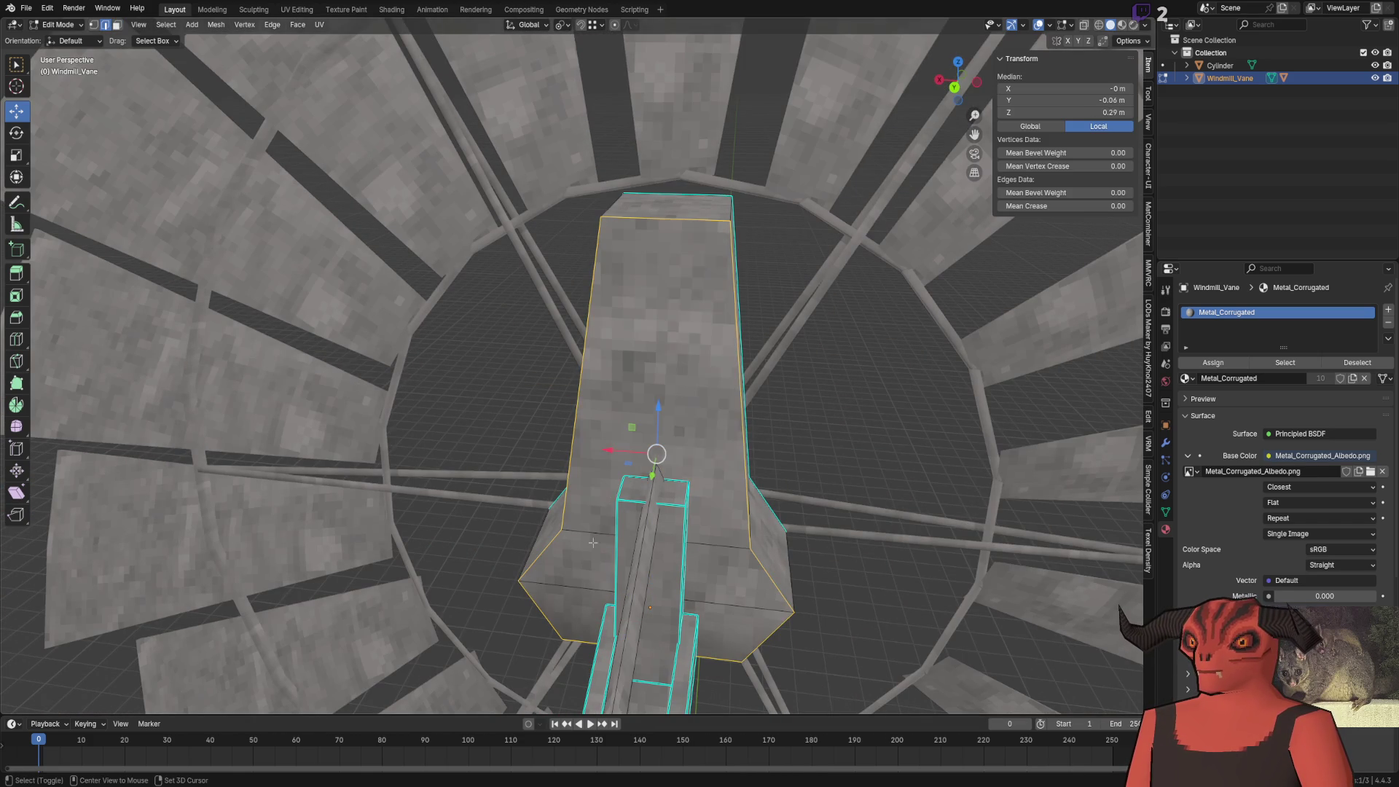
{"action": "right_click", "coordinate": [770, 362]}
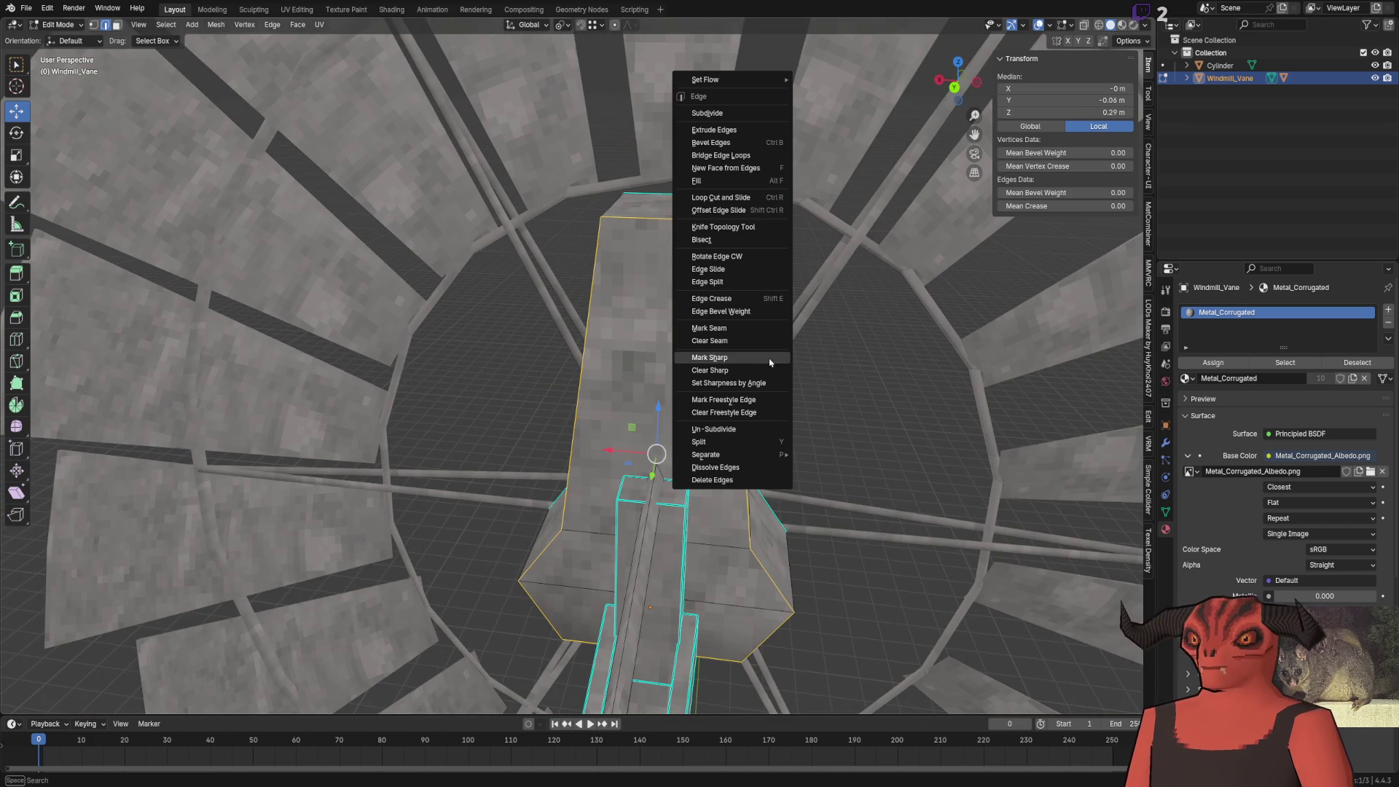
{"action": "left_click", "coordinate": [732, 329]}
{"action": "right_click", "coordinate": [733, 344]}
{"action": "left_click", "coordinate": [733, 376]}
Apply edge markings to the hub block's top edge, then select a bottom edge
{"action": "key", "text": "alt+a"}
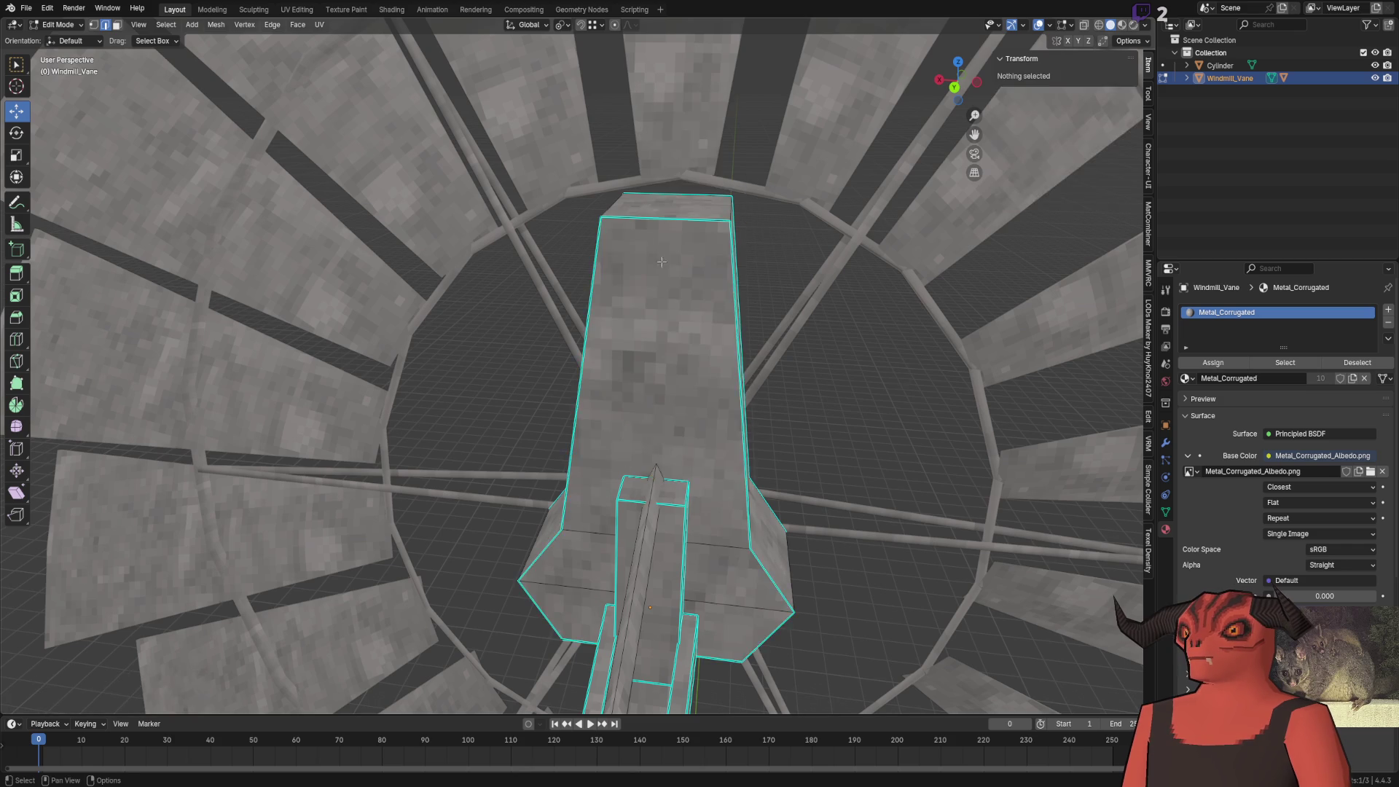
{"action": "left_click", "coordinate": [601, 218]}
{"action": "right_click", "coordinate": [850, 231]}
{"action": "left_click", "coordinate": [851, 231]}
{"action": "right_click", "coordinate": [822, 249]}
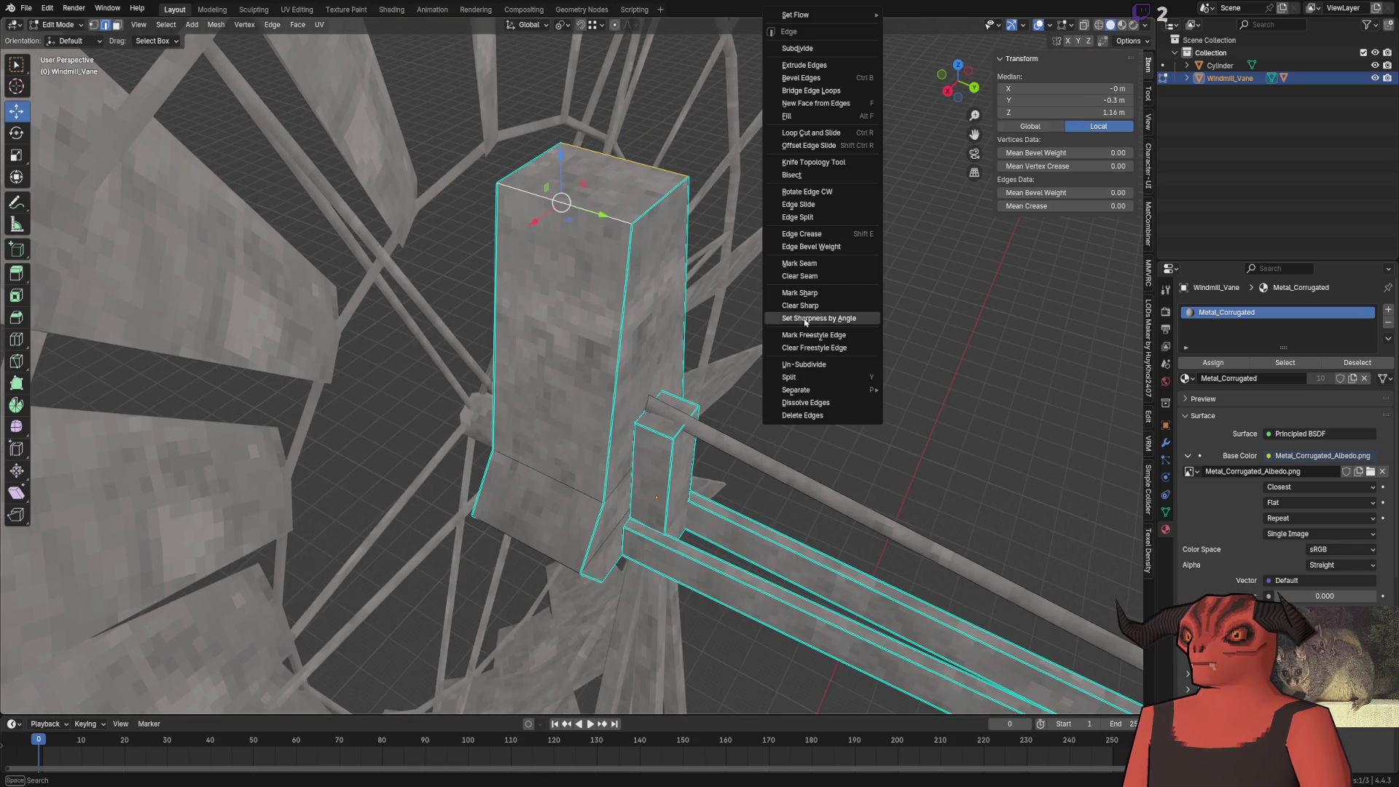
{"action": "left_click", "coordinate": [807, 293]}
{"action": "left_click", "coordinate": [570, 454]}
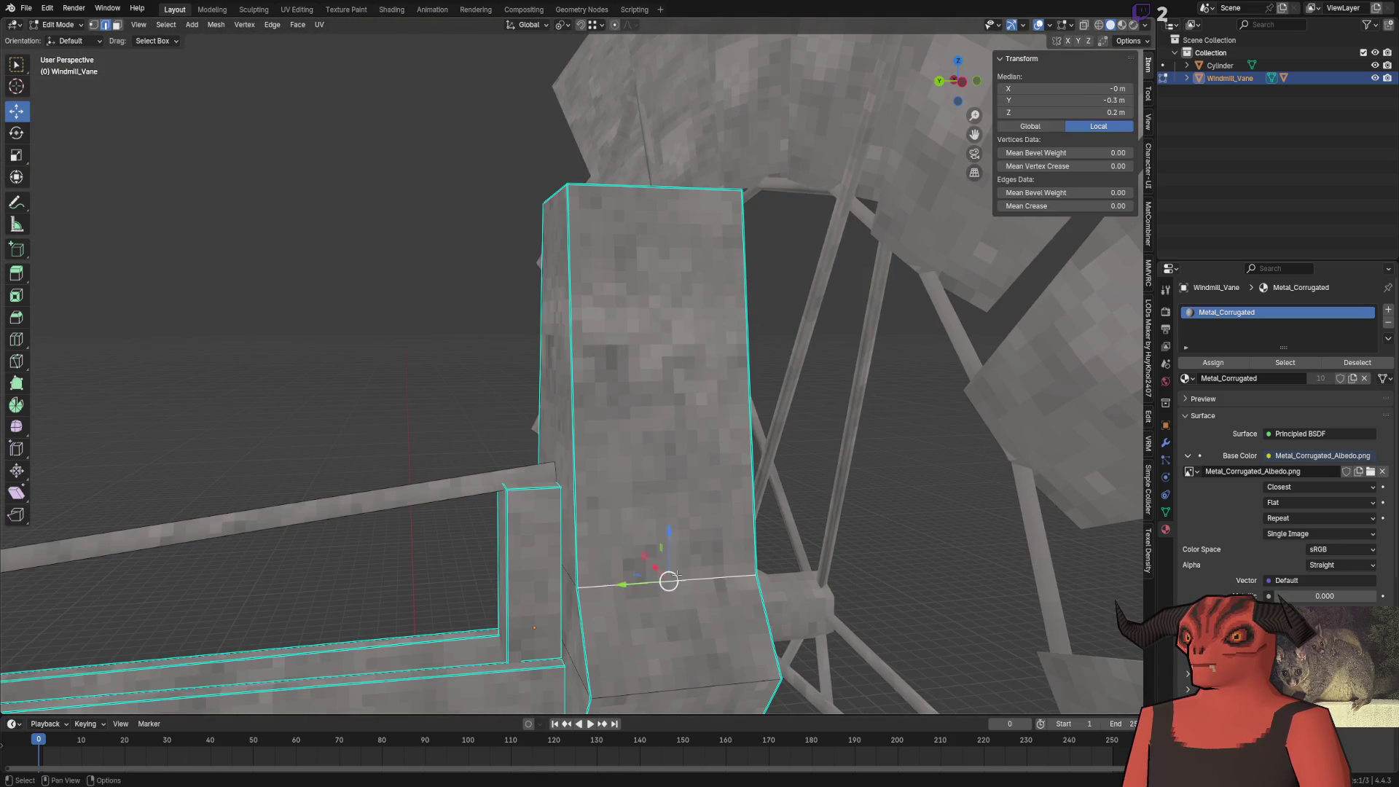
Return to Object Mode, deselect the vane and save Farm_Windmill_15m.blend
{"action": "key", "text": "Tab"}
{"action": "left_click", "coordinate": [418, 320]}
{"action": "key", "text": "ctrl+s"}
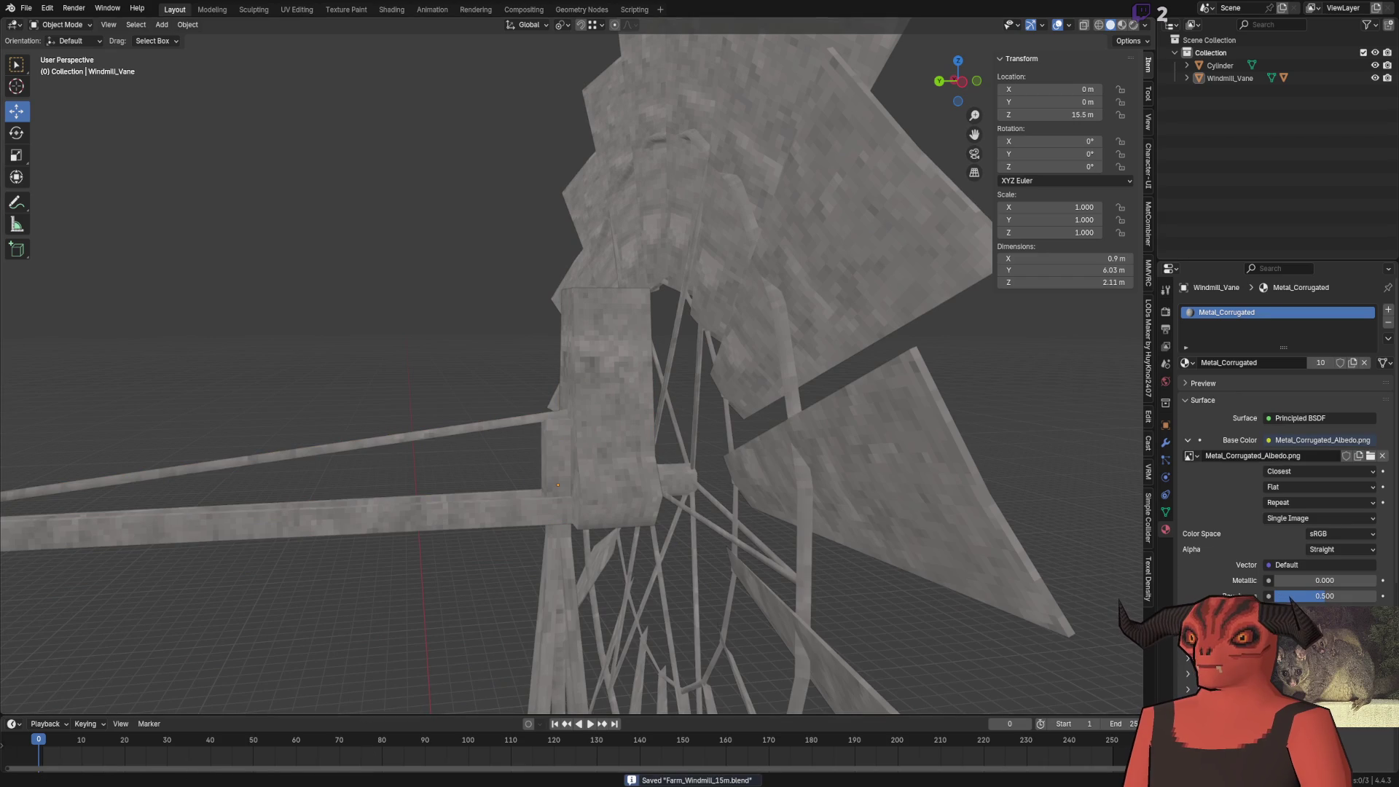
Let Godot reimport the windmill vane and tail, then come back to Blender
{"action": "key", "text": "alt+Tab"}
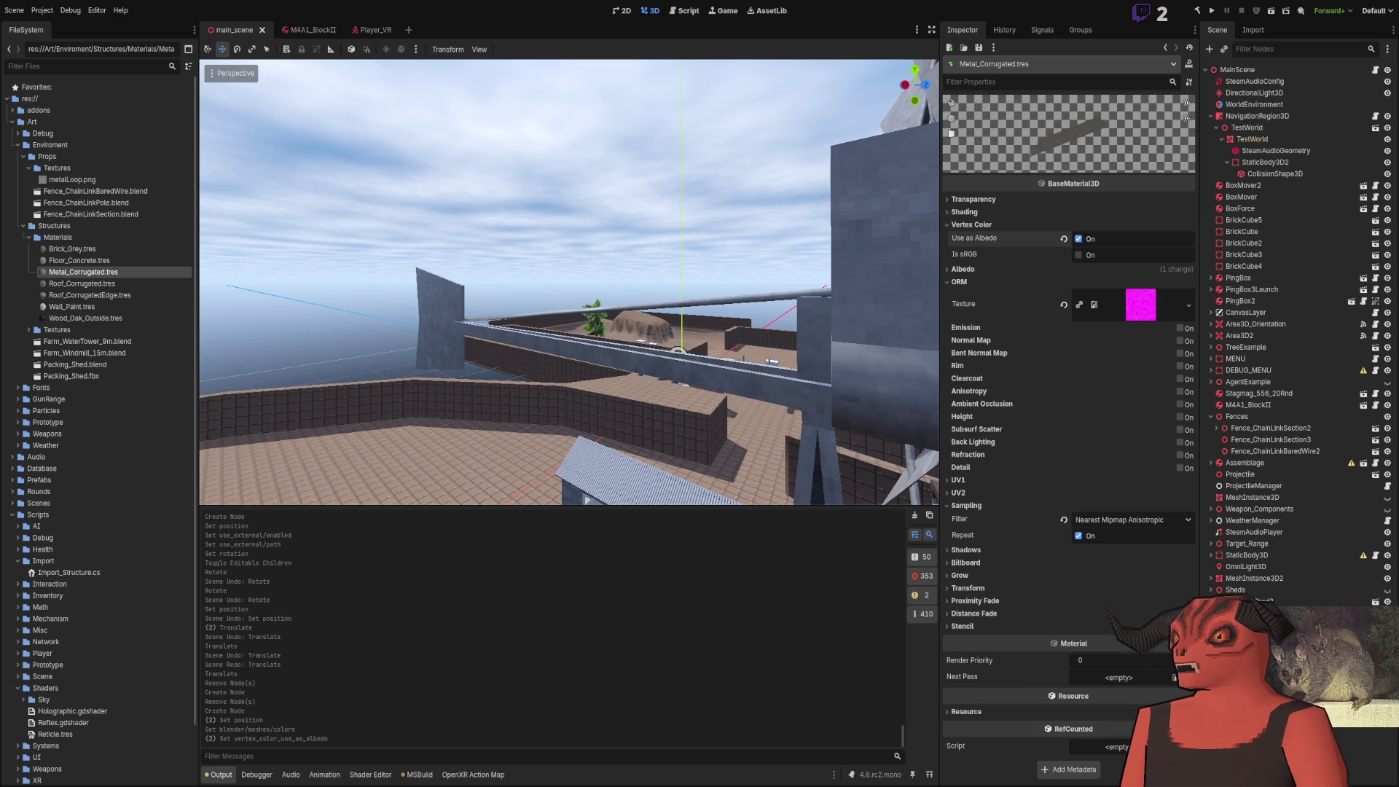
{"action": "key", "text": "alt+Tab"}
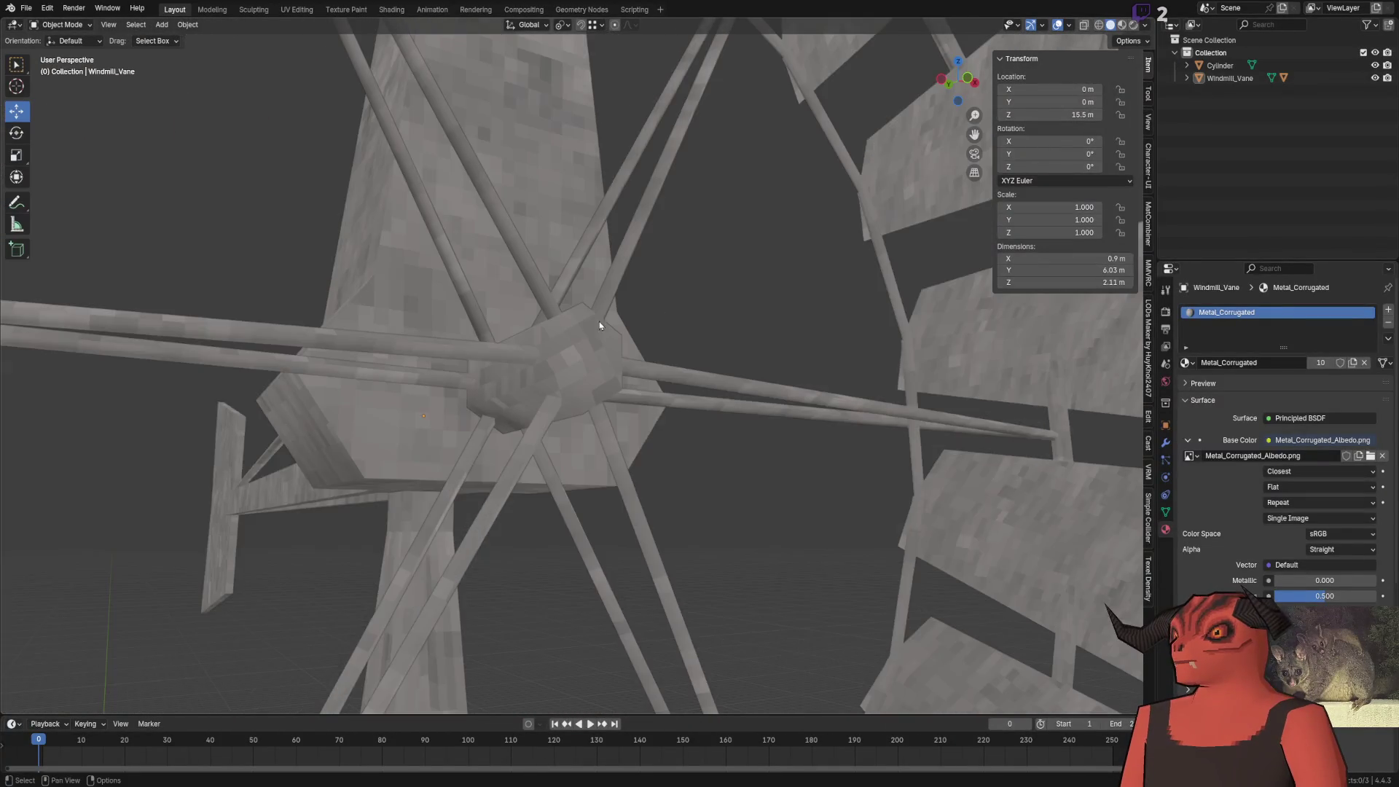
Make Windmill_WindWheel active and select its whole hub piece in Edit Mode
{"action": "scroll", "coordinate": [600, 325], "scroll_direction": "up", "scroll_amount": 2}
{"action": "left_click", "coordinate": [430, 301]}
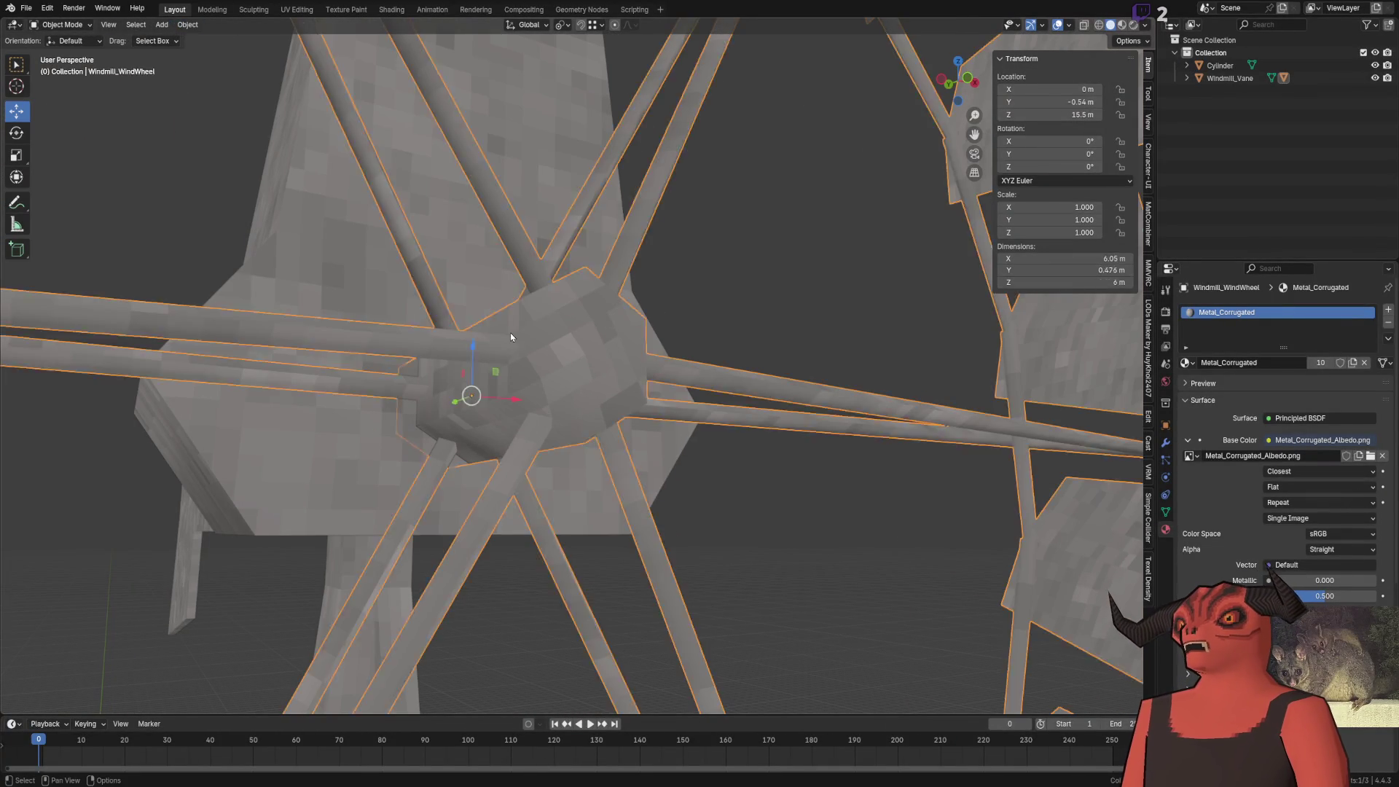
{"action": "key", "text": "Tab"}
{"action": "left_click", "coordinate": [58, 25]}
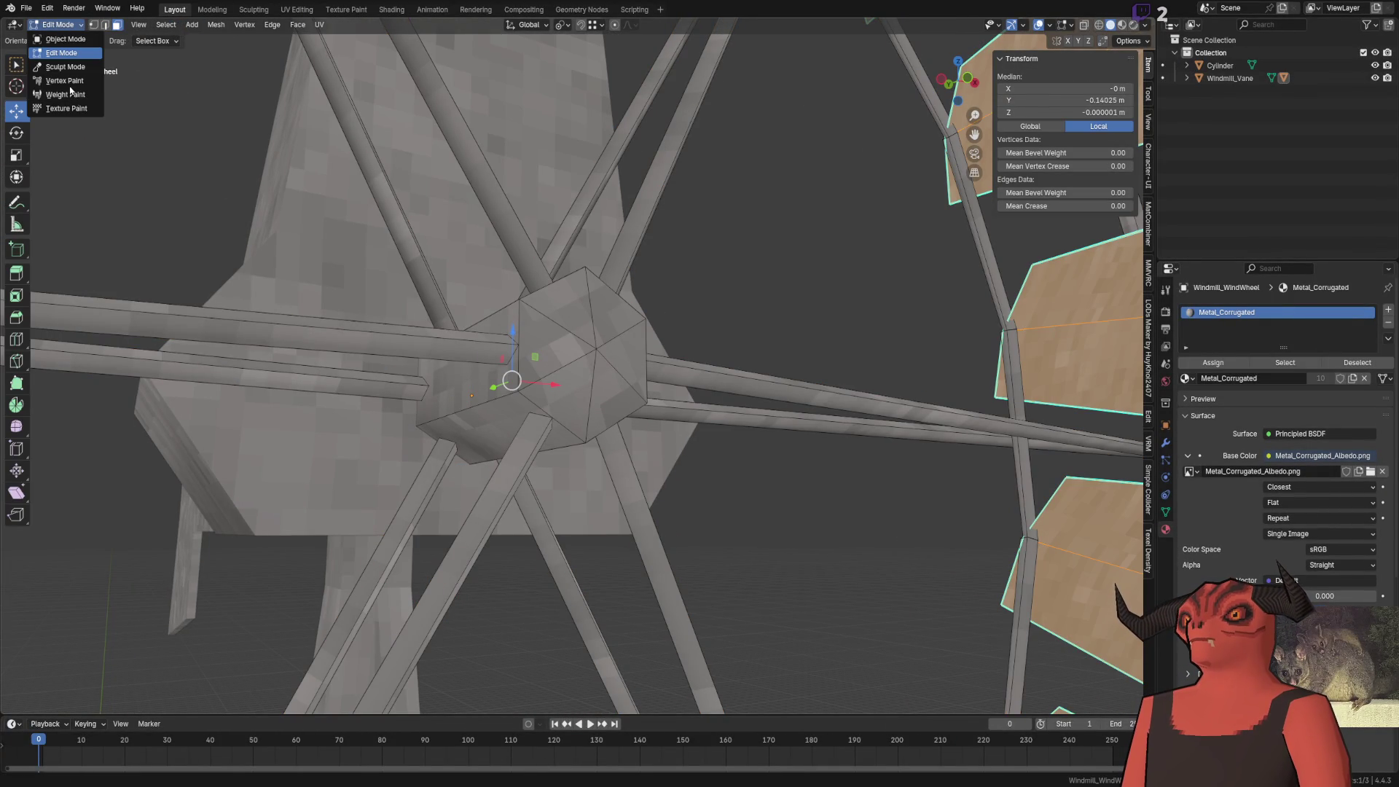
{"action": "key", "text": "alt+a"}
{"action": "key", "text": "l"}
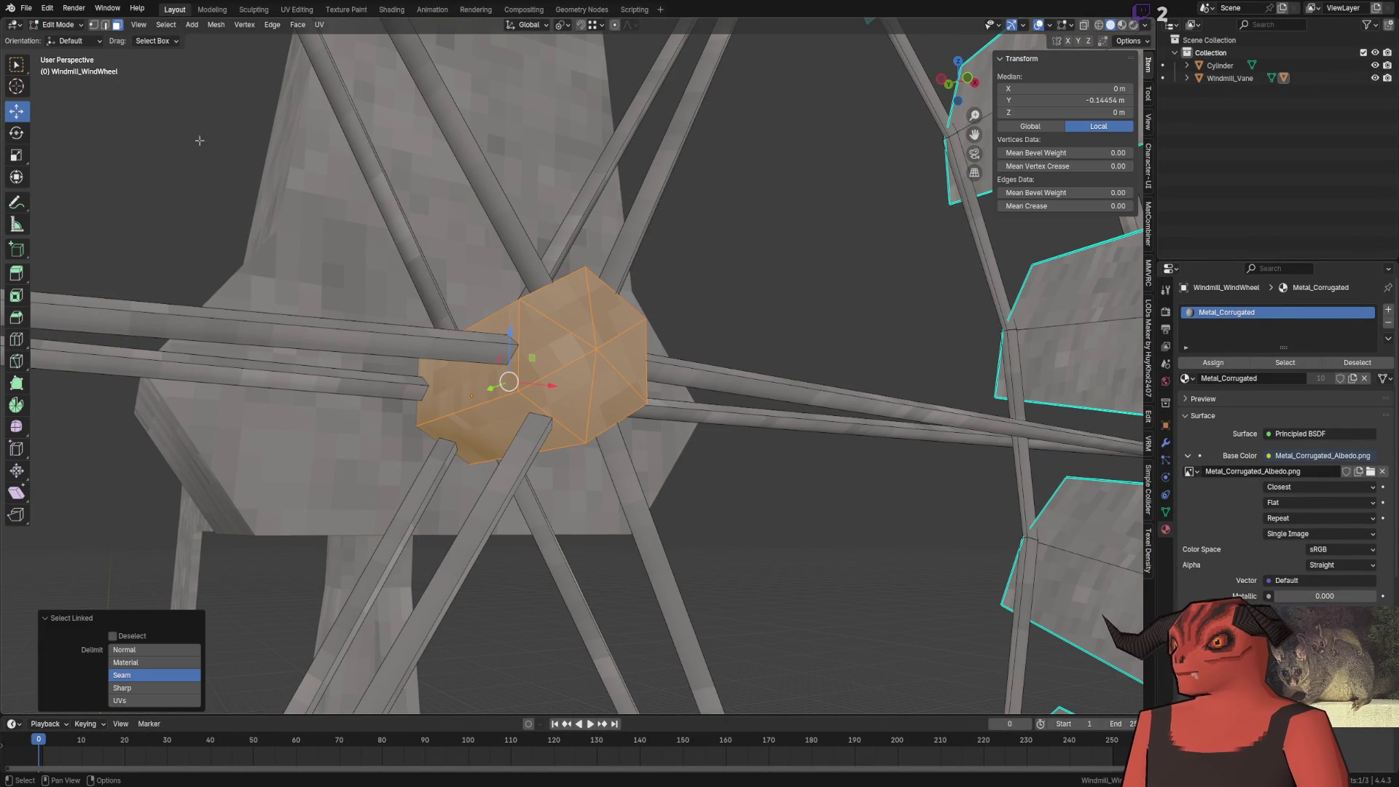
Switch to Vertex Paint and set the brush to a pale pink
{"action": "left_click", "coordinate": [73, 25]}
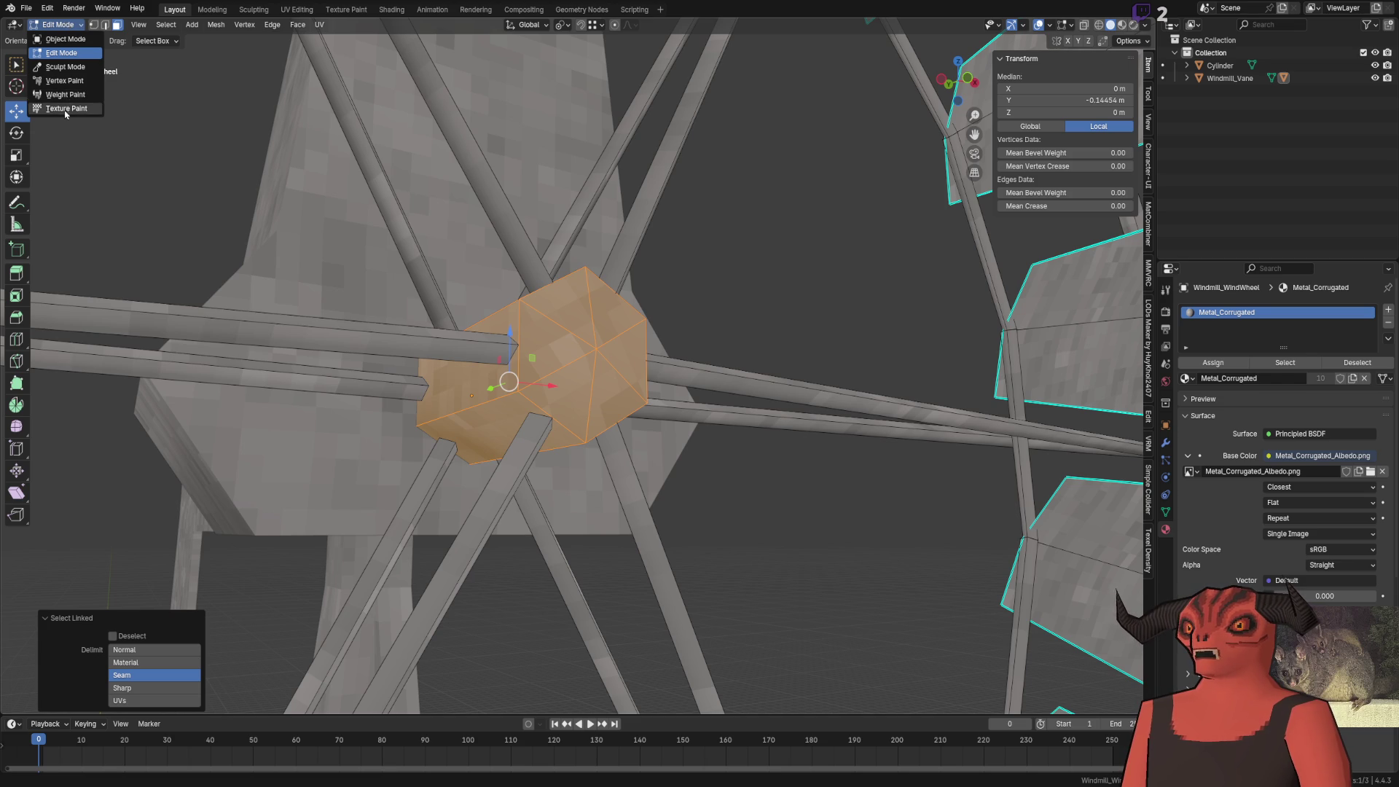
{"action": "left_click", "coordinate": [69, 81]}
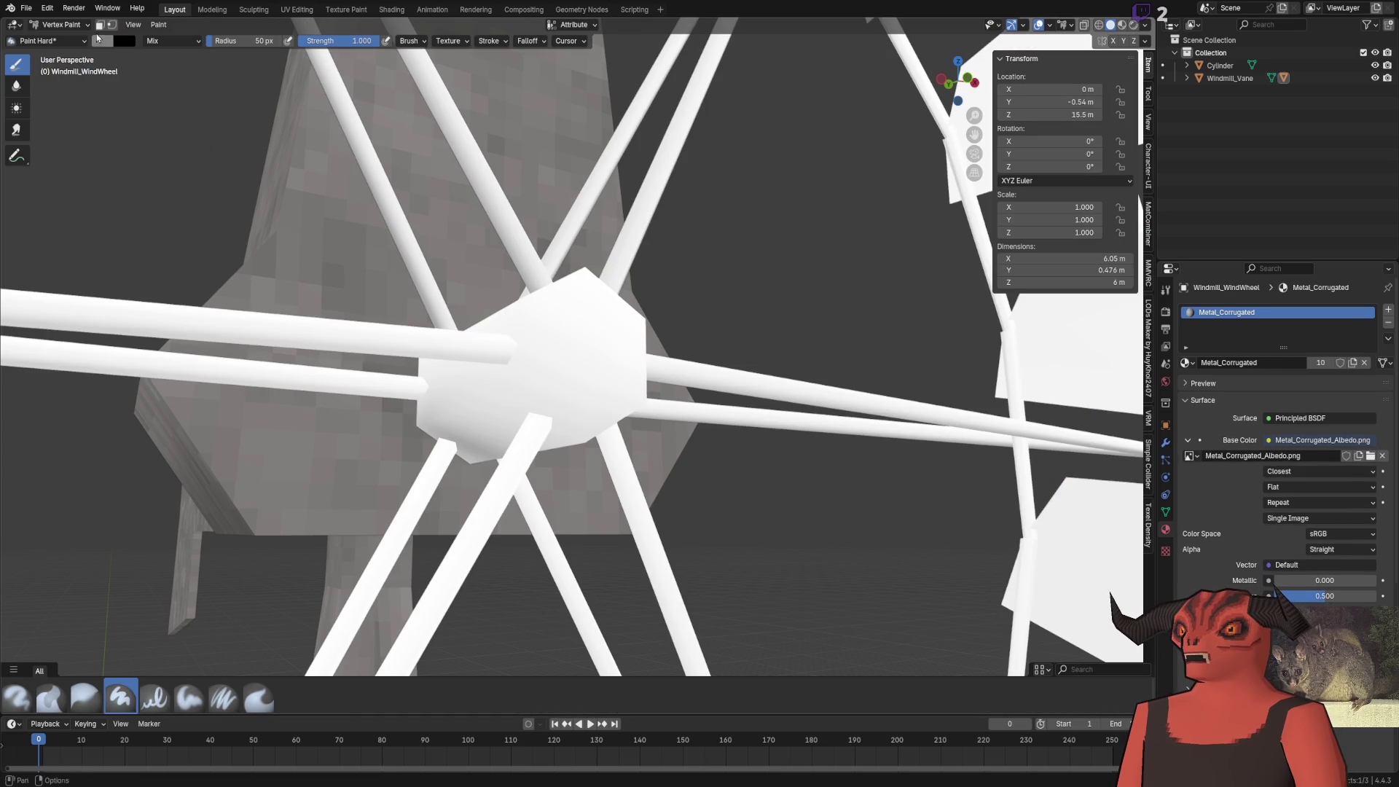
{"action": "left_click", "coordinate": [100, 43]}
{"action": "mouse_move", "coordinate": [138, 128]}
{"action": "left_mouse_down"}
{"action": "mouse_move", "coordinate": [143, 146]}
{"action": "mouse_move", "coordinate": [199, 131]}
{"action": "mouse_move", "coordinate": [200, 64]}
{"action": "left_mouse_up"}
{"action": "left_click_drag", "start_coordinate": [135, 198], "coordinate": [99, 197]}
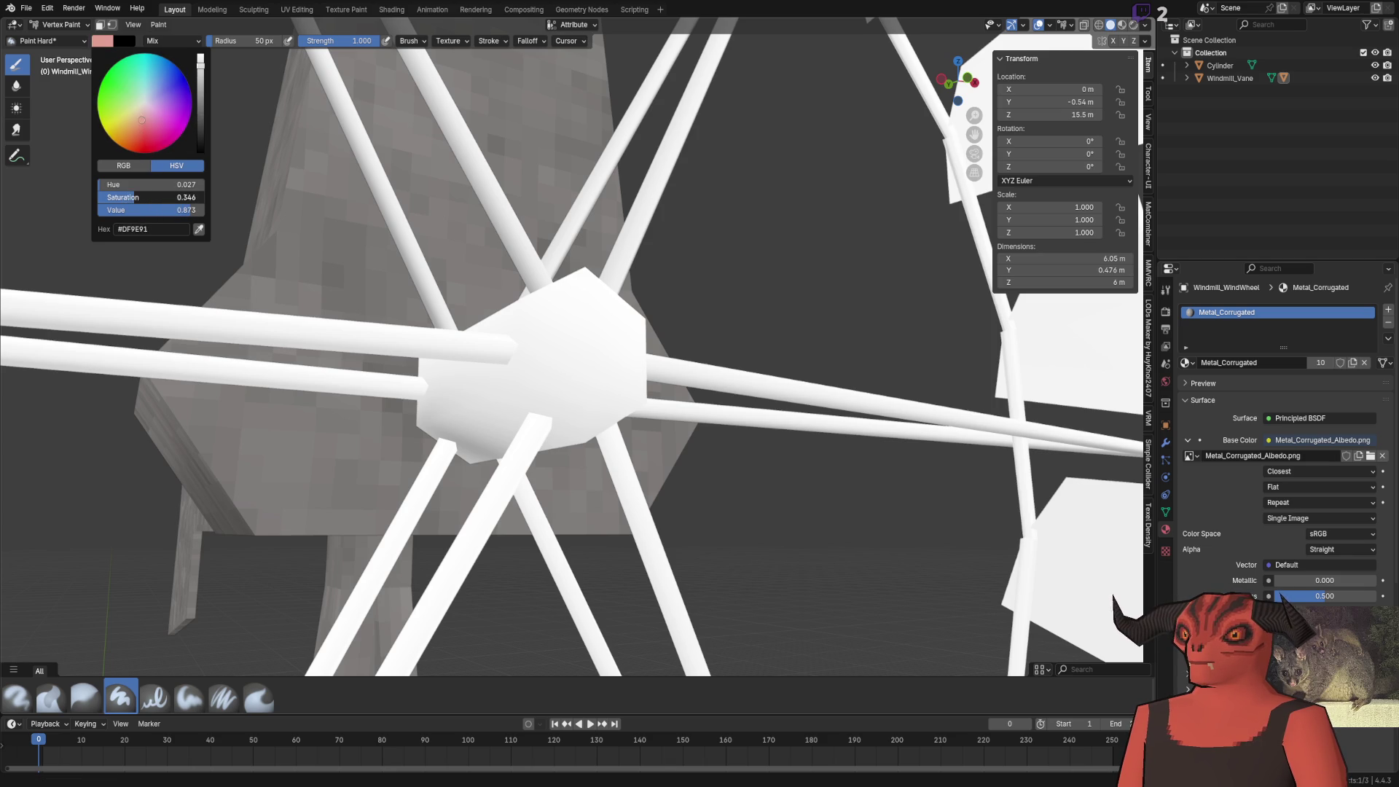
Turn on face masking and paint the hub pink, undoing a stray spoke stroke
{"action": "left_click", "coordinate": [531, 343]}
{"action": "key", "text": "ctrl+z"}
{"action": "left_click", "coordinate": [580, 278]}
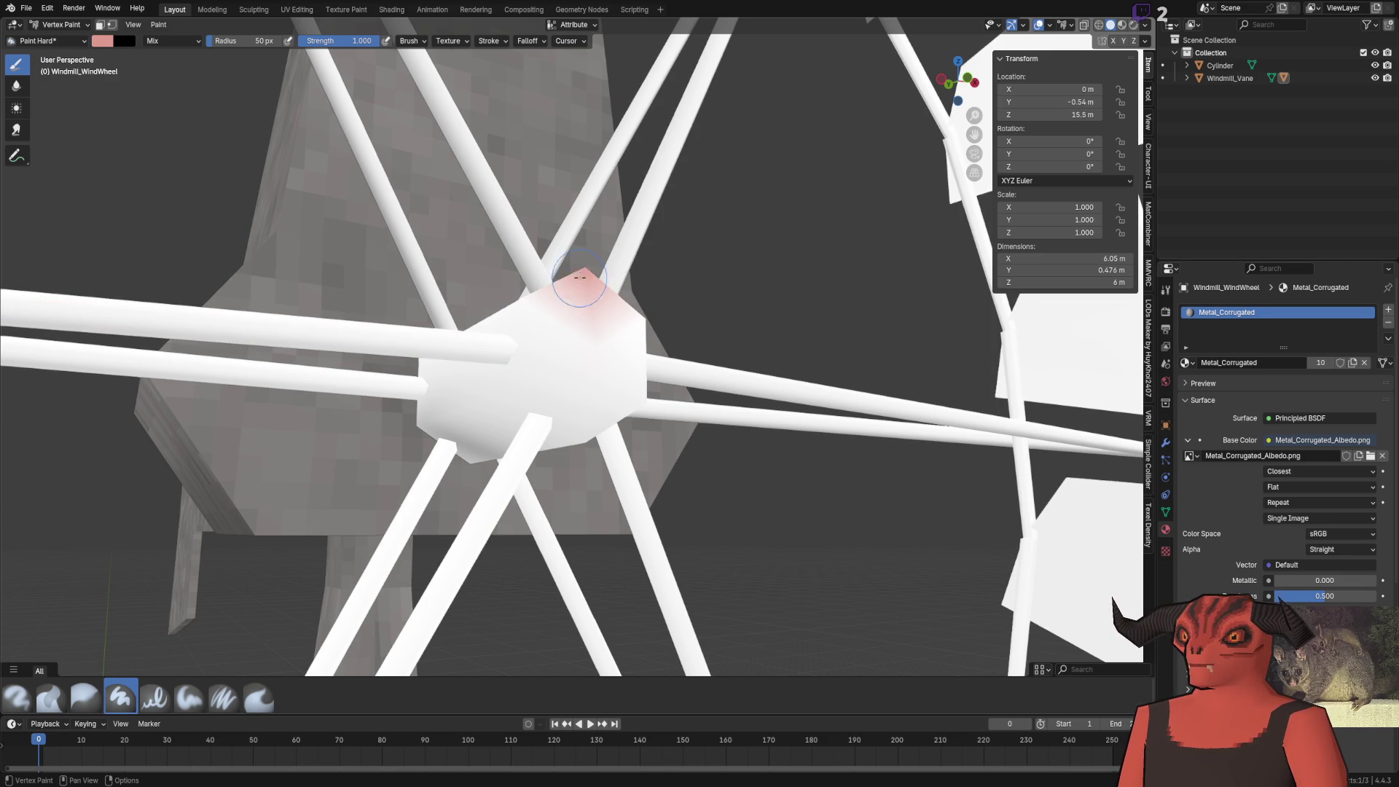
{"action": "left_click", "coordinate": [111, 24]}
{"action": "mouse_move", "coordinate": [583, 328]}
{"action": "left_mouse_down"}
{"action": "mouse_move", "coordinate": [562, 369]}
{"action": "mouse_move", "coordinate": [555, 319]}
{"action": "mouse_move", "coordinate": [561, 408]}
{"action": "mouse_move", "coordinate": [619, 307]}
{"action": "left_mouse_up"}
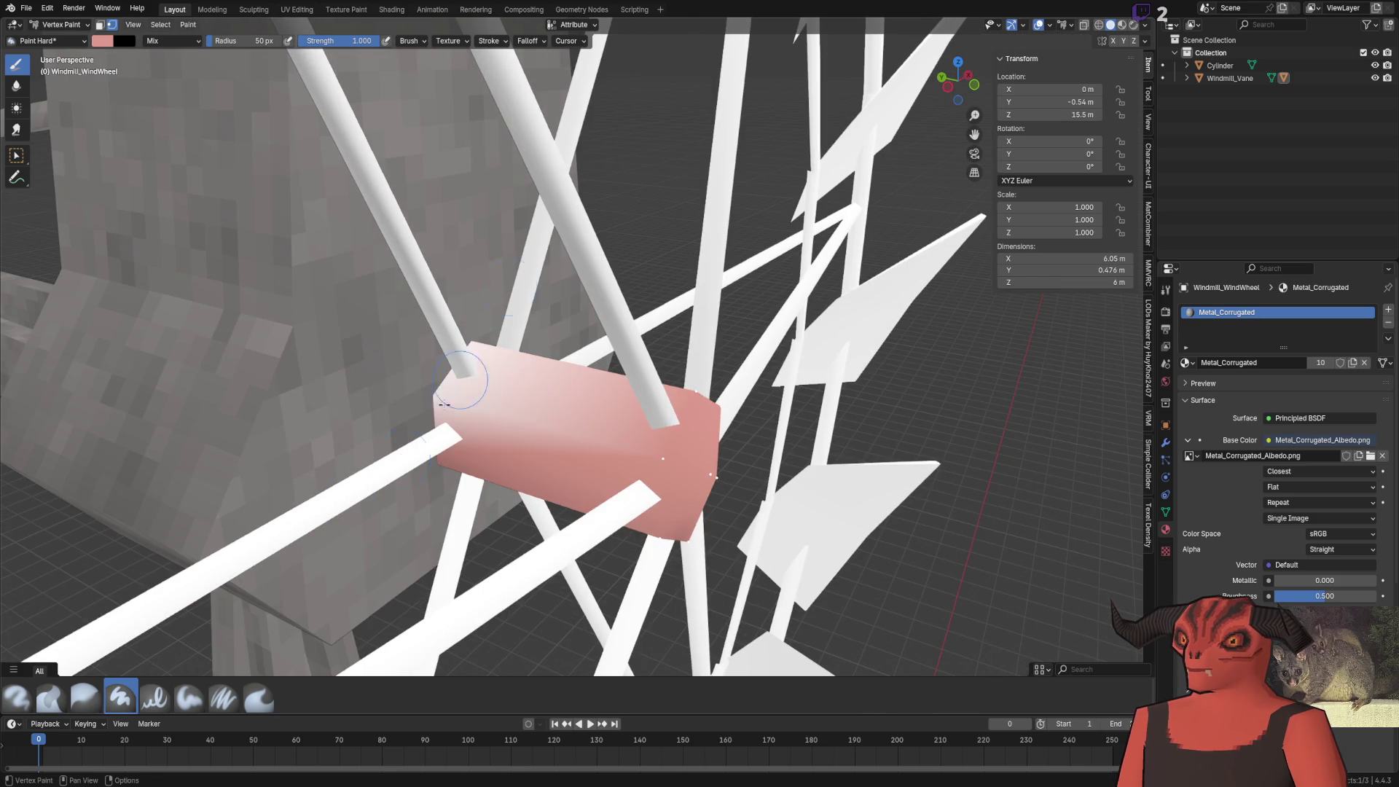
{"action": "mouse_move", "coordinate": [454, 350]}
{"action": "left_mouse_down"}
{"action": "mouse_move", "coordinate": [503, 408]}
{"action": "mouse_move", "coordinate": [452, 427]}
{"action": "mouse_move", "coordinate": [285, 392]}
{"action": "mouse_move", "coordinate": [306, 394]}
{"action": "left_mouse_up"}
Save the file, view the pink hub in Godot, then return to Blender
{"action": "key", "text": "ctrl+s"}
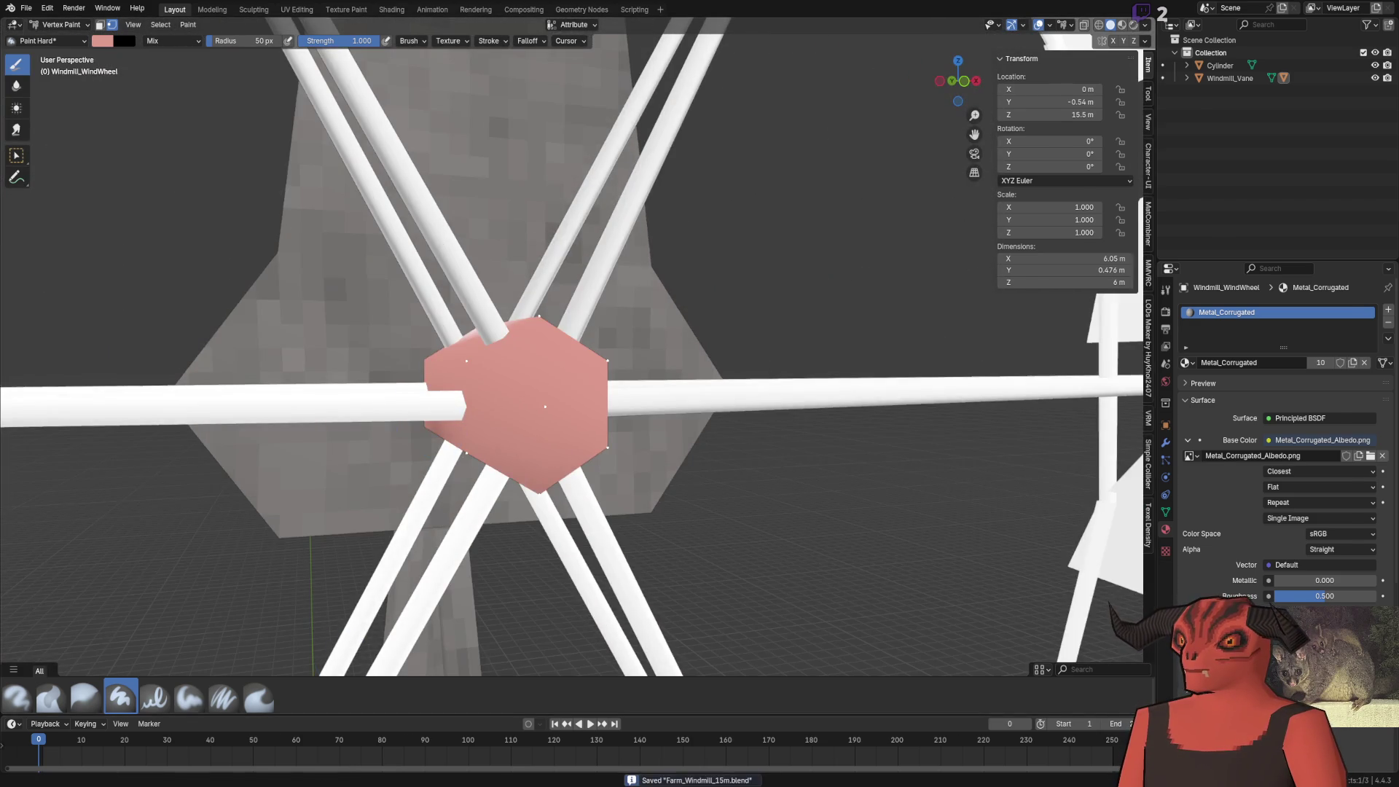
{"action": "key", "text": "alt+Tab"}
{"action": "mouse_move", "coordinate": [501, 273]}
{"action": "left_mouse_down"}
{"action": "mouse_move", "coordinate": [524, 226]}
{"action": "mouse_move", "coordinate": [529, 271]}
{"action": "left_mouse_up"}
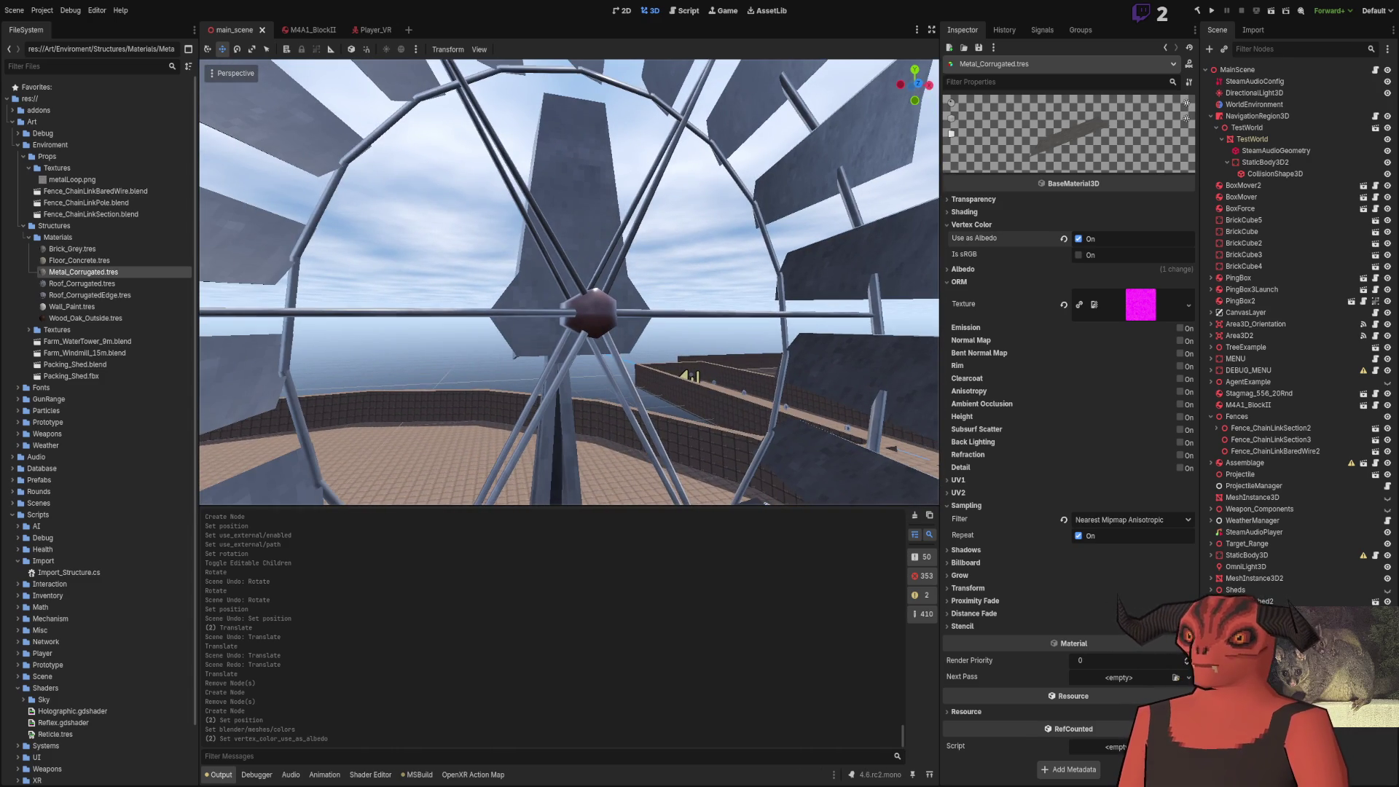
{"action": "key", "text": "alt+Tab"}
{"action": "scroll", "coordinate": [180, 69], "scroll_direction": "down", "scroll_amount": 3}
{"action": "left_click", "coordinate": [62, 24]}
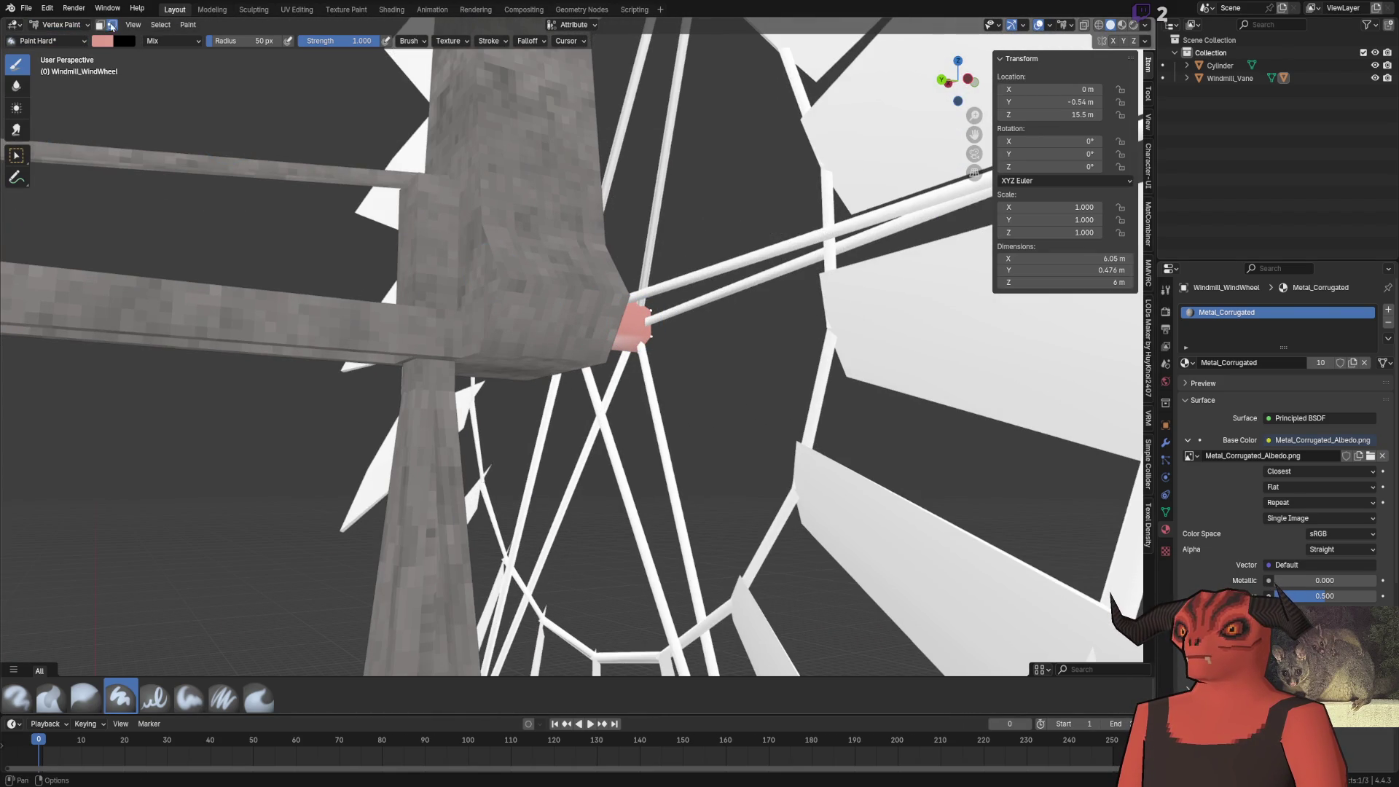
{"action": "scroll", "coordinate": [537, 286], "scroll_direction": "down", "scroll_amount": 8}
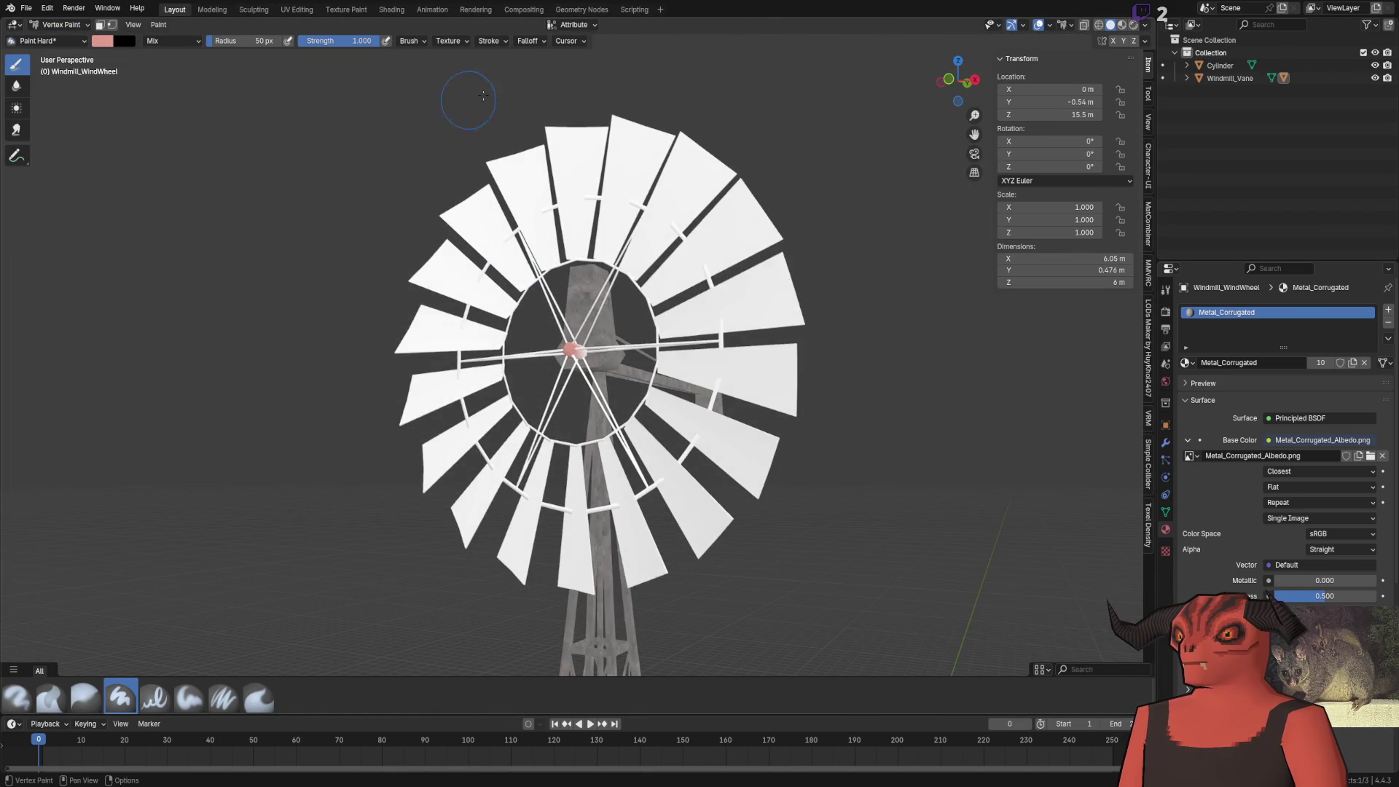
Streak pink across the lower, diagonal and left blades, undoing two stray strokes, then check Godot
{"action": "left_click_drag", "start_coordinate": [736, 313], "coordinate": [641, 175]}
{"action": "key", "text": "ctrl+z"}
{"action": "scroll", "coordinate": [406, 314], "scroll_direction": "down", "scroll_amount": 3}
{"action": "left_click_drag", "start_coordinate": [406, 313], "coordinate": [536, 431]}
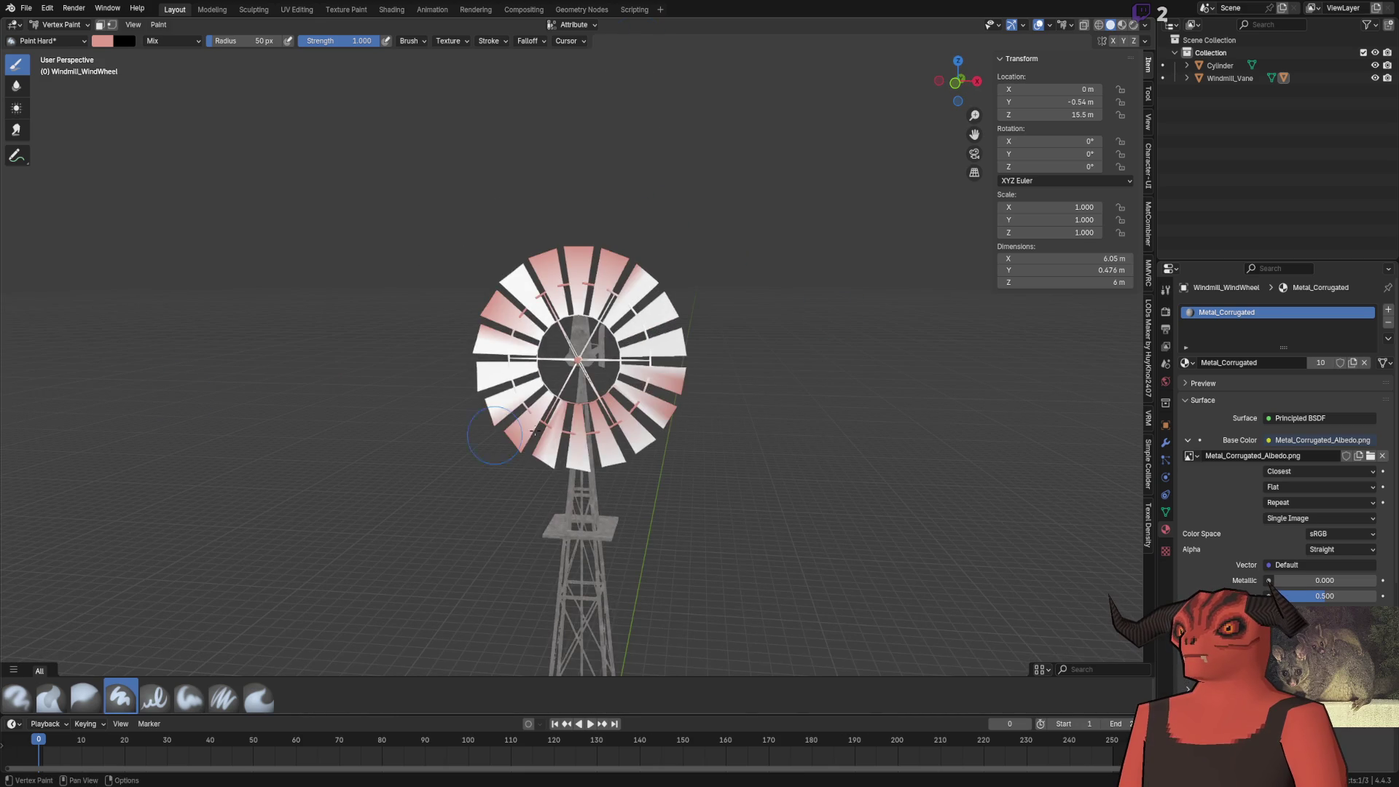
{"action": "left_click_drag", "start_coordinate": [790, 320], "coordinate": [462, 474]}
{"action": "mouse_move", "coordinate": [537, 394]}
{"action": "left_mouse_down"}
{"action": "mouse_move", "coordinate": [554, 307]}
{"action": "mouse_move", "coordinate": [394, 430]}
{"action": "left_mouse_up"}
{"action": "key", "text": "ctrl+z"}
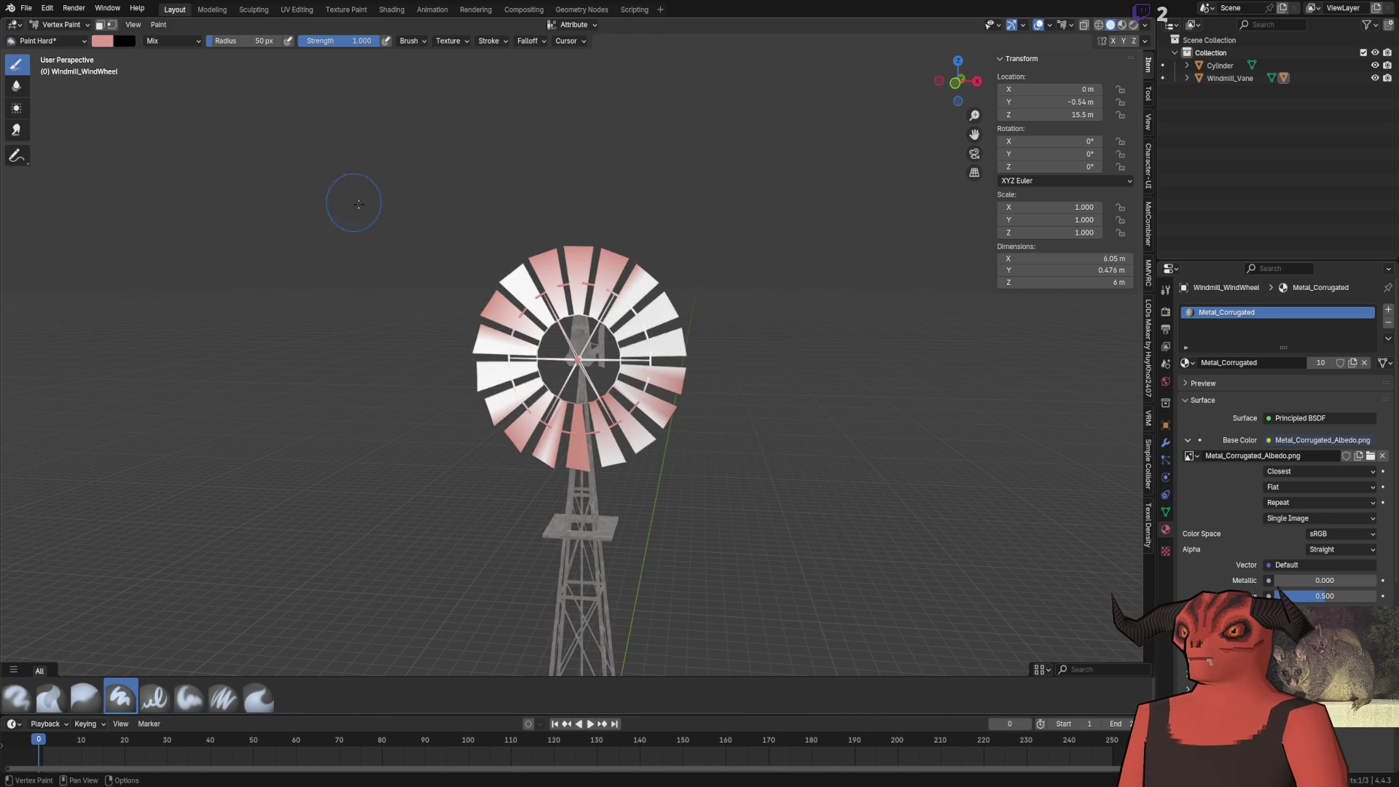
{"action": "mouse_move", "coordinate": [483, 137]}
{"action": "left_mouse_down"}
{"action": "mouse_move", "coordinate": [604, 427]}
{"action": "mouse_move", "coordinate": [603, 291]}
{"action": "mouse_move", "coordinate": [495, 367]}
{"action": "left_mouse_up"}
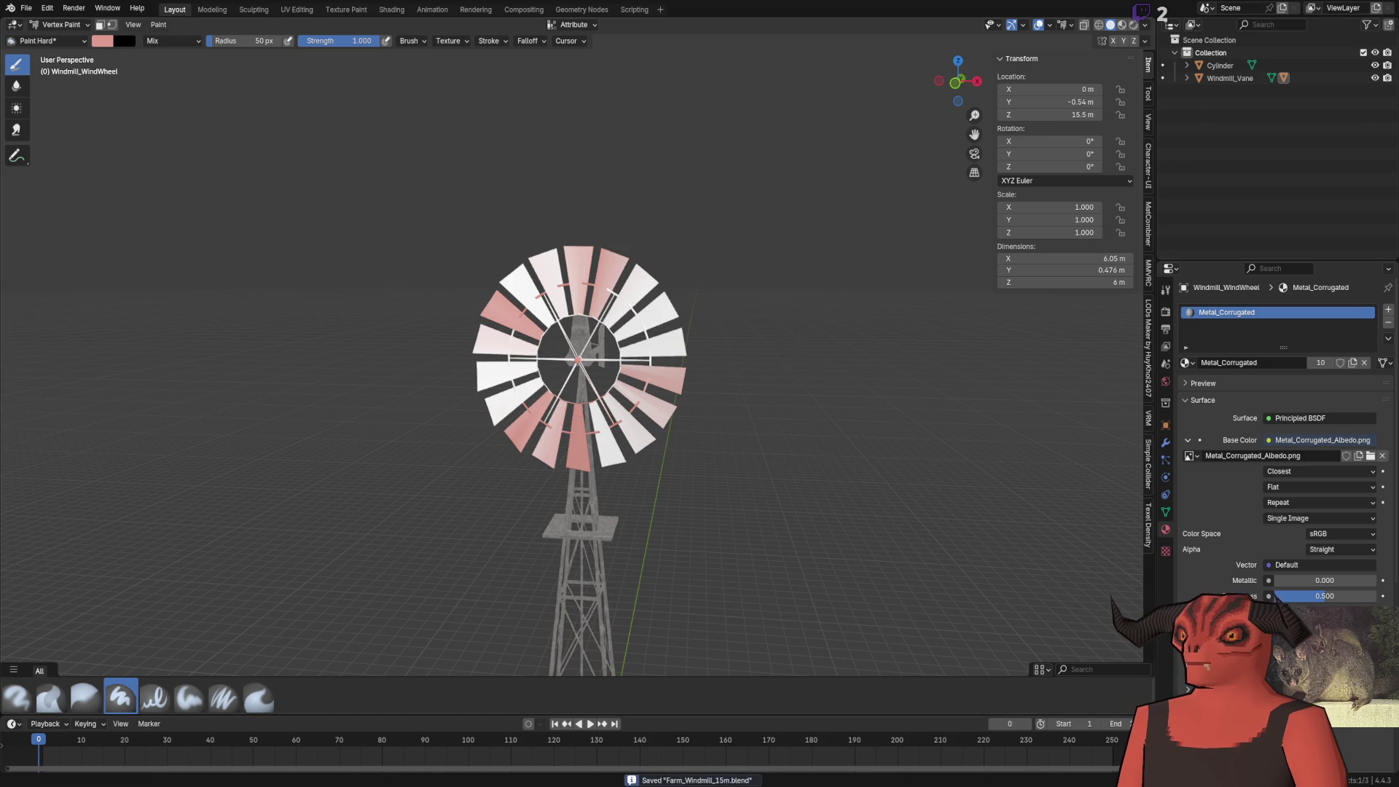
{"action": "left_click", "coordinate": [692, 781]}
{"action": "scroll", "coordinate": [569, 282], "scroll_direction": "down", "scroll_amount": 5}
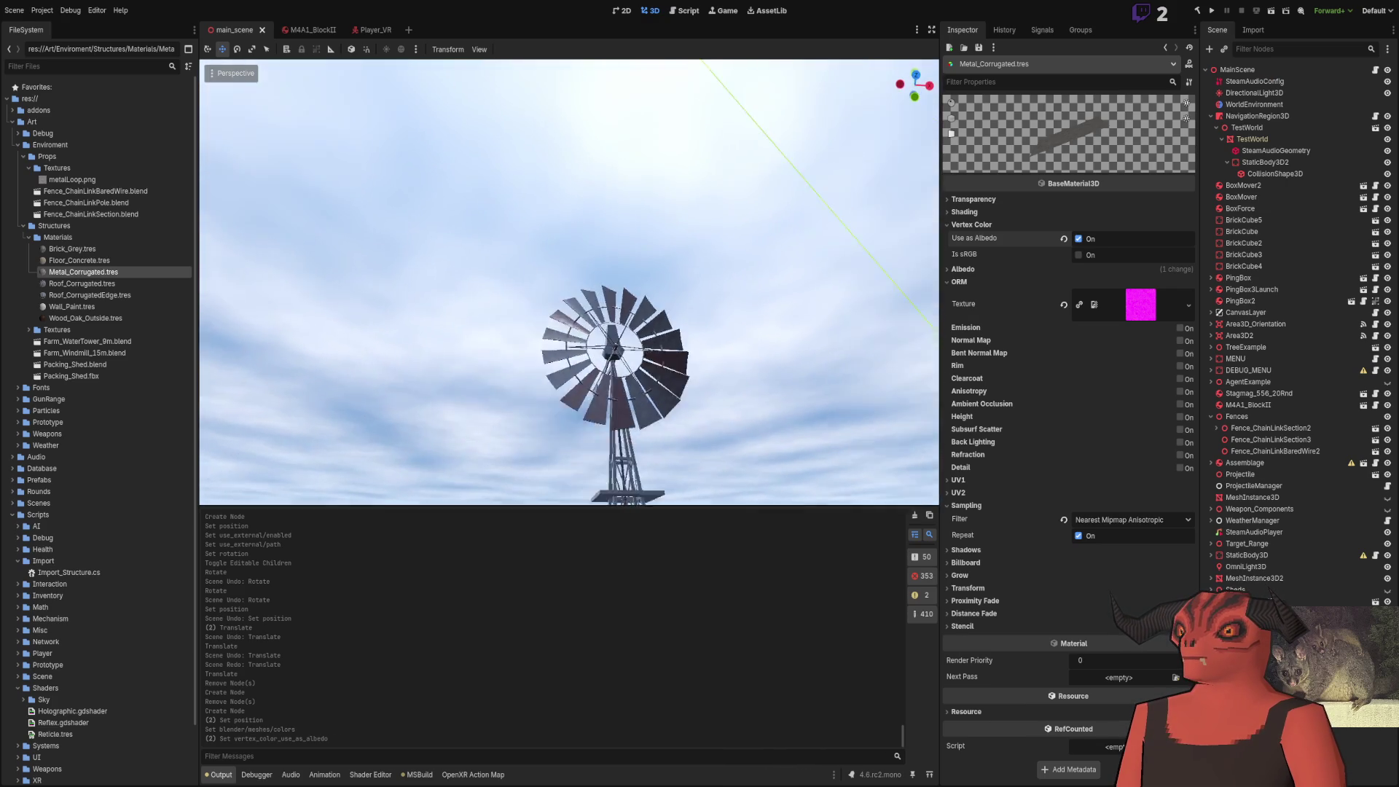
Zoom and orbit around the dark-red streaked windmill blades in Godot, then return to Blender
{"action": "scroll", "coordinate": [569, 282], "scroll_direction": "up", "scroll_amount": 8}
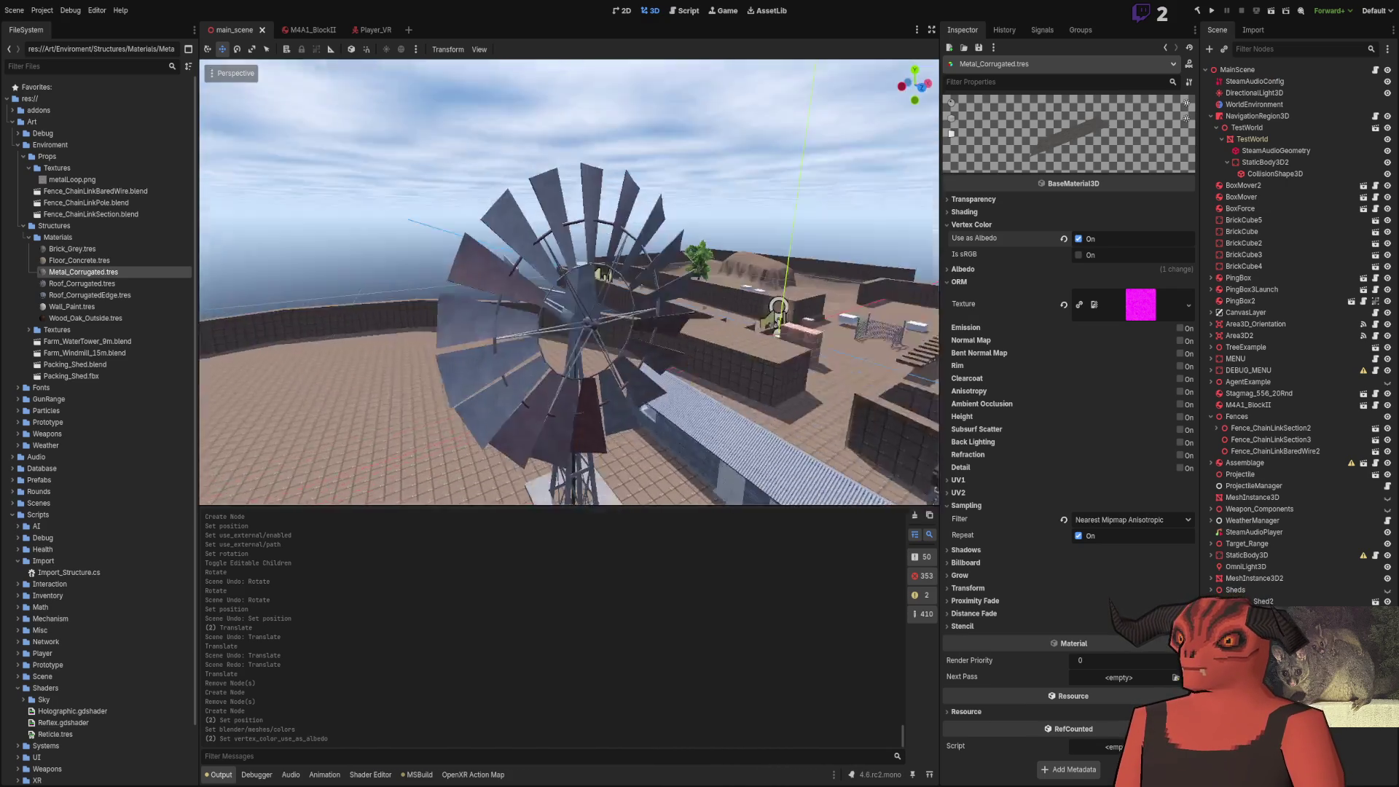
{"action": "mouse_move", "coordinate": [569, 282]}
{"action": "left_mouse_down"}
{"action": "mouse_move", "coordinate": [451, 288]}
{"action": "mouse_move", "coordinate": [553, 306]}
{"action": "mouse_move", "coordinate": [452, 328]}
{"action": "left_mouse_up"}
{"action": "key", "text": "alt+Tab"}
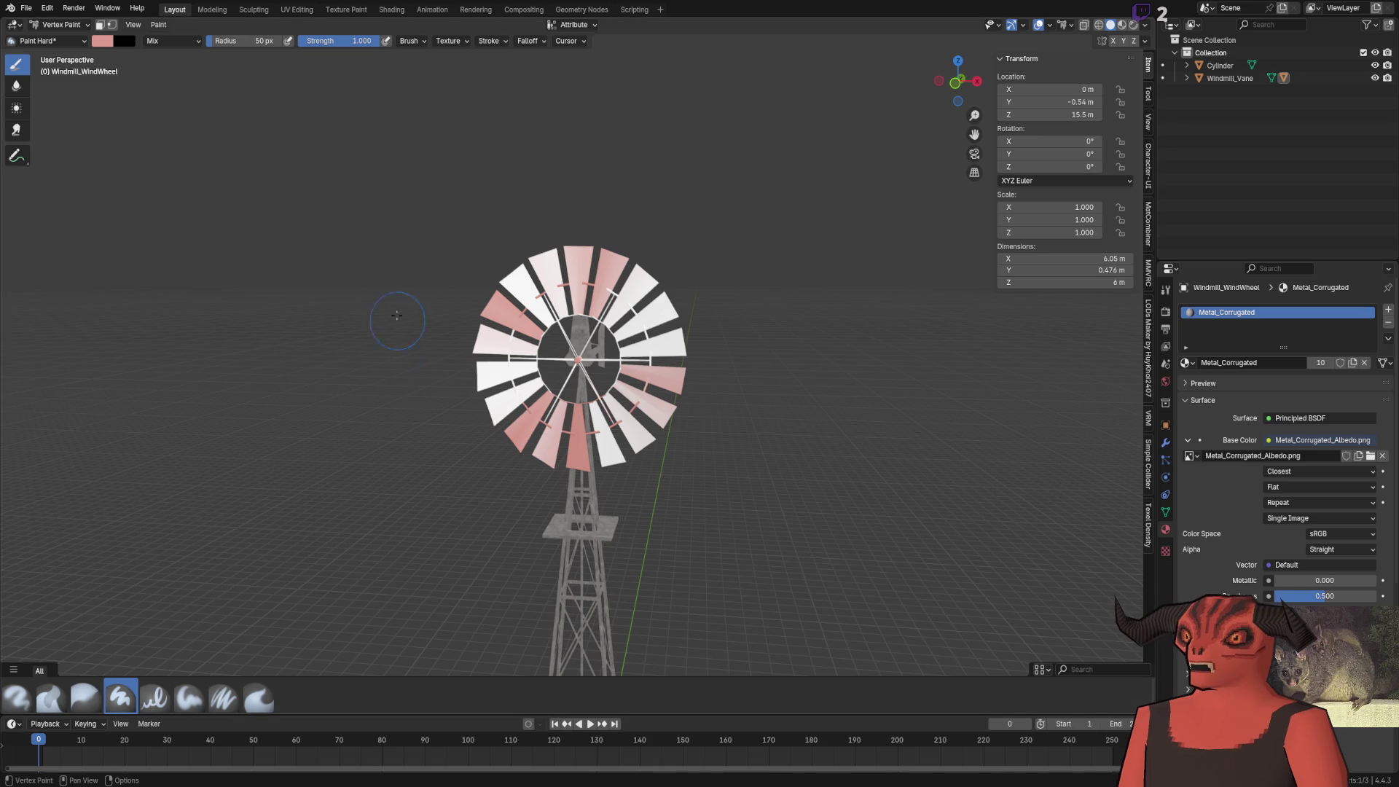
Undo the blade paint and set the brush colour saturation to 0.150
{"action": "right_click", "coordinate": [102, 78]}
{"action": "left_click", "coordinate": [102, 40]}
{"action": "right_click", "coordinate": [306, 102]}
{"action": "key", "text": "ctrl+z"}
{"action": "key", "text": "ctrl+z"}
{"action": "key", "text": "ctrl+z"}
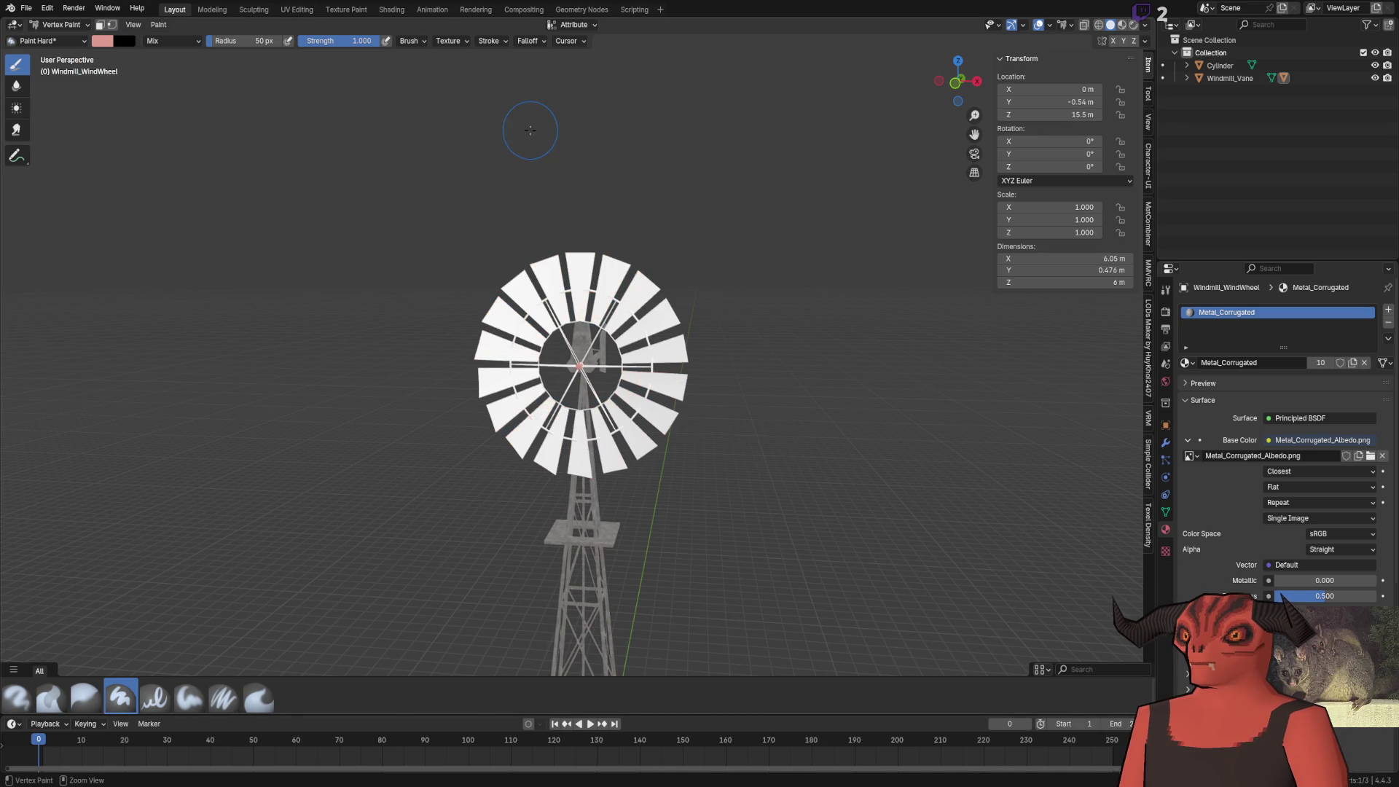
{"action": "left_click", "coordinate": [98, 43]}
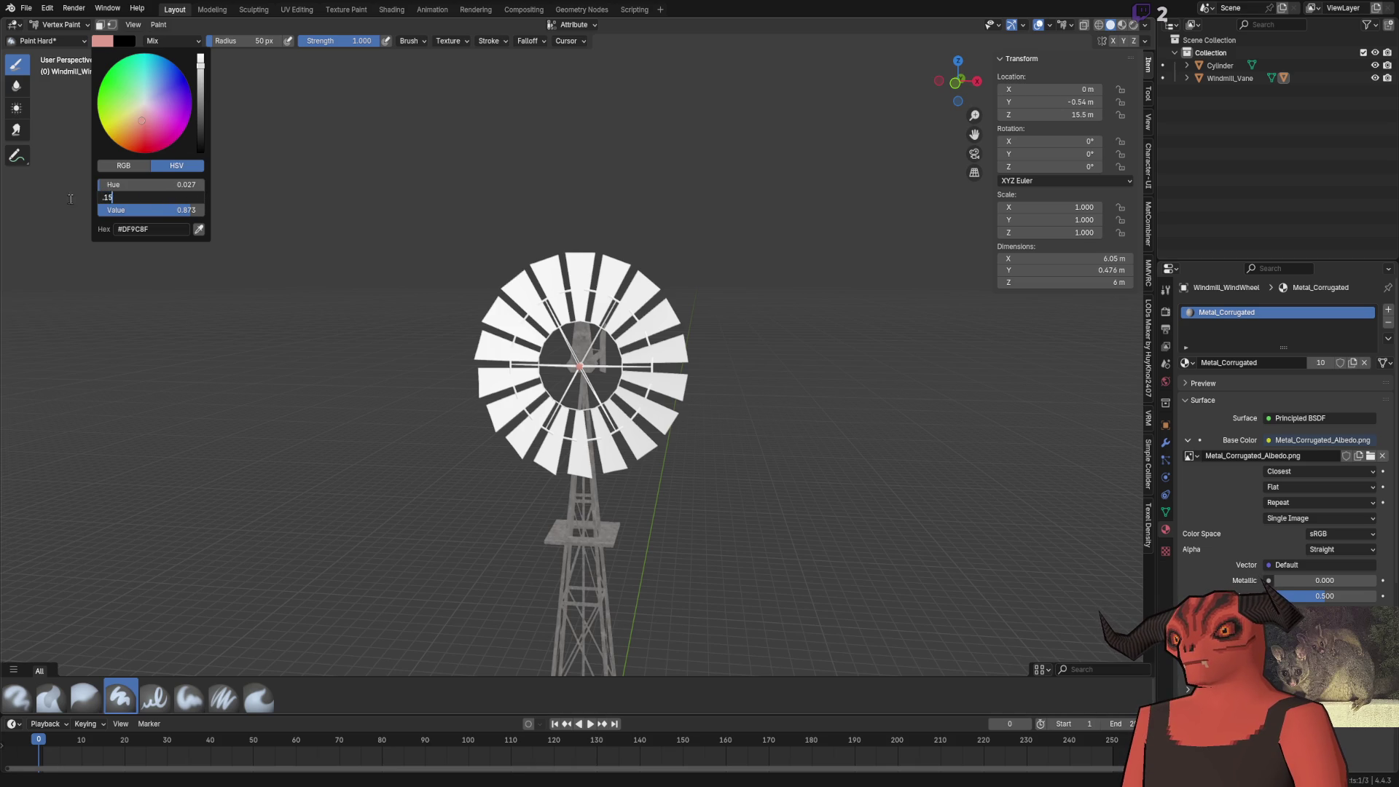
{"action": "key", "text": "Return"}
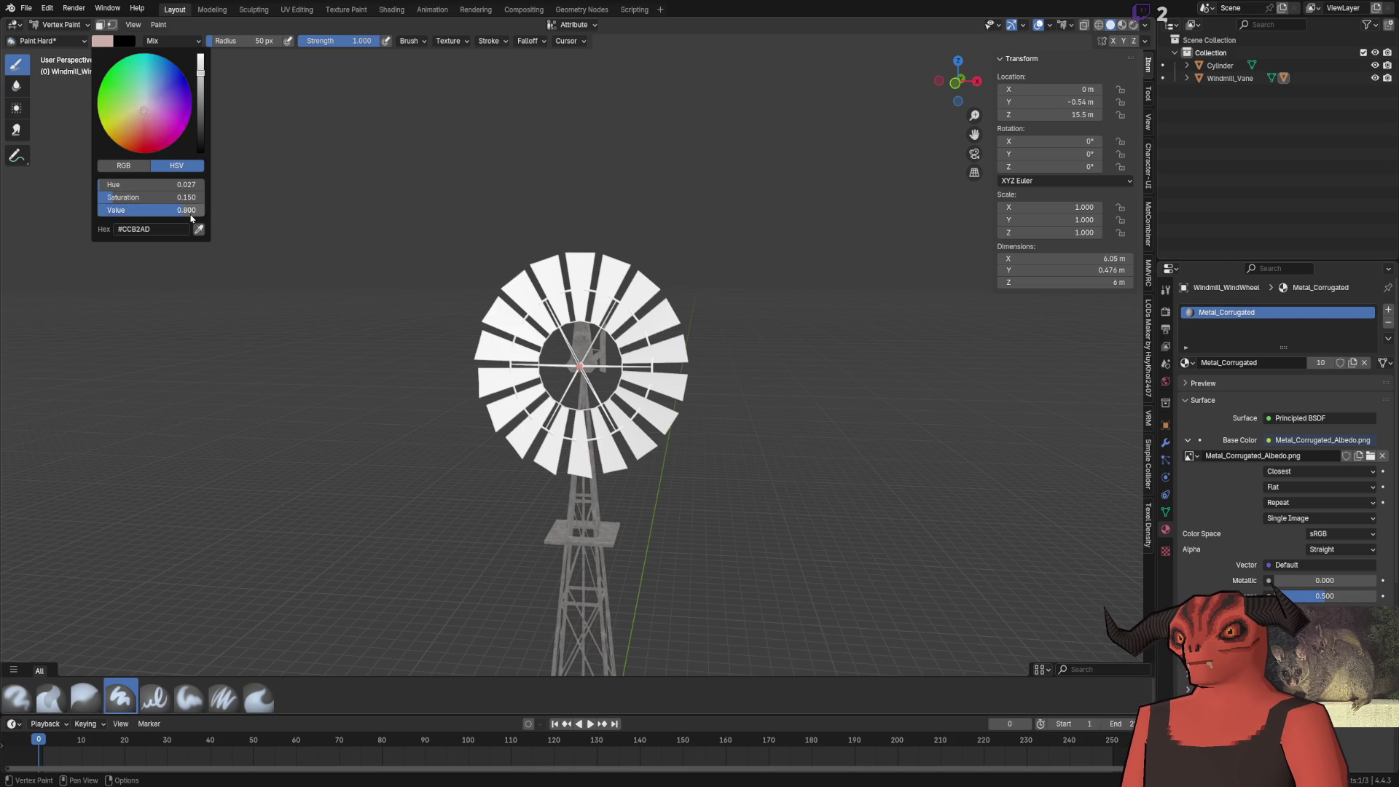
Paint the upper-left spoke pink where it enters the hub and save the file
{"action": "scroll", "coordinate": [560, 404], "scroll_direction": "up", "scroll_amount": 6}
{"action": "scroll", "coordinate": [560, 405], "scroll_direction": "up", "scroll_amount": 4}
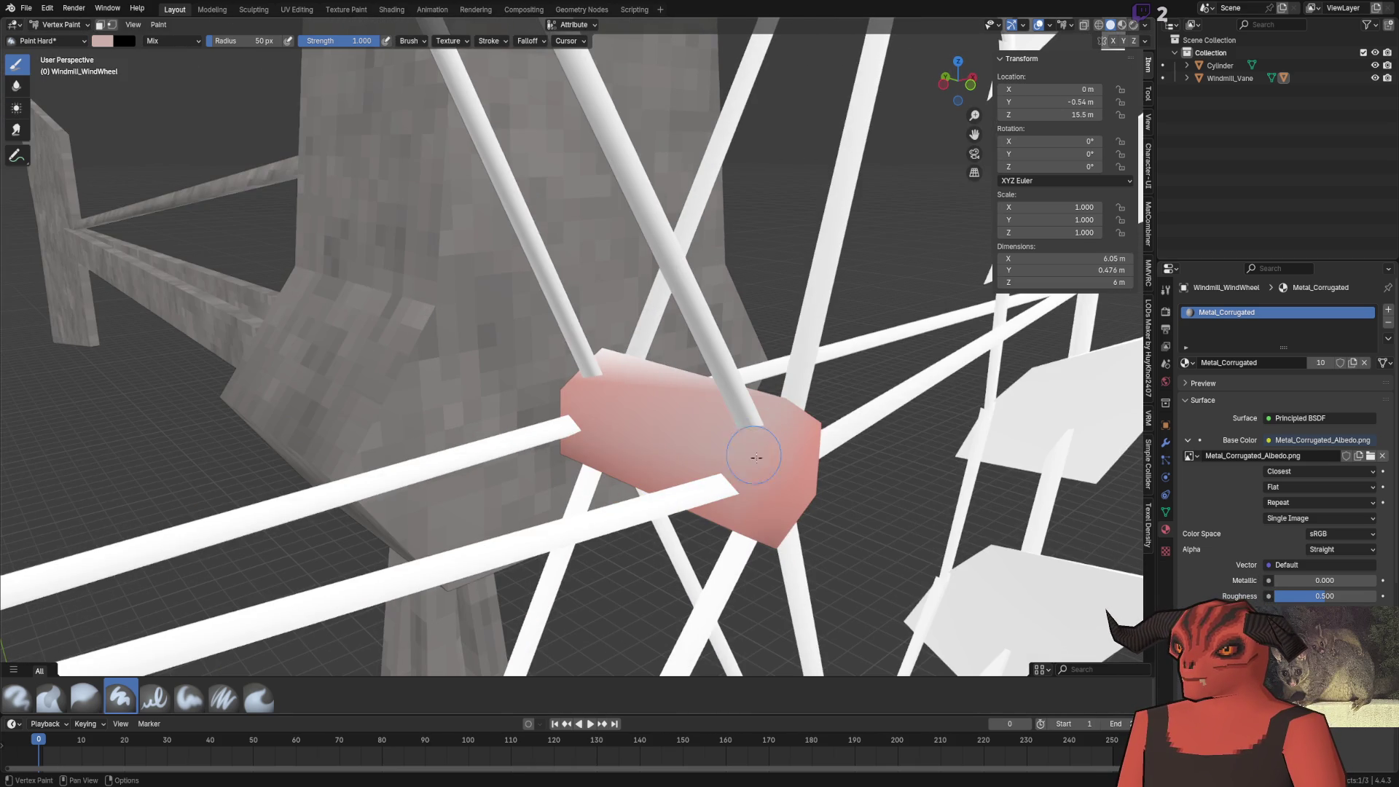
{"action": "left_click", "coordinate": [626, 377]}
{"action": "key", "text": "ctrl+z"}
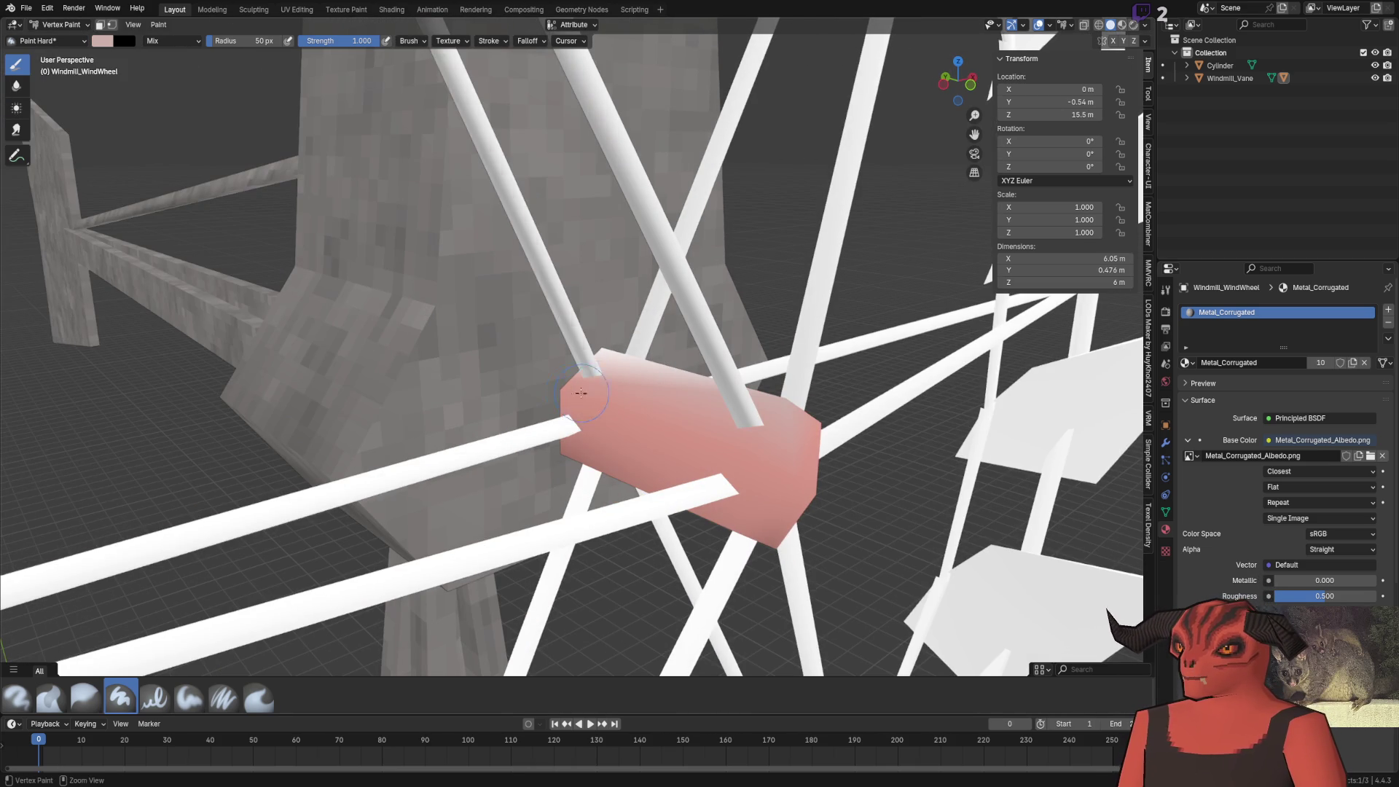
{"action": "left_click", "coordinate": [629, 382]}
{"action": "left_click", "coordinate": [630, 382]}
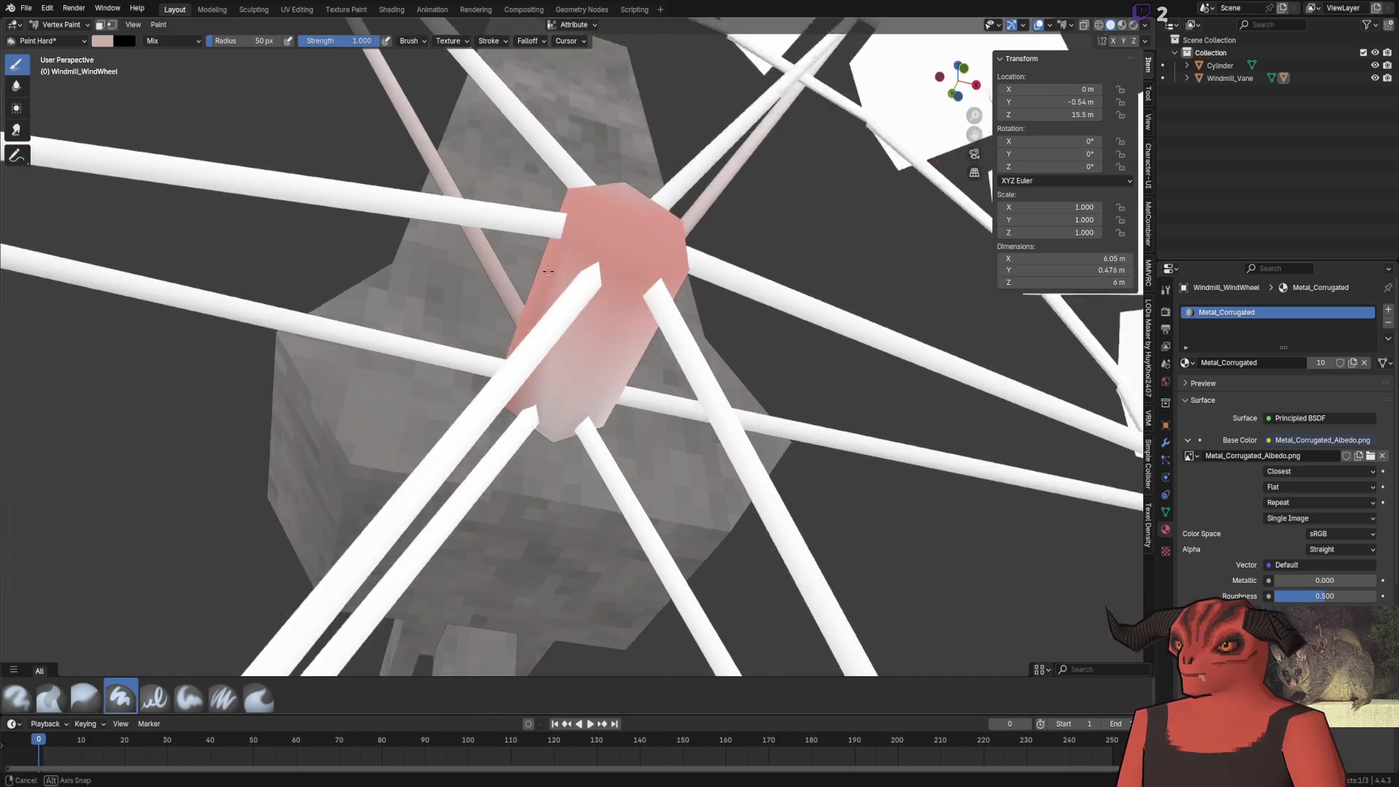
{"action": "scroll", "coordinate": [585, 419], "scroll_direction": "down", "scroll_amount": 5}
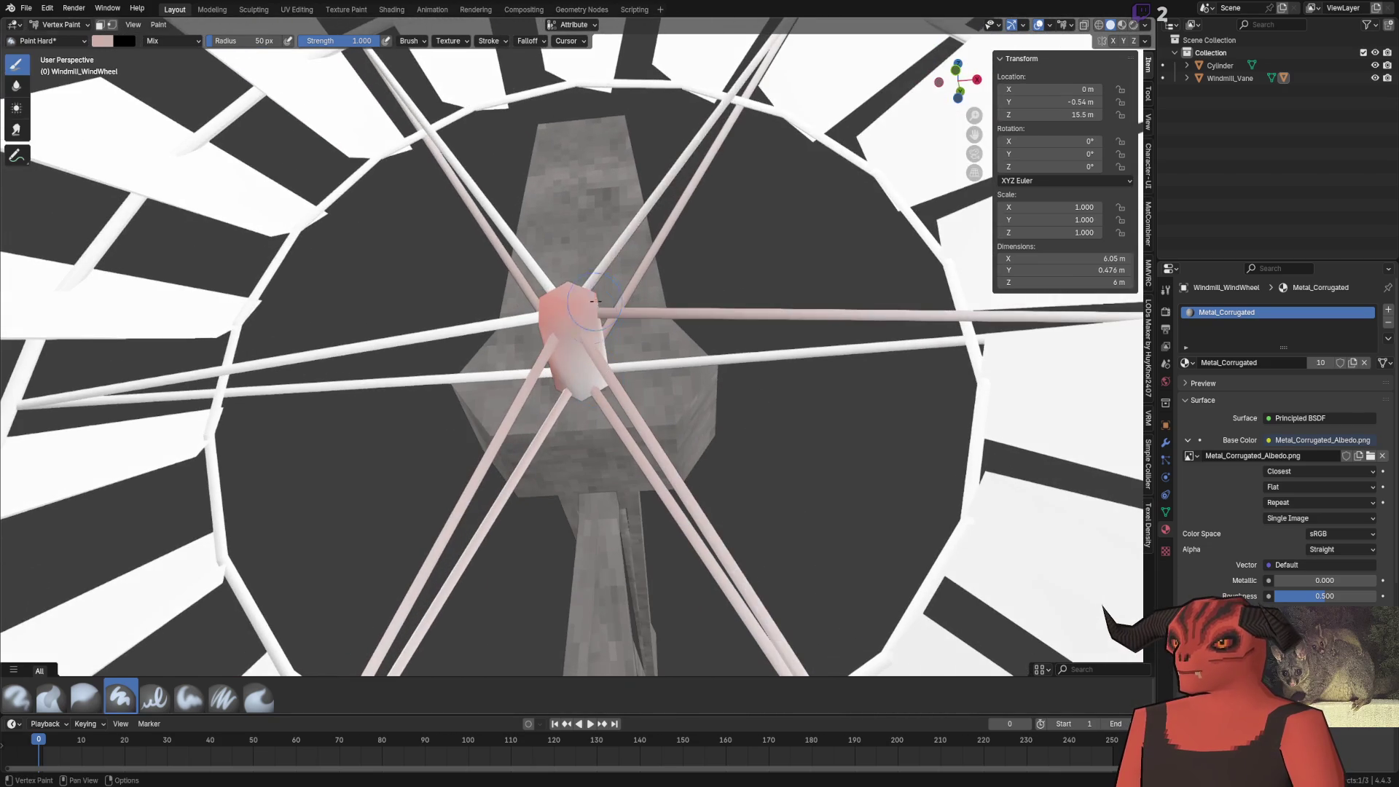
{"action": "key", "text": "ctrl+s"}
{"action": "key", "text": "alt+Tab"}
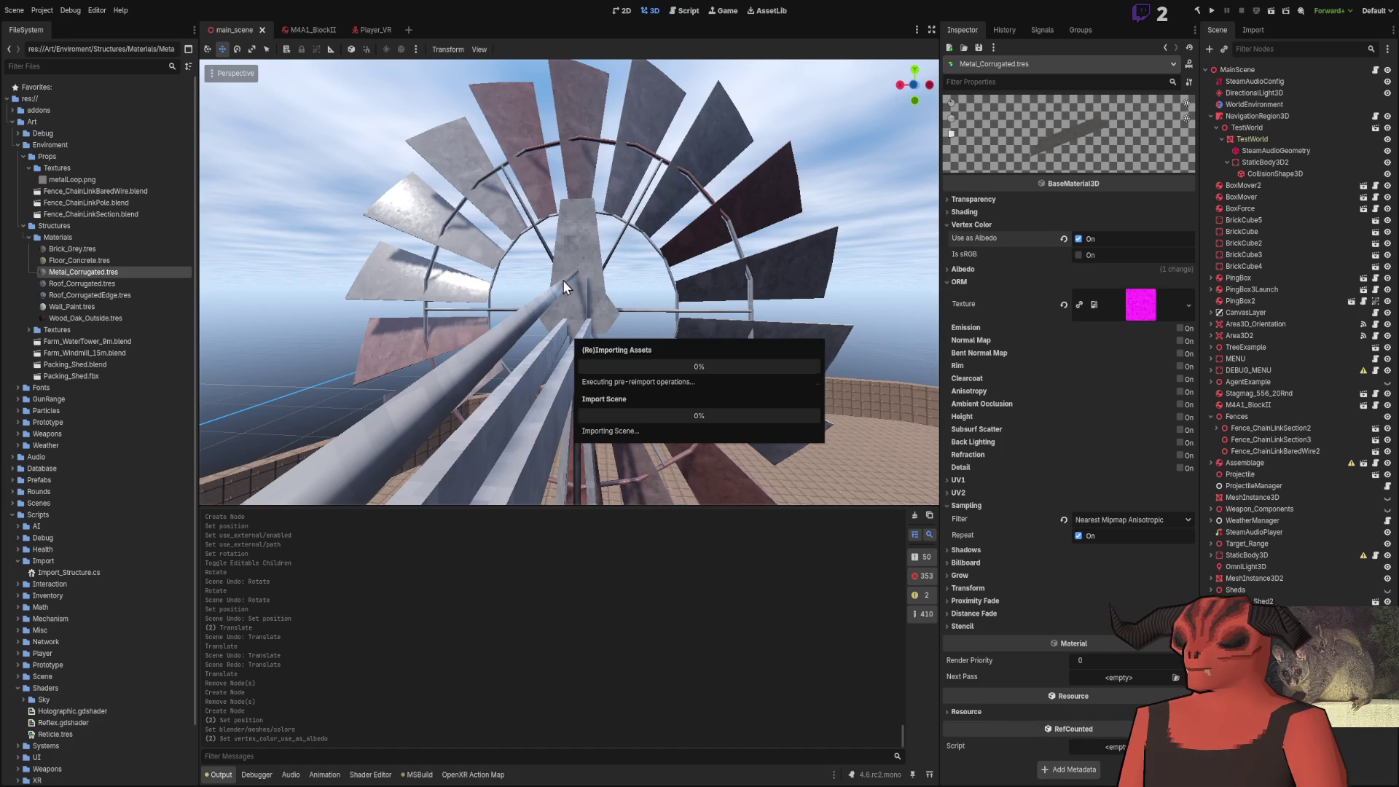
Check the wheel front-on in Godot, then paint the remaining blades pink and save
{"action": "left_click_drag", "start_coordinate": [569, 284], "coordinate": [503, 466]}
{"action": "key", "text": "alt+Tab"}
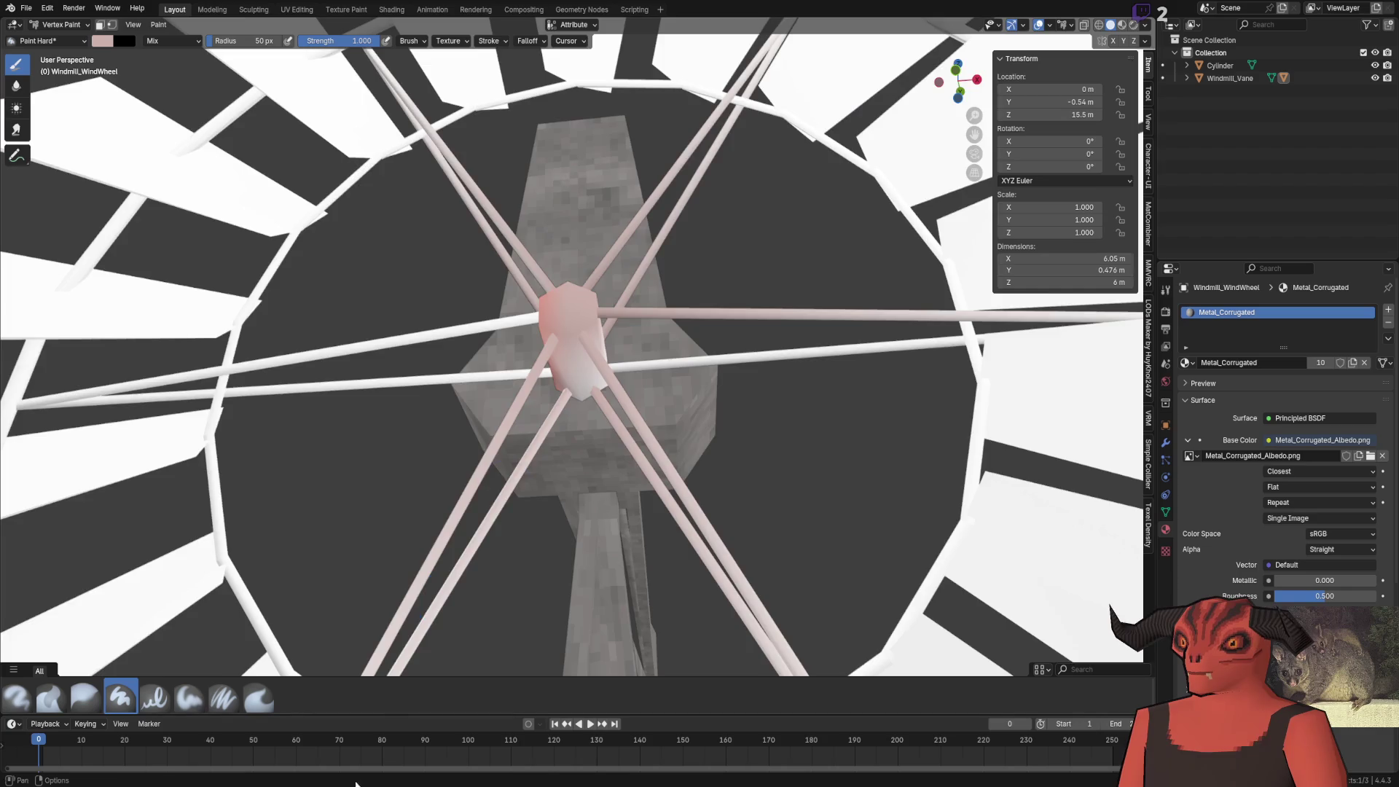
{"action": "scroll", "coordinate": [578, 372], "scroll_direction": "down", "scroll_amount": 3}
{"action": "left_click_drag", "start_coordinate": [465, 226], "coordinate": [656, 219]}
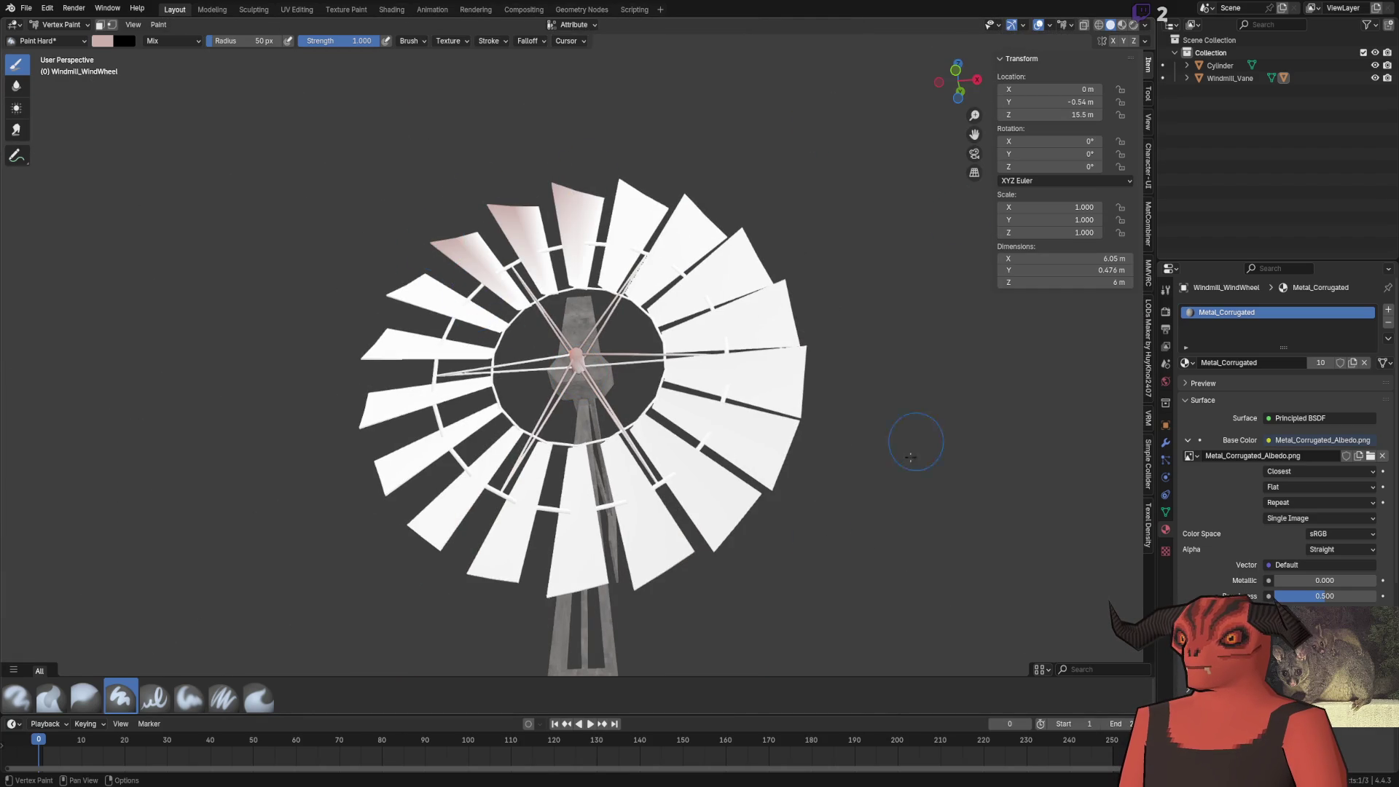
{"action": "left_click_drag", "start_coordinate": [692, 510], "coordinate": [452, 306]}
{"action": "left_click_drag", "start_coordinate": [634, 219], "coordinate": [510, 525]}
{"action": "key", "text": "ctrl+s"}
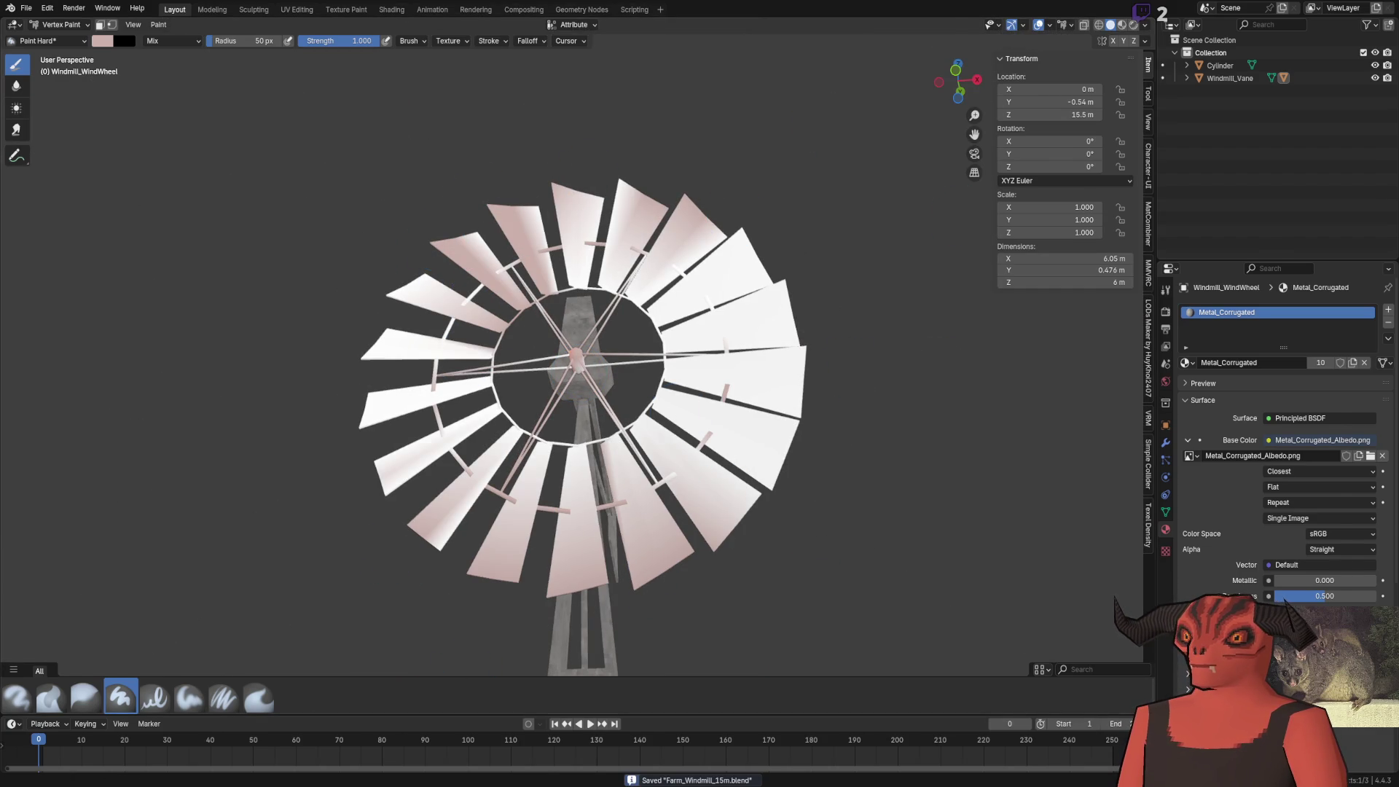
{"action": "key", "text": "alt+Tab"}
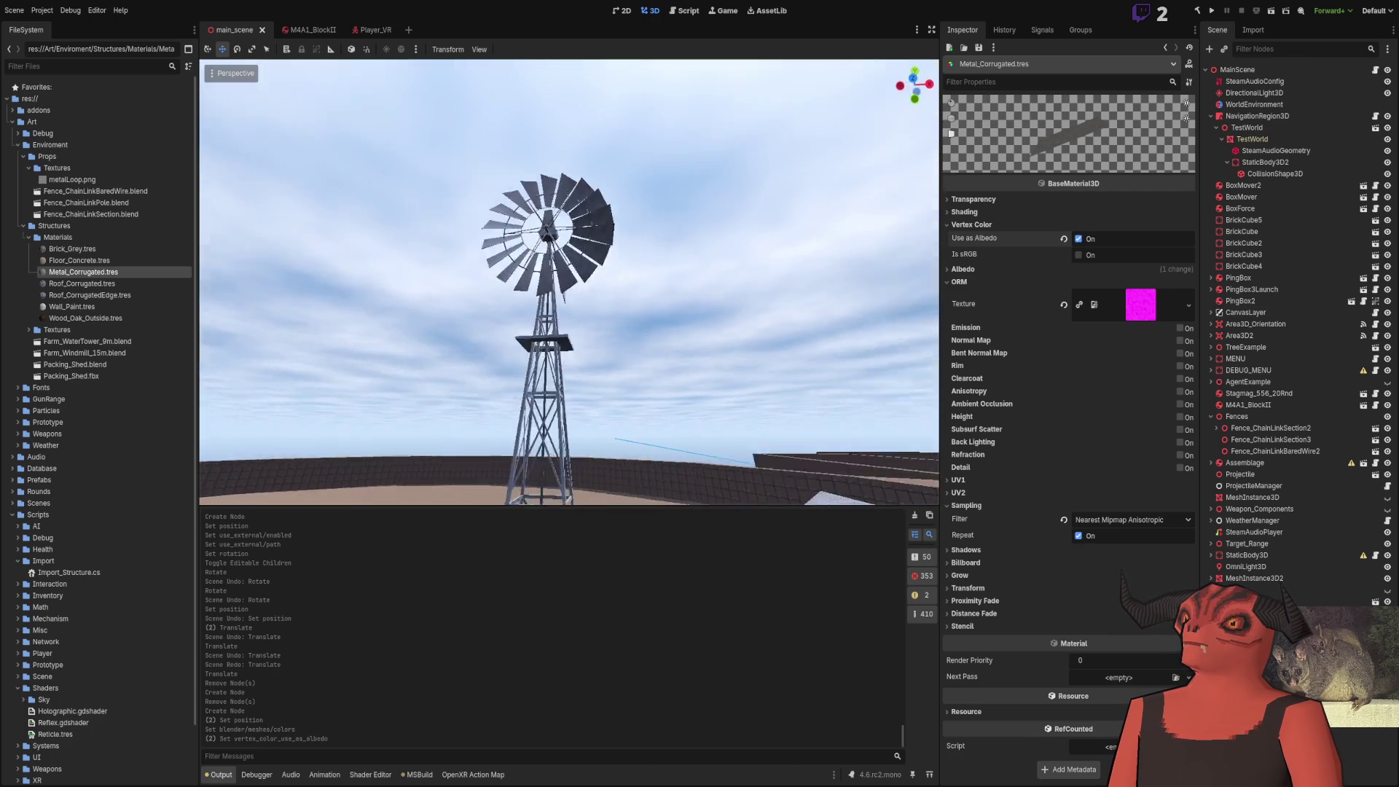
Drag Farm_Windmill_15m's Transform Rotation Y to turn it, then save main_scene
{"action": "key", "text": "w"}
{"action": "left_click", "coordinate": [481, 219]}
{"action": "left_click", "coordinate": [969, 119]}
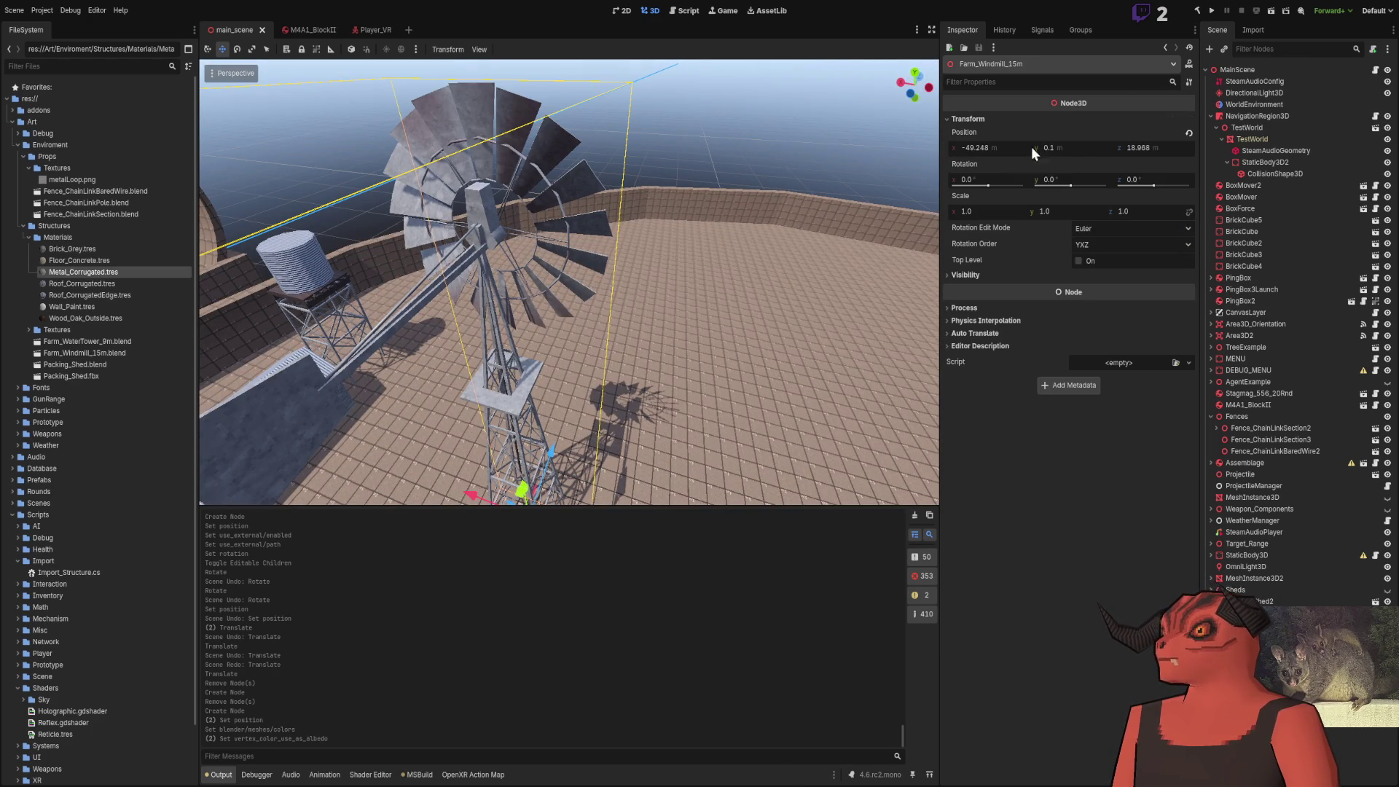
{"action": "left_click_drag", "start_coordinate": [1065, 177], "coordinate": [1108, 179]}
{"action": "mouse_move", "coordinate": [550, 378]}
{"action": "left_mouse_down"}
{"action": "mouse_move", "coordinate": [510, 364]}
{"action": "mouse_move", "coordinate": [549, 378]}
{"action": "mouse_move", "coordinate": [558, 337]}
{"action": "mouse_move", "coordinate": [528, 368]}
{"action": "mouse_move", "coordinate": [466, 346]}
{"action": "left_mouse_up"}
{"action": "key", "text": "ctrl+s"}
Select the windmill, enable Editable Children, and pick its Windmill_WindWheel part
{"action": "key", "text": "s"}
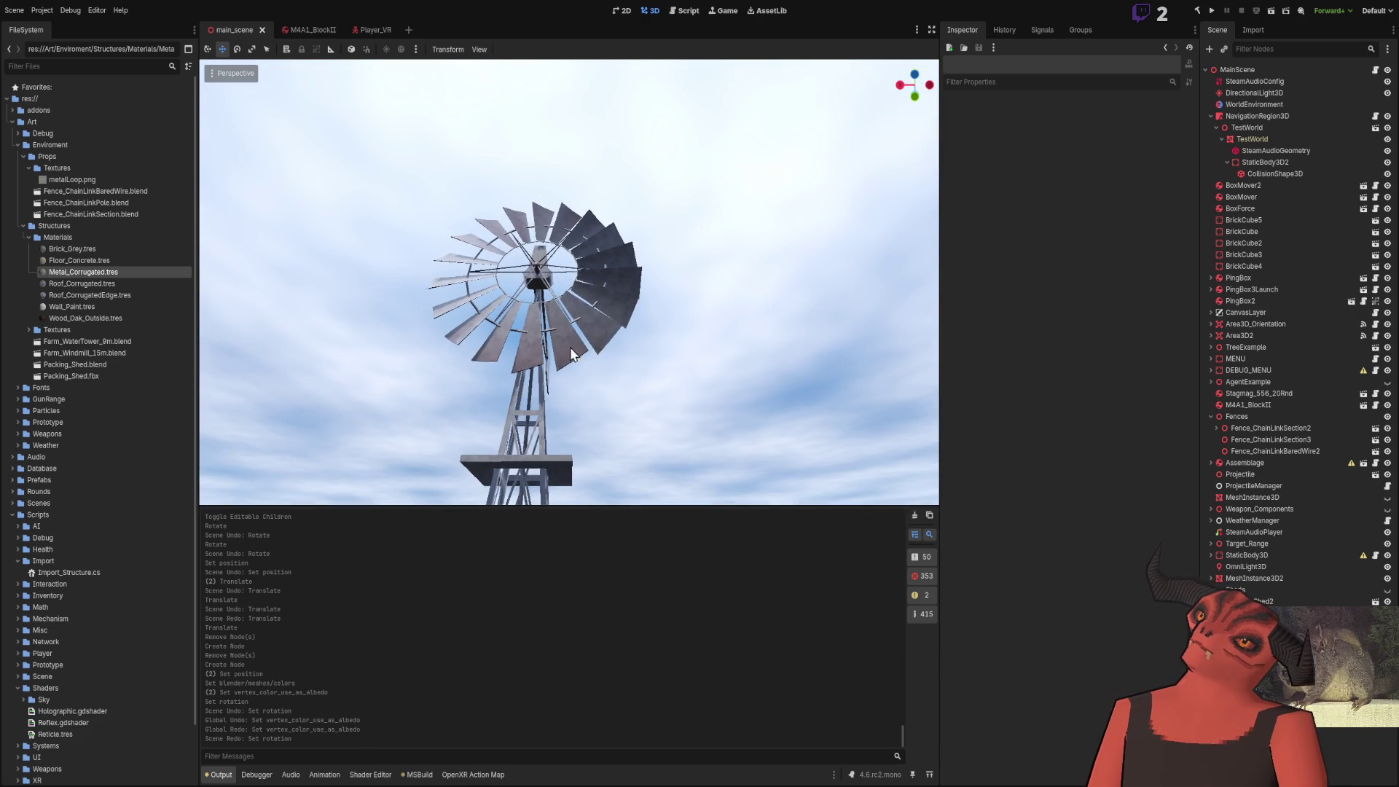
{"action": "left_click", "coordinate": [570, 237]}
{"action": "left_click", "coordinate": [746, 292]}
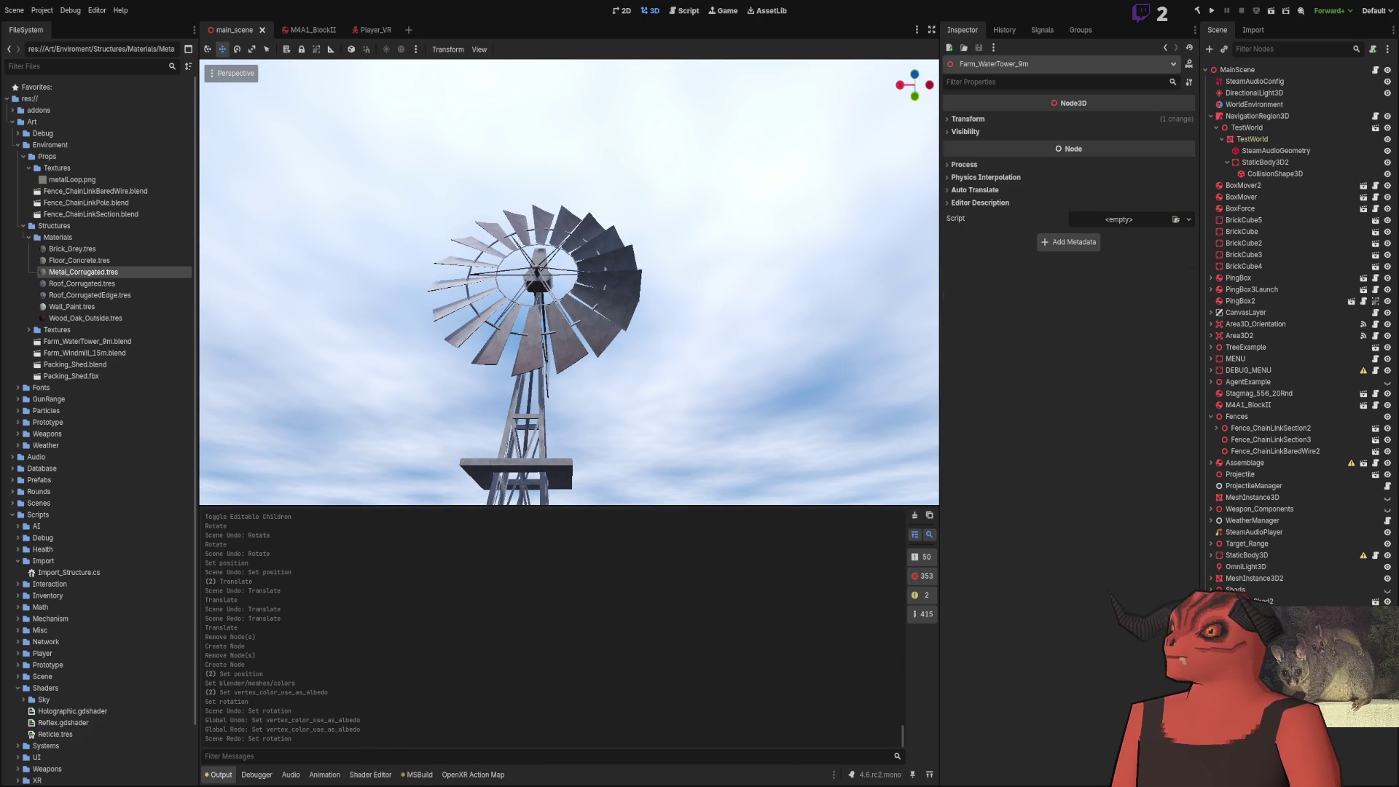
{"action": "key", "text": "ctrl+z"}
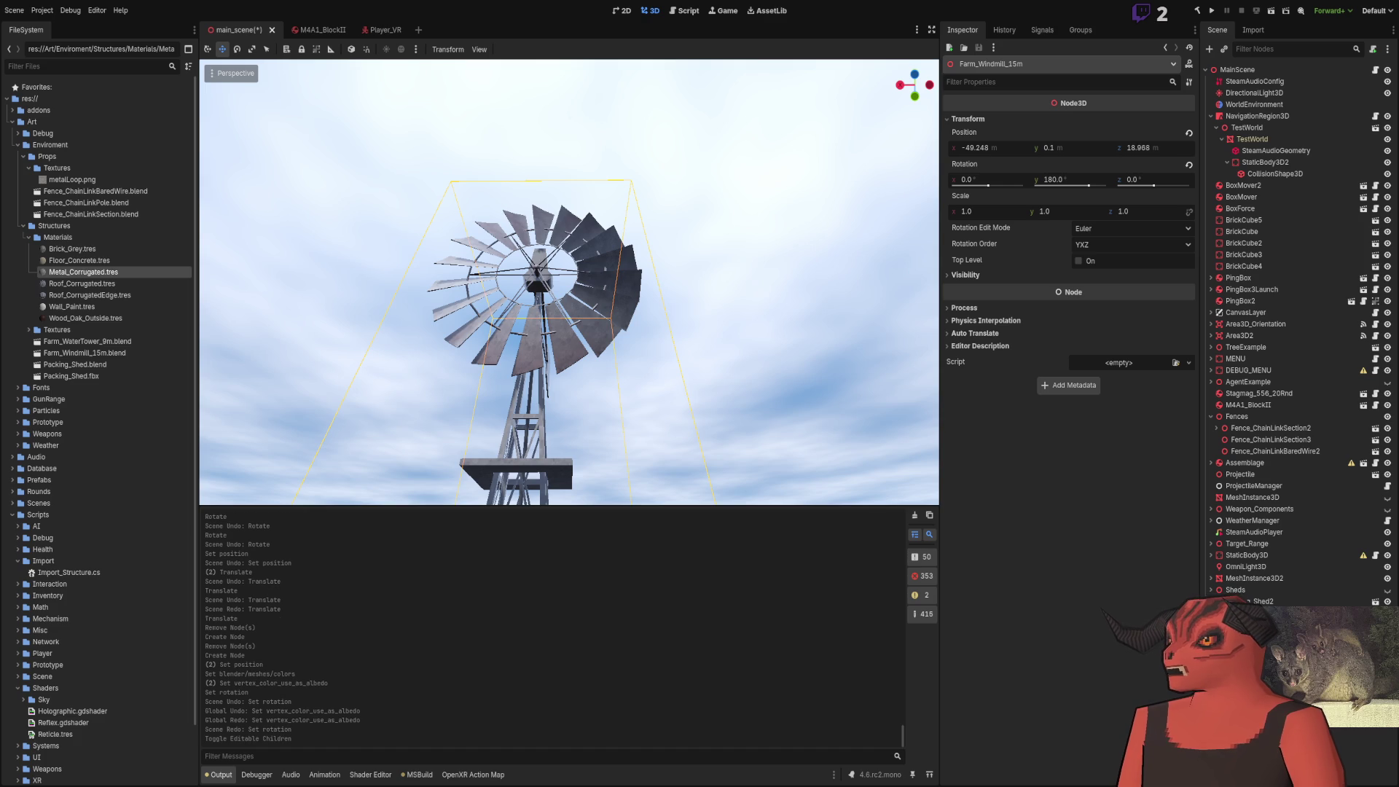
{"action": "left_click", "coordinate": [539, 277]}
{"action": "left_click", "coordinate": [539, 277]}
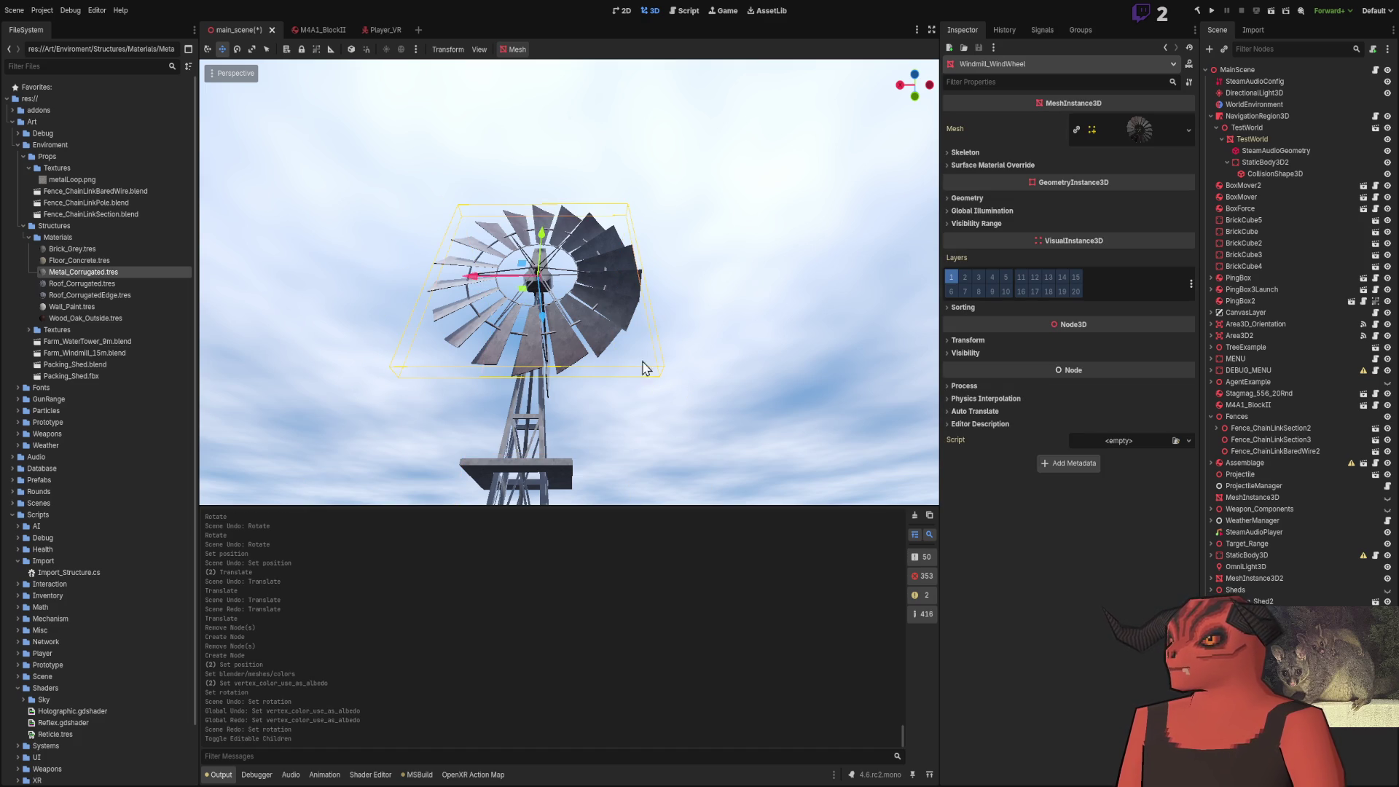
Rotate the wind wheel about its axle, save the scene, undo the rotation, and return to Blender
{"action": "left_click", "coordinate": [239, 50]}
{"action": "mouse_move", "coordinate": [570, 302]}
{"action": "left_mouse_down"}
{"action": "mouse_move", "coordinate": [545, 325]}
{"action": "mouse_move", "coordinate": [447, 178]}
{"action": "mouse_move", "coordinate": [698, 178]}
{"action": "left_mouse_up"}
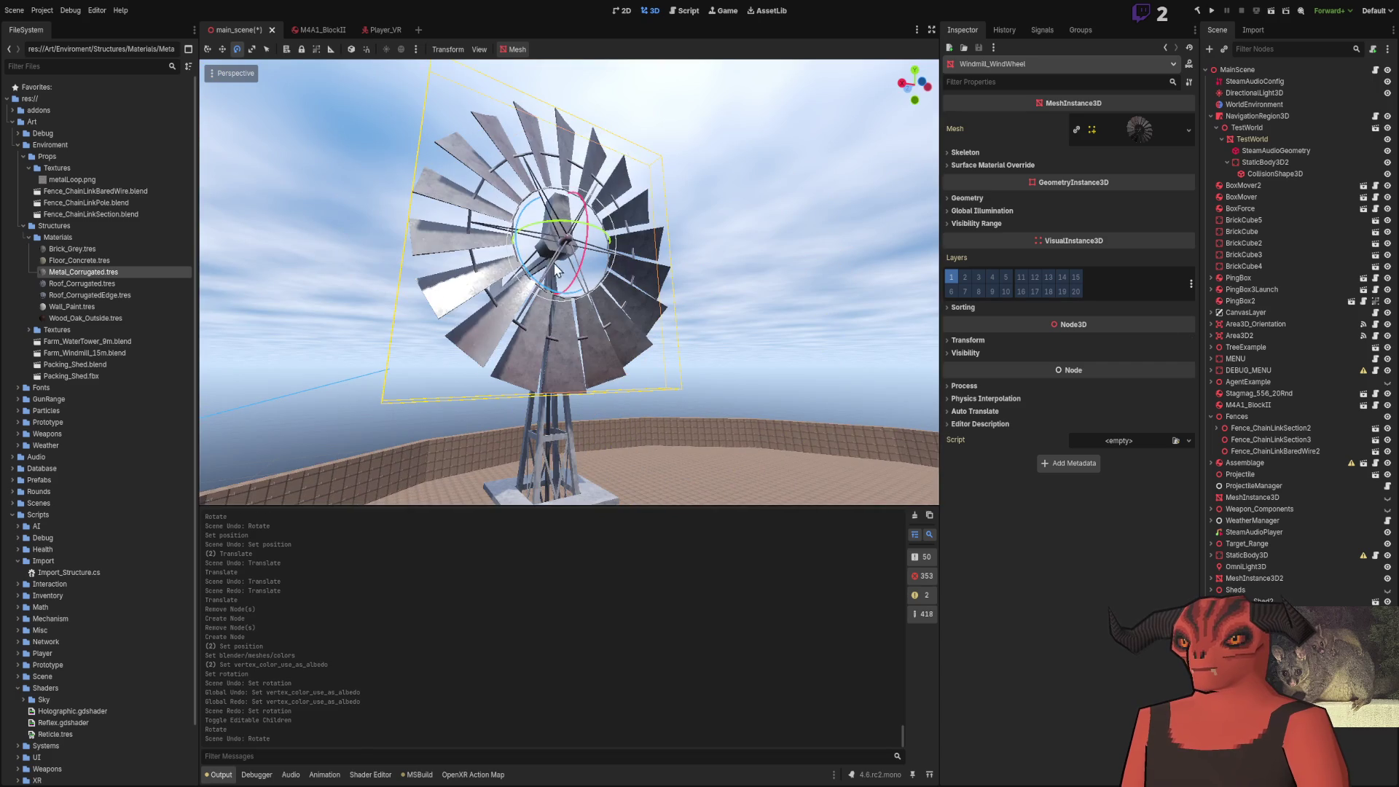
{"action": "mouse_move", "coordinate": [530, 281]}
{"action": "left_mouse_down"}
{"action": "mouse_move", "coordinate": [637, 282]}
{"action": "mouse_move", "coordinate": [532, 374]}
{"action": "mouse_move", "coordinate": [540, 343]}
{"action": "left_mouse_up"}
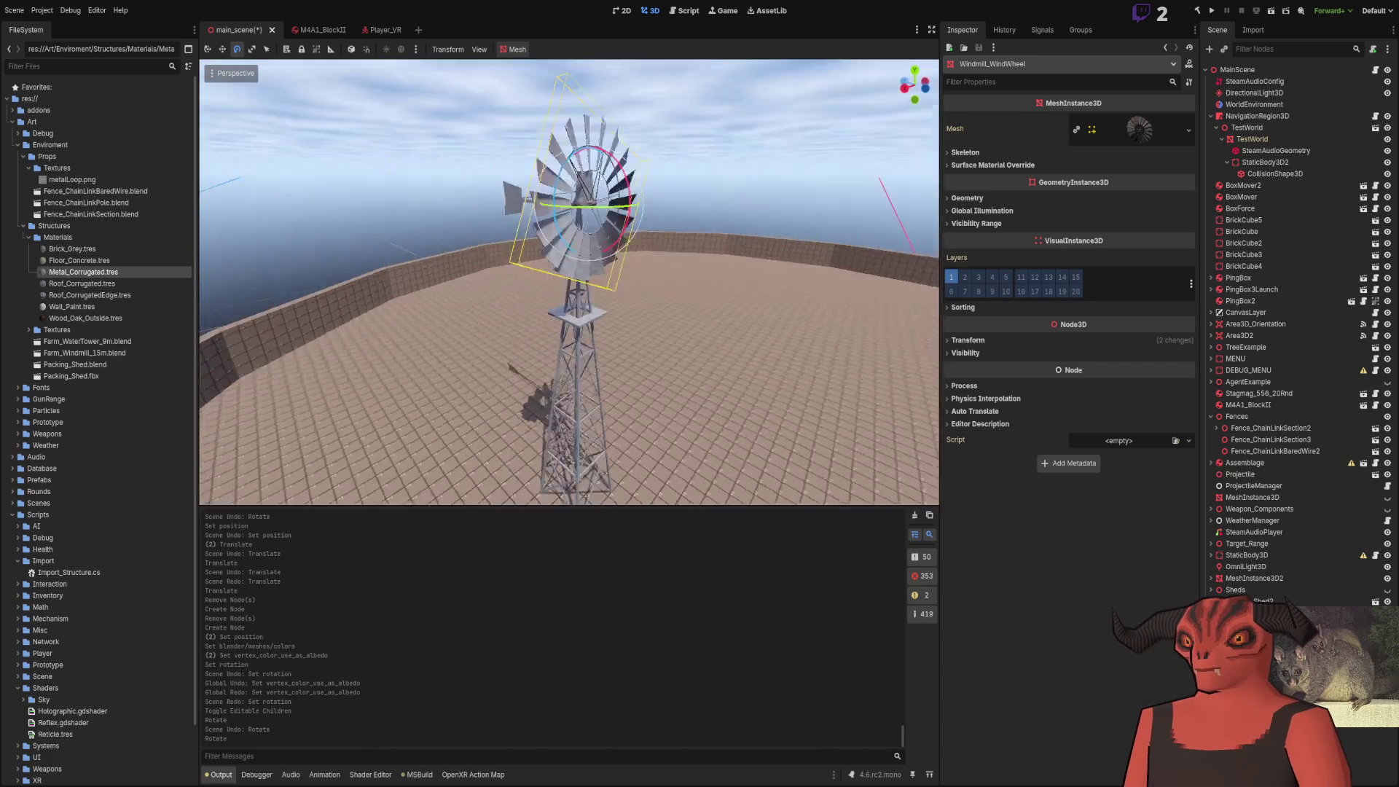
{"action": "key", "text": "ctrl+s"}
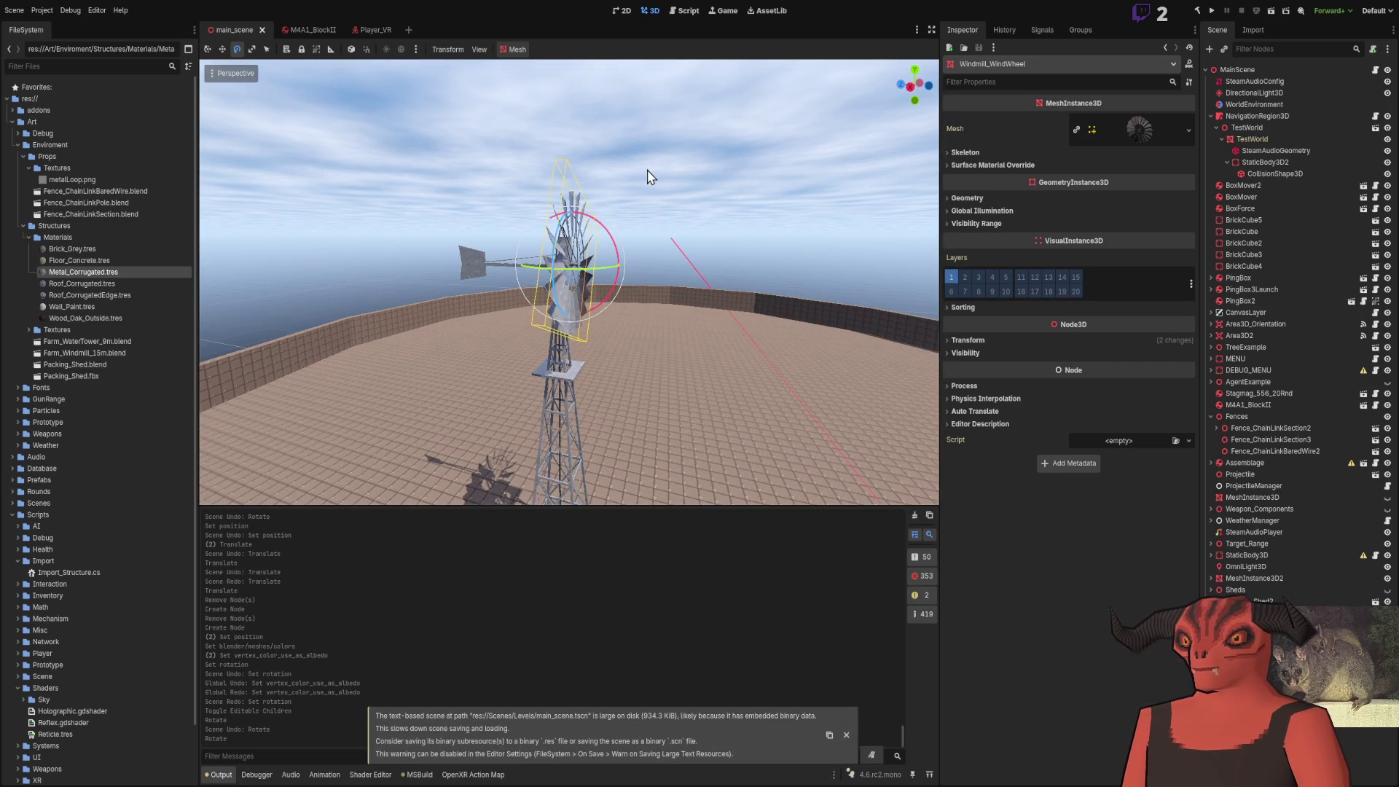
{"action": "key", "text": "ctrl+z"}
{"action": "key", "text": "alt+Tab"}
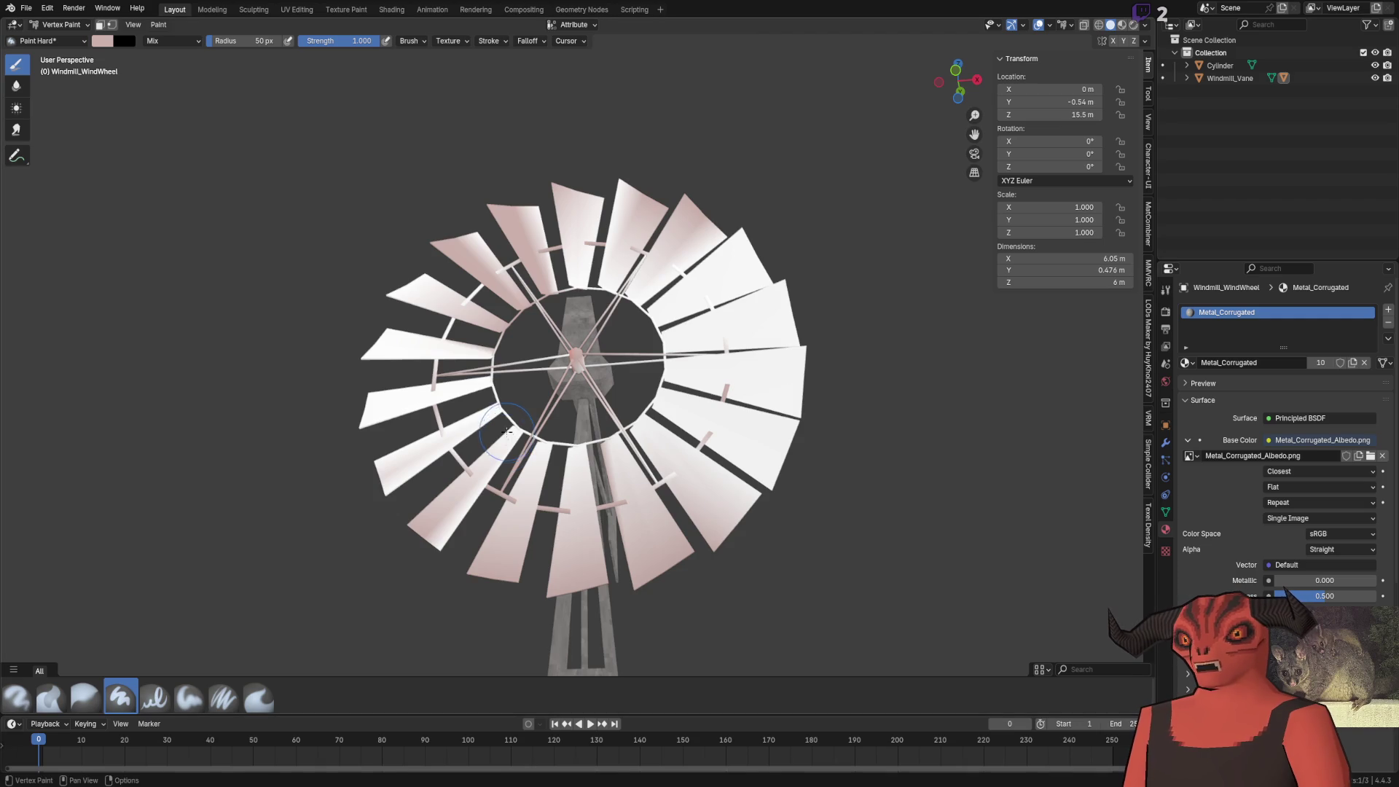
Return to Object Mode, select Windmill_Vane, and switch it to Vertex Paint mode
{"action": "key", "text": "Tab"}
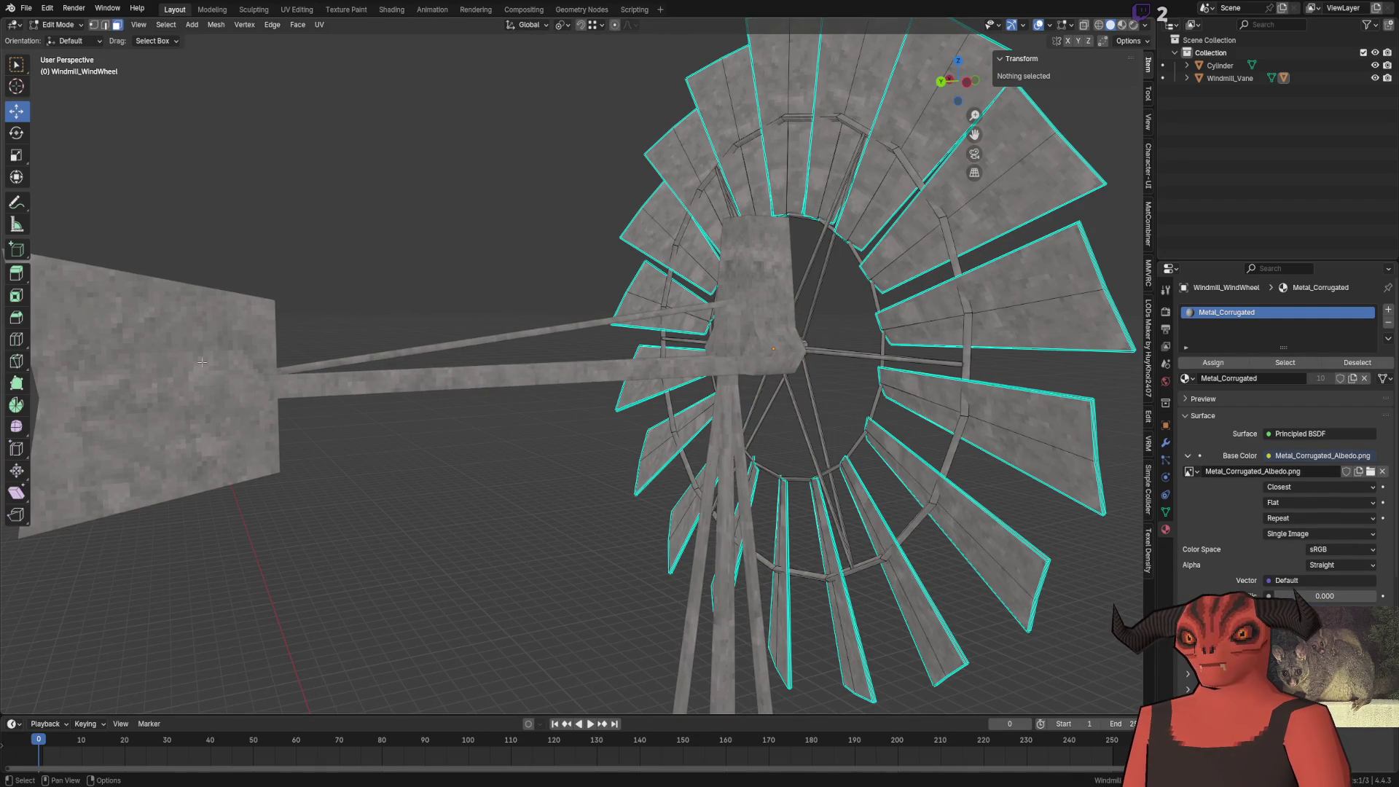
{"action": "left_click", "coordinate": [62, 24]}
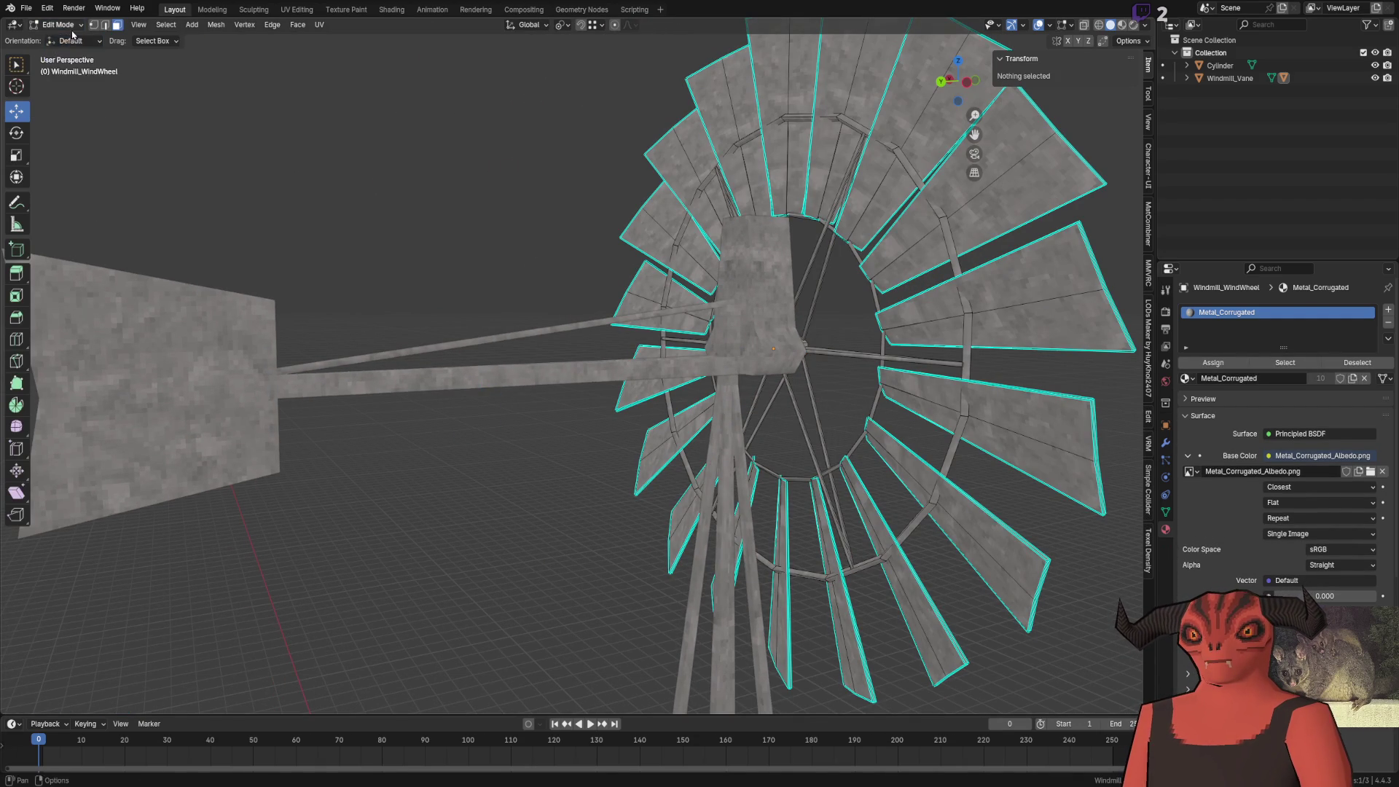
{"action": "left_click", "coordinate": [73, 47]}
{"action": "left_click", "coordinate": [116, 328]}
{"action": "left_click", "coordinate": [73, 24]}
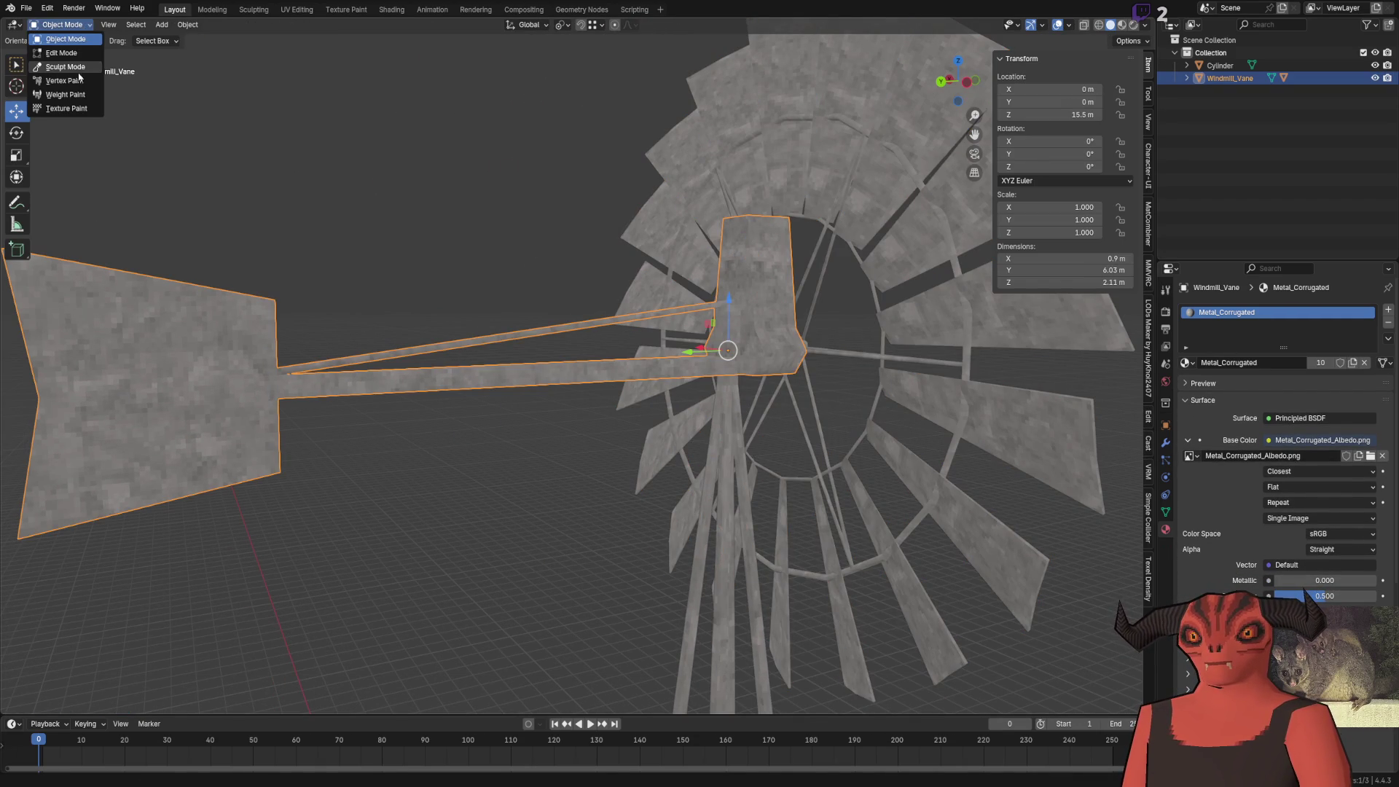
{"action": "left_click", "coordinate": [79, 77]}
Paint pink onto the vane's top block, save the blend file, and check Godot
{"action": "scroll", "coordinate": [187, 219], "scroll_direction": "down", "scroll_amount": 3}
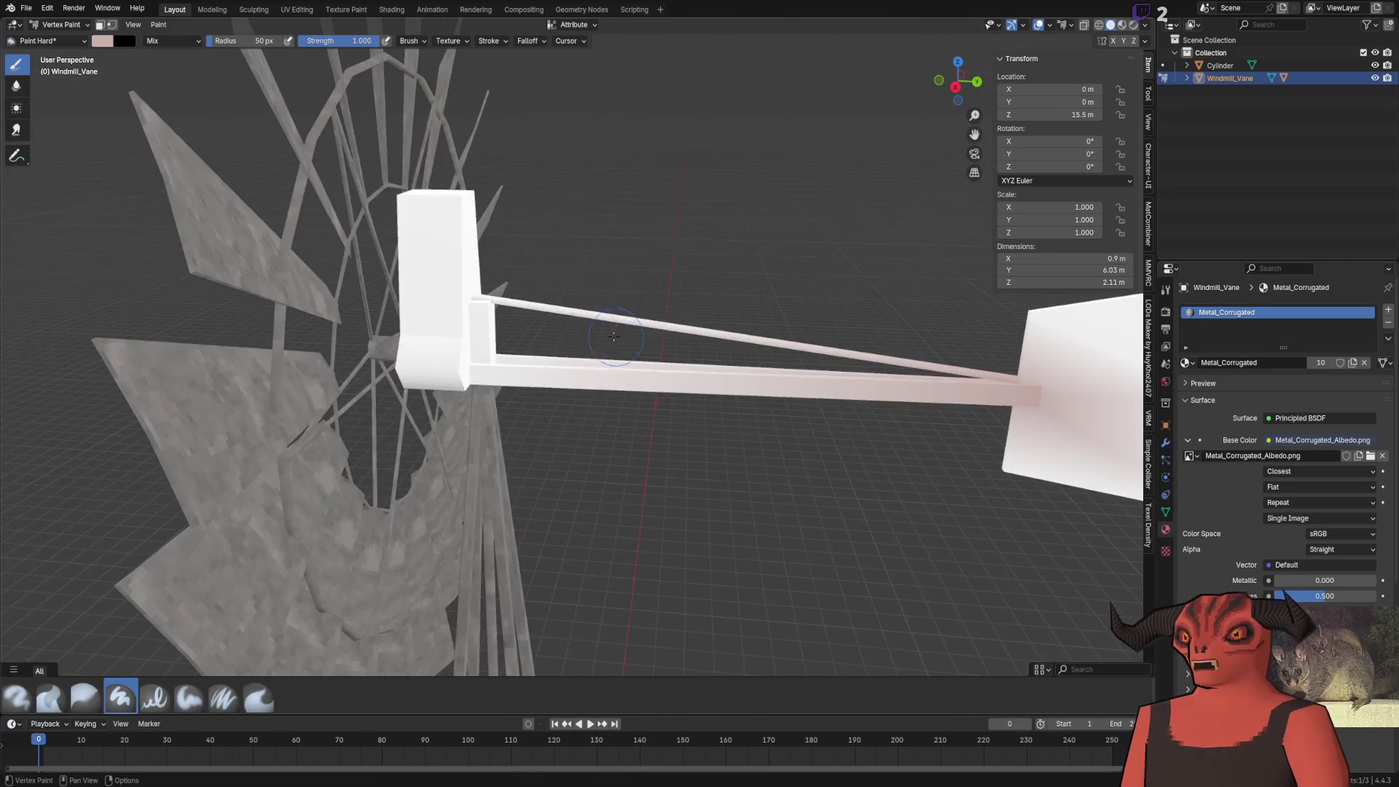
{"action": "left_click", "coordinate": [459, 214]}
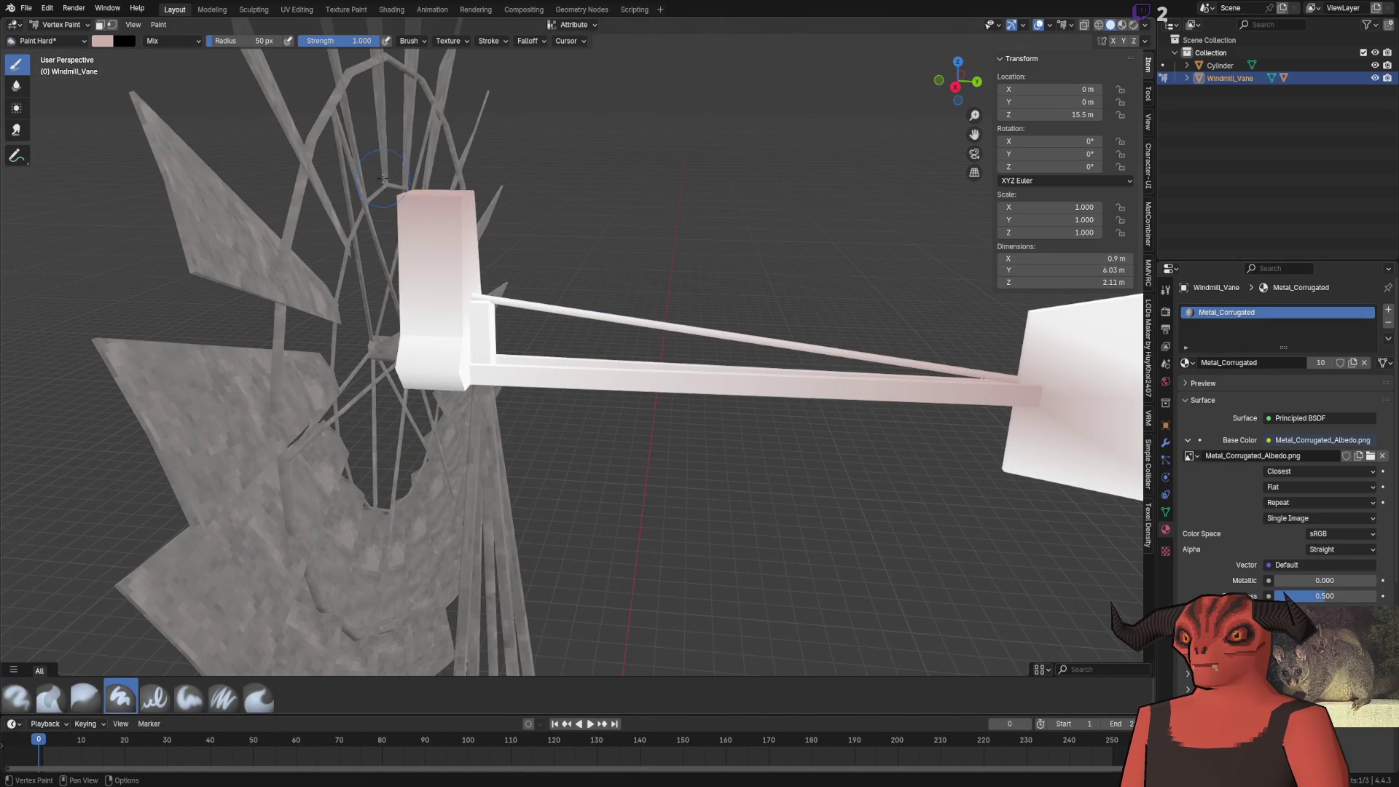
{"action": "scroll", "coordinate": [308, 227], "scroll_direction": "up", "scroll_amount": 5}
{"action": "scroll", "coordinate": [308, 227], "scroll_direction": "down", "scroll_amount": 5}
{"action": "key", "text": "ctrl+s"}
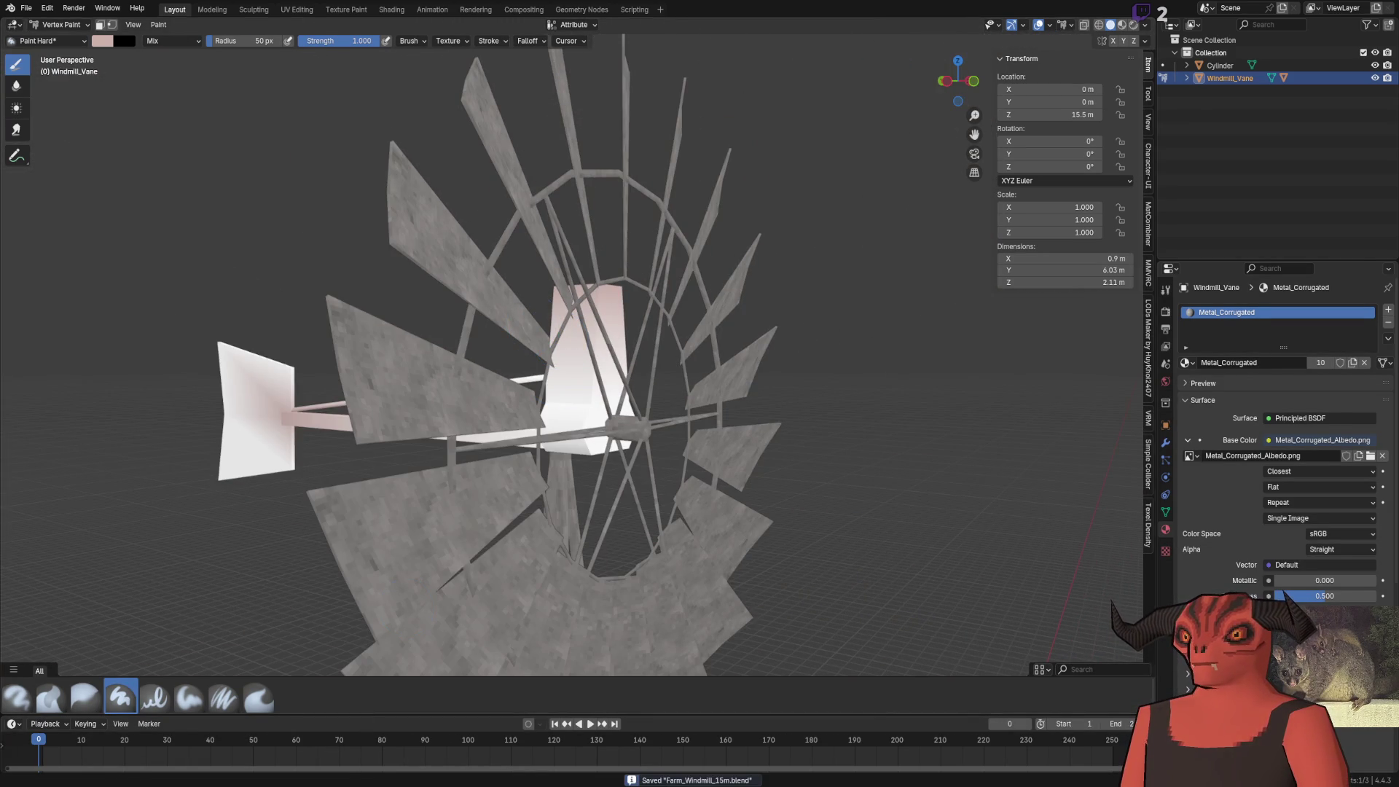
{"action": "key", "text": "alt+Tab"}
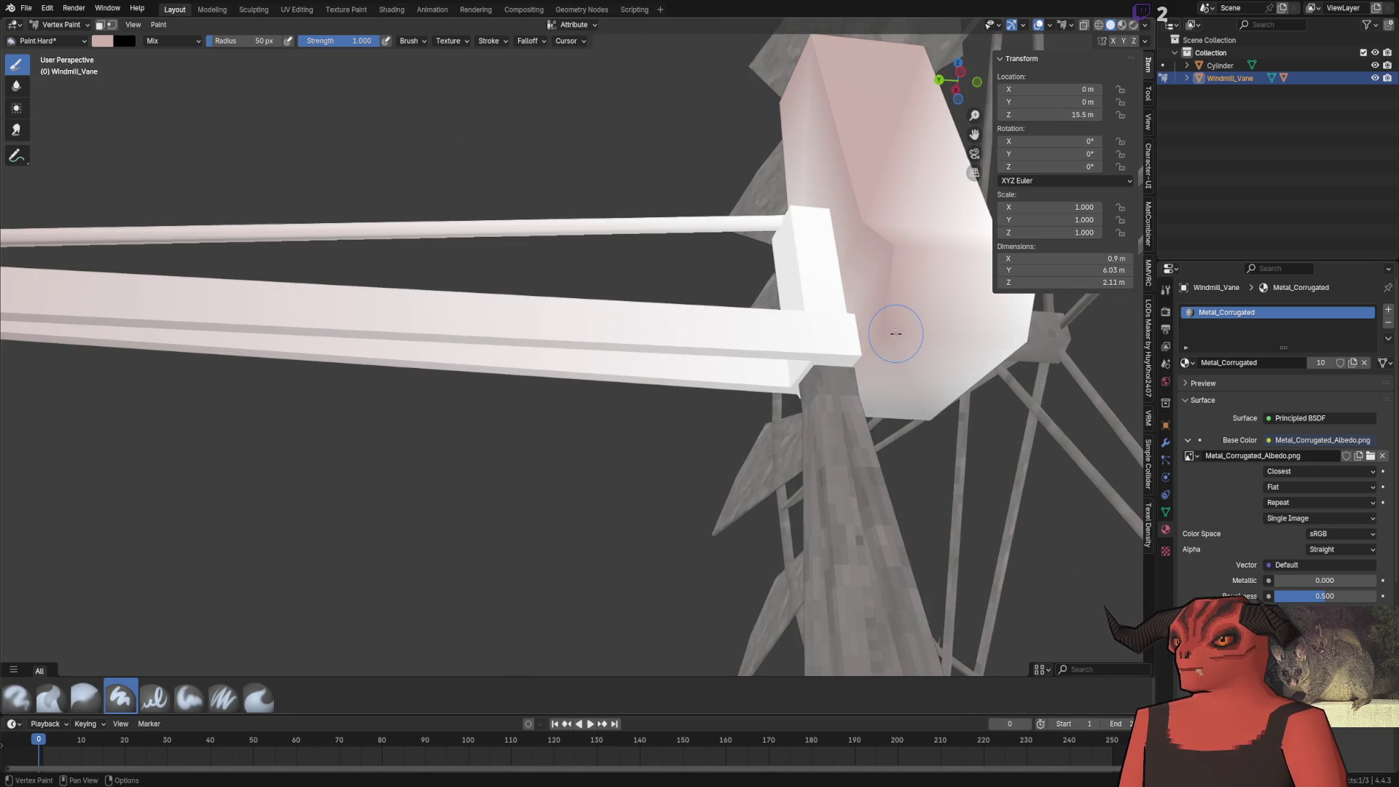
Paint the vane faces uniformly pale pink, save, check Godot's reimport, and return to Blender
{"action": "mouse_move", "coordinate": [777, 311]}
{"action": "left_mouse_down"}
{"action": "mouse_move", "coordinate": [793, 282]}
{"action": "mouse_move", "coordinate": [781, 191]}
{"action": "left_mouse_up"}
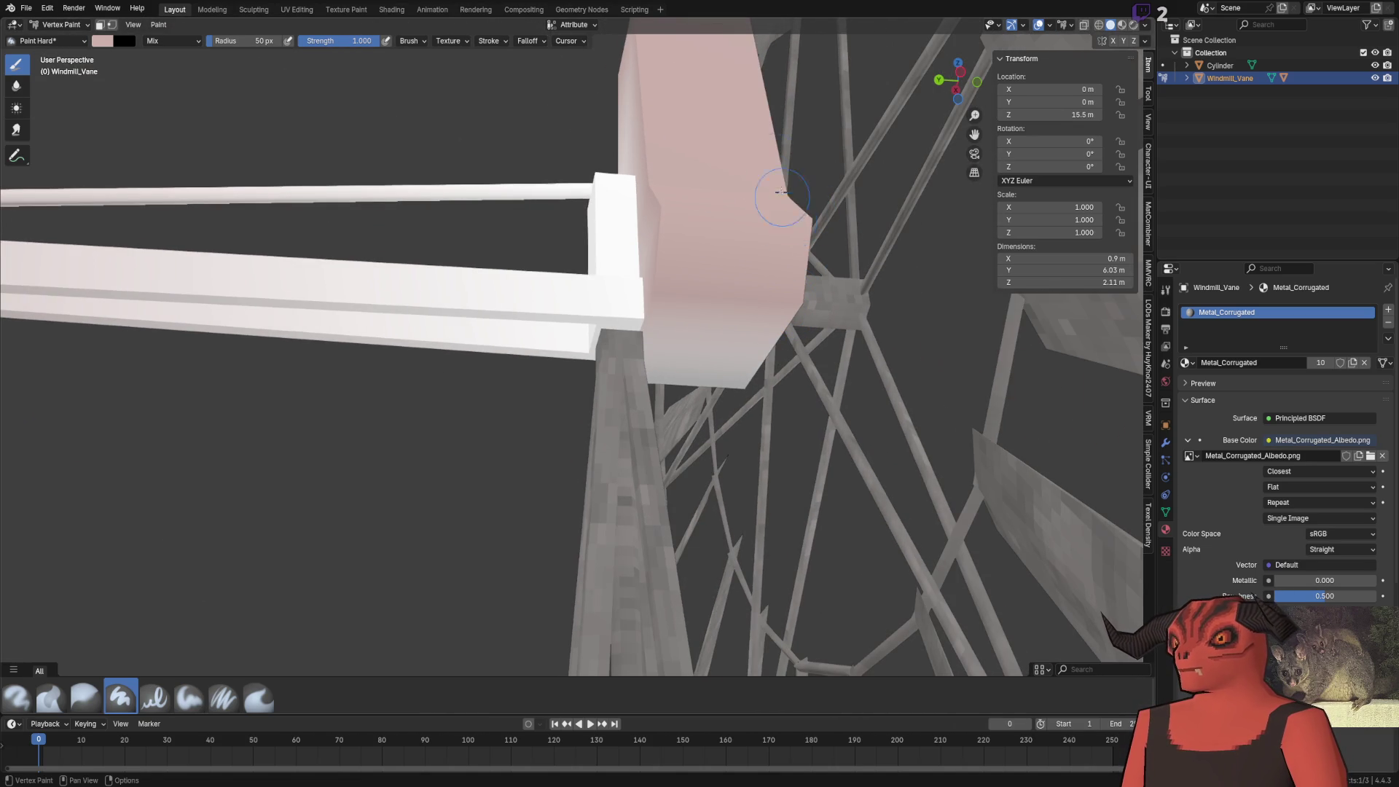
{"action": "mouse_move", "coordinate": [774, 329]}
{"action": "left_mouse_down"}
{"action": "mouse_move", "coordinate": [503, 301]}
{"action": "mouse_move", "coordinate": [514, 364]}
{"action": "left_mouse_up"}
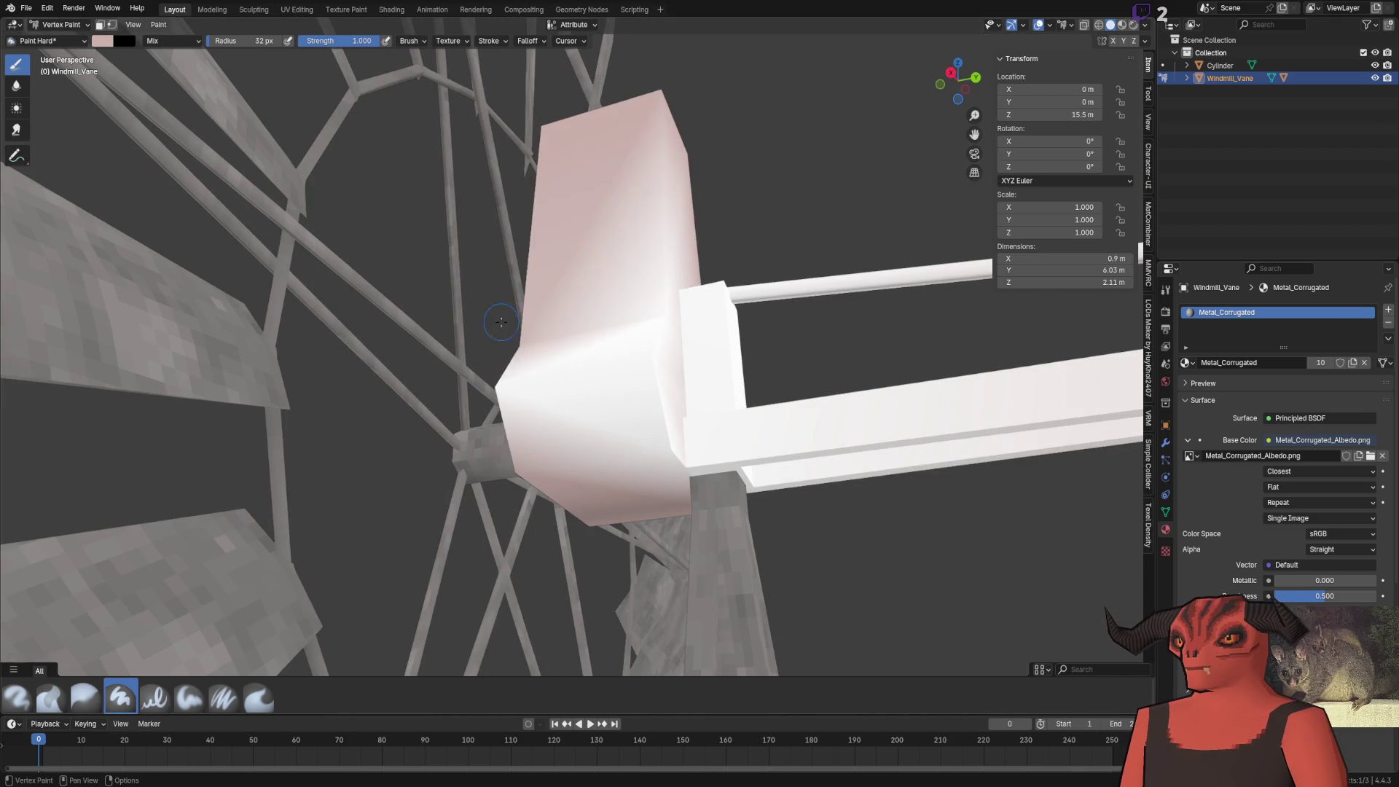
{"action": "mouse_move", "coordinate": [650, 338]}
{"action": "left_mouse_down"}
{"action": "mouse_move", "coordinate": [656, 406]}
{"action": "mouse_move", "coordinate": [513, 475]}
{"action": "left_mouse_up"}
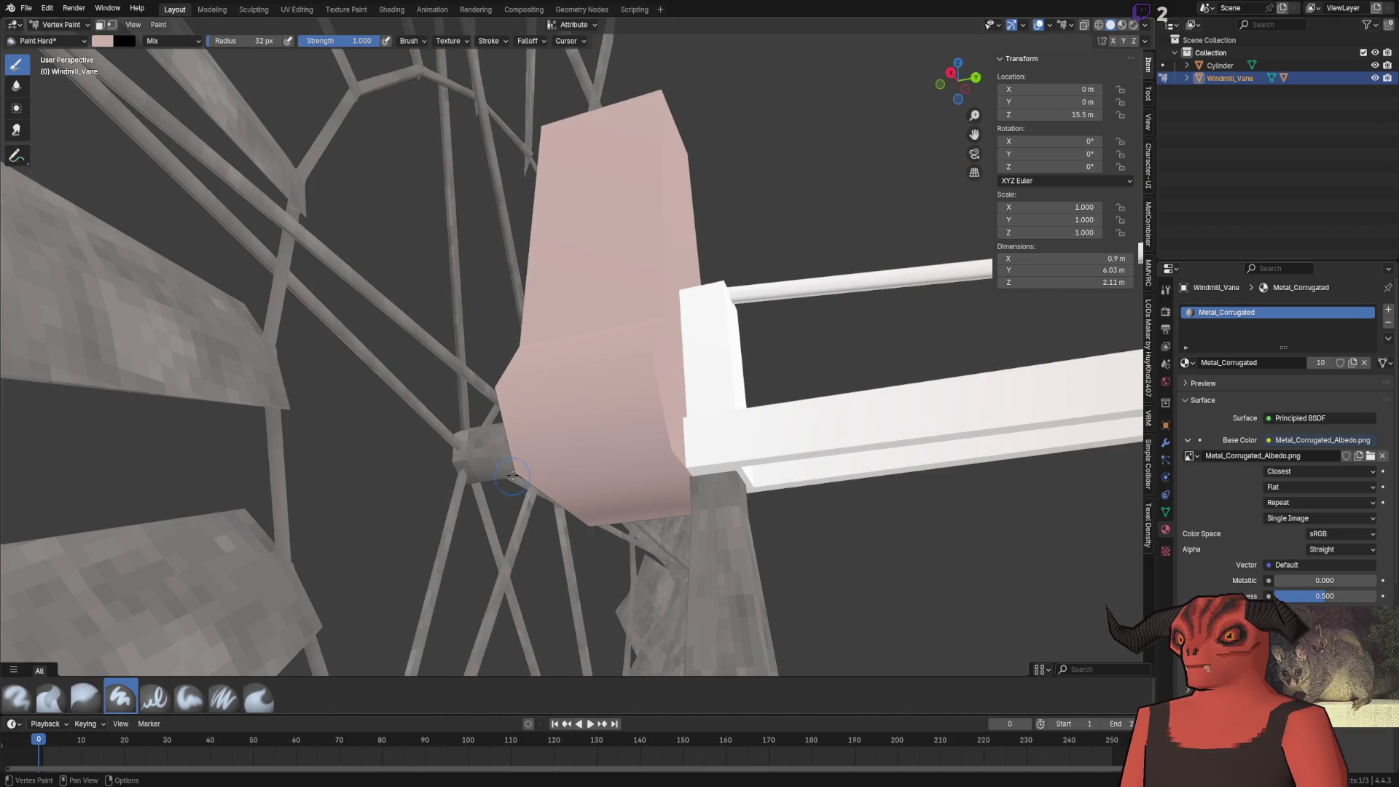
{"action": "key", "text": "ctrl+s"}
{"action": "key", "text": "alt+Tab"}
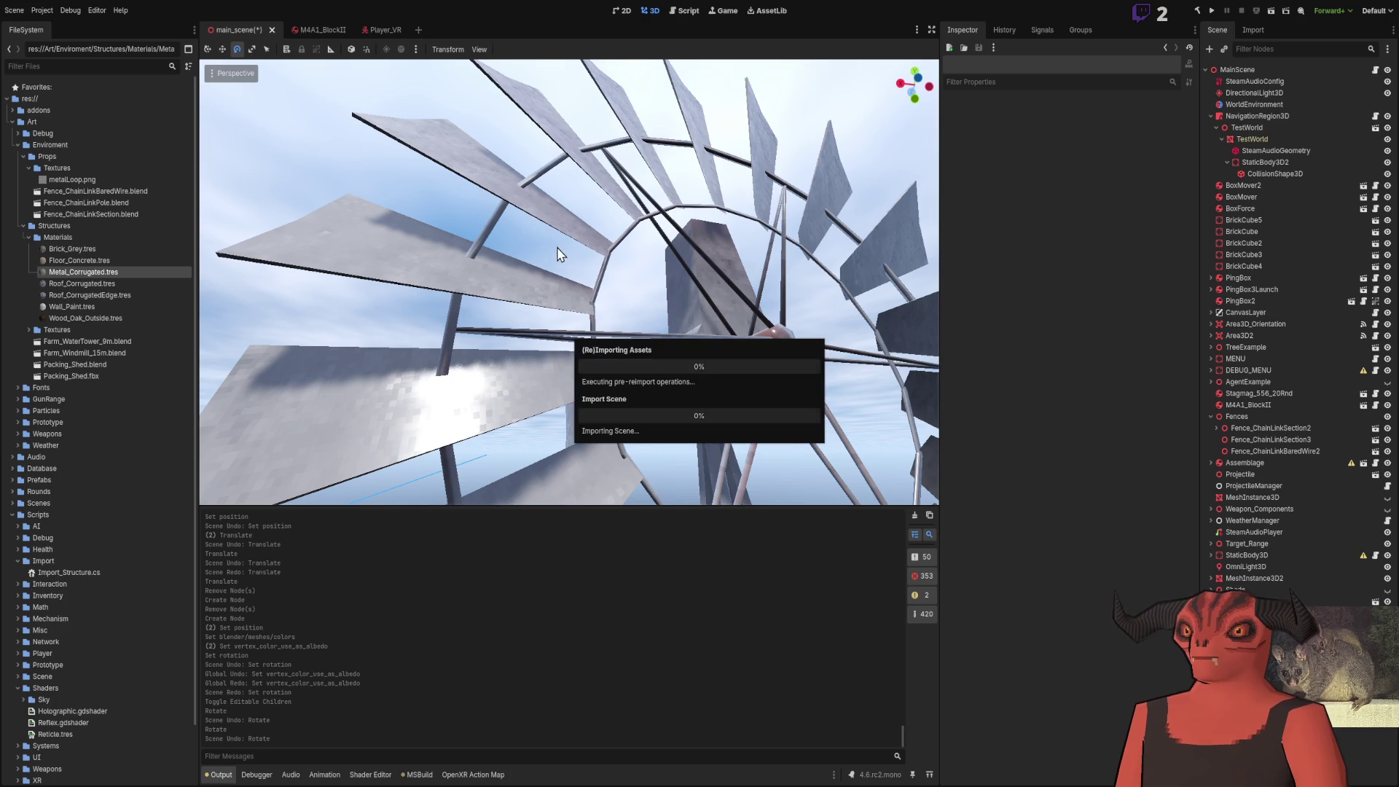
{"action": "scroll", "coordinate": [397, 291], "scroll_direction": "down", "scroll_amount": 10}
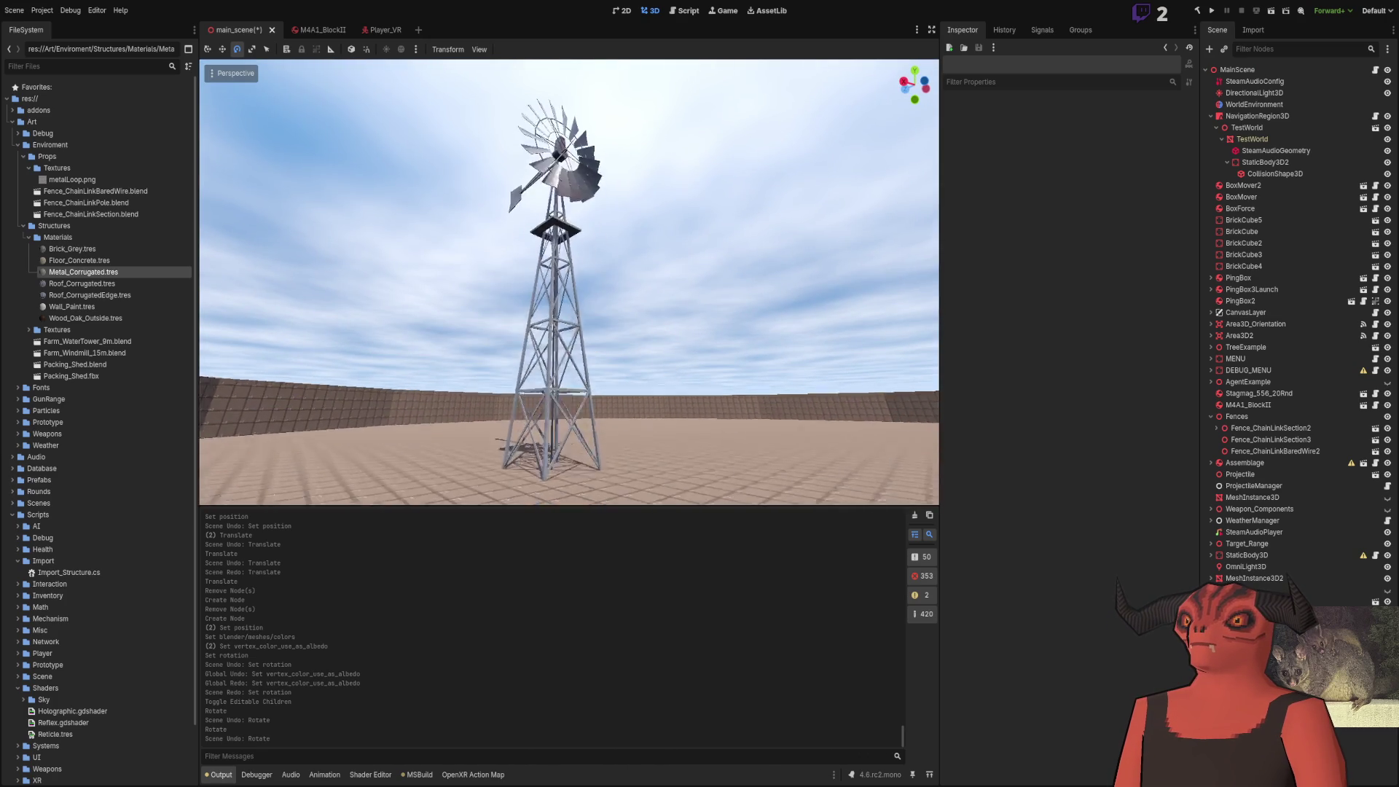
{"action": "scroll", "coordinate": [318, 343], "scroll_direction": "down", "scroll_amount": 5}
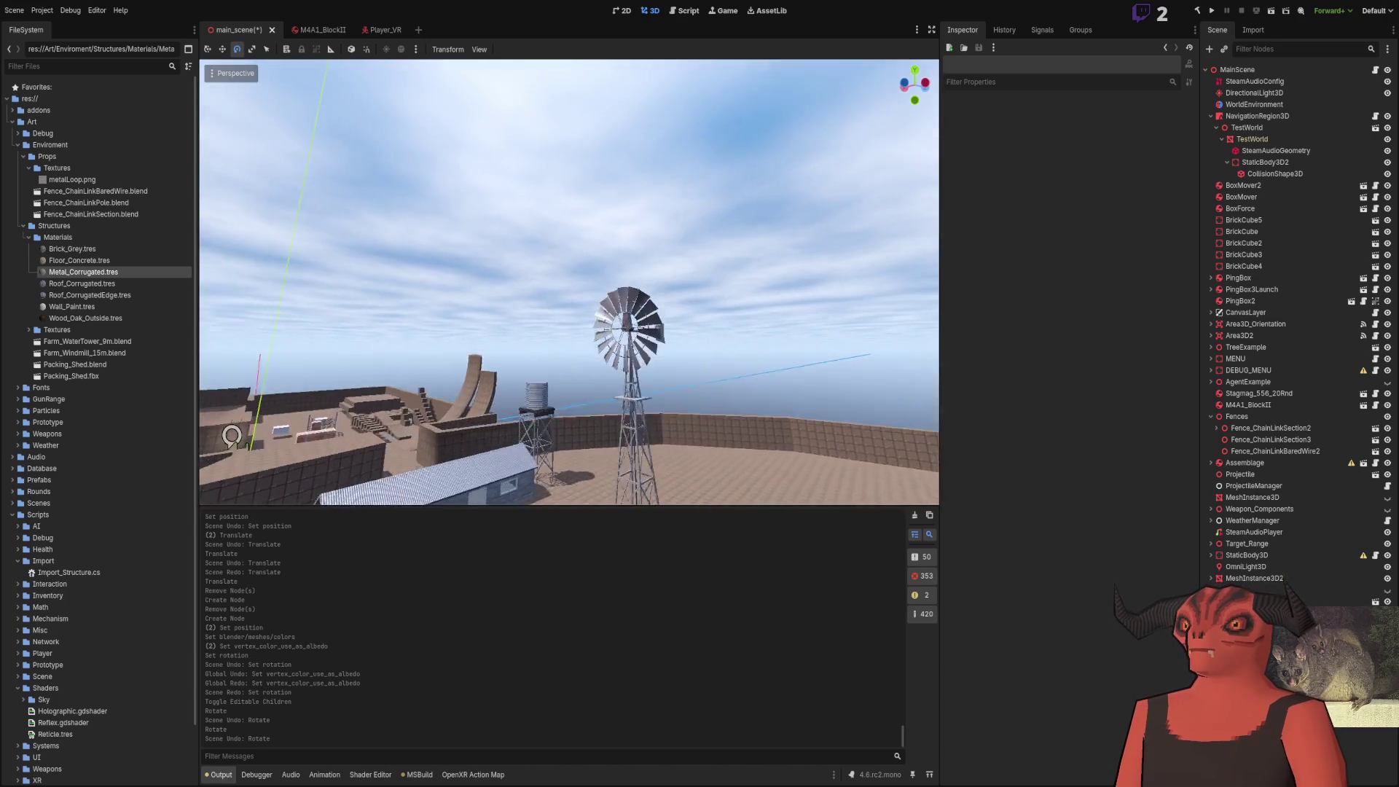
{"action": "key", "text": "alt+Tab"}
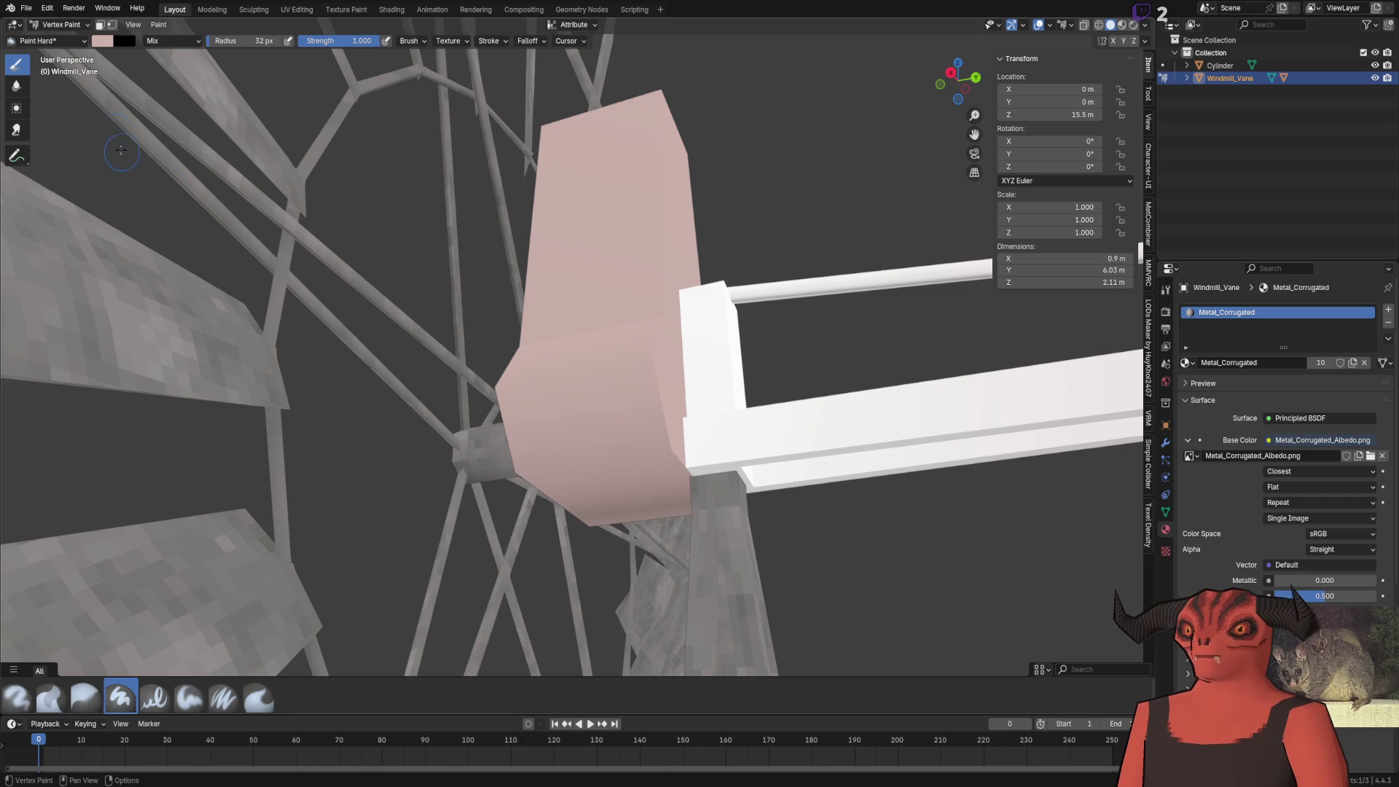
Set the vertex paint brush colour saturation to 5
{"action": "left_click", "coordinate": [107, 45]}
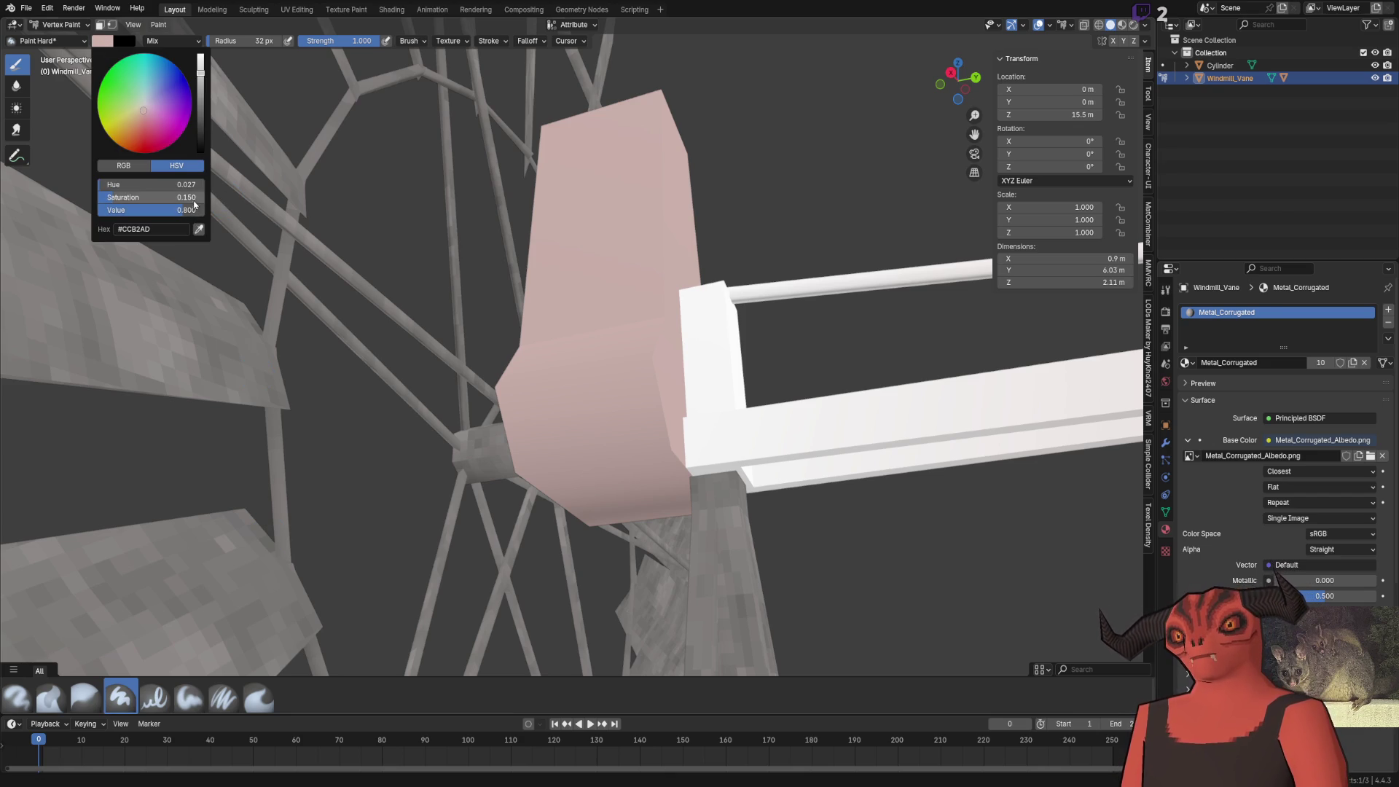
{"action": "type", "text": "05"}
{"action": "key", "text": "Return"}
Return to Object Mode, select the wind wheel, and switch it to Vertex Paint mode
{"action": "key", "text": "Tab"}
{"action": "key", "text": "Tab"}
{"action": "left_click", "coordinate": [62, 24]}
{"action": "left_click", "coordinate": [58, 38]}
{"action": "left_click", "coordinate": [403, 85]}
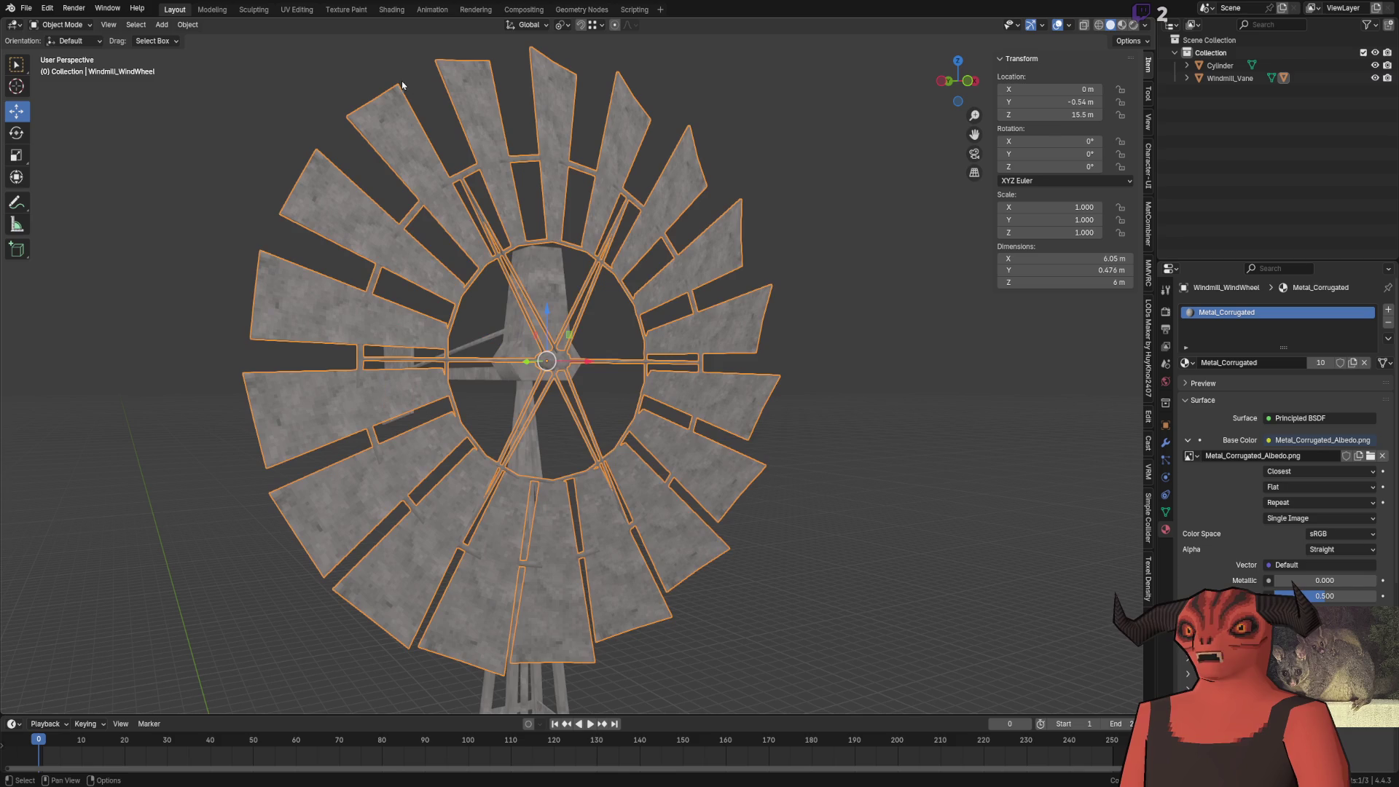
{"action": "left_click", "coordinate": [66, 25]}
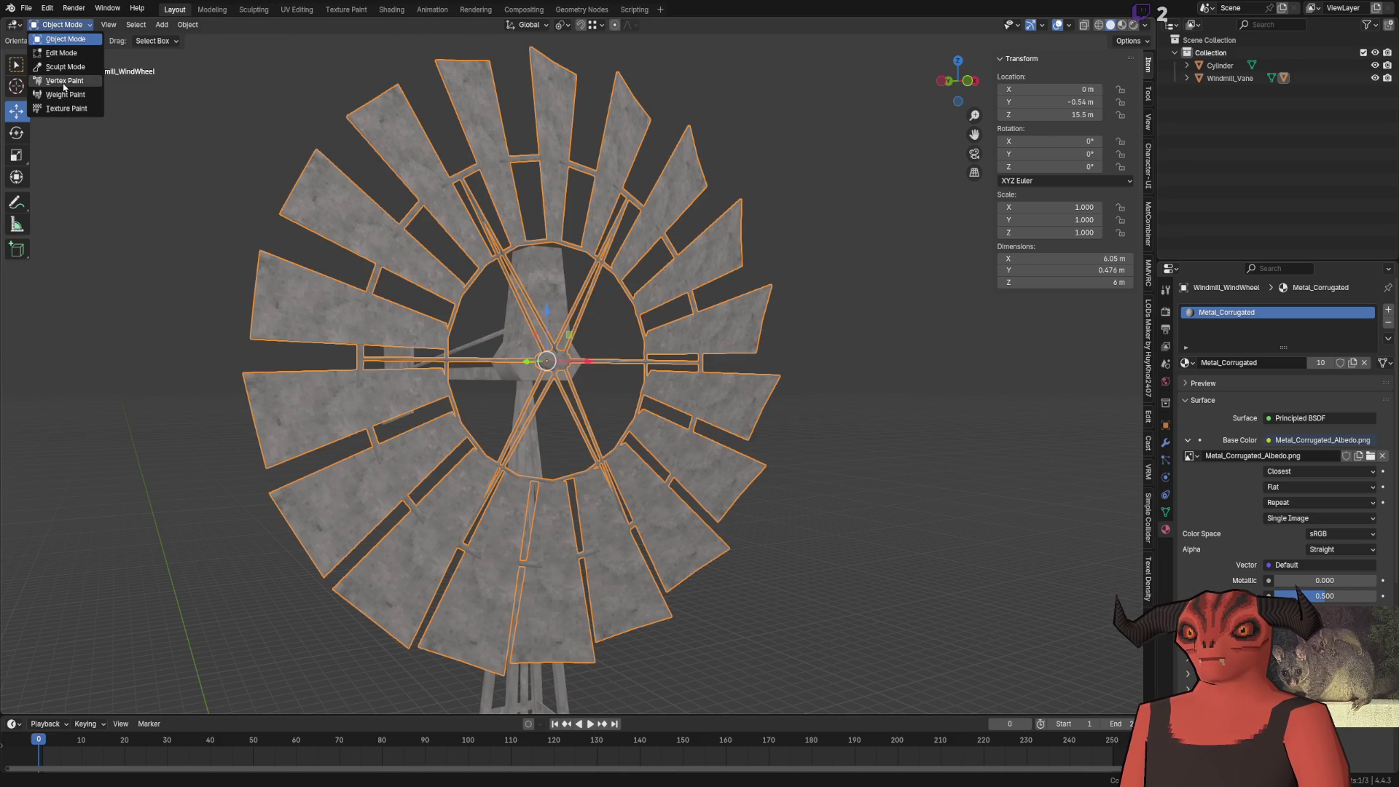
{"action": "left_click", "coordinate": [64, 81]}
Paint the upper, lower and right blades pale pink, save, and view the reimport in Godot
{"action": "mouse_move", "coordinate": [461, 293]}
{"action": "left_mouse_down"}
{"action": "mouse_move", "coordinate": [507, 226]}
{"action": "mouse_move", "coordinate": [575, 193]}
{"action": "mouse_move", "coordinate": [699, 253]}
{"action": "mouse_move", "coordinate": [671, 386]}
{"action": "mouse_move", "coordinate": [620, 496]}
{"action": "left_mouse_up"}
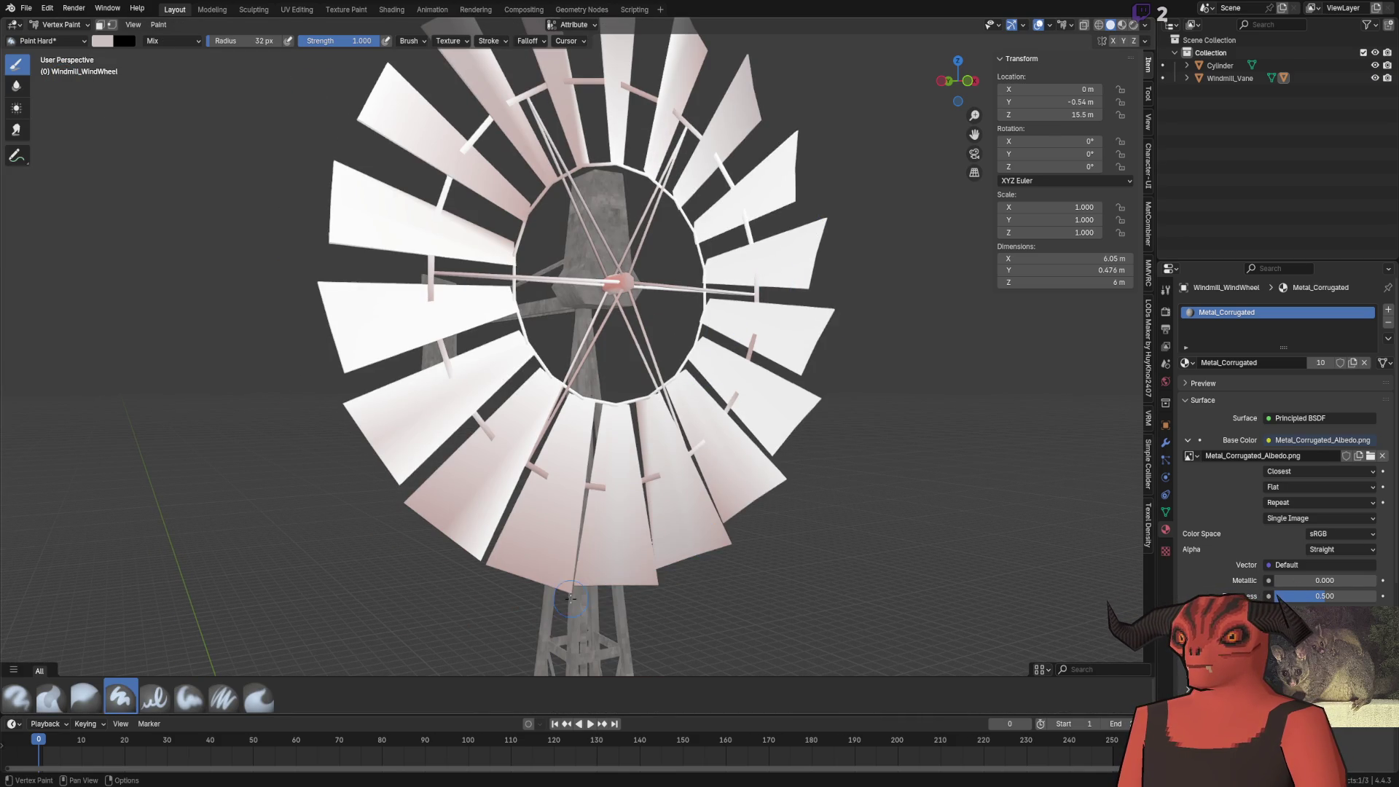
{"action": "mouse_move", "coordinate": [444, 585]}
{"action": "left_mouse_down"}
{"action": "mouse_move", "coordinate": [503, 524]}
{"action": "mouse_move", "coordinate": [604, 554]}
{"action": "mouse_move", "coordinate": [736, 474]}
{"action": "mouse_move", "coordinate": [800, 414]}
{"action": "left_mouse_up"}
{"action": "scroll", "coordinate": [498, 389], "scroll_direction": "down", "scroll_amount": 4}
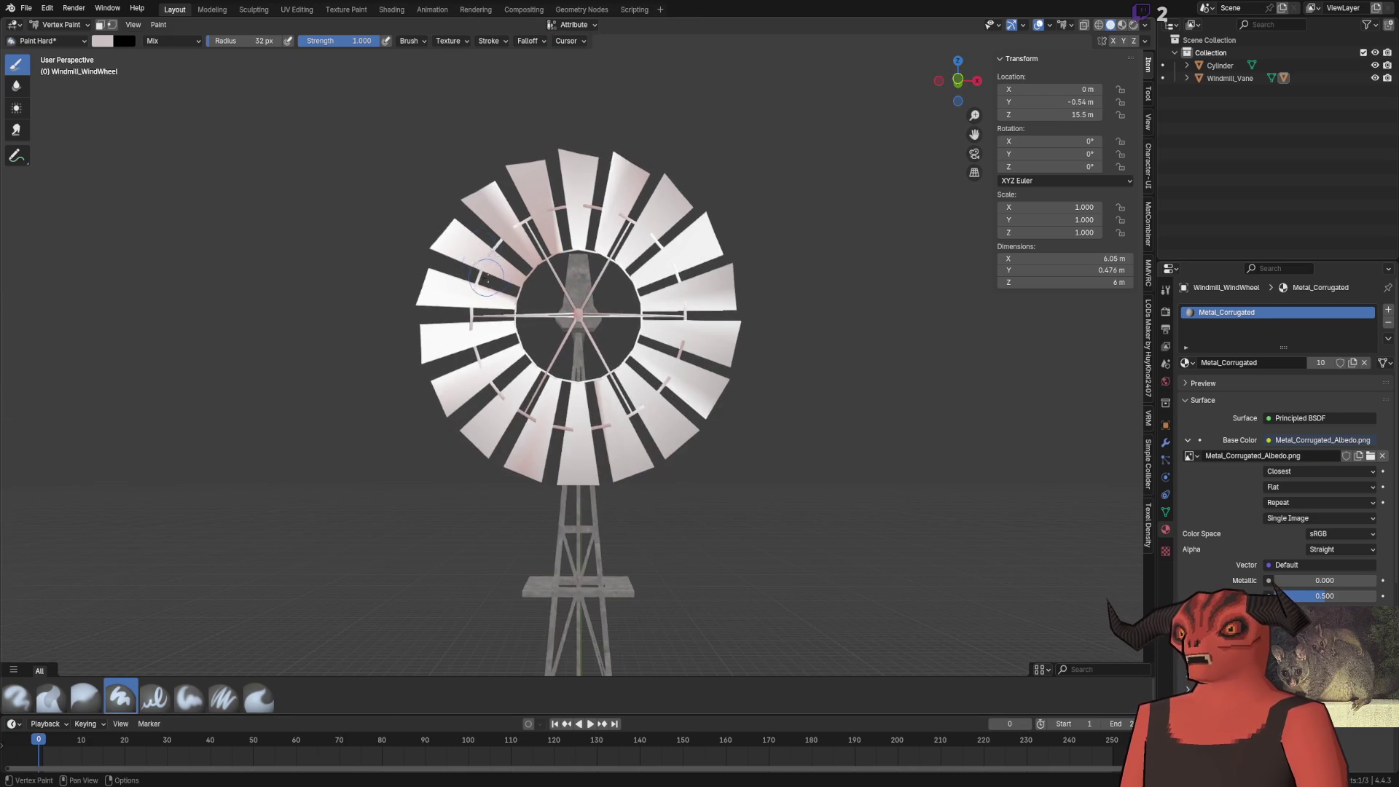
{"action": "scroll", "coordinate": [431, 245], "scroll_direction": "up", "scroll_amount": 2}
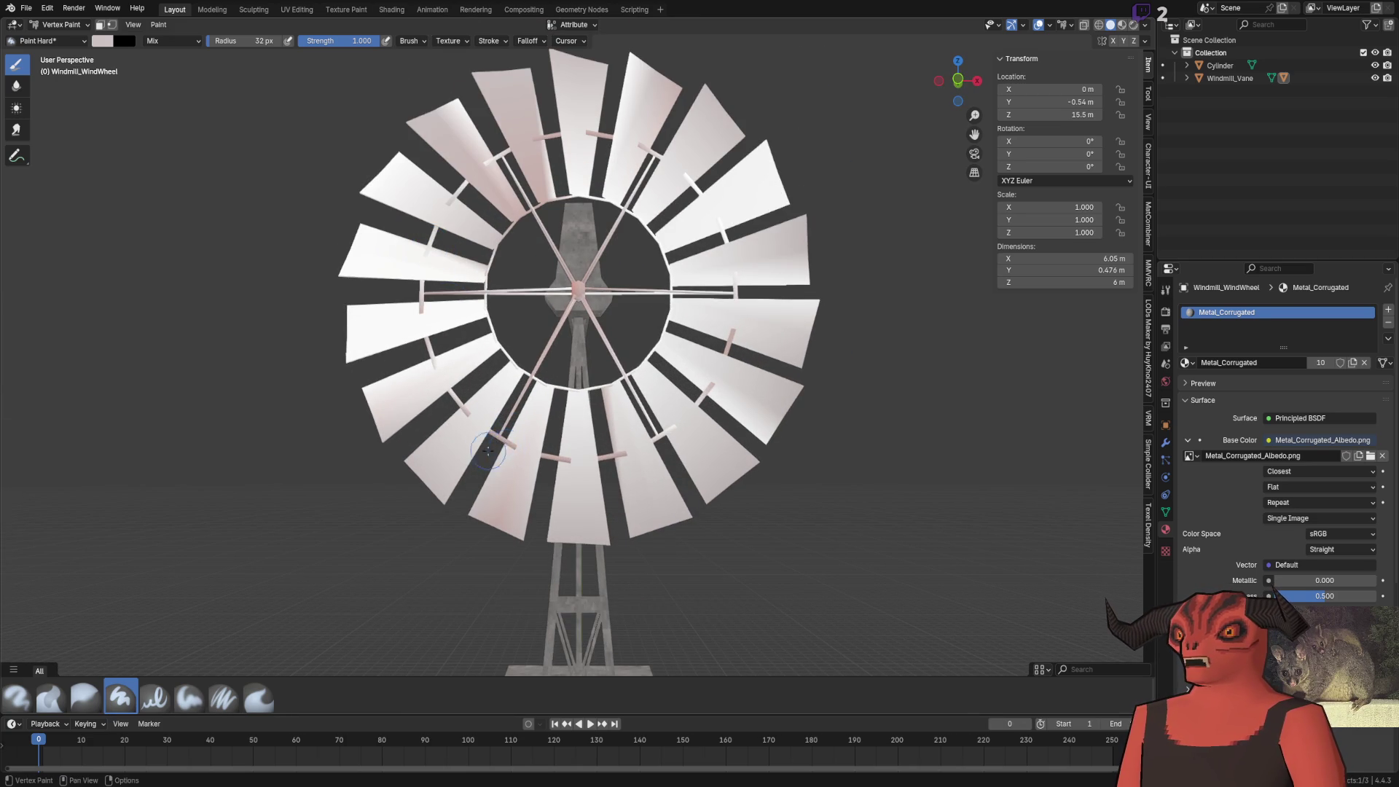
{"action": "left_click_drag", "start_coordinate": [532, 459], "coordinate": [682, 245]}
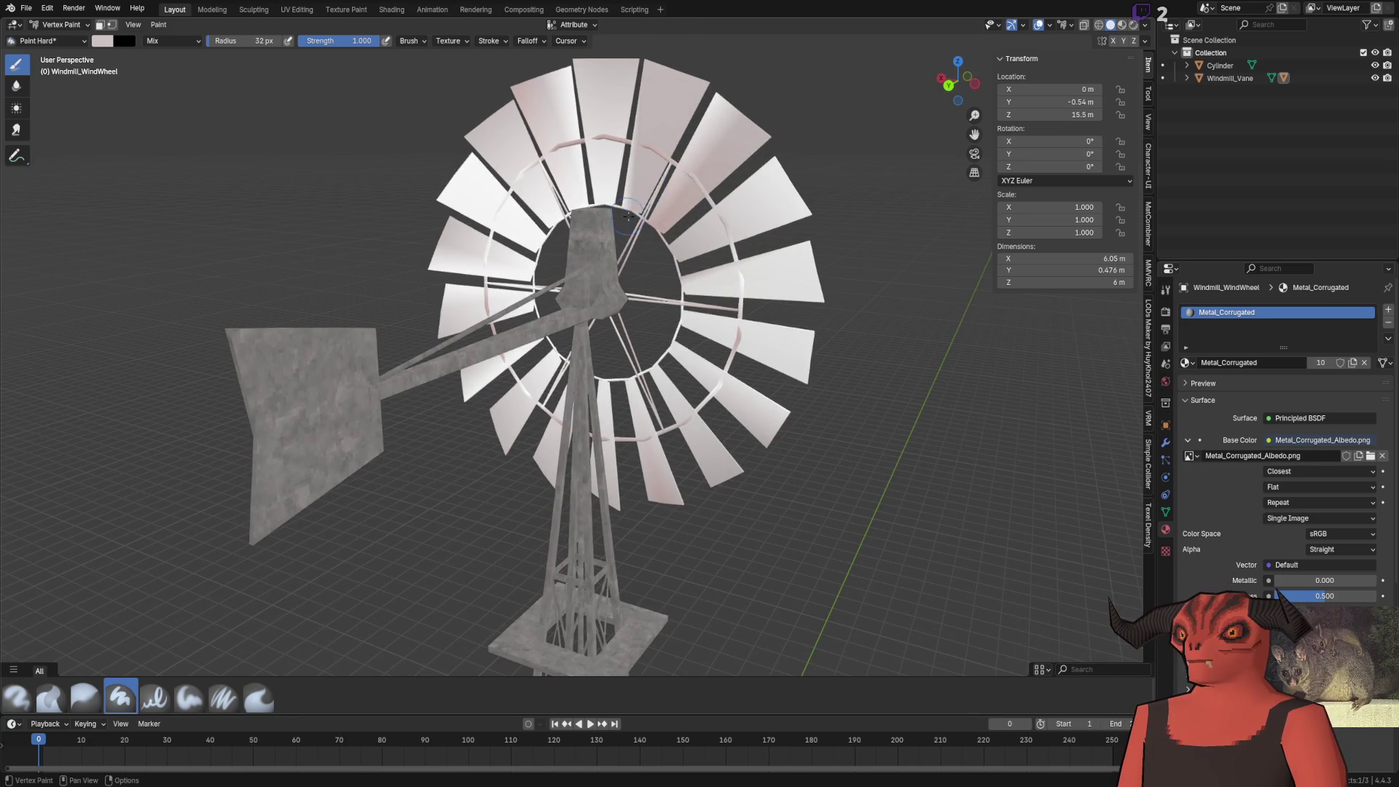
{"action": "left_click_drag", "start_coordinate": [732, 197], "coordinate": [617, 229]}
{"action": "key", "text": "ctrl+s"}
{"action": "key", "text": "alt+Tab"}
{"action": "key", "text": "w"}
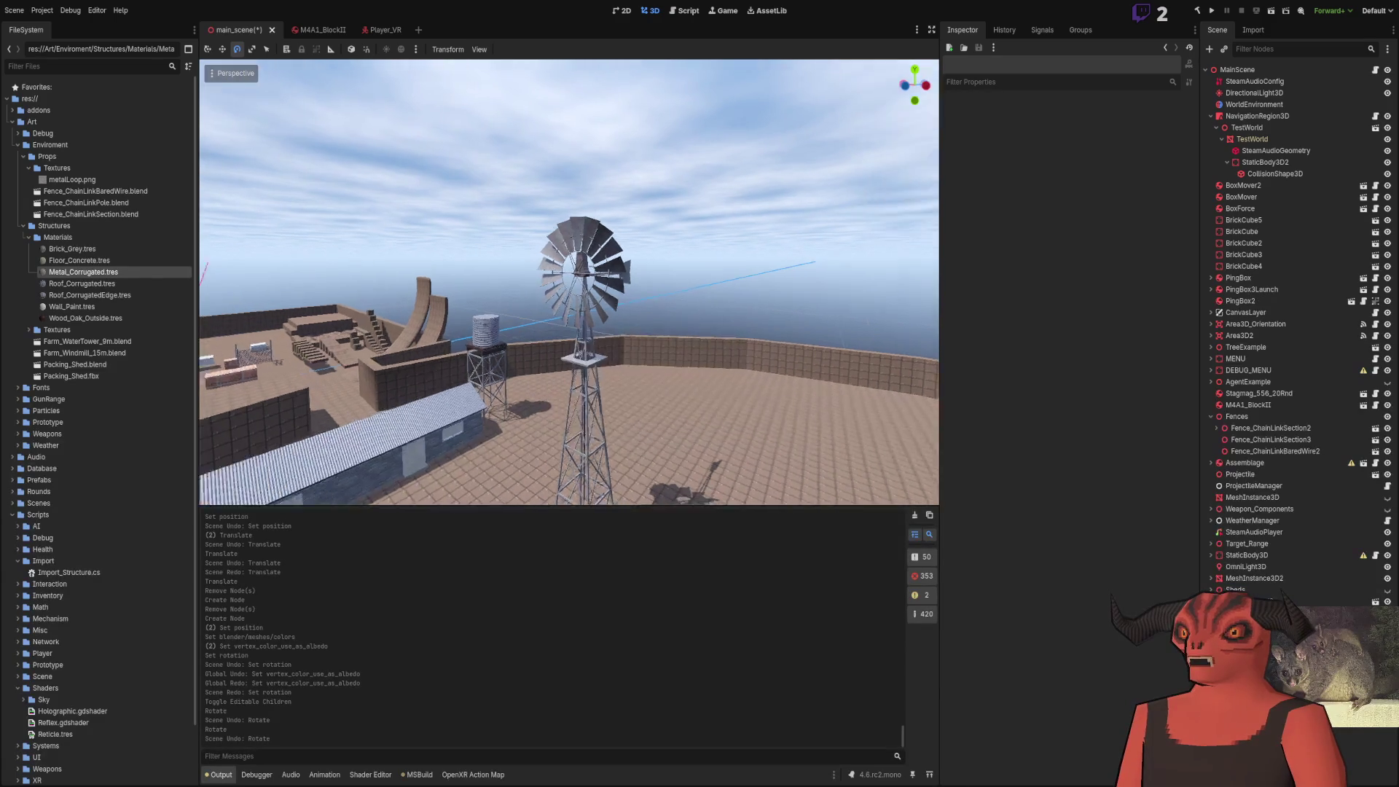
{"action": "key", "text": "s"}
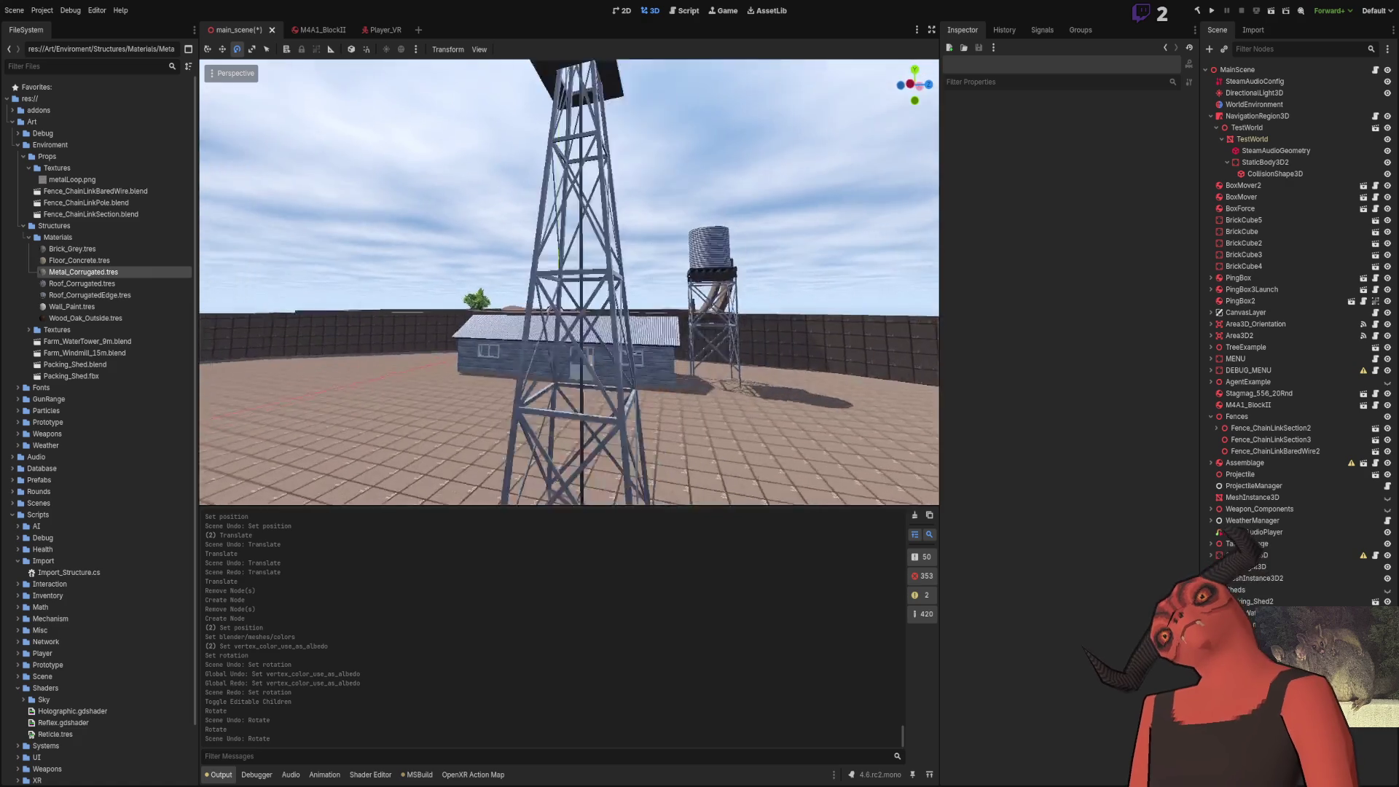
{"action": "key", "text": "w"}
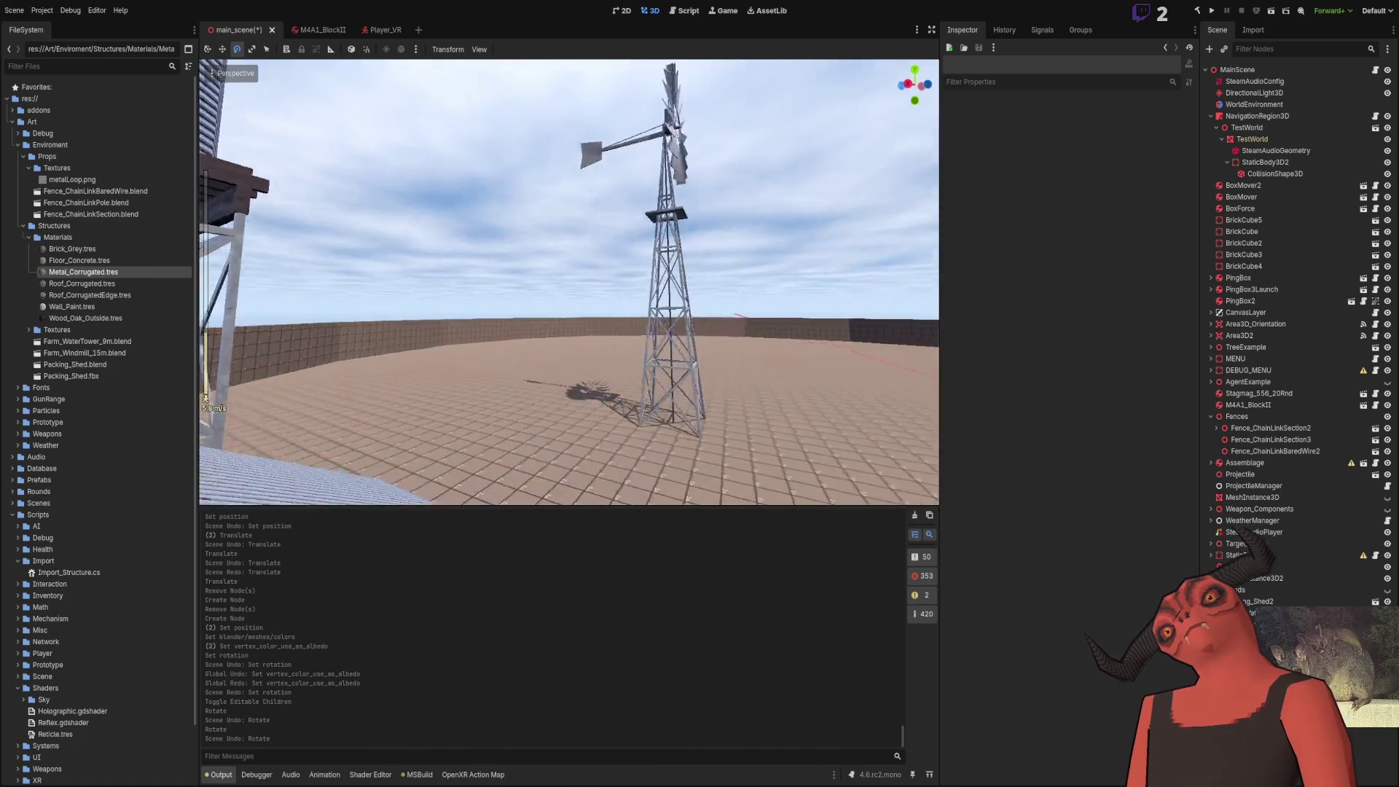
{"action": "key", "text": "w"}
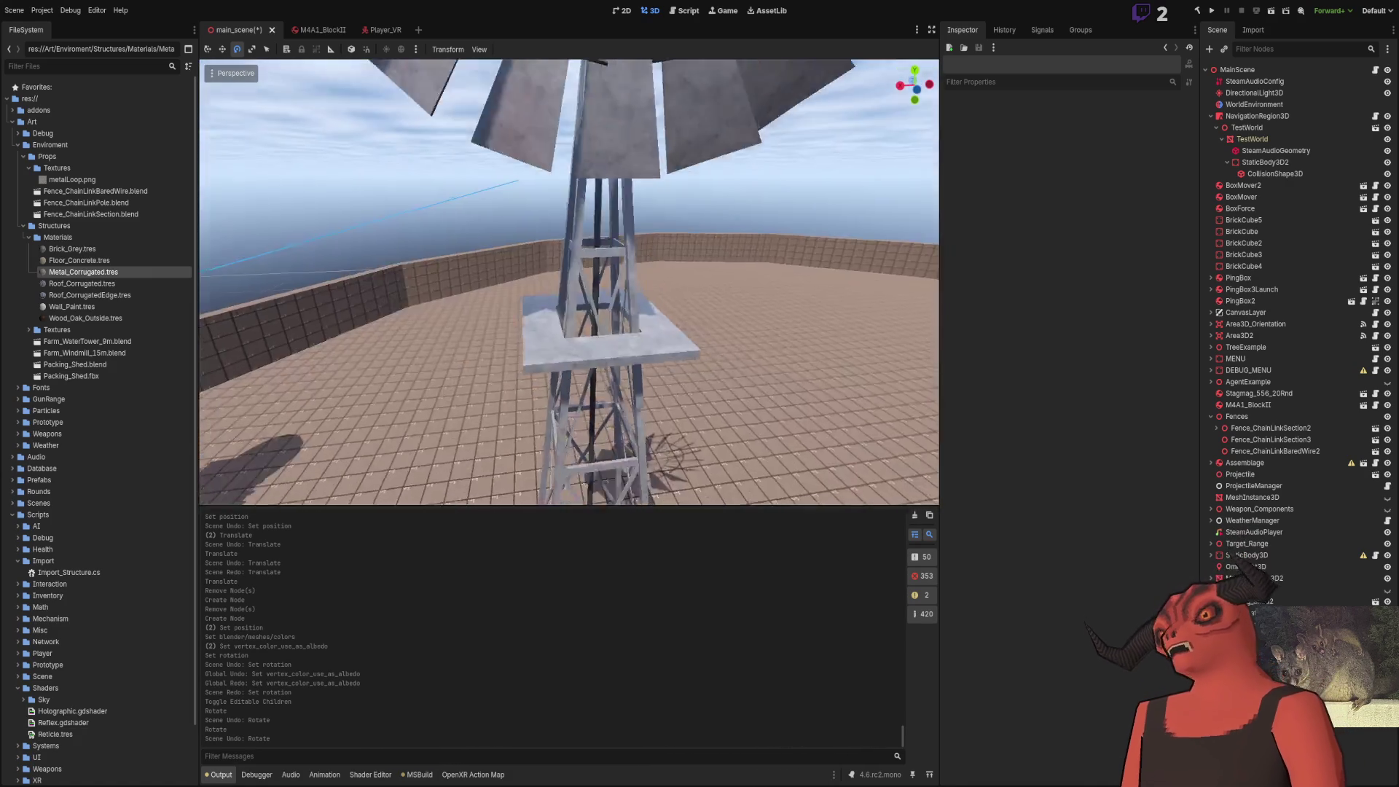
{"action": "key", "text": "w"}
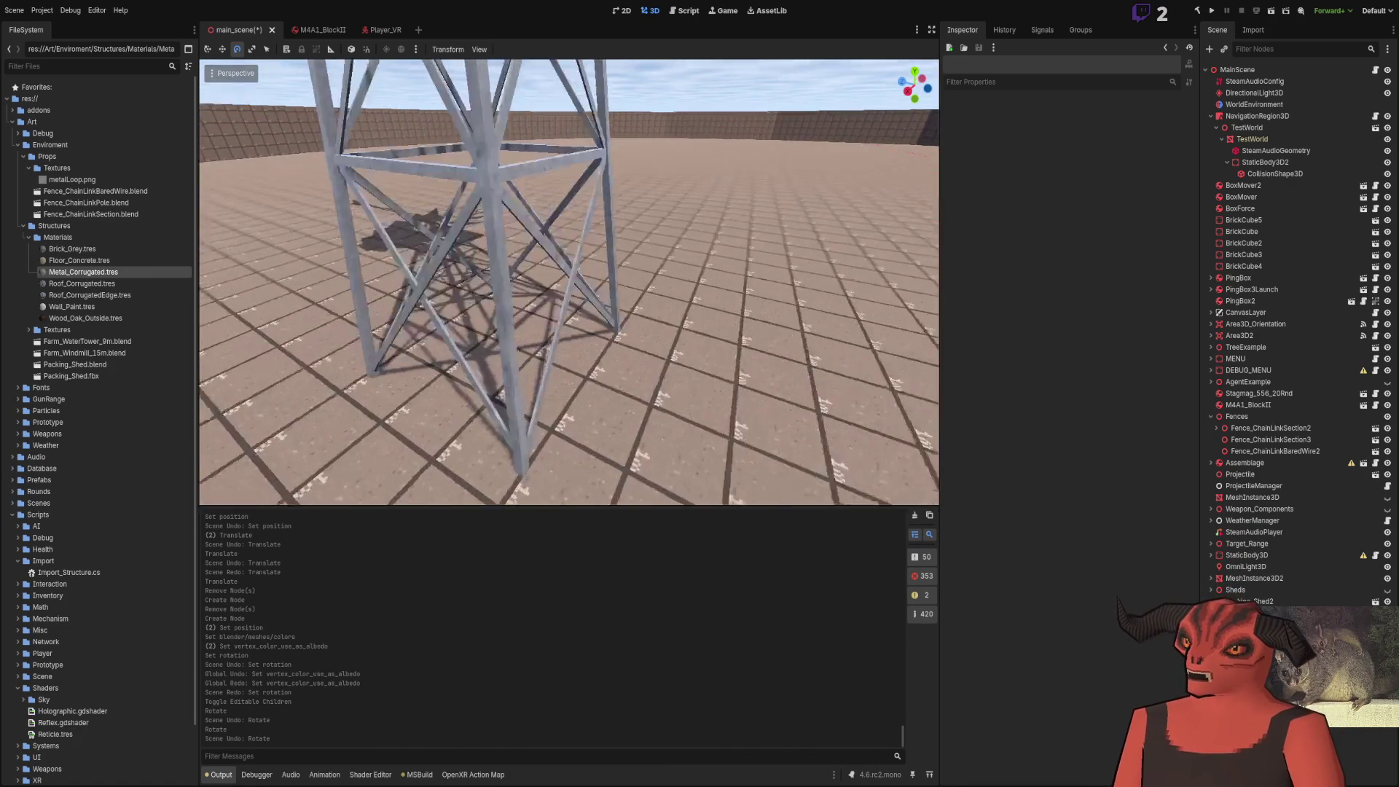
{"action": "key", "text": "w"}
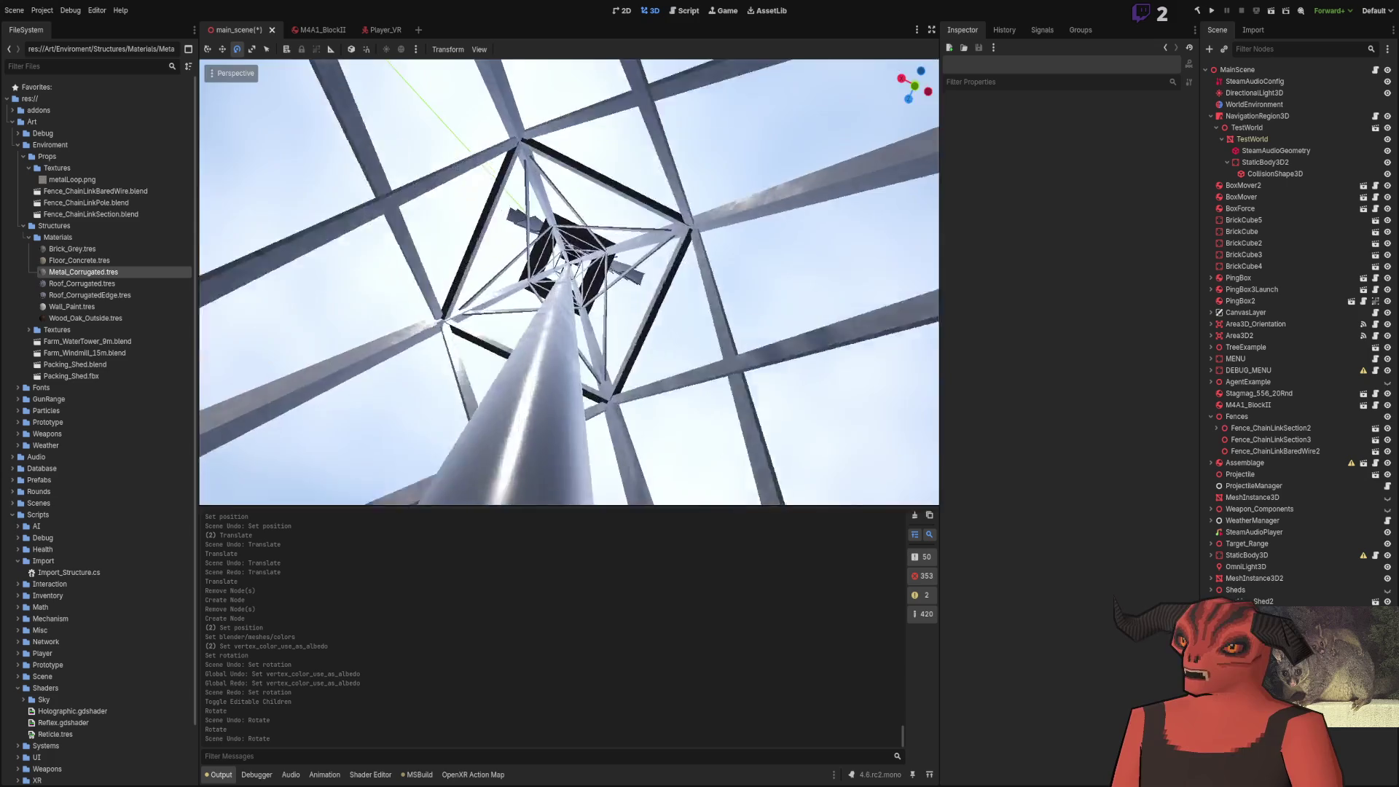
{"action": "key", "text": "s"}
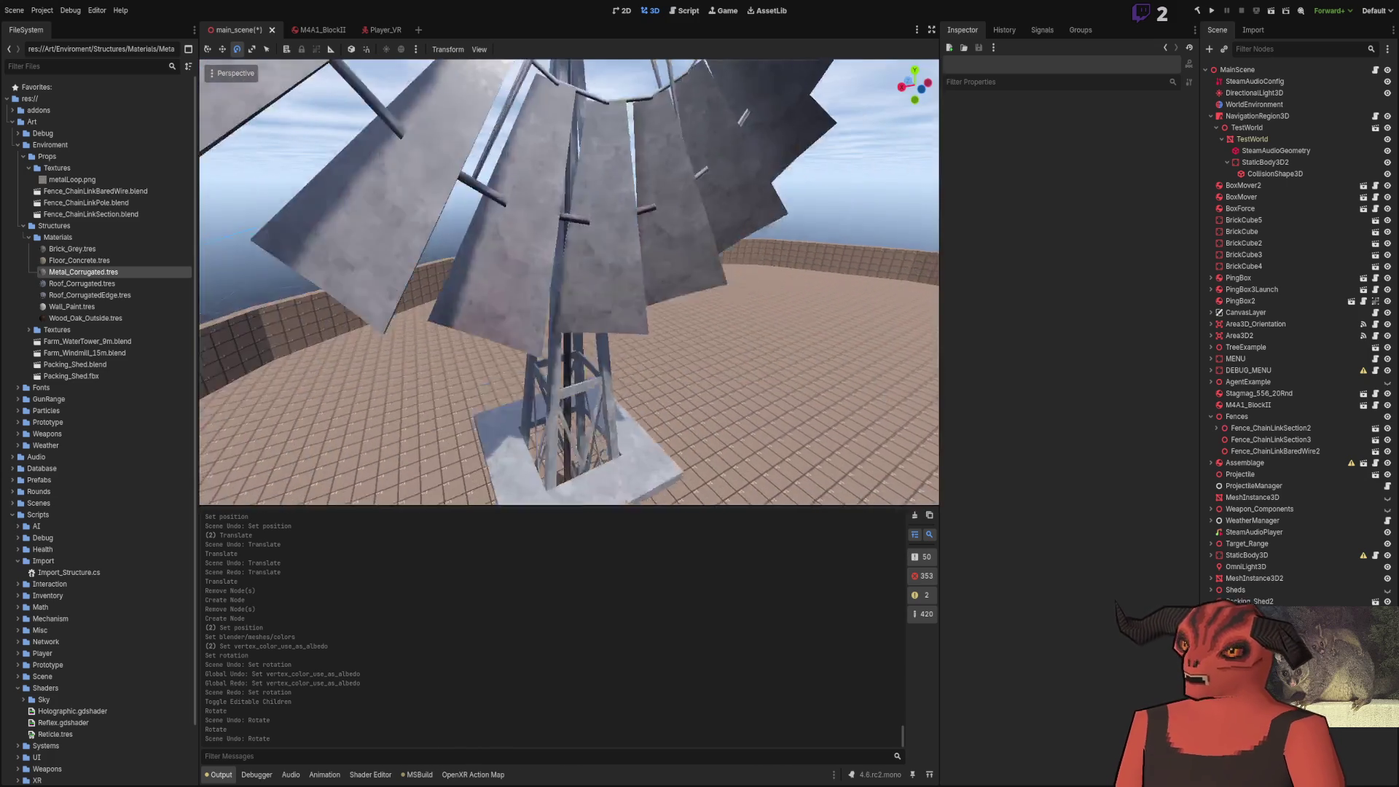
{"action": "key", "text": "w"}
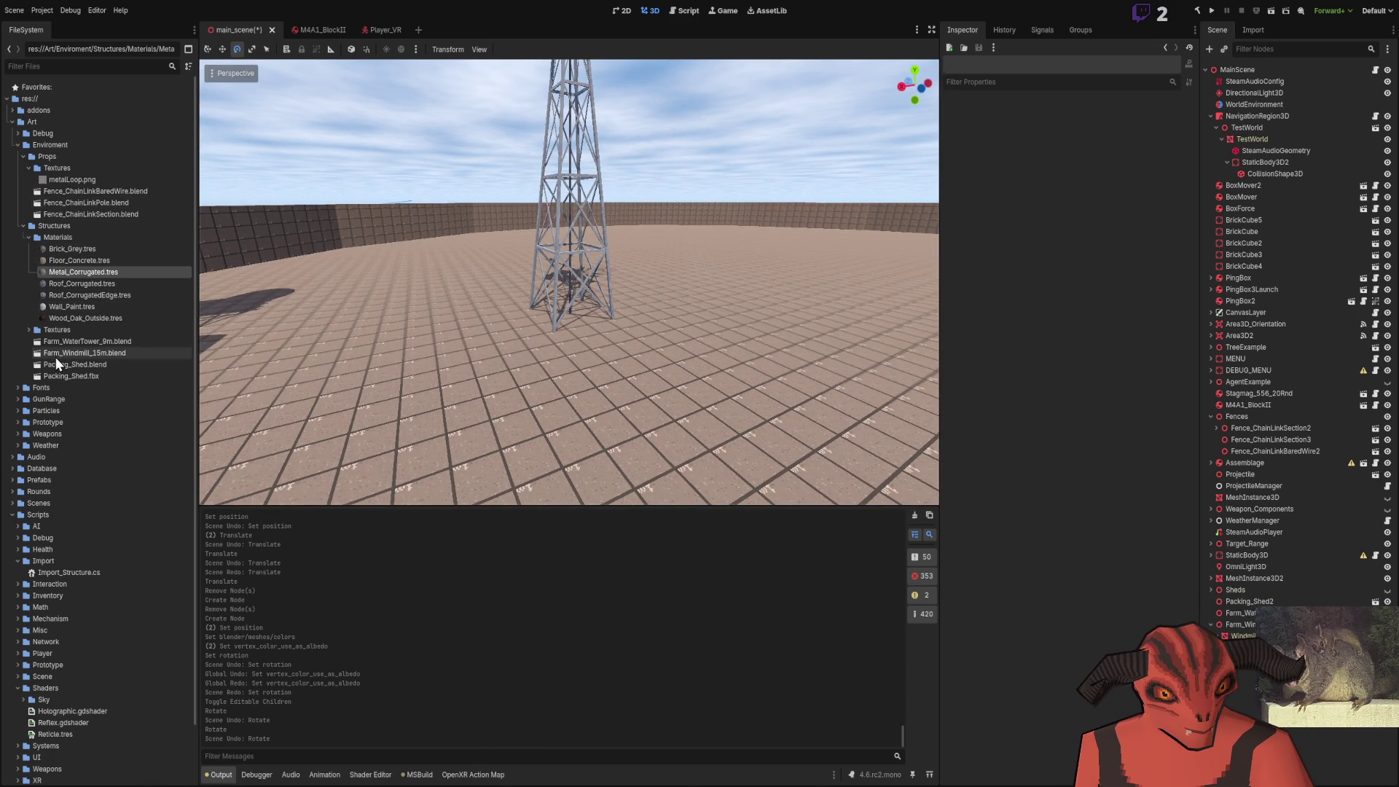
Open Metal_Corrugated.tres and toggle Vertex Color Is sRGB on and back off
{"action": "left_click", "coordinate": [76, 274]}
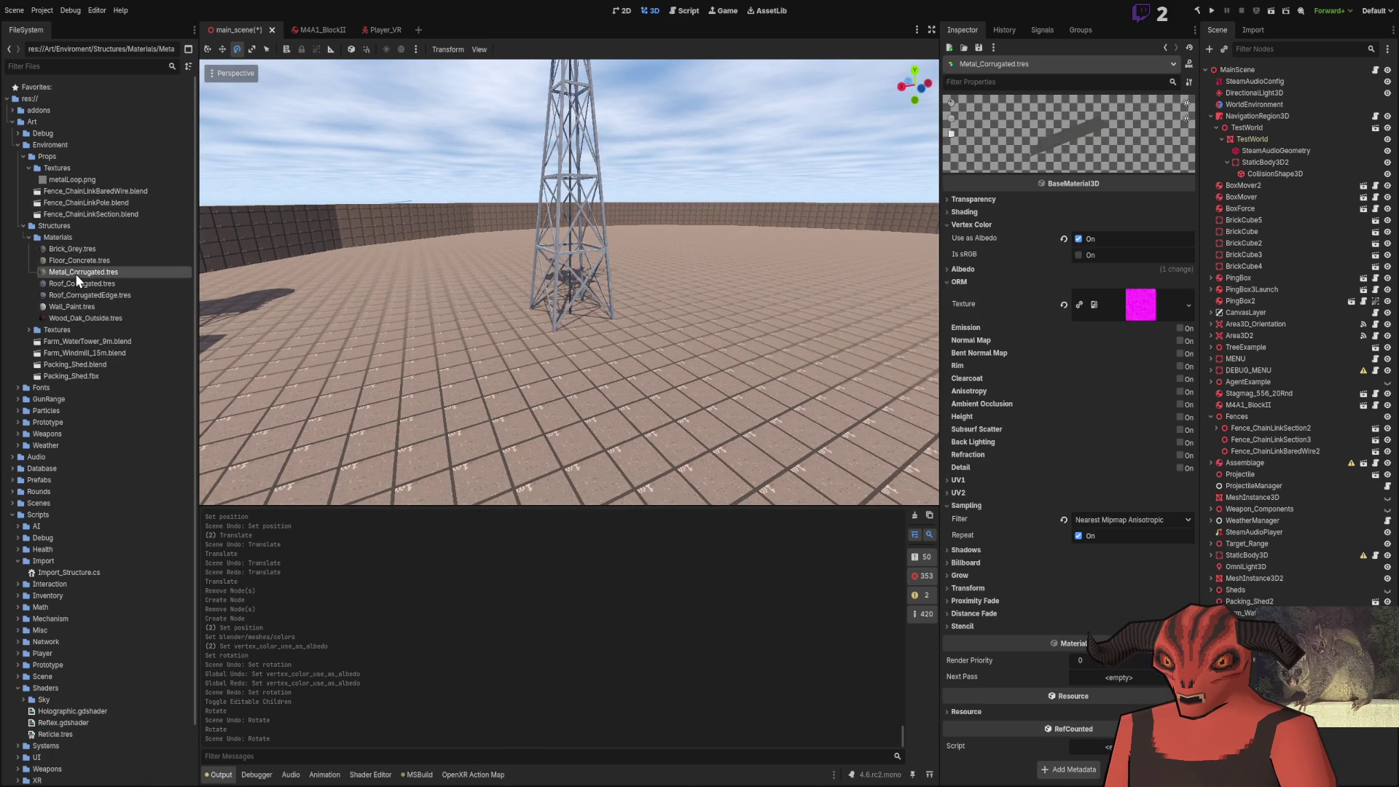
{"action": "left_click", "coordinate": [1078, 255]}
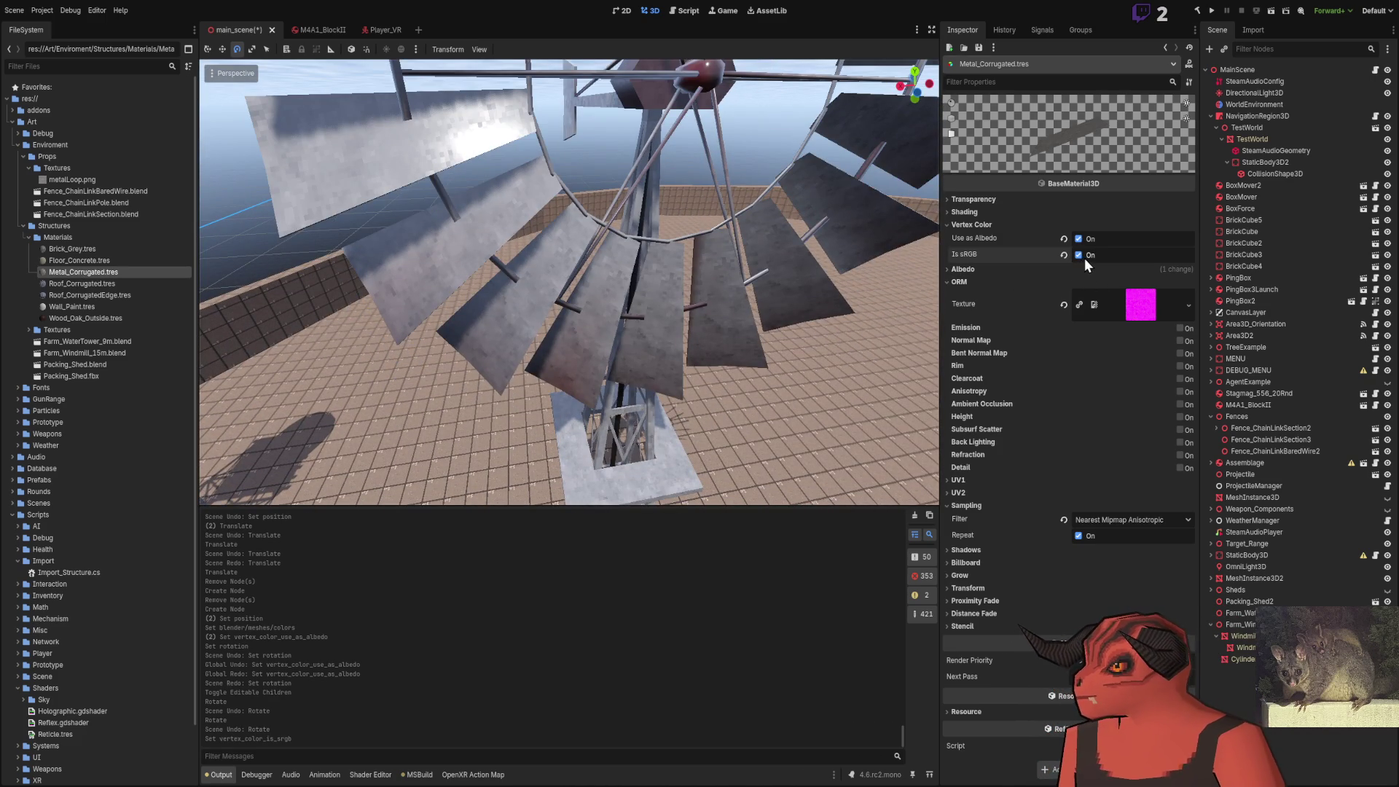
{"action": "left_click", "coordinate": [1085, 256]}
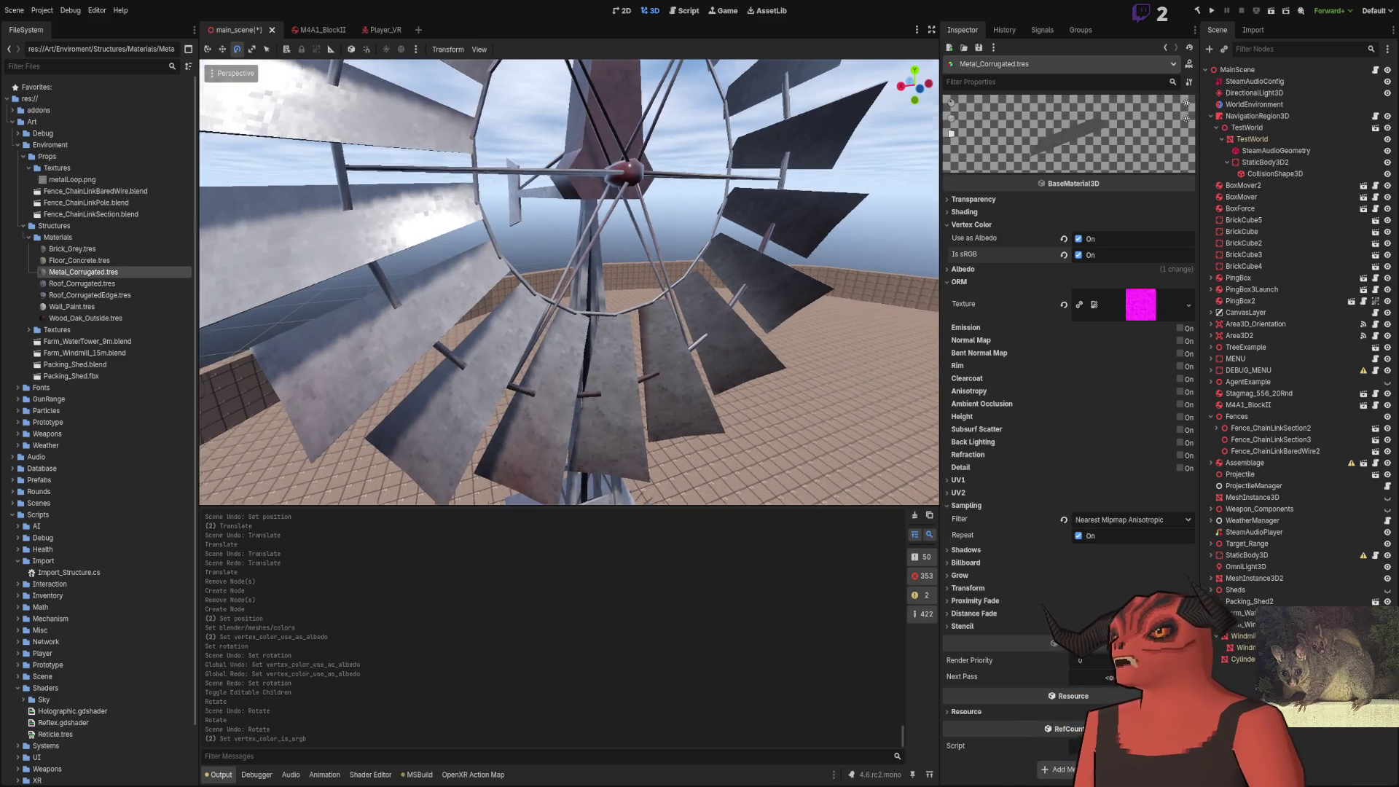
{"action": "left_click", "coordinate": [1080, 256]}
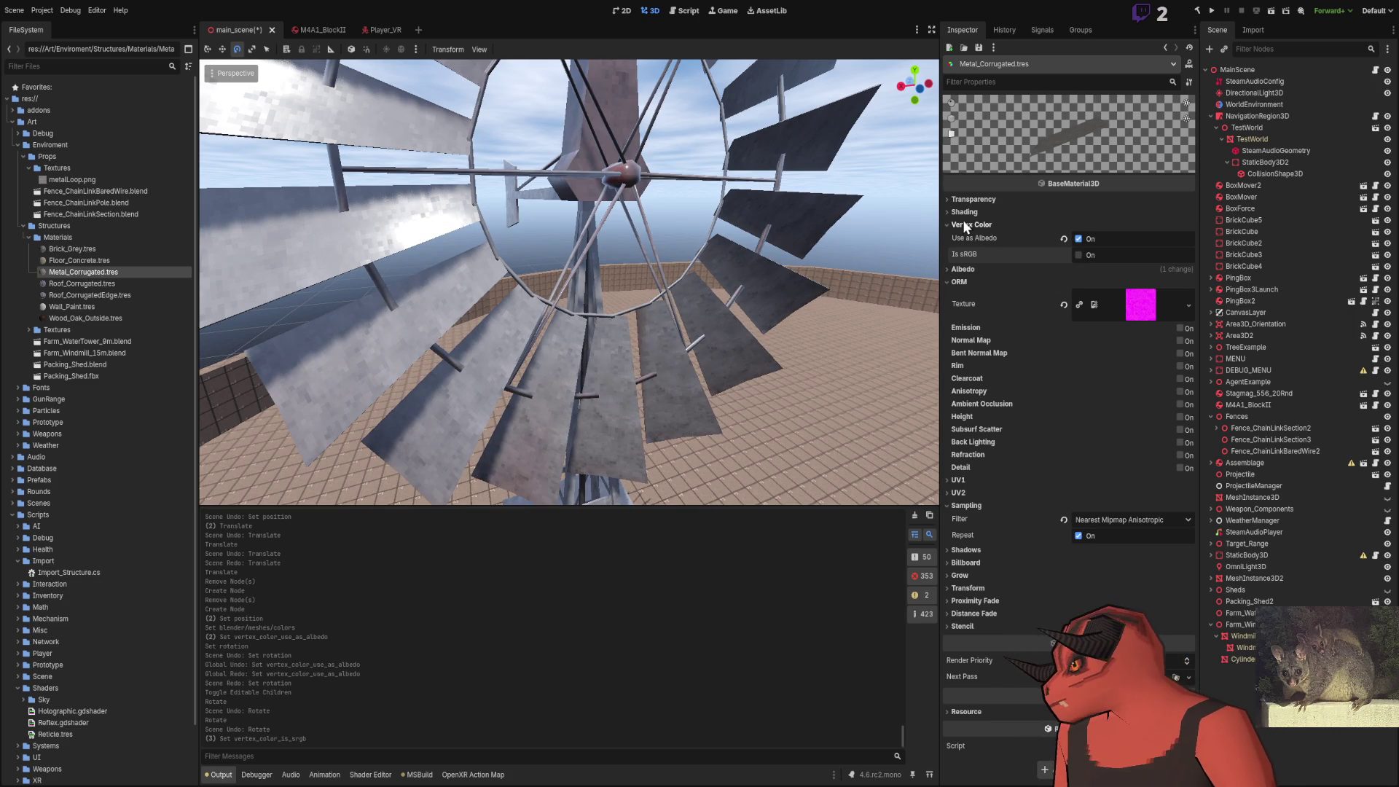
{"action": "left_click", "coordinate": [966, 224]}
In the shading settings, try the Toon diffuse mode, then set it back to Burley
{"action": "left_click", "coordinate": [975, 212]}
{"action": "left_click", "coordinate": [976, 212]}
{"action": "left_click", "coordinate": [964, 212]}
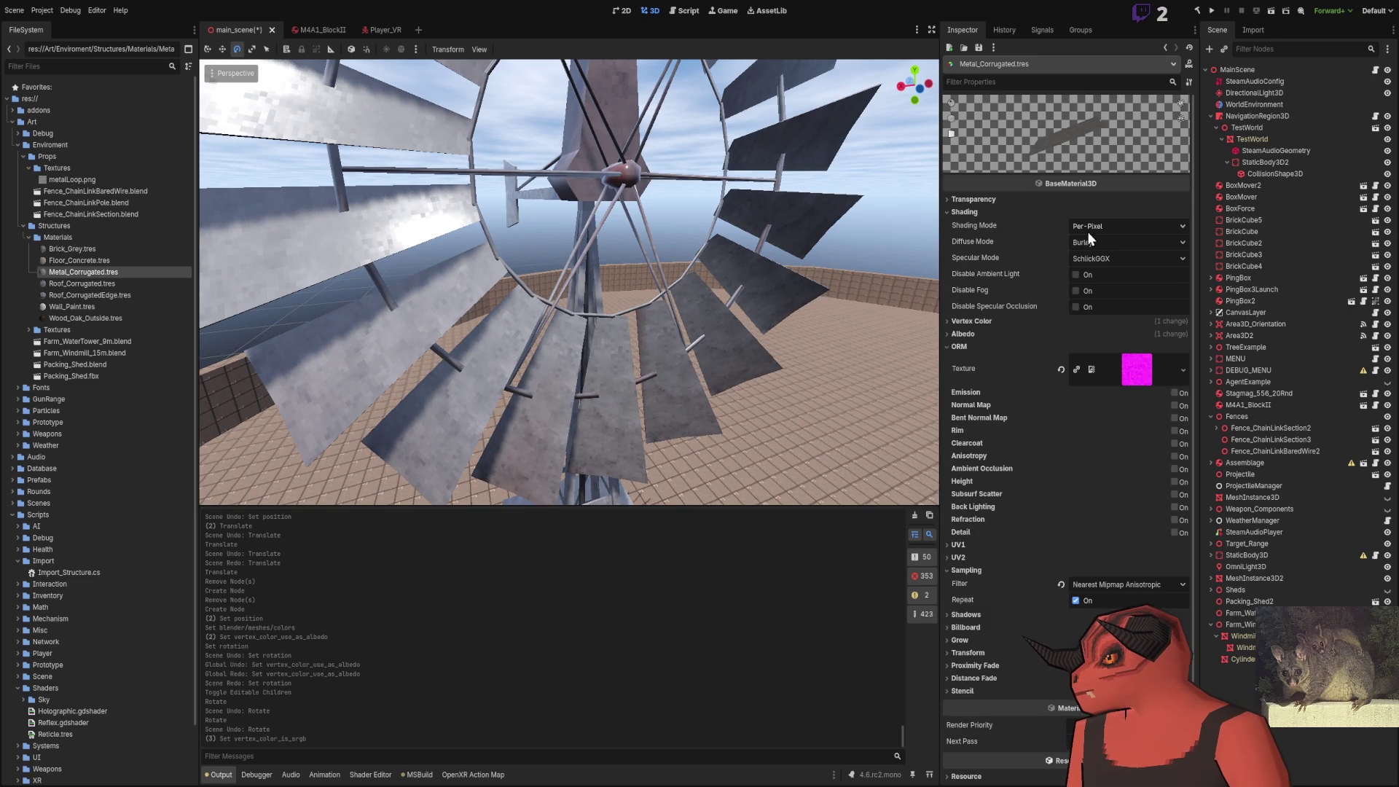
{"action": "scroll", "coordinate": [1106, 243], "scroll_direction": "down", "scroll_amount": 1}
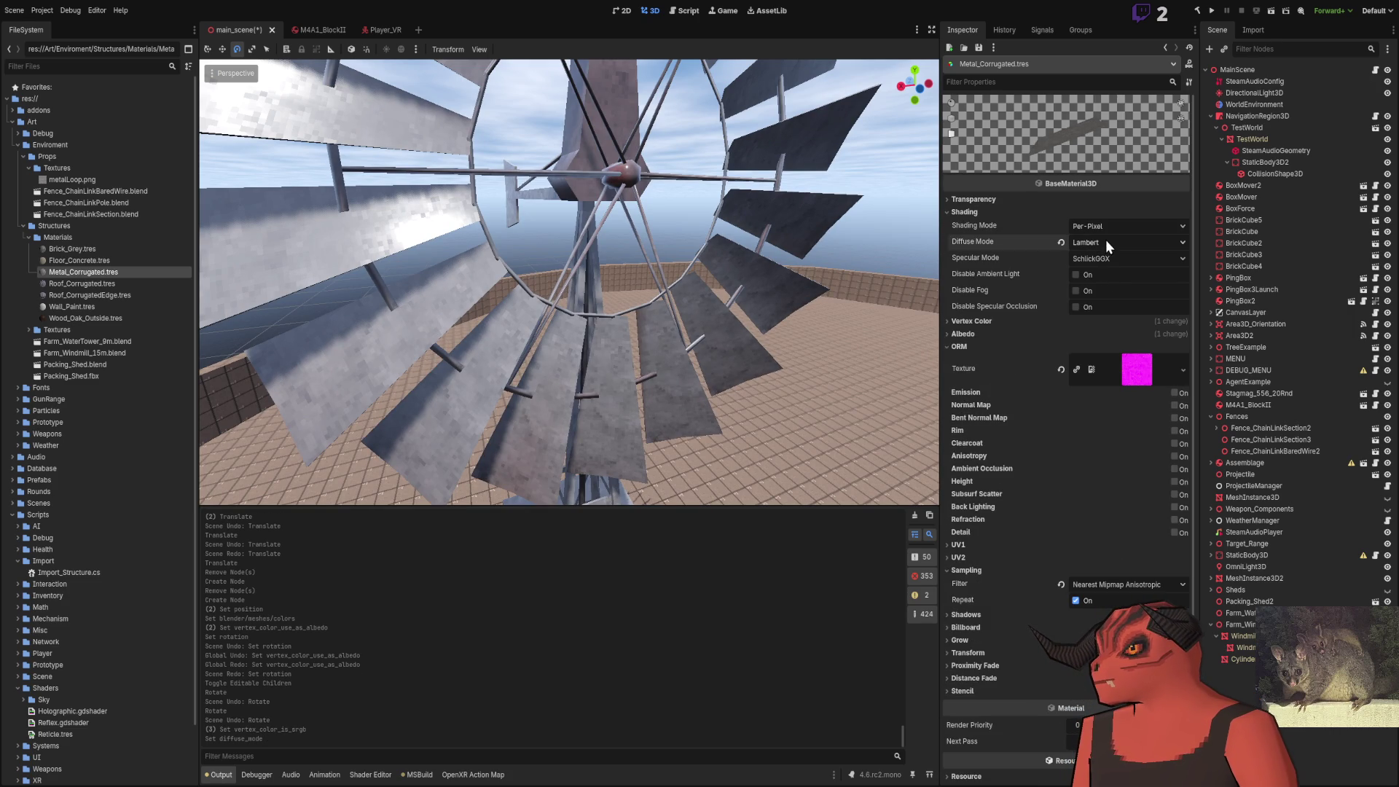
{"action": "scroll", "coordinate": [1105, 248], "scroll_direction": "down", "scroll_amount": 1}
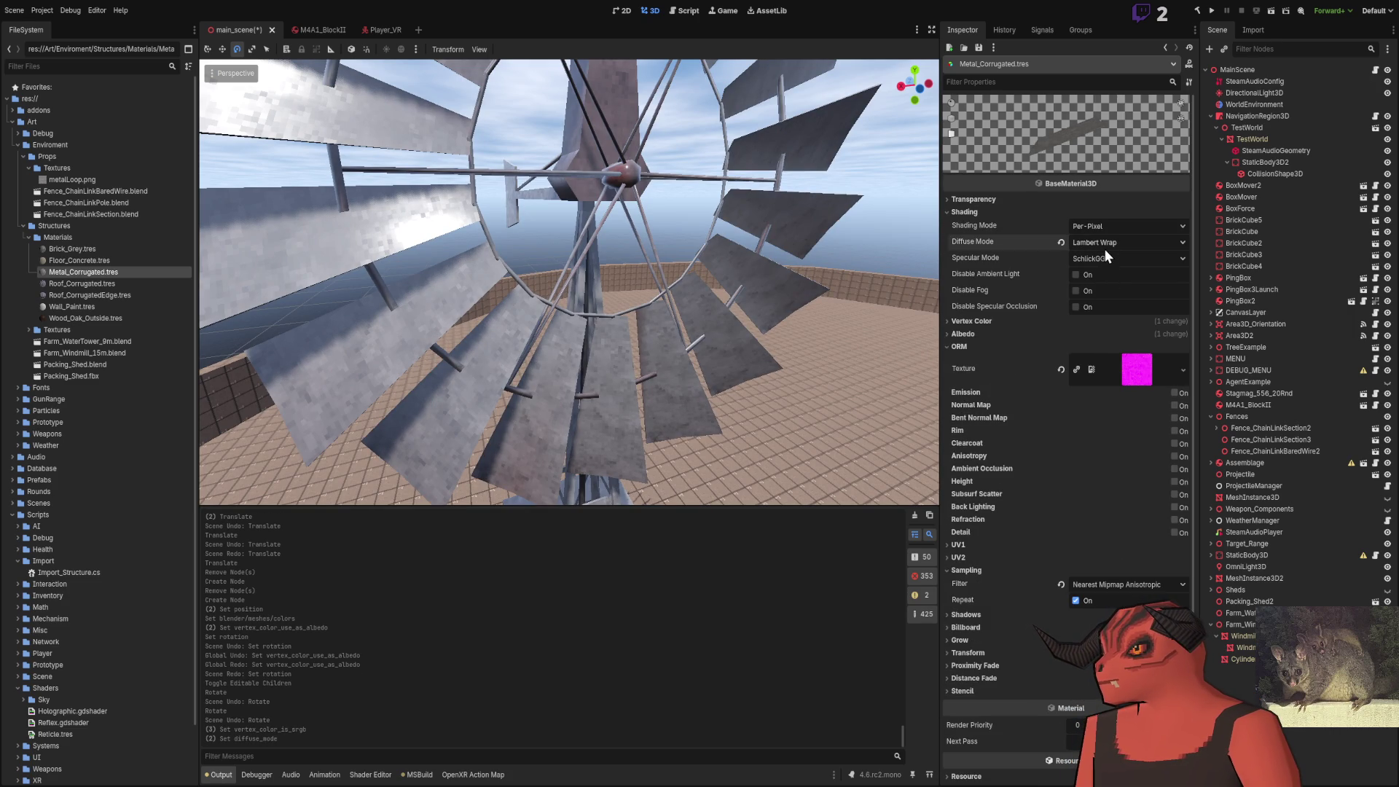
{"action": "left_click", "coordinate": [1097, 291]}
{"action": "scroll", "coordinate": [570, 282], "scroll_direction": "down", "scroll_amount": 10}
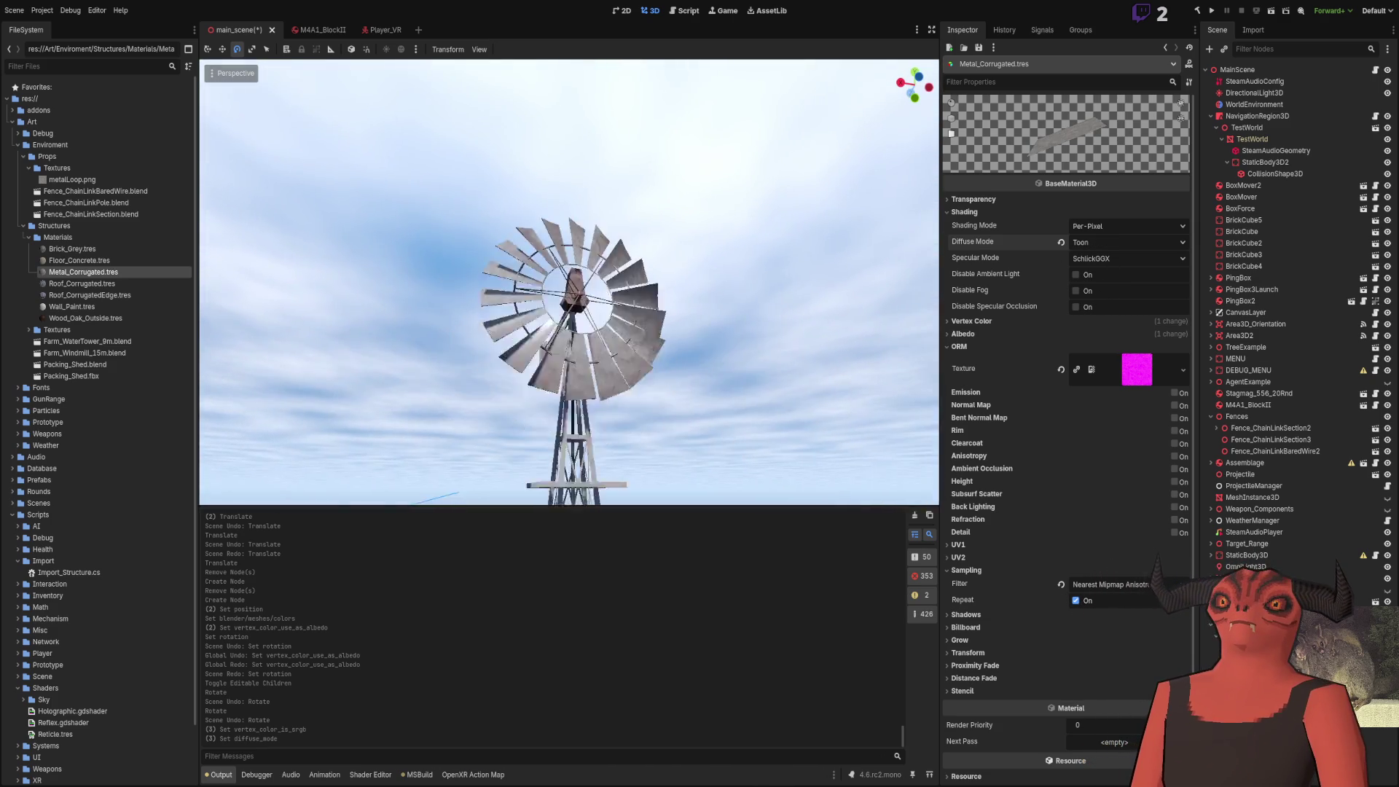
{"action": "scroll", "coordinate": [570, 282], "scroll_direction": "up", "scroll_amount": 12}
{"action": "scroll", "coordinate": [569, 282], "scroll_direction": "down", "scroll_amount": 5}
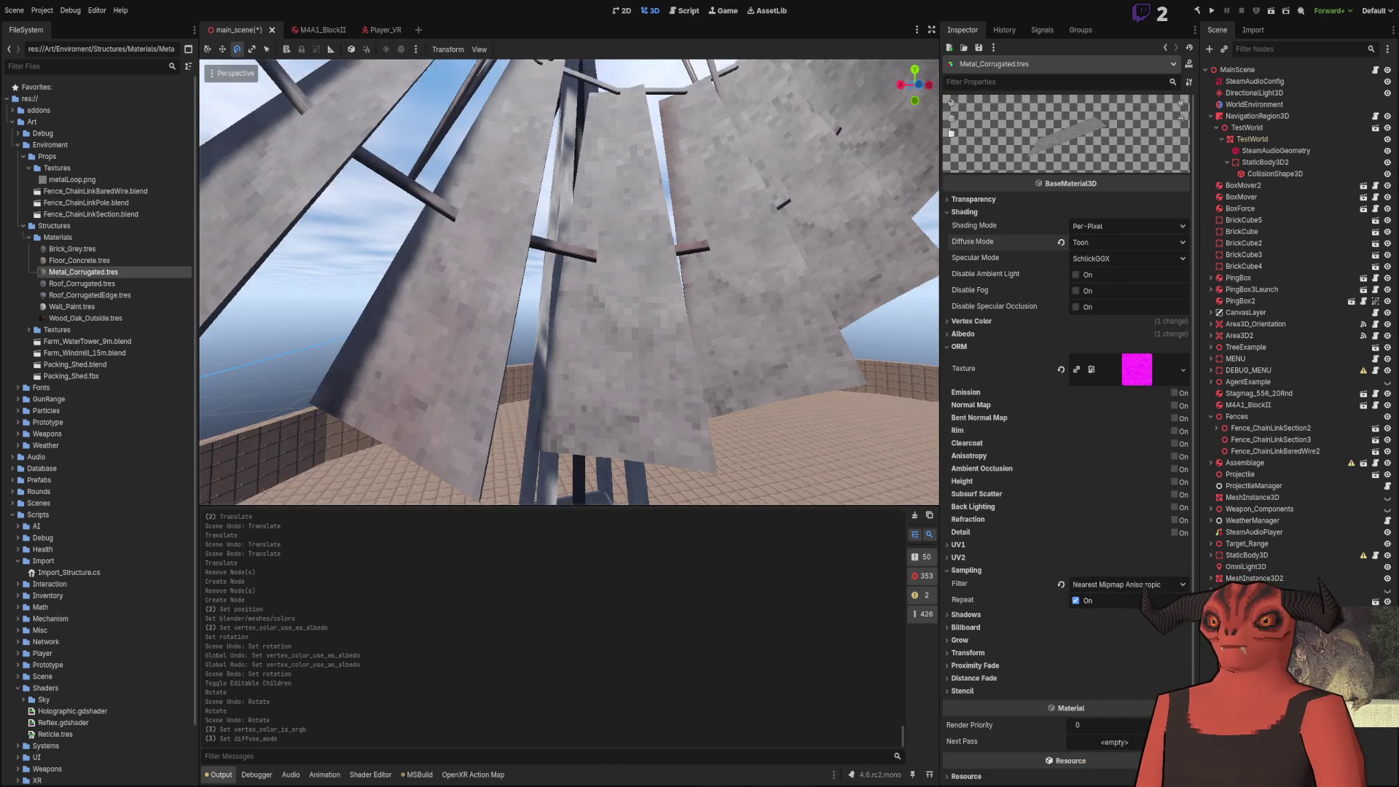
{"action": "left_click", "coordinate": [1108, 242]}
{"action": "left_click", "coordinate": [1093, 257]}
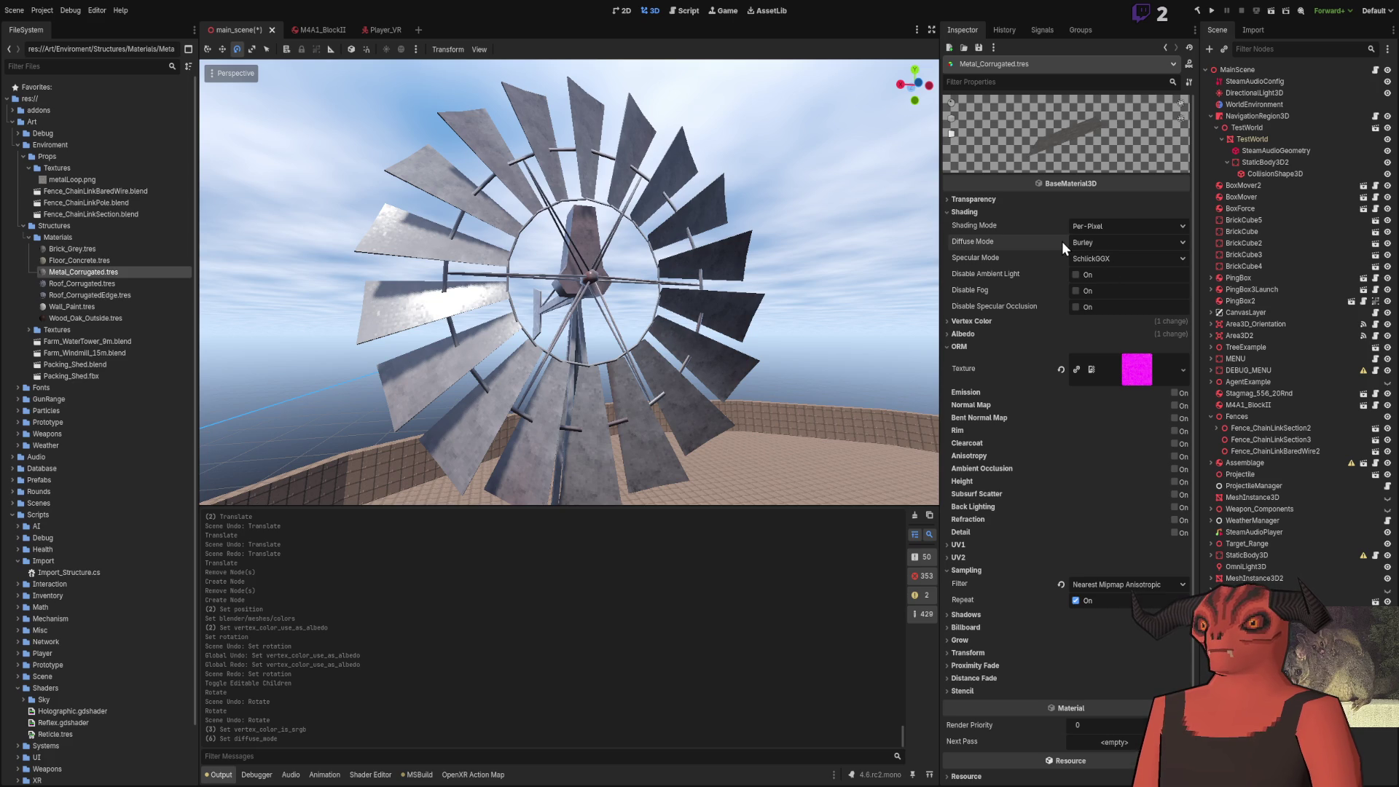
Compare the windmill with Unshaded shading, then restore Per-Pixel shading
{"action": "mouse_move", "coordinate": [1054, 242]}
{"action": "left_mouse_down"}
{"action": "mouse_move", "coordinate": [532, 284]}
{"action": "mouse_move", "coordinate": [598, 284]}
{"action": "left_mouse_up"}
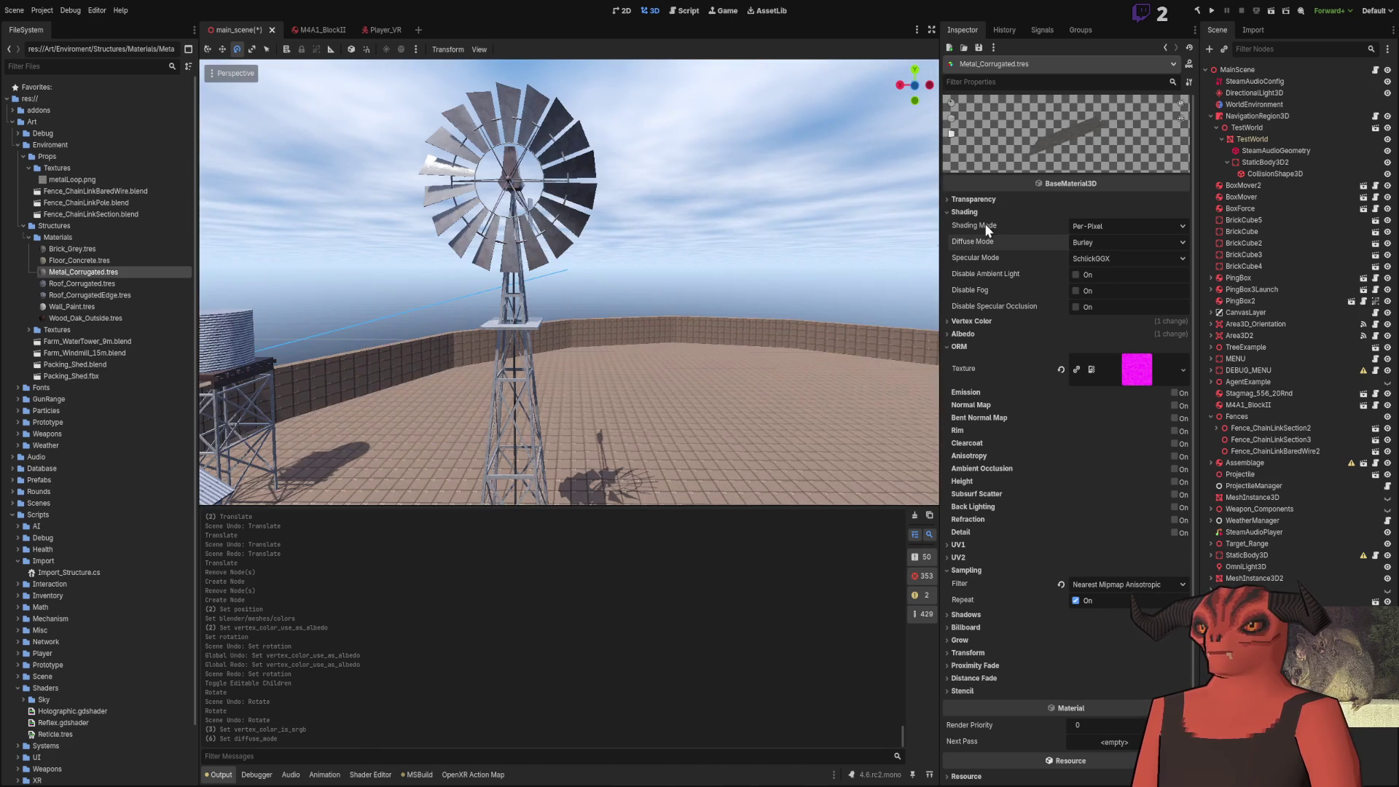
{"action": "left_click", "coordinate": [1100, 226]}
{"action": "left_click", "coordinate": [1101, 244]}
{"action": "scroll", "coordinate": [866, 253], "scroll_direction": "up", "scroll_amount": 5}
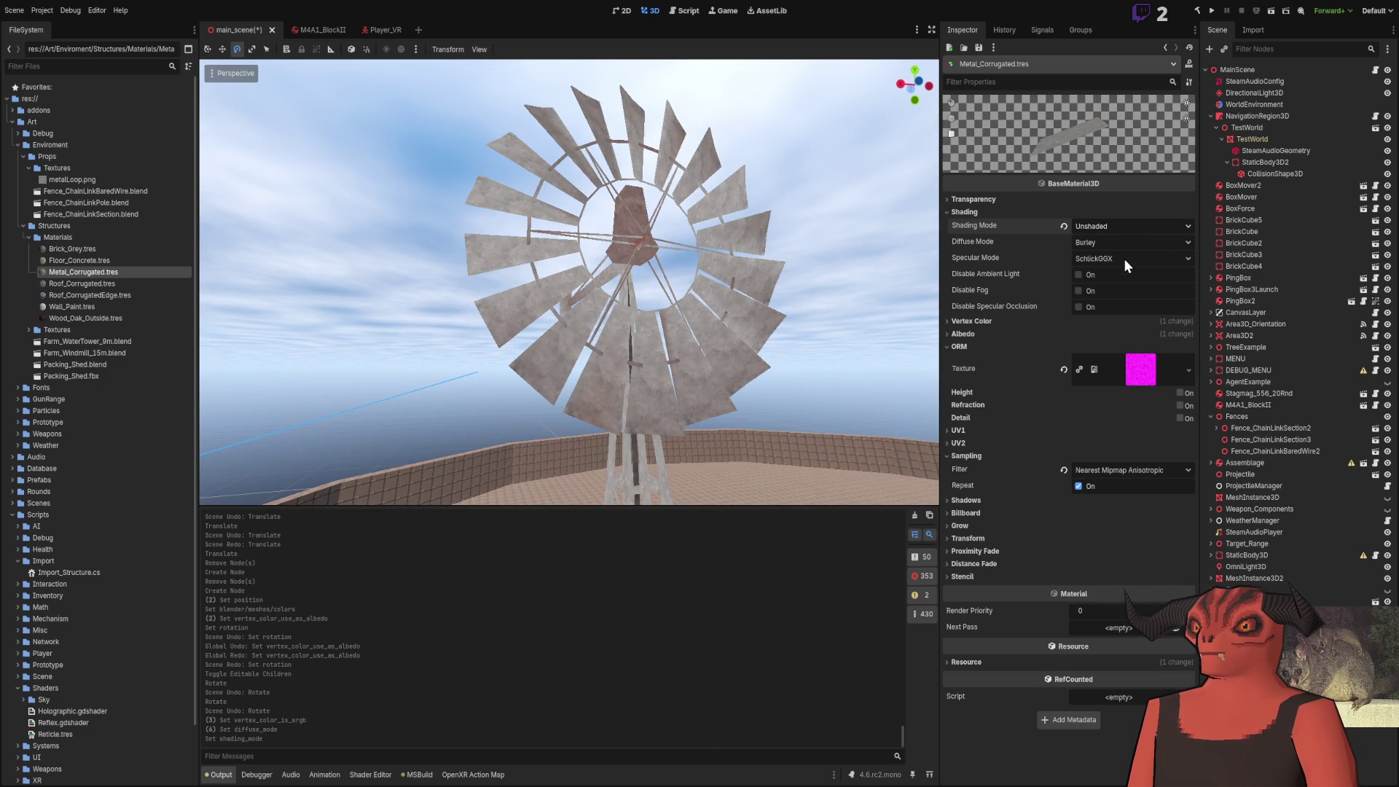
{"action": "mouse_move", "coordinate": [656, 292]}
{"action": "left_mouse_down"}
{"action": "mouse_move", "coordinate": [583, 328]}
{"action": "mouse_move", "coordinate": [569, 306]}
{"action": "mouse_move", "coordinate": [576, 277]}
{"action": "mouse_move", "coordinate": [562, 306]}
{"action": "mouse_move", "coordinate": [568, 292]}
{"action": "left_mouse_up"}
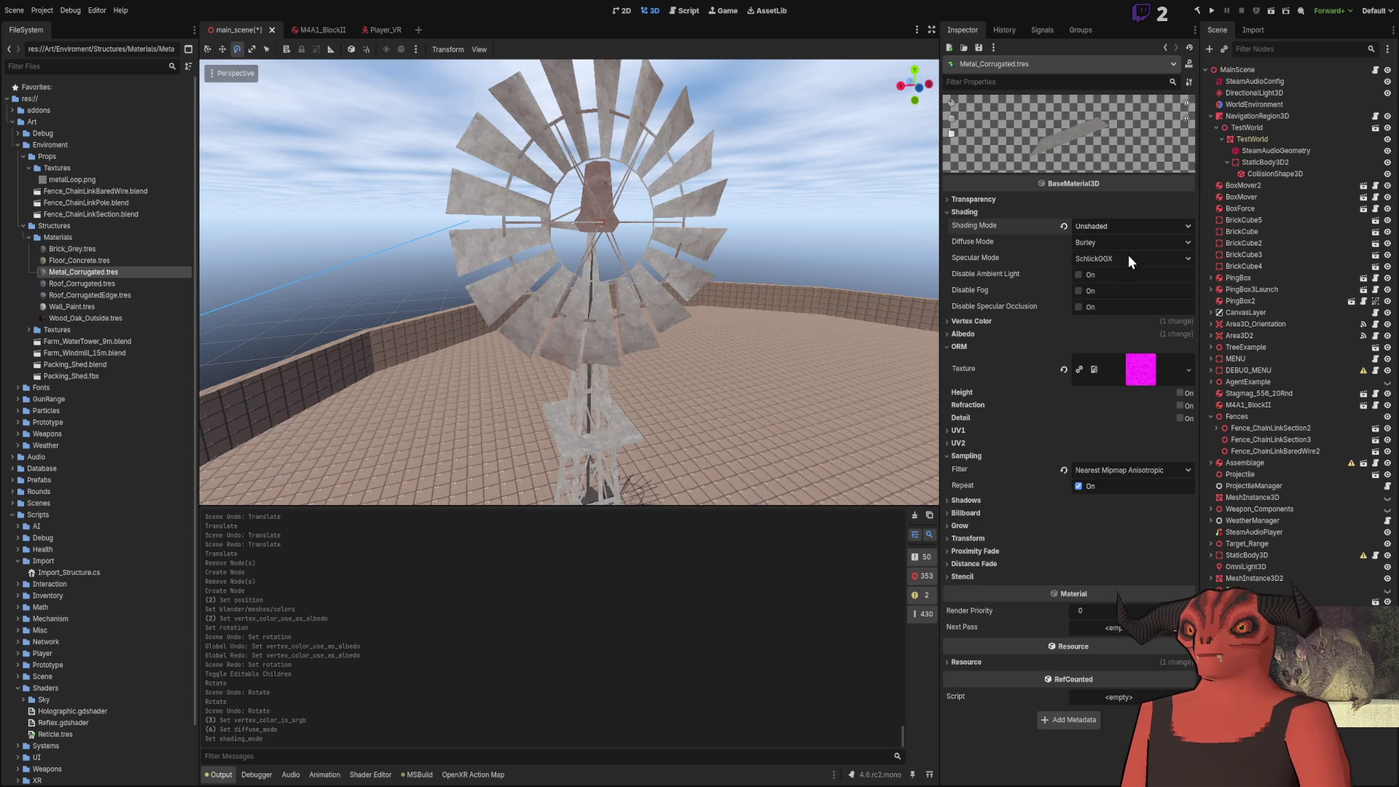
{"action": "left_click", "coordinate": [1128, 226]}
{"action": "left_click", "coordinate": [1128, 260]}
{"action": "left_click_drag", "start_coordinate": [568, 291], "coordinate": [554, 270]}
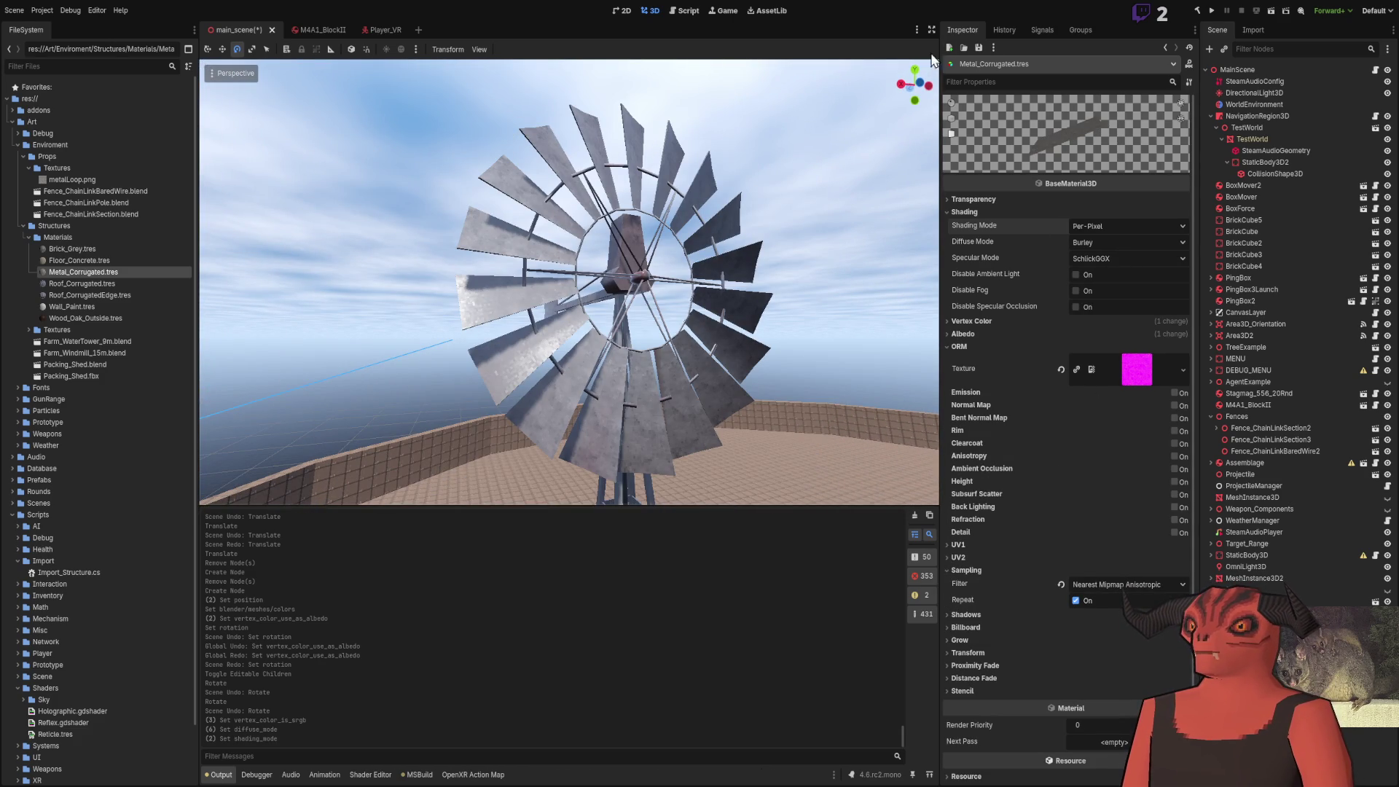
{"action": "left_click", "coordinate": [968, 213]}
{"action": "left_click_drag", "start_coordinate": [569, 285], "coordinate": [539, 263]}
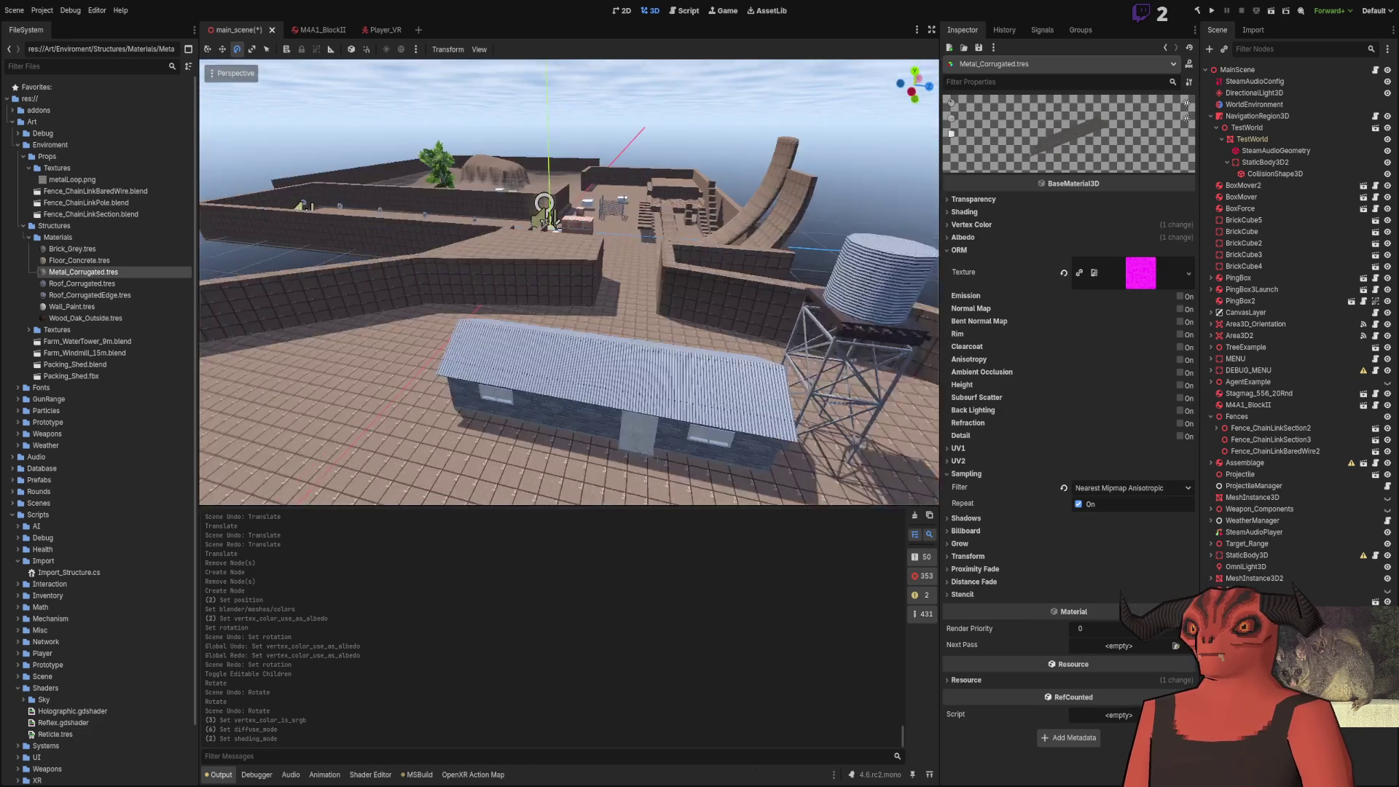
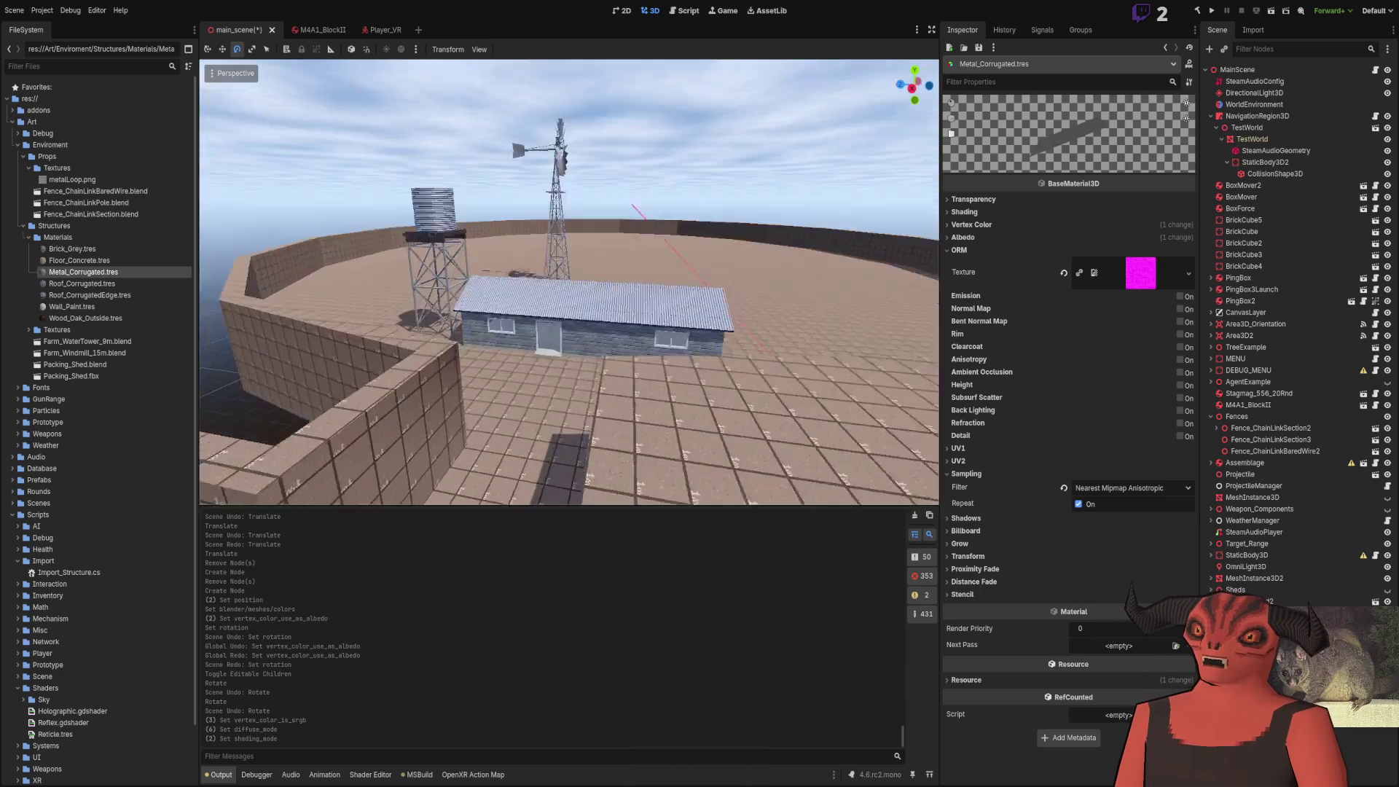
Fly the camera around the shed interior, water tower and windmill to inspect the scene
{"action": "key", "text": "w"}
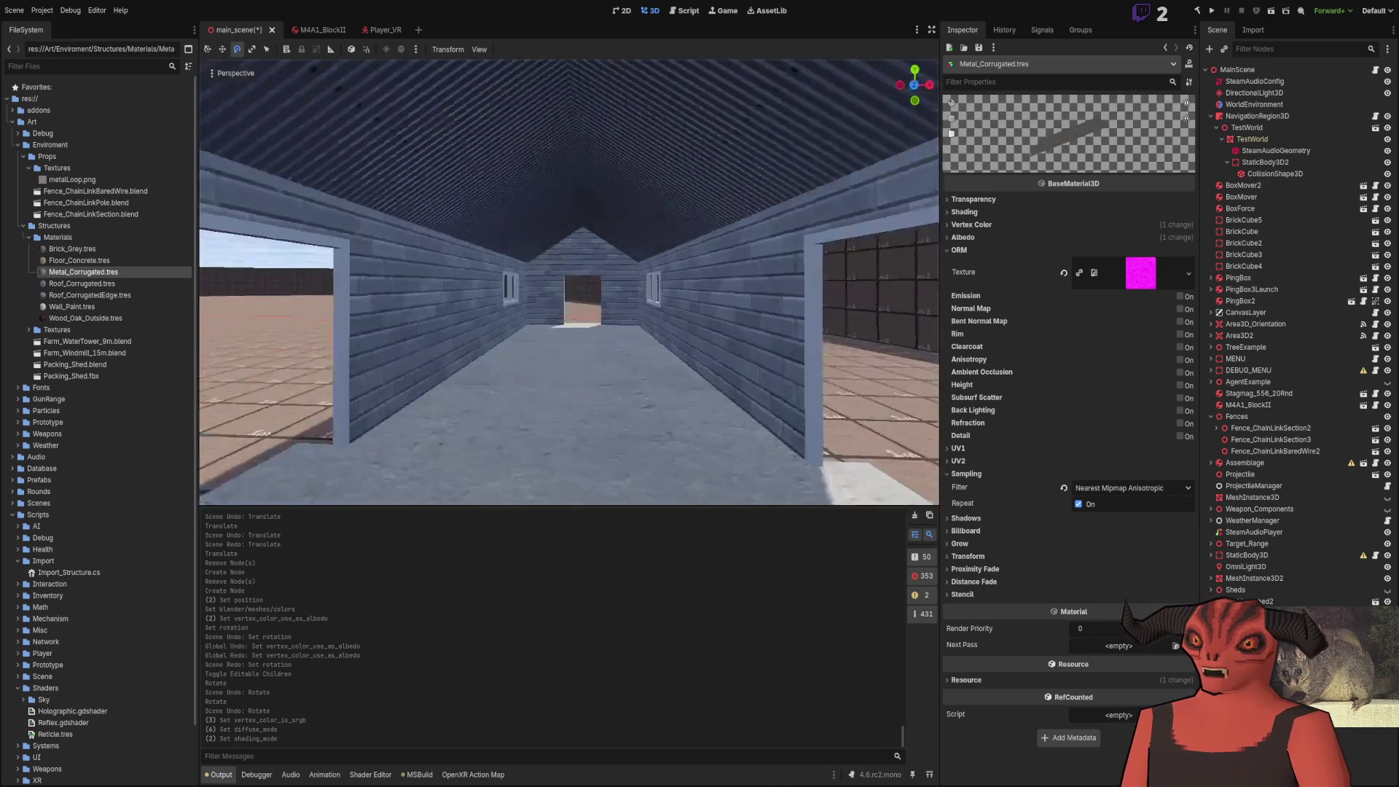
{"action": "key", "text": "s"}
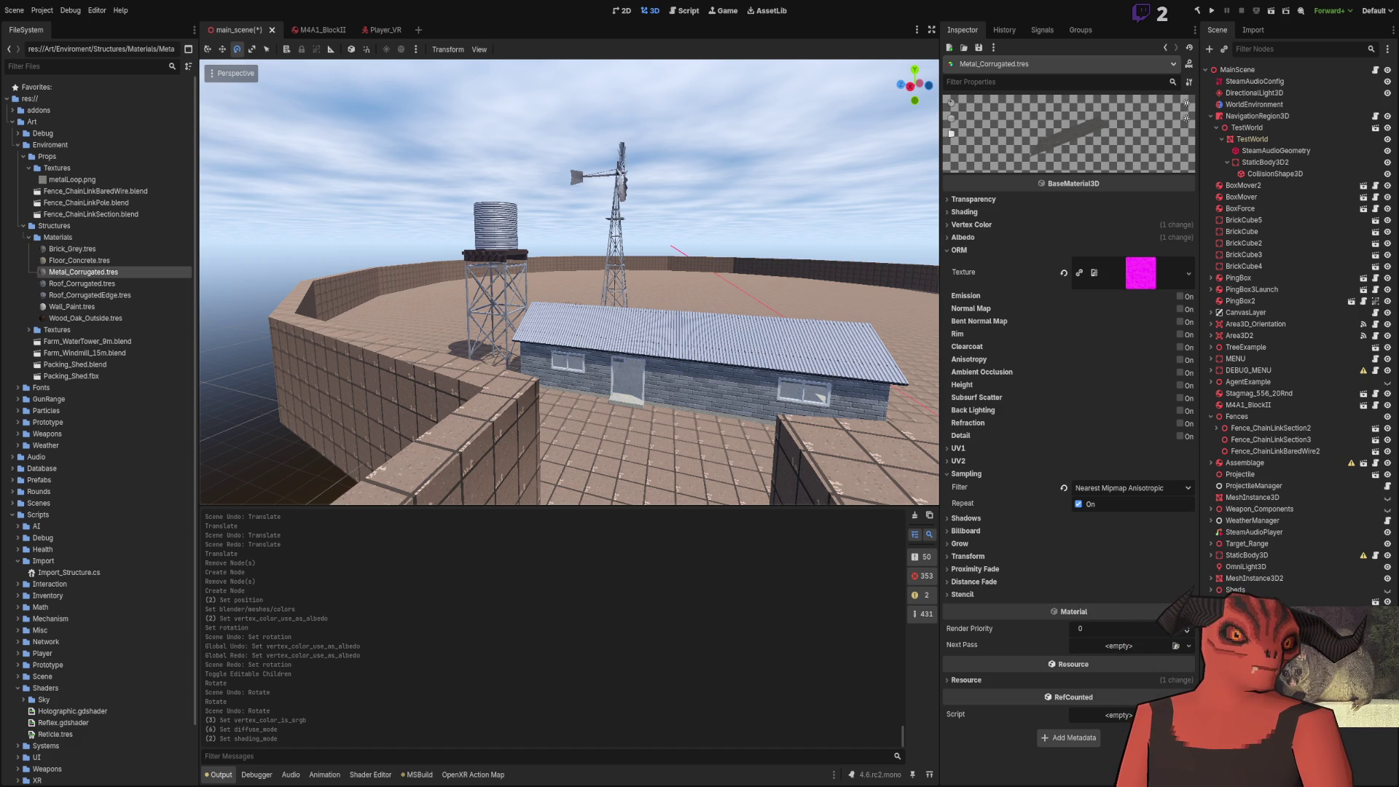
{"action": "key", "text": "w"}
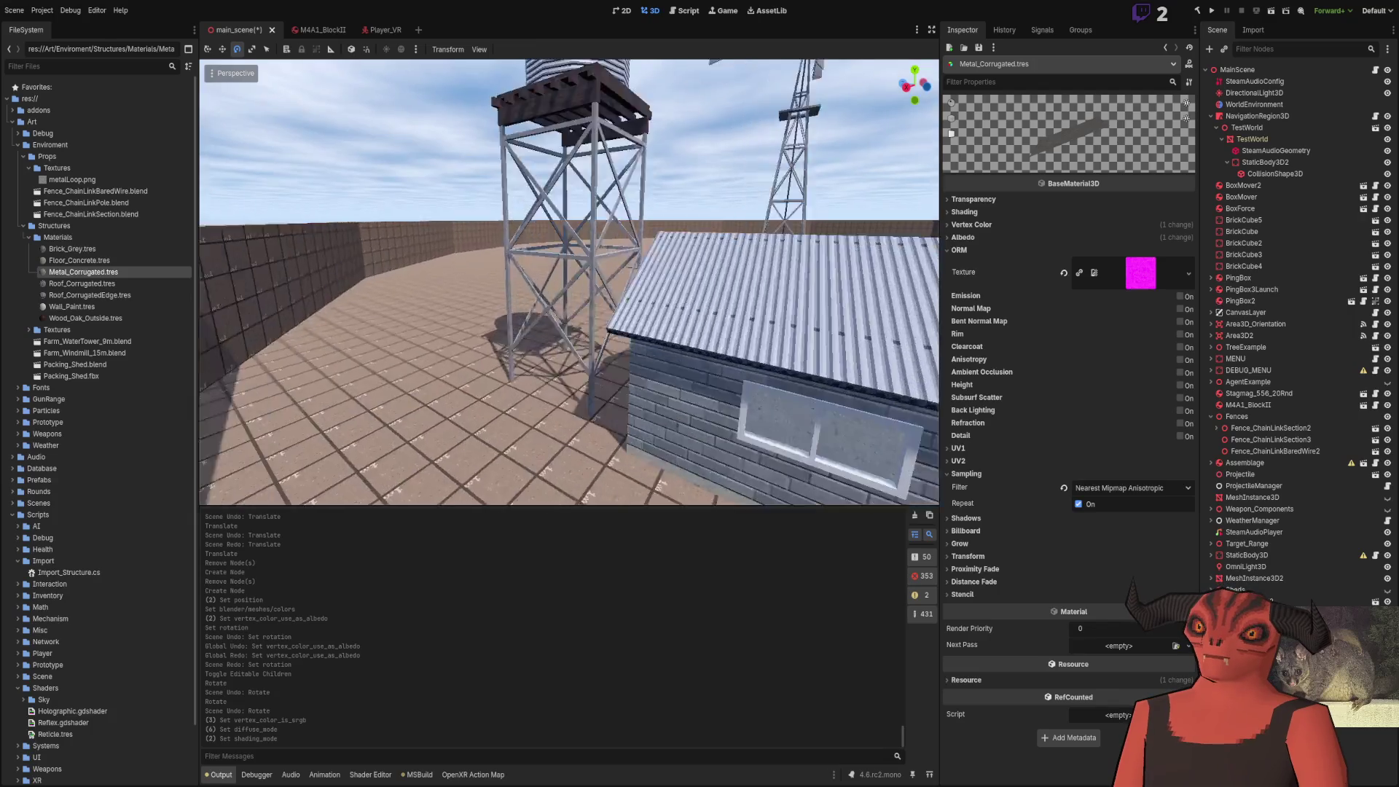
{"action": "key", "text": "s"}
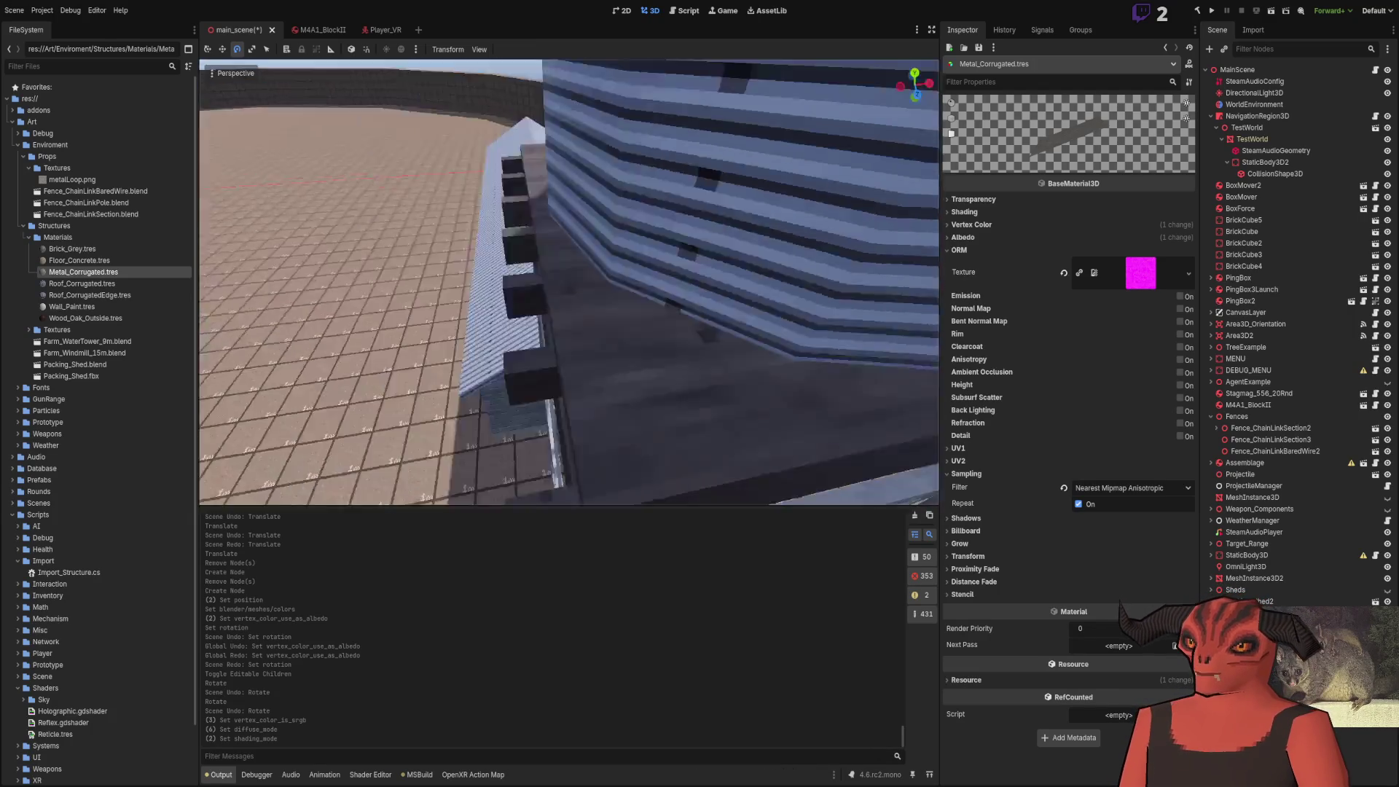
{"action": "key", "text": "w"}
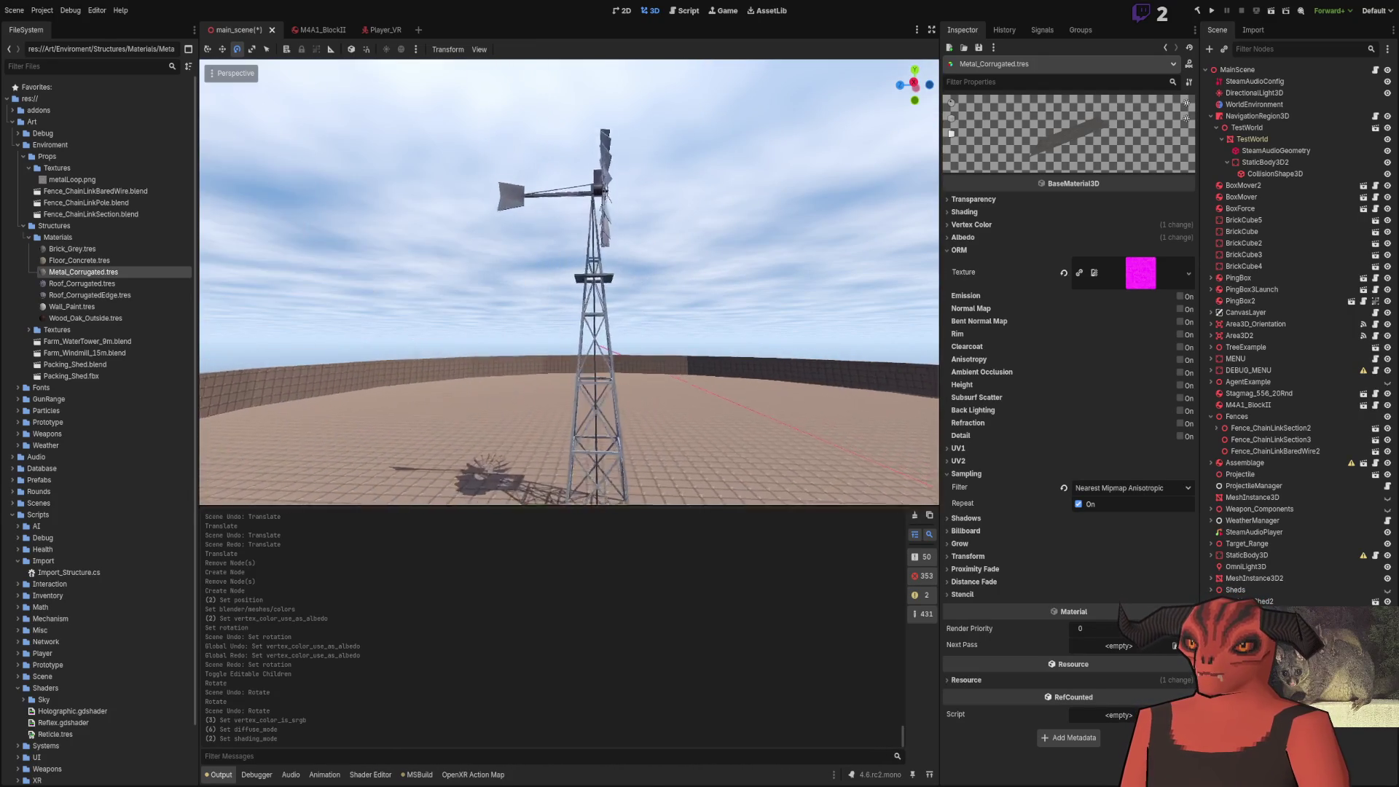
{"action": "key", "text": "s"}
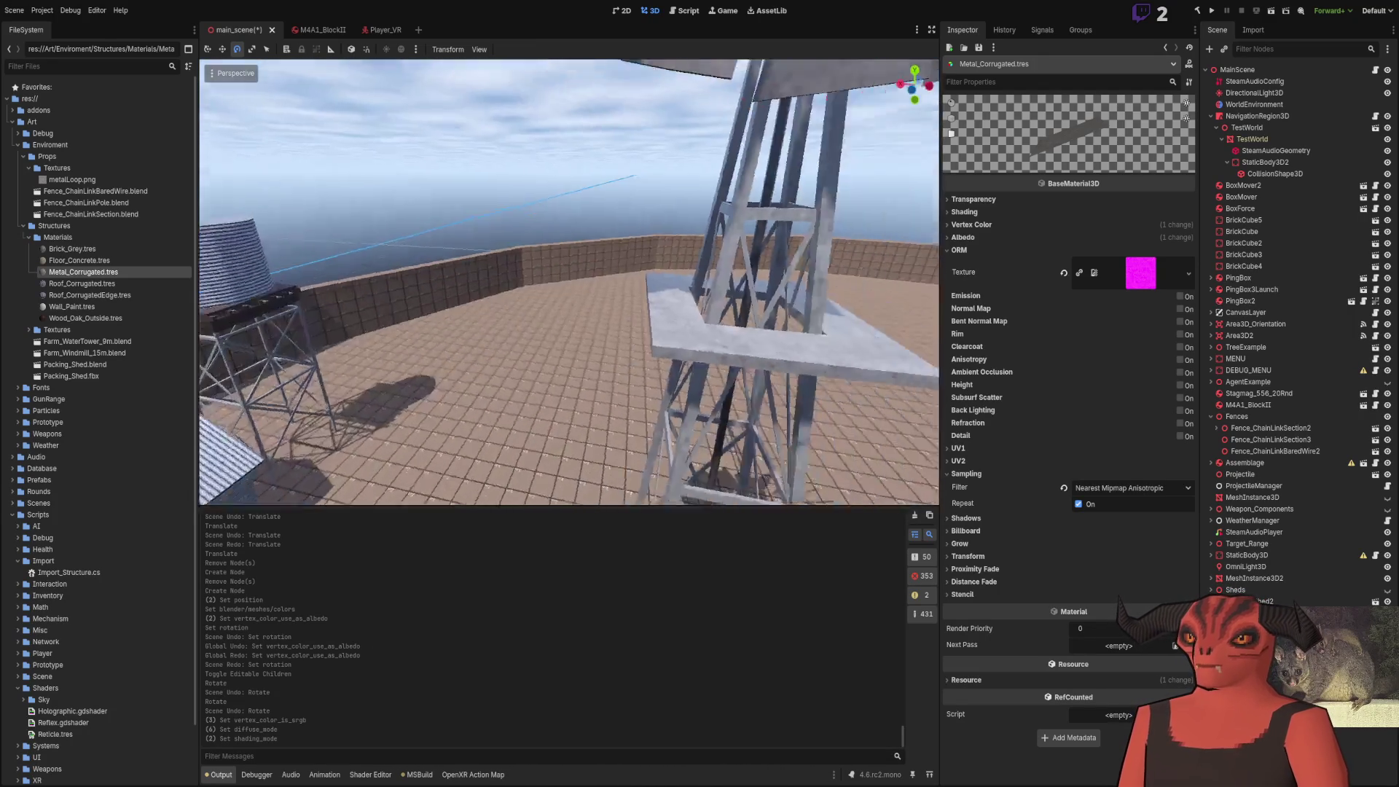
{"action": "key", "text": "w"}
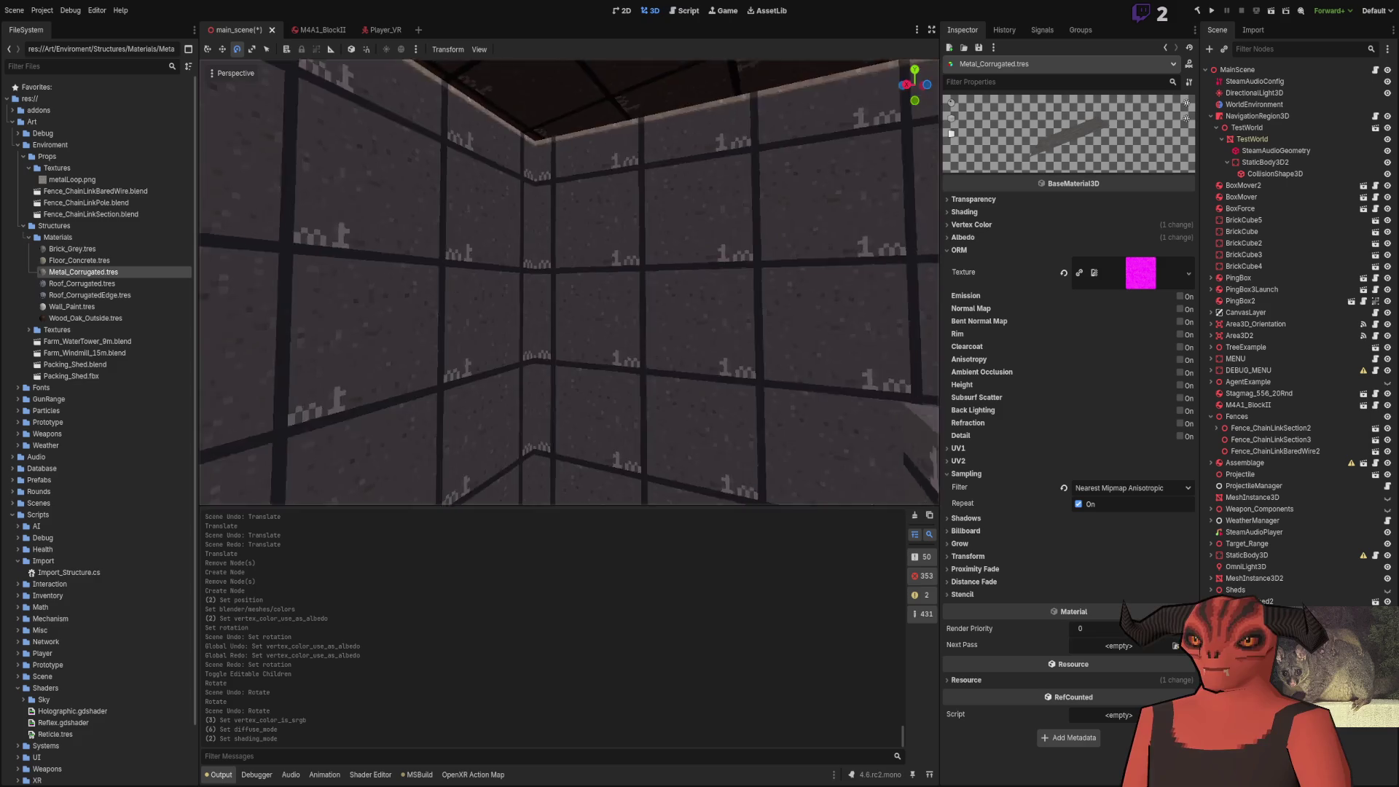
{"action": "key", "text": "s"}
{"action": "key", "text": "e"}
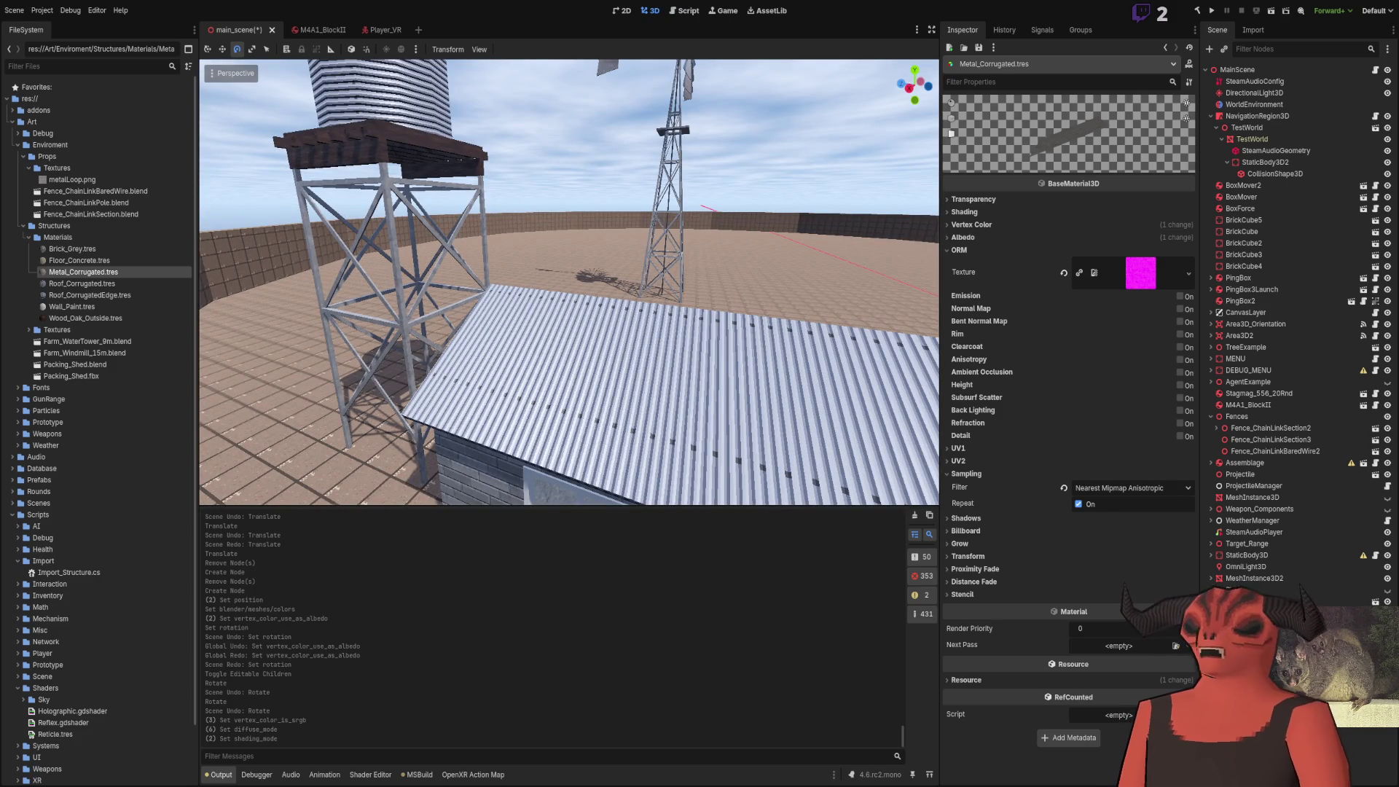
{"action": "key", "text": "s"}
{"action": "key", "text": "w"}
{"action": "key", "text": "q"}
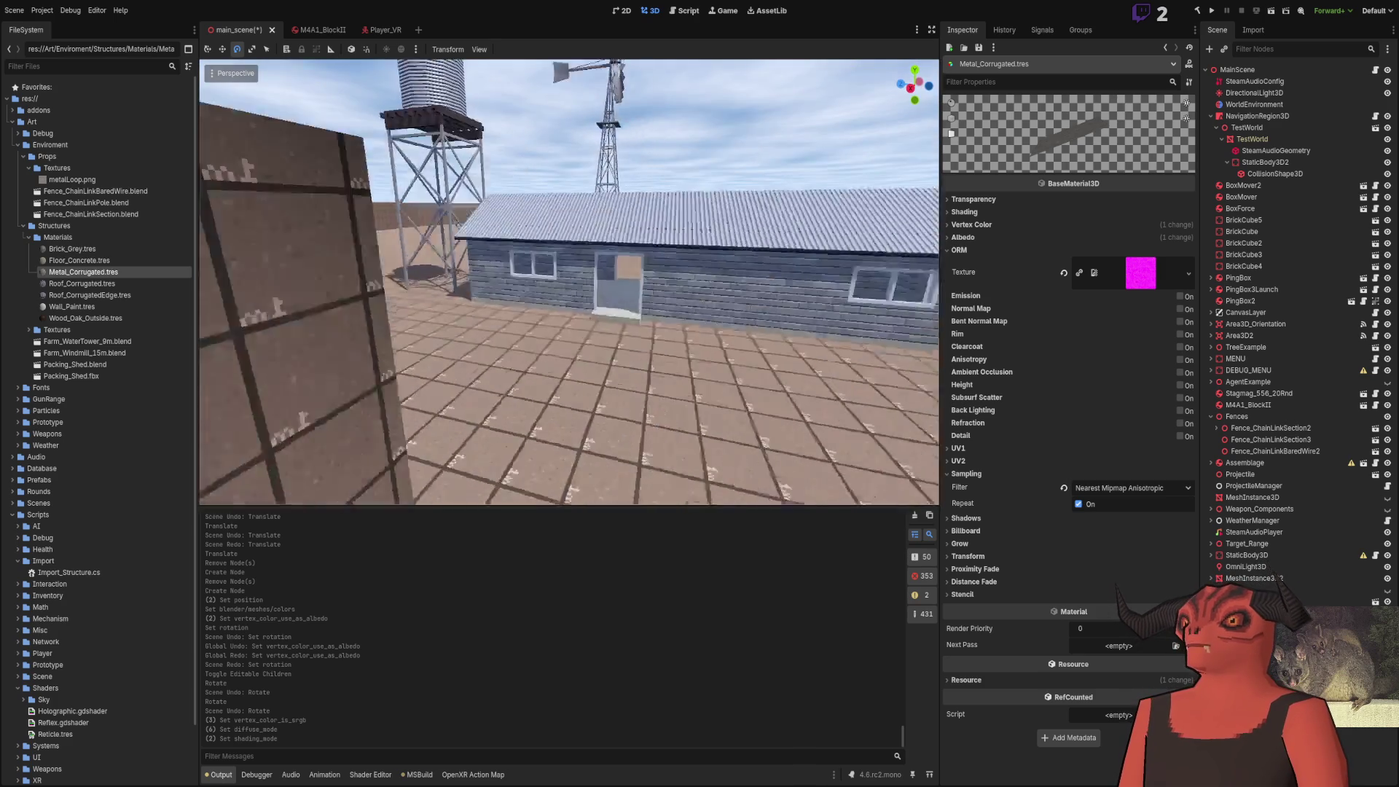
{"action": "key", "text": "w"}
{"action": "key", "text": "w"}
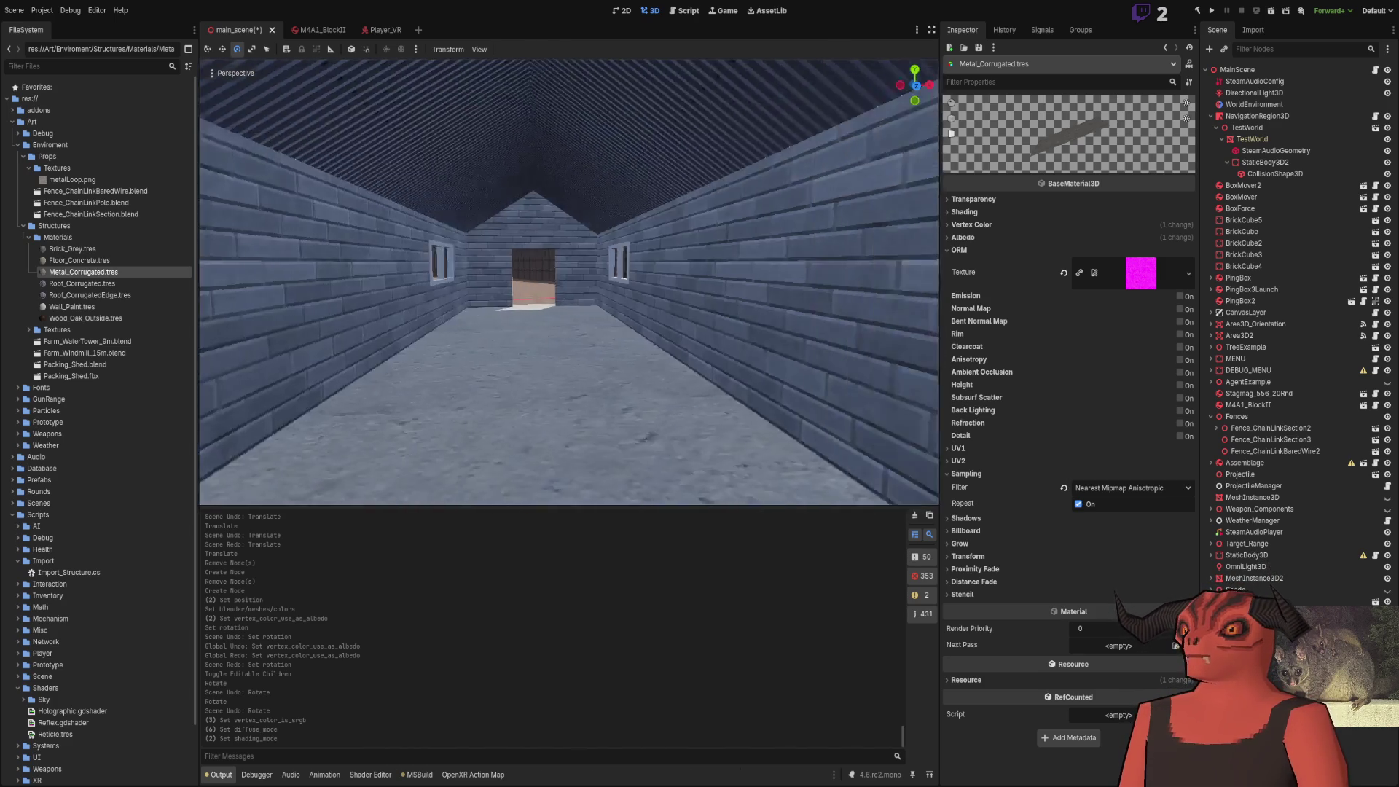
{"action": "key", "text": "s"}
Select the packing shed, save main_scene, and pick the Packing_Shed.blend source file
{"action": "left_click", "coordinate": [540, 239]}
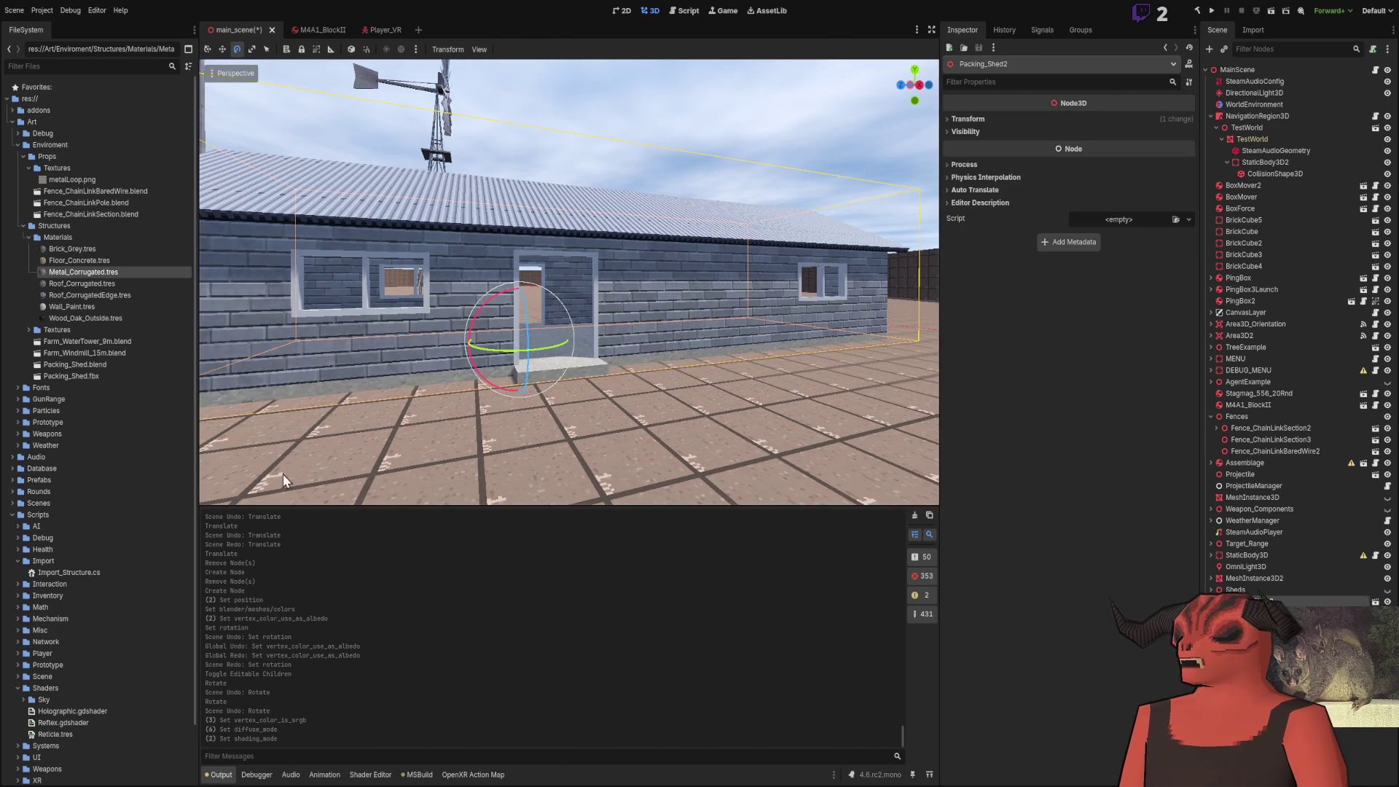
{"action": "key", "text": "ctrl+s"}
{"action": "left_click", "coordinate": [125, 365]}
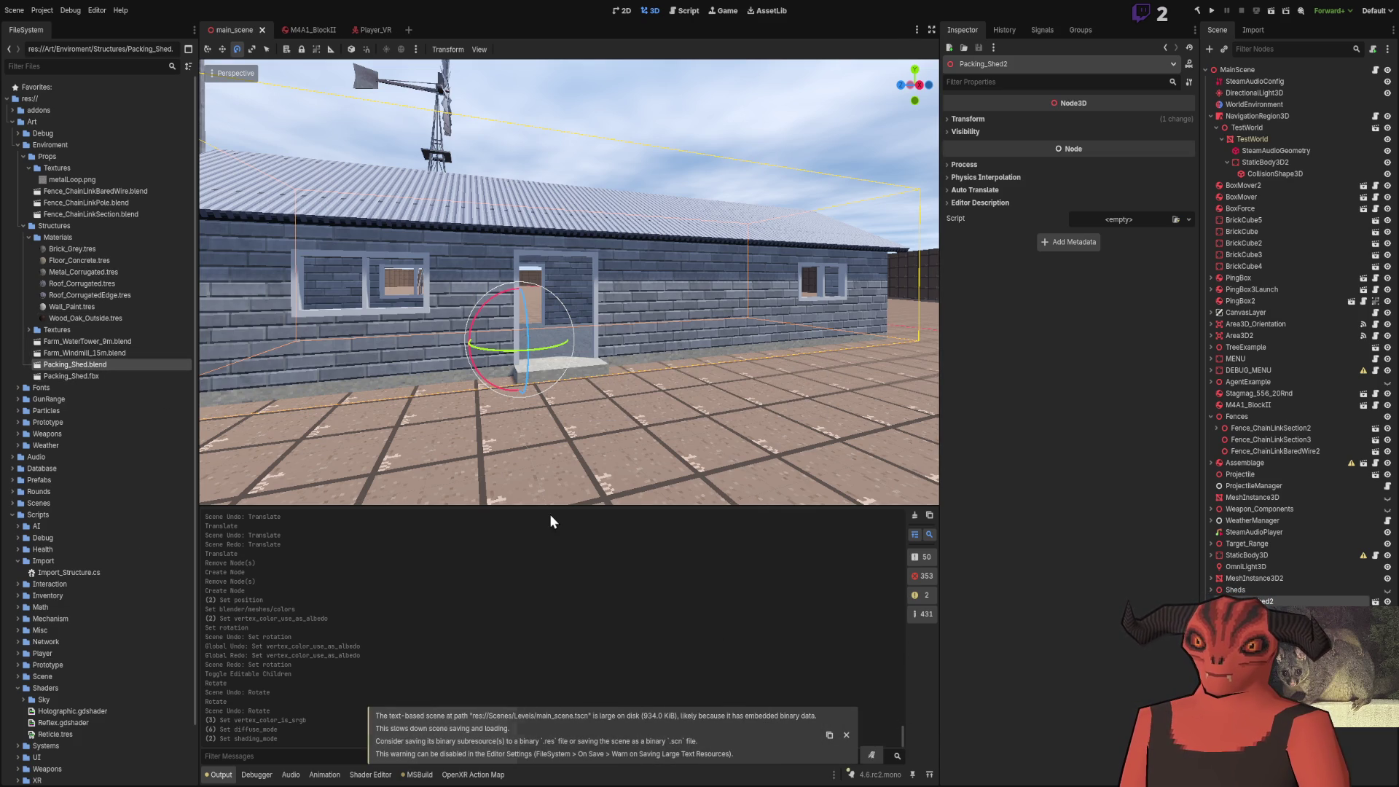
Switch over to Blender showing the Packing_Shed model
{"action": "key", "text": "alt+Tab"}
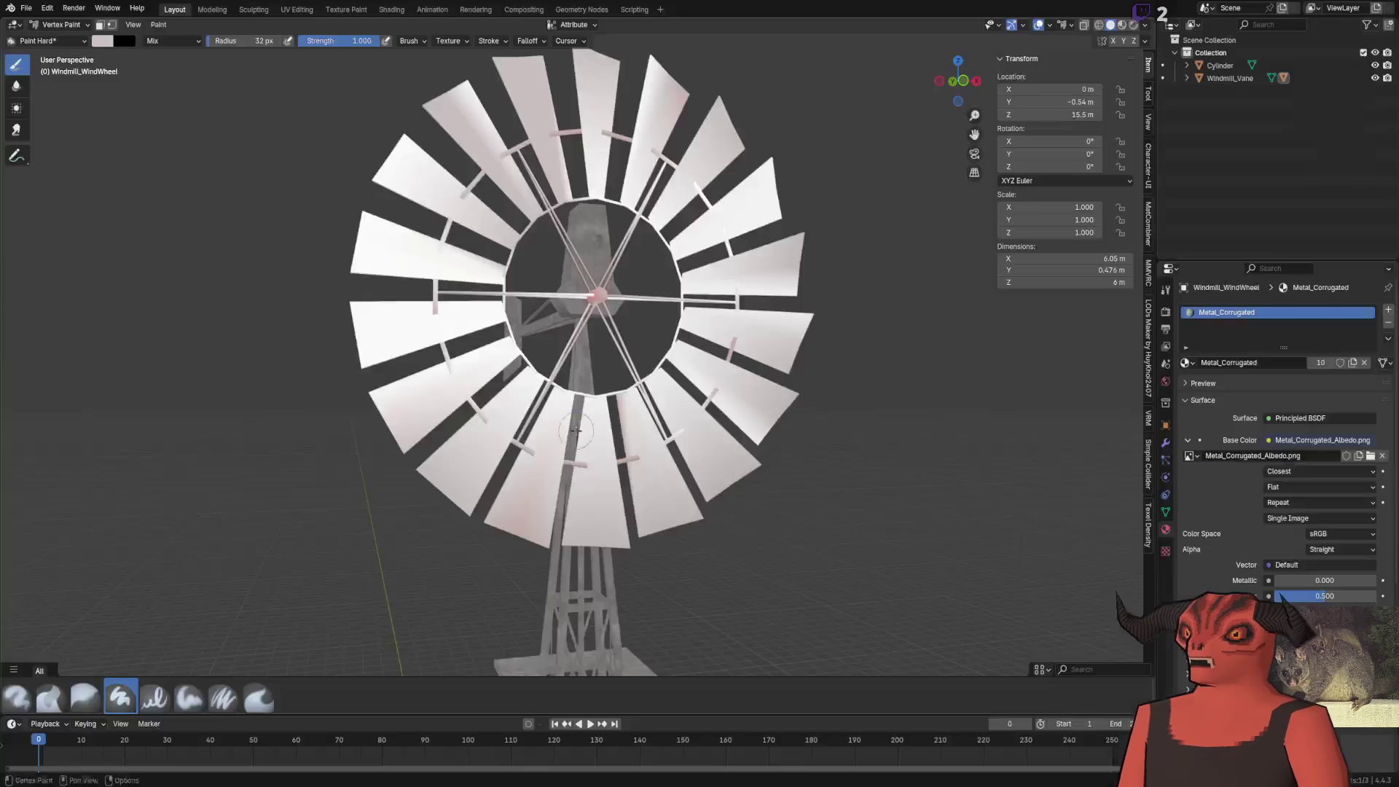
{"action": "key", "text": "alt+Tab"}
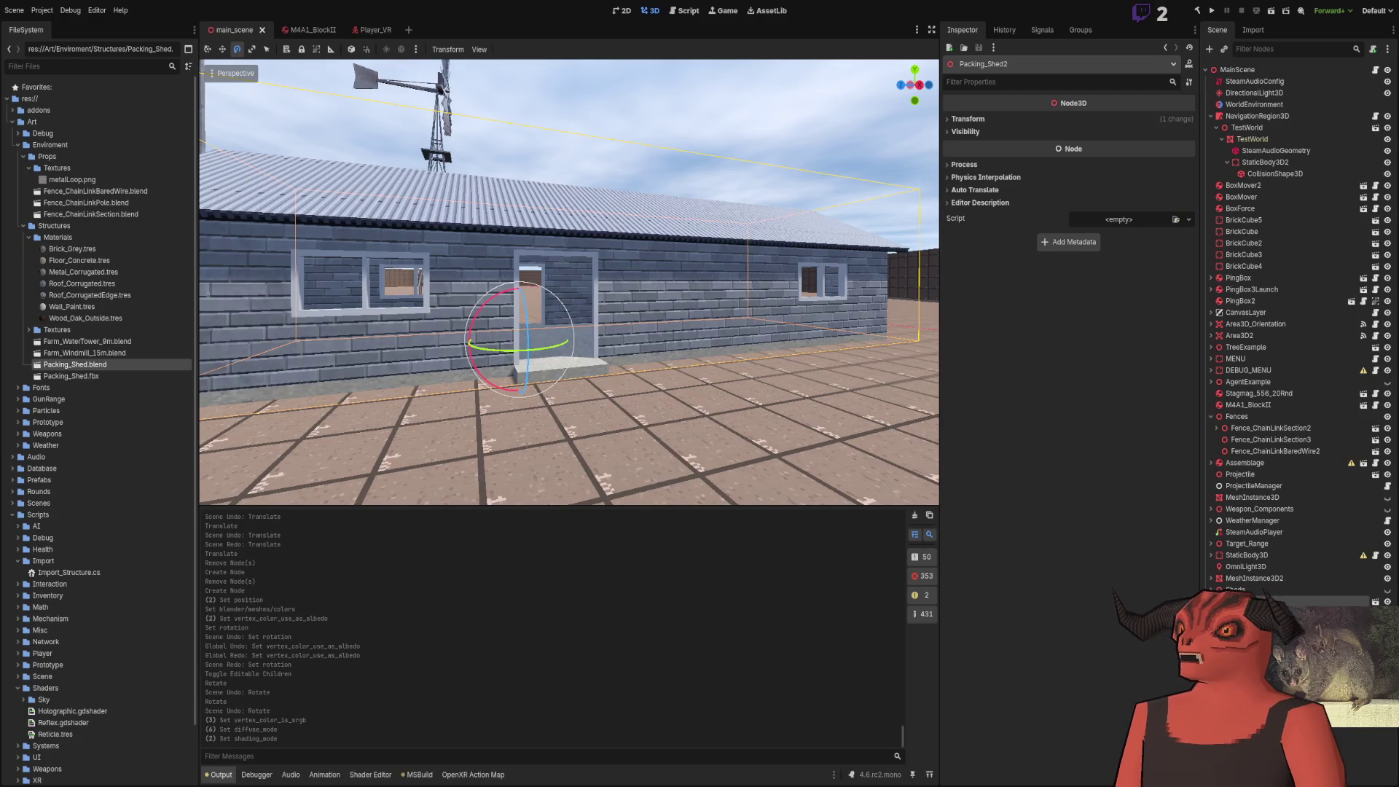
{"action": "key", "text": "alt+Tab"}
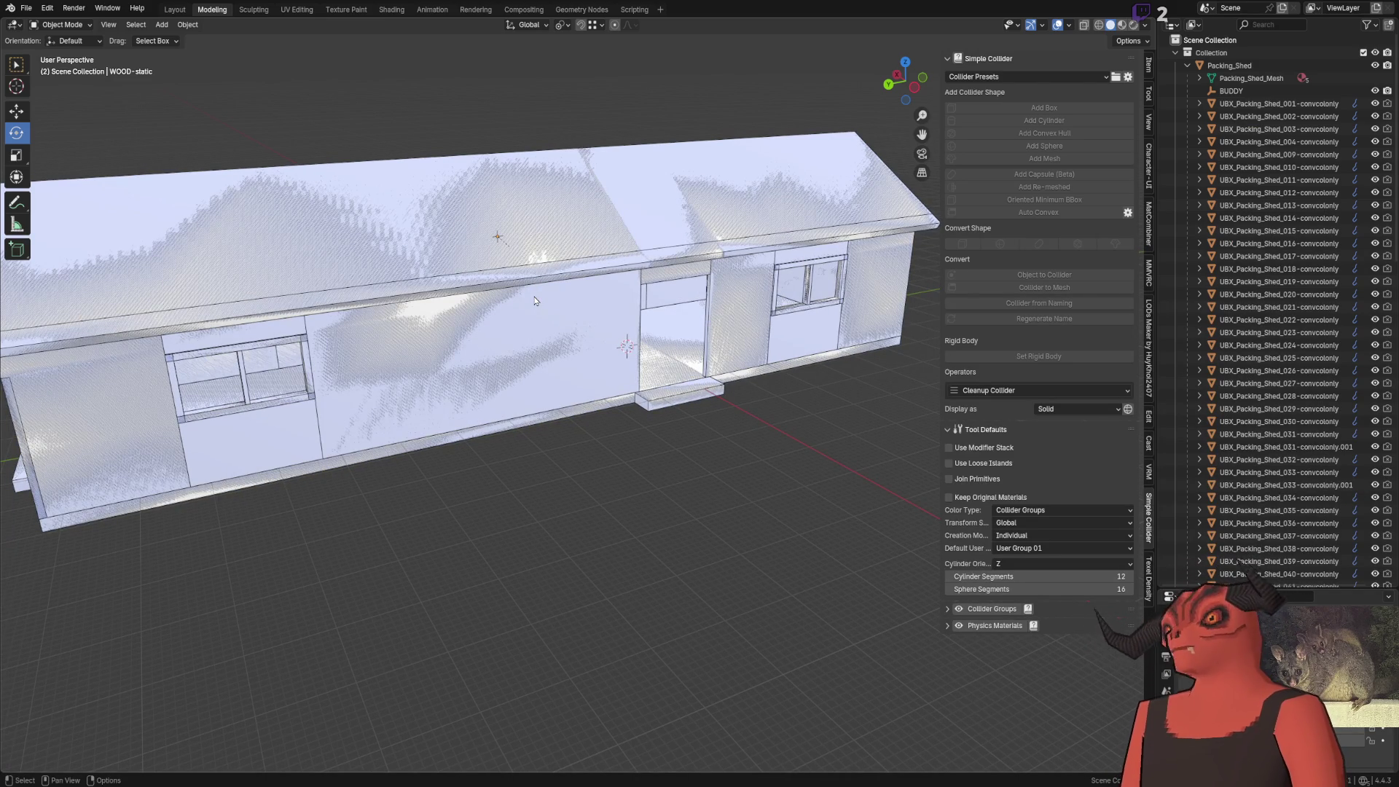
Add a second UV map to the Packing_Shed mesh and rename it Lightmap
{"action": "left_click", "coordinate": [378, 400]}
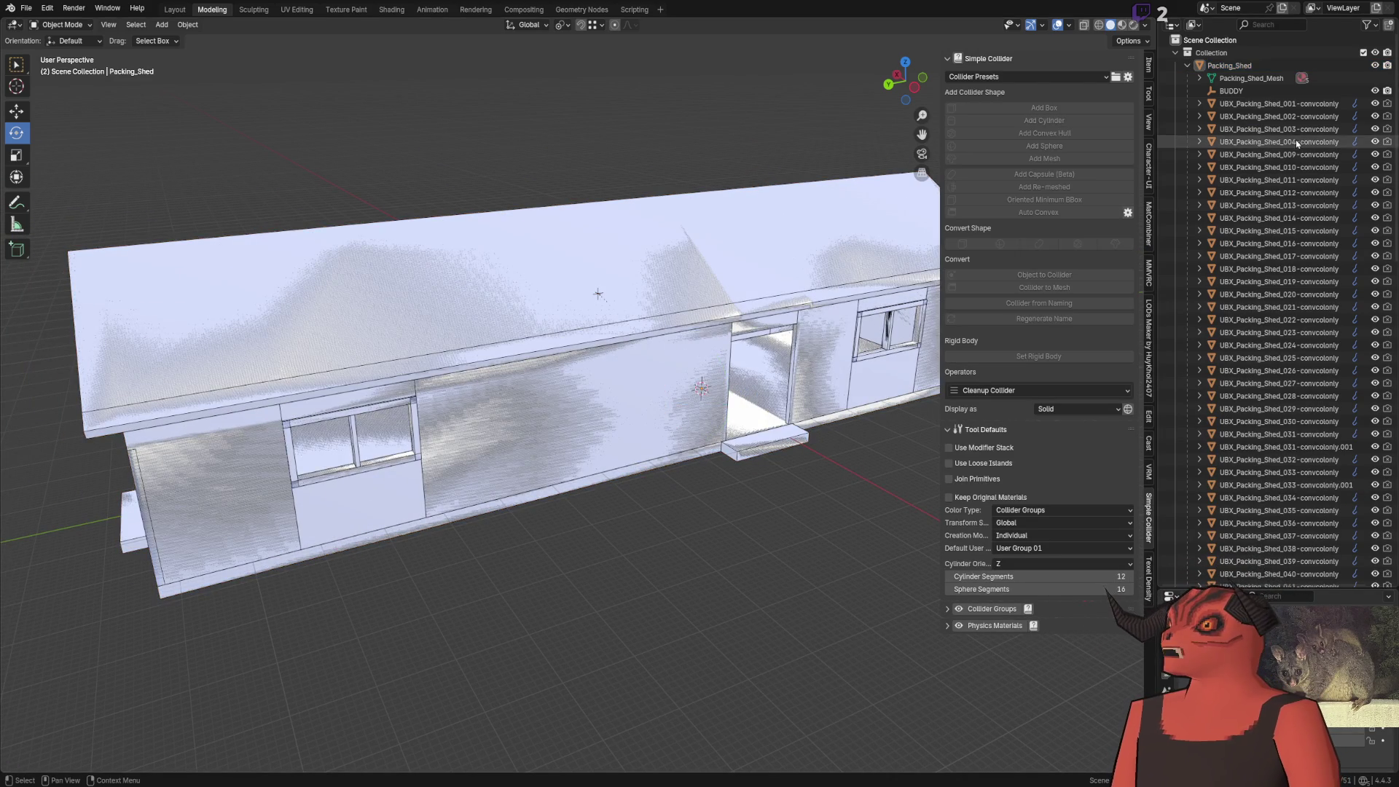
{"action": "key", "text": "Tab"}
{"action": "scroll", "coordinate": [470, 379], "scroll_direction": "up", "scroll_amount": 3}
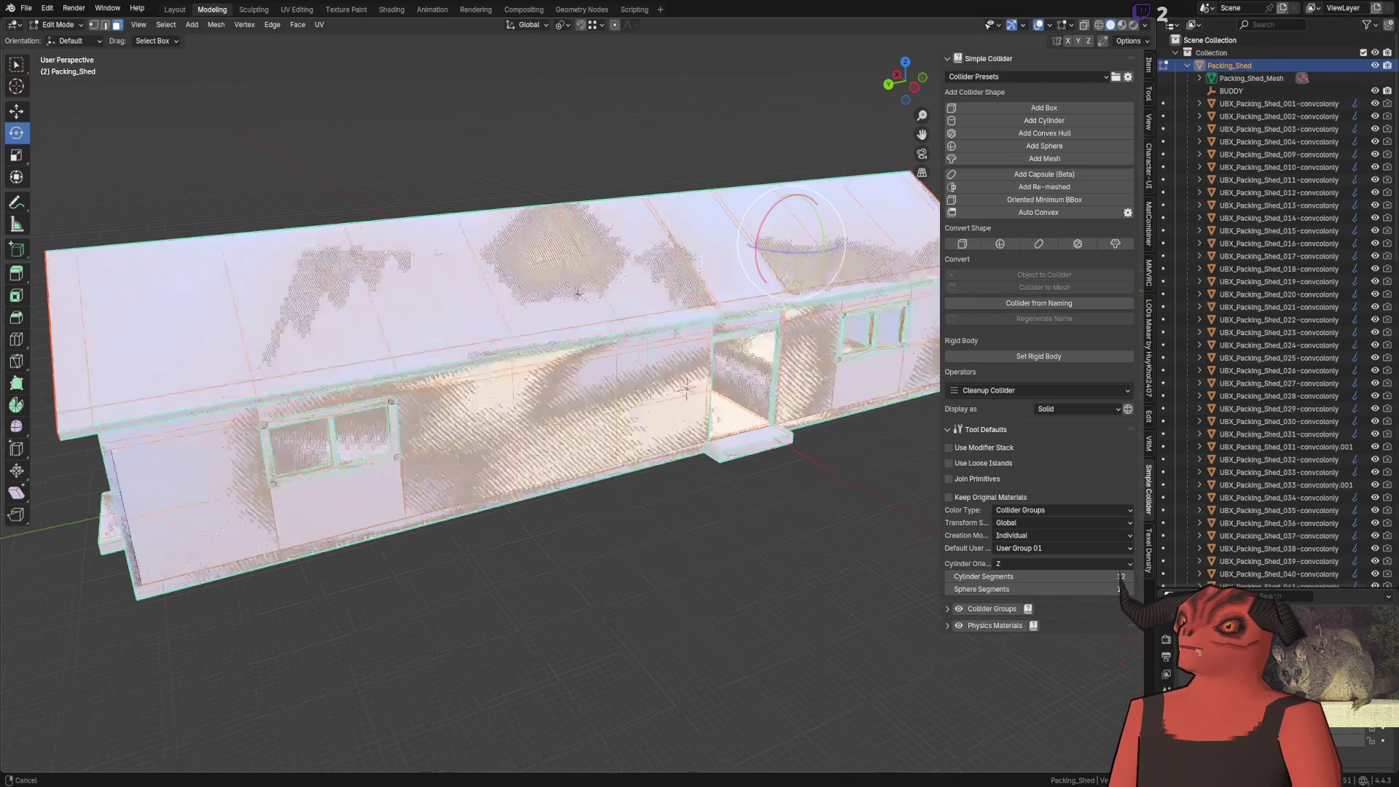
{"action": "key", "text": "Tab"}
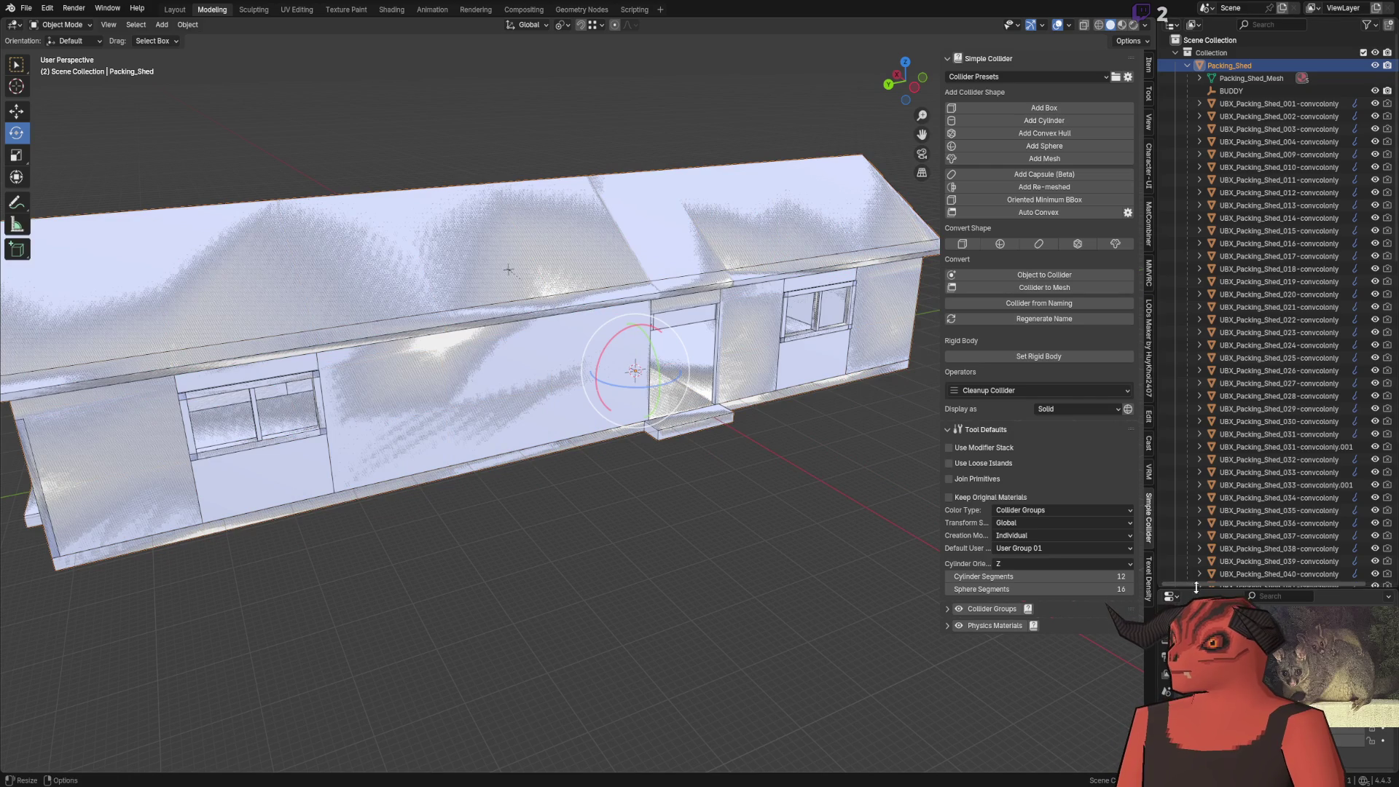
{"action": "left_click_drag", "start_coordinate": [1193, 587], "coordinate": [1195, 291]}
{"action": "left_click", "coordinate": [1165, 518]}
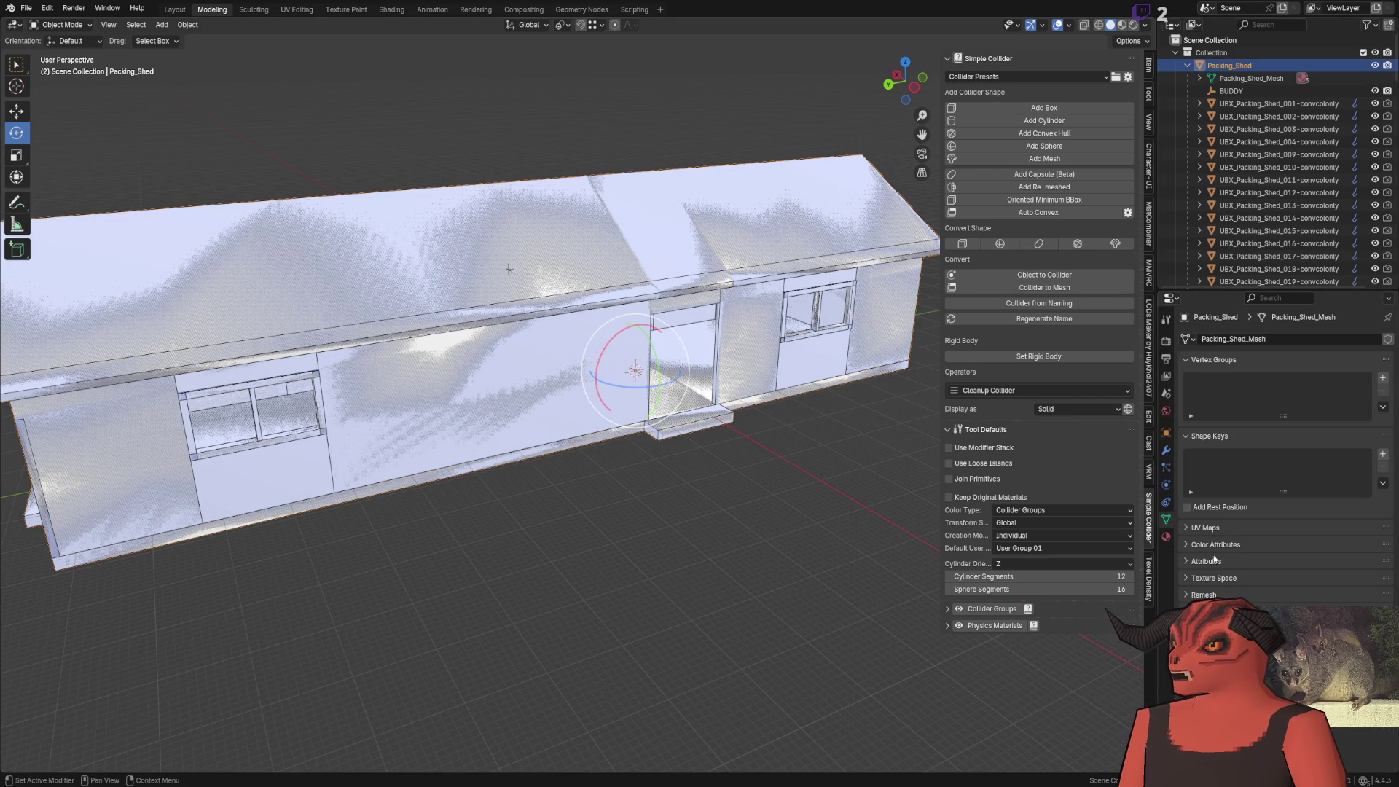
{"action": "left_click", "coordinate": [1206, 528]}
{"action": "left_click", "coordinate": [1382, 546]}
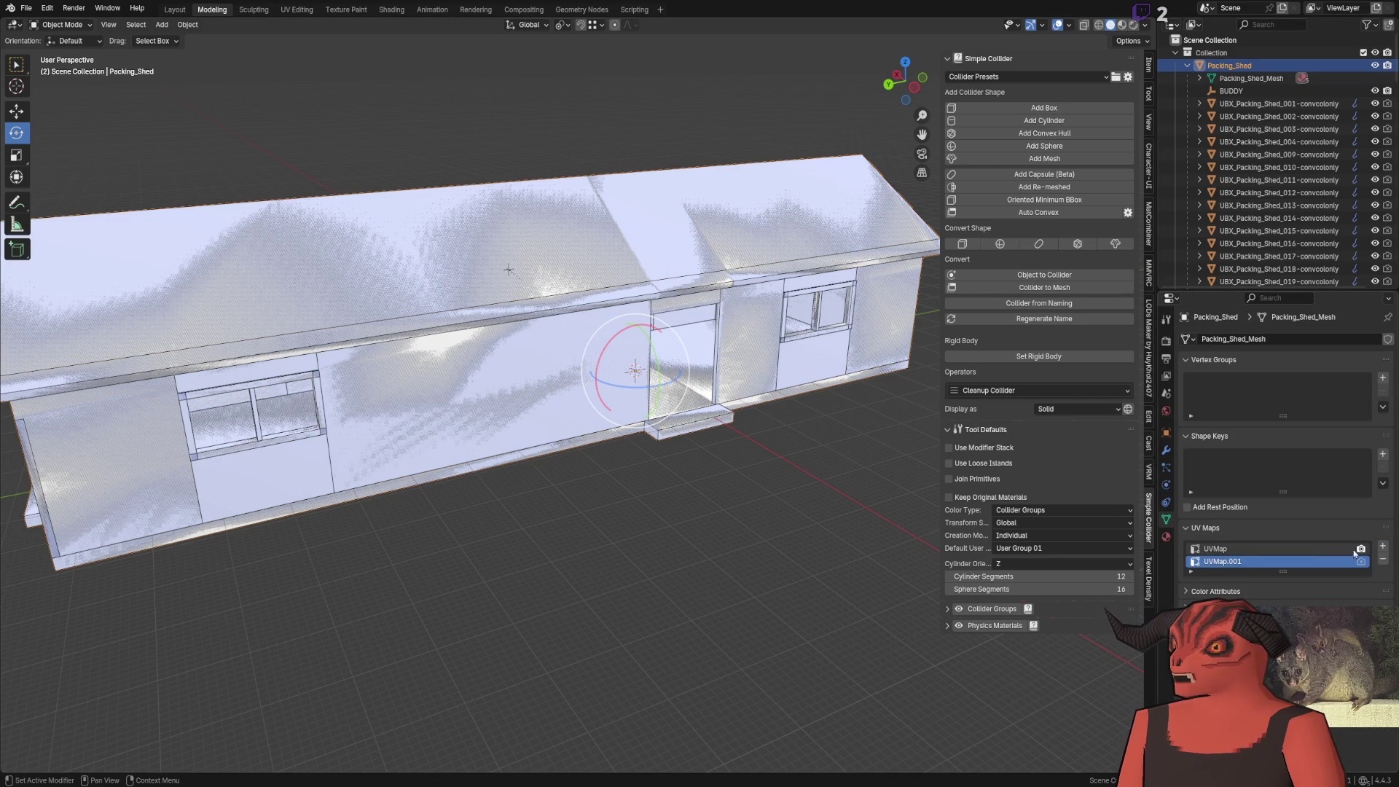
{"action": "double_click", "coordinate": [1228, 562]}
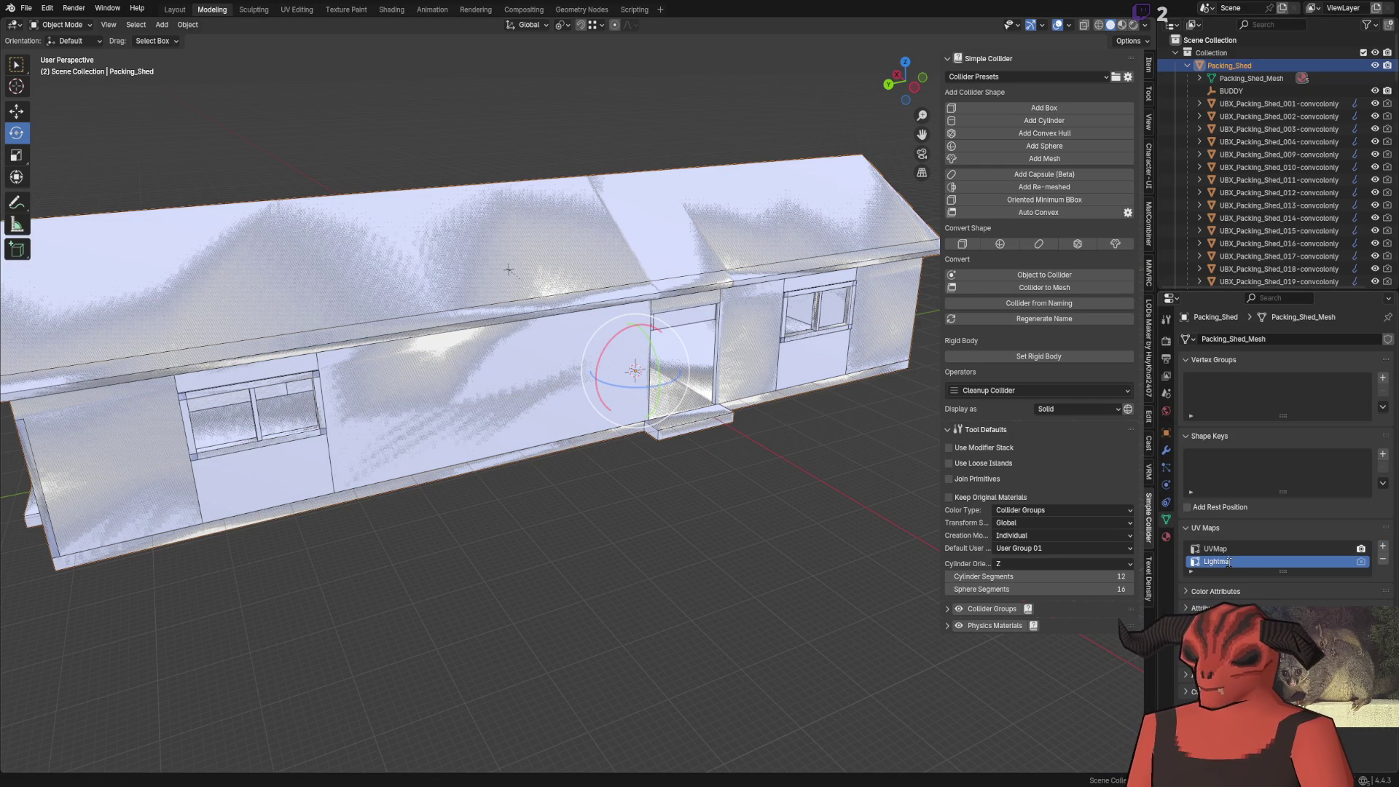
Lightmap Pack the shed's faces with a 0.01 margin, then open the UV Editing workspace
{"action": "key", "text": "Tab"}
{"action": "right_click", "coordinate": [796, 444]}
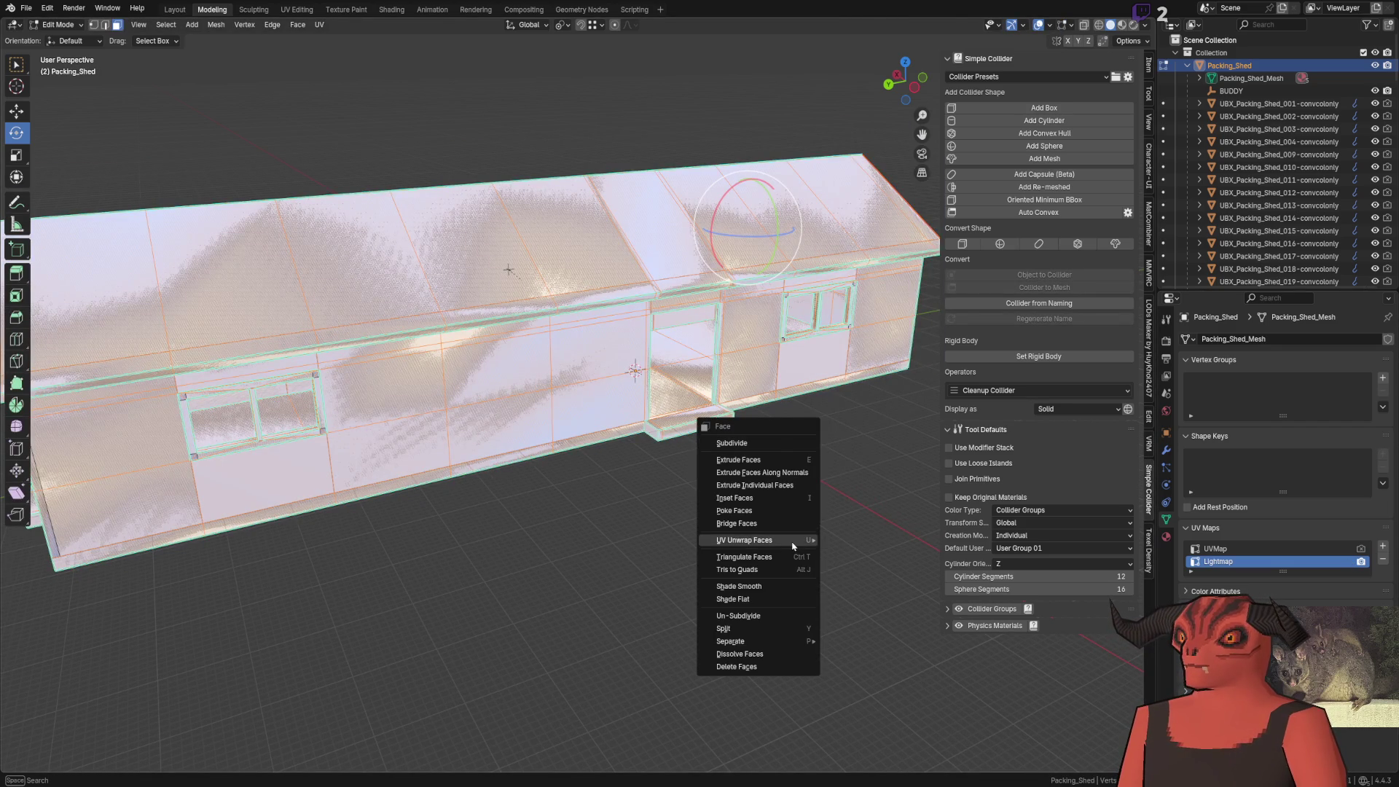
{"action": "mouse_move", "coordinate": [800, 540]}
{"action": "mouse_move", "coordinate": [867, 8]}
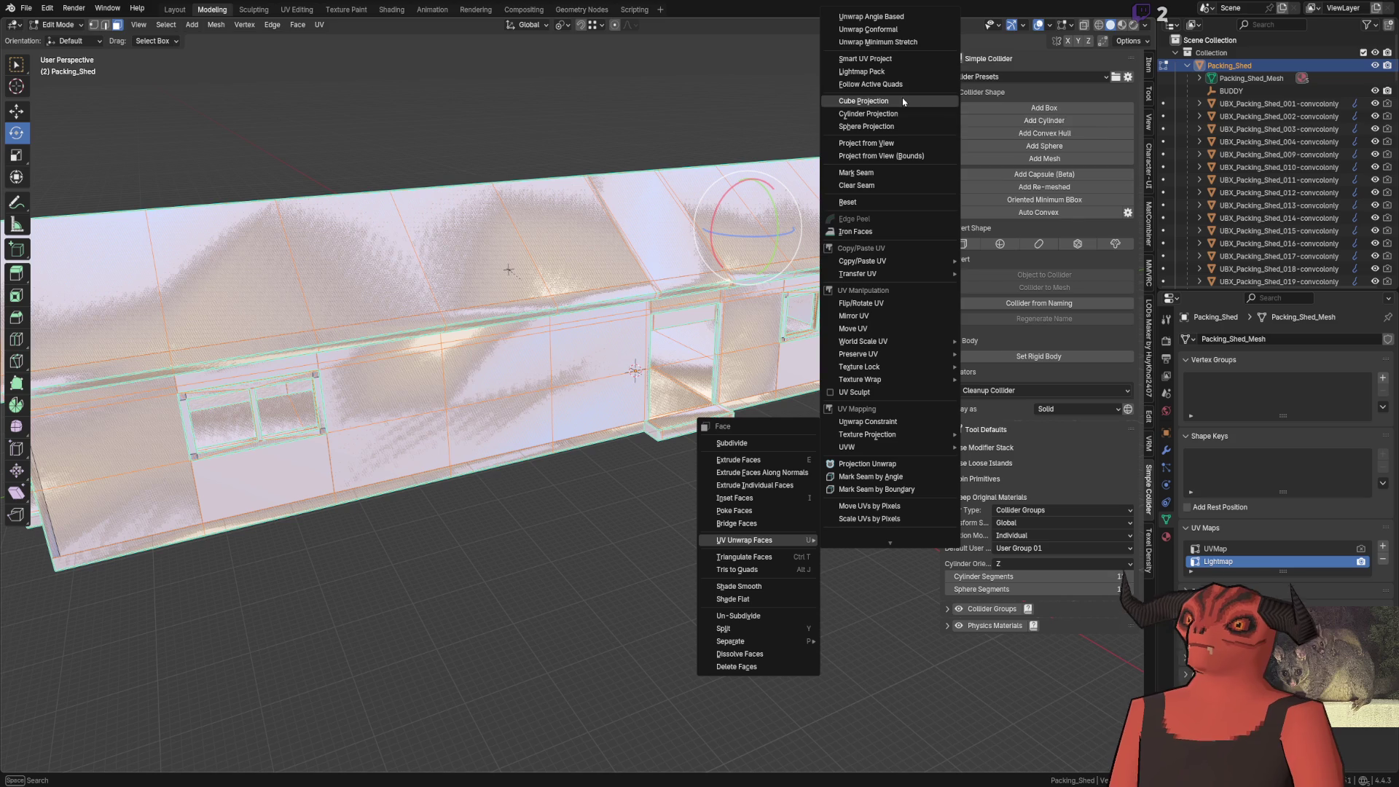
{"action": "left_click", "coordinate": [898, 72]}
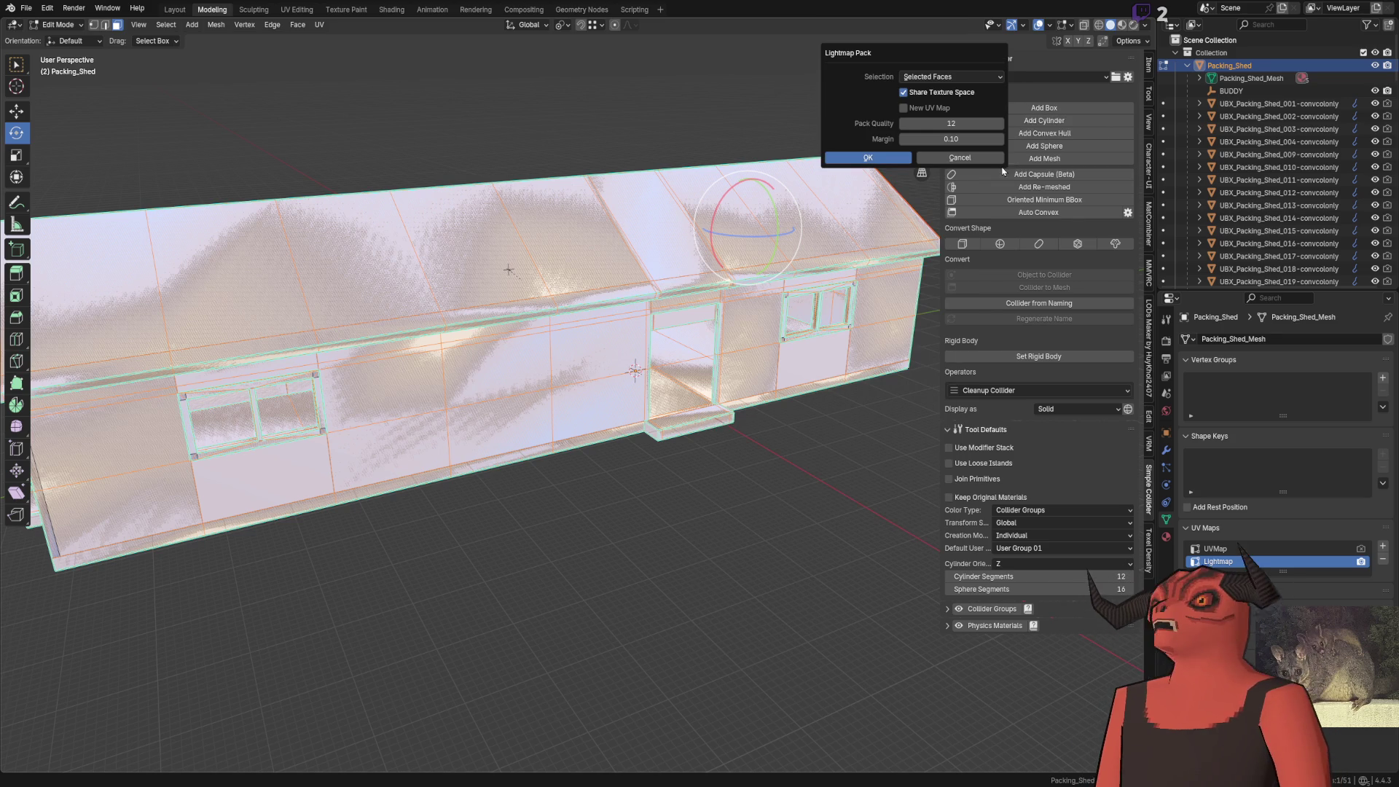
{"action": "left_click", "coordinate": [994, 140]}
{"action": "key", "text": "Return"}
{"action": "key", "text": "Return"}
{"action": "left_click", "coordinate": [295, 10]}
{"action": "scroll", "coordinate": [252, 354], "scroll_direction": "up", "scroll_amount": 10}
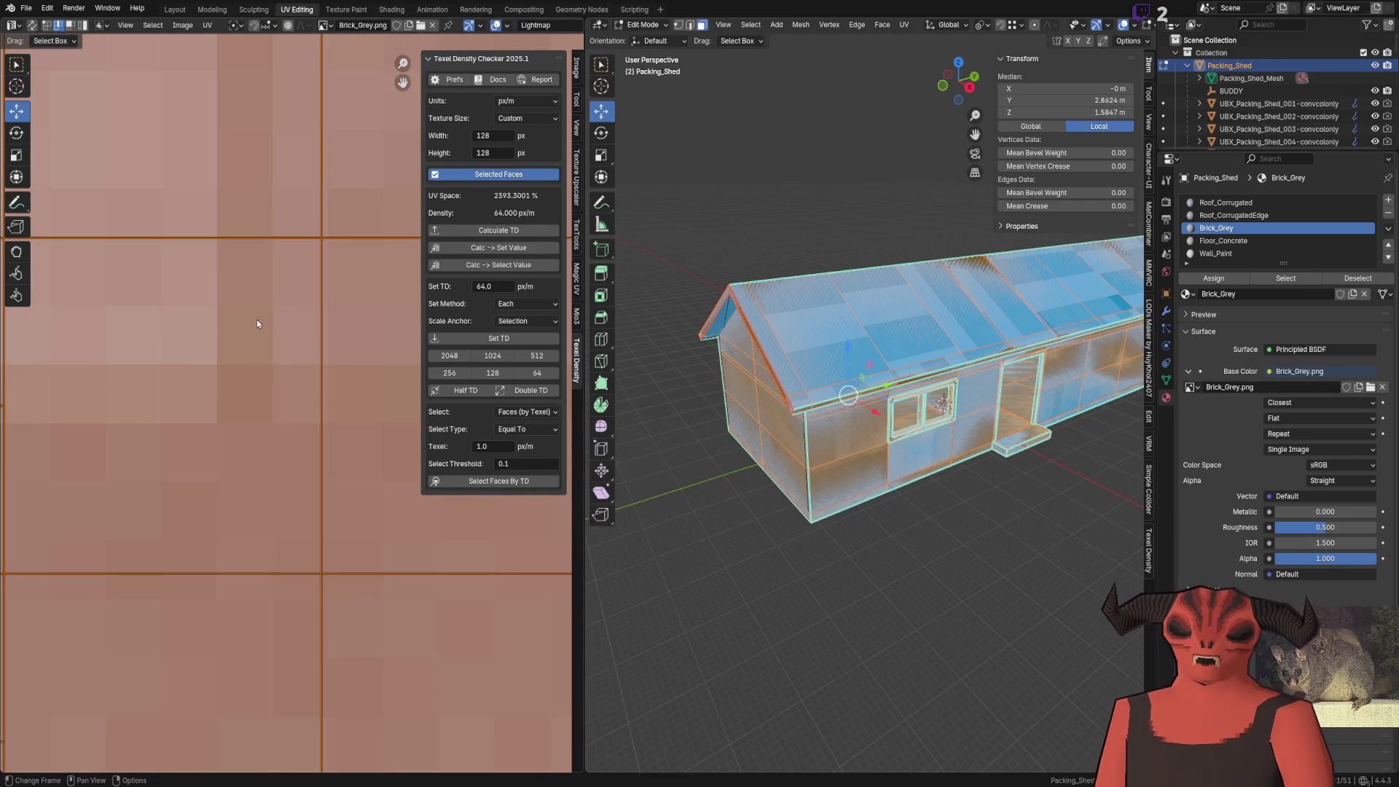
Run Lightmap Pack on the shed faces again with a new margin value
{"action": "scroll", "coordinate": [256, 320], "scroll_direction": "down", "scroll_amount": 5}
{"action": "scroll", "coordinate": [330, 351], "scroll_direction": "up", "scroll_amount": 5}
{"action": "scroll", "coordinate": [265, 405], "scroll_direction": "up", "scroll_amount": 3}
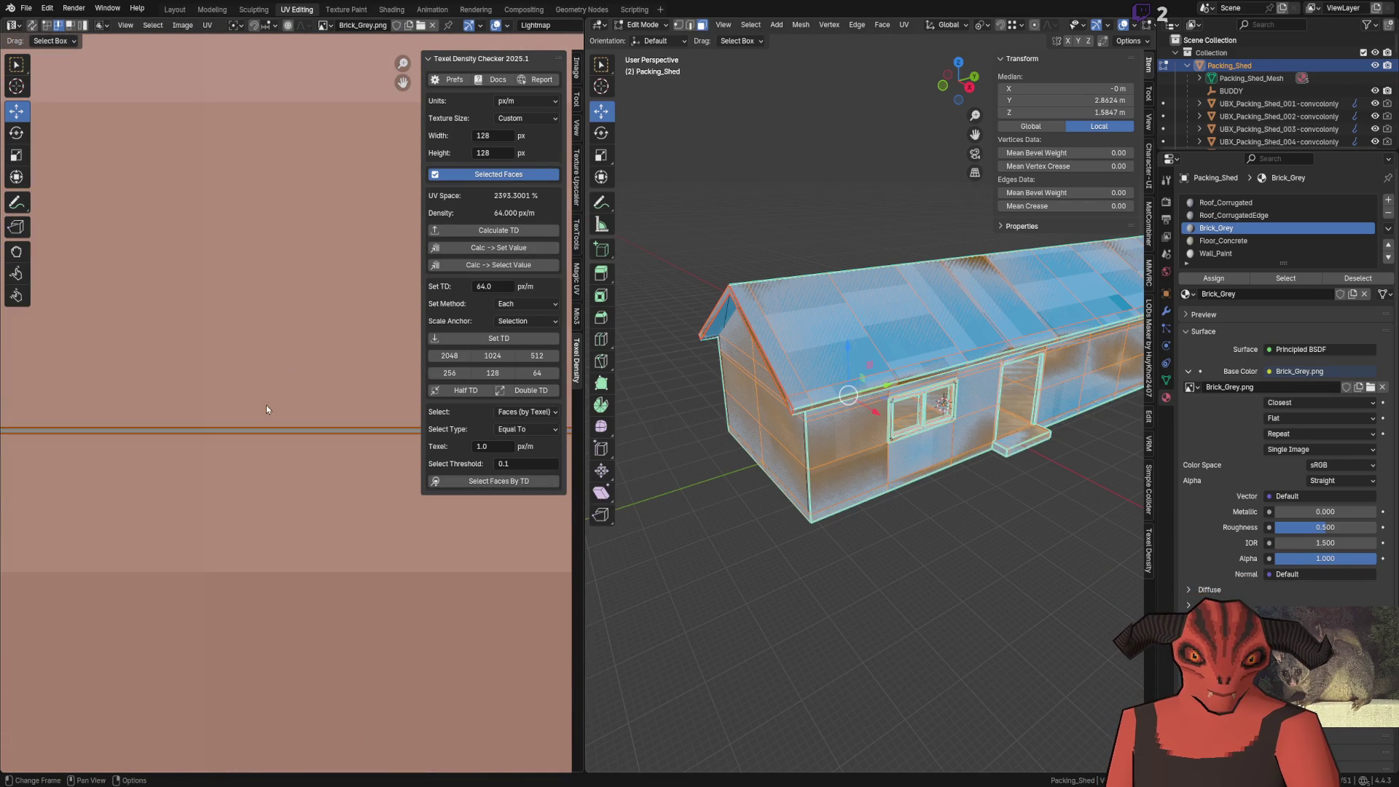
{"action": "scroll", "coordinate": [266, 405], "scroll_direction": "down", "scroll_amount": 3}
{"action": "left_click_drag", "start_coordinate": [272, 405], "coordinate": [157, 610]}
{"action": "scroll", "coordinate": [158, 609], "scroll_direction": "down", "scroll_amount": 5}
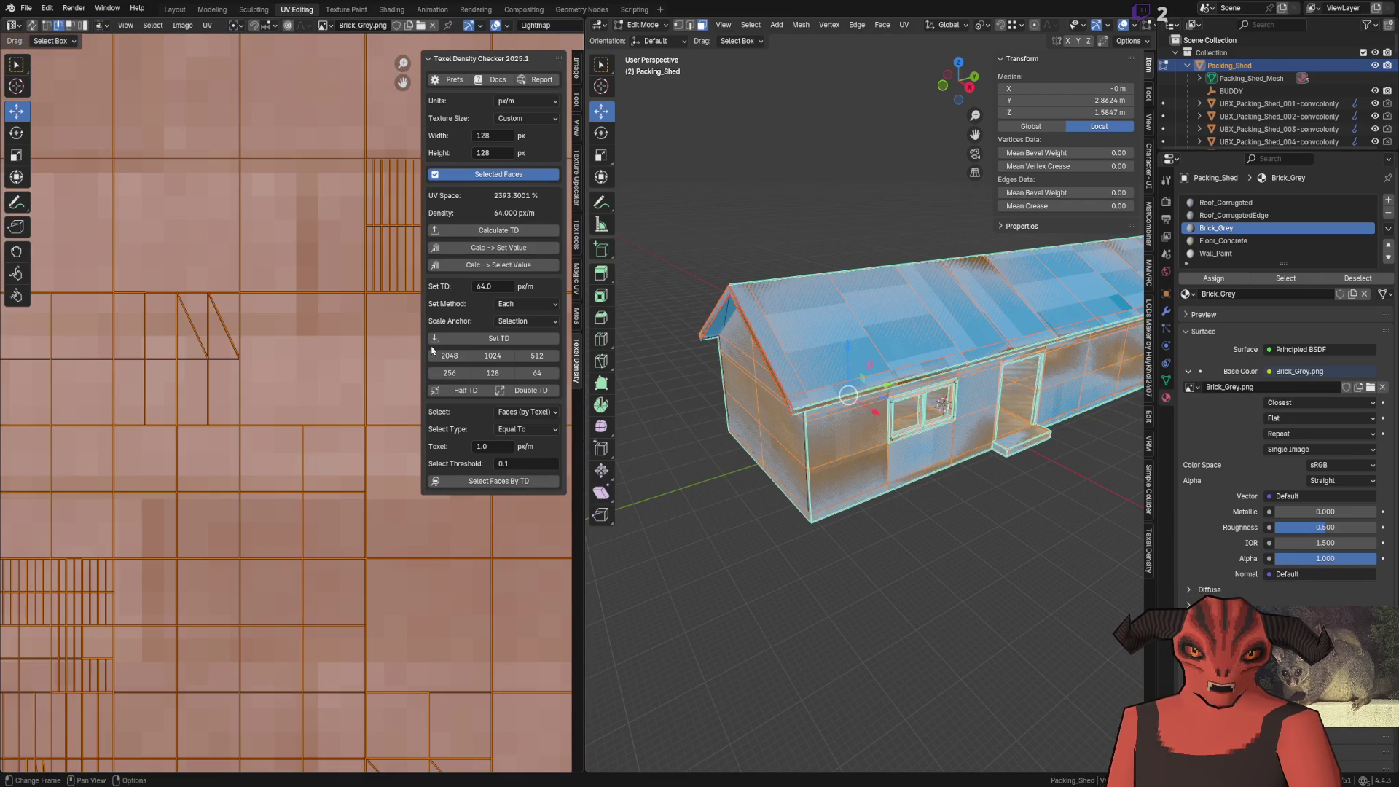
{"action": "scroll", "coordinate": [853, 342], "scroll_direction": "up", "scroll_amount": 5}
{"action": "right_click", "coordinate": [853, 336]}
{"action": "mouse_move", "coordinate": [875, 336]}
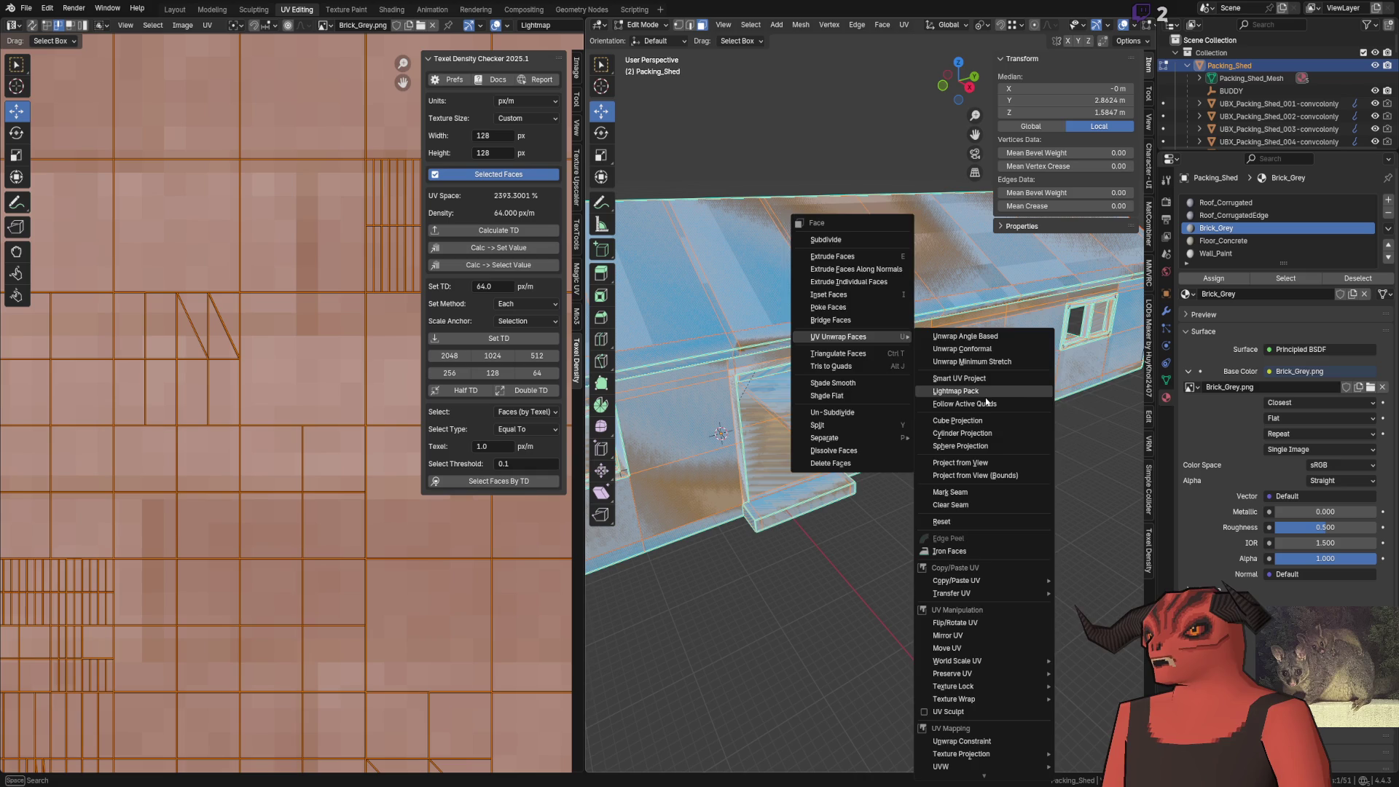
{"action": "left_click", "coordinate": [955, 391]}
{"action": "type", "text": "1"}
{"action": "left_click", "coordinate": [953, 482]}
{"action": "scroll", "coordinate": [159, 389], "scroll_direction": "down", "scroll_amount": 3}
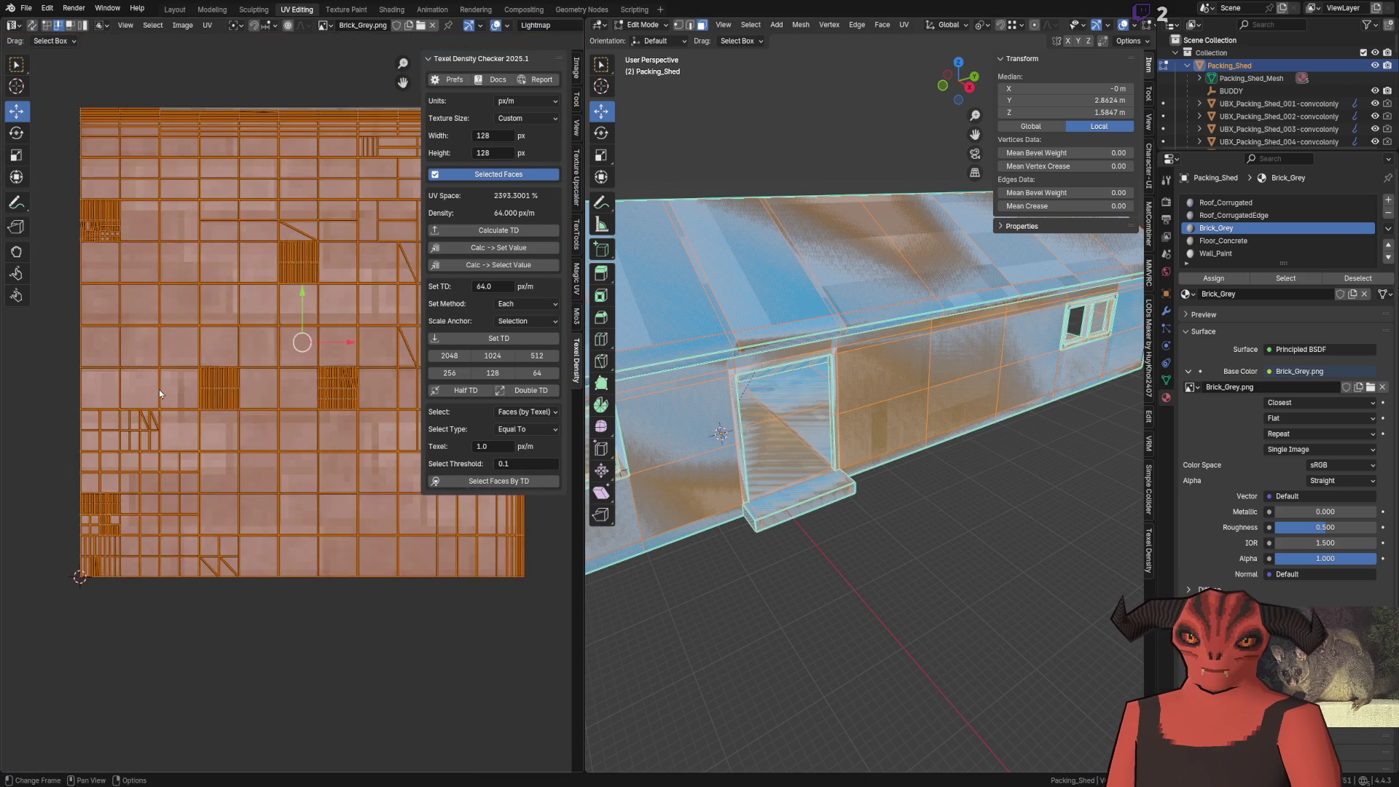
{"action": "scroll", "coordinate": [159, 389], "scroll_direction": "up", "scroll_amount": 8}
Smart UV Project the shed faces with 0.010 island margin and Scale to Bounds
{"action": "right_click", "coordinate": [970, 404]}
{"action": "mouse_move", "coordinate": [1008, 409]}
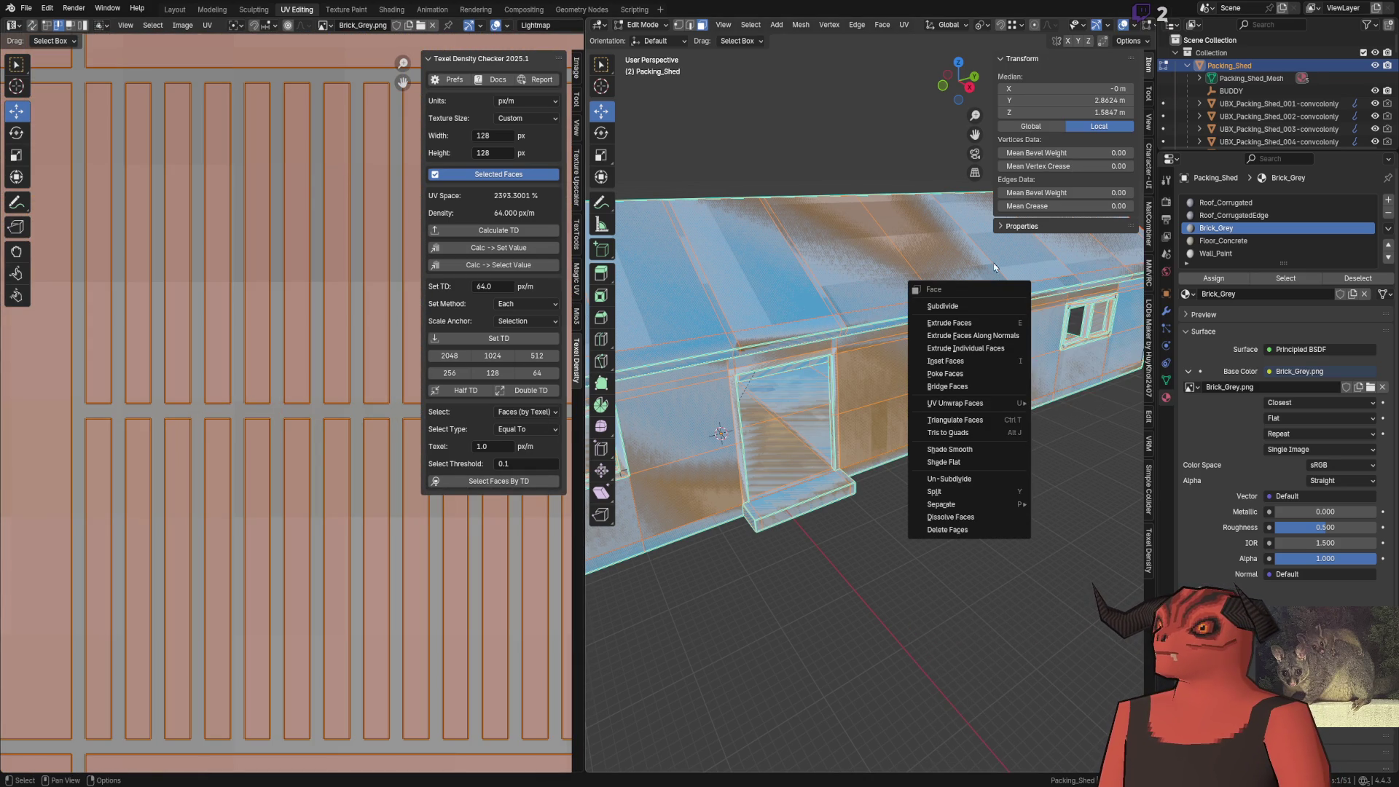
{"action": "left_click", "coordinate": [1094, 337]}
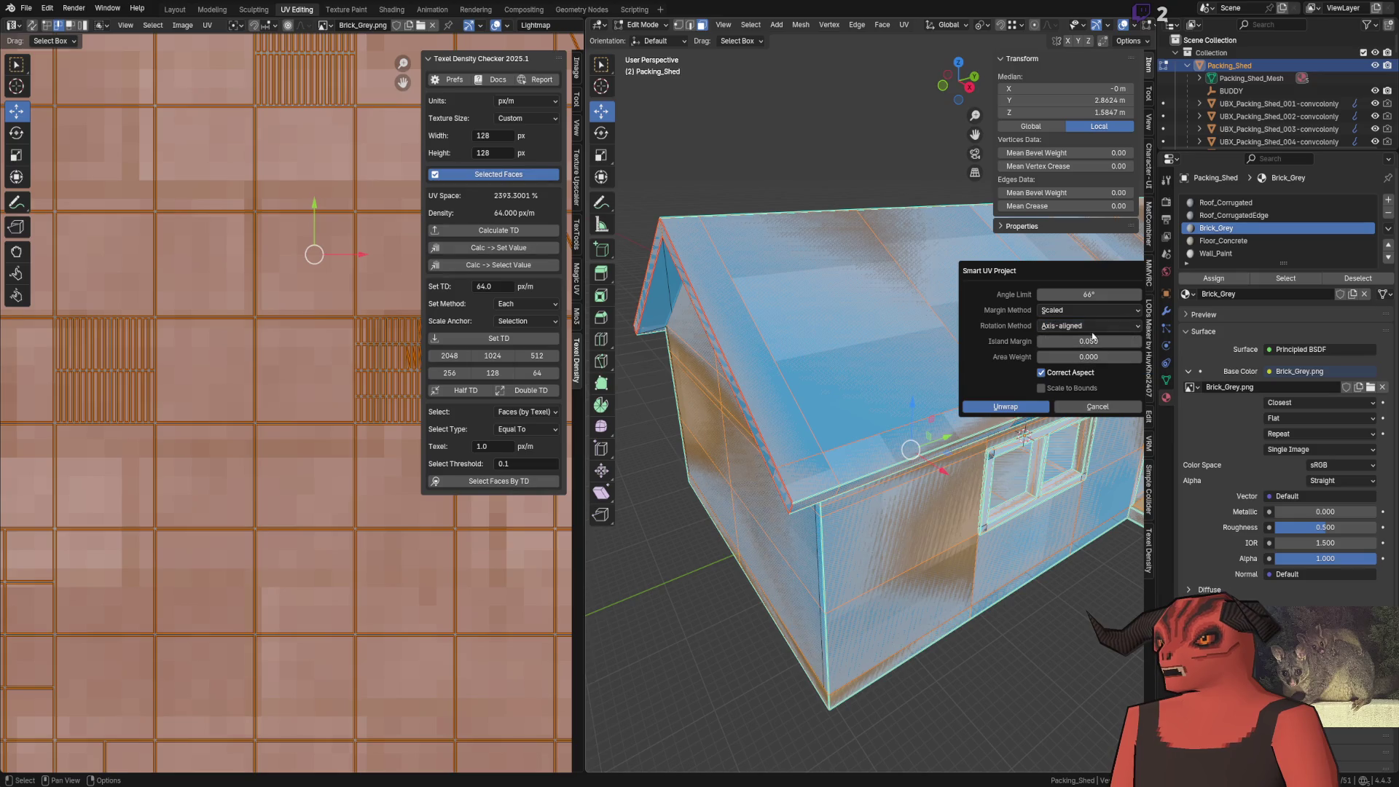
{"action": "left_click", "coordinate": [1107, 340]}
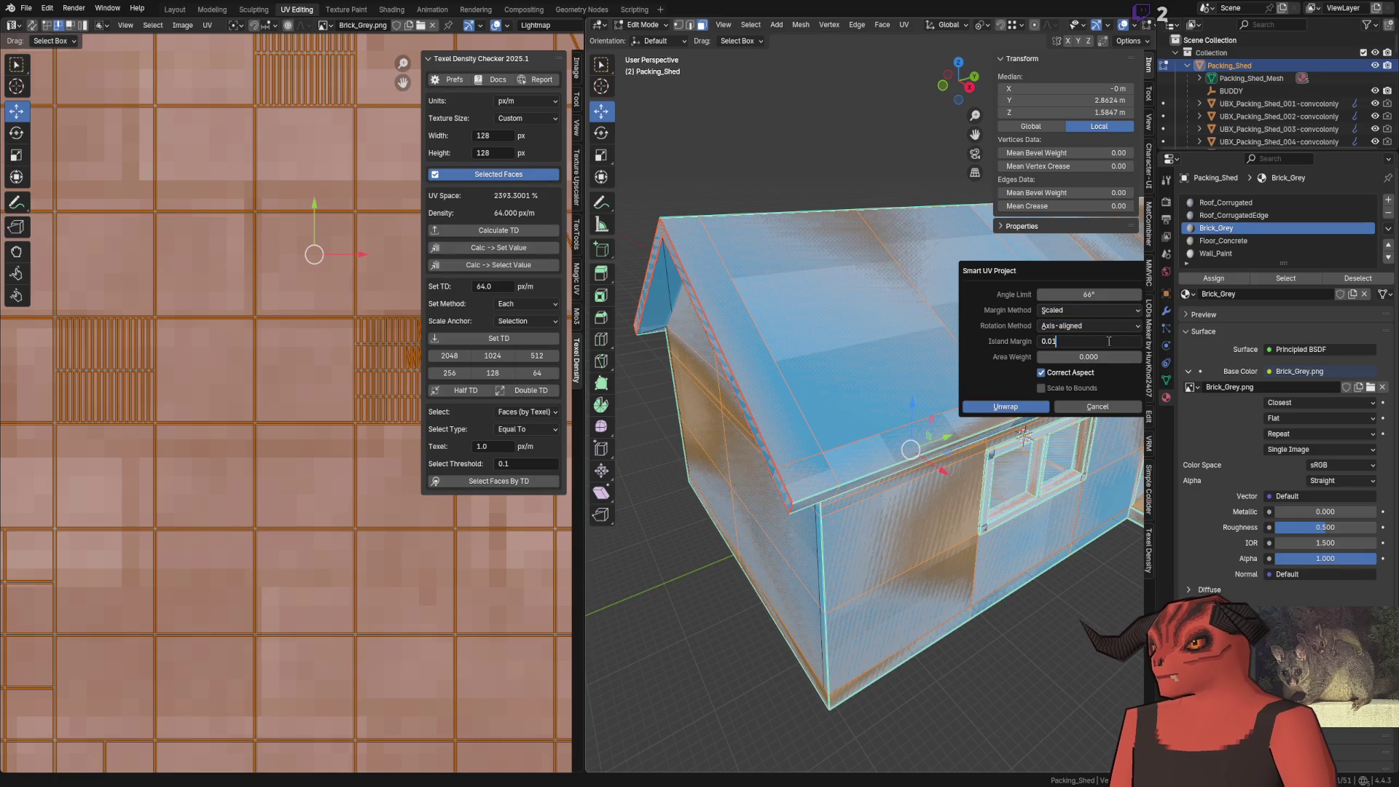
{"action": "key", "text": "Return"}
{"action": "left_click", "coordinate": [1041, 388]}
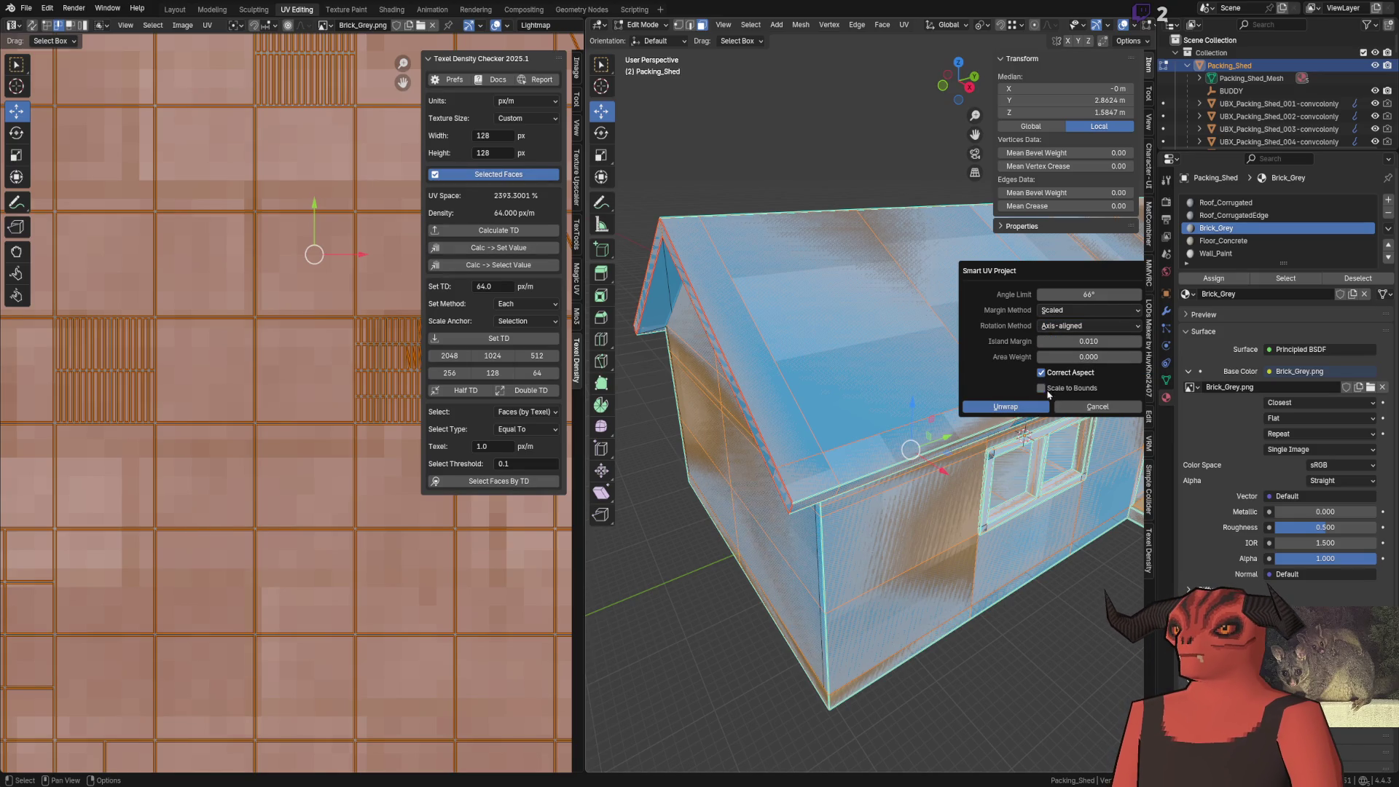
{"action": "left_click", "coordinate": [1013, 406]}
Pack the UV islands using the Convex shape method
{"action": "scroll", "coordinate": [337, 423], "scroll_direction": "up", "scroll_amount": 5}
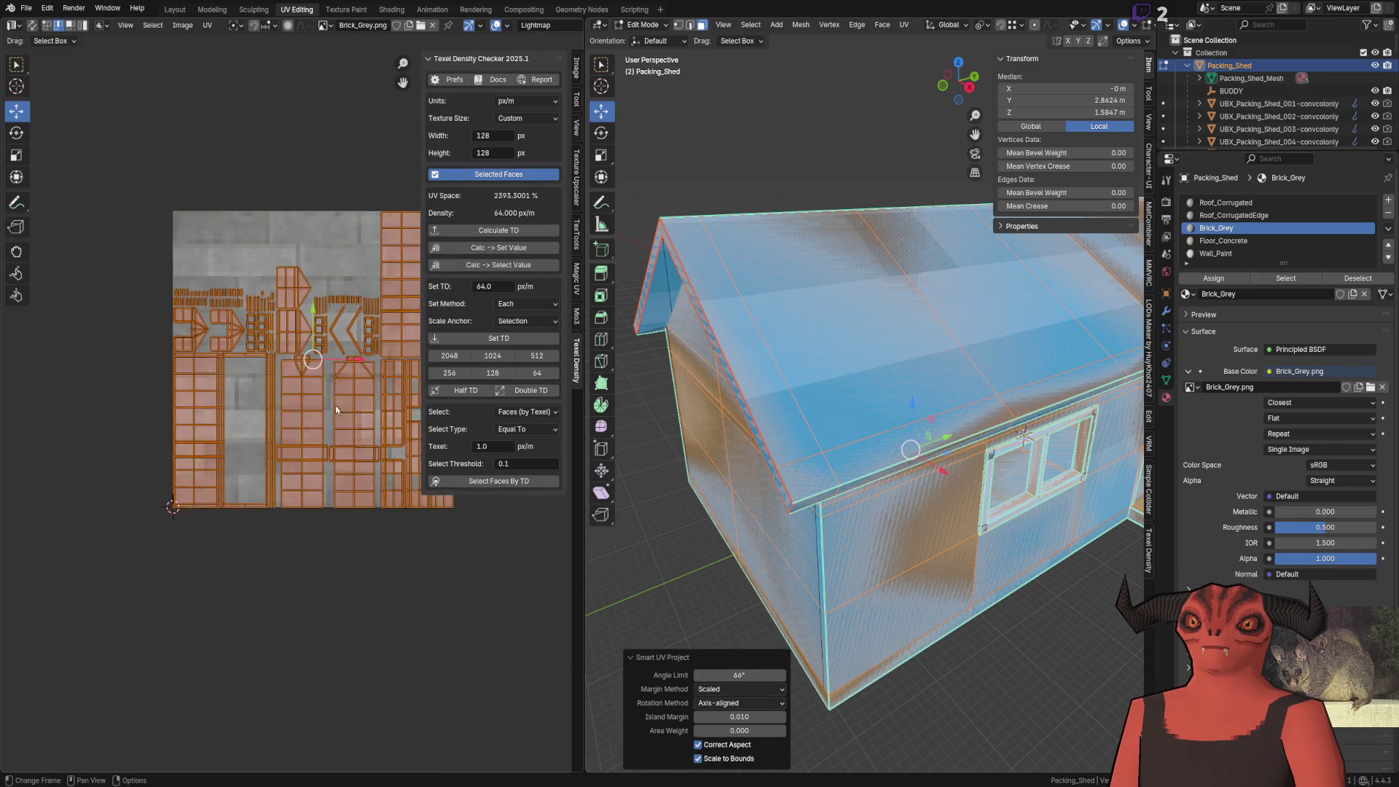
{"action": "scroll", "coordinate": [291, 328], "scroll_direction": "down", "scroll_amount": 3}
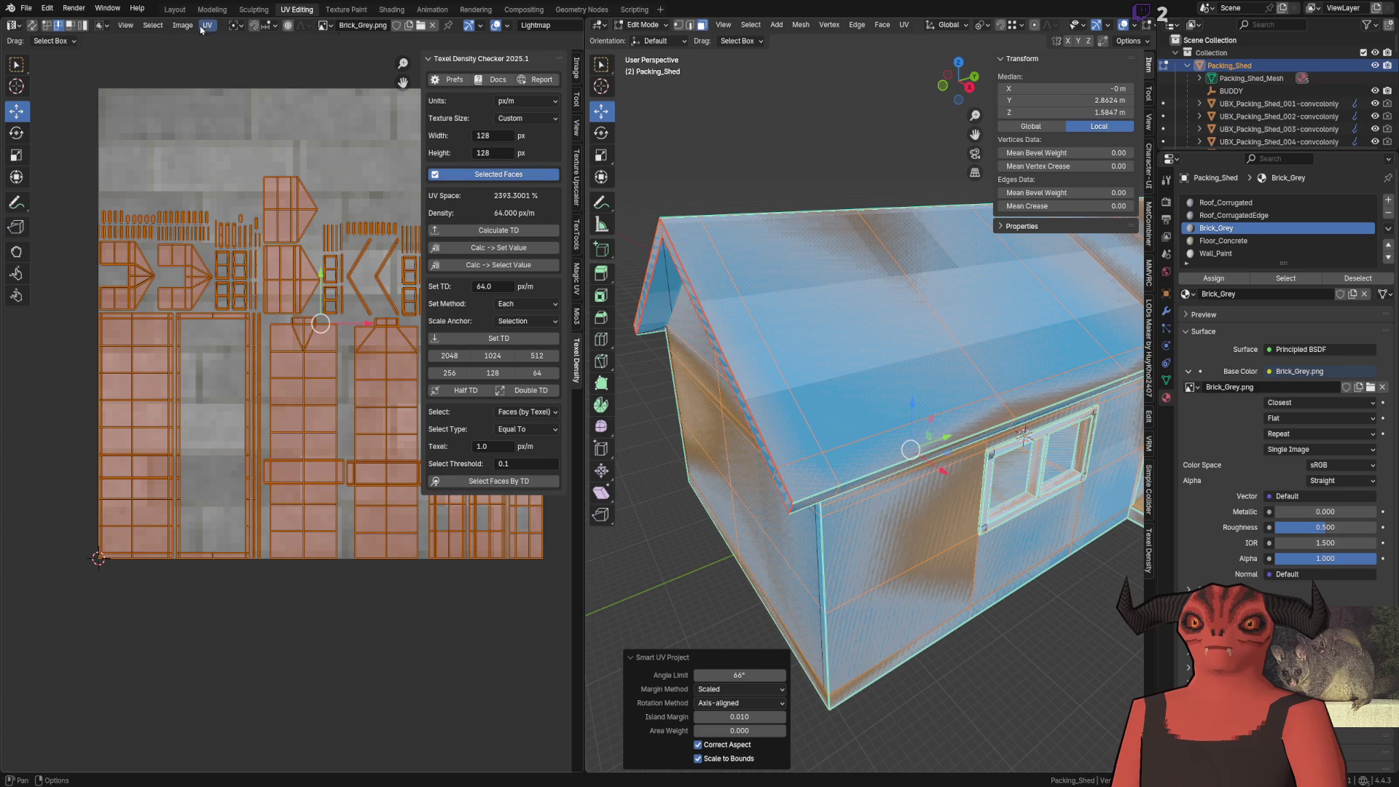
{"action": "left_click", "coordinate": [207, 25]}
{"action": "left_click", "coordinate": [265, 252]}
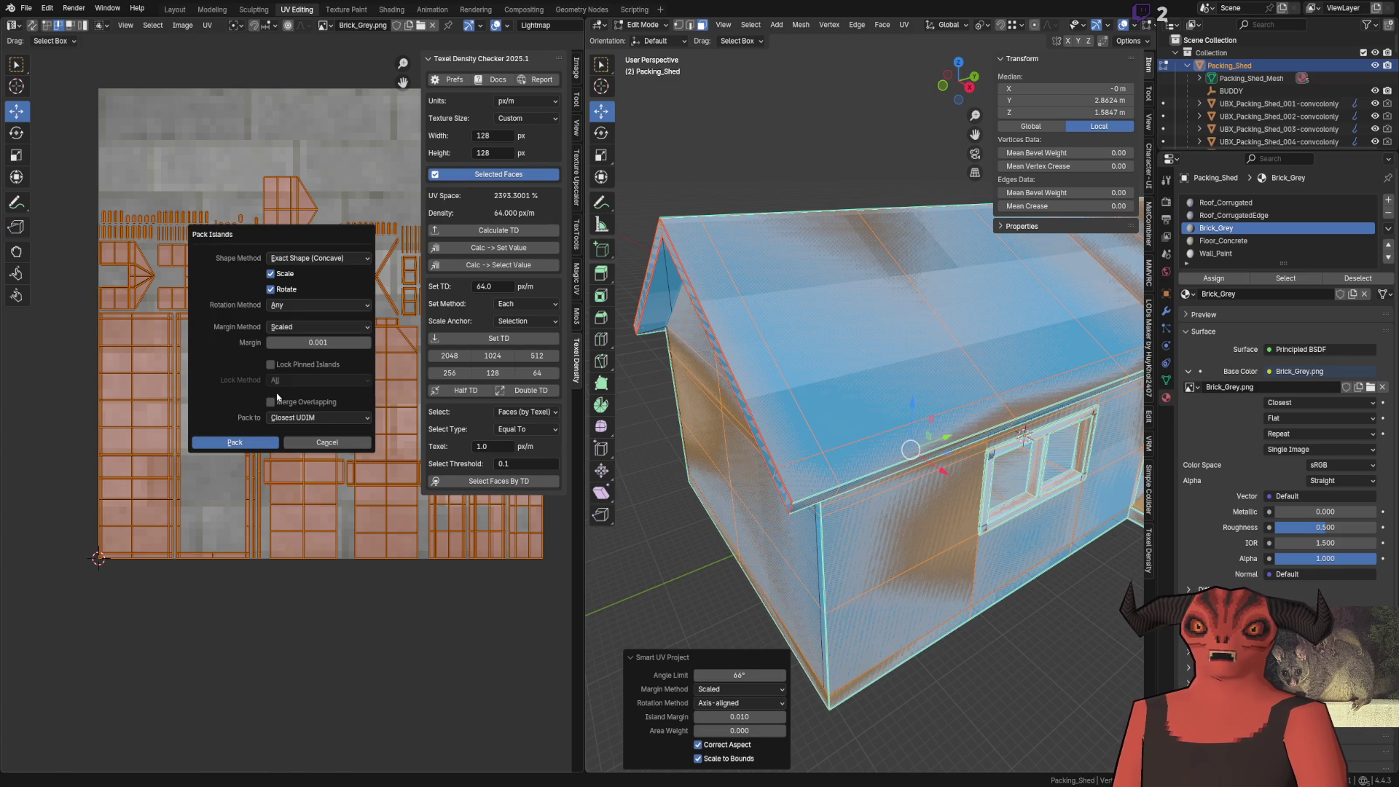
{"action": "left_click", "coordinate": [337, 263]}
{"action": "left_click", "coordinate": [321, 287]}
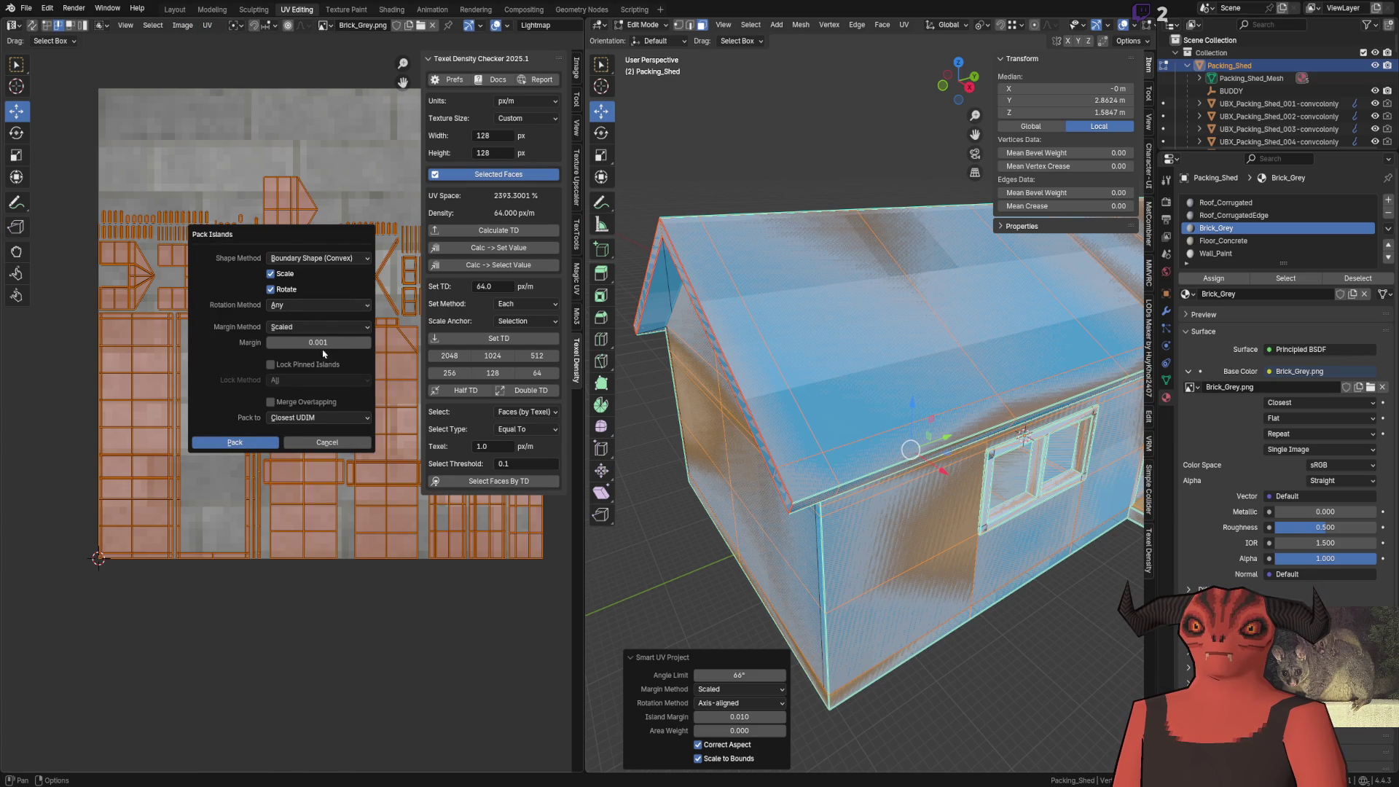
{"action": "left_click", "coordinate": [241, 441]}
Run Lightmap Pack on the shed faces once more
{"action": "scroll", "coordinate": [244, 456], "scroll_direction": "up", "scroll_amount": 5}
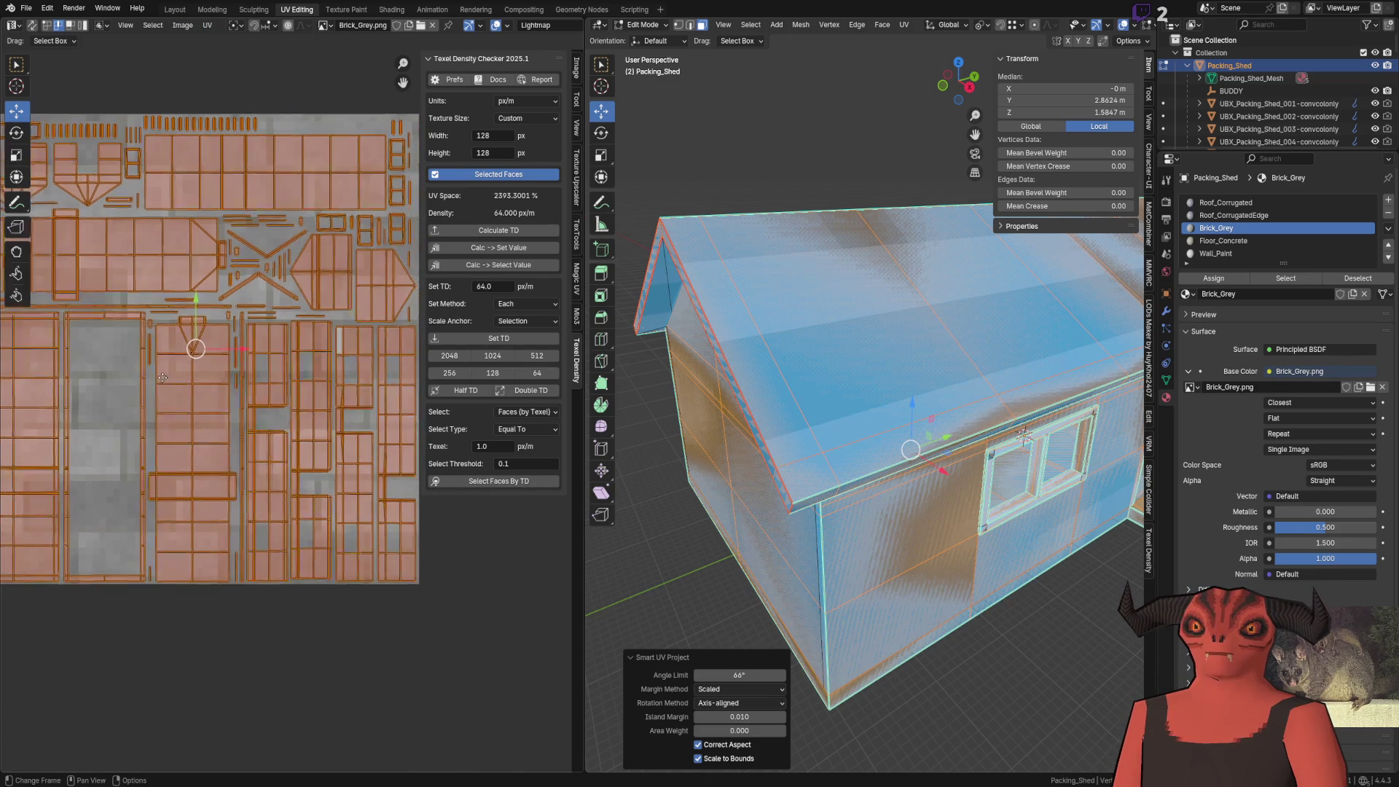
{"action": "scroll", "coordinate": [248, 478], "scroll_direction": "up", "scroll_amount": 2}
{"action": "scroll", "coordinate": [133, 255], "scroll_direction": "down", "scroll_amount": 2}
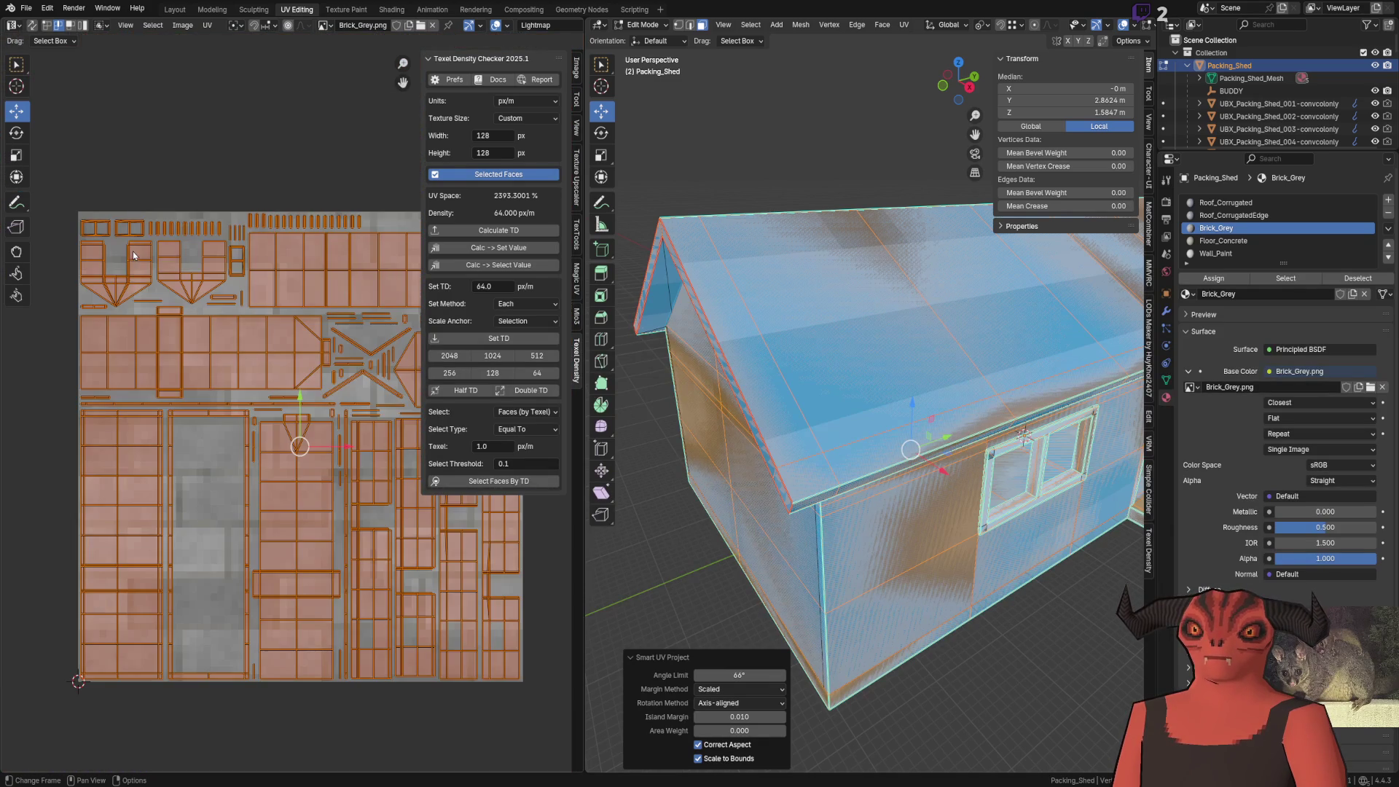
{"action": "key", "text": "ctrl+f"}
{"action": "mouse_move", "coordinate": [1035, 464]}
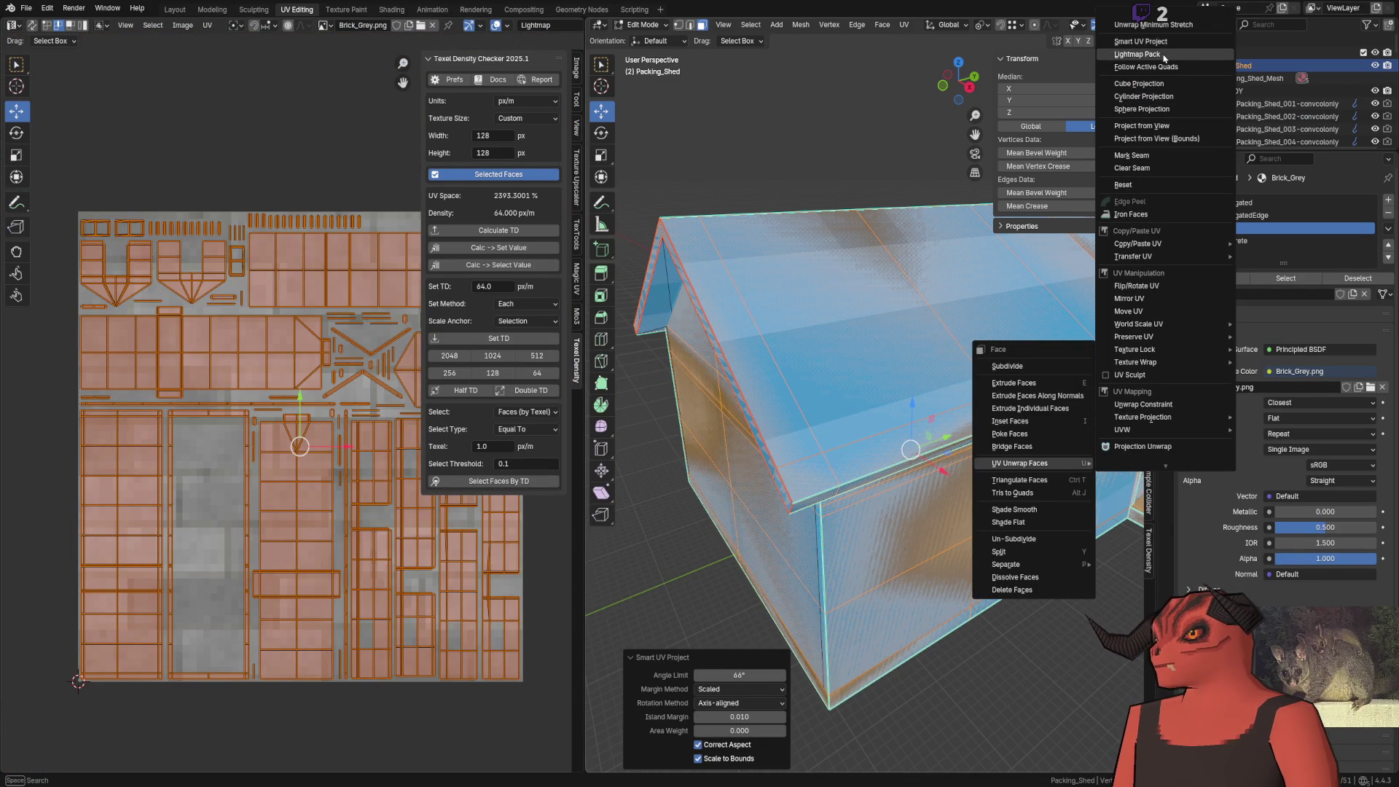
{"action": "left_click", "coordinate": [1137, 50]}
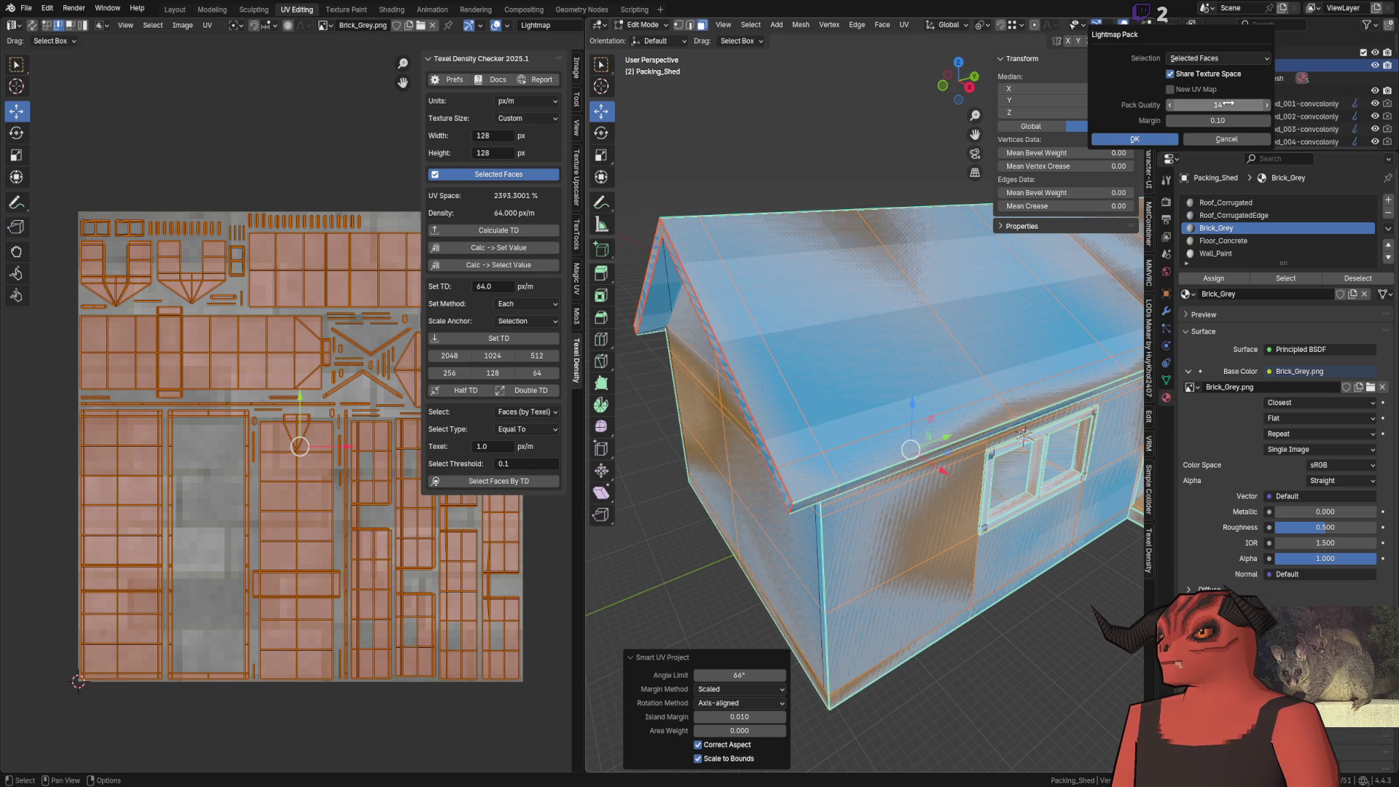
{"action": "left_click", "coordinate": [1135, 139]}
{"action": "scroll", "coordinate": [298, 313], "scroll_direction": "up", "scroll_amount": 3}
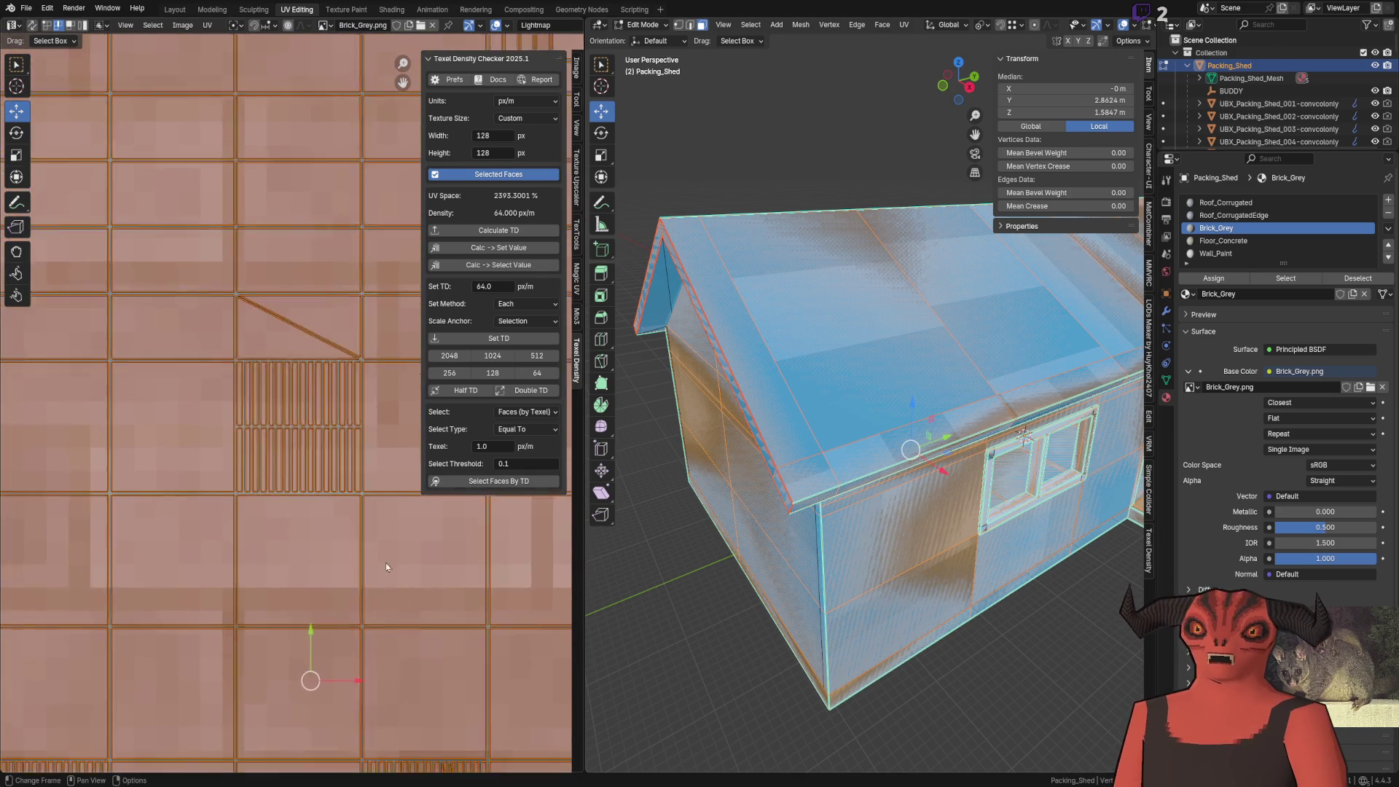
Leave Edit Mode and return the shed to Object Mode
{"action": "key", "text": "q"}
{"action": "left_click", "coordinate": [211, 470]}
{"action": "scroll", "coordinate": [269, 463], "scroll_direction": "up", "scroll_amount": 2}
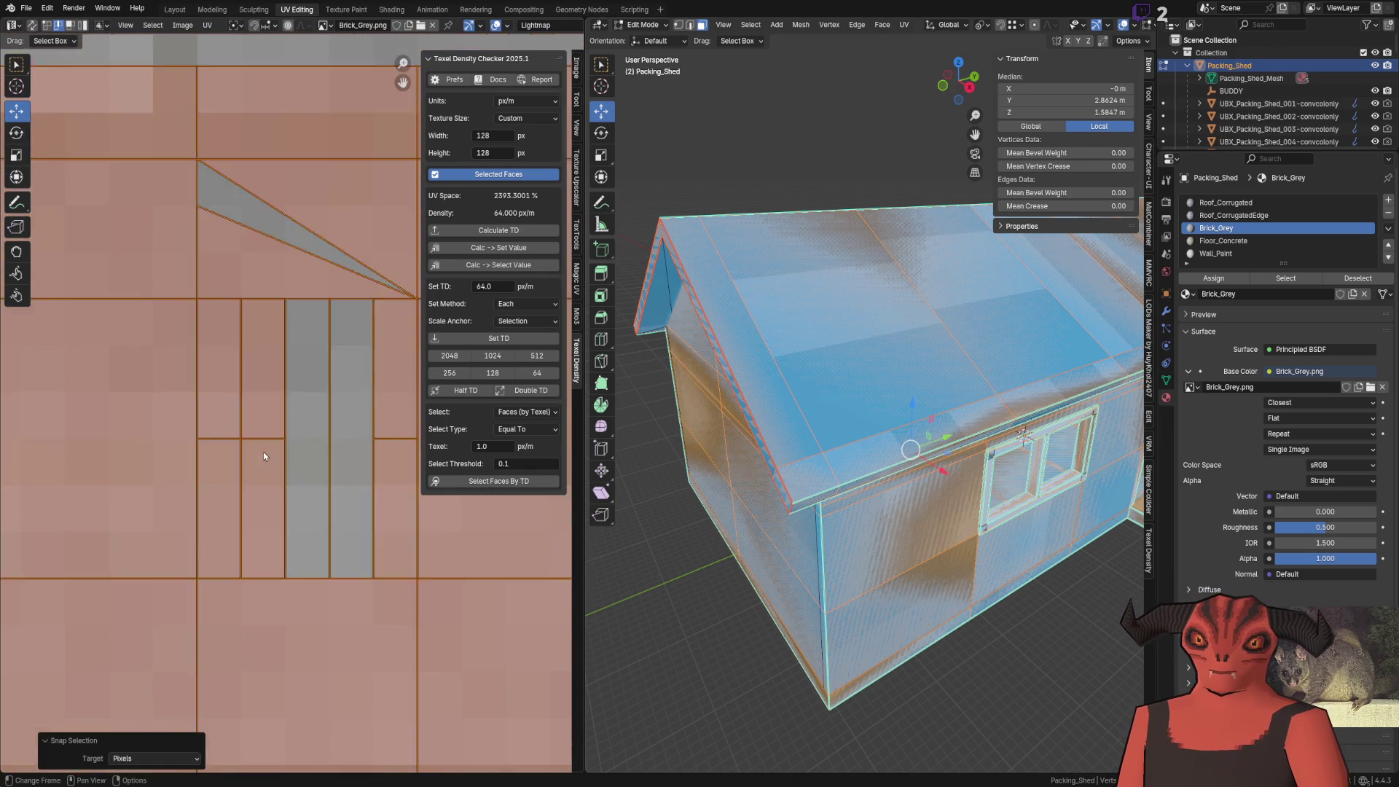
{"action": "scroll", "coordinate": [240, 394], "scroll_direction": "down", "scroll_amount": 5}
{"action": "key", "text": "Tab"}
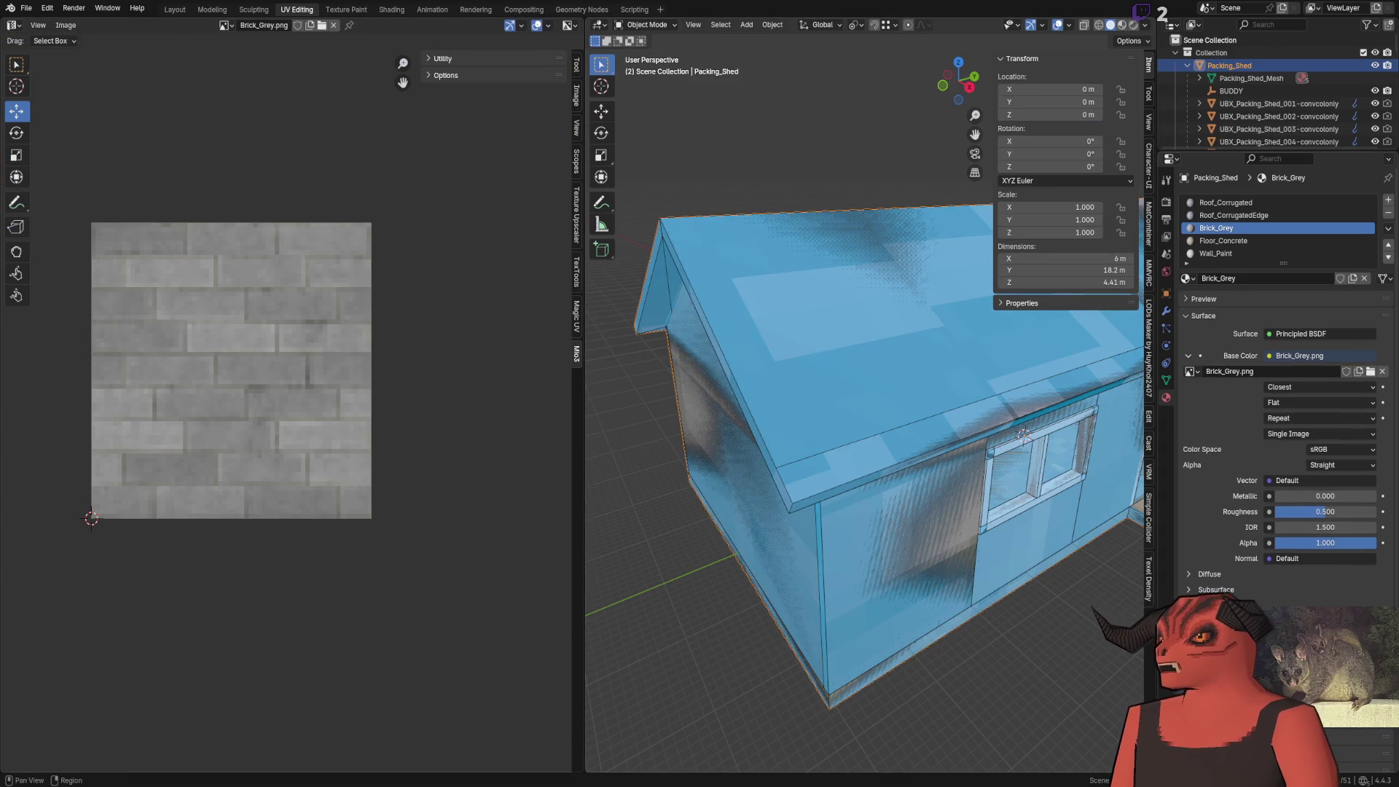
{"action": "scroll", "coordinate": [820, 385], "scroll_direction": "down", "scroll_amount": 5}
{"action": "scroll", "coordinate": [819, 385], "scroll_direction": "up", "scroll_amount": 6}
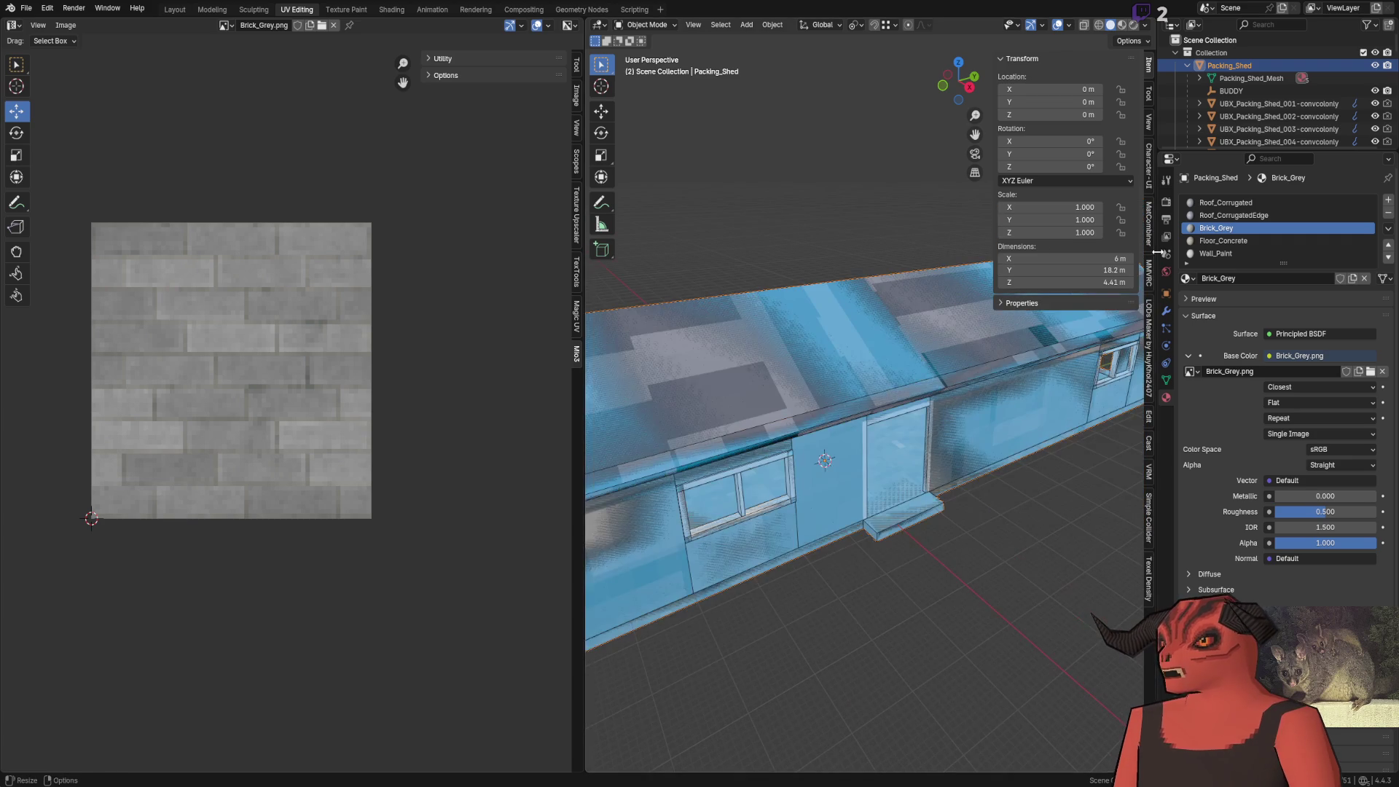
Make Lightmap the active and render UV map and save the blend file
{"action": "left_click", "coordinate": [1166, 380]}
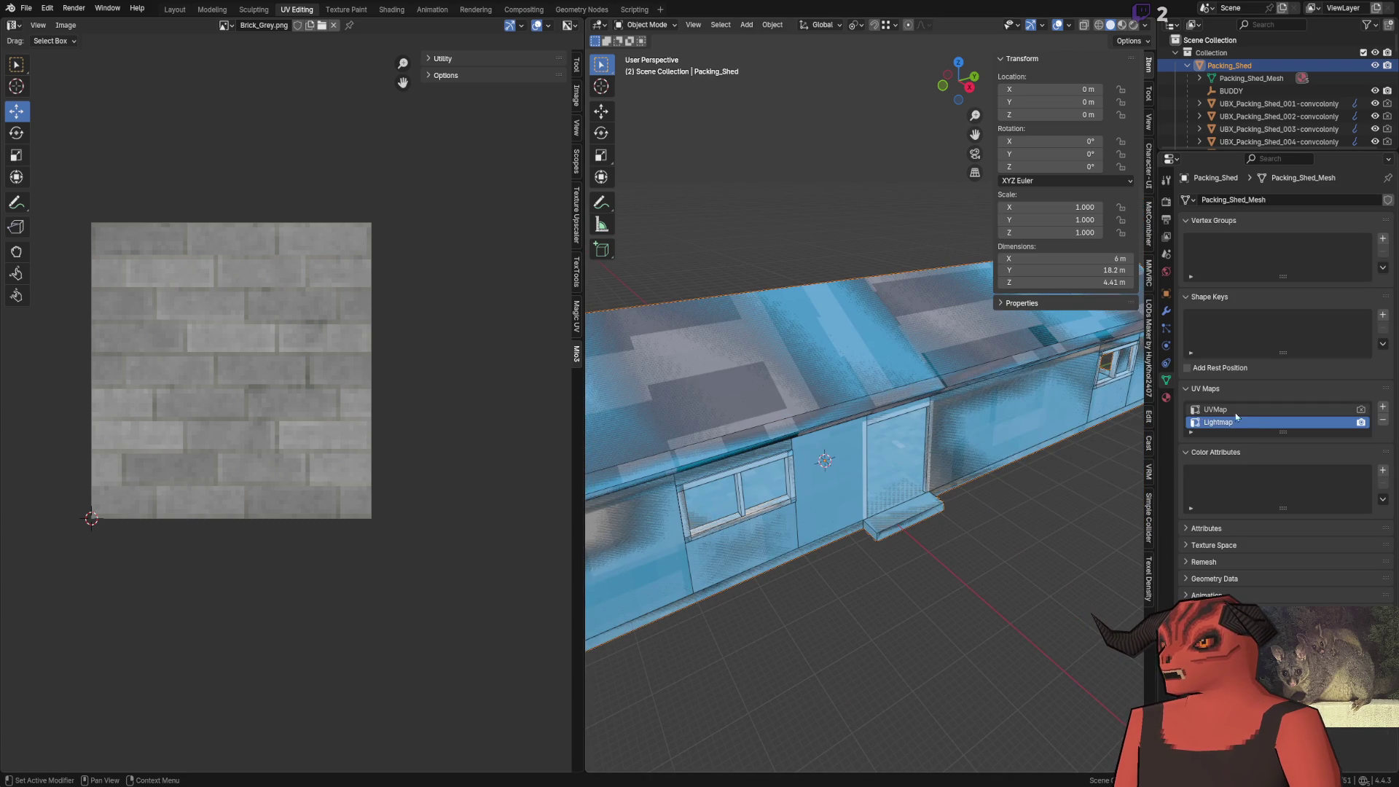
{"action": "left_click", "coordinate": [1312, 410]}
{"action": "key", "text": "ctrl+s"}
{"action": "left_click", "coordinate": [1282, 422]}
{"action": "left_click", "coordinate": [1361, 422]}
{"action": "scroll", "coordinate": [919, 388], "scroll_direction": "down", "scroll_amount": 5}
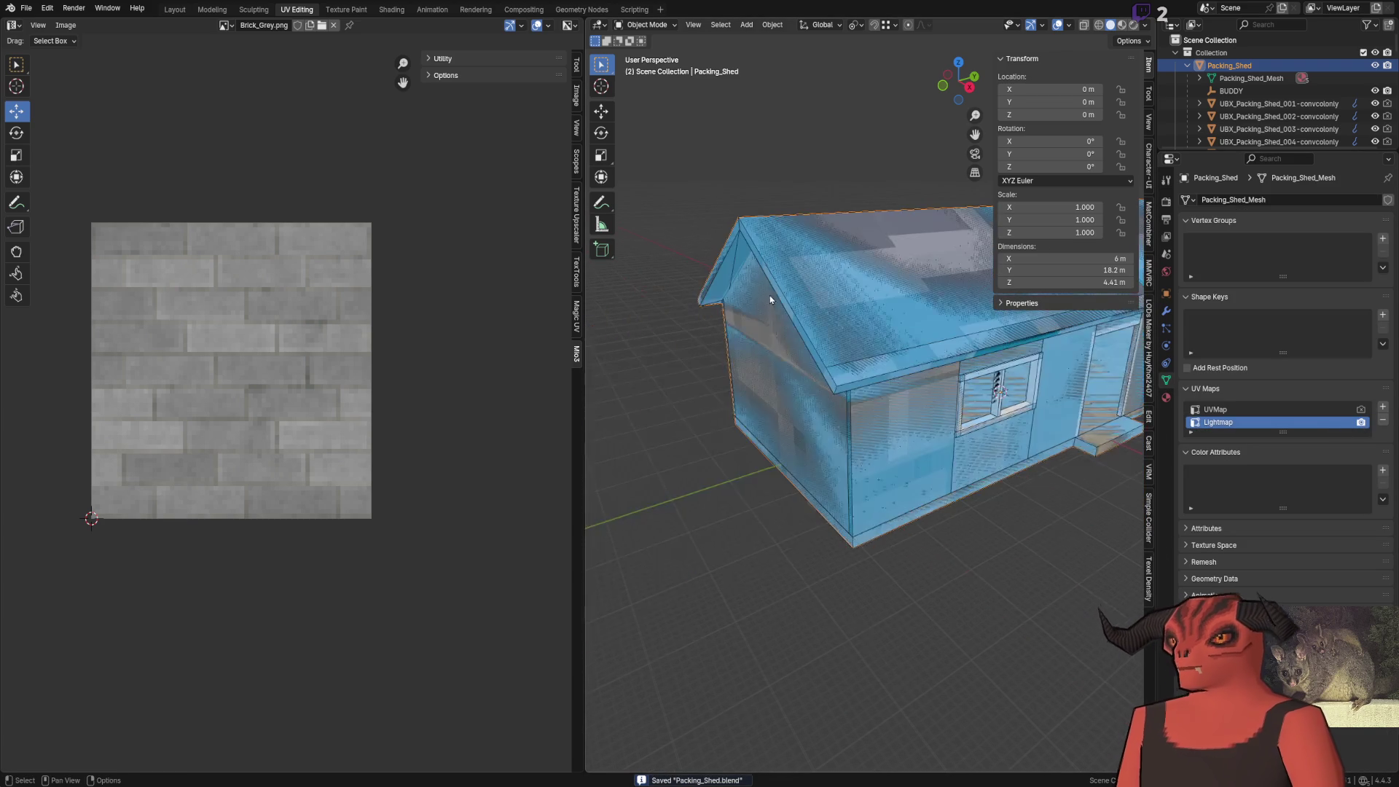
{"action": "scroll", "coordinate": [769, 296], "scroll_direction": "up", "scroll_amount": 8}
{"action": "scroll", "coordinate": [890, 426], "scroll_direction": "down", "scroll_amount": 10}
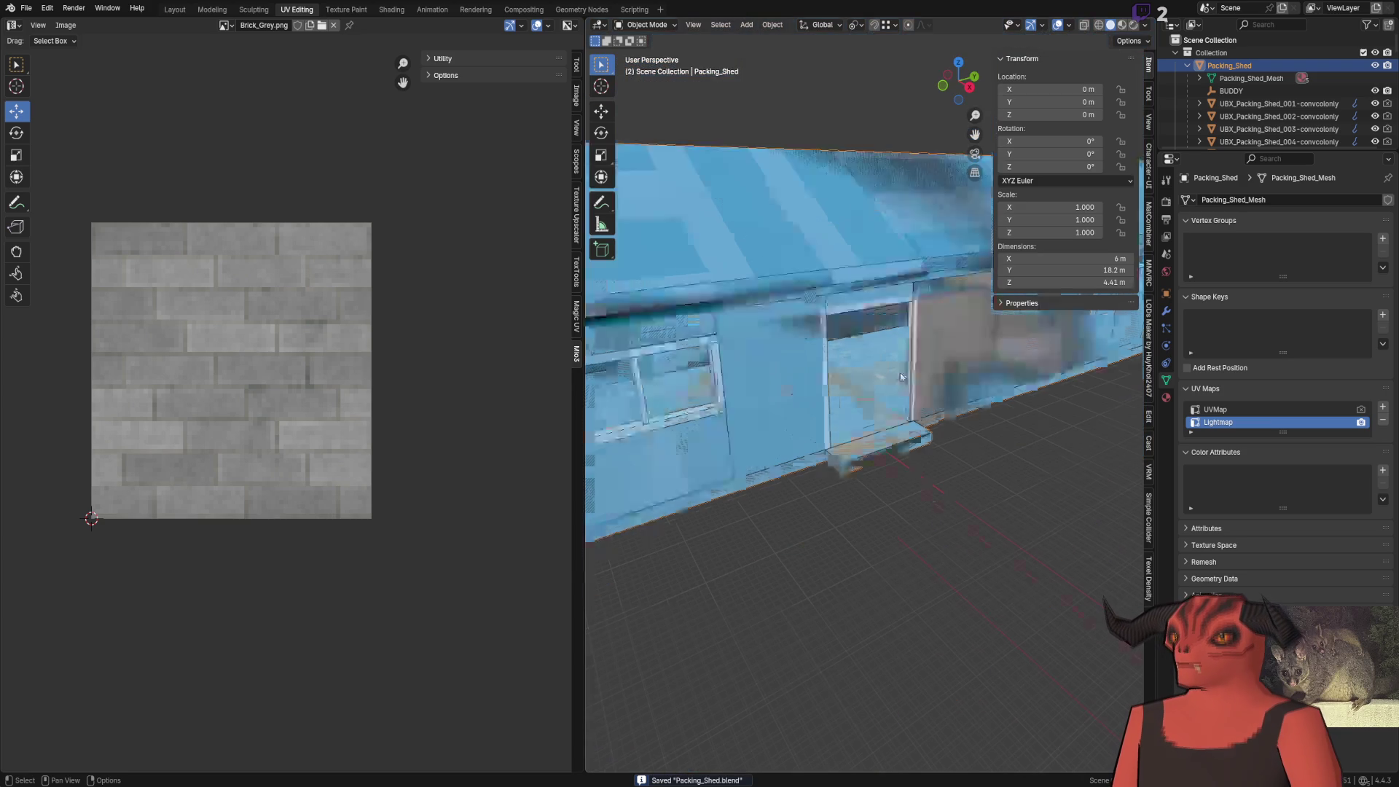
{"action": "scroll", "coordinate": [868, 269], "scroll_direction": "down", "scroll_amount": 4}
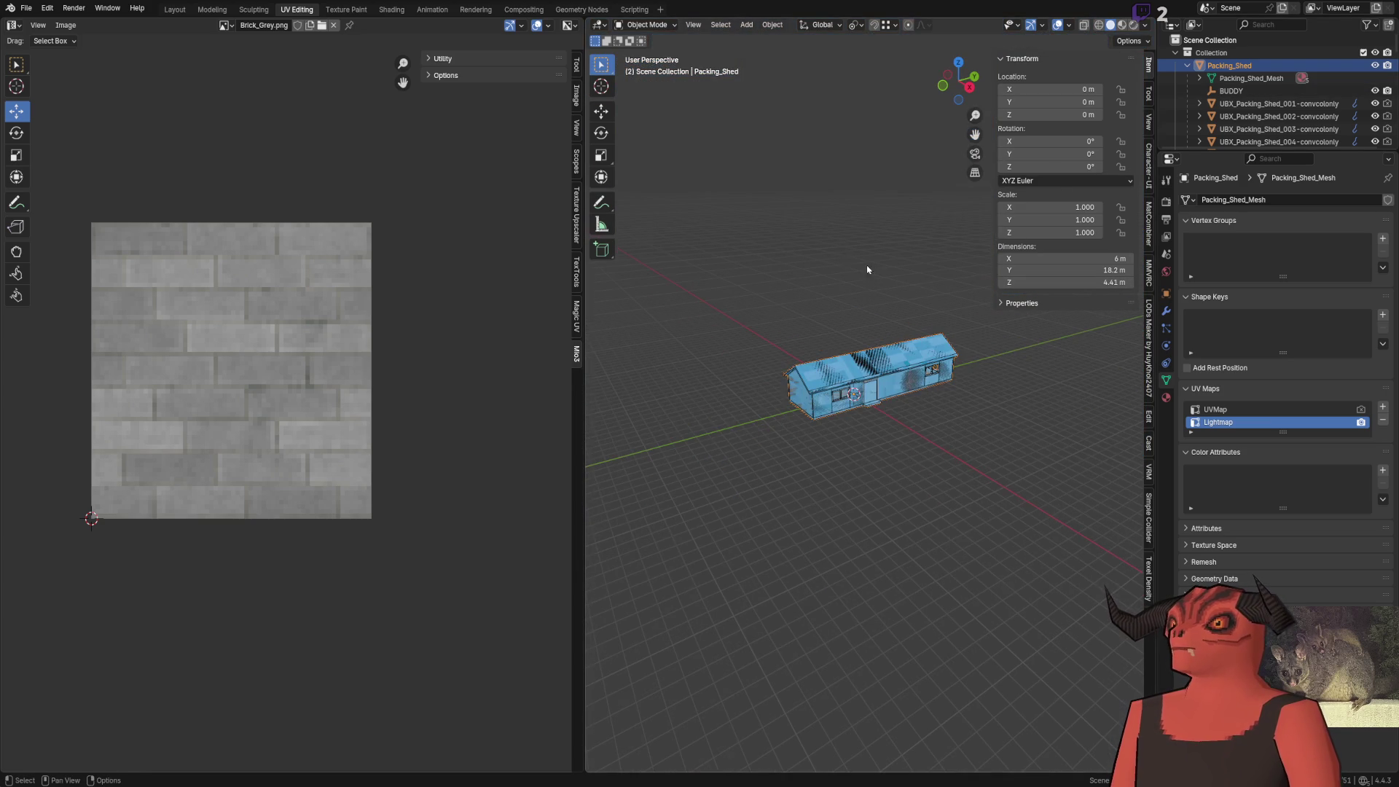
Lift the shed upward and select the BUDDY and UBX collider objects in the outliner
{"action": "left_click", "coordinate": [601, 111]}
{"action": "left_click_drag", "start_coordinate": [860, 390], "coordinate": [859, 149]}
{"action": "mouse_move", "coordinate": [1257, 153]}
{"action": "left_mouse_down"}
{"action": "mouse_move", "coordinate": [1257, 597]}
{"action": "mouse_move", "coordinate": [1257, 248]}
{"action": "mouse_move", "coordinate": [1257, 294]}
{"action": "left_mouse_up"}
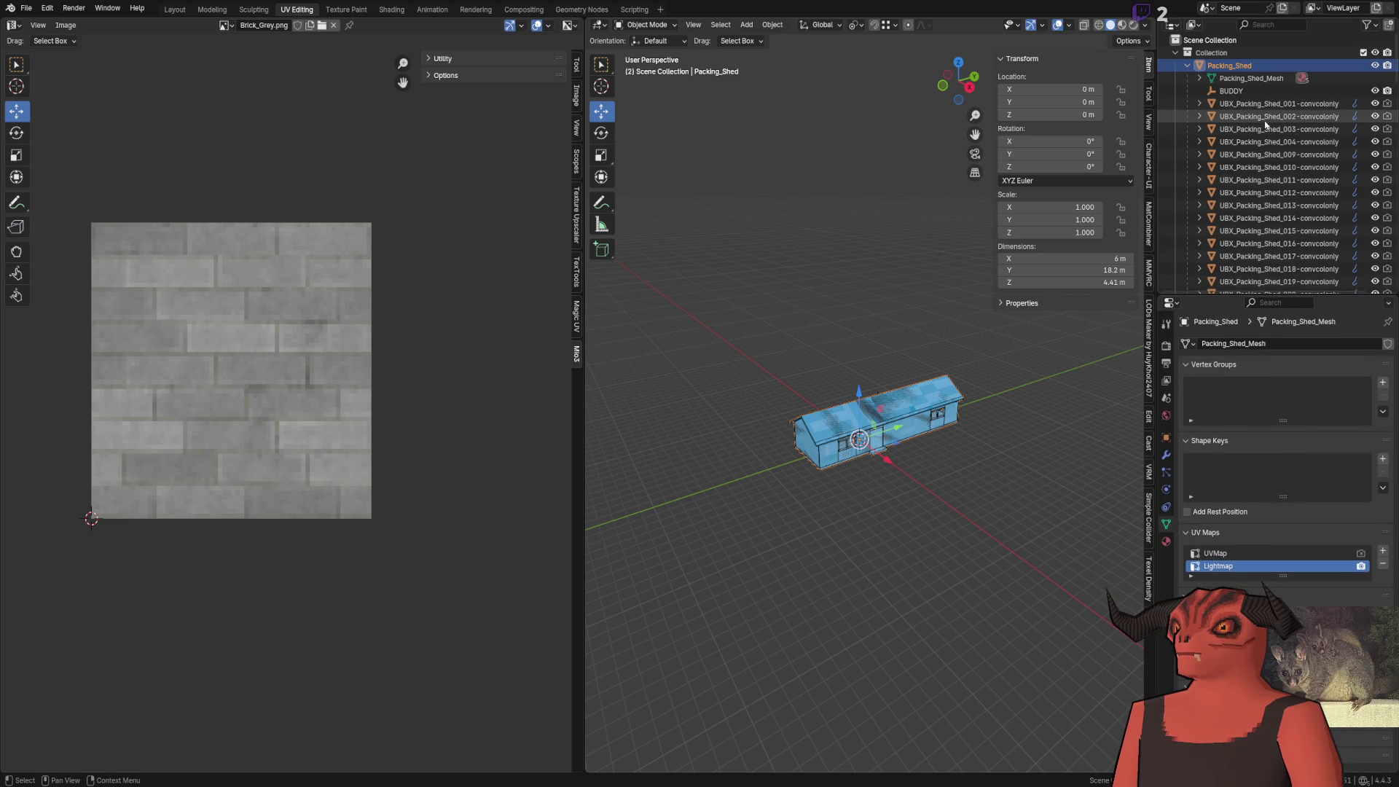
{"action": "left_click", "coordinate": [1239, 91]}
{"action": "left_click", "coordinate": [1268, 103]}
{"action": "scroll", "coordinate": [1273, 232], "scroll_direction": "down", "scroll_amount": 10}
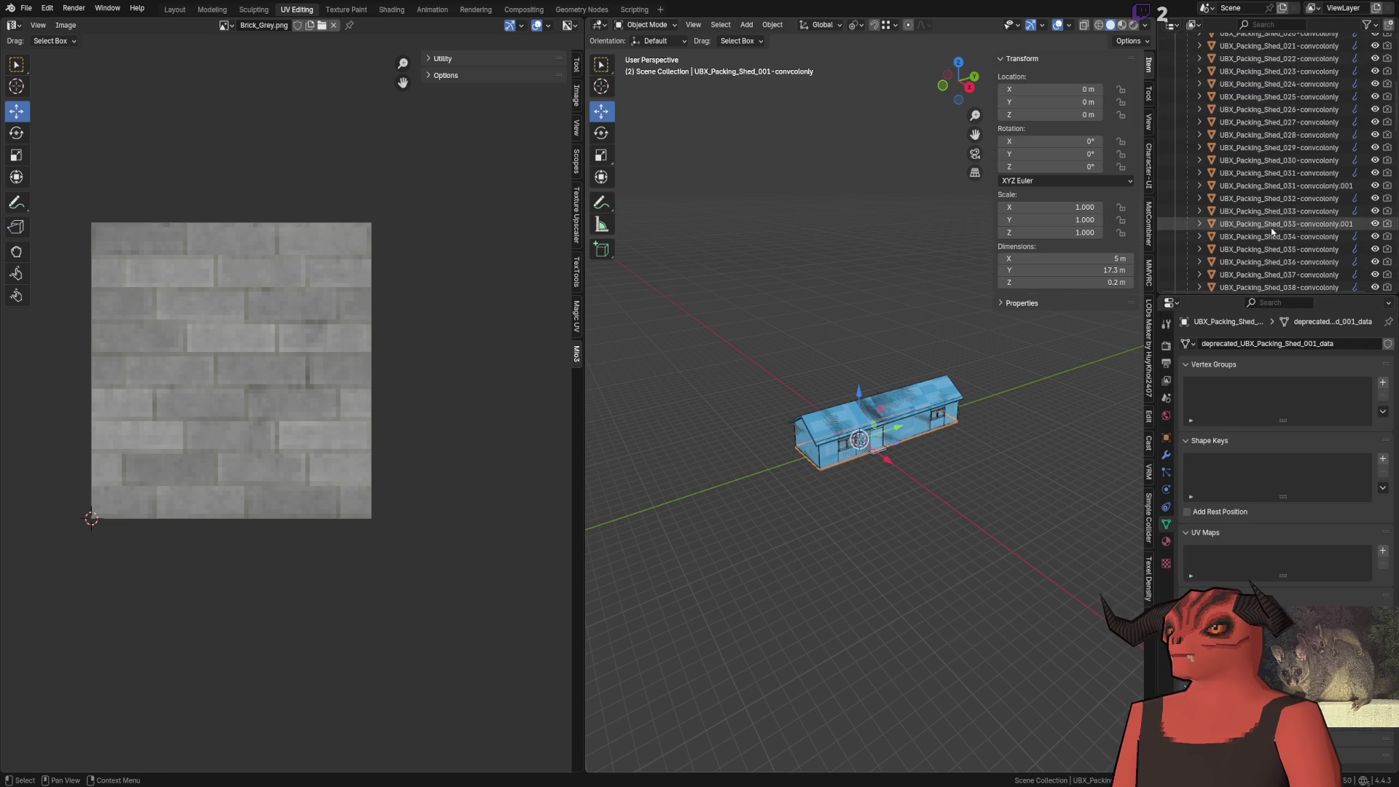
{"action": "scroll", "coordinate": [1272, 231], "scroll_direction": "up", "scroll_amount": 10}
Save the file, then select the shed parts through WOOD-static and the Packing_Shed object
{"action": "key", "text": "ctrl+s"}
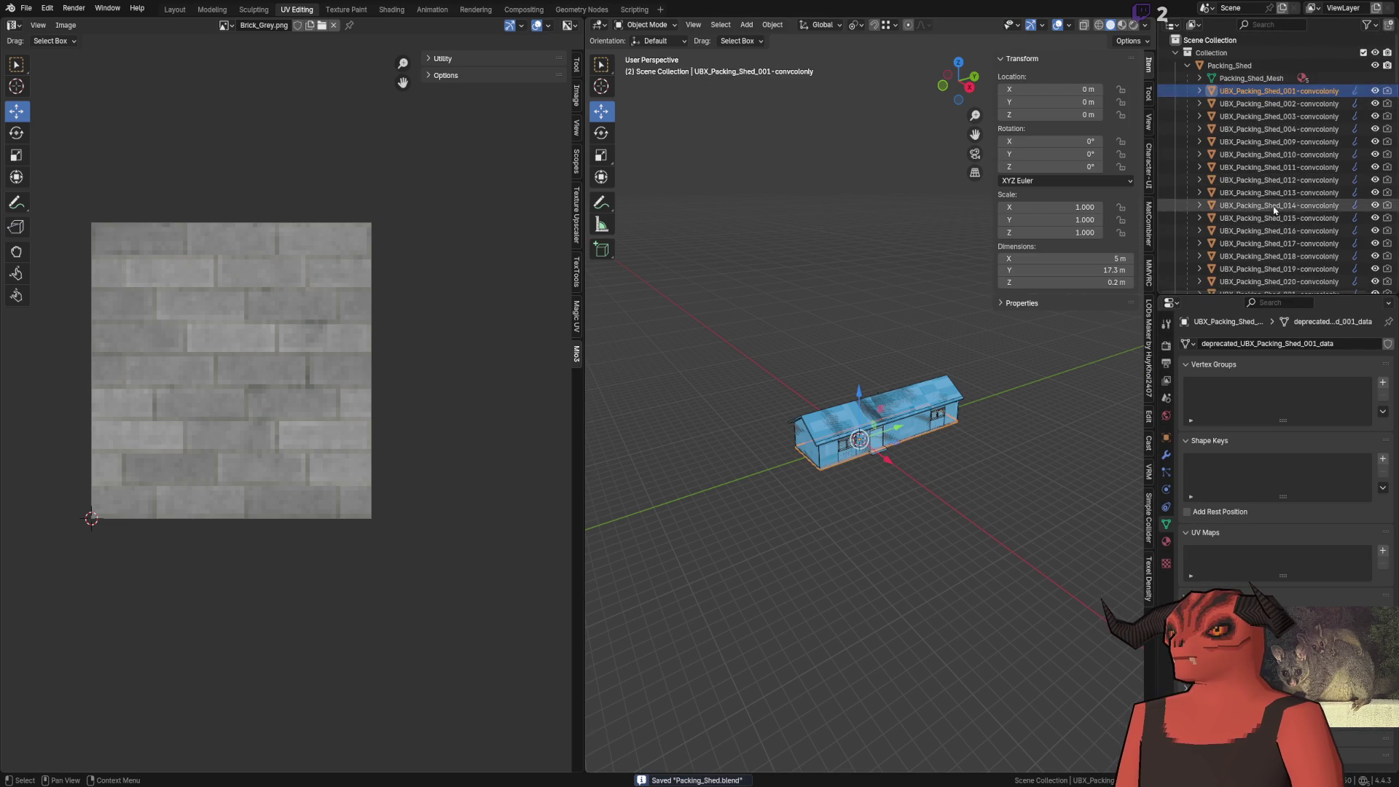
{"action": "scroll", "coordinate": [1275, 211], "scroll_direction": "down", "scroll_amount": 15}
{"action": "left_click", "coordinate": [1275, 129], "text": "shift"}
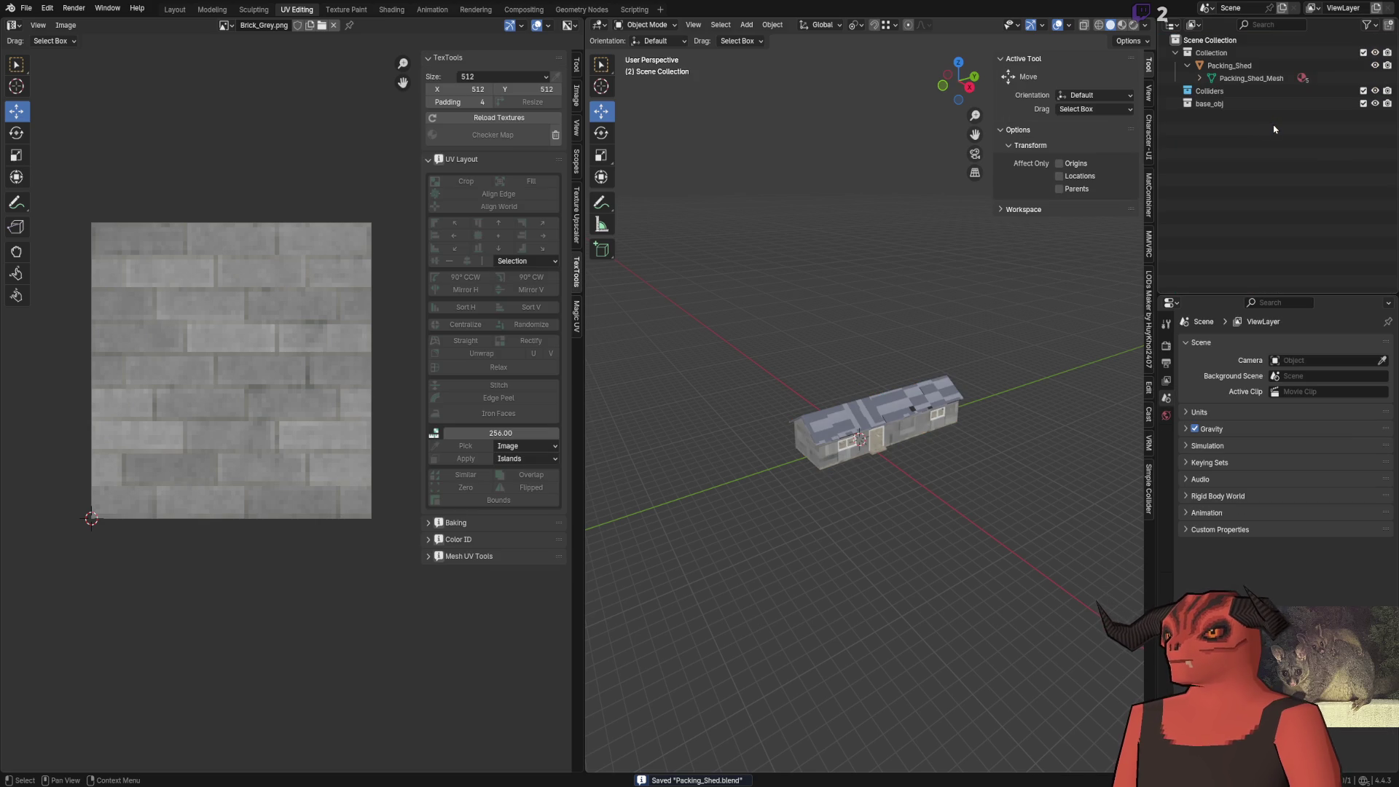
{"action": "scroll", "coordinate": [906, 418], "scroll_direction": "up", "scroll_amount": 5}
{"action": "left_click", "coordinate": [892, 488]}
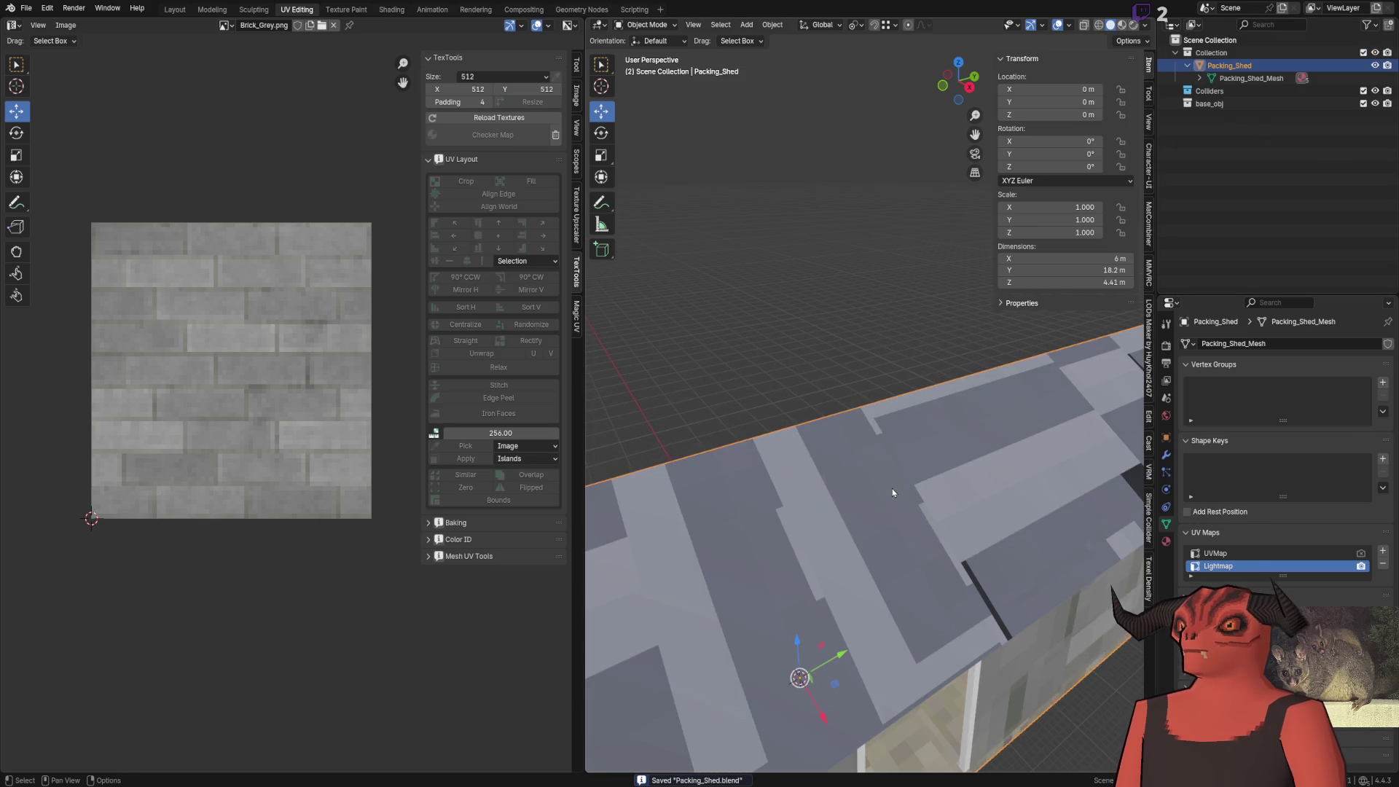
Open Render Properties and scroll to the Bake panel with Ambient Occlusion bake type
{"action": "scroll", "coordinate": [895, 483], "scroll_direction": "down", "scroll_amount": 3}
{"action": "left_click", "coordinate": [1166, 348]}
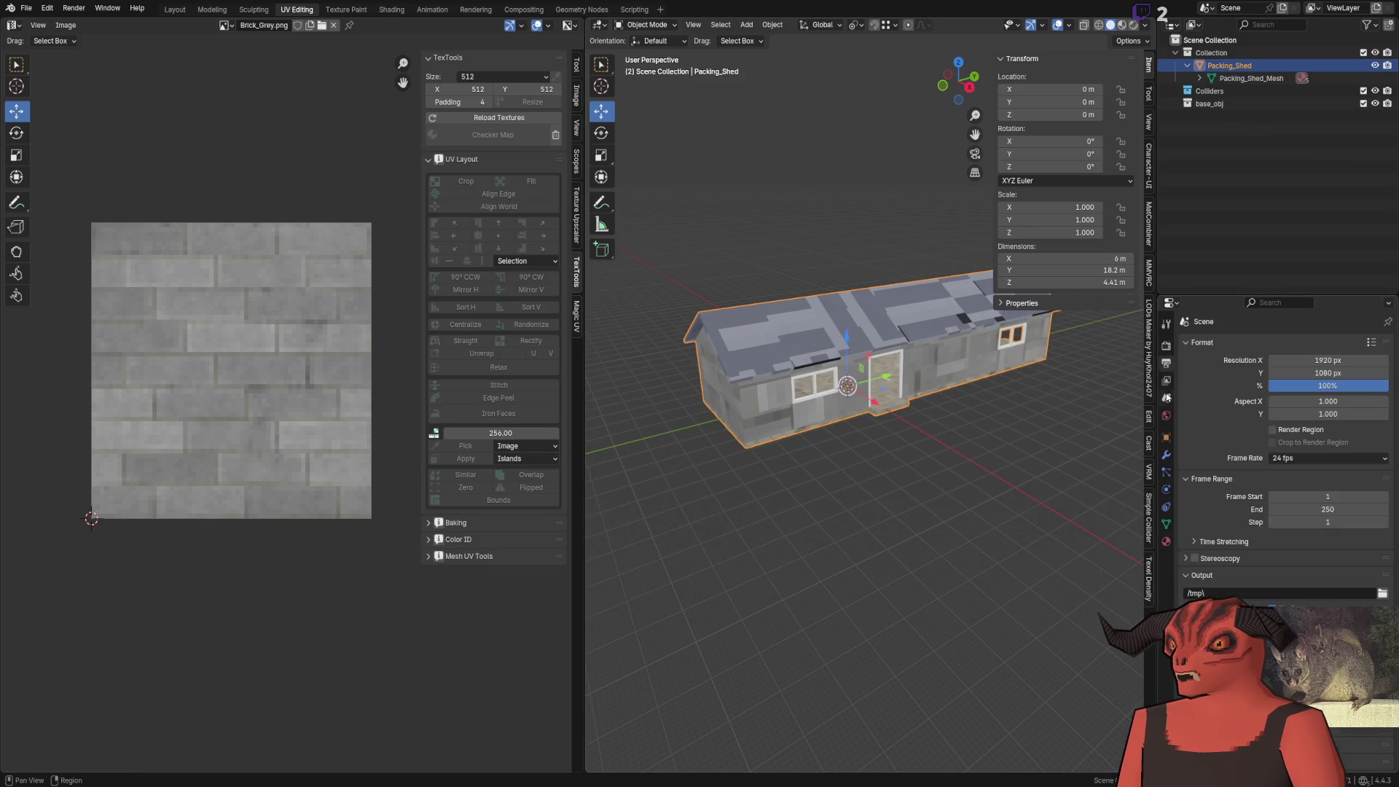
{"action": "scroll", "coordinate": [1250, 608], "scroll_direction": "down", "scroll_amount": 5}
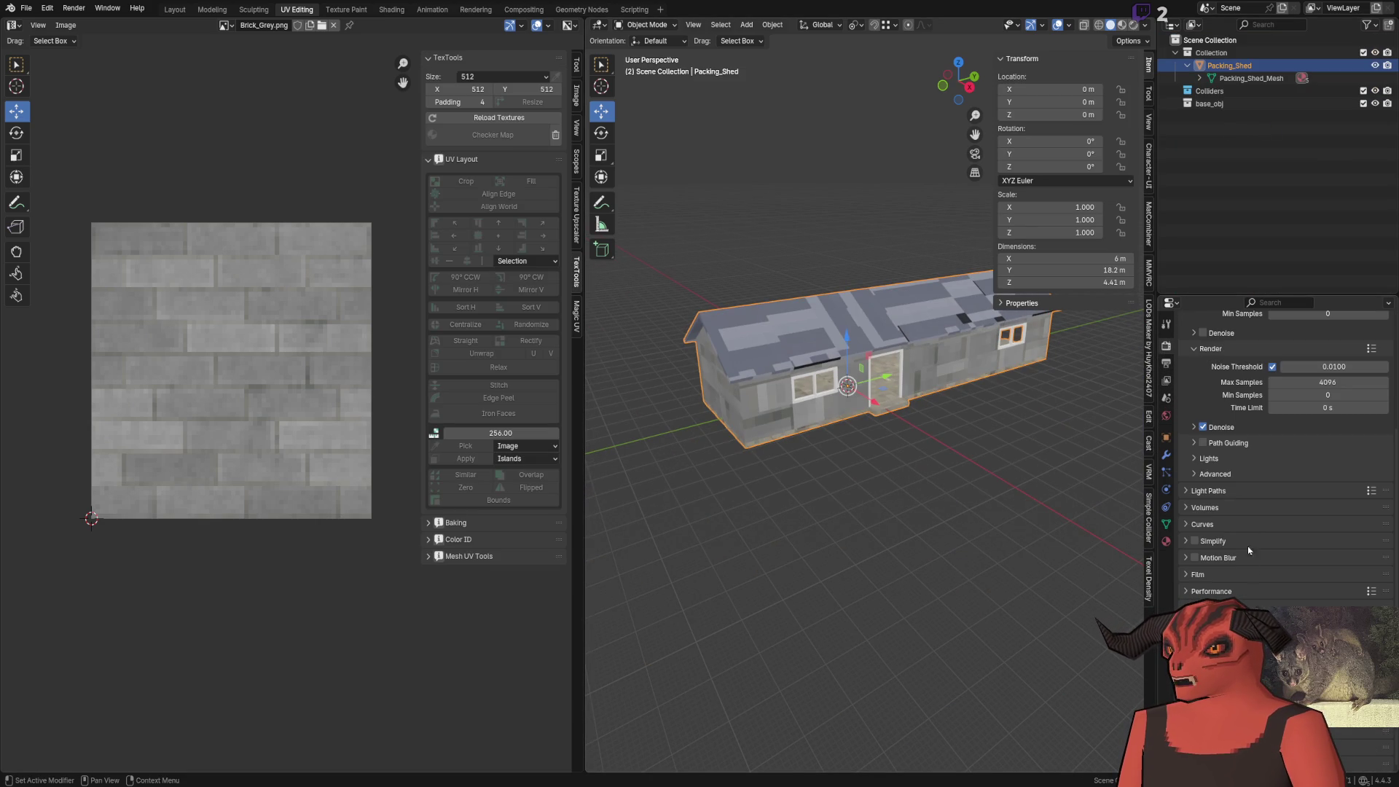
{"action": "right_click", "coordinate": [1271, 605]}
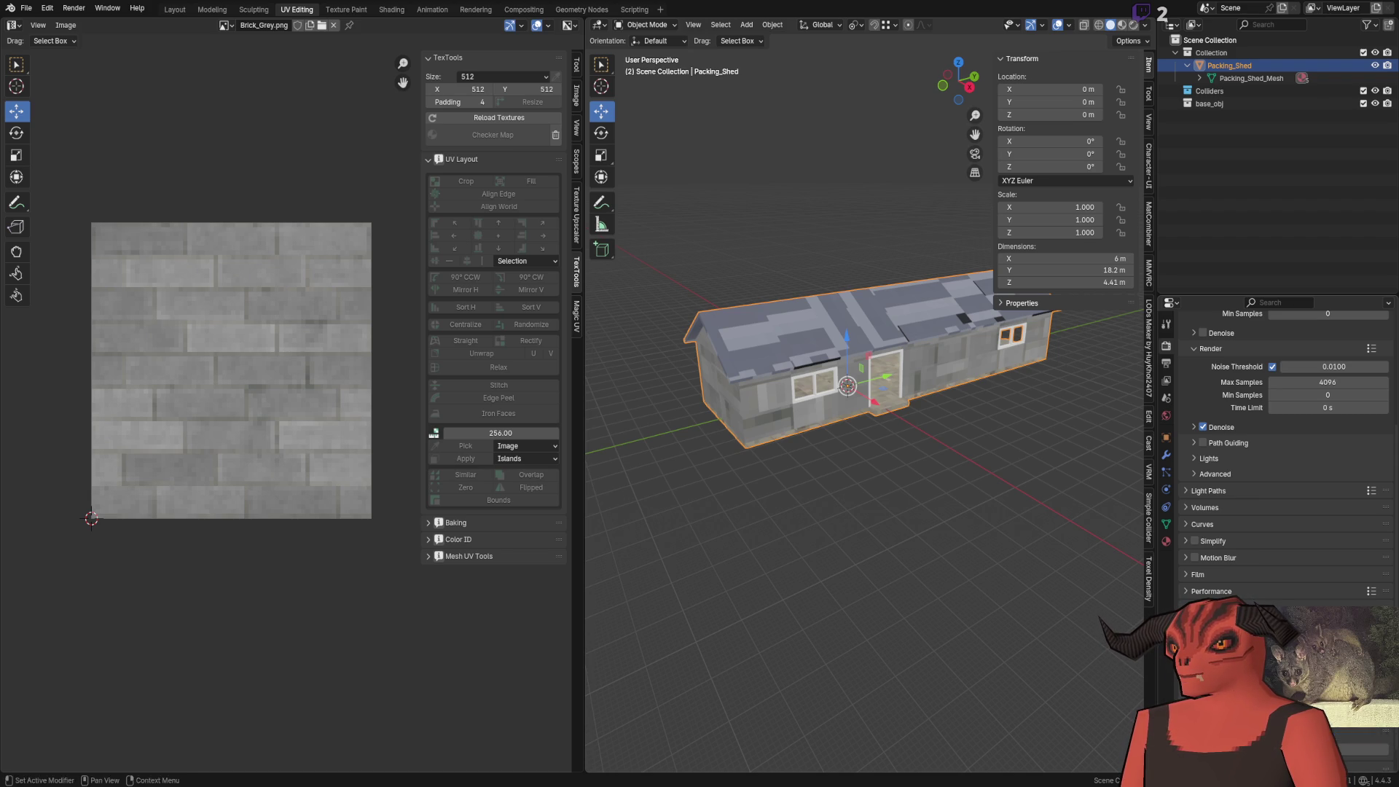
{"action": "scroll", "coordinate": [1283, 452], "scroll_direction": "down", "scroll_amount": 5}
{"action": "scroll", "coordinate": [1283, 452], "scroll_direction": "up", "scroll_amount": 1}
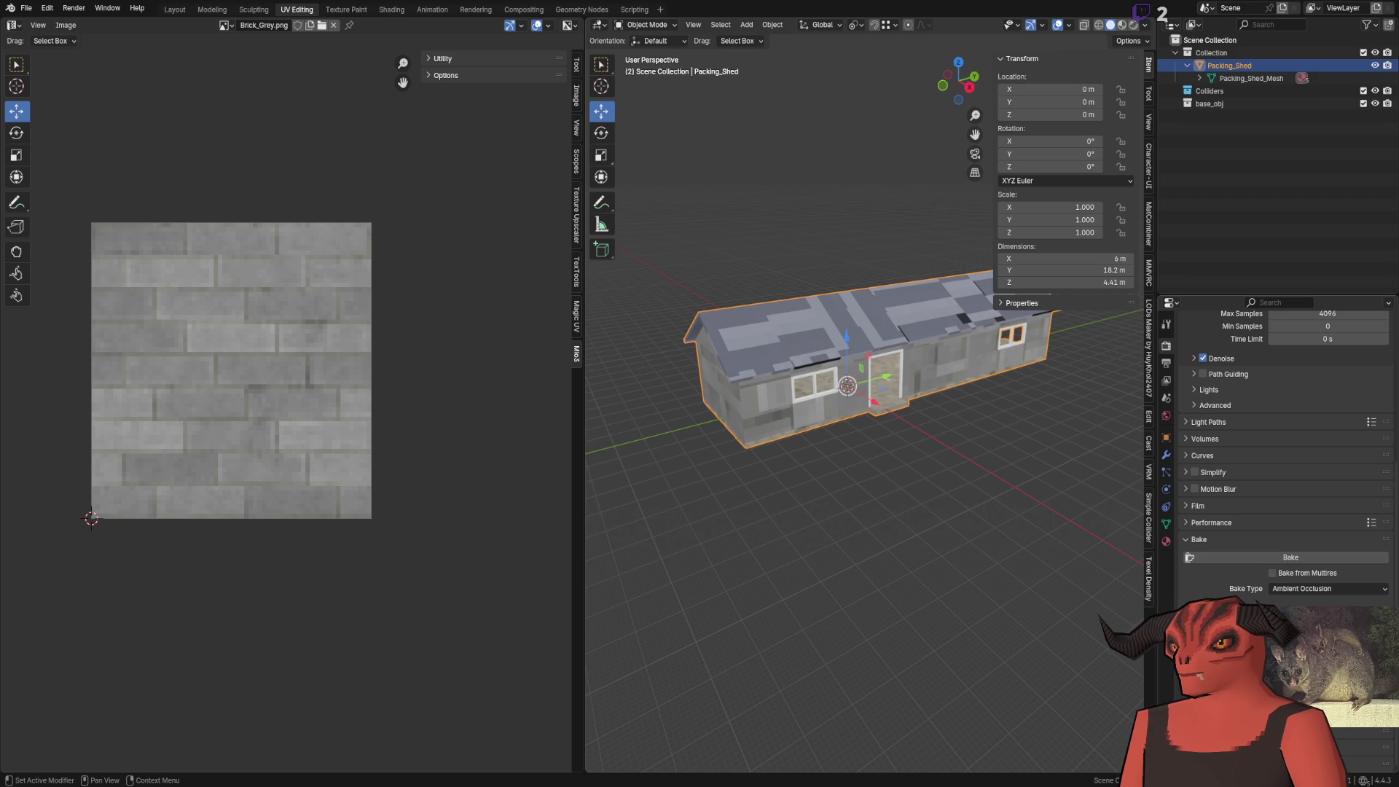
Bake ambient occlusion, then undo it and reload the overwritten wall paint image
{"action": "left_click", "coordinate": [1288, 558]}
{"action": "scroll", "coordinate": [888, 406], "scroll_direction": "up", "scroll_amount": 8}
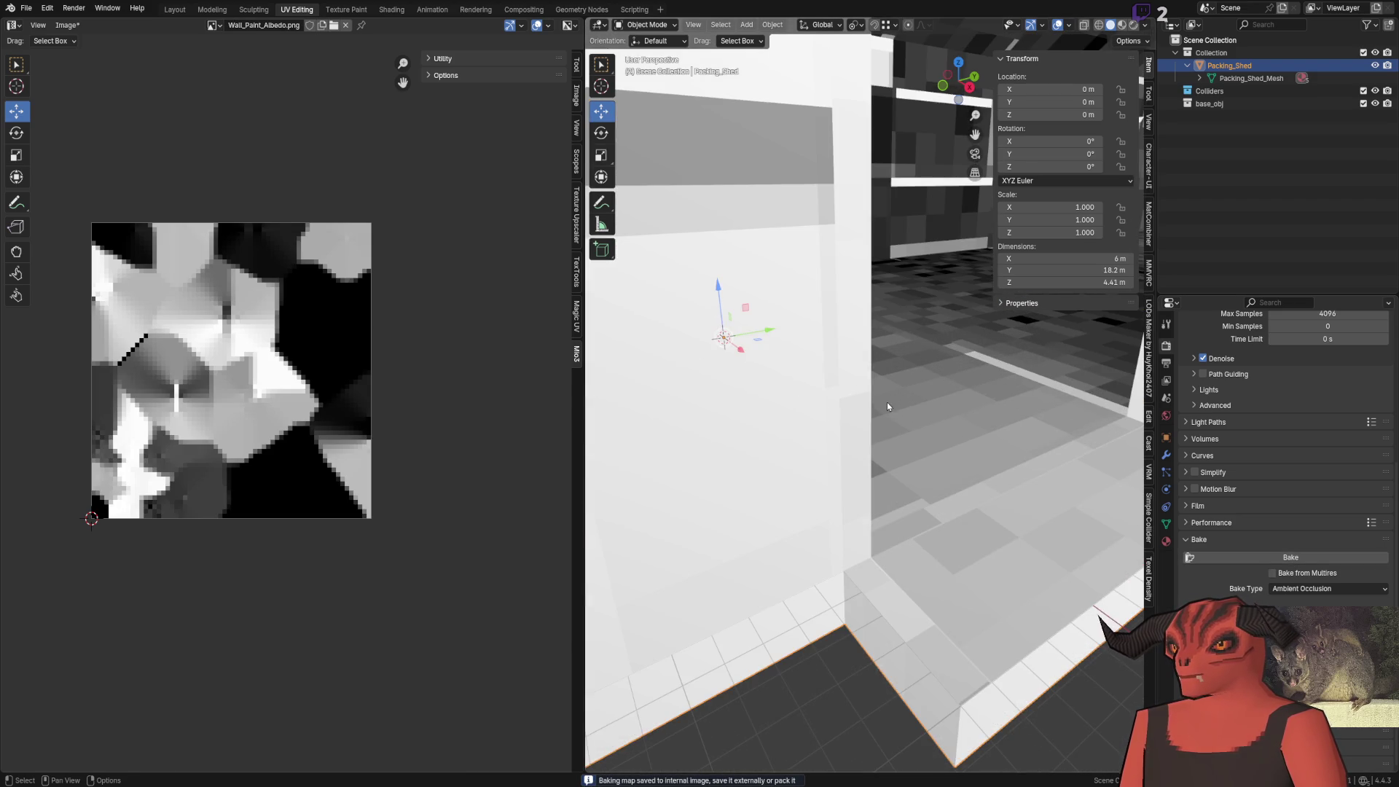
{"action": "scroll", "coordinate": [889, 394], "scroll_direction": "down", "scroll_amount": 10}
{"action": "scroll", "coordinate": [846, 437], "scroll_direction": "up", "scroll_amount": 6}
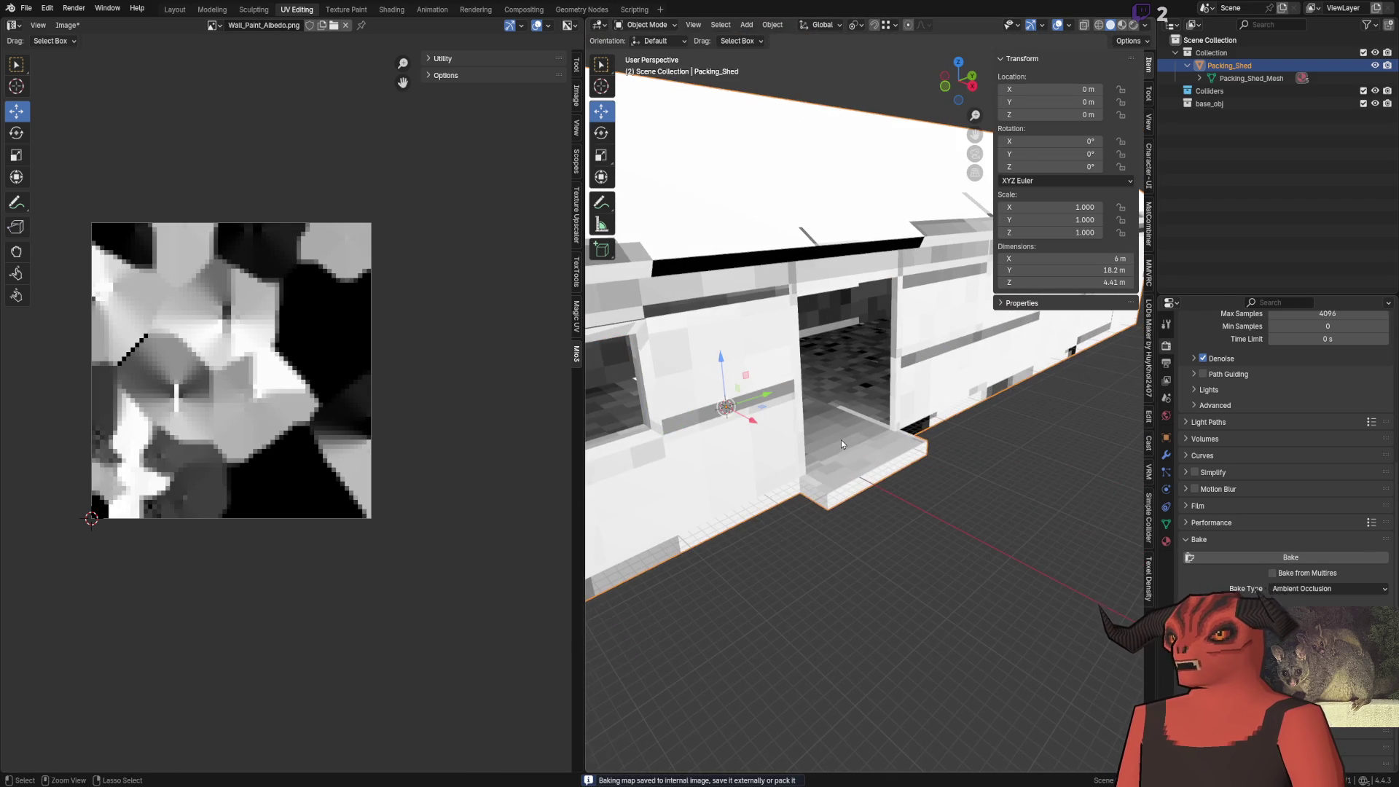
{"action": "scroll", "coordinate": [1283, 379], "scroll_direction": "up", "scroll_amount": 3}
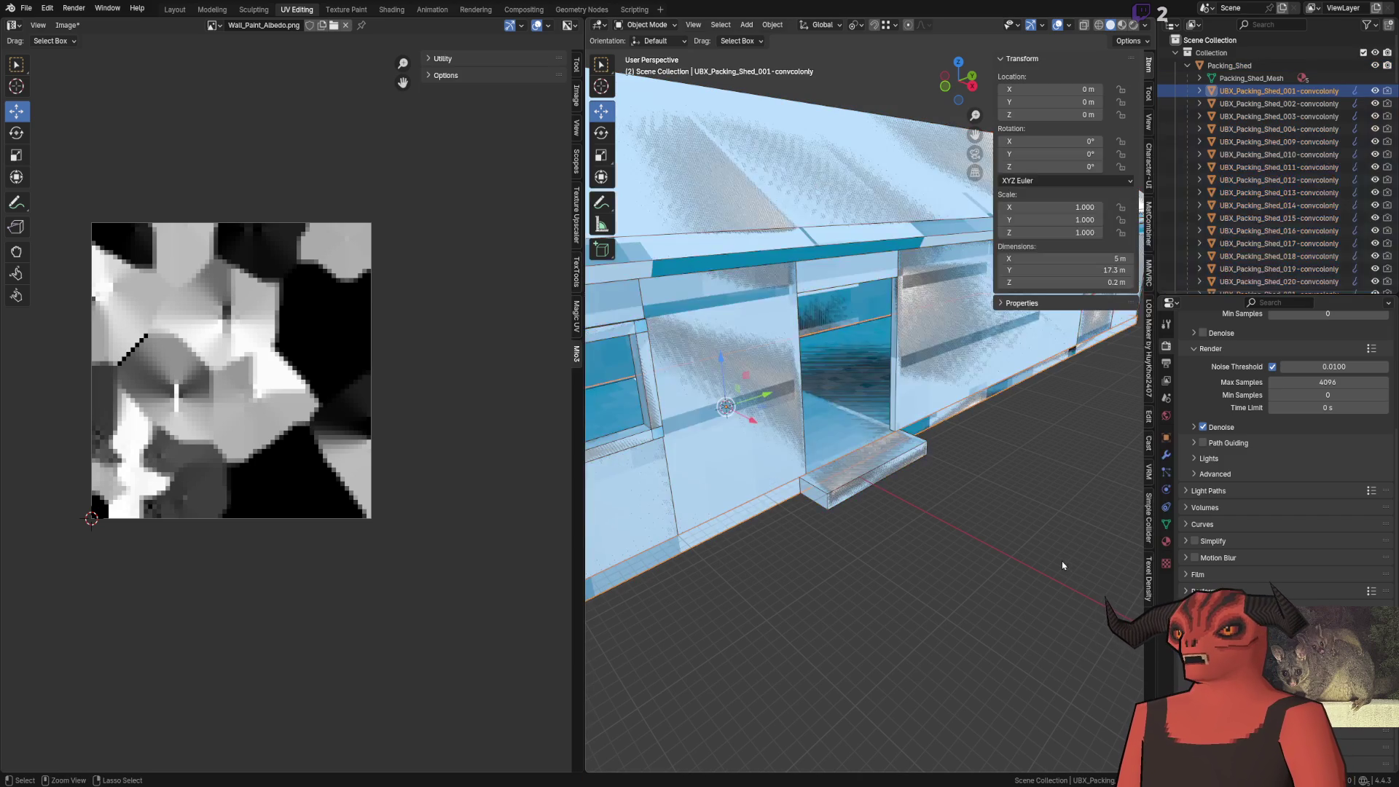
{"action": "key", "text": "ctrl+z"}
{"action": "key", "text": "ctrl+z"}
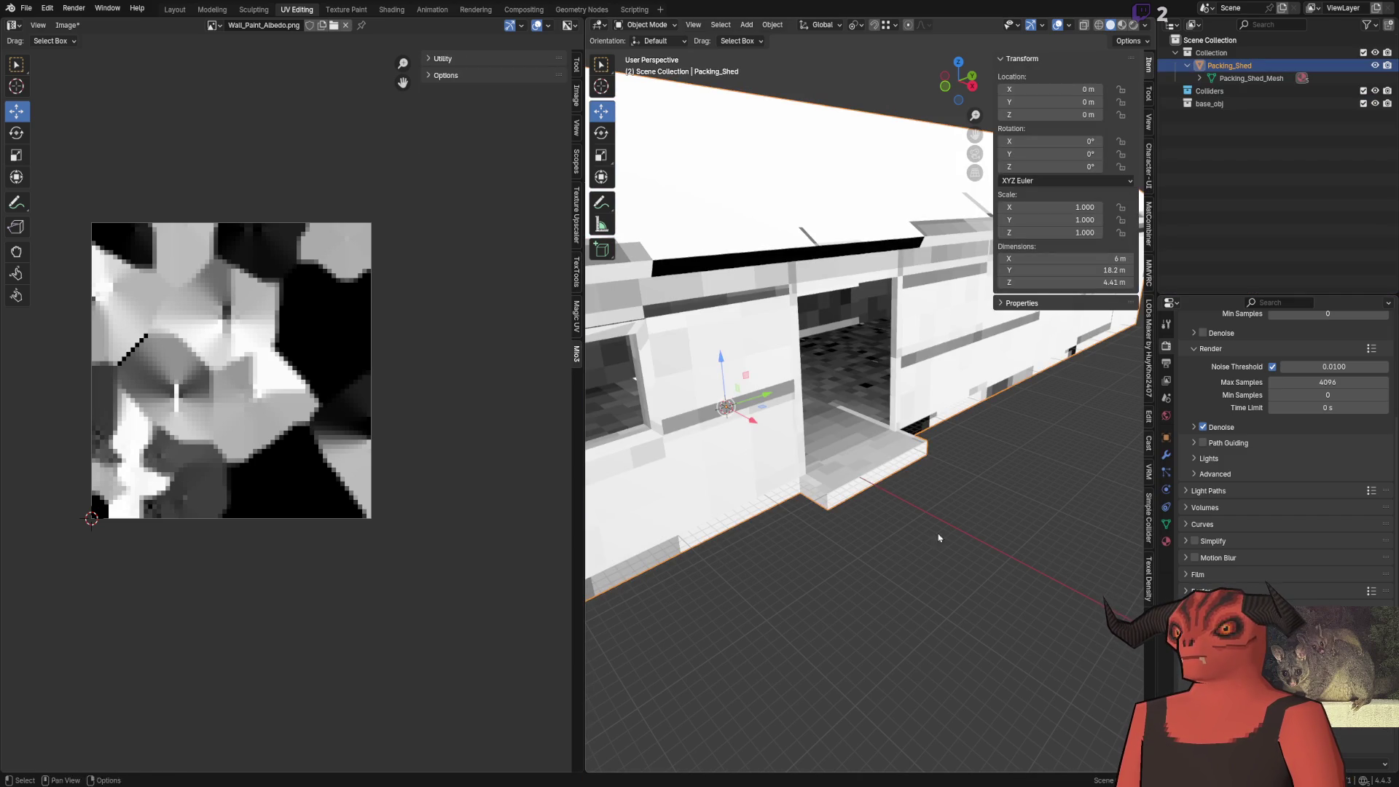
{"action": "key", "text": "alt+r"}
{"action": "left_click", "coordinate": [168, 463]}
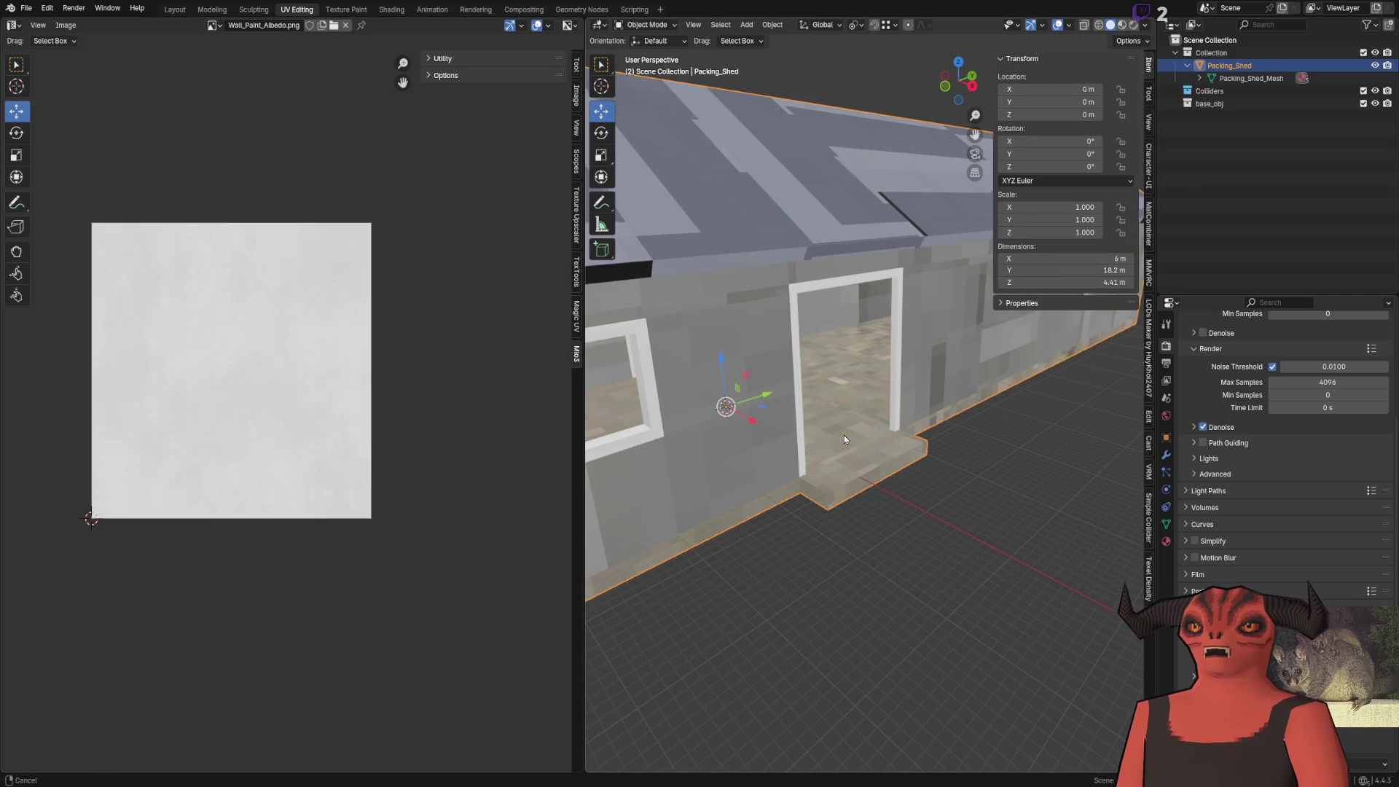
Make Lightmap the active UV map and enter Edit Mode to inspect its layout
{"action": "scroll", "coordinate": [844, 439], "scroll_direction": "down", "scroll_amount": 5}
{"action": "left_click", "coordinate": [1166, 525]}
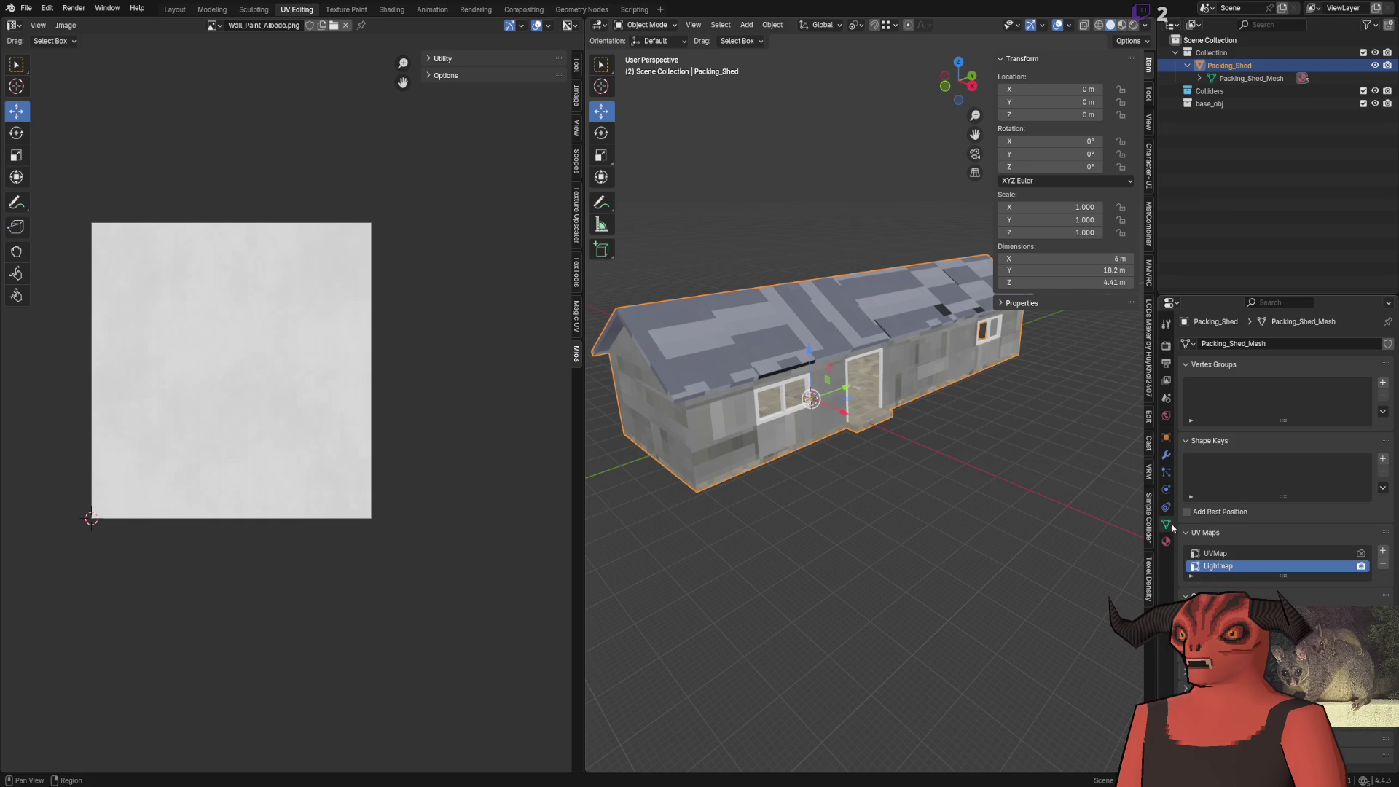
{"action": "left_click", "coordinate": [1231, 556]}
{"action": "left_click", "coordinate": [1218, 567]}
{"action": "scroll", "coordinate": [940, 393], "scroll_direction": "up", "scroll_amount": 5}
{"action": "key", "text": "Tab"}
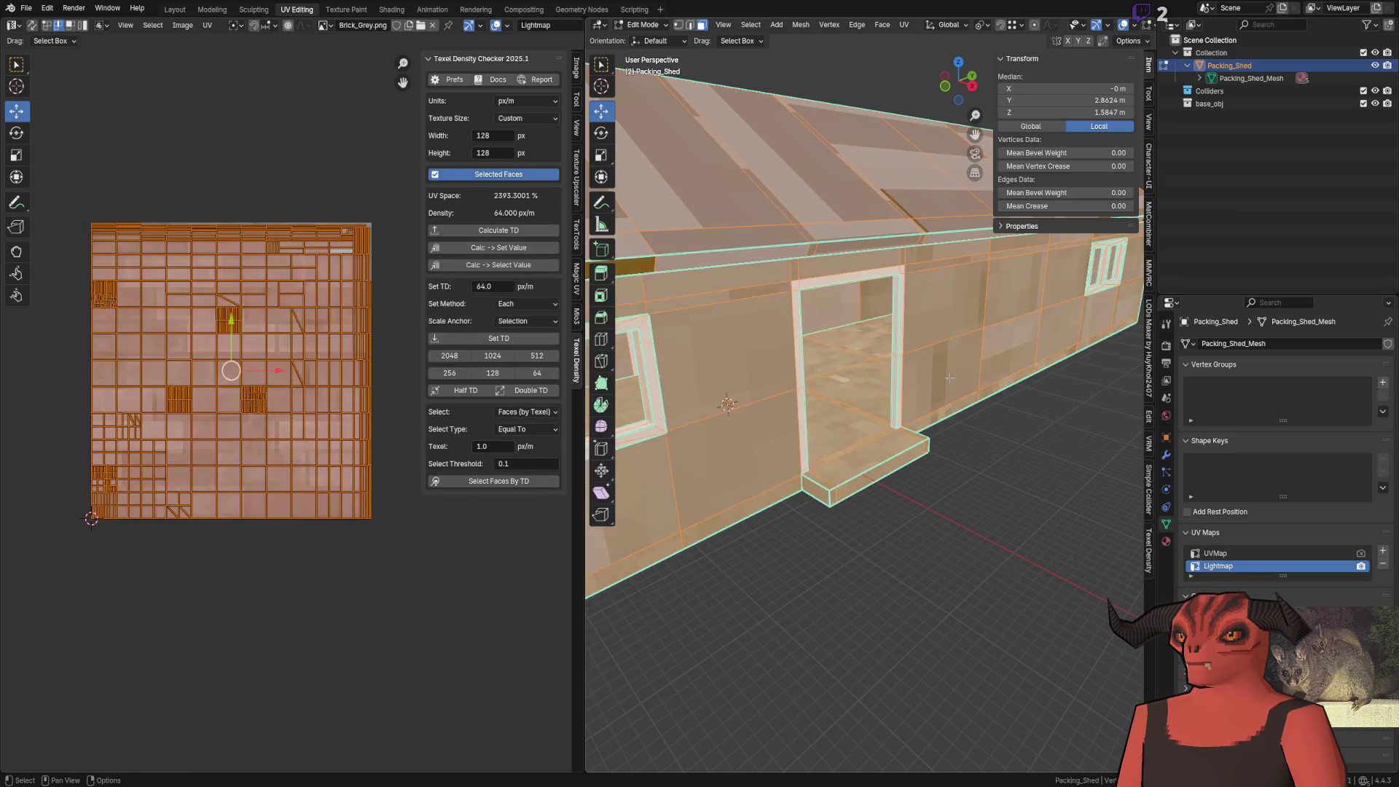
Back in Object Mode, create a blank 1024×1024 image named AO and open the Render bake settings
{"action": "key", "text": "Tab"}
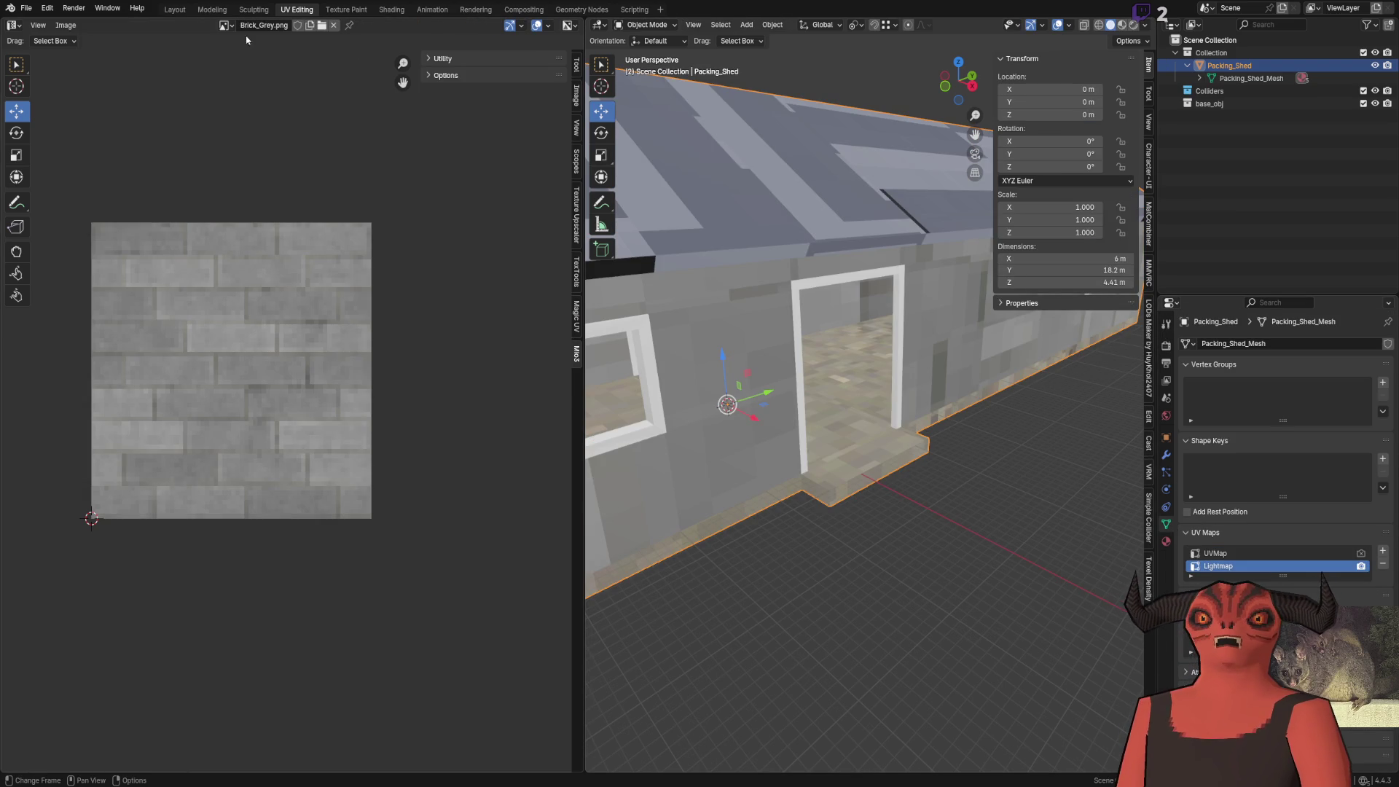
{"action": "left_click", "coordinate": [65, 25]}
{"action": "left_click", "coordinate": [99, 42]}
{"action": "type", "text": "AO"}
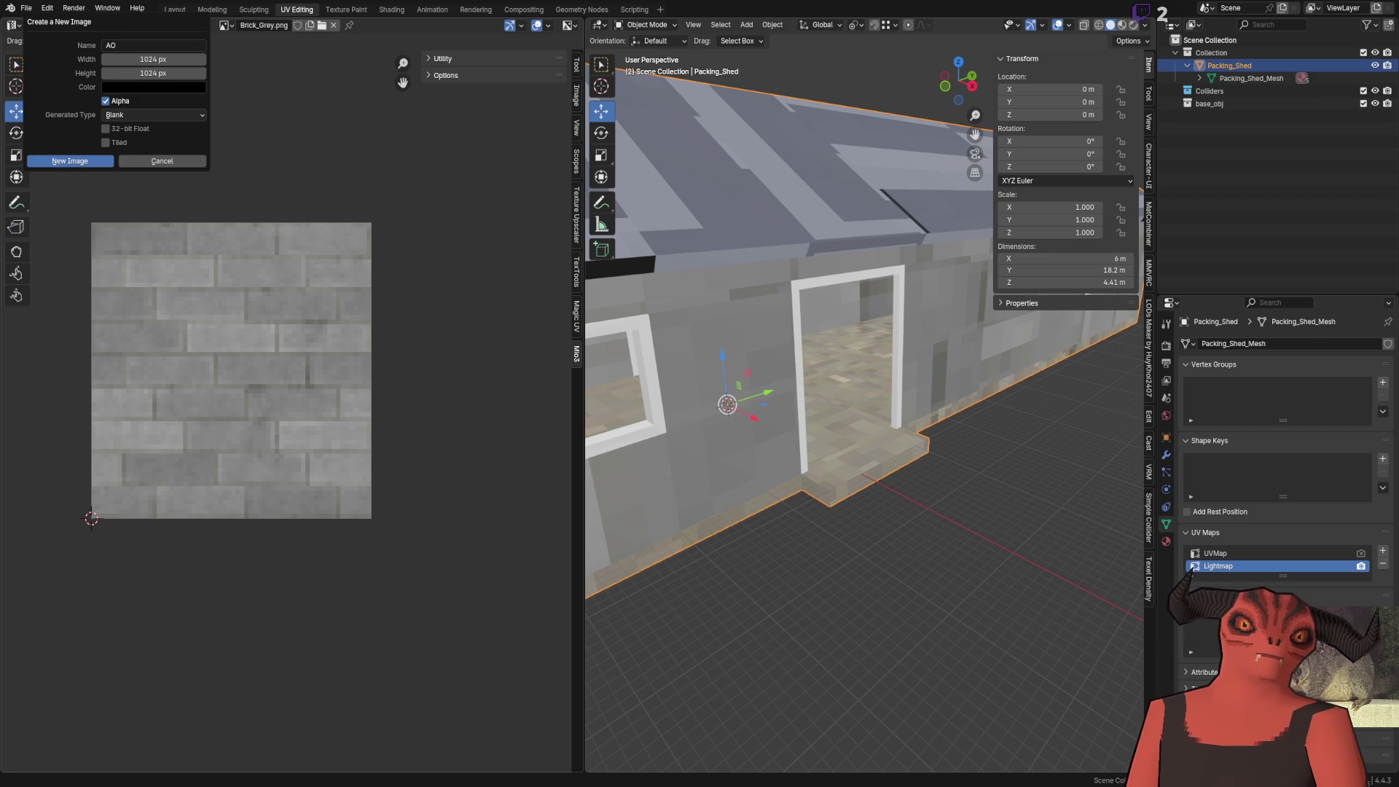
{"action": "left_click", "coordinate": [91, 167]}
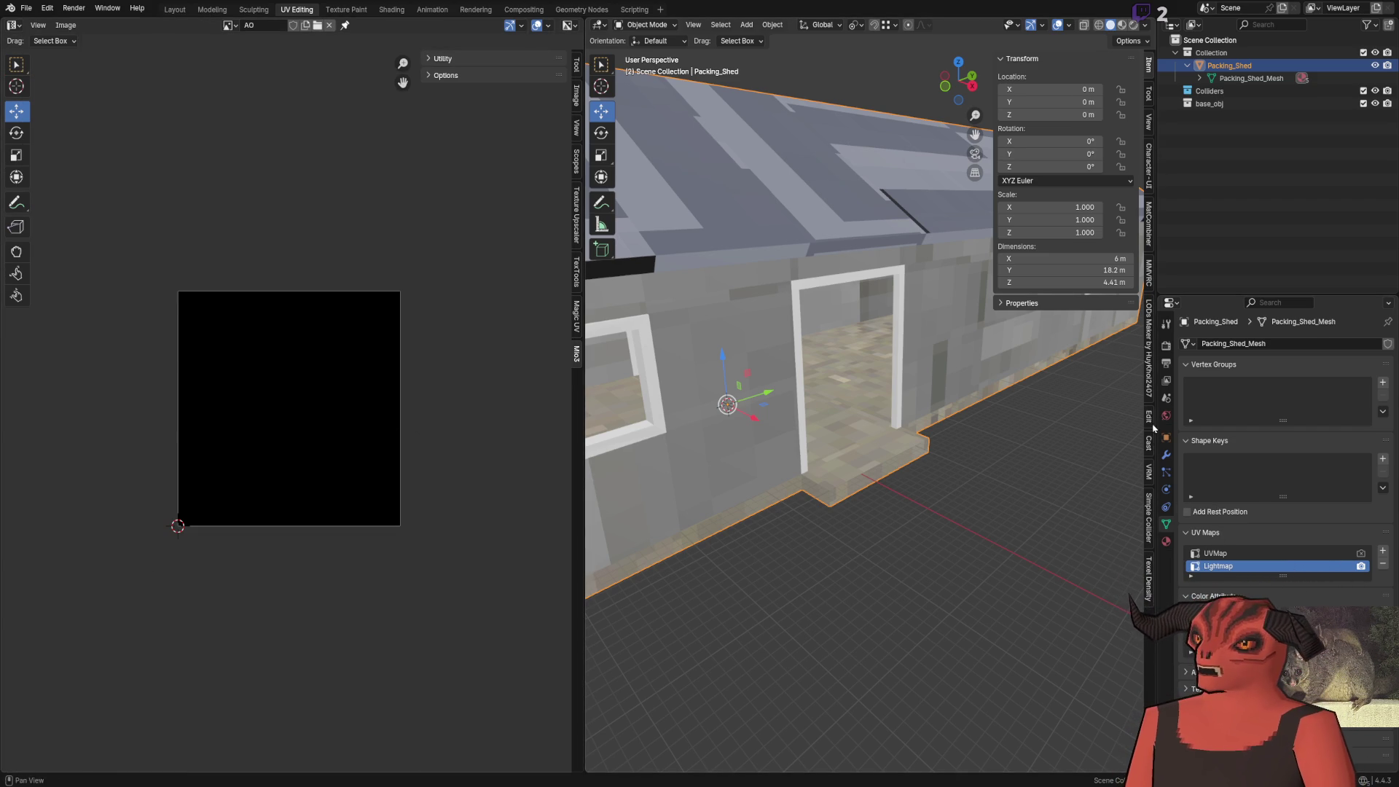
{"action": "left_click", "coordinate": [1166, 346]}
{"action": "scroll", "coordinate": [1207, 477], "scroll_direction": "down", "scroll_amount": 10}
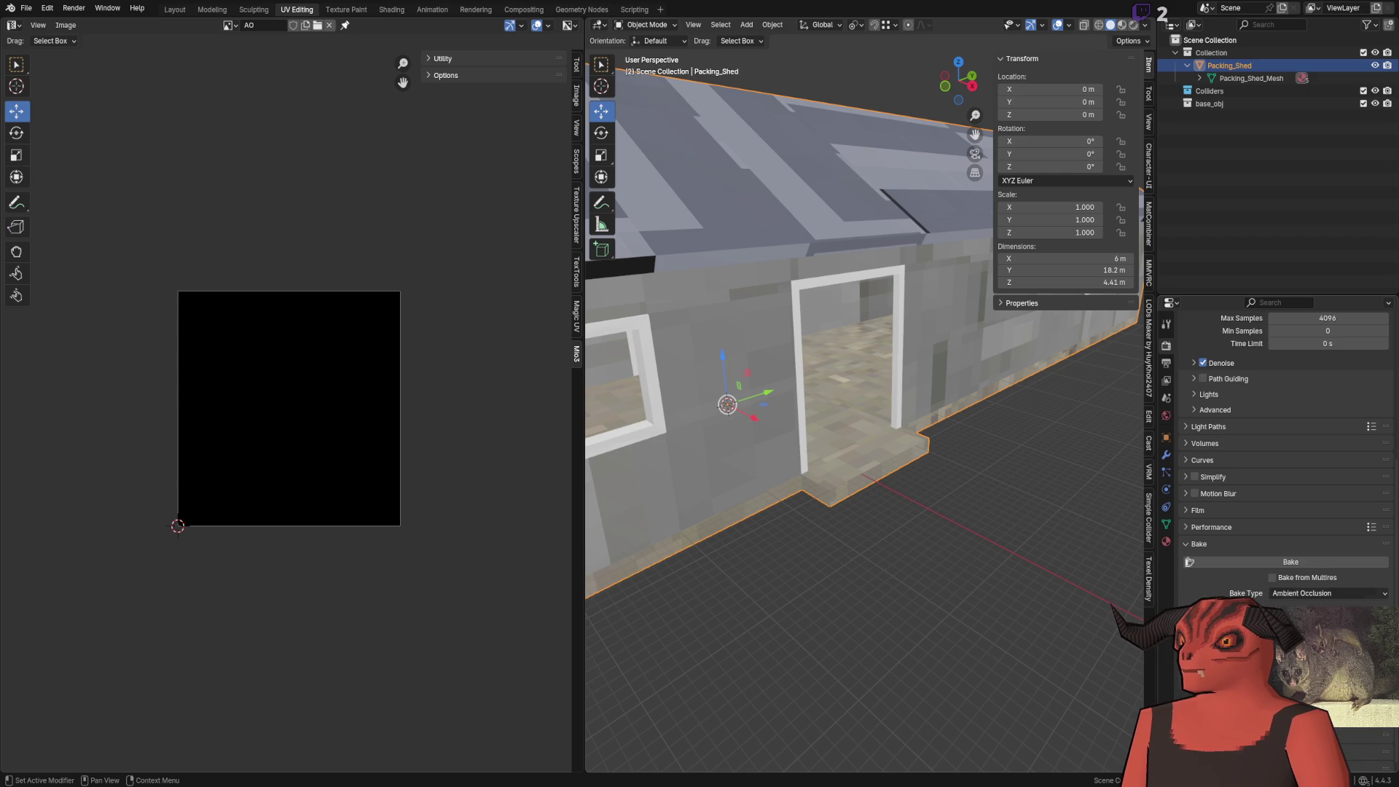
Bake ambient occlusion on the shed again, then check its UVs in edit mode
{"action": "left_click", "coordinate": [1314, 565]}
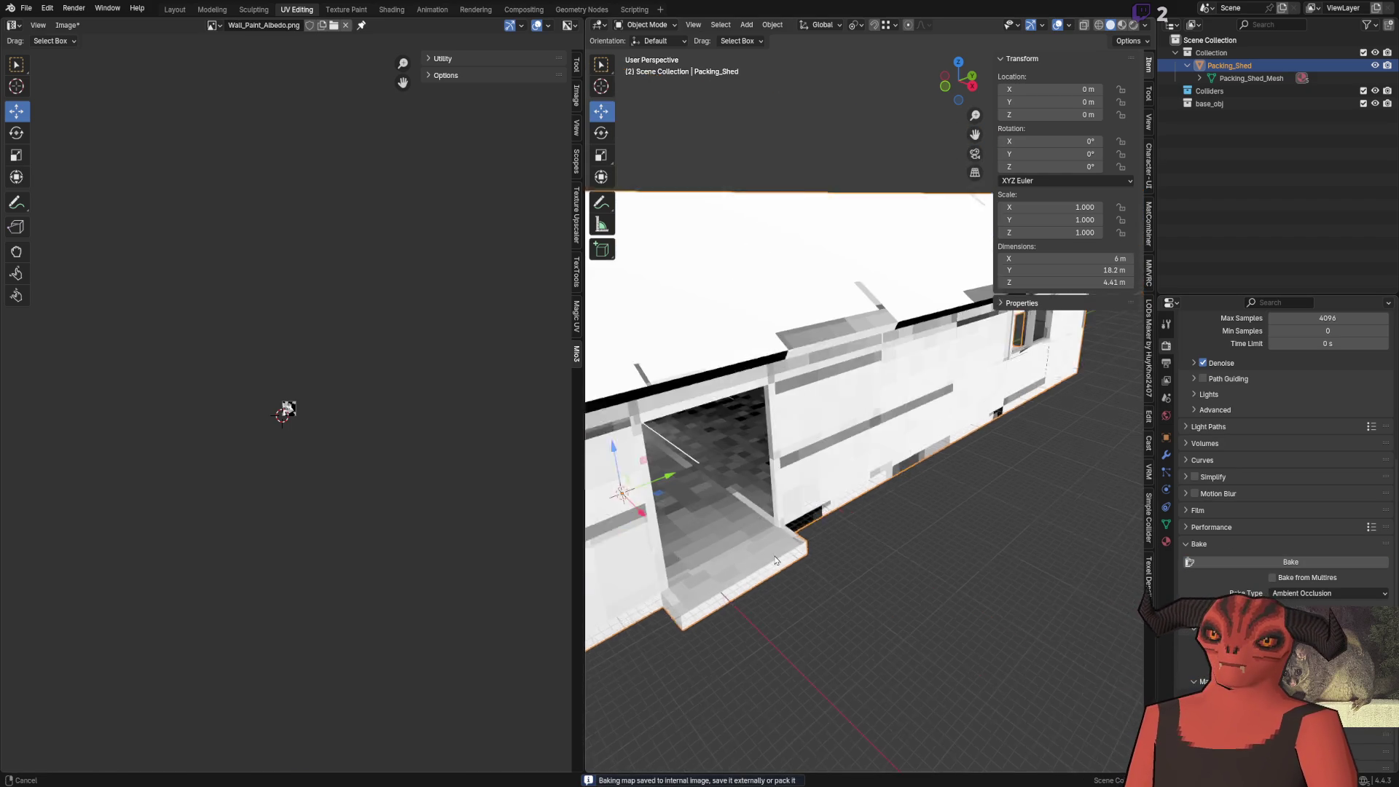
{"action": "scroll", "coordinate": [787, 504], "scroll_direction": "up", "scroll_amount": 5}
{"action": "scroll", "coordinate": [787, 504], "scroll_direction": "down", "scroll_amount": 5}
{"action": "key", "text": "Tab"}
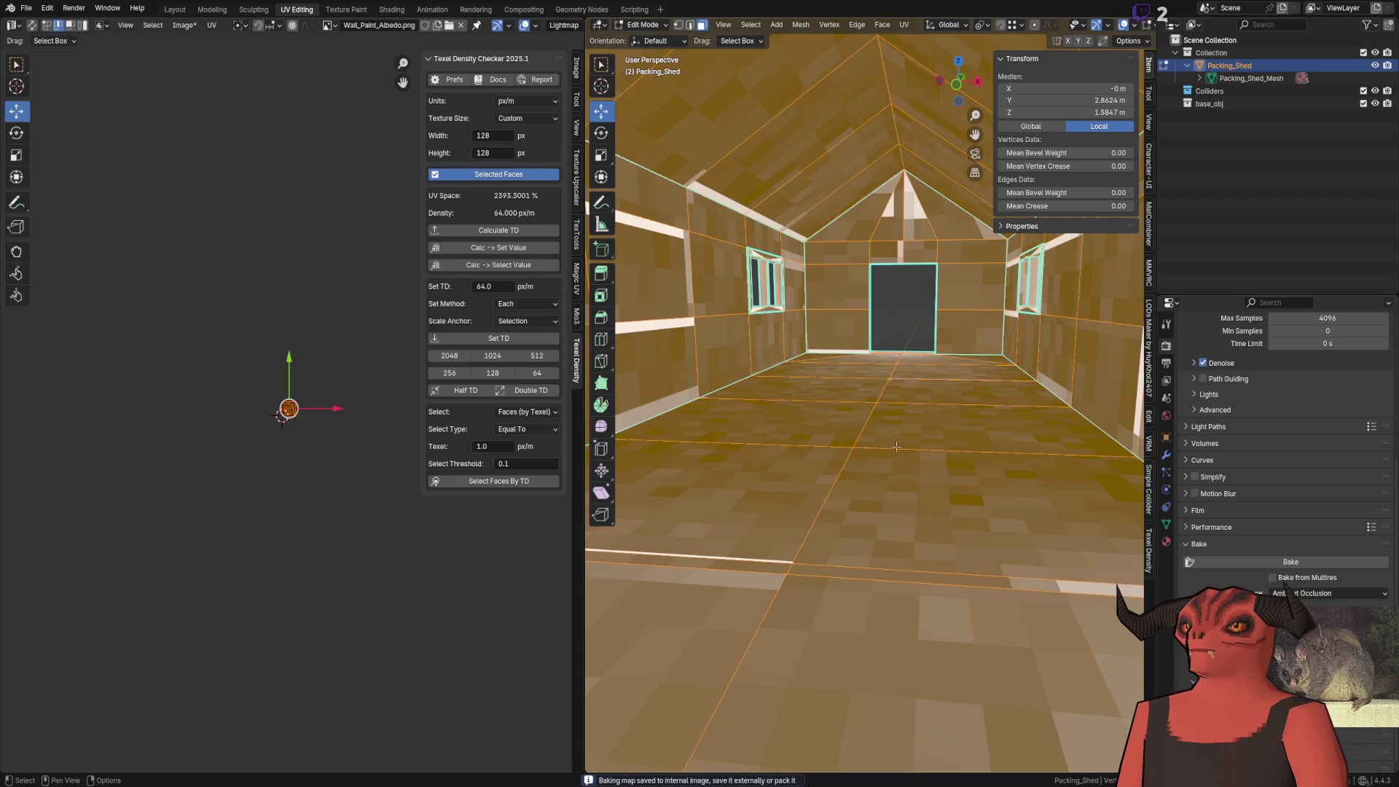
{"action": "scroll", "coordinate": [318, 444], "scroll_direction": "up", "scroll_amount": 6}
{"action": "key", "text": "Tab"}
{"action": "left_click_drag", "start_coordinate": [801, 437], "coordinate": [901, 448]}
{"action": "key", "text": "Tab"}
{"action": "key", "text": "Tab"}
{"action": "key", "text": "Tab"}
{"action": "key", "text": "Tab"}
Choose the AO image as the bake target and bake ambient occlusion once more
{"action": "left_click", "coordinate": [212, 25]}
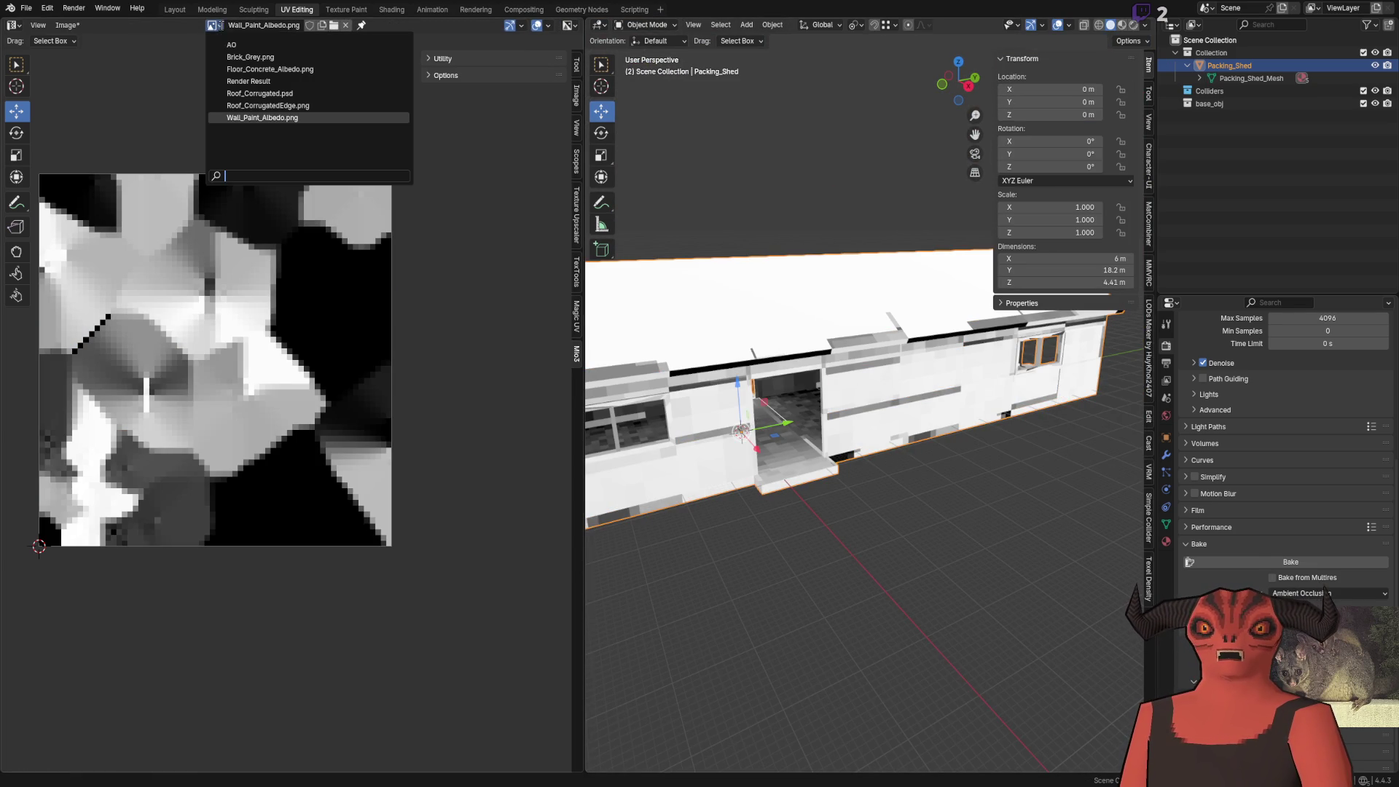
{"action": "left_click", "coordinate": [283, 47]}
{"action": "left_click_drag", "start_coordinate": [826, 355], "coordinate": [899, 369]}
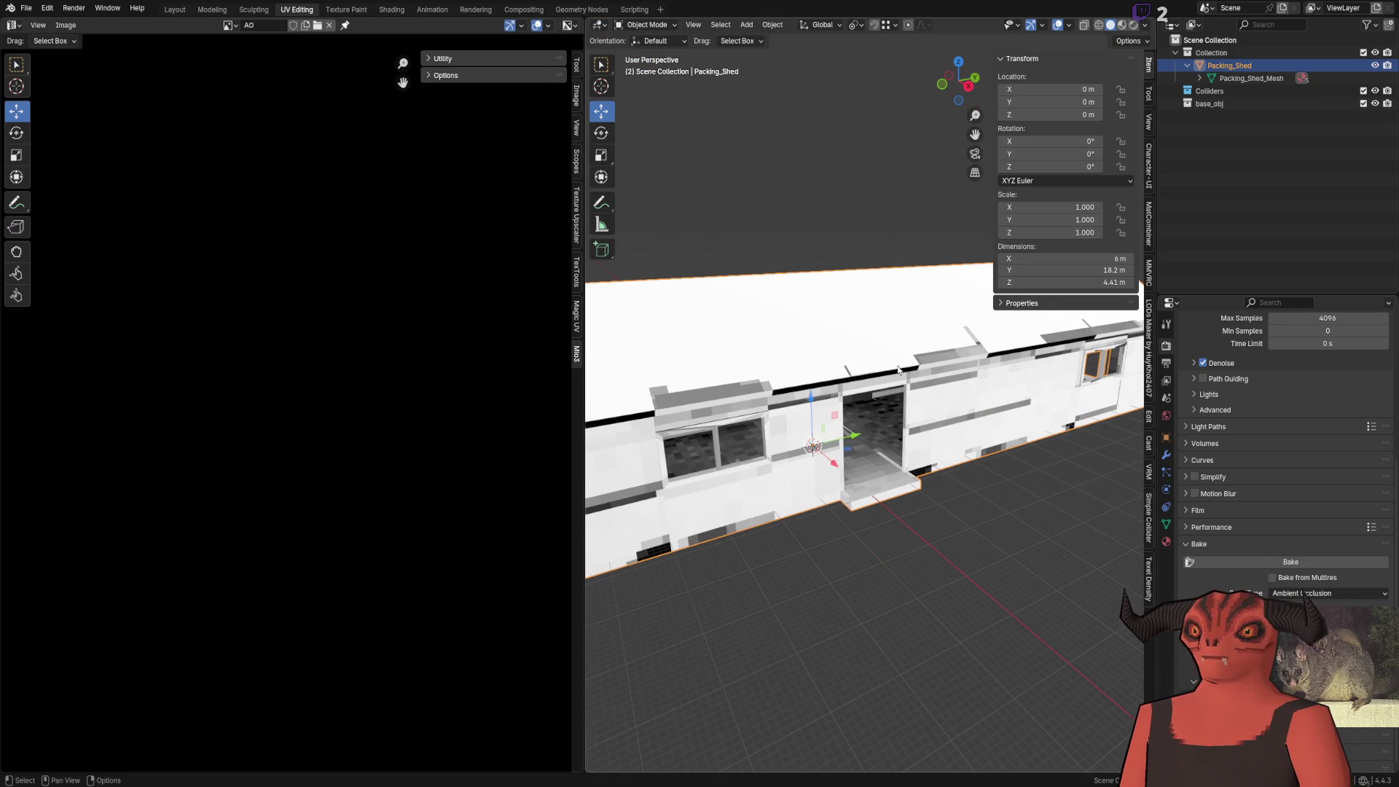
{"action": "left_click", "coordinate": [1318, 567]}
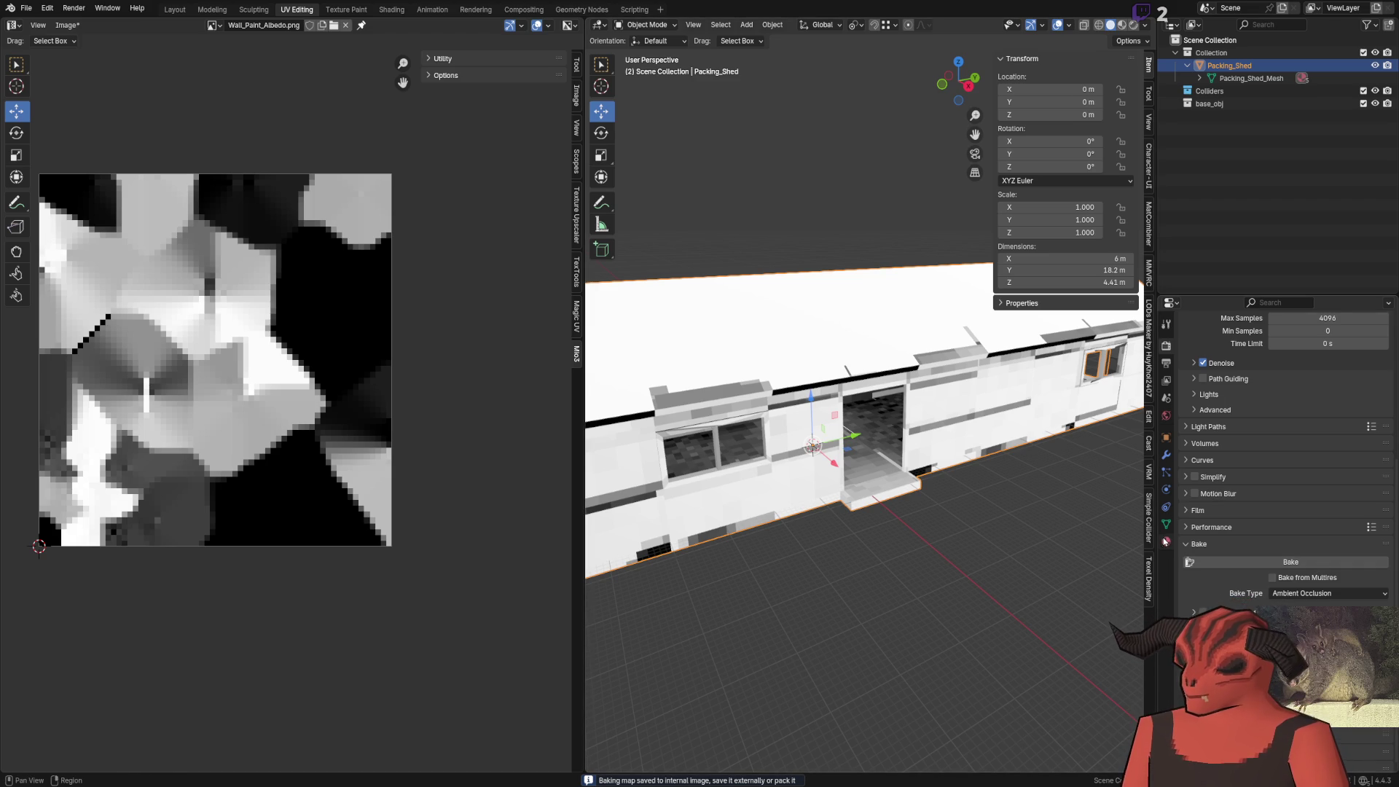
{"action": "scroll", "coordinate": [1232, 440], "scroll_direction": "down", "scroll_amount": 12, "text": "ctrl"}
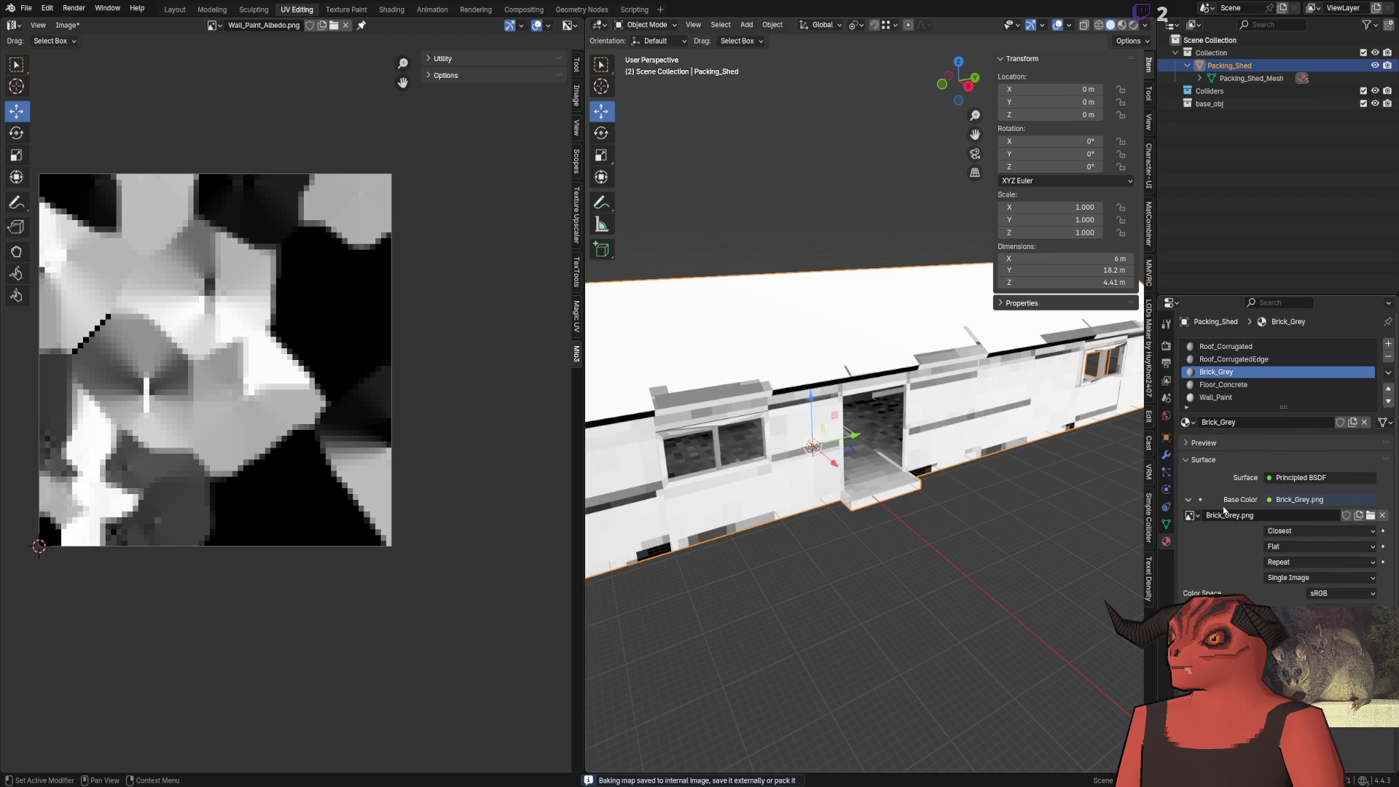
Set Brick_Grey's base colour image to AO and remove Roof_Corrugated and the other extra material slots
{"action": "left_click", "coordinate": [1191, 516]}
{"action": "left_click", "coordinate": [1020, 540]}
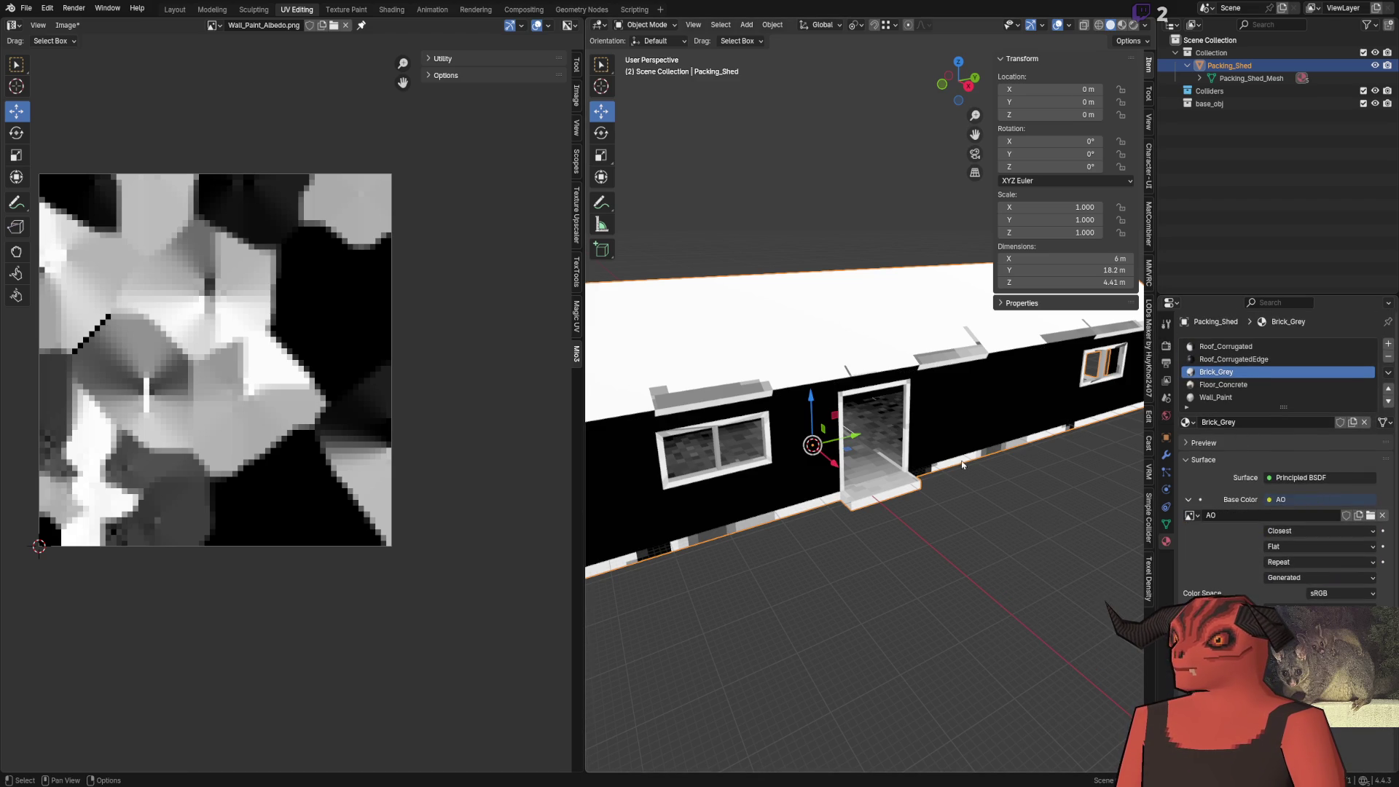
{"action": "left_click", "coordinate": [1304, 347]}
{"action": "left_click", "coordinate": [1388, 360]}
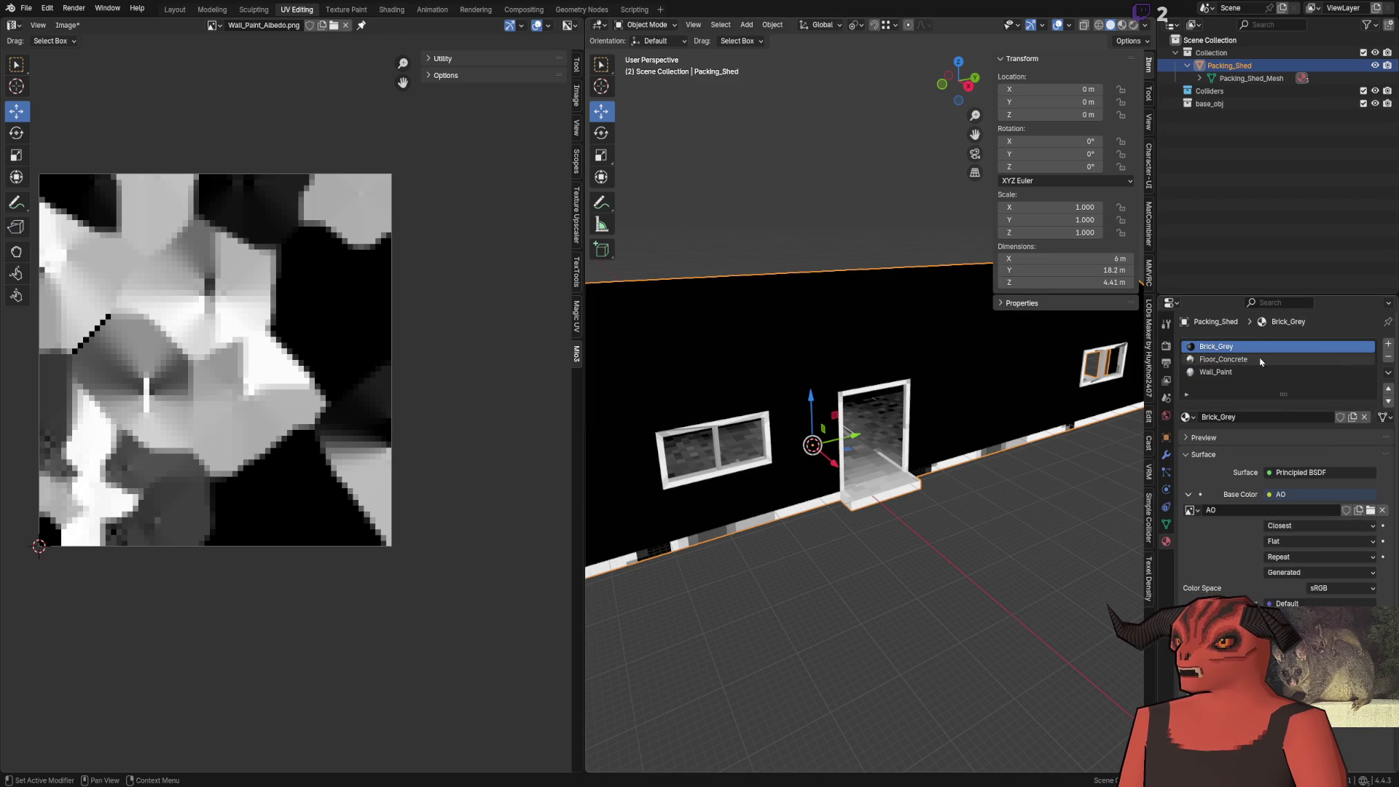
{"action": "left_click", "coordinate": [1389, 359]}
{"action": "left_click", "coordinate": [1239, 371]}
{"action": "left_click", "coordinate": [1388, 359]}
{"action": "left_click", "coordinate": [1389, 359]}
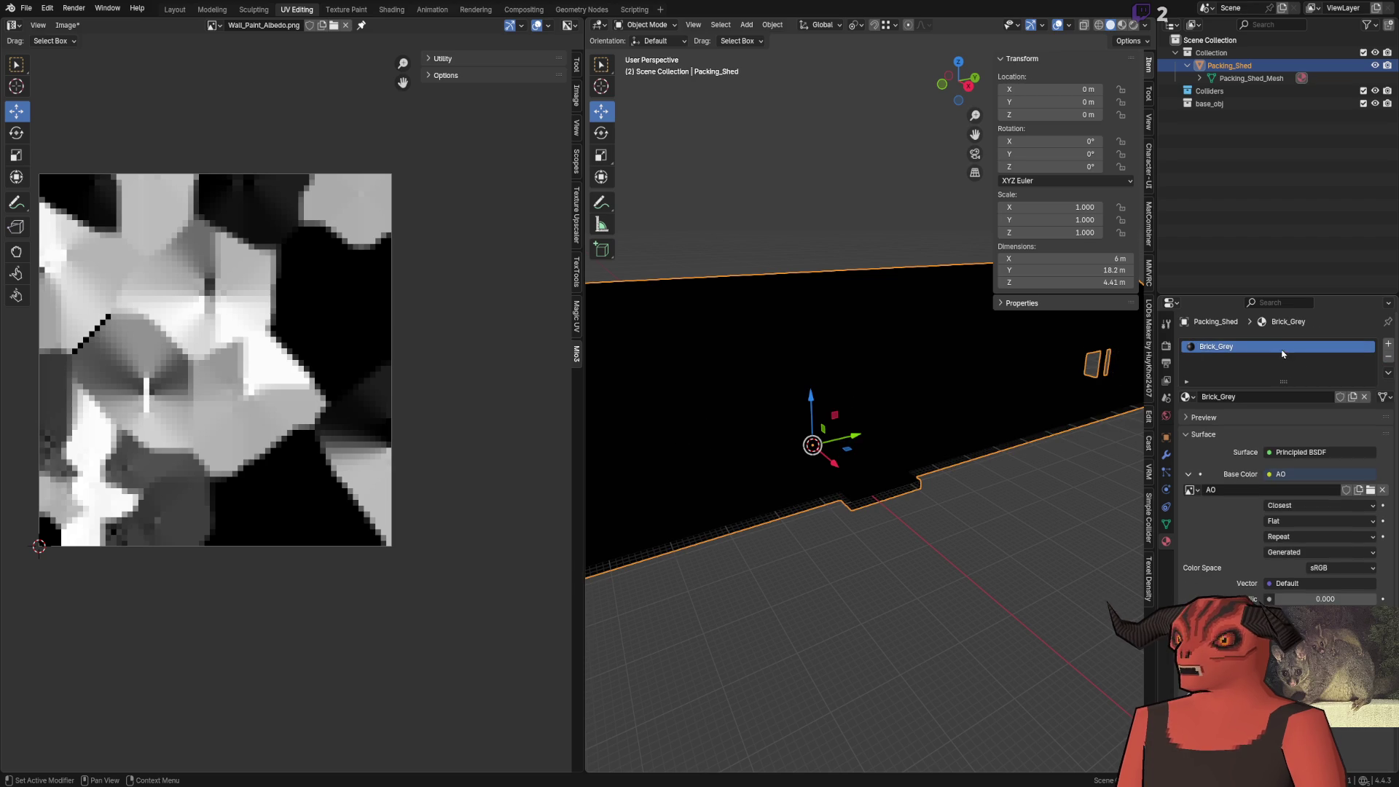
Bake ambient occlusion into the AO image from the render settings
{"action": "left_click", "coordinate": [1167, 525]}
{"action": "left_click", "coordinate": [1167, 347]}
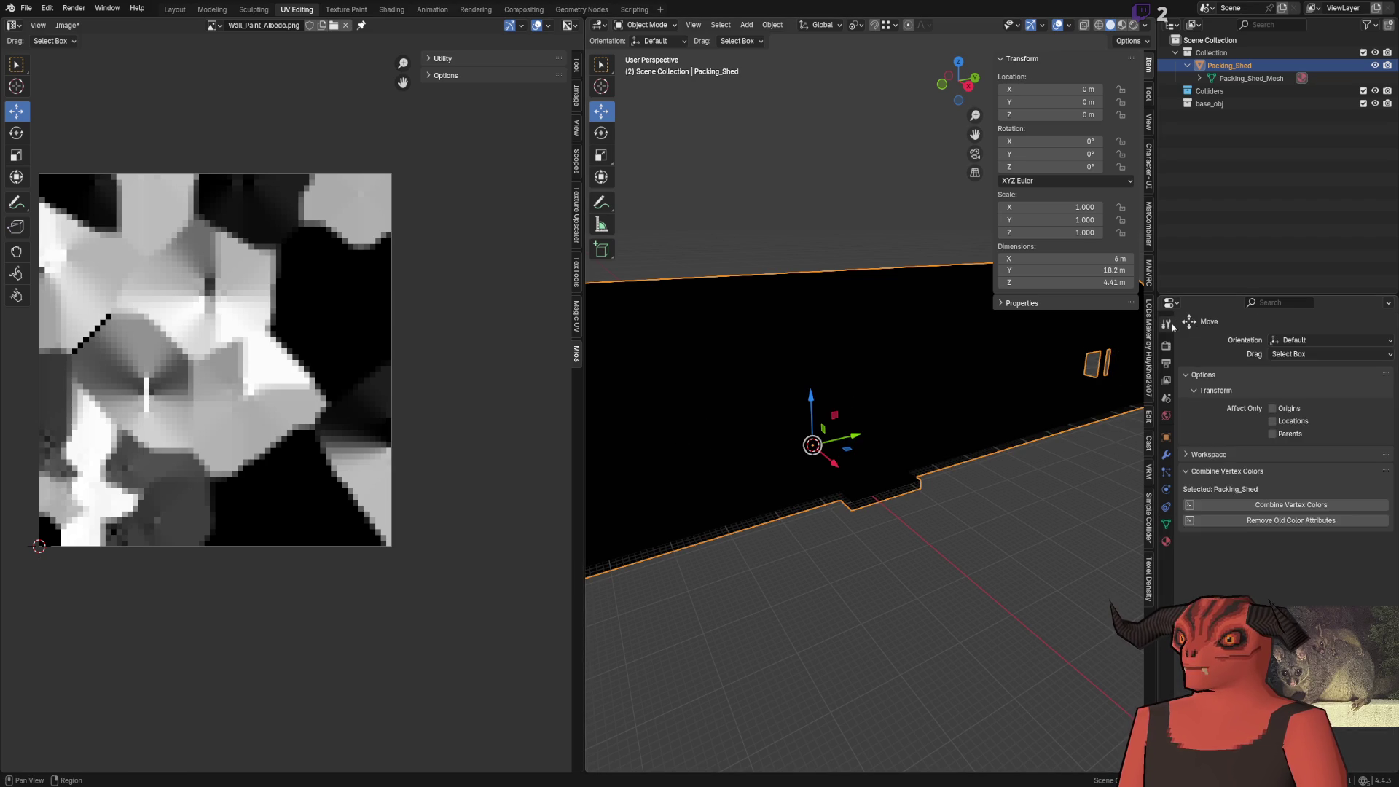
{"action": "scroll", "coordinate": [1280, 510], "scroll_direction": "down", "scroll_amount": 8}
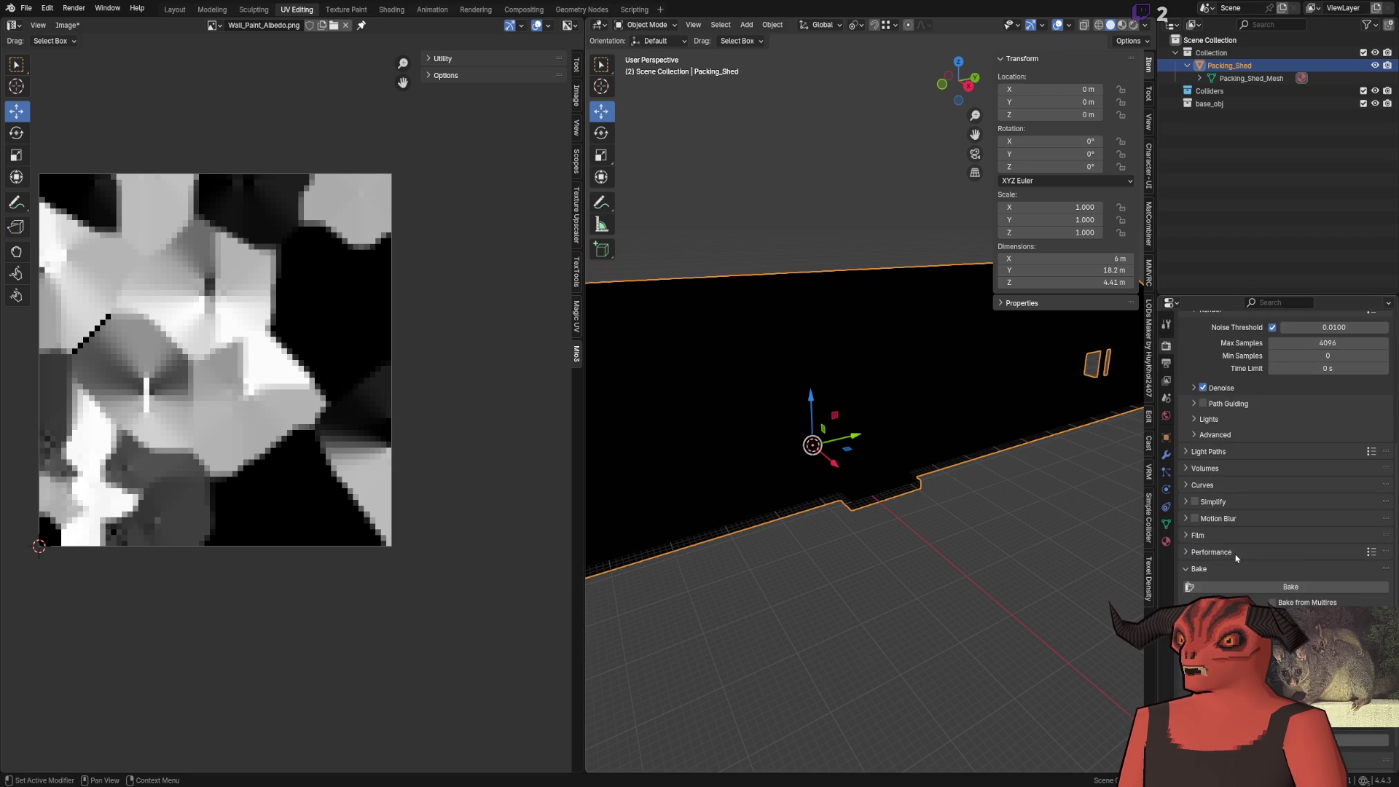
{"action": "left_click", "coordinate": [1280, 563]}
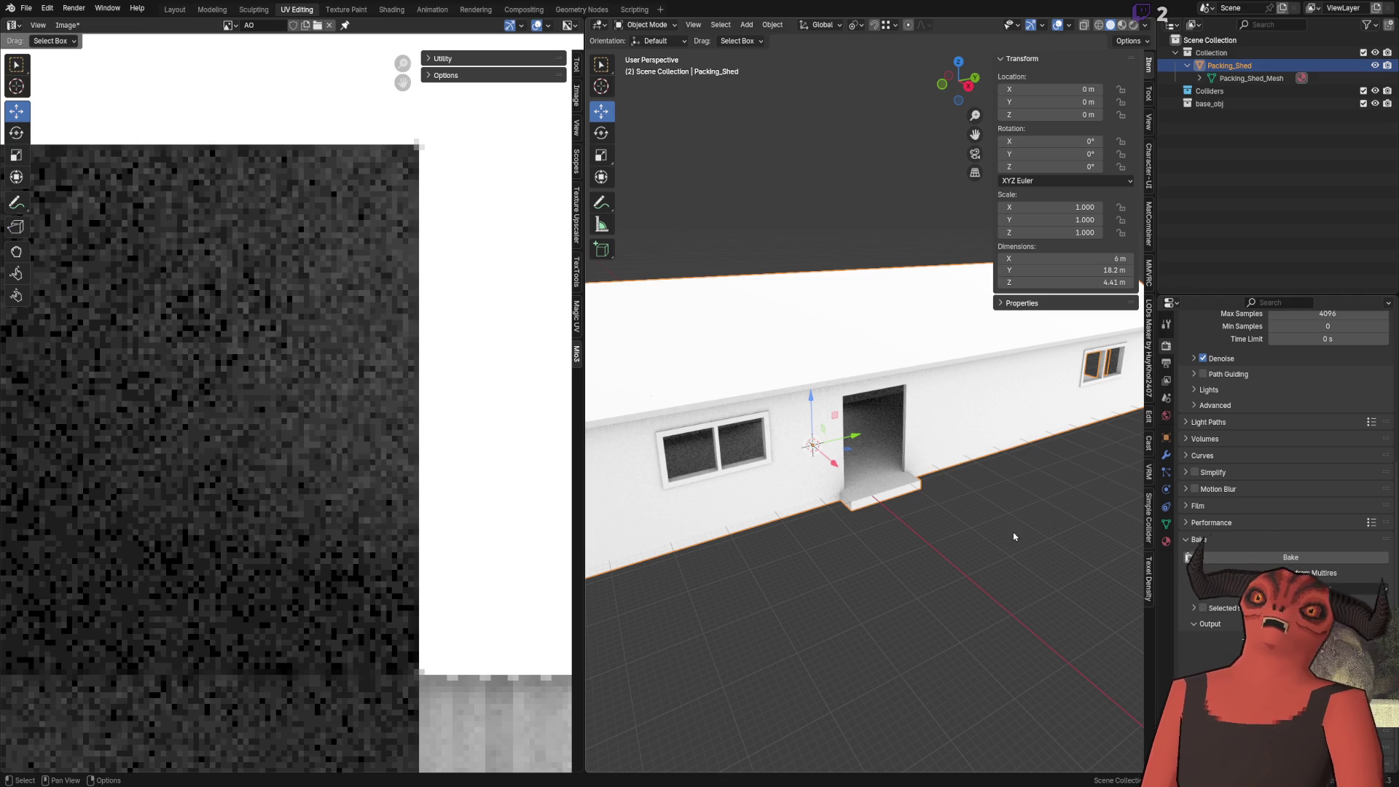
Walk the view through and around the shed to inspect the noisy AO bake
{"action": "key", "text": "shift+grave"}
{"action": "key", "text": "w"}
{"action": "left_click", "coordinate": [877, 409]}
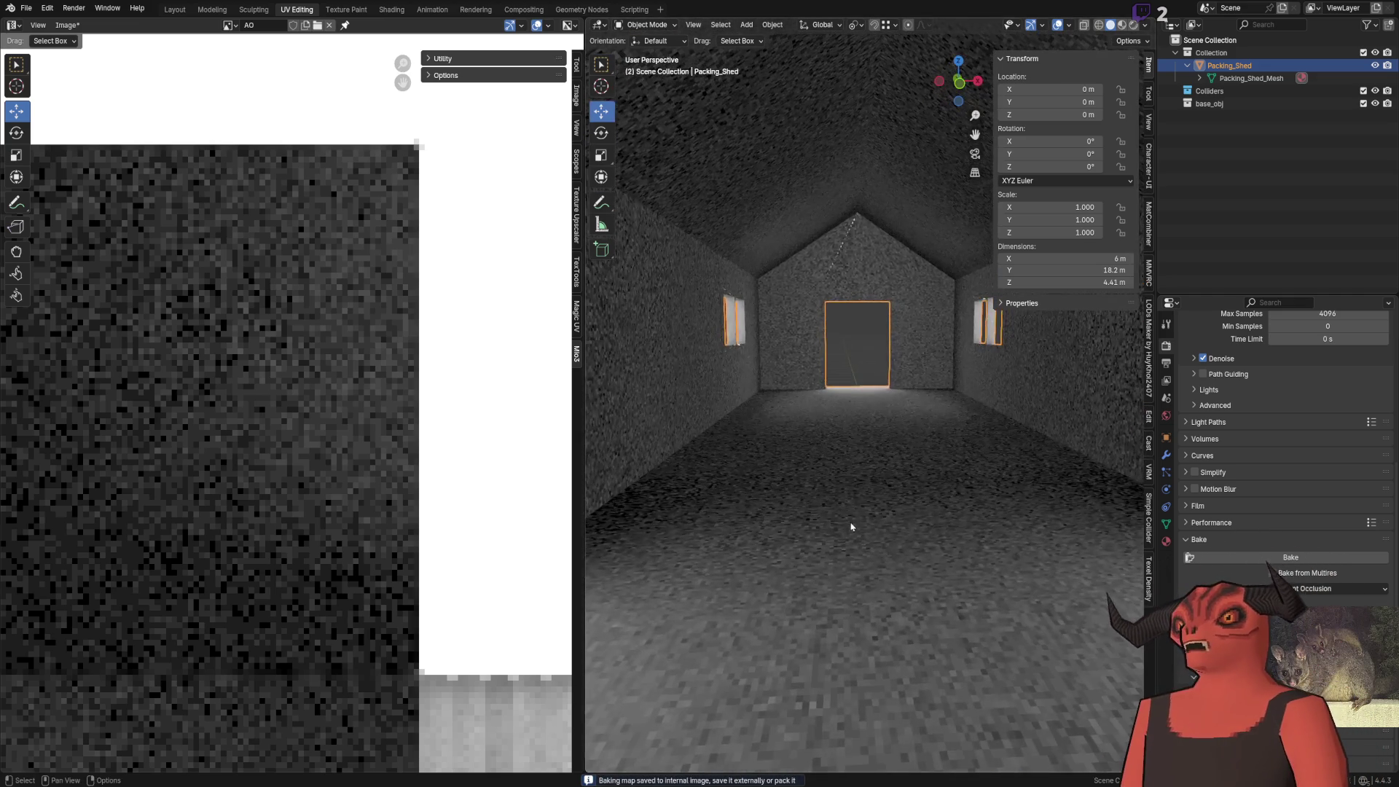
{"action": "key", "text": "Home"}
{"action": "scroll", "coordinate": [397, 482], "scroll_direction": "up", "scroll_amount": 6}
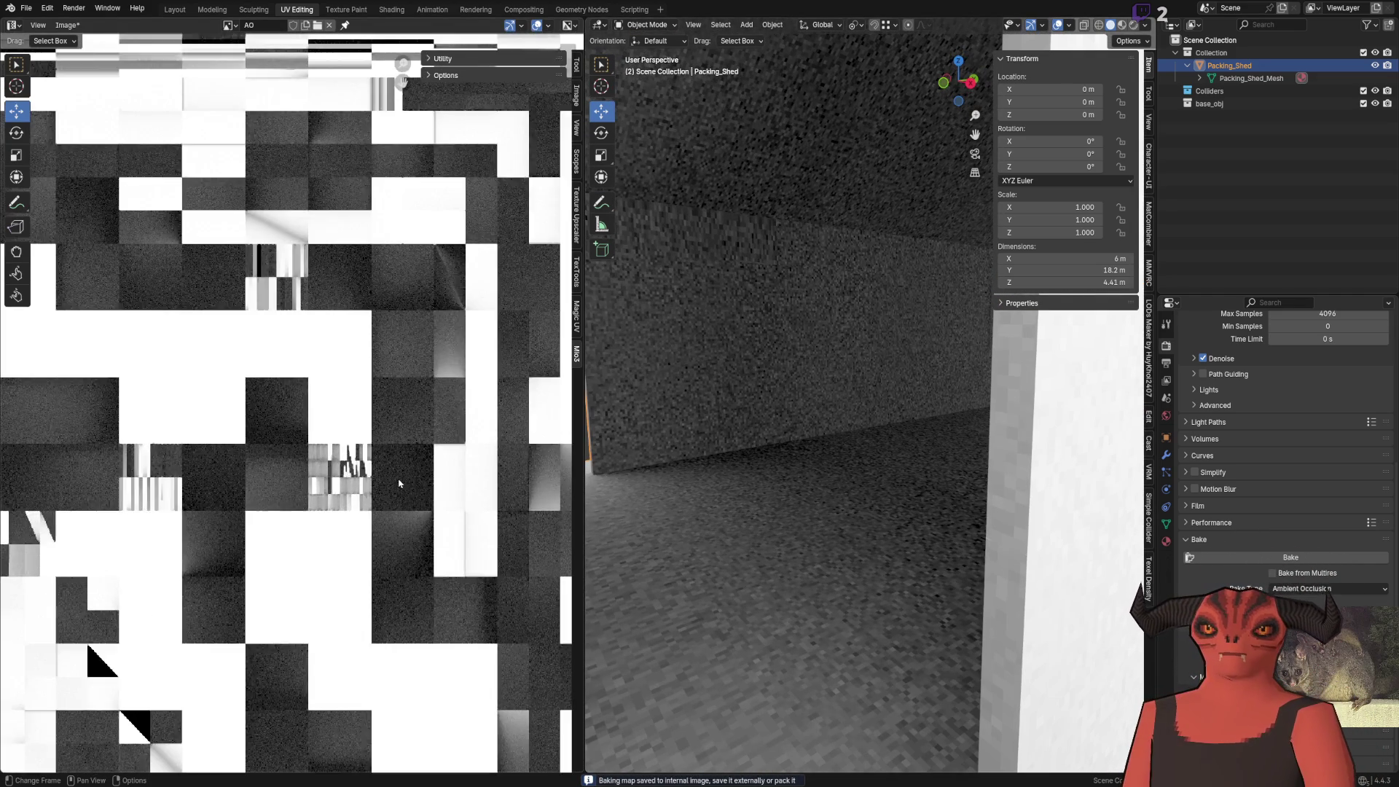
{"action": "key", "text": "shift+grave"}
{"action": "key", "text": "w"}
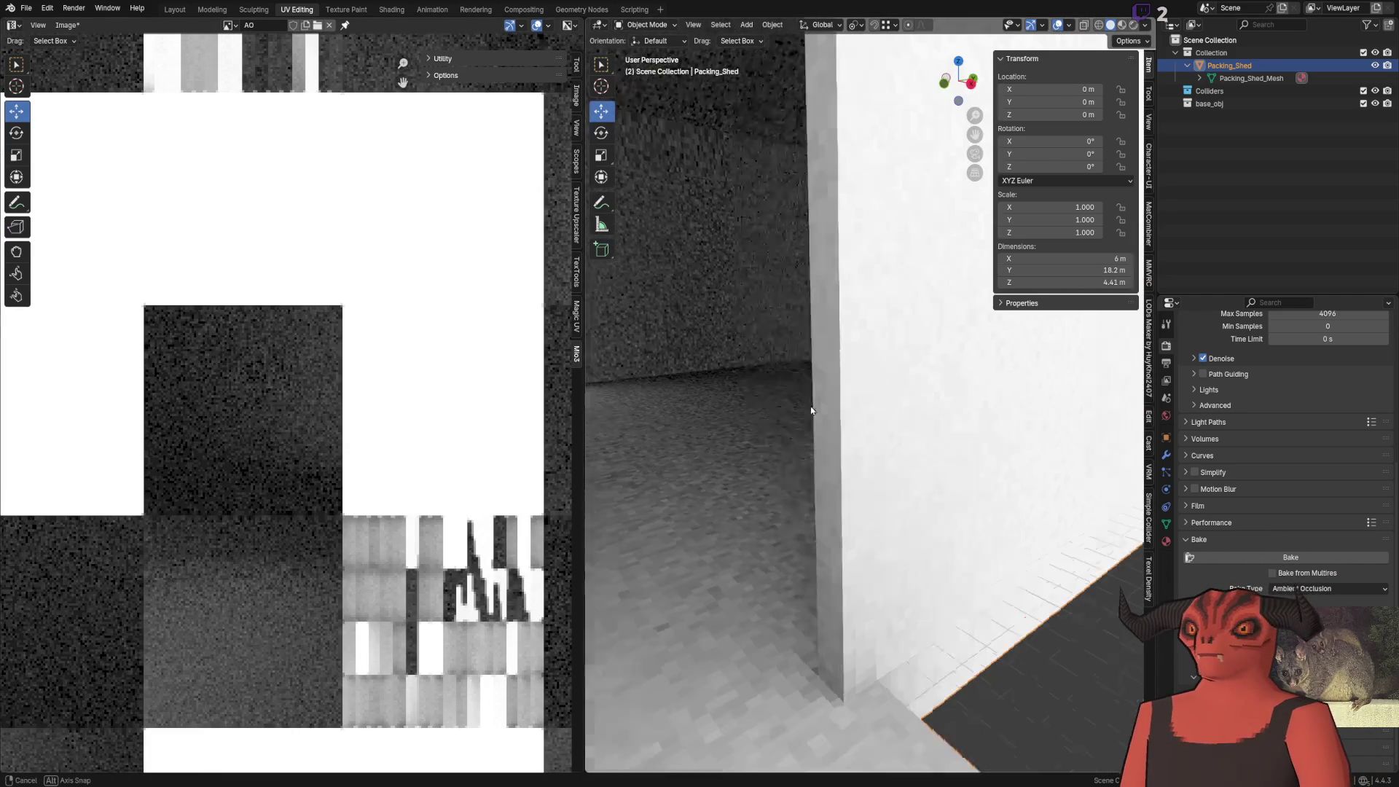
{"action": "left_click", "coordinate": [850, 484]}
{"action": "key", "text": "shift+grave"}
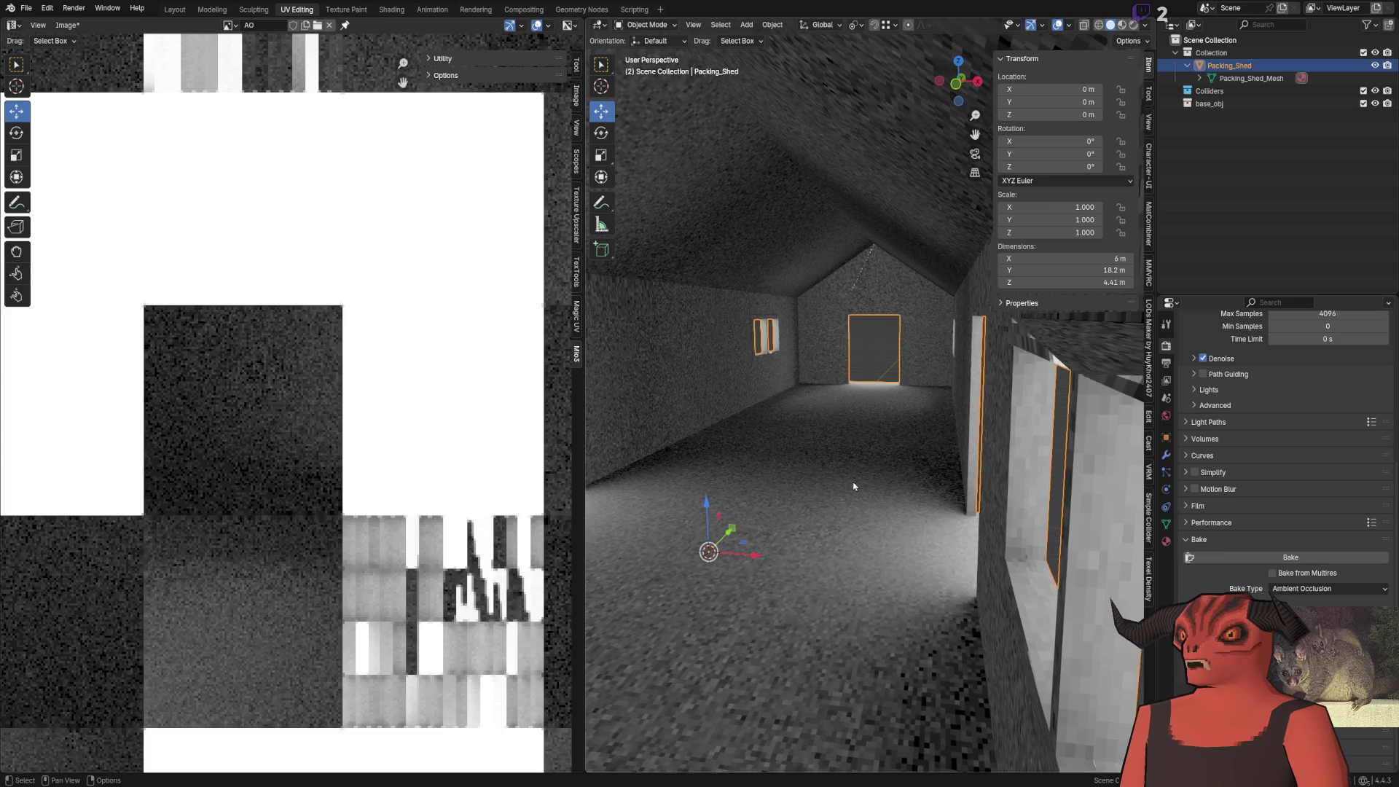
{"action": "left_click", "coordinate": [960, 500]}
{"action": "key", "text": "shift+grave"}
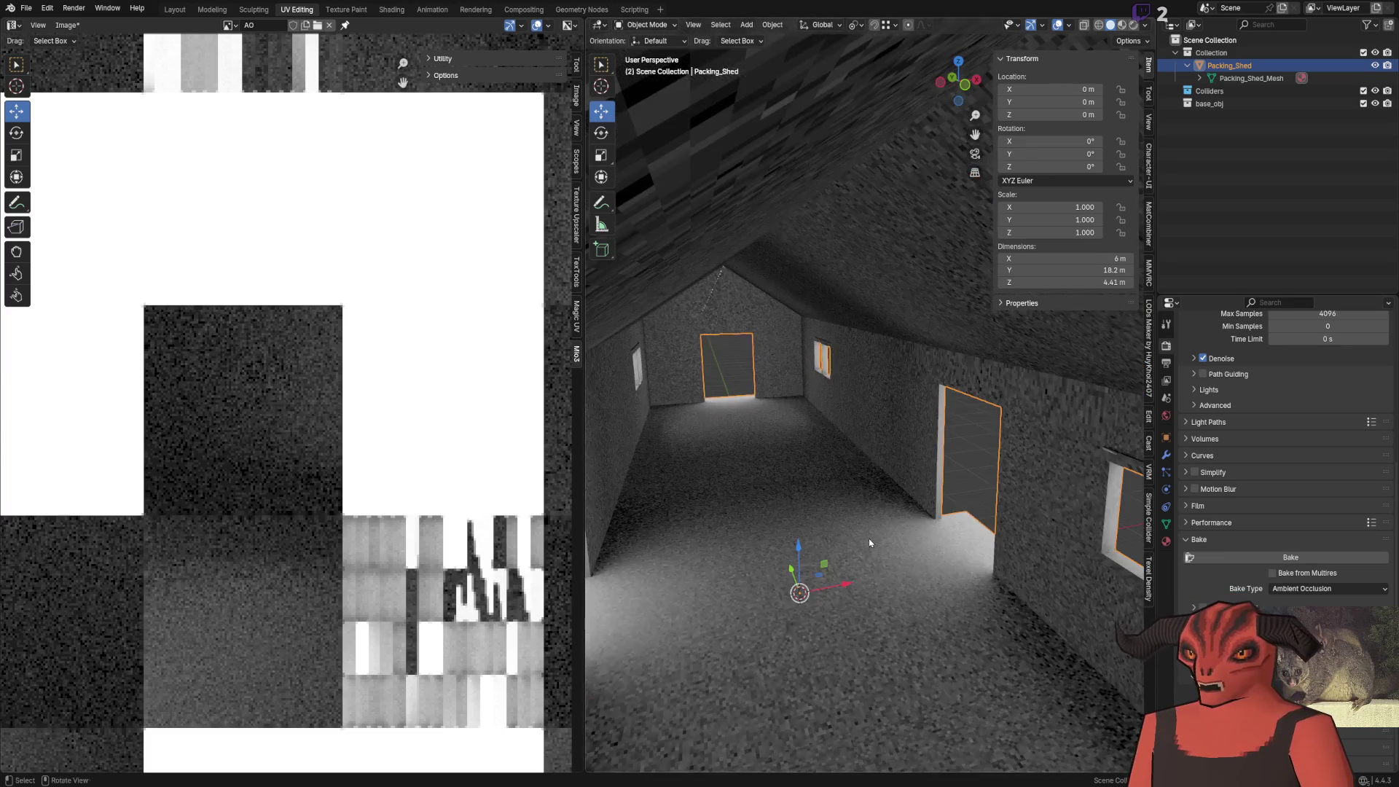
{"action": "left_click", "coordinate": [1021, 510]}
{"action": "key", "text": "shift+grave"}
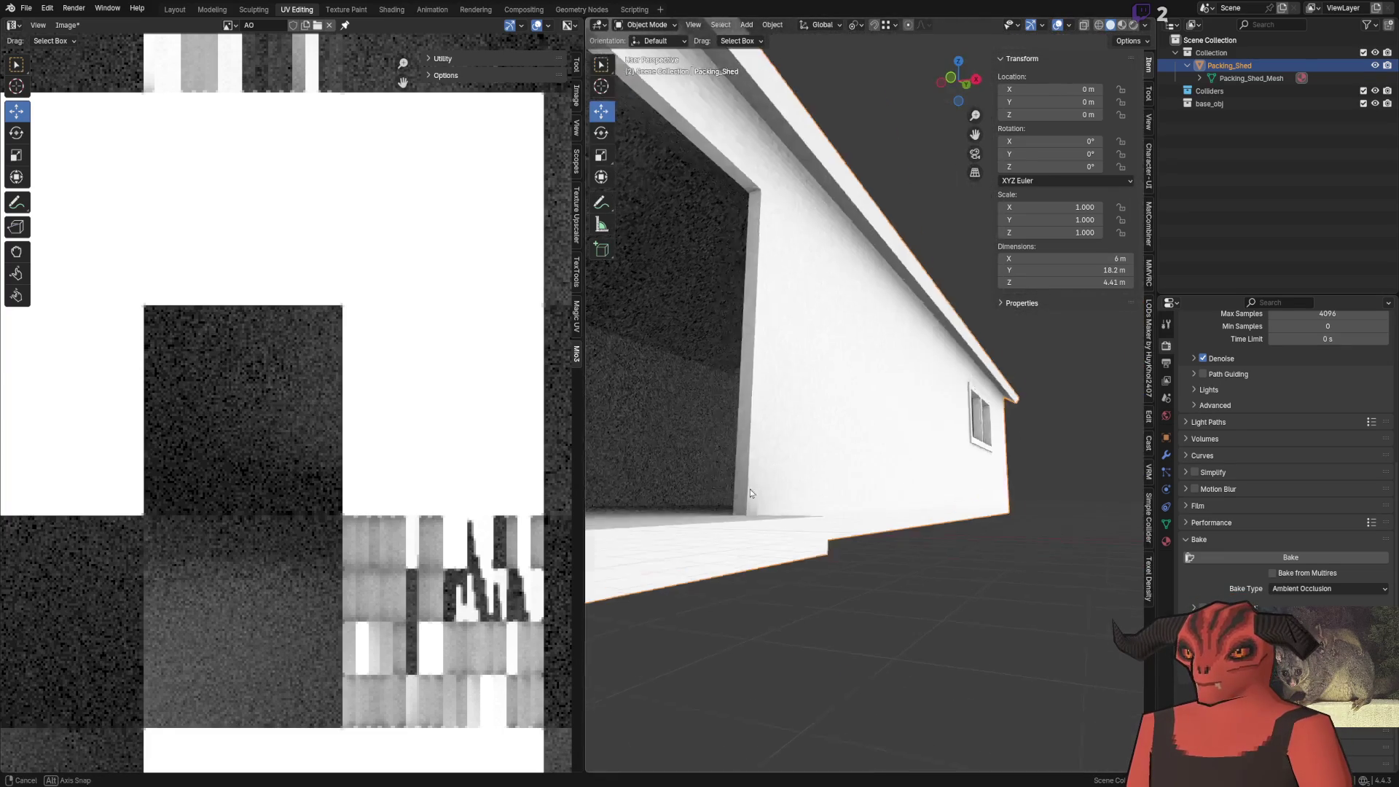
{"action": "left_click", "coordinate": [881, 497]}
{"action": "key", "text": "shift+grave"}
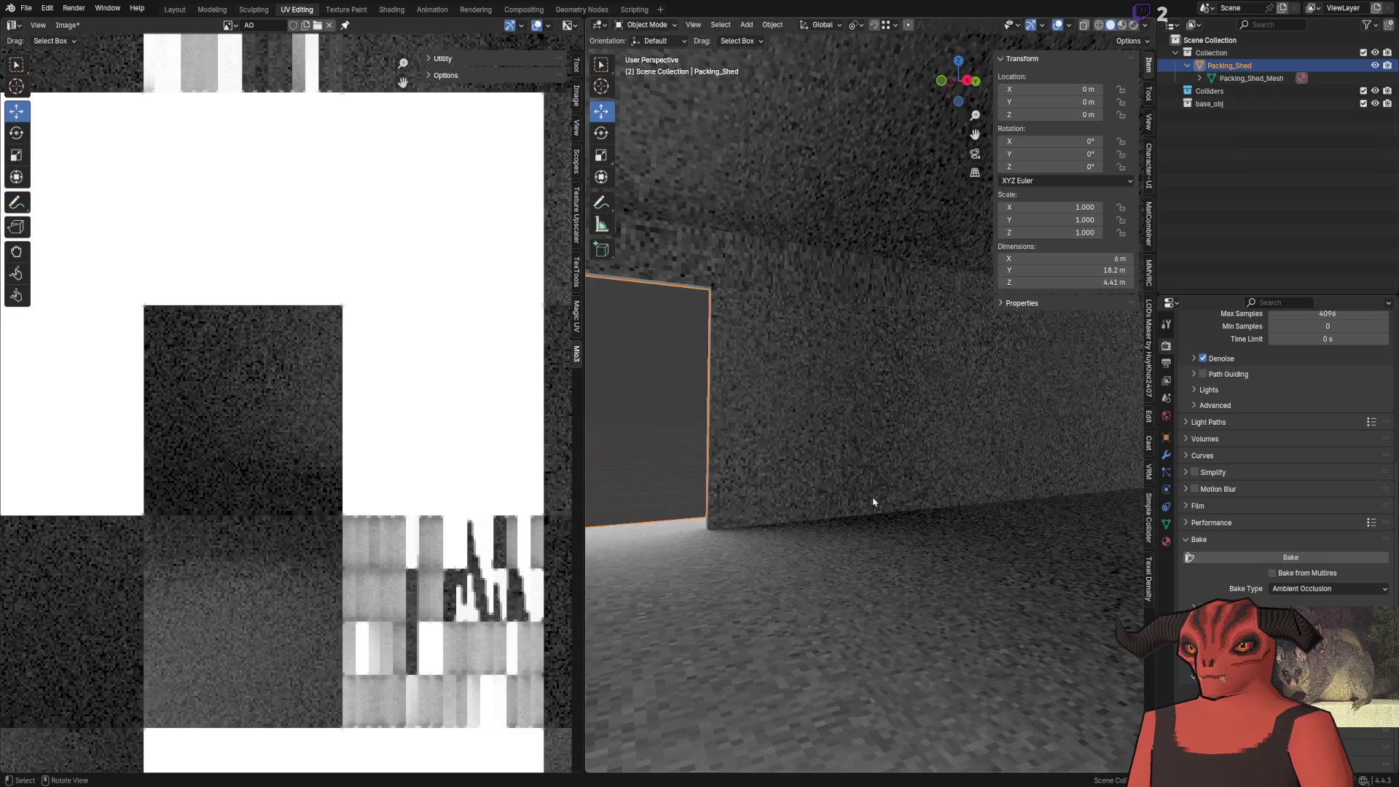
{"action": "left_click", "coordinate": [892, 534]}
{"action": "key", "text": "shift+grave"}
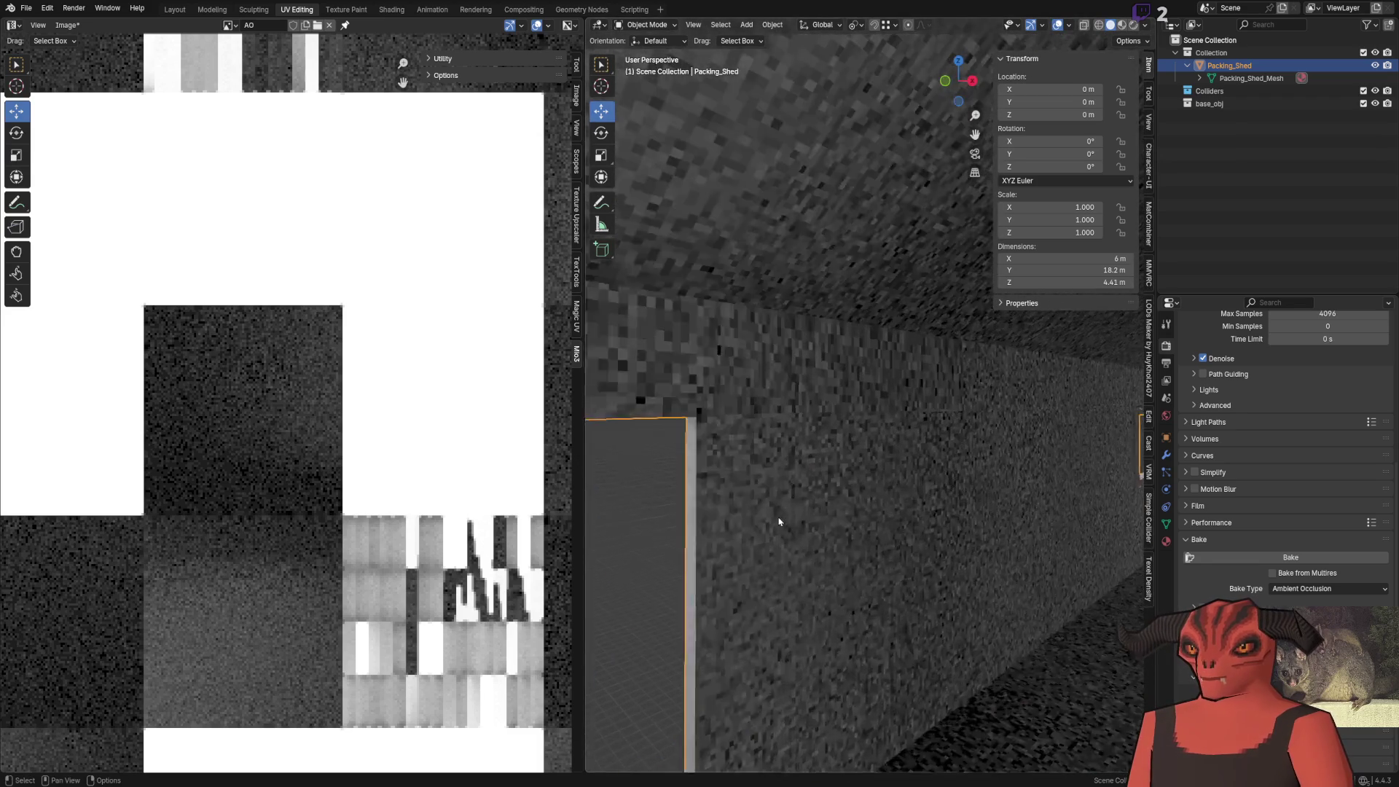
{"action": "left_click", "coordinate": [769, 517]}
Put the shed in Edit Mode to show its Lightmap UVs over the AO image
{"action": "key", "text": "Tab"}
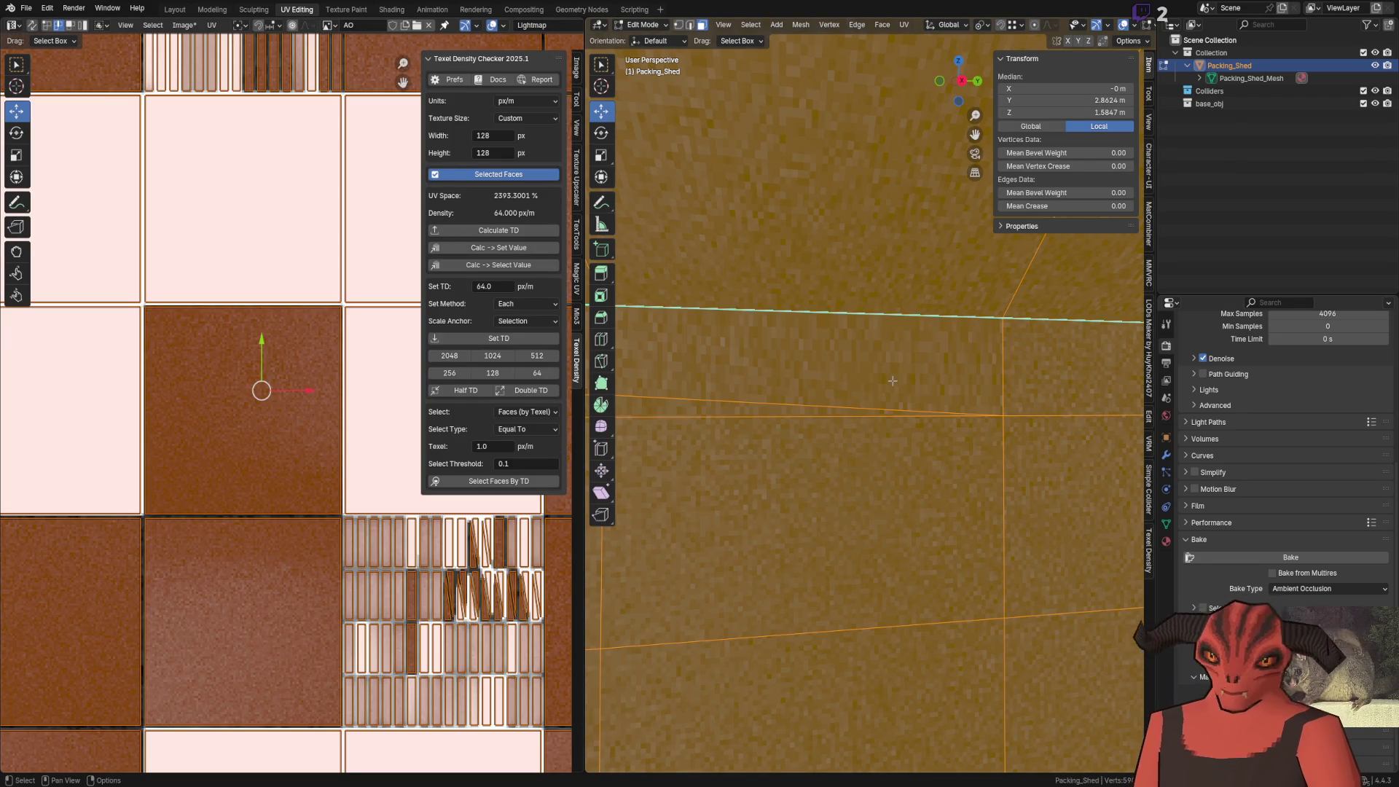
{"action": "scroll", "coordinate": [893, 380], "scroll_direction": "down", "scroll_amount": 3}
{"action": "scroll", "coordinate": [933, 443], "scroll_direction": "down", "scroll_amount": 5}
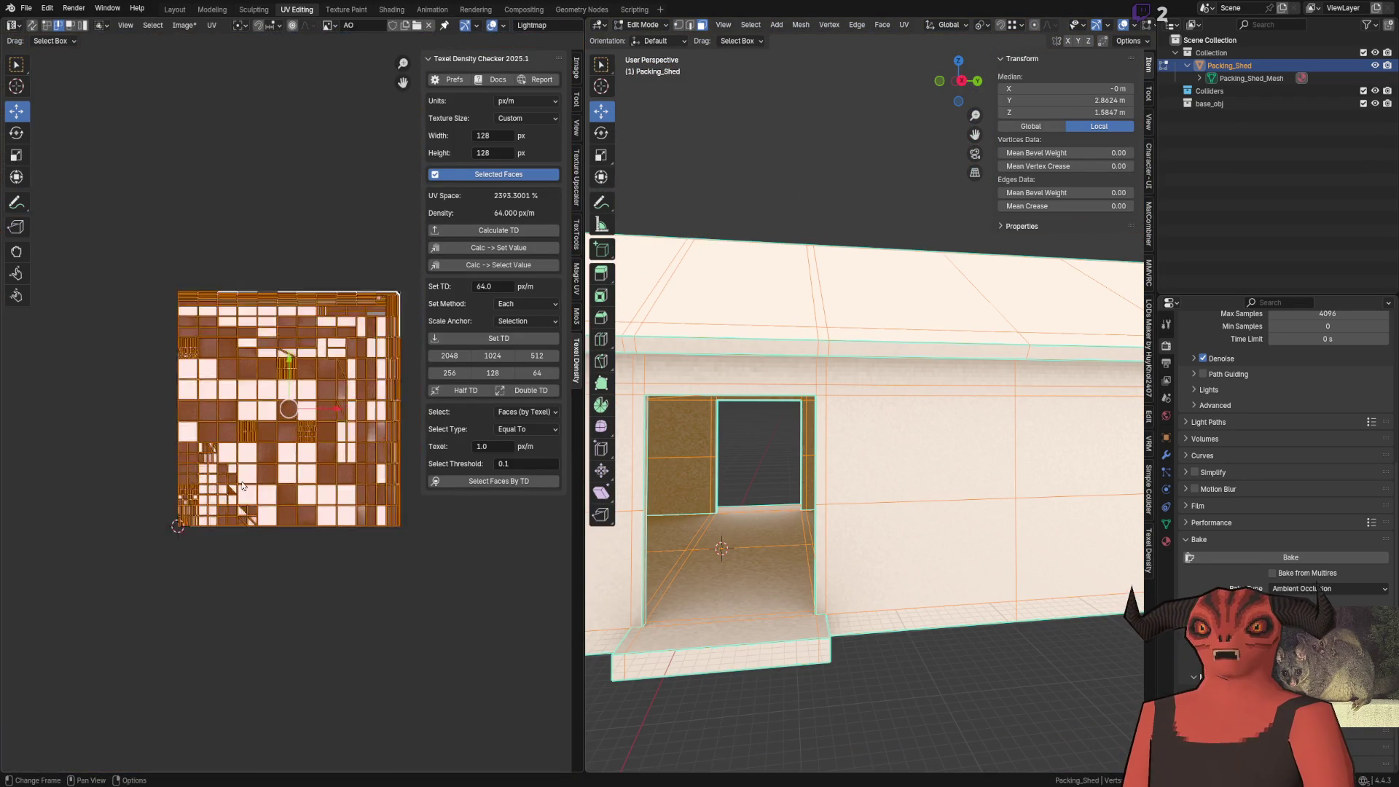
{"action": "key", "text": "ctrl+f"}
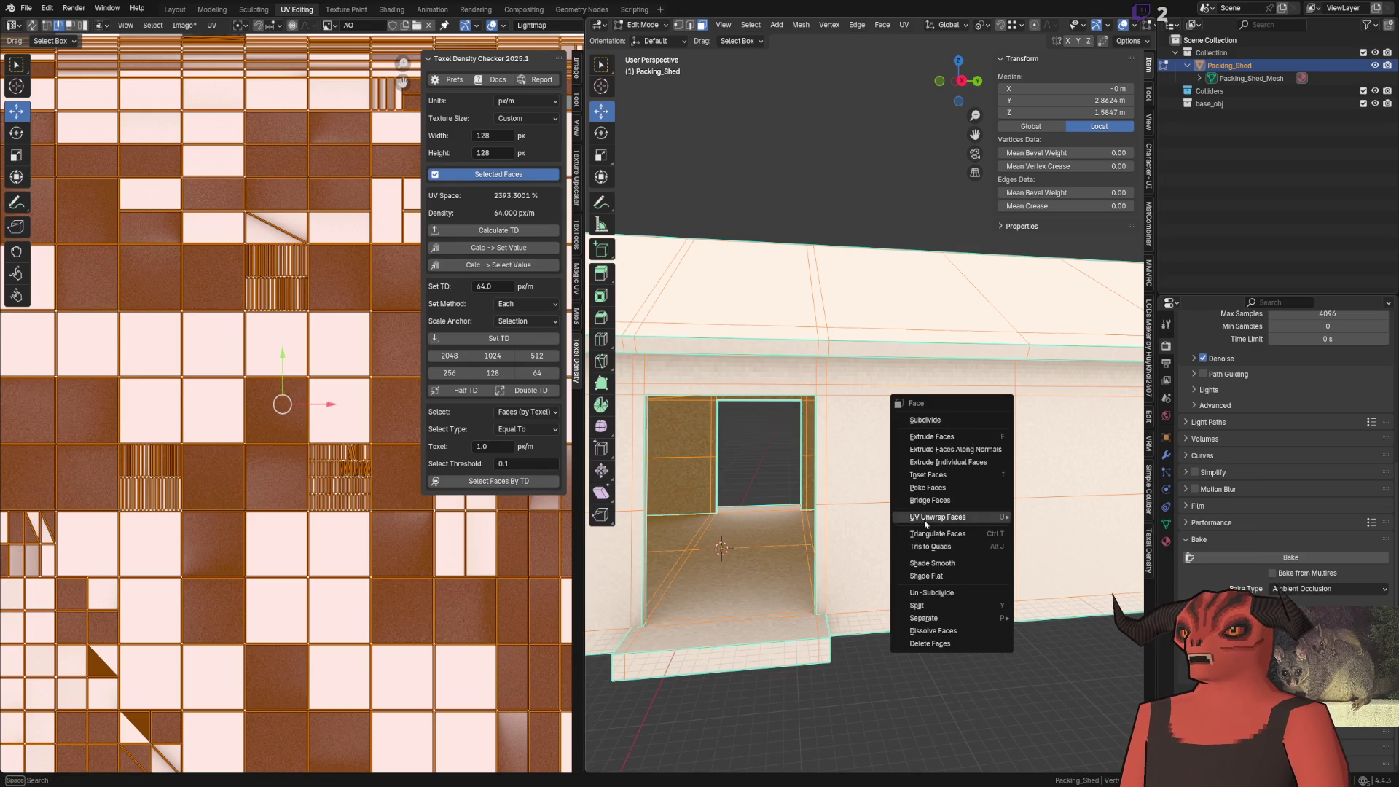
Unwrap the doorway faces with Follow Active Quads
{"action": "key", "text": "Escape"}
{"action": "key", "text": "ctrl+f"}
{"action": "mouse_move", "coordinate": [874, 634]}
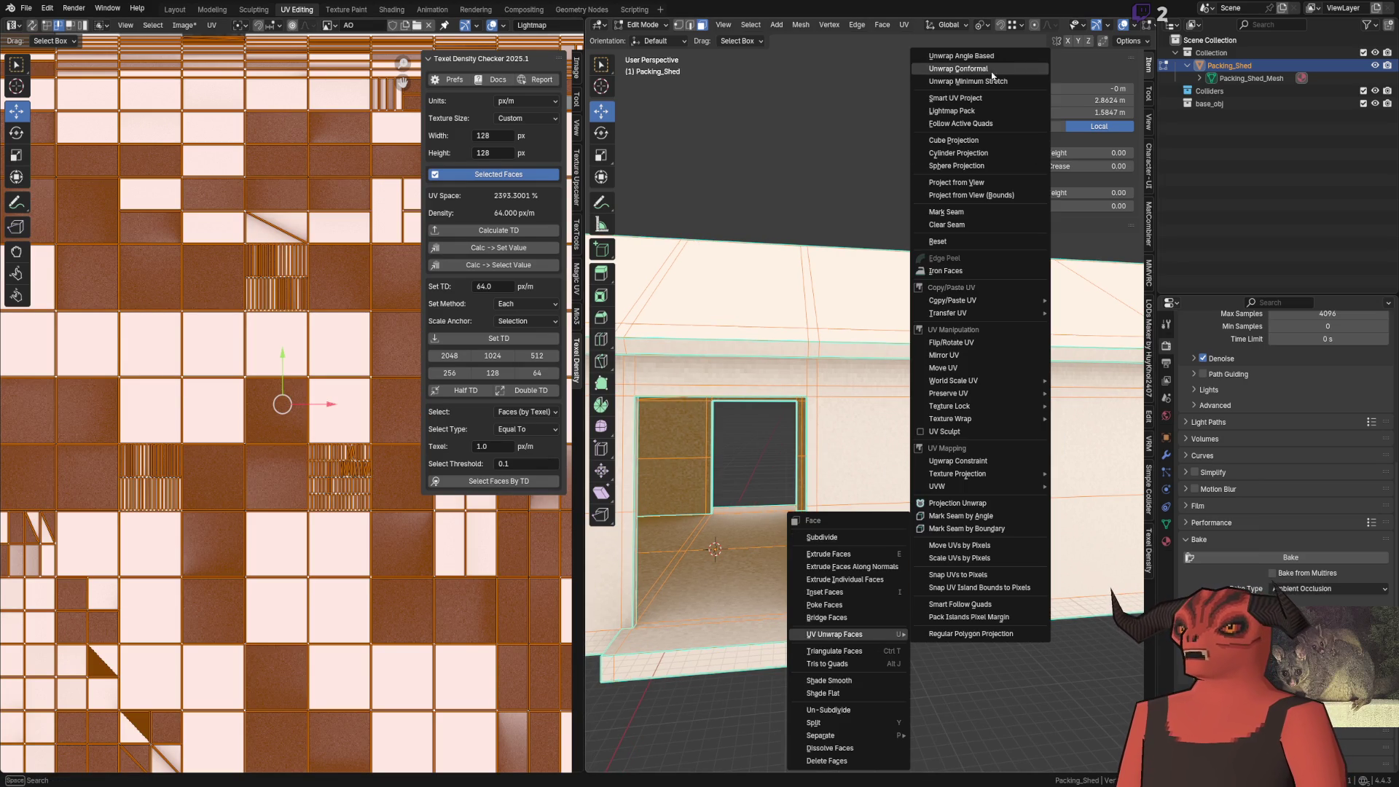
{"action": "left_click", "coordinate": [994, 126]}
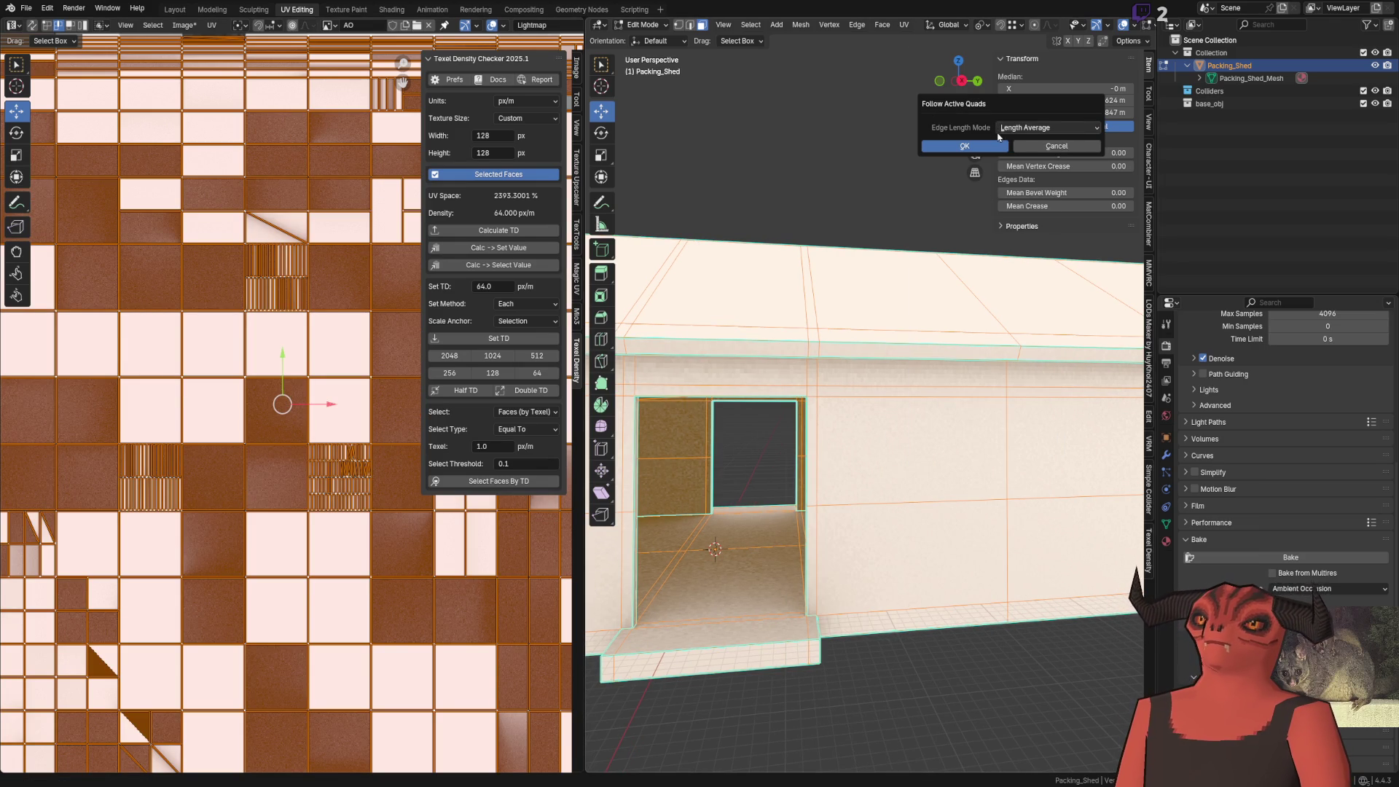
{"action": "left_click", "coordinate": [991, 146]}
{"action": "scroll", "coordinate": [211, 388], "scroll_direction": "down", "scroll_amount": 5}
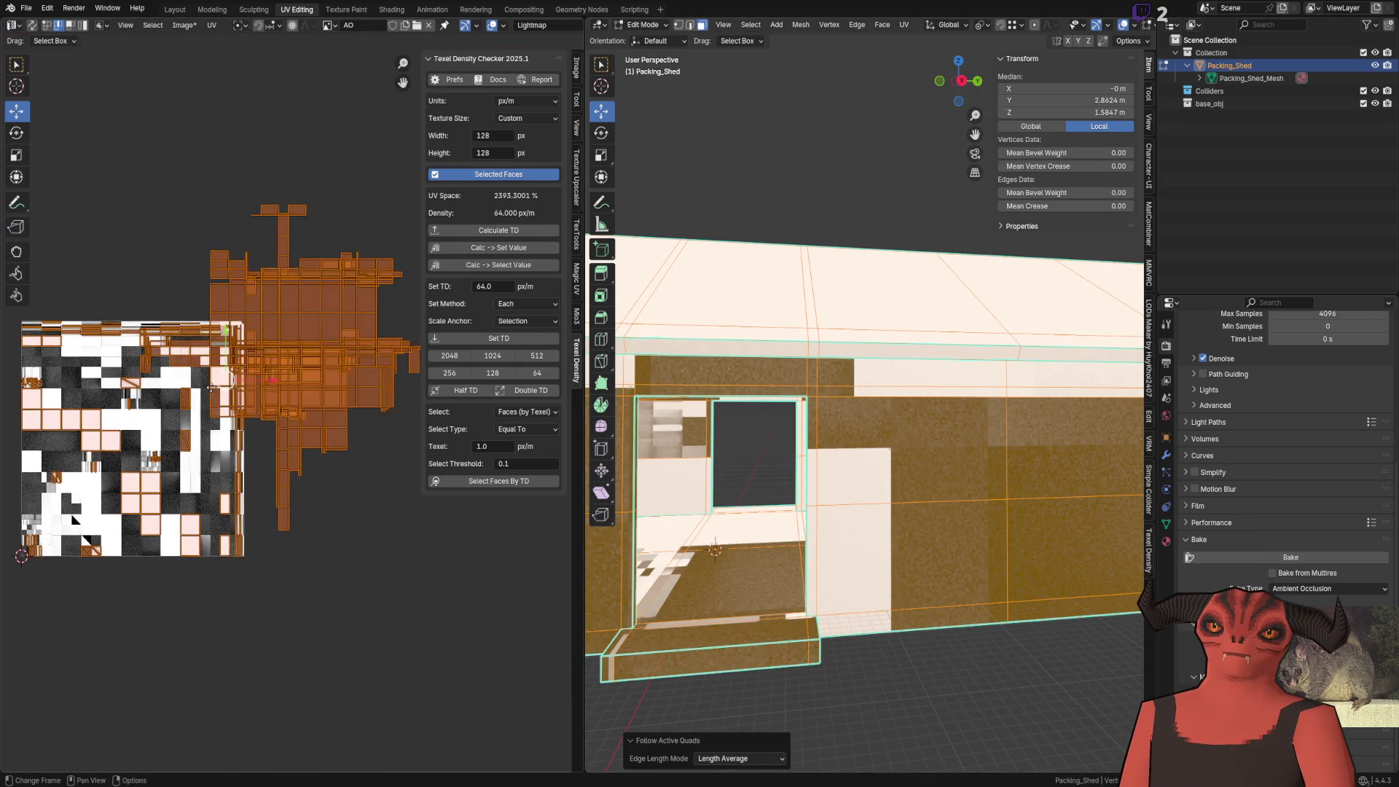
{"action": "scroll", "coordinate": [317, 344], "scroll_direction": "down", "scroll_amount": 1}
{"action": "left_click", "coordinate": [184, 25]}
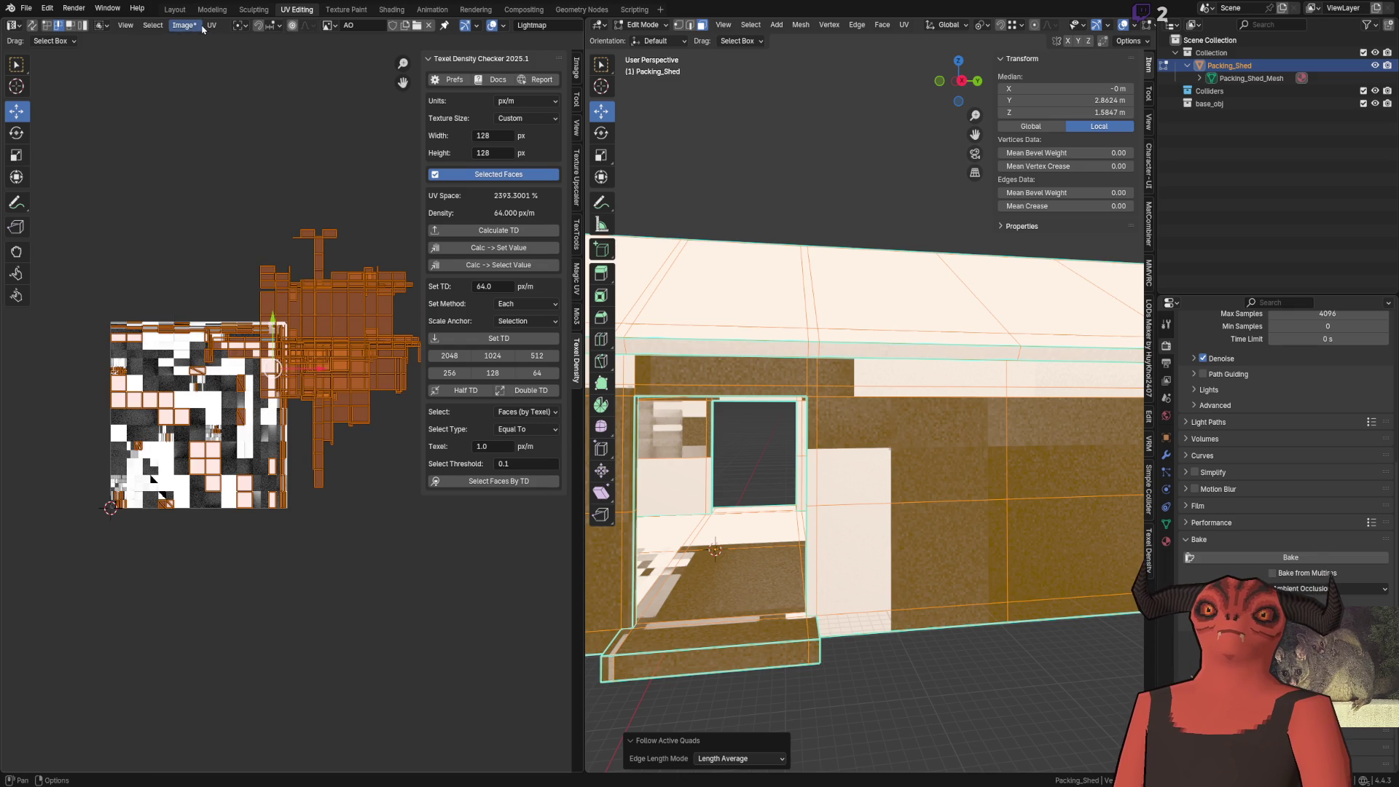
{"action": "scroll", "coordinate": [852, 381], "scroll_direction": "up", "scroll_amount": 5}
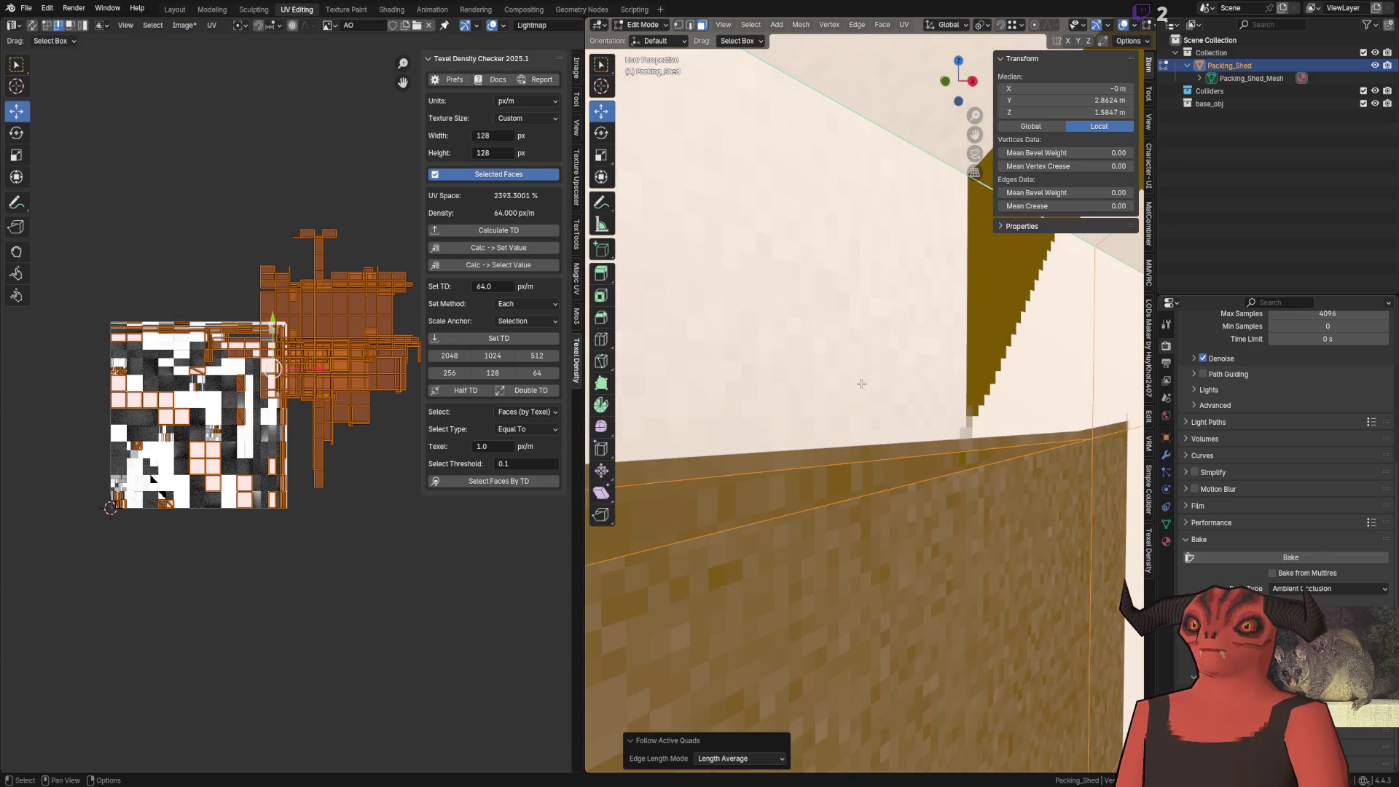
Smart UV Project all shed faces with a 15° angle limit and 0.010 island margin
{"action": "key", "text": "a"}
{"action": "key", "text": "ctrl+f"}
{"action": "mouse_move", "coordinate": [958, 375]}
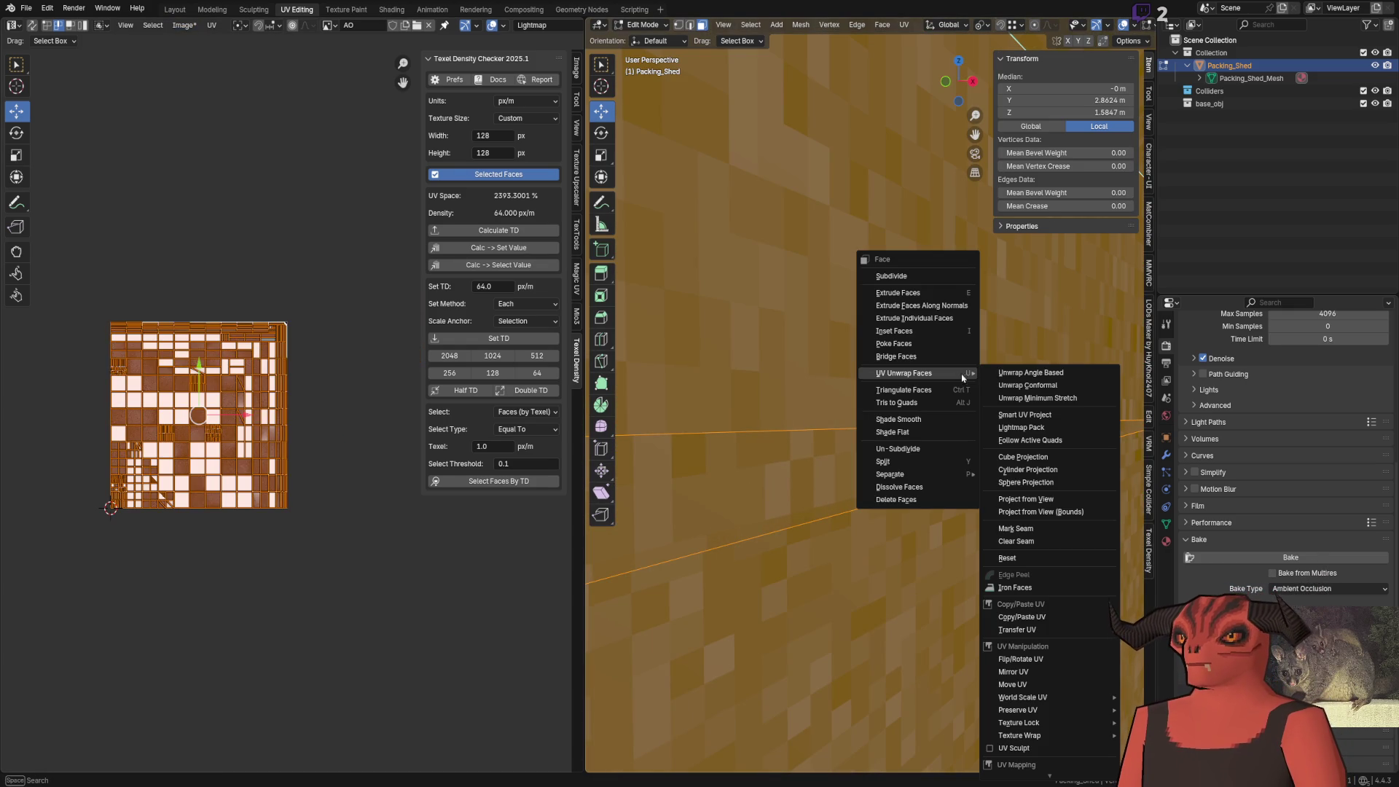
{"action": "left_click", "coordinate": [1057, 415]}
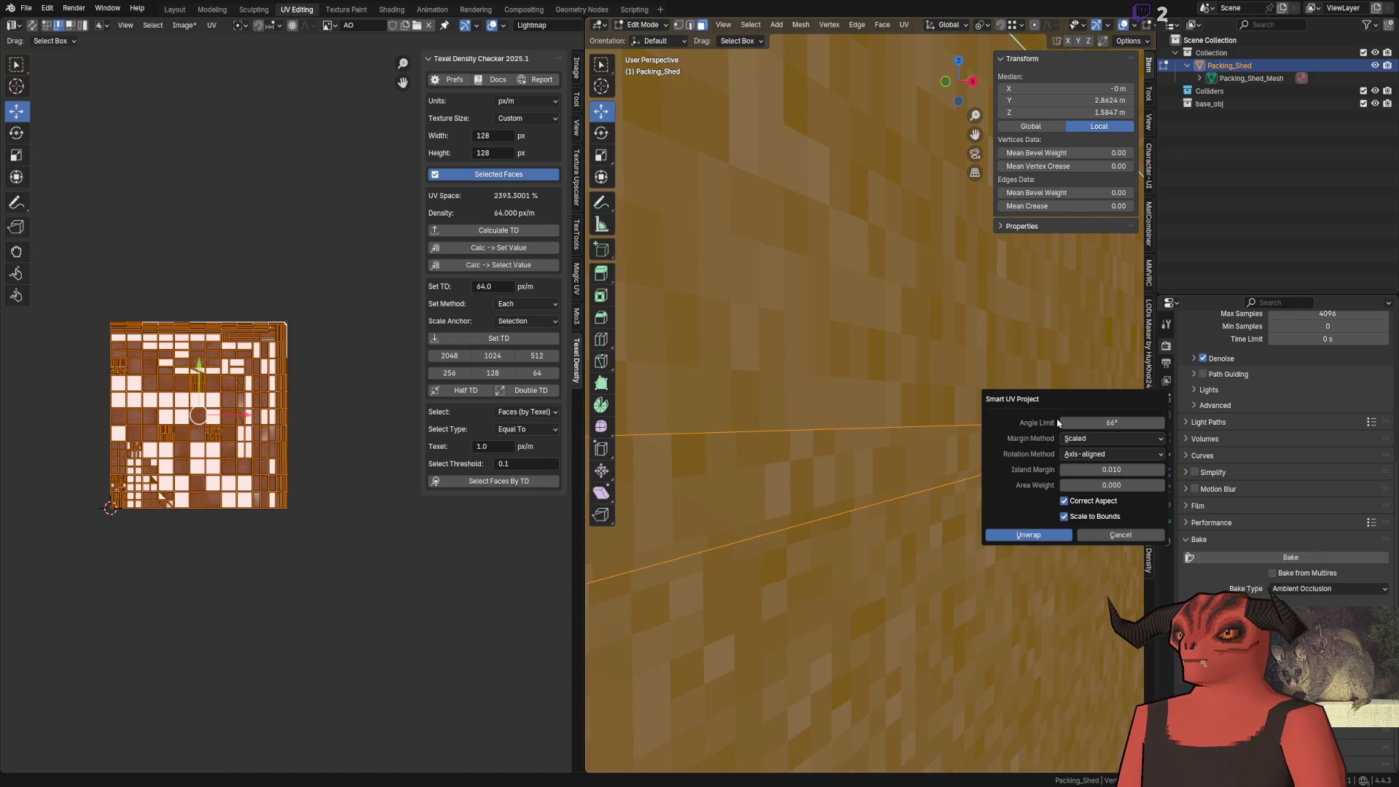
{"action": "left_click", "coordinate": [1108, 422]}
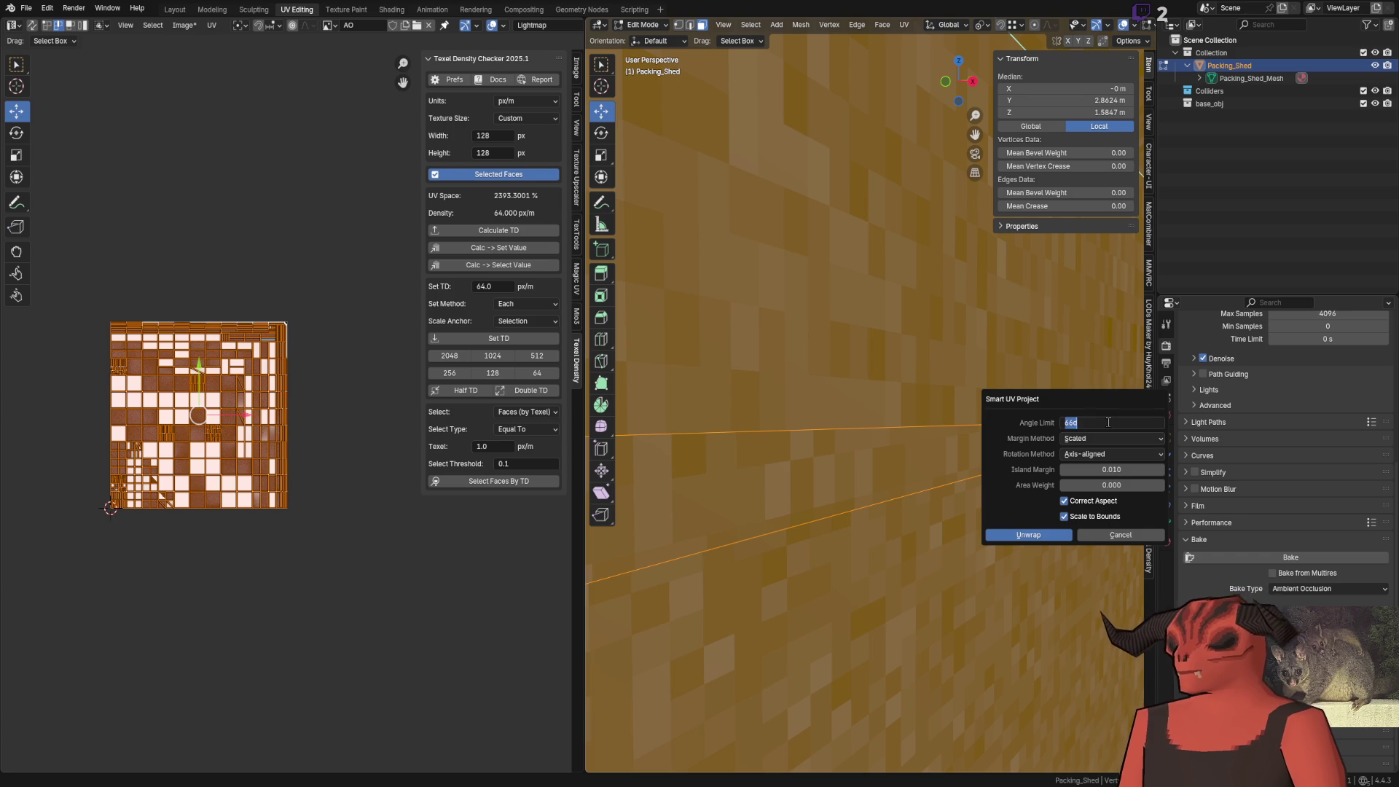
{"action": "type", "text": "15"}
{"action": "key", "text": "Return"}
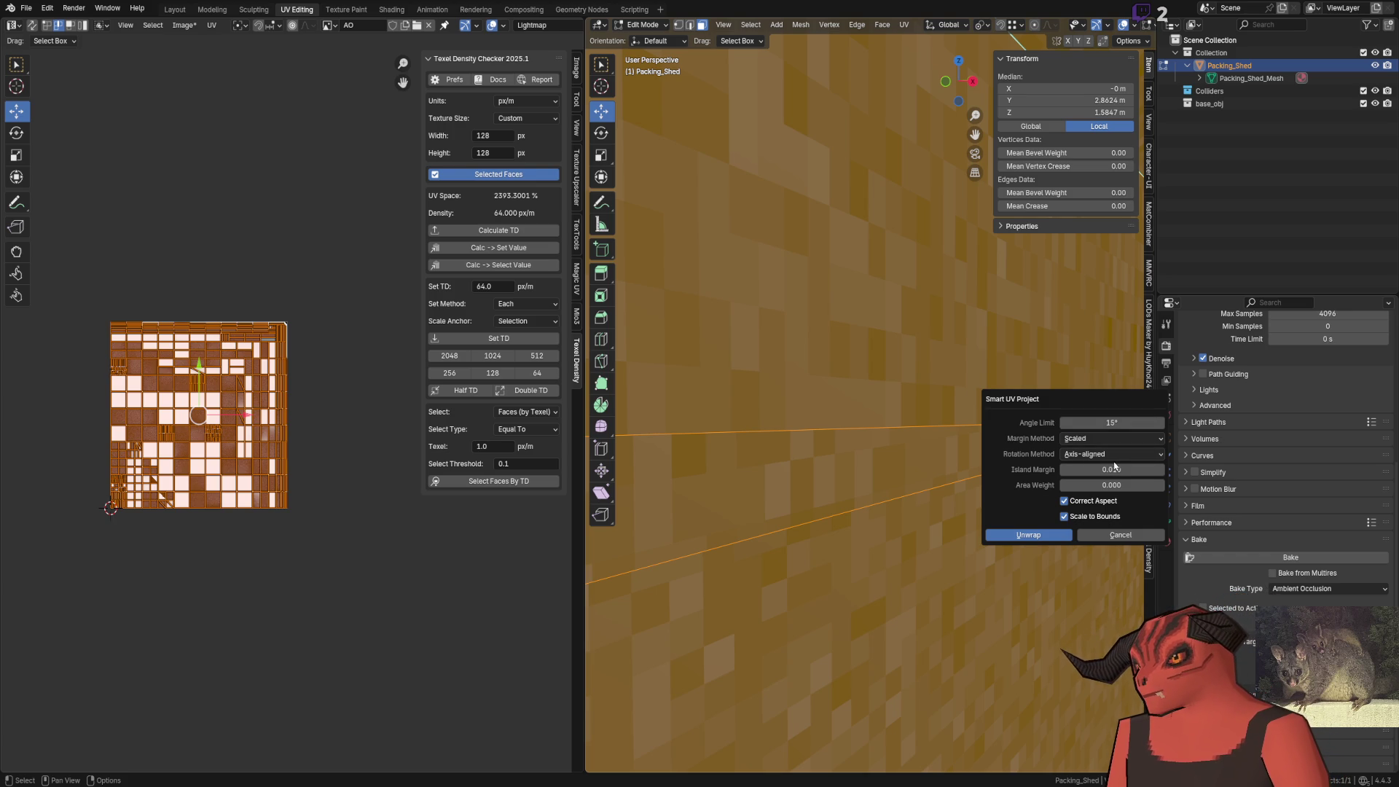
{"action": "left_click", "coordinate": [1130, 471]}
{"action": "type", "text": "0.010"}
{"action": "key", "text": "Return"}
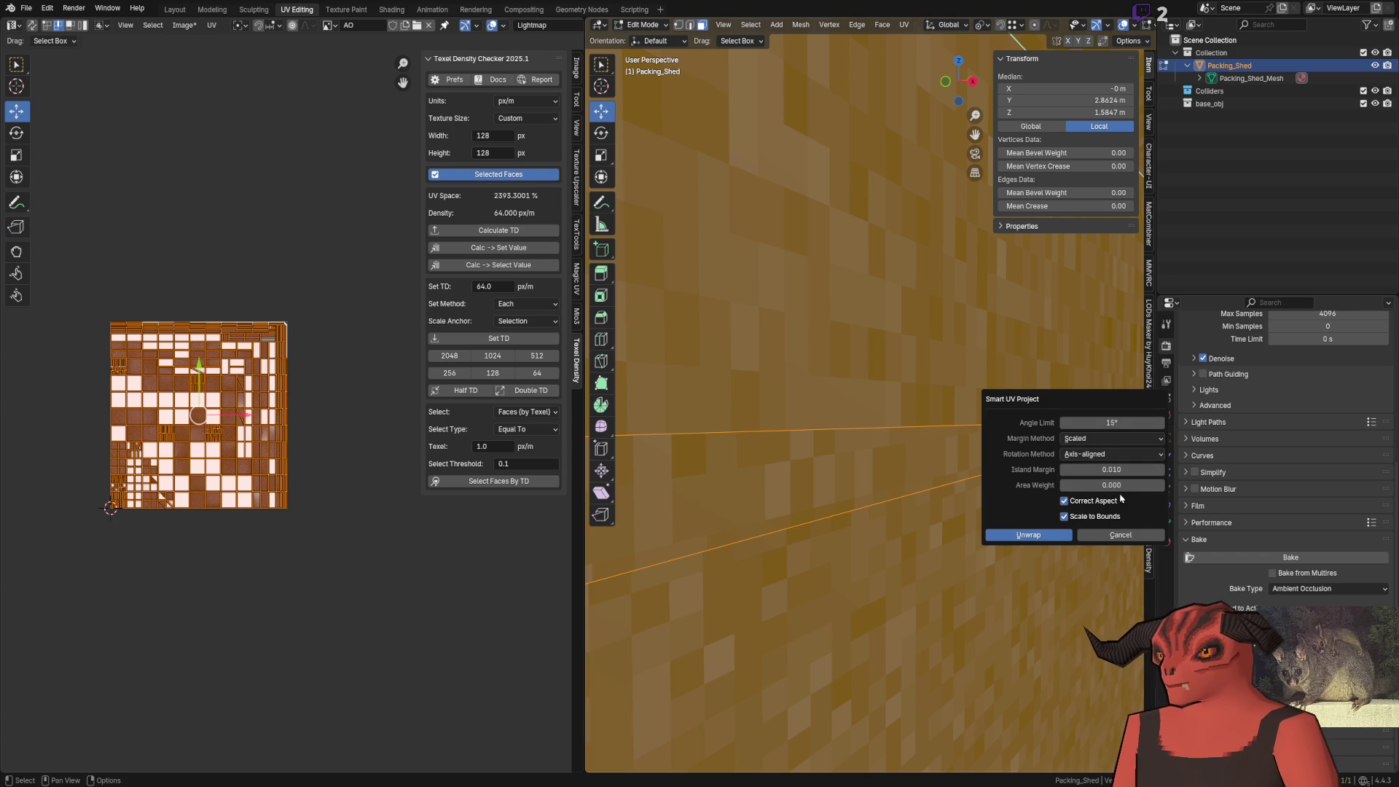
{"action": "left_click", "coordinate": [1053, 535]}
{"action": "scroll", "coordinate": [342, 421], "scroll_direction": "up", "scroll_amount": 5}
{"action": "scroll", "coordinate": [343, 422], "scroll_direction": "down", "scroll_amount": 4}
{"action": "scroll", "coordinate": [332, 364], "scroll_direction": "up", "scroll_amount": 7}
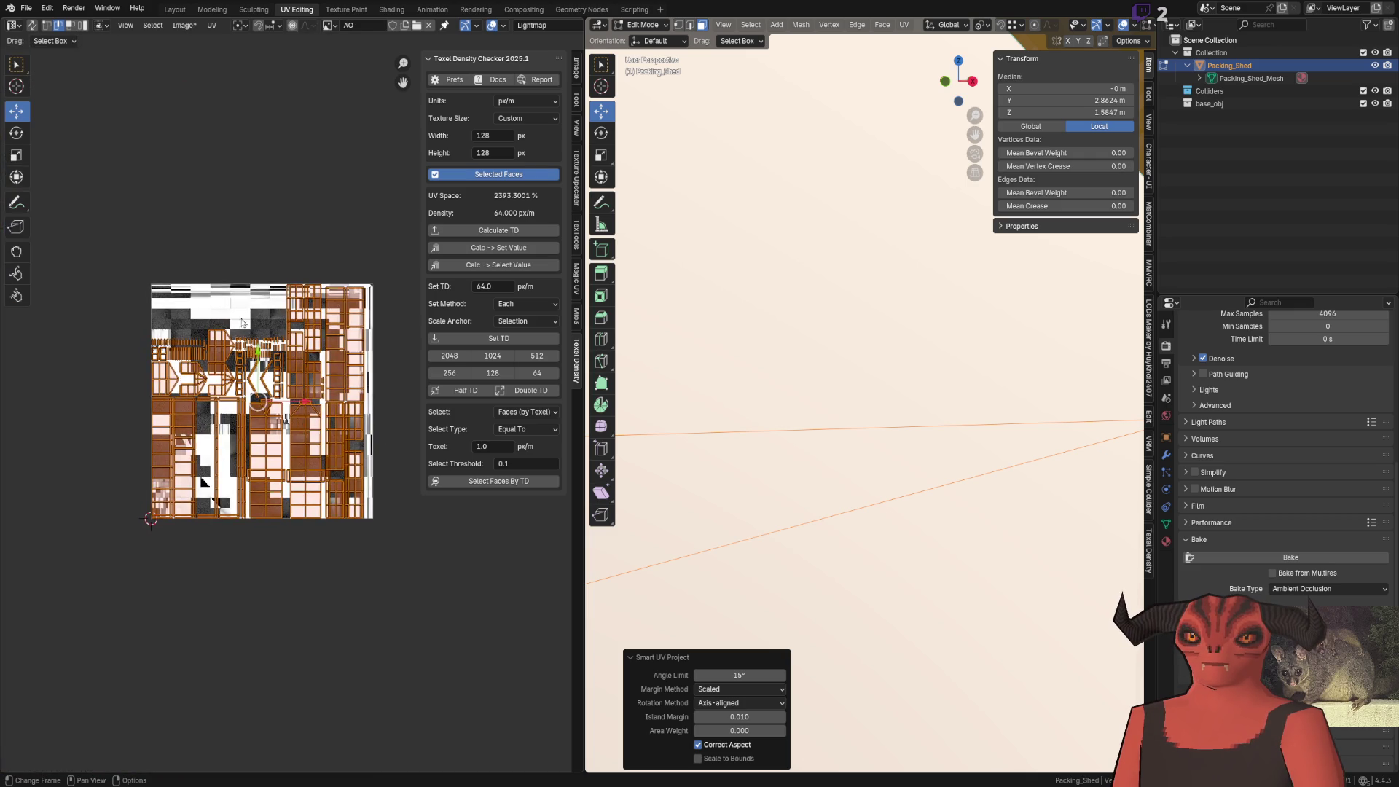
Start Pack Islands with Axis-aligned rotation and the Scaled margin method
{"action": "left_click", "coordinate": [183, 26]}
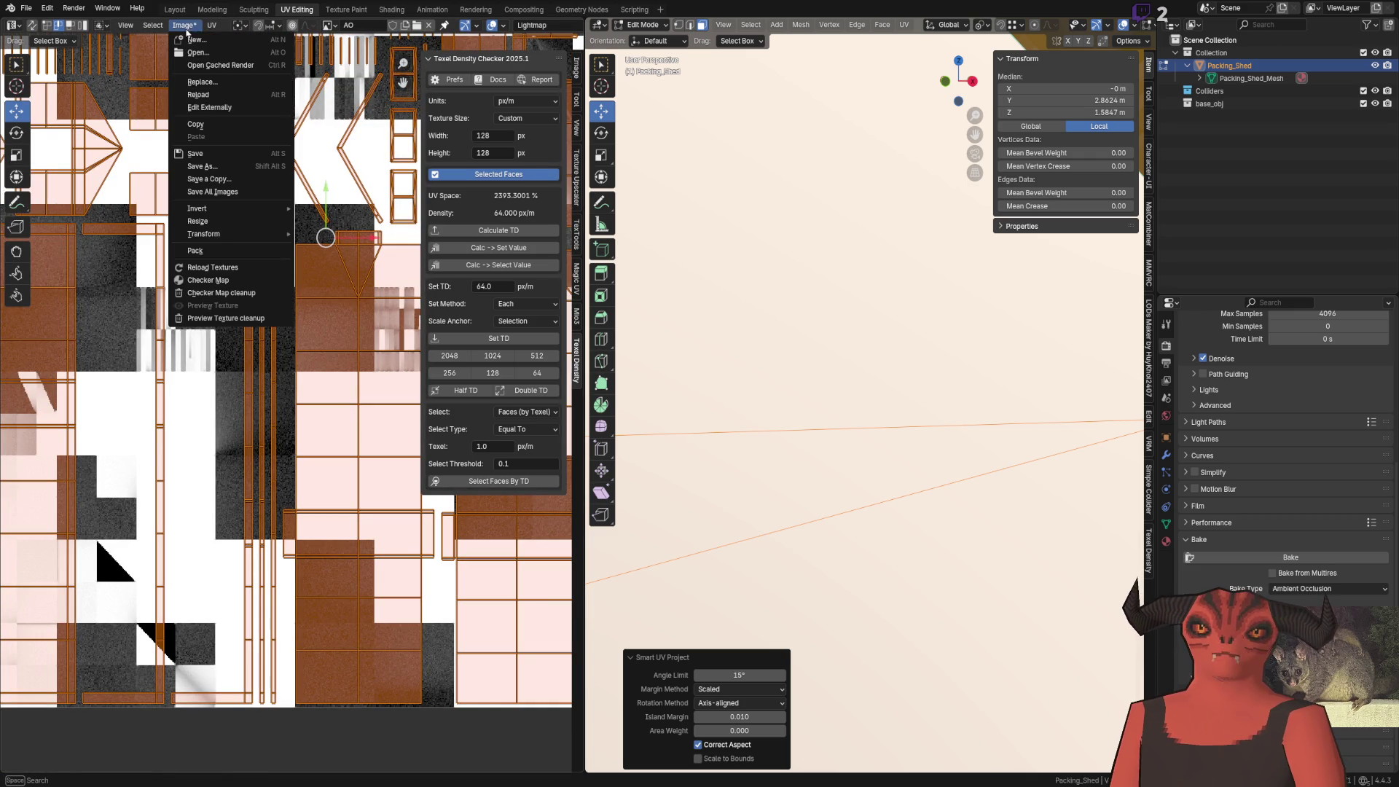
{"action": "mouse_move", "coordinate": [212, 26]}
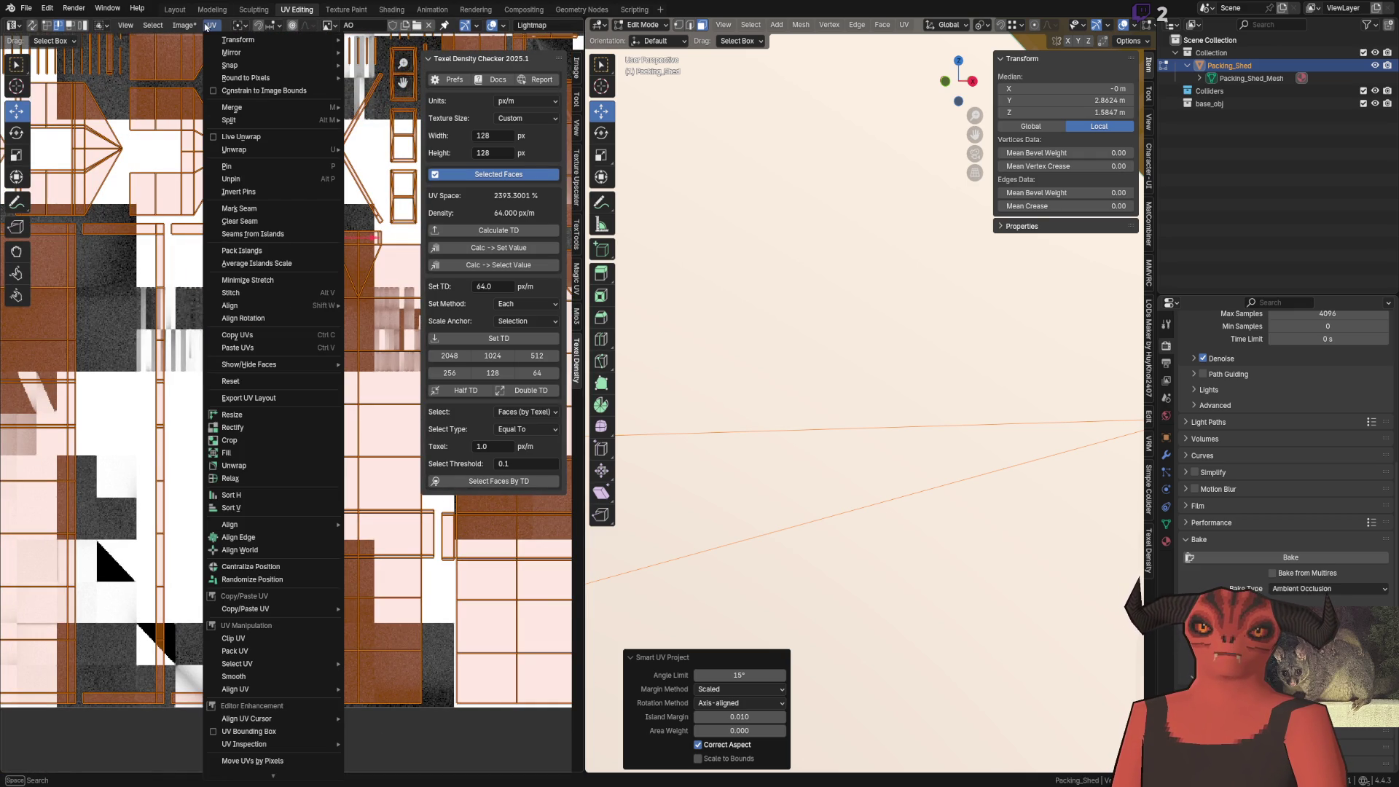
{"action": "left_click", "coordinate": [260, 267]}
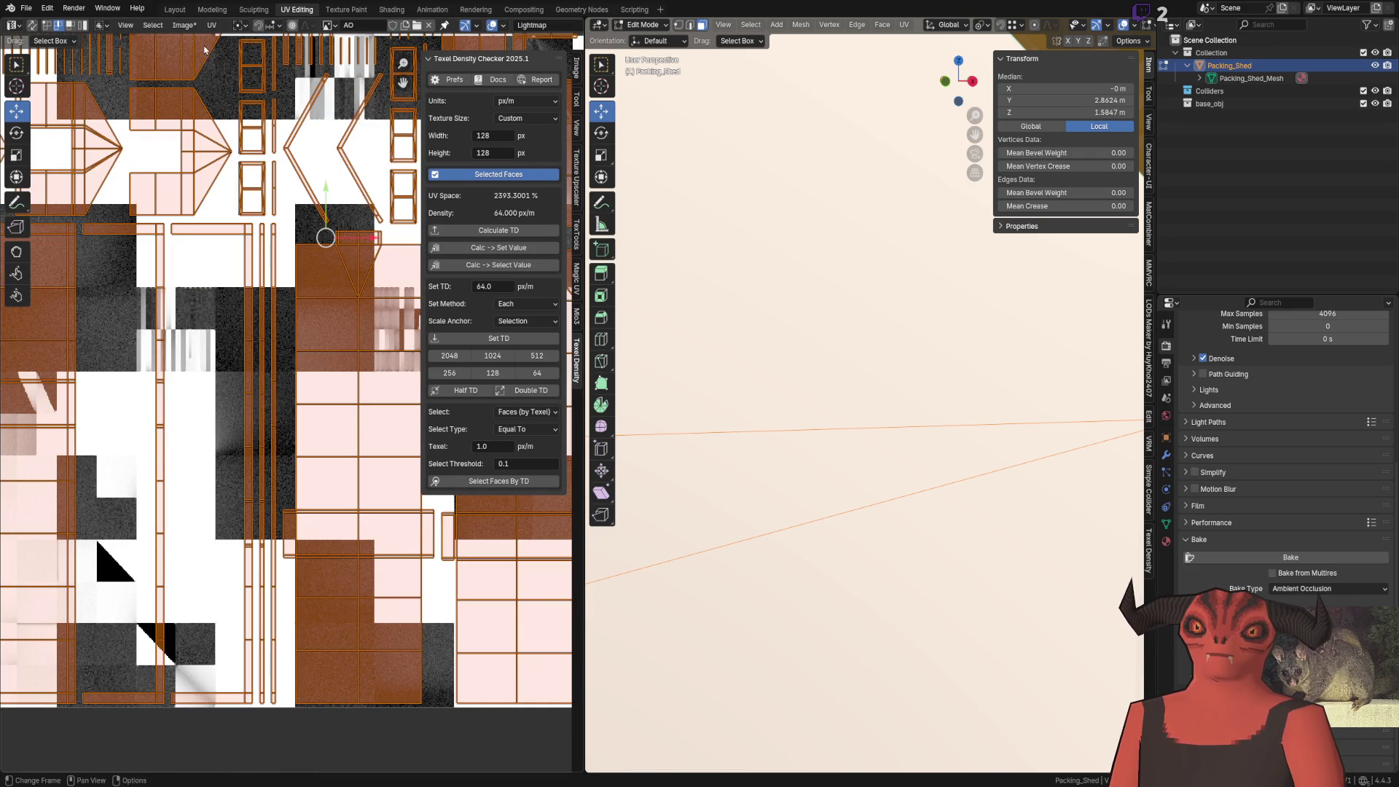
{"action": "left_click", "coordinate": [211, 25]}
{"action": "left_click", "coordinate": [268, 251]}
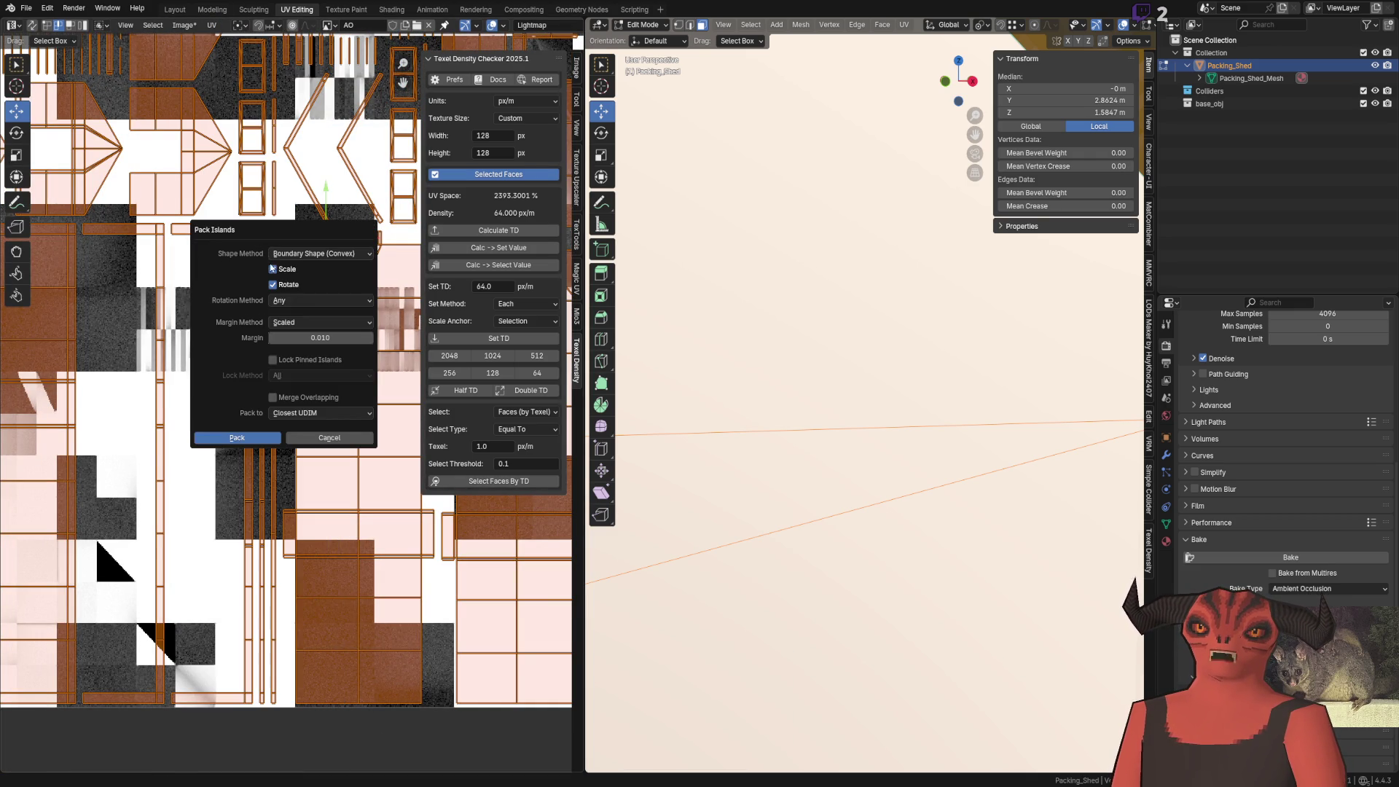
{"action": "left_click", "coordinate": [315, 302]}
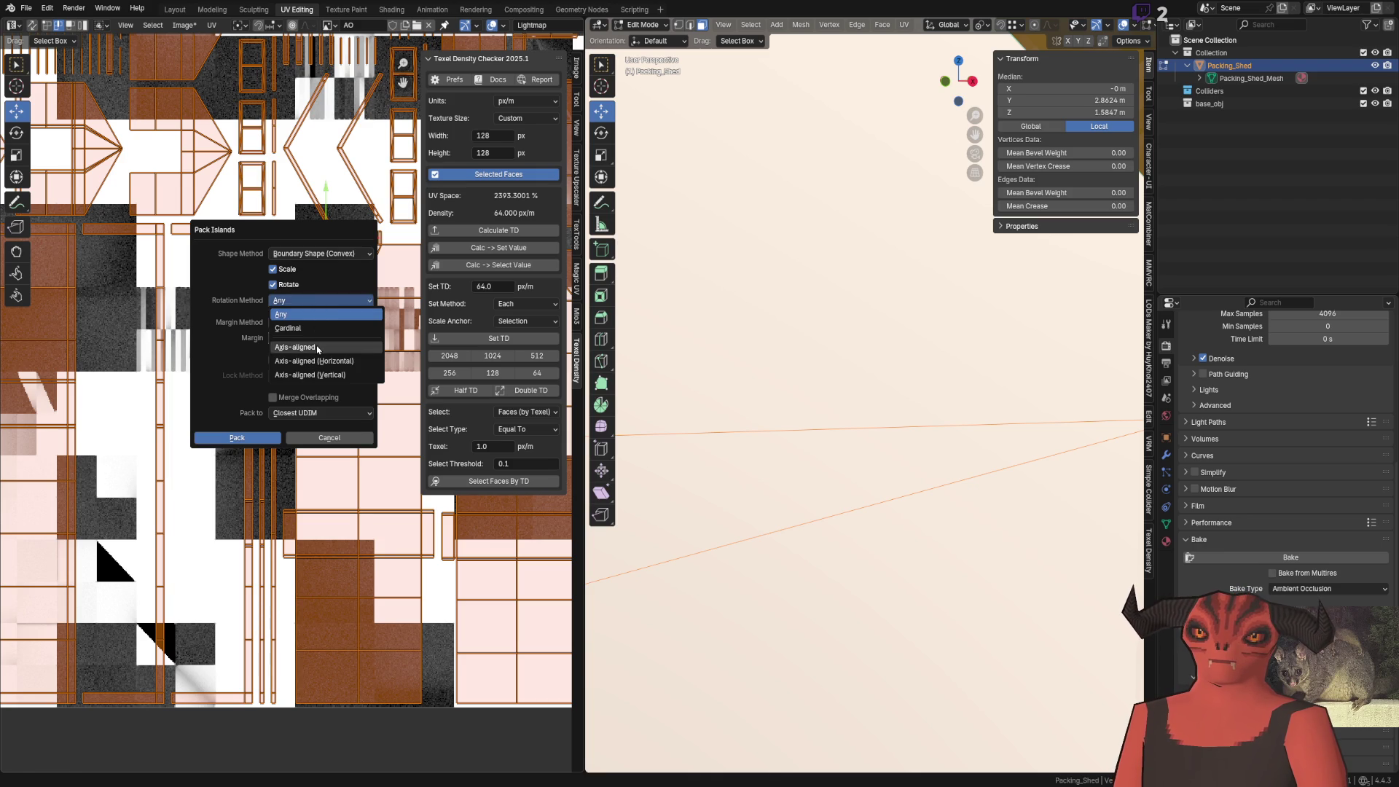
{"action": "left_click", "coordinate": [318, 349]}
{"action": "left_click", "coordinate": [318, 323]}
{"action": "left_click", "coordinate": [319, 337]}
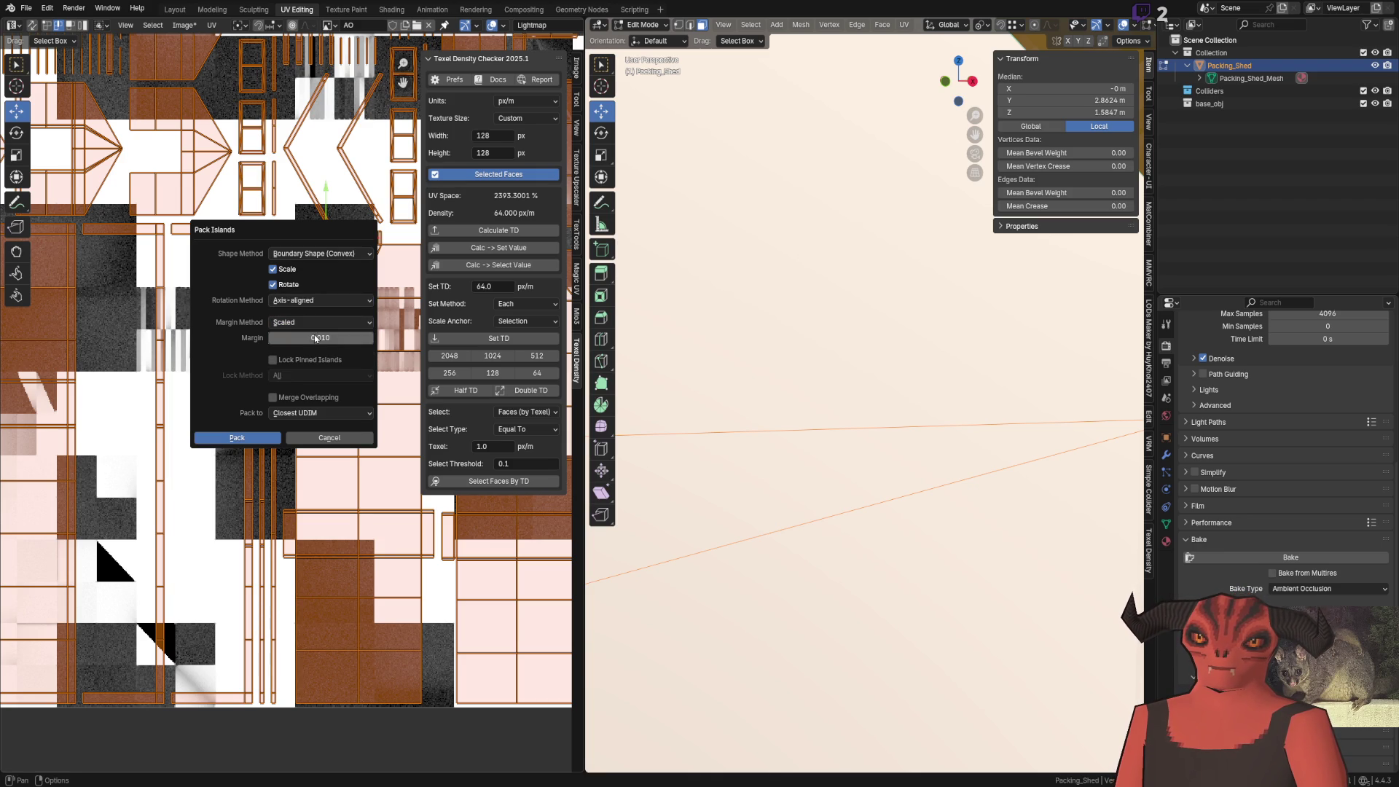
Pack the islands with a 0.01 margin into the Closest UDIM
{"action": "left_click", "coordinate": [334, 339]}
{"action": "type", "text": "0.01"}
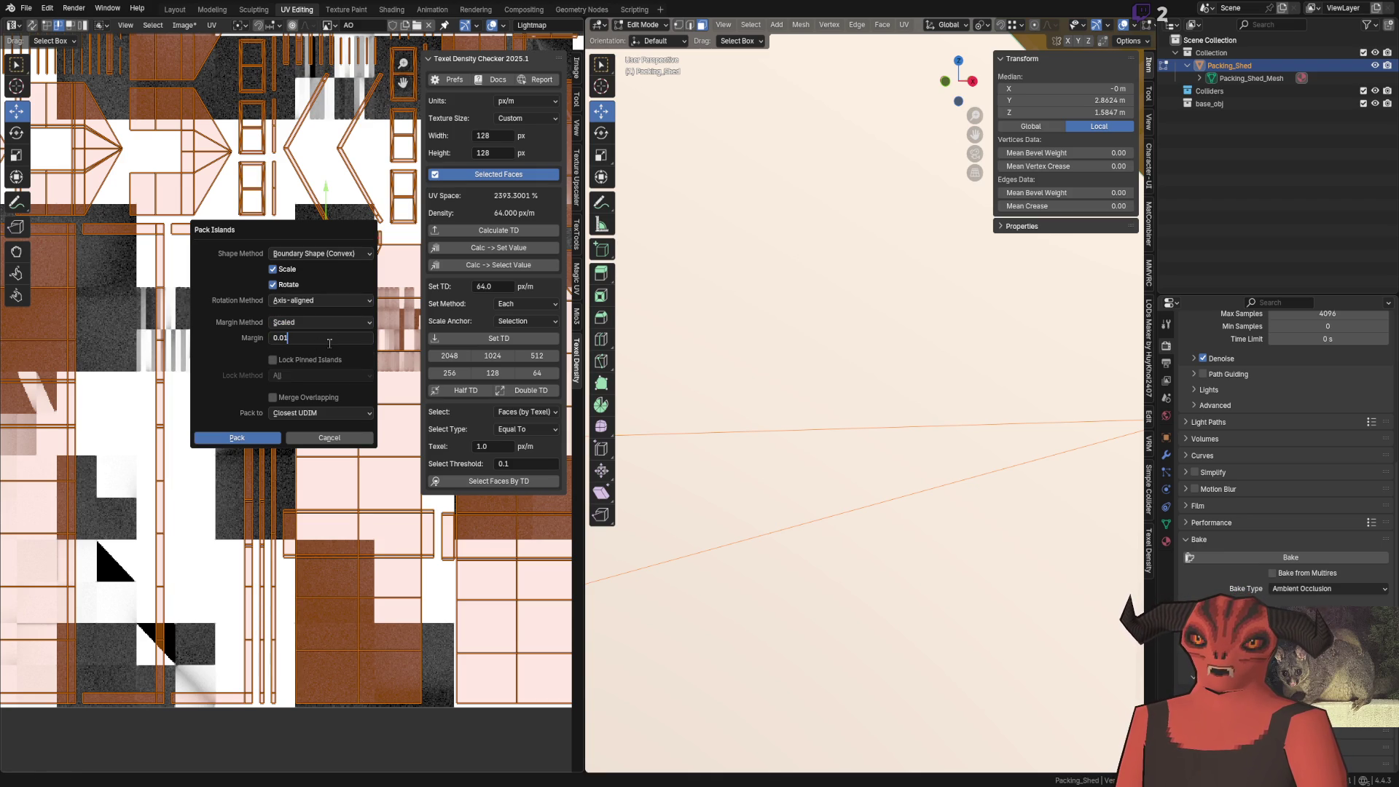
{"action": "key", "text": "Return"}
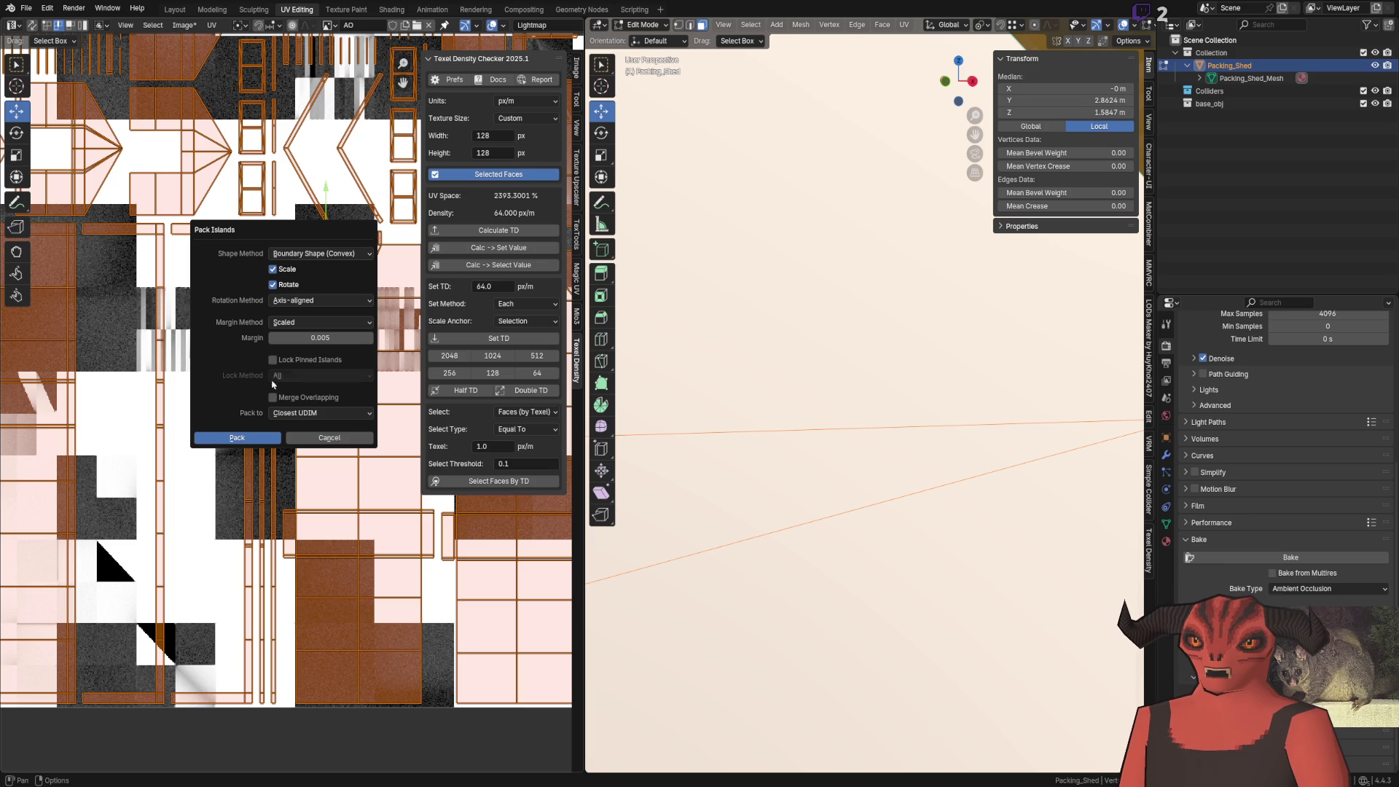
{"action": "left_click", "coordinate": [288, 415]}
{"action": "left_click", "coordinate": [289, 425]}
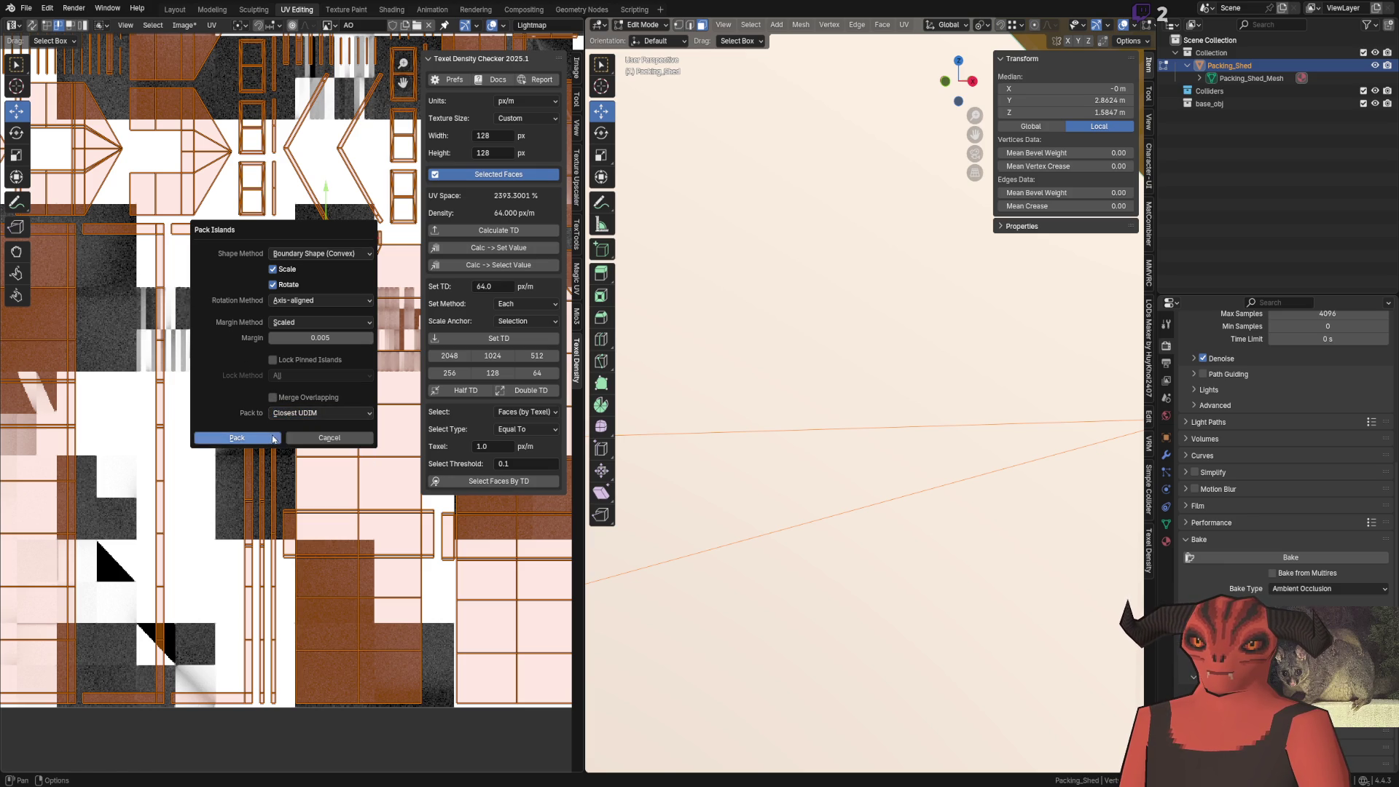
{"action": "left_click", "coordinate": [237, 438]}
{"action": "scroll", "coordinate": [272, 421], "scroll_direction": "down", "scroll_amount": 3}
Repack the shed's UV islands a second time
{"action": "left_click", "coordinate": [184, 25]}
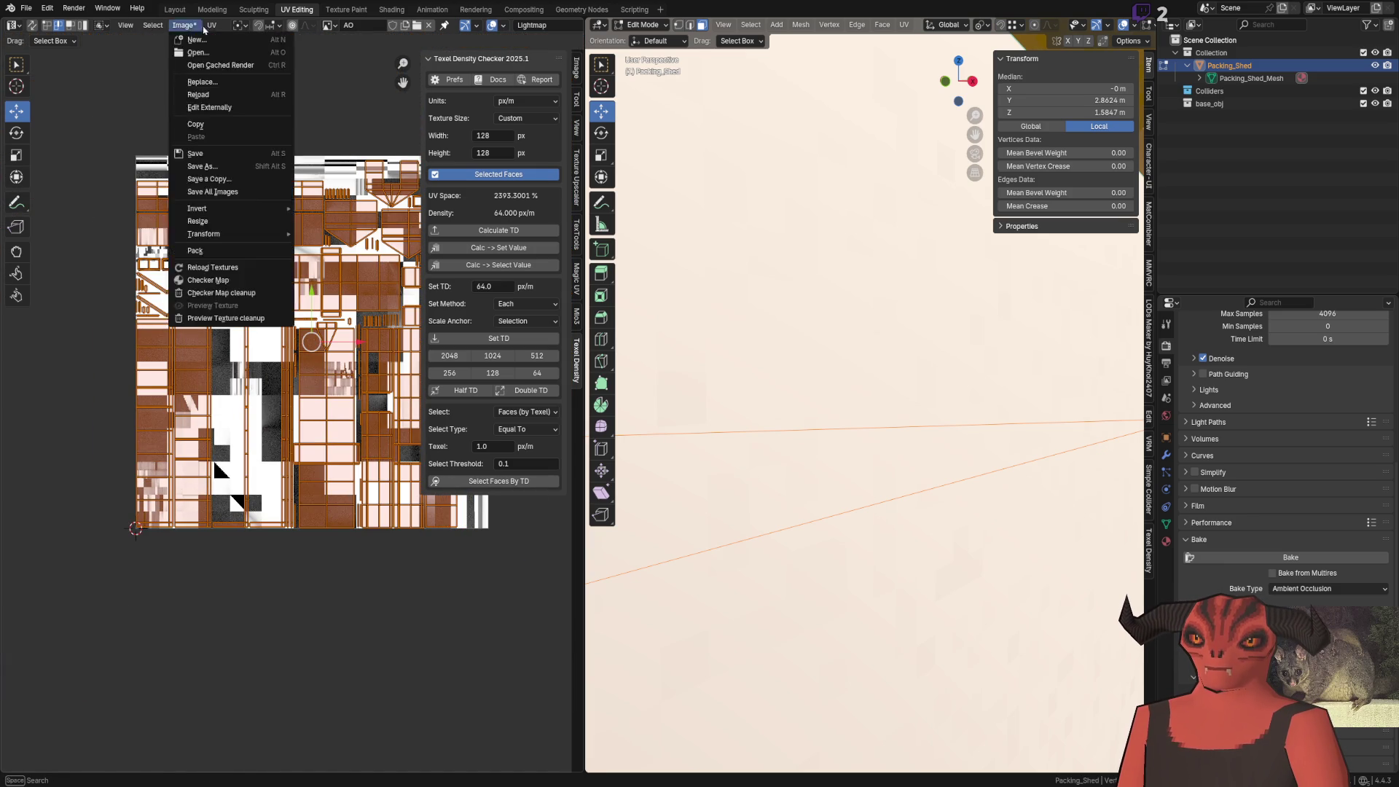
{"action": "scroll", "coordinate": [271, 305], "scroll_direction": "up", "scroll_amount": 3}
{"action": "scroll", "coordinate": [271, 305], "scroll_direction": "up", "scroll_amount": 4}
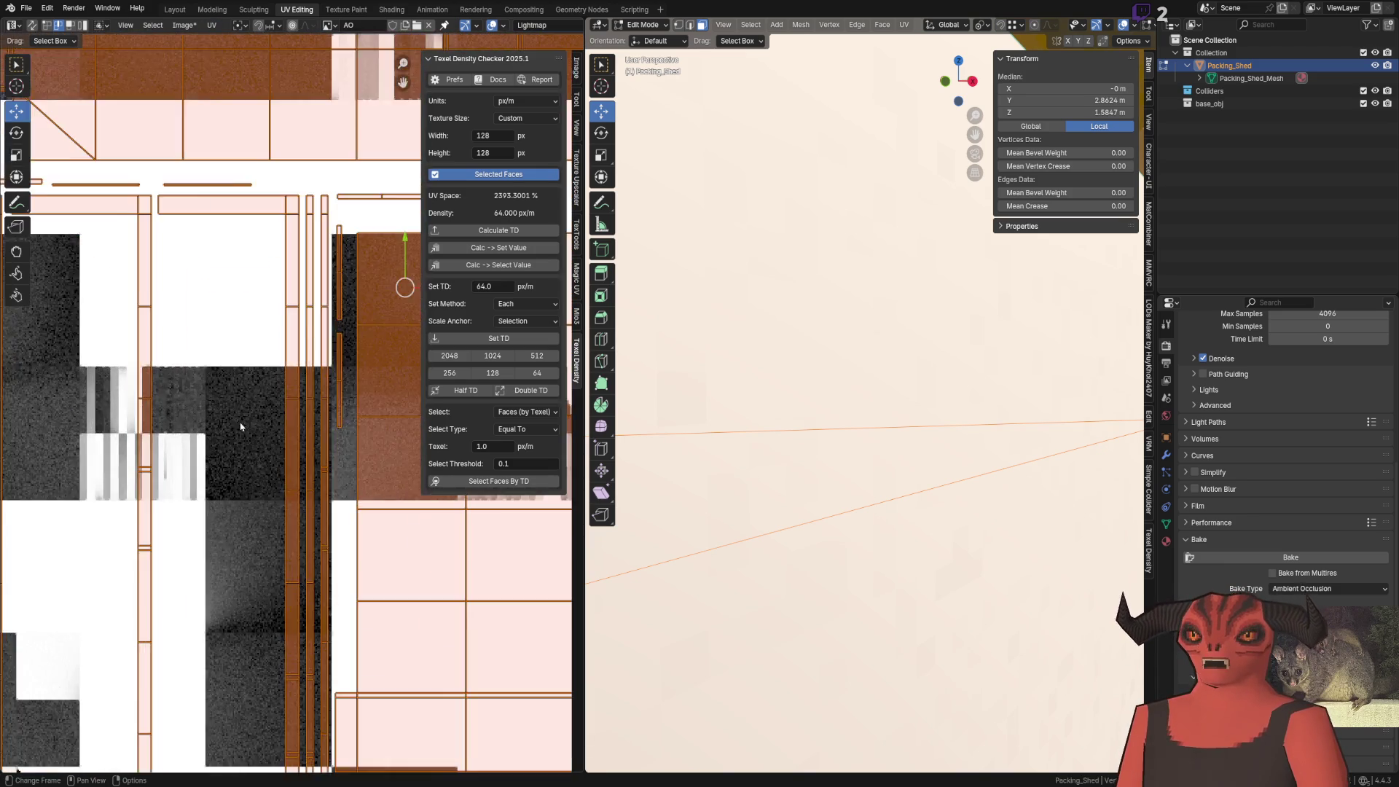
{"action": "left_click", "coordinate": [183, 25]}
{"action": "mouse_move", "coordinate": [211, 25]}
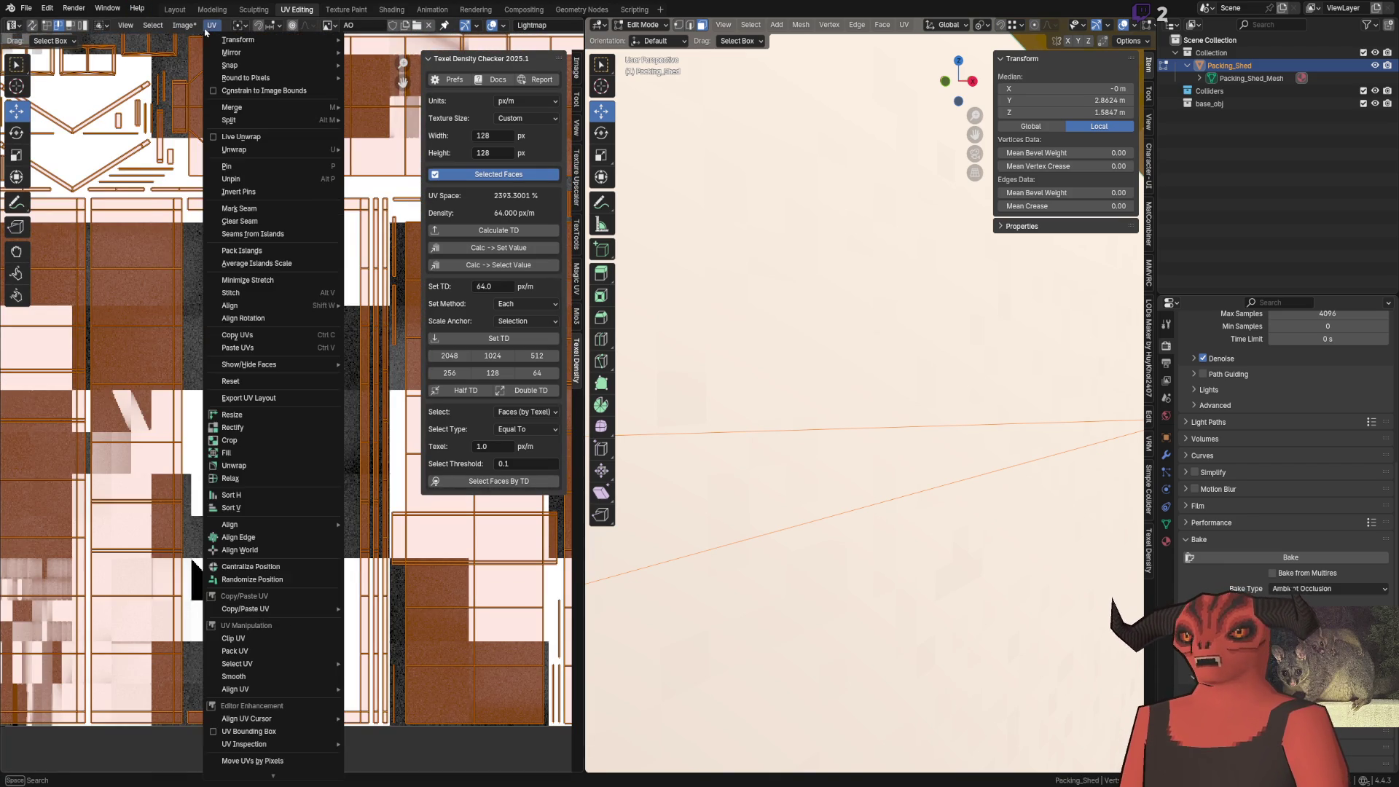
{"action": "left_click", "coordinate": [286, 277]}
{"action": "left_click", "coordinate": [362, 416]}
{"action": "left_click", "coordinate": [330, 440]}
{"action": "left_click", "coordinate": [235, 438]}
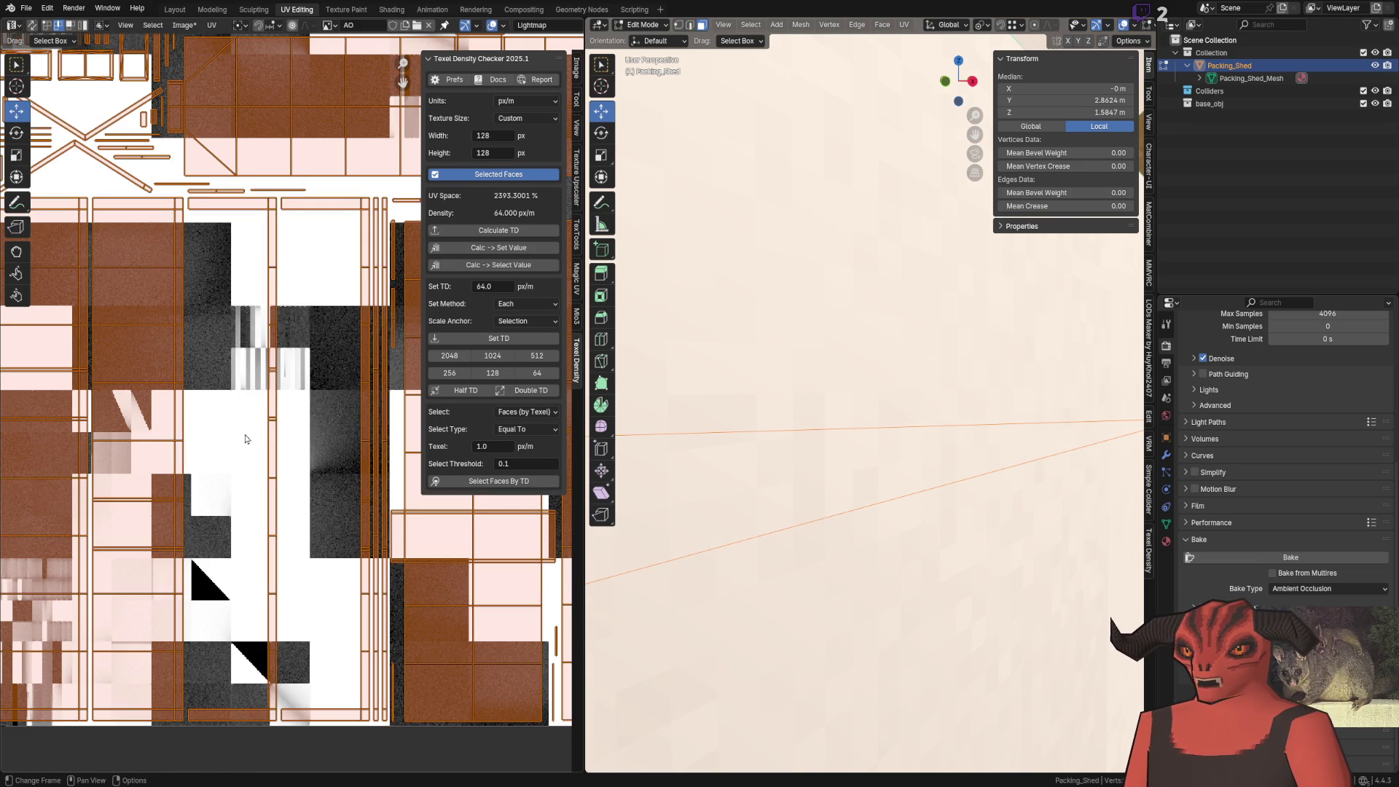
{"action": "scroll", "coordinate": [258, 224], "scroll_direction": "down", "scroll_amount": 5}
Pack islands with Merge Overlapping into the active UDIM, then undo to try another arrangement
{"action": "left_click", "coordinate": [211, 25]}
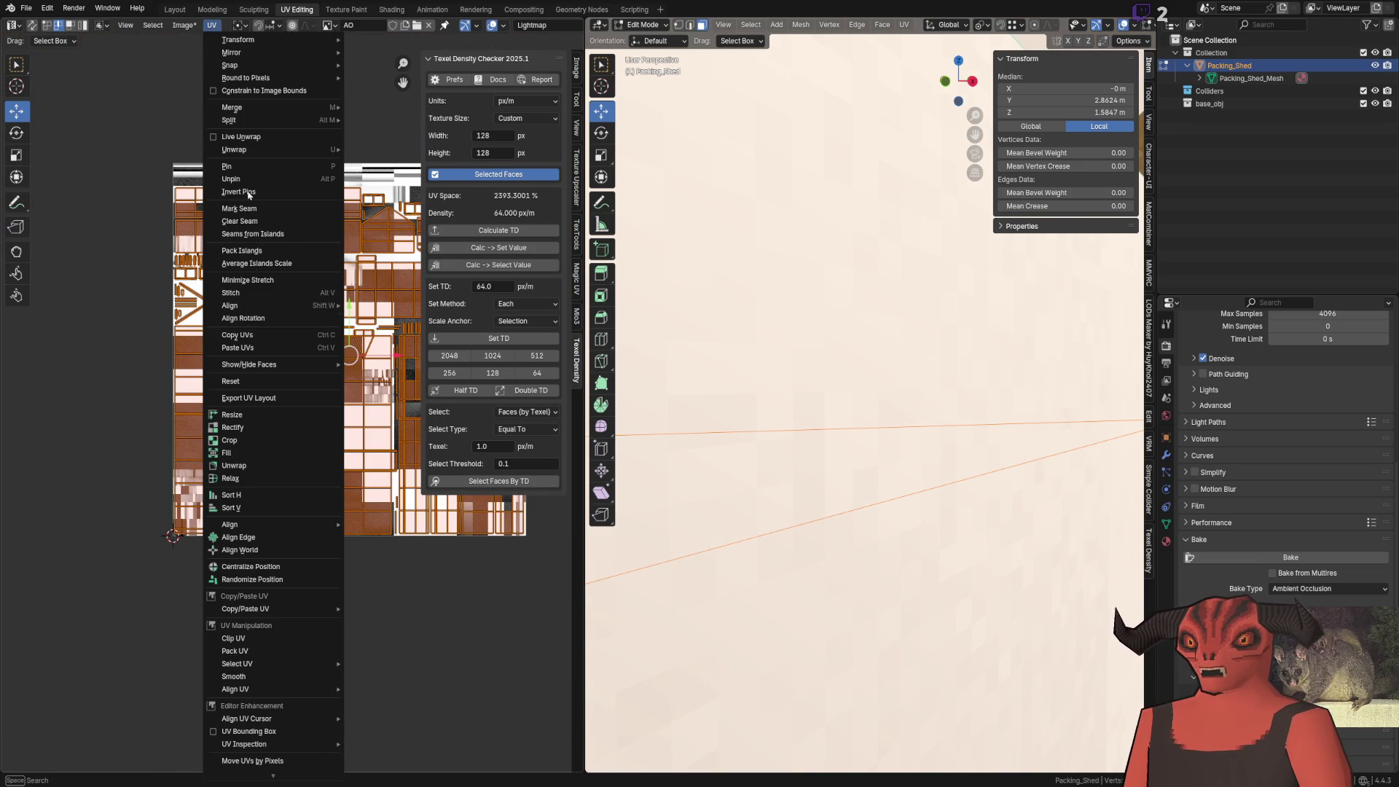
{"action": "left_click", "coordinate": [248, 250]}
{"action": "left_click", "coordinate": [300, 411]}
{"action": "left_click", "coordinate": [262, 396]}
{"action": "left_click", "coordinate": [300, 411]}
{"action": "left_click", "coordinate": [270, 440]}
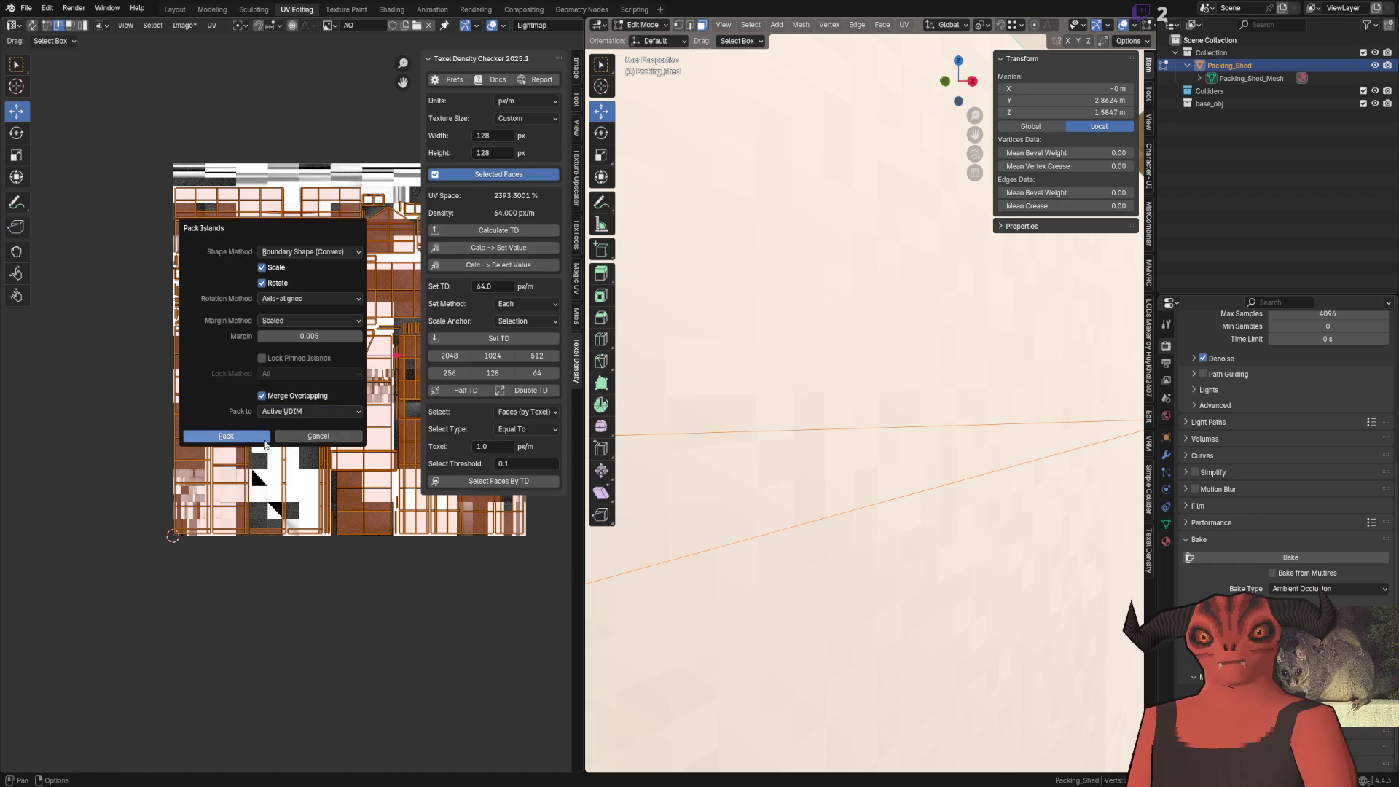
{"action": "left_click", "coordinate": [266, 437]}
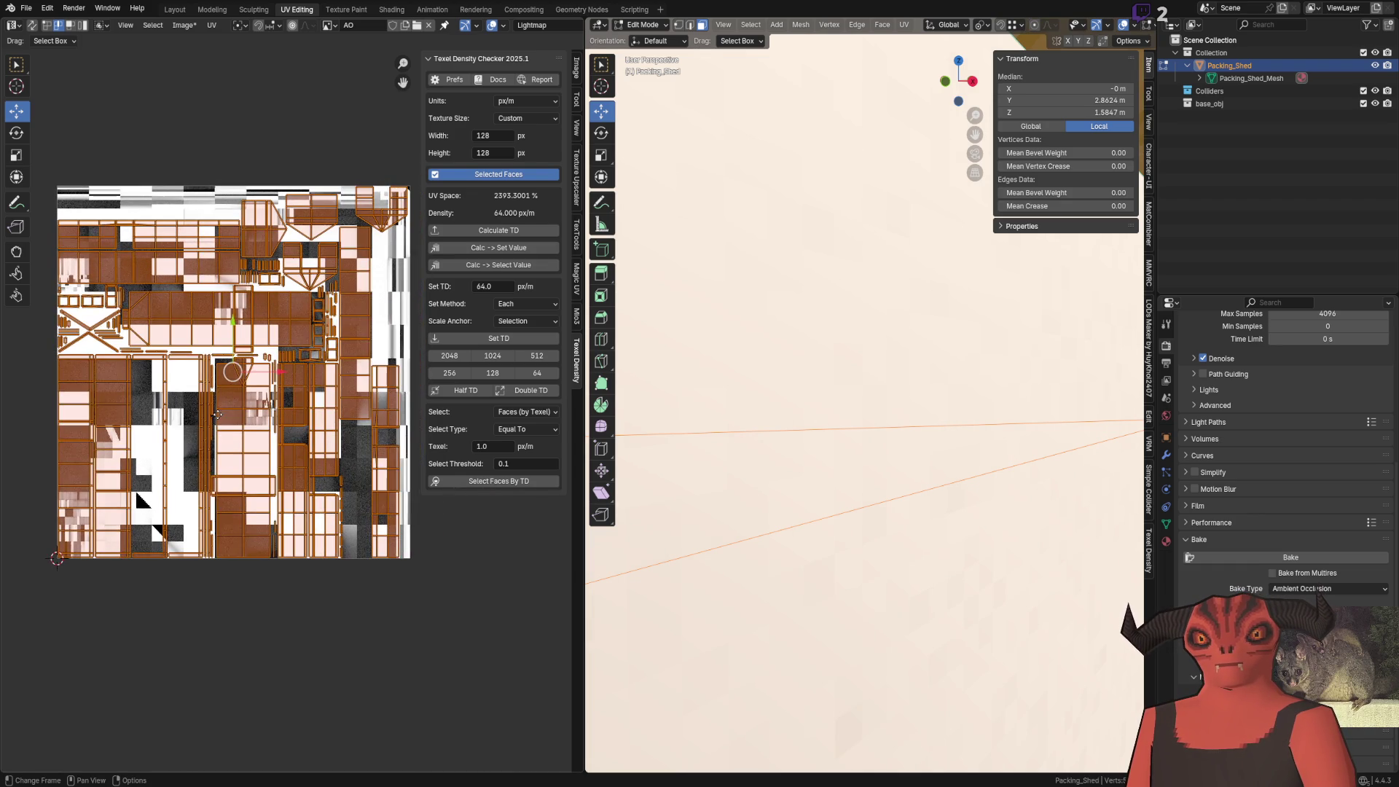
{"action": "key", "text": "ctrl+z"}
{"action": "key", "text": "ctrl+z"}
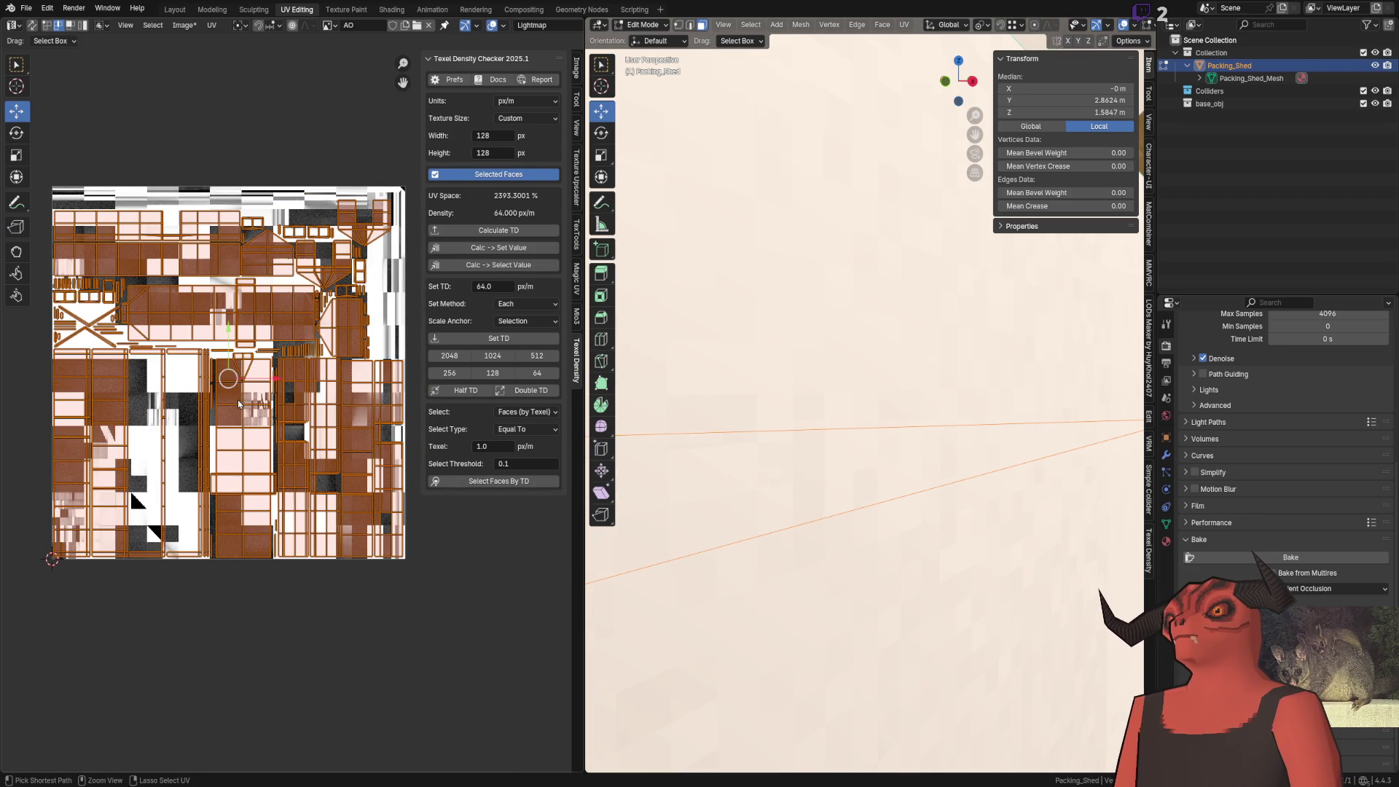
{"action": "key", "text": "ctrl+z"}
{"action": "key", "text": "ctrl+z"}
{"action": "left_click", "coordinate": [219, 27]}
{"action": "scroll", "coordinate": [922, 460], "scroll_direction": "down", "scroll_amount": 5}
{"action": "key", "text": "Tab"}
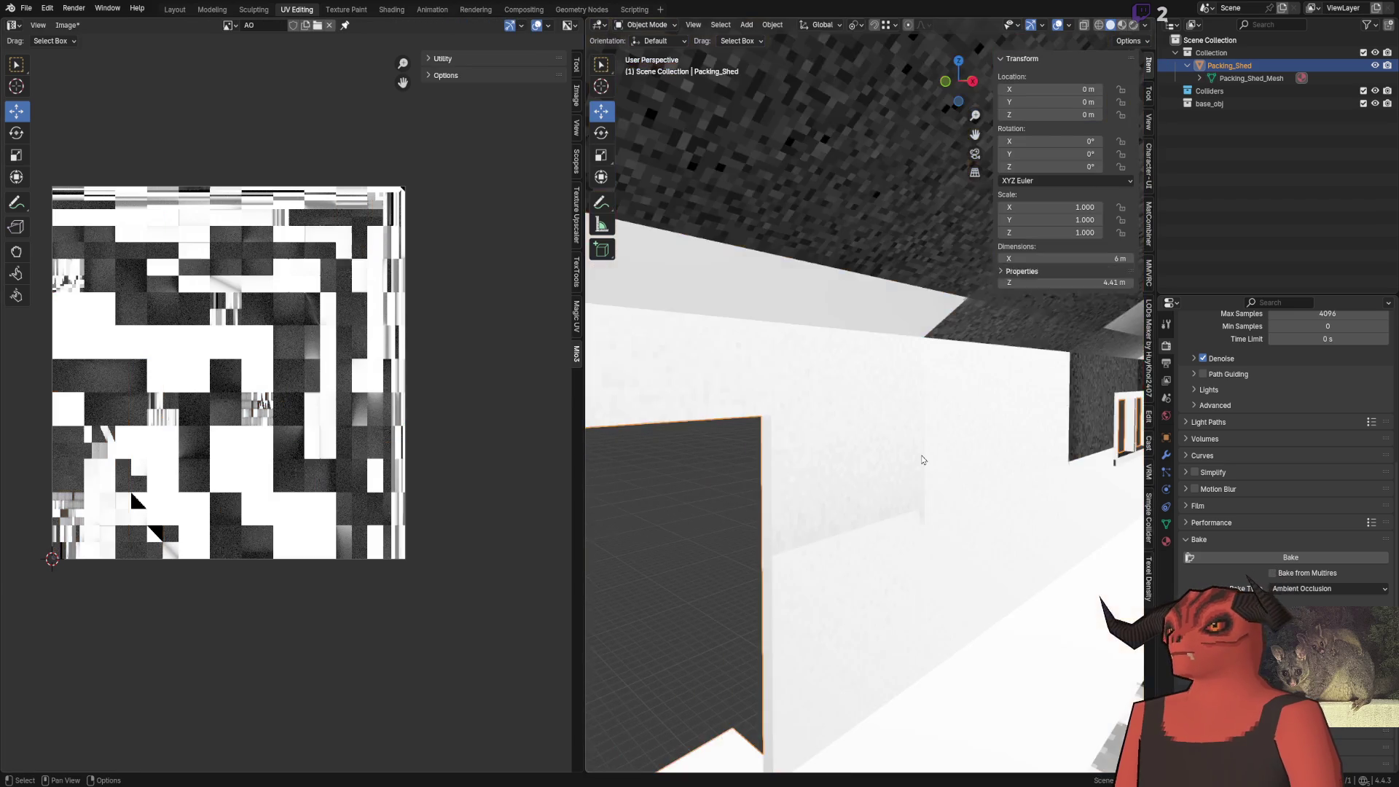
{"action": "scroll", "coordinate": [922, 460], "scroll_direction": "down", "scroll_amount": 10}
{"action": "mouse_move", "coordinate": [935, 494]}
{"action": "left_mouse_down"}
{"action": "mouse_move", "coordinate": [843, 494]}
{"action": "mouse_move", "coordinate": [749, 384]}
{"action": "mouse_move", "coordinate": [761, 403]}
{"action": "left_mouse_up"}
{"action": "mouse_move", "coordinate": [828, 414]}
{"action": "left_mouse_down"}
{"action": "mouse_move", "coordinate": [899, 484]}
{"action": "mouse_move", "coordinate": [790, 409]}
{"action": "mouse_move", "coordinate": [934, 513]}
{"action": "mouse_move", "coordinate": [891, 448]}
{"action": "mouse_move", "coordinate": [923, 451]}
{"action": "left_mouse_up"}
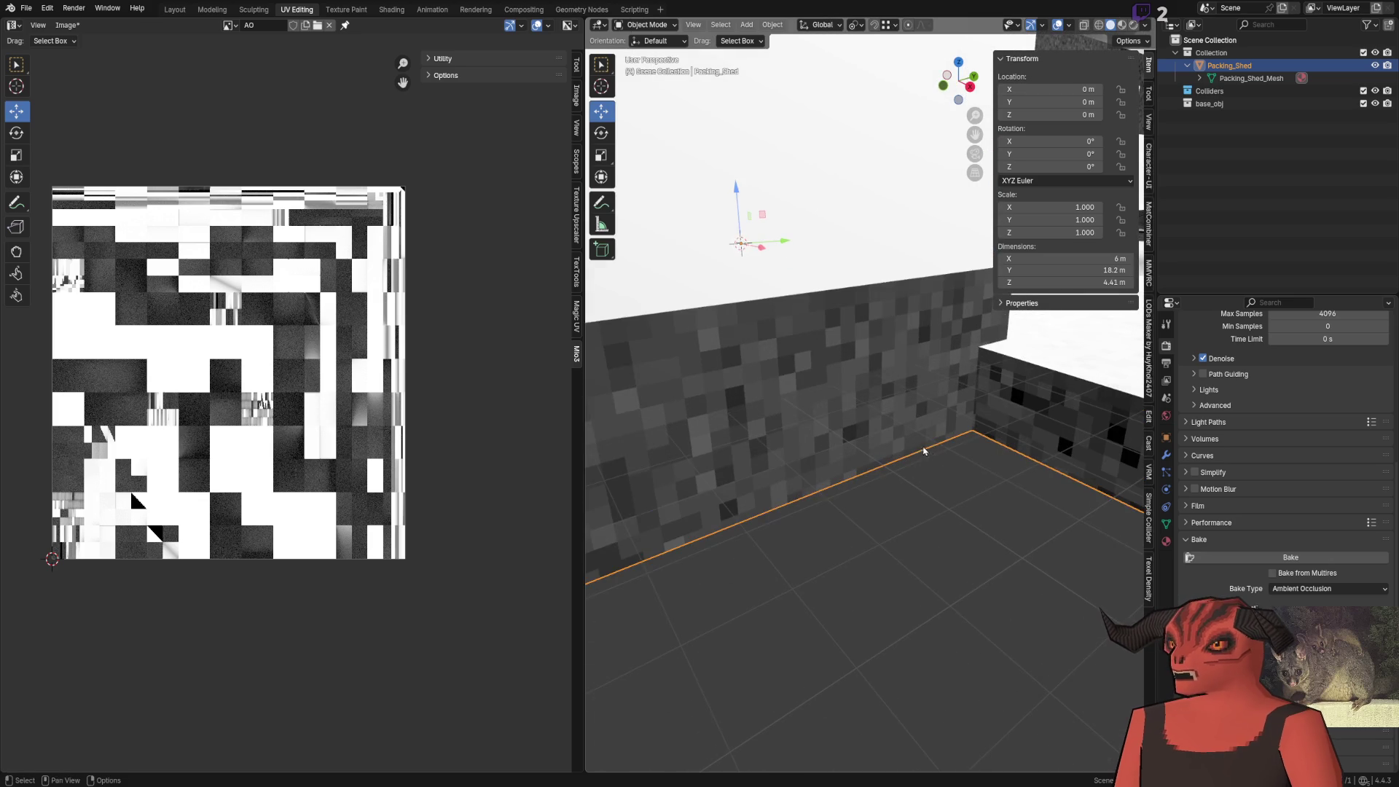
{"action": "mouse_move", "coordinate": [899, 393]}
{"action": "left_mouse_down"}
{"action": "mouse_move", "coordinate": [953, 397]}
{"action": "mouse_move", "coordinate": [1134, 498]}
{"action": "left_mouse_up"}
{"action": "left_click_drag", "start_coordinate": [836, 470], "coordinate": [412, 369]}
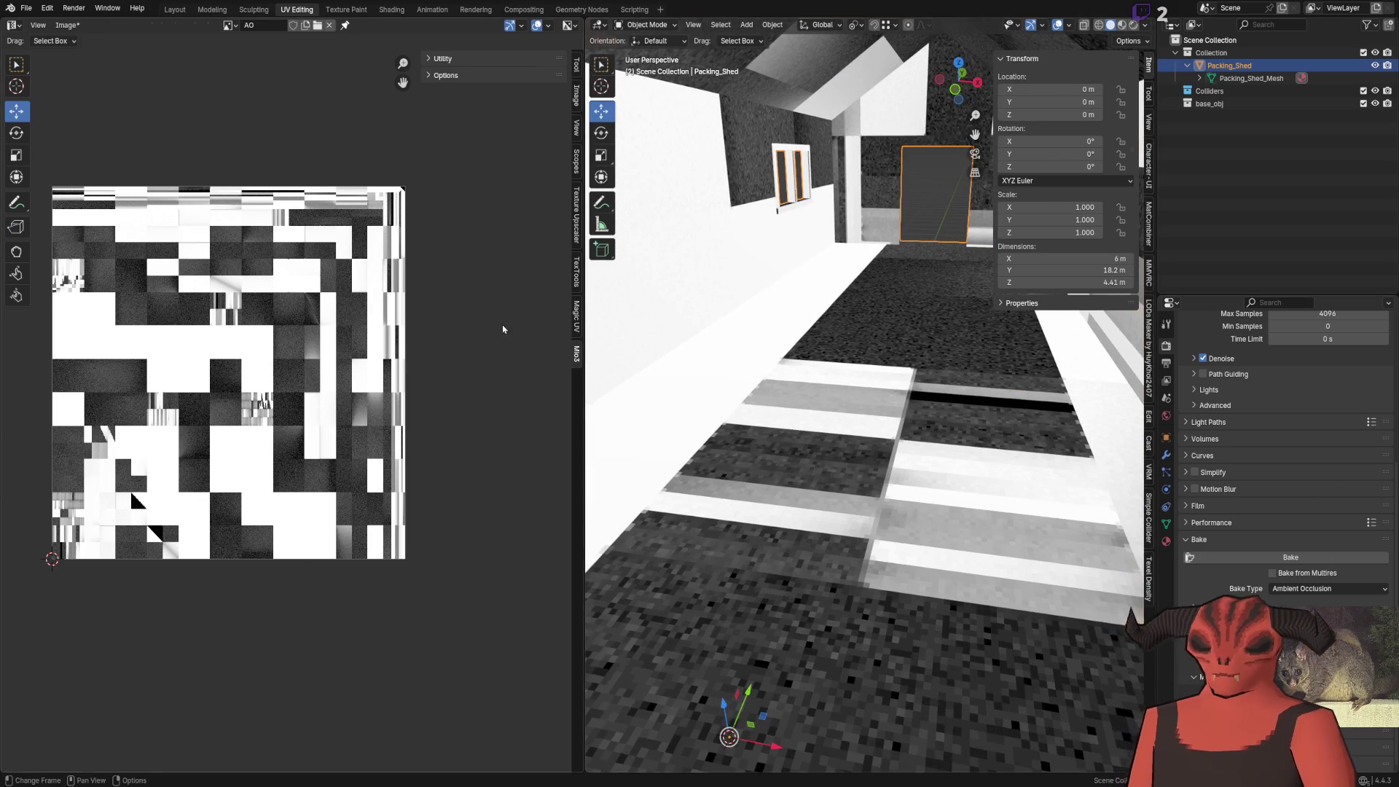
{"action": "key", "text": "Tab"}
{"action": "mouse_move", "coordinate": [295, 301]}
{"action": "left_mouse_down"}
{"action": "mouse_move", "coordinate": [277, 308]}
{"action": "mouse_move", "coordinate": [320, 272]}
{"action": "left_mouse_up"}
Switch the UV sidebar through the add-on tabs to TexTools and unwrap the selected faces
{"action": "left_click", "coordinate": [212, 25]}
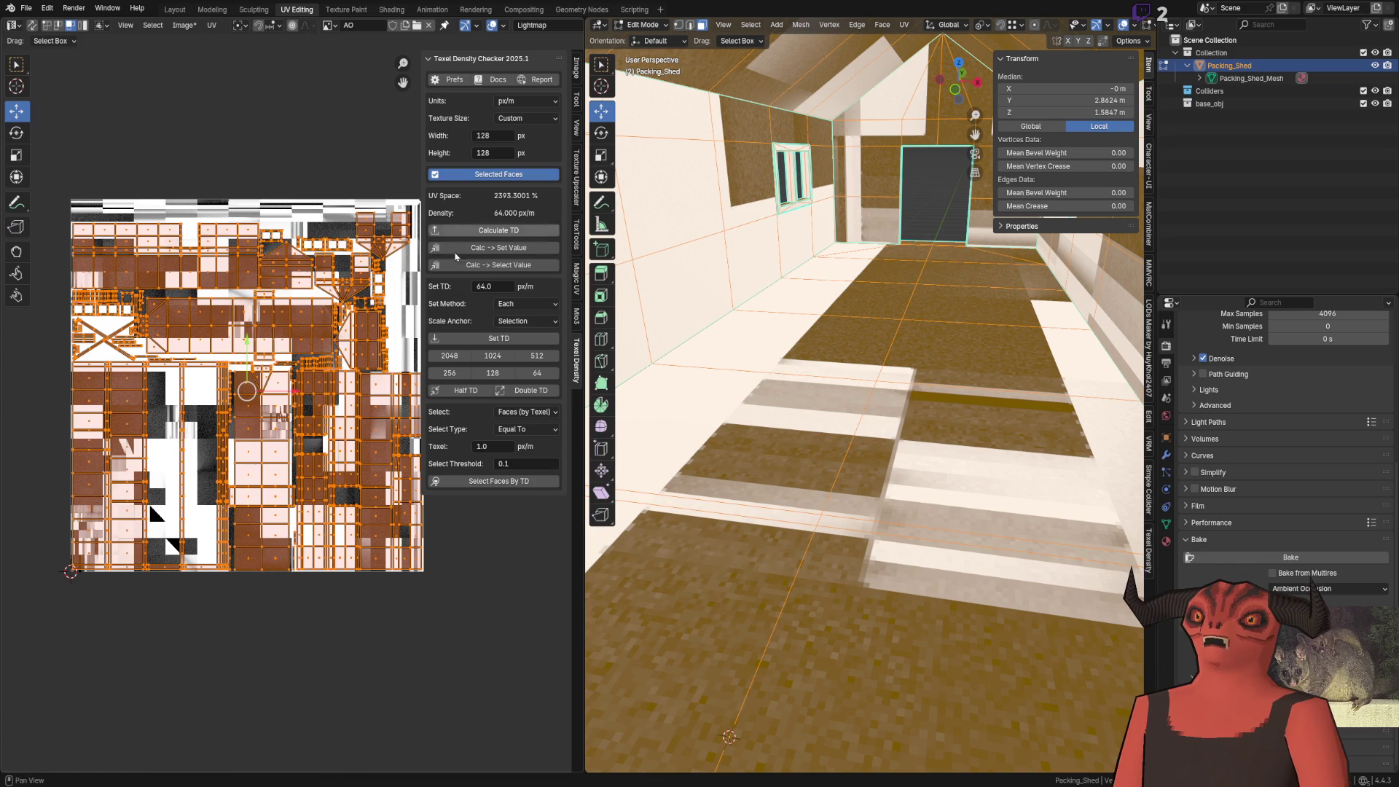
{"action": "left_click", "coordinate": [577, 315]}
{"action": "left_click", "coordinate": [579, 294]}
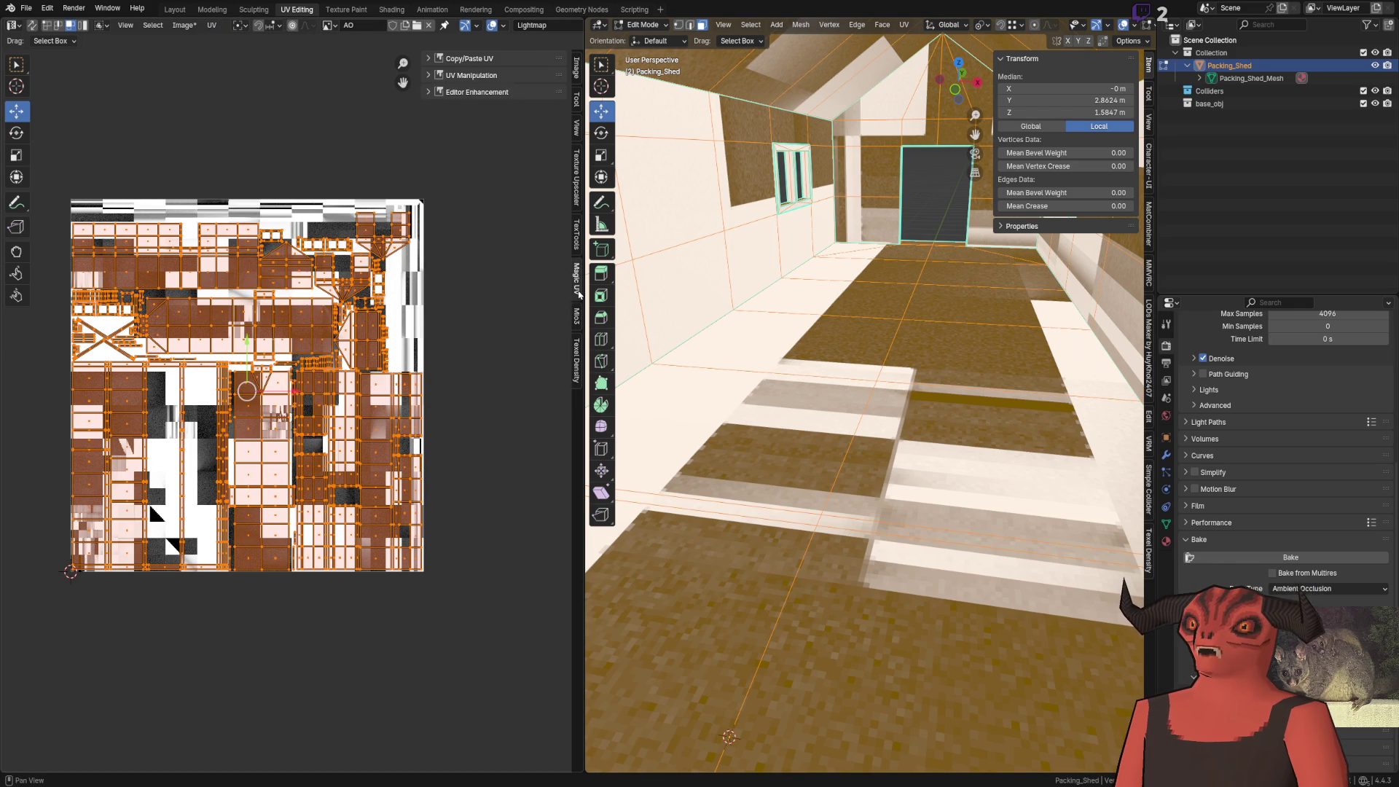
{"action": "left_click", "coordinate": [577, 237]}
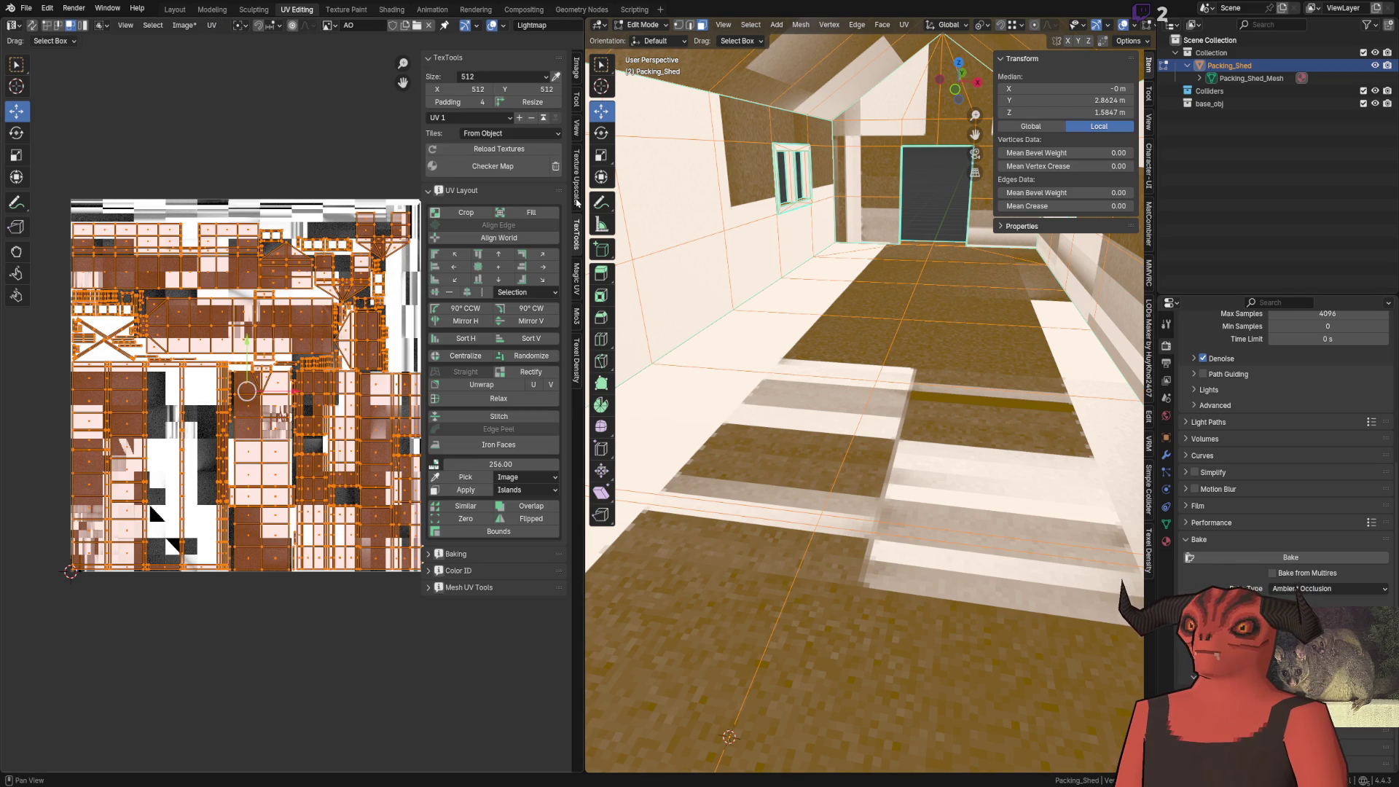
{"action": "left_click", "coordinate": [492, 387]}
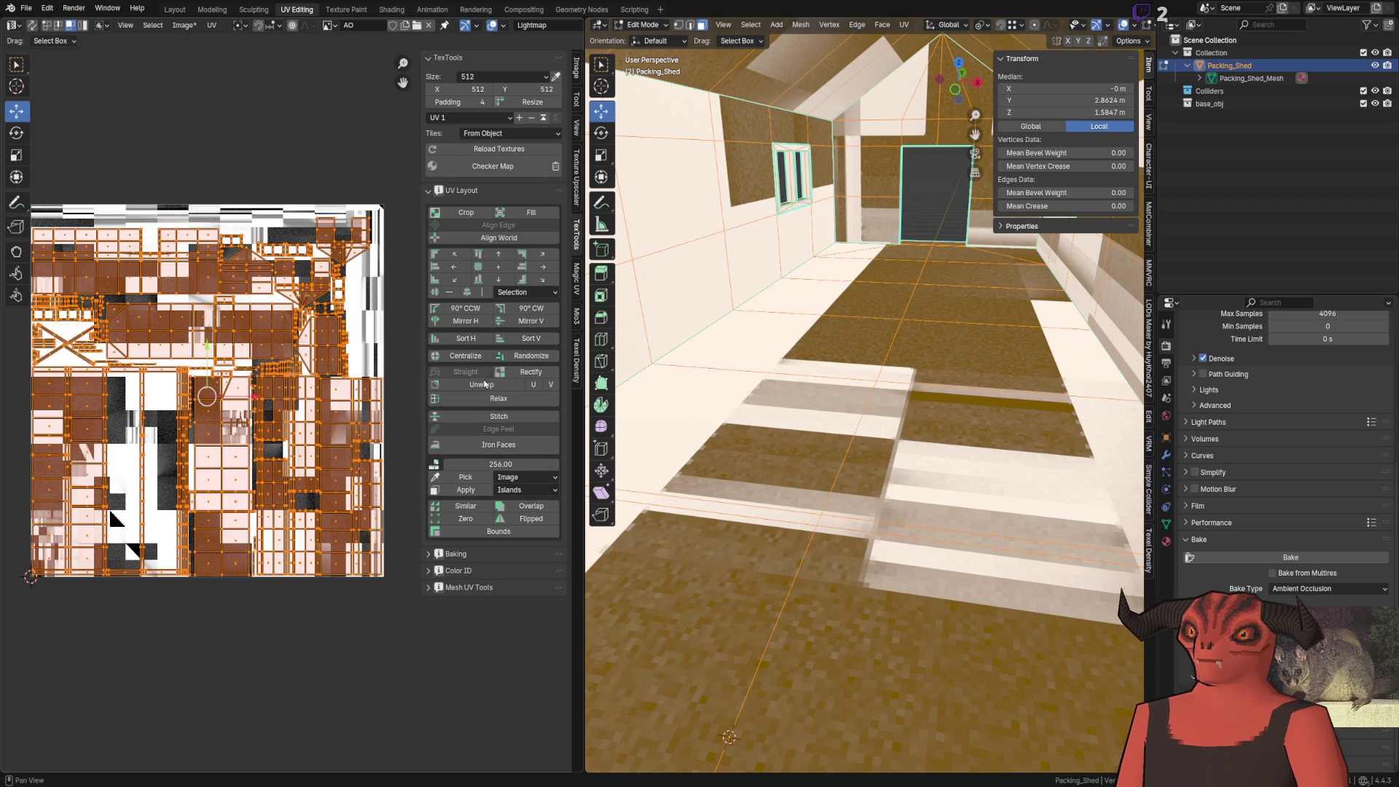
Expand the TexTools Baking panel and open the bake-type grid
{"action": "left_click", "coordinate": [482, 555]}
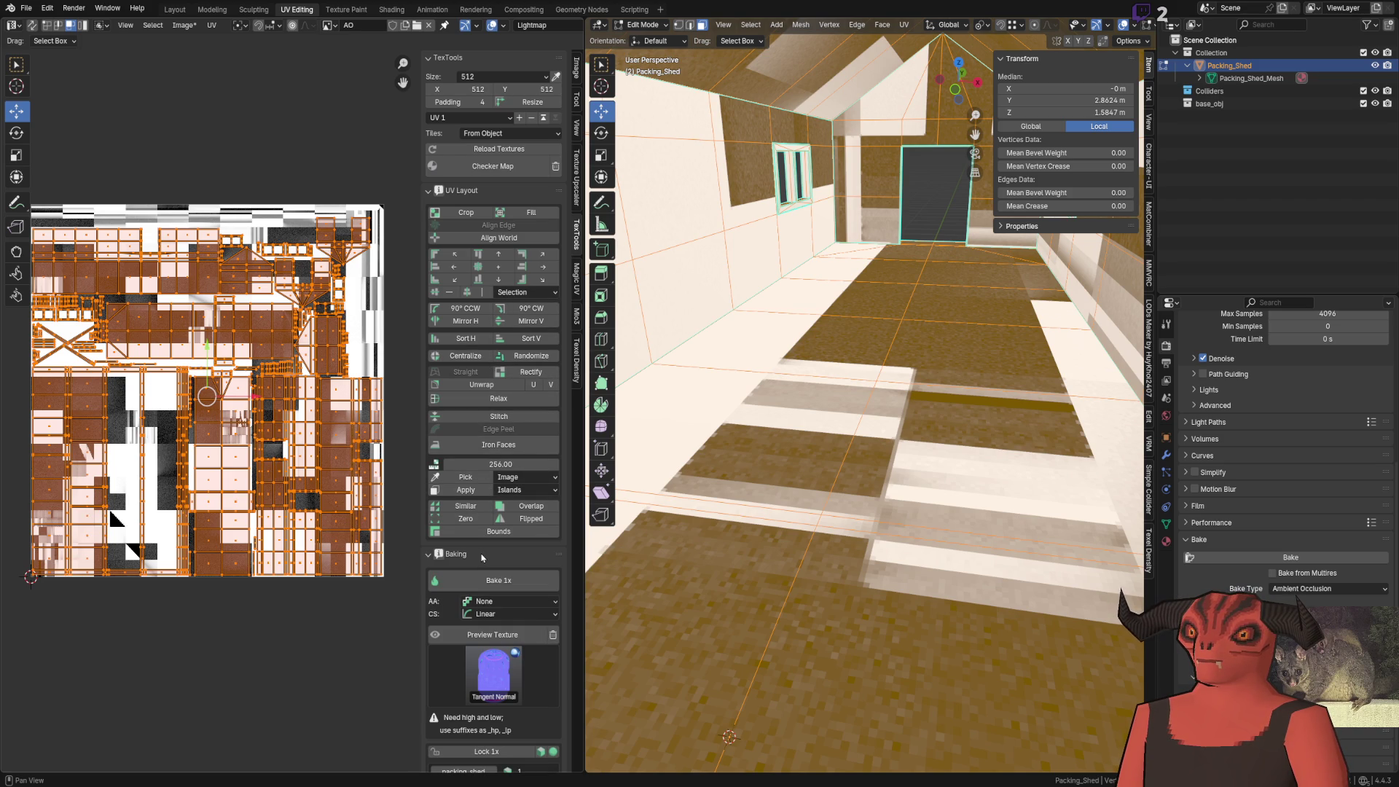
{"action": "scroll", "coordinate": [491, 618], "scroll_direction": "down", "scroll_amount": 3}
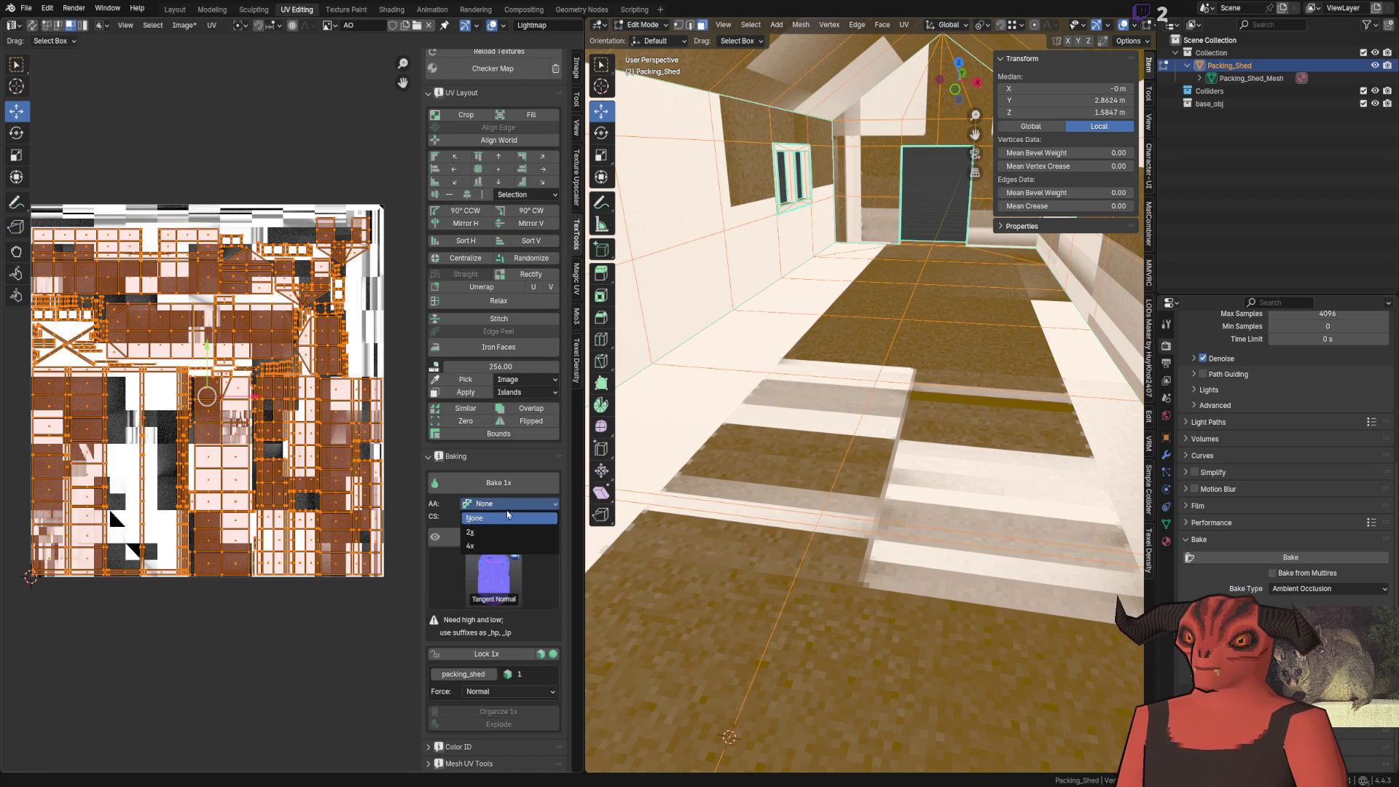
{"action": "left_click", "coordinate": [507, 556]}
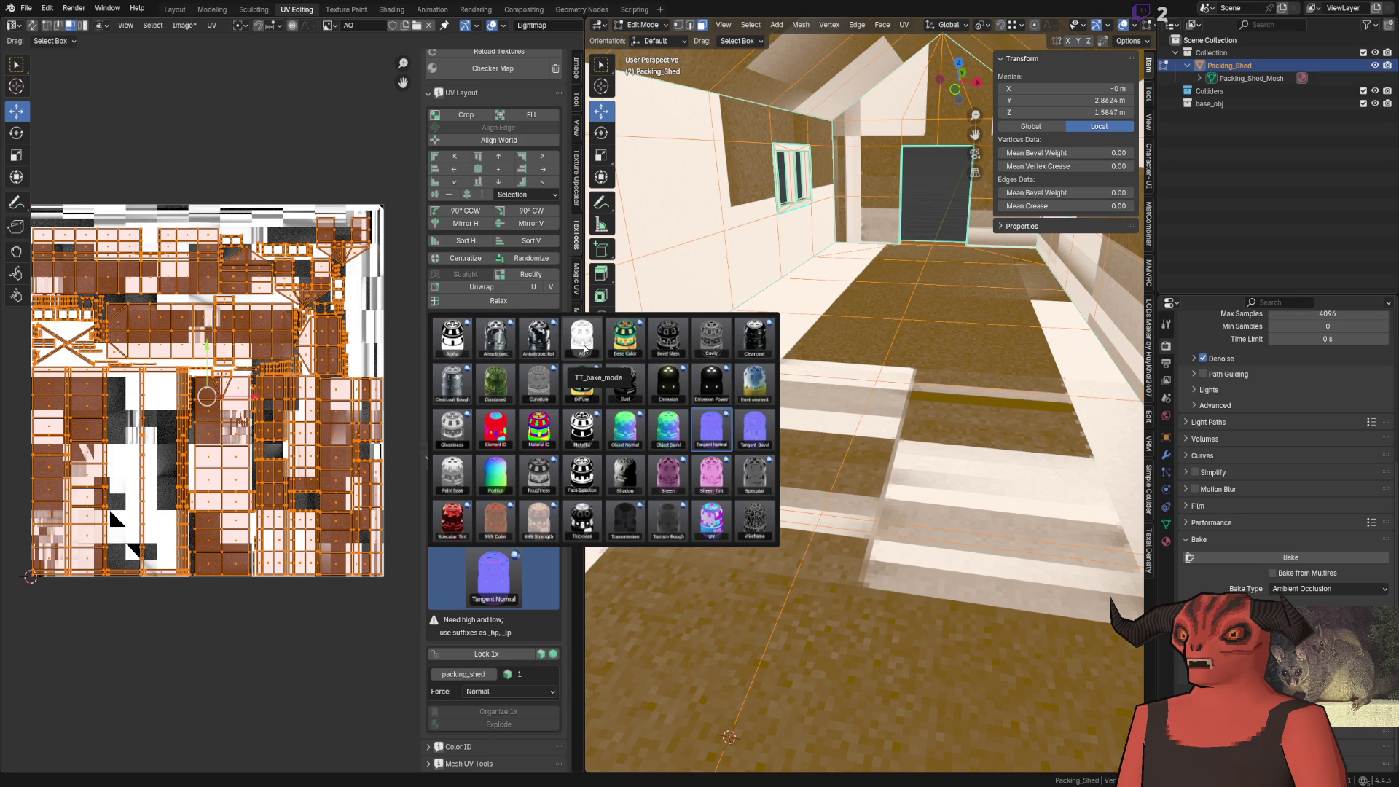
Choose AO as the TexTools bake type, preview it on the model, then undo the preview
{"action": "left_click", "coordinate": [584, 348]}
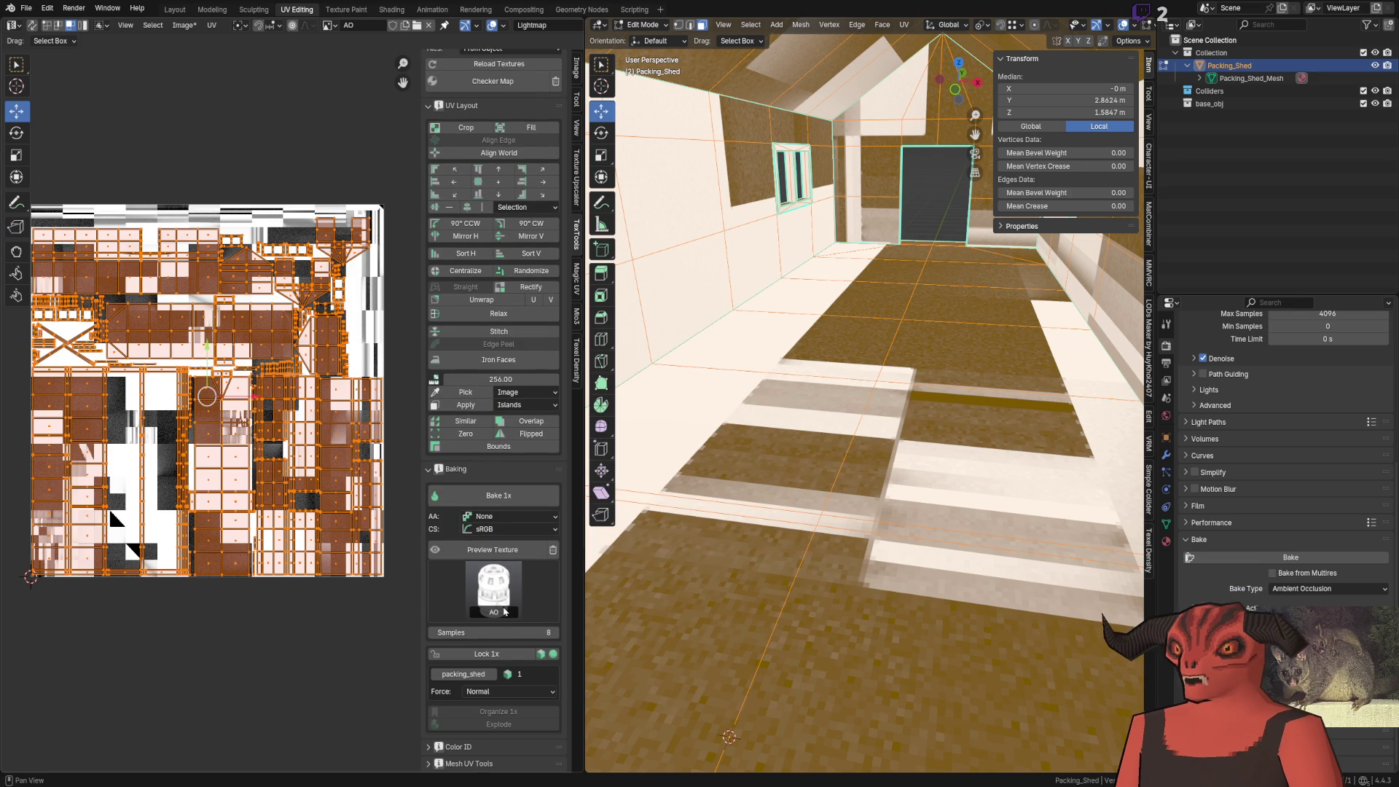
{"action": "left_click", "coordinate": [508, 555]}
{"action": "scroll", "coordinate": [822, 506], "scroll_direction": "up", "scroll_amount": 5}
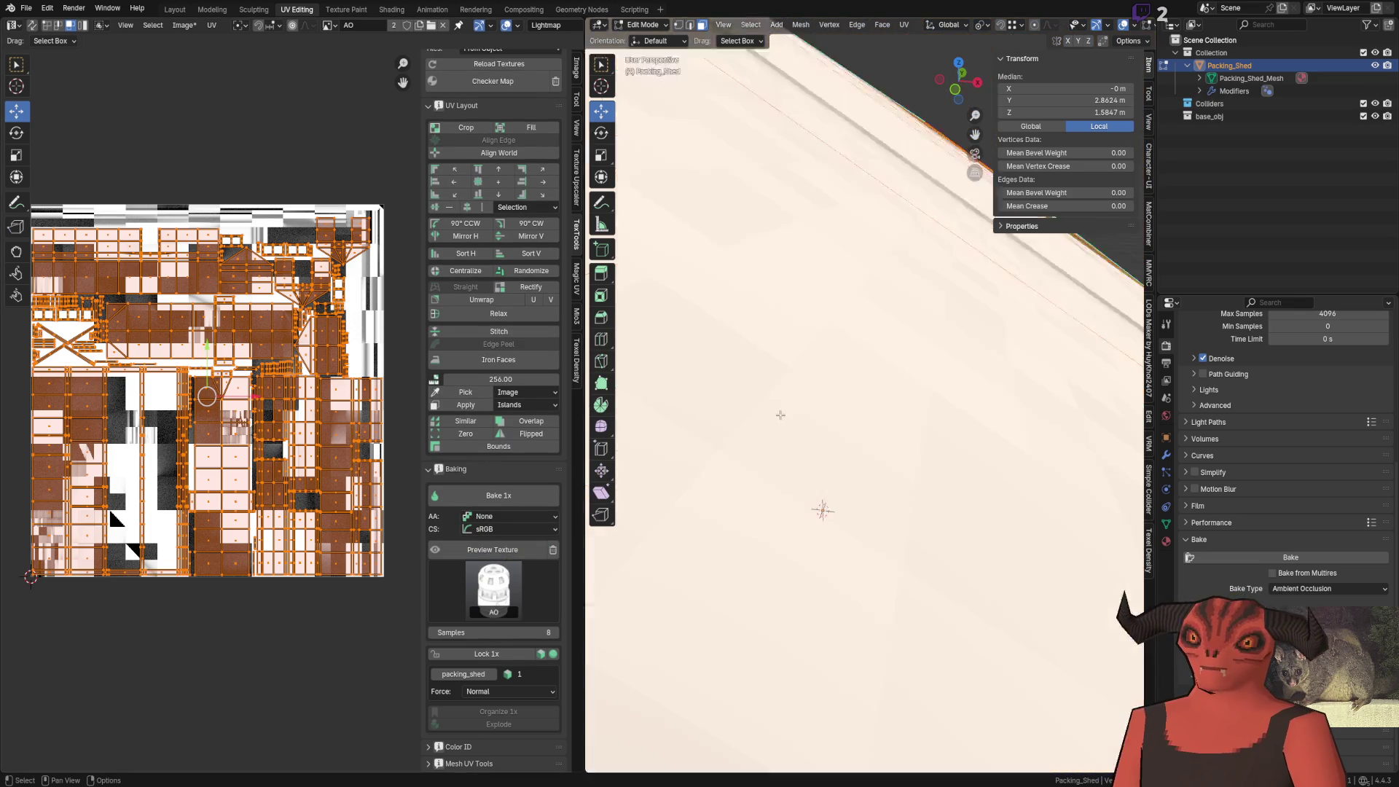
{"action": "key", "text": "ctrl+z"}
{"action": "key", "text": "ctrl+z"}
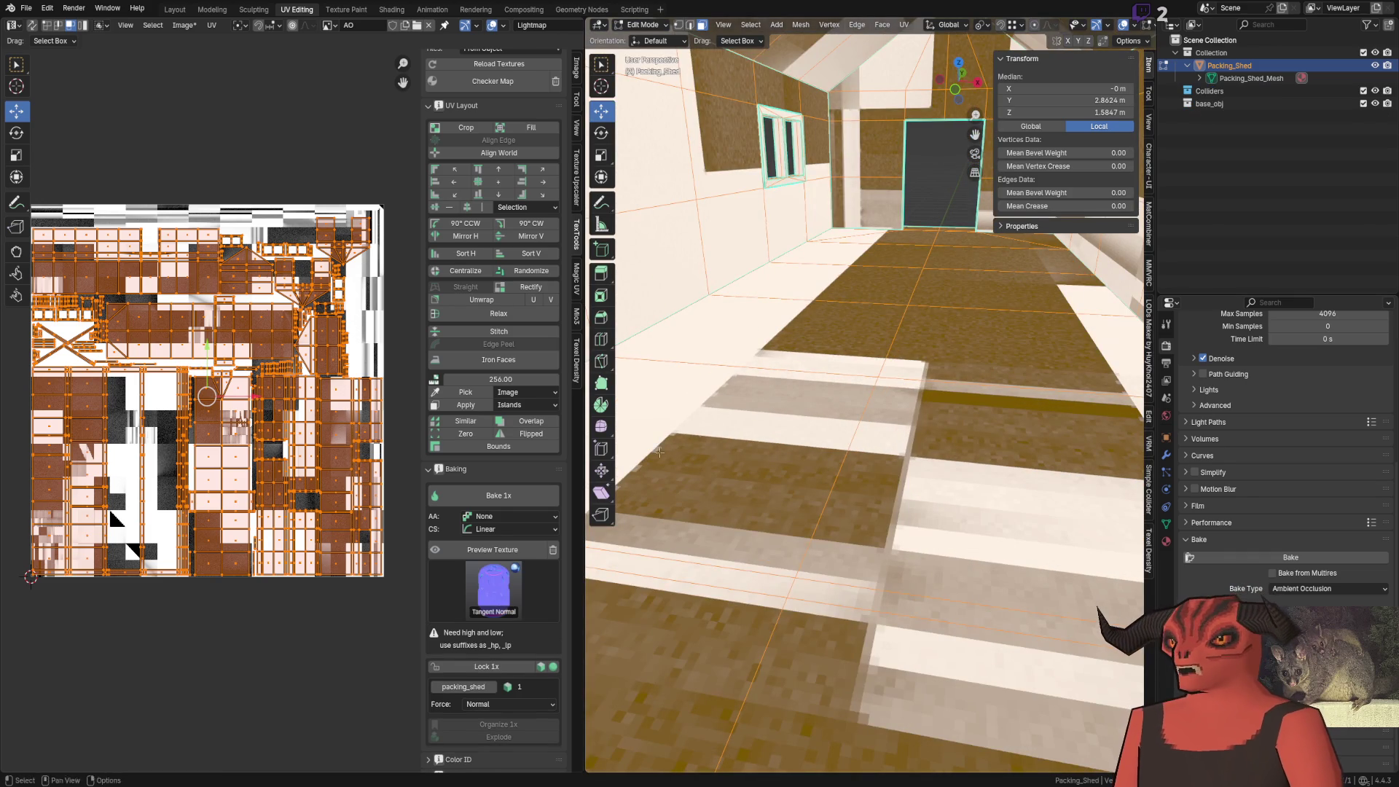
Reselect AO with 64 samples and 2x anti-aliasing, and check the colour space options
{"action": "left_click", "coordinate": [496, 600]}
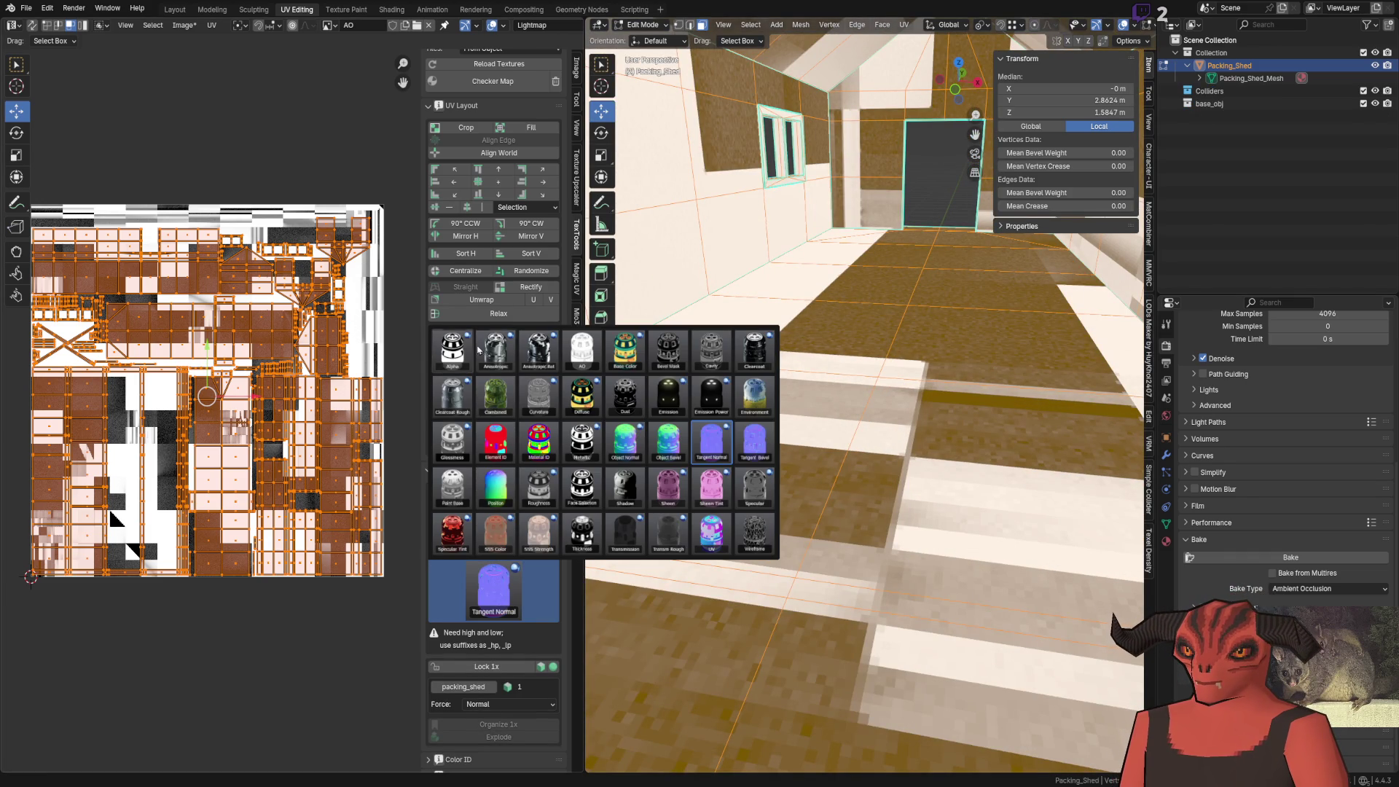
{"action": "left_click", "coordinate": [582, 349]}
{"action": "left_click", "coordinate": [496, 631]}
{"action": "type", "text": "4"}
{"action": "key", "text": "Return"}
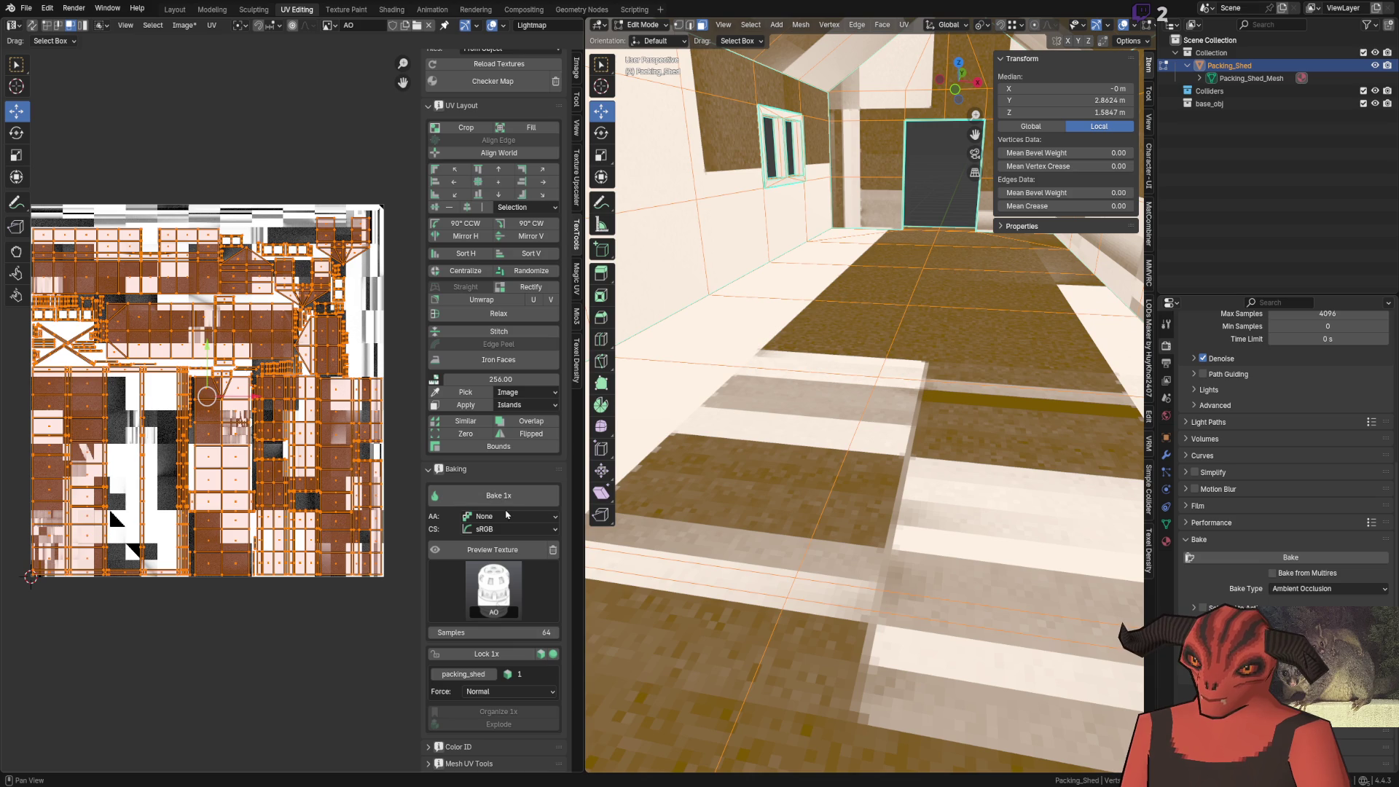
{"action": "left_click", "coordinate": [513, 516]}
{"action": "left_click", "coordinate": [471, 544]}
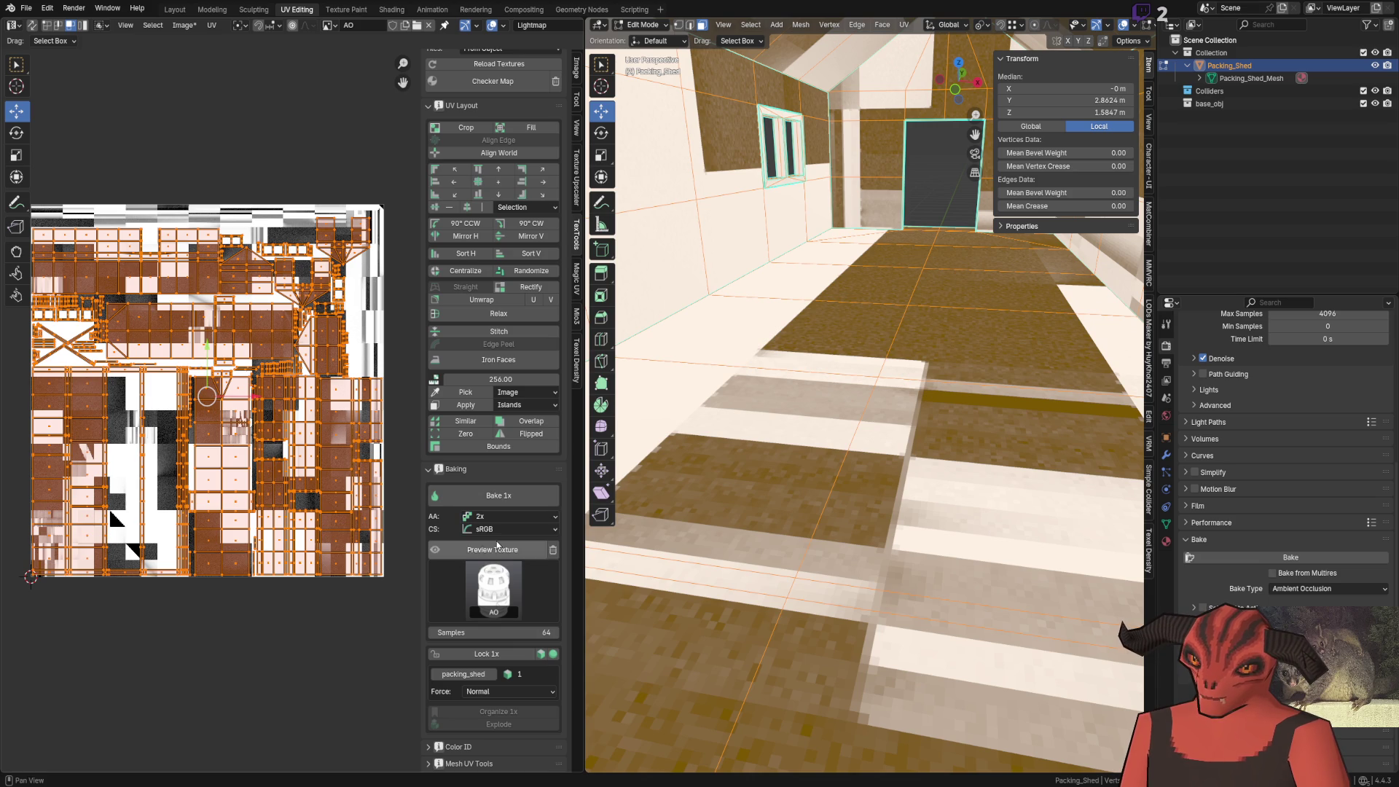
{"action": "left_click", "coordinate": [500, 531]}
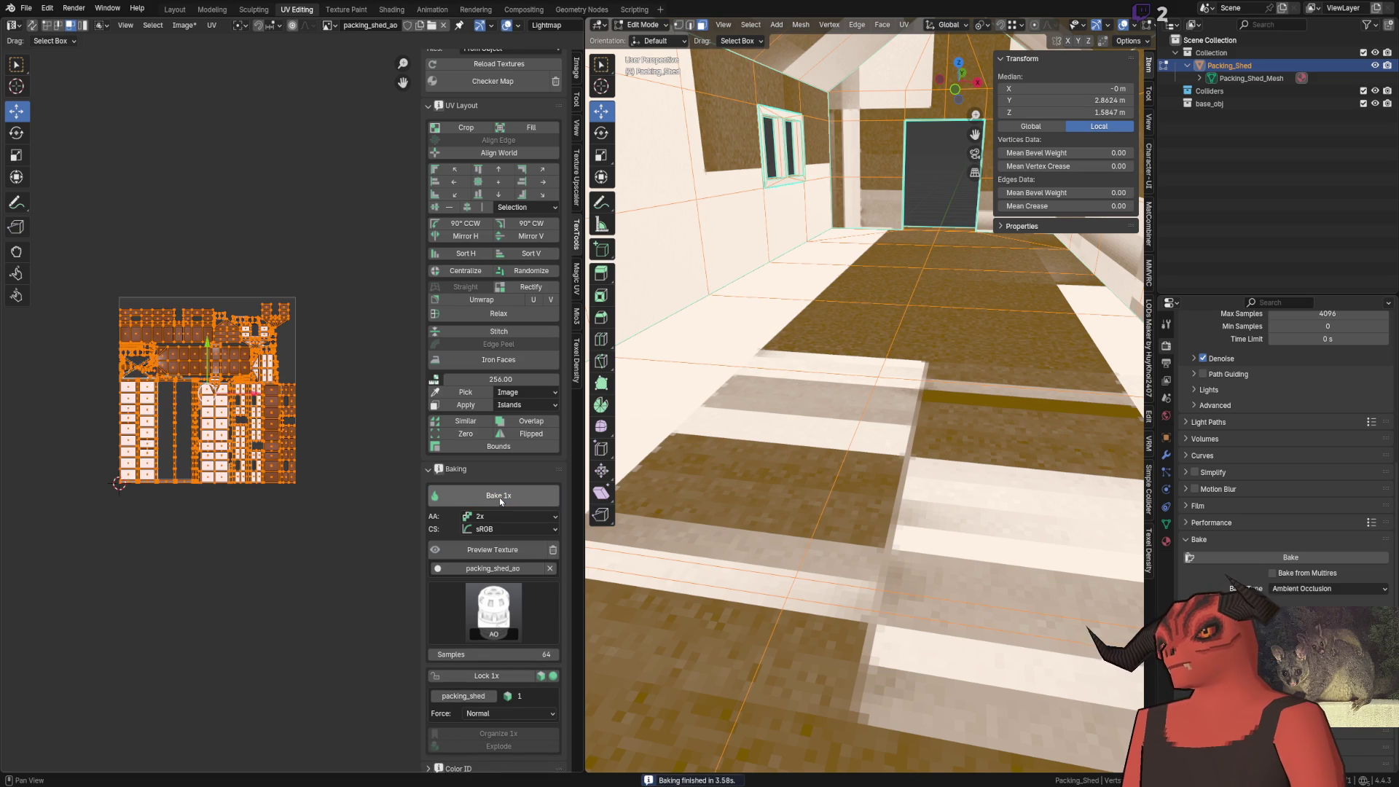
{"action": "scroll", "coordinate": [355, 350], "scroll_direction": "up", "scroll_amount": 10}
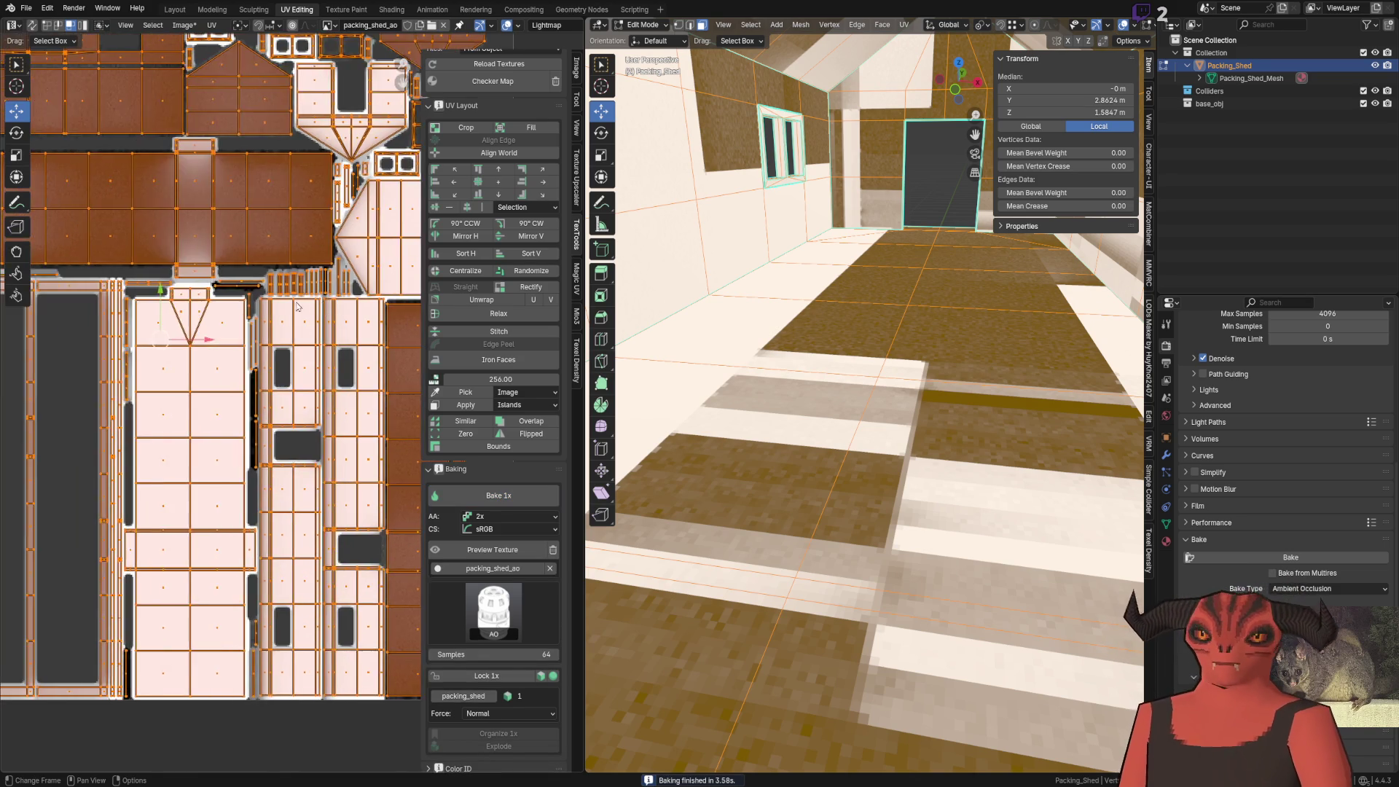
Toggle edit mode to inspect the baked AO on the shed walls, then leave mesh editing
{"action": "key", "text": "Tab"}
{"action": "scroll", "coordinate": [355, 351], "scroll_direction": "down", "scroll_amount": 6}
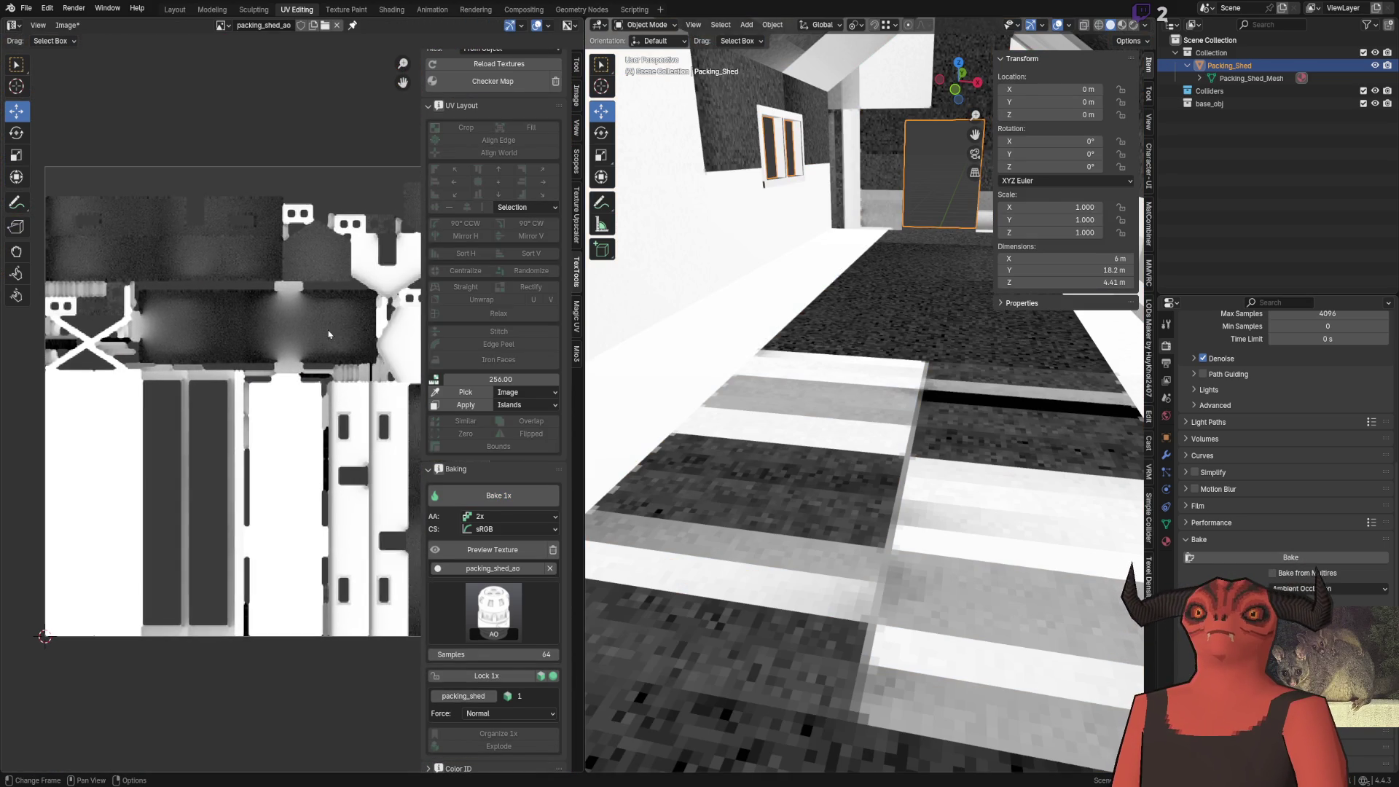
{"action": "key", "text": "Tab"}
{"action": "left_click_drag", "start_coordinate": [851, 298], "coordinate": [773, 310]}
{"action": "key", "text": "Tab"}
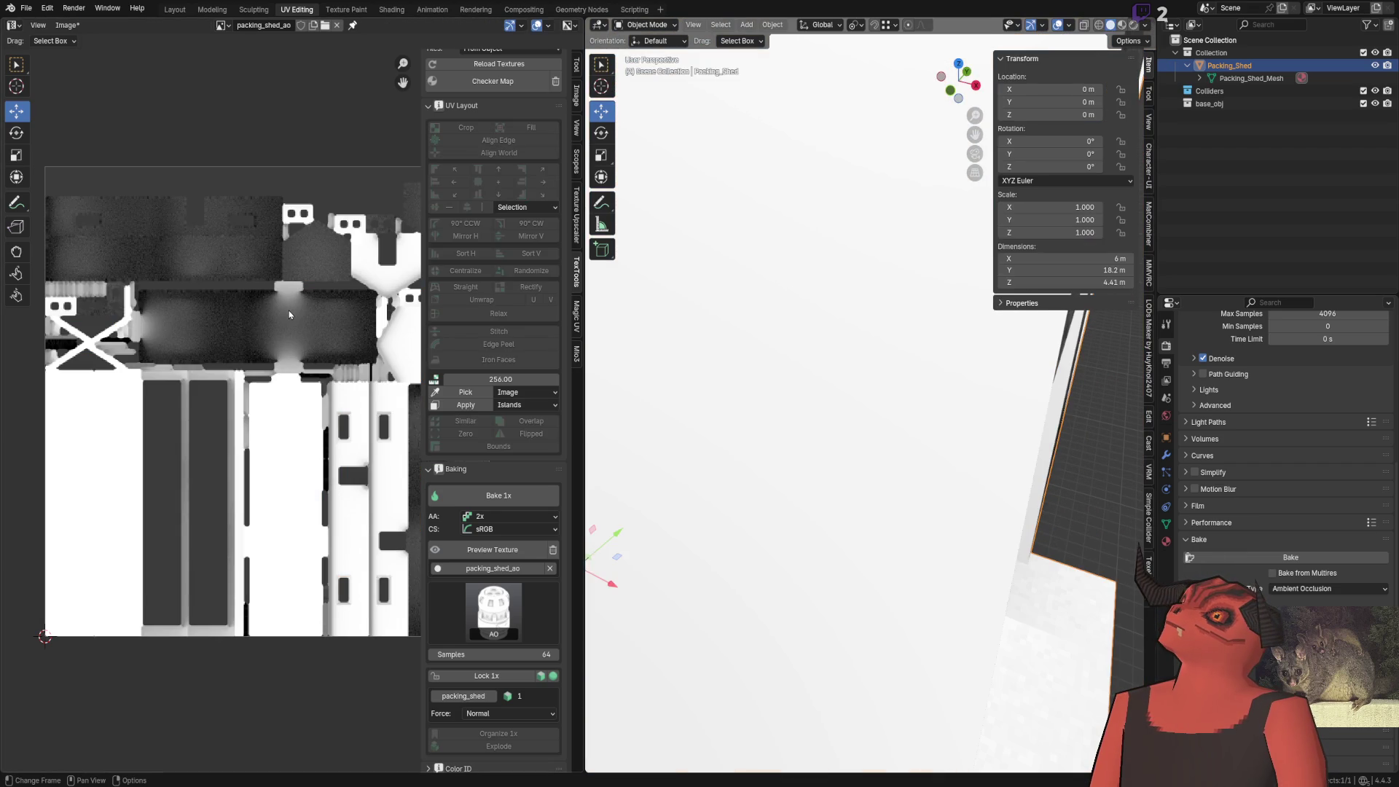
{"action": "key", "text": "Tab"}
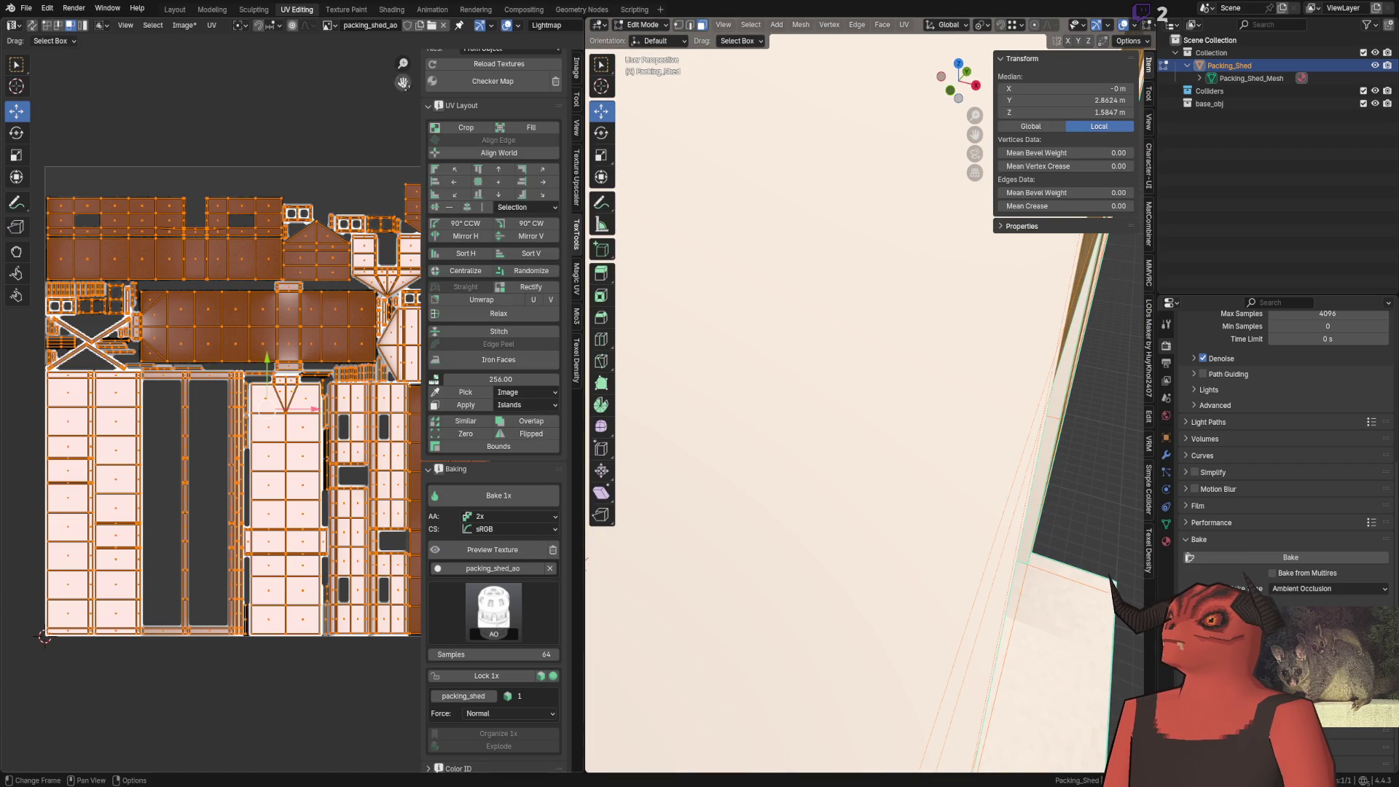
{"action": "key", "text": "Tab"}
Set Brick_Grey's base colour image to packing_shed_ao
{"action": "left_click", "coordinate": [1166, 541]}
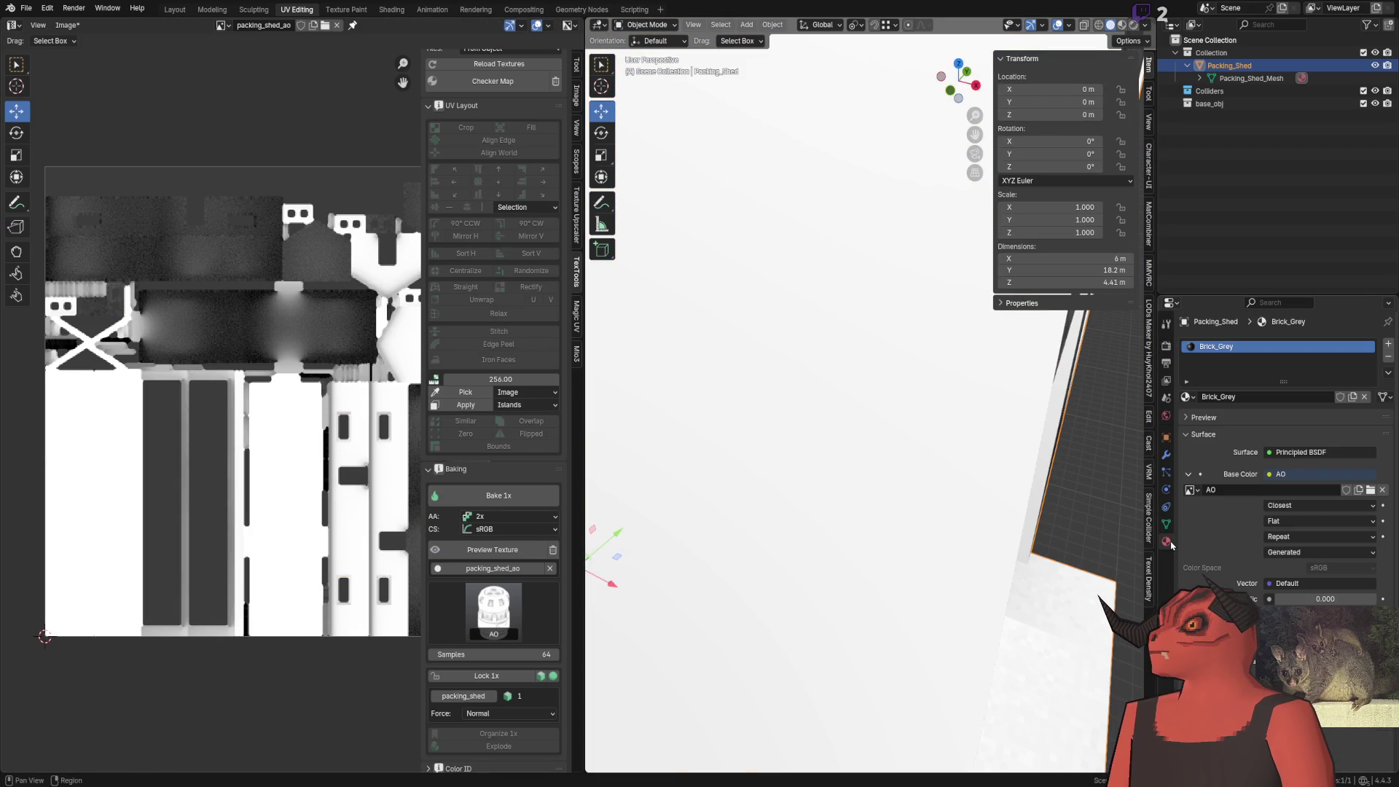
{"action": "left_click", "coordinate": [1191, 490]}
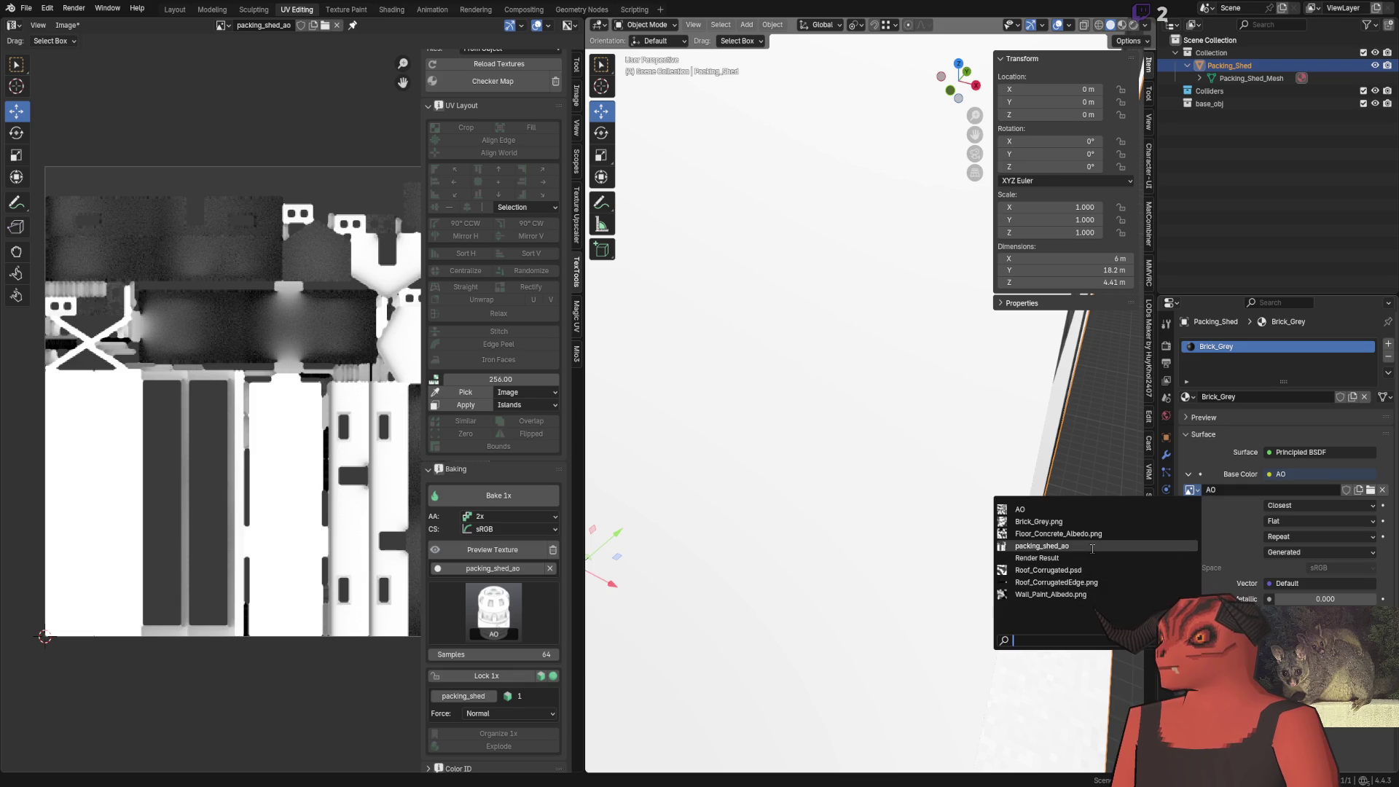
{"action": "left_click", "coordinate": [1050, 546]}
{"action": "scroll", "coordinate": [843, 429], "scroll_direction": "down", "scroll_amount": 5}
{"action": "mouse_move", "coordinate": [843, 428]}
{"action": "left_mouse_down"}
{"action": "mouse_move", "coordinate": [1150, 394]}
{"action": "mouse_move", "coordinate": [655, 400]}
{"action": "mouse_move", "coordinate": [826, 411]}
{"action": "mouse_move", "coordinate": [890, 391]}
{"action": "mouse_move", "coordinate": [787, 381]}
{"action": "mouse_move", "coordinate": [838, 408]}
{"action": "mouse_move", "coordinate": [860, 496]}
{"action": "mouse_move", "coordinate": [768, 441]}
{"action": "mouse_move", "coordinate": [831, 368]}
{"action": "mouse_move", "coordinate": [878, 434]}
{"action": "mouse_move", "coordinate": [641, 437]}
{"action": "mouse_move", "coordinate": [786, 426]}
{"action": "mouse_move", "coordinate": [1033, 483]}
{"action": "mouse_move", "coordinate": [699, 468]}
{"action": "mouse_move", "coordinate": [921, 453]}
{"action": "mouse_move", "coordinate": [826, 398]}
{"action": "mouse_move", "coordinate": [862, 434]}
{"action": "mouse_move", "coordinate": [943, 385]}
{"action": "mouse_move", "coordinate": [847, 365]}
{"action": "mouse_move", "coordinate": [903, 409]}
{"action": "mouse_move", "coordinate": [890, 414]}
{"action": "left_mouse_up"}
Subdivide all of the shed mesh's faces once in Edit Mode
{"action": "key", "text": "Tab"}
{"action": "scroll", "coordinate": [875, 401], "scroll_direction": "down", "scroll_amount": 5}
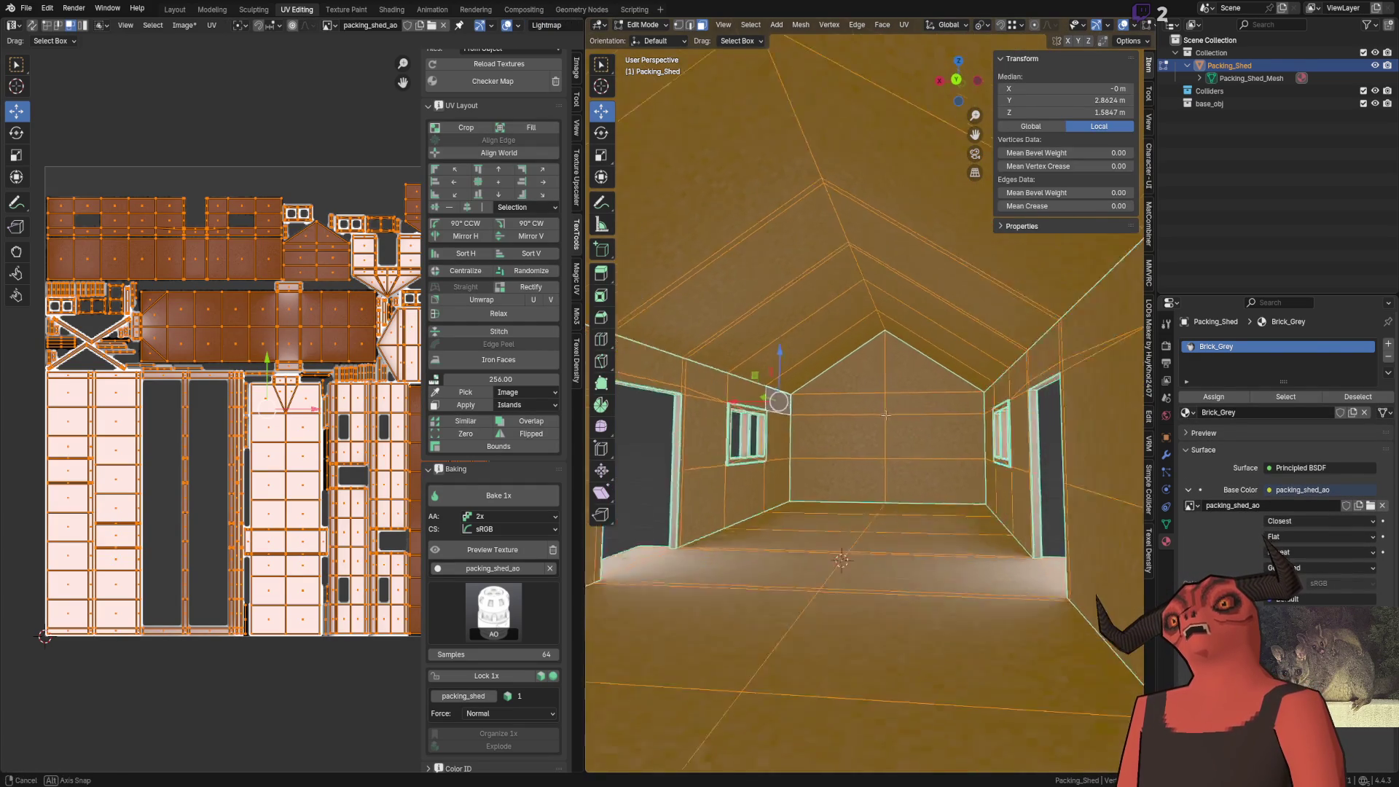
{"action": "right_click", "coordinate": [891, 385]}
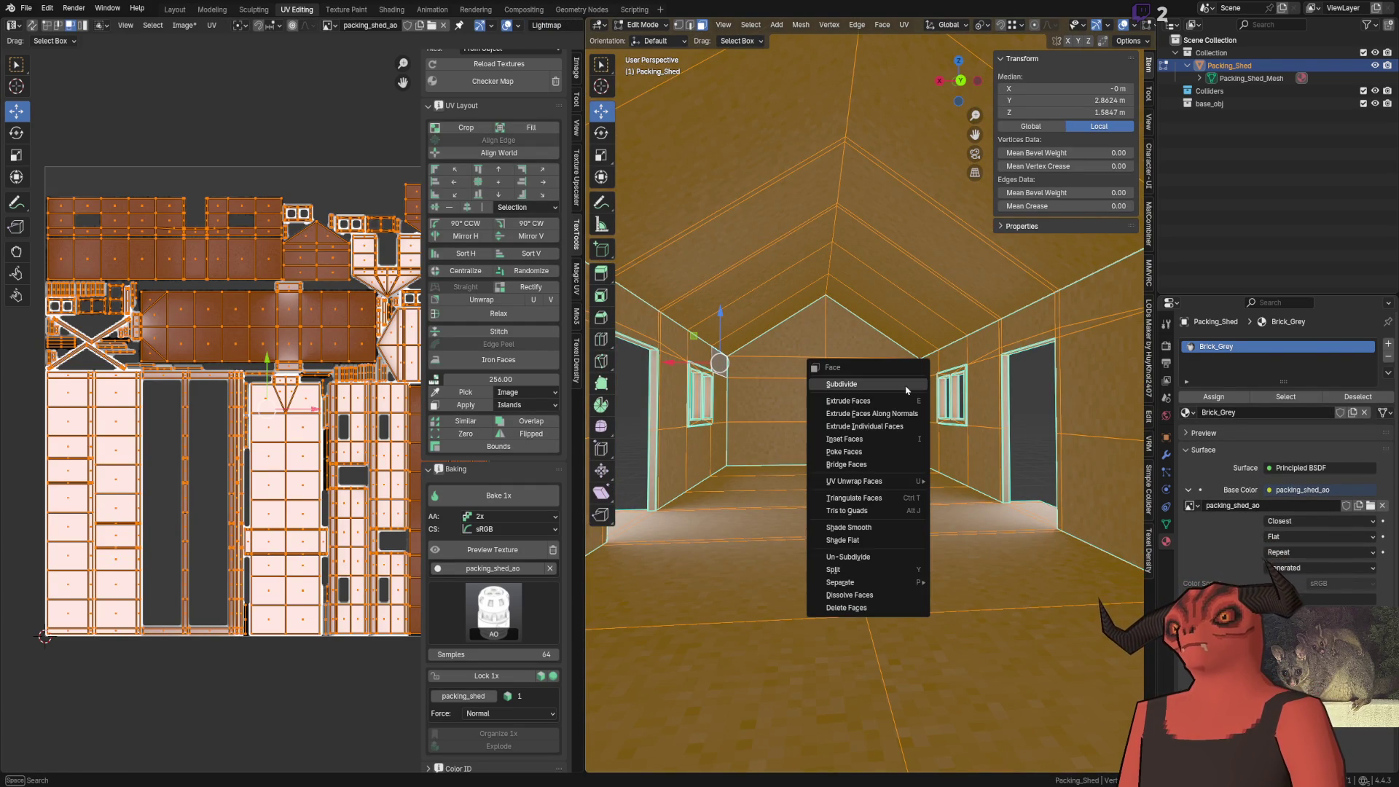
{"action": "left_click", "coordinate": [906, 385]}
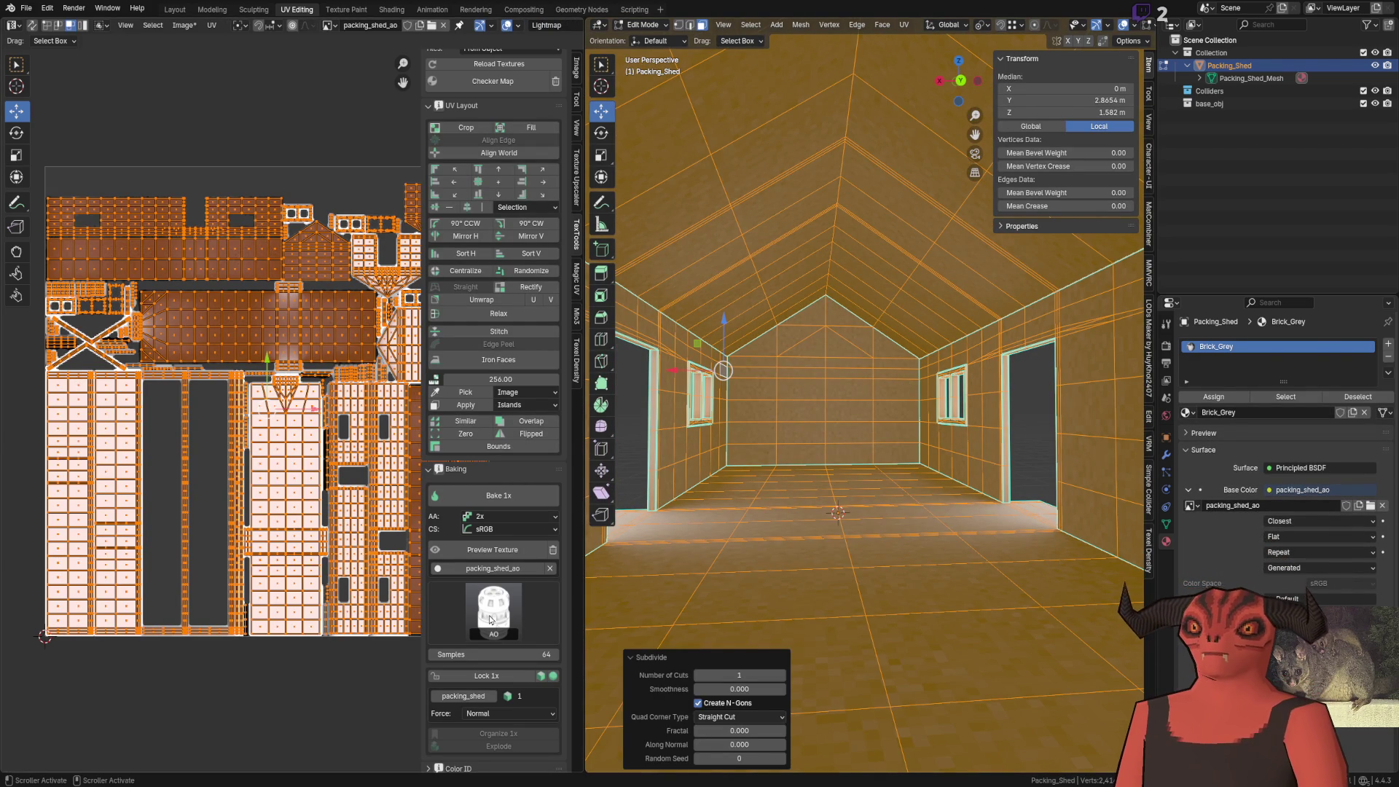
Rebake the packing_shed_ao ambient occlusion texture, then go back into Edit Mode
{"action": "left_click", "coordinate": [519, 503]}
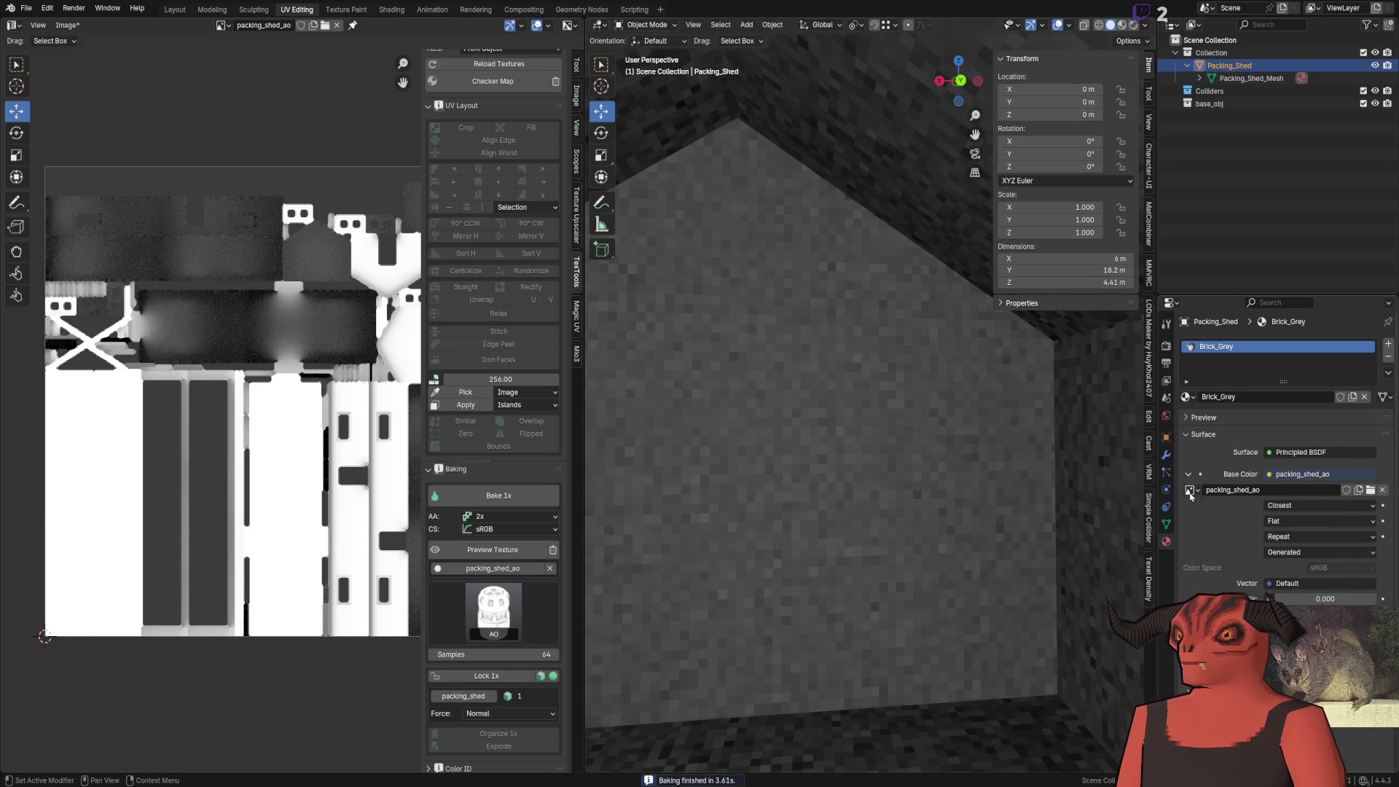
{"action": "left_click", "coordinate": [1191, 491]}
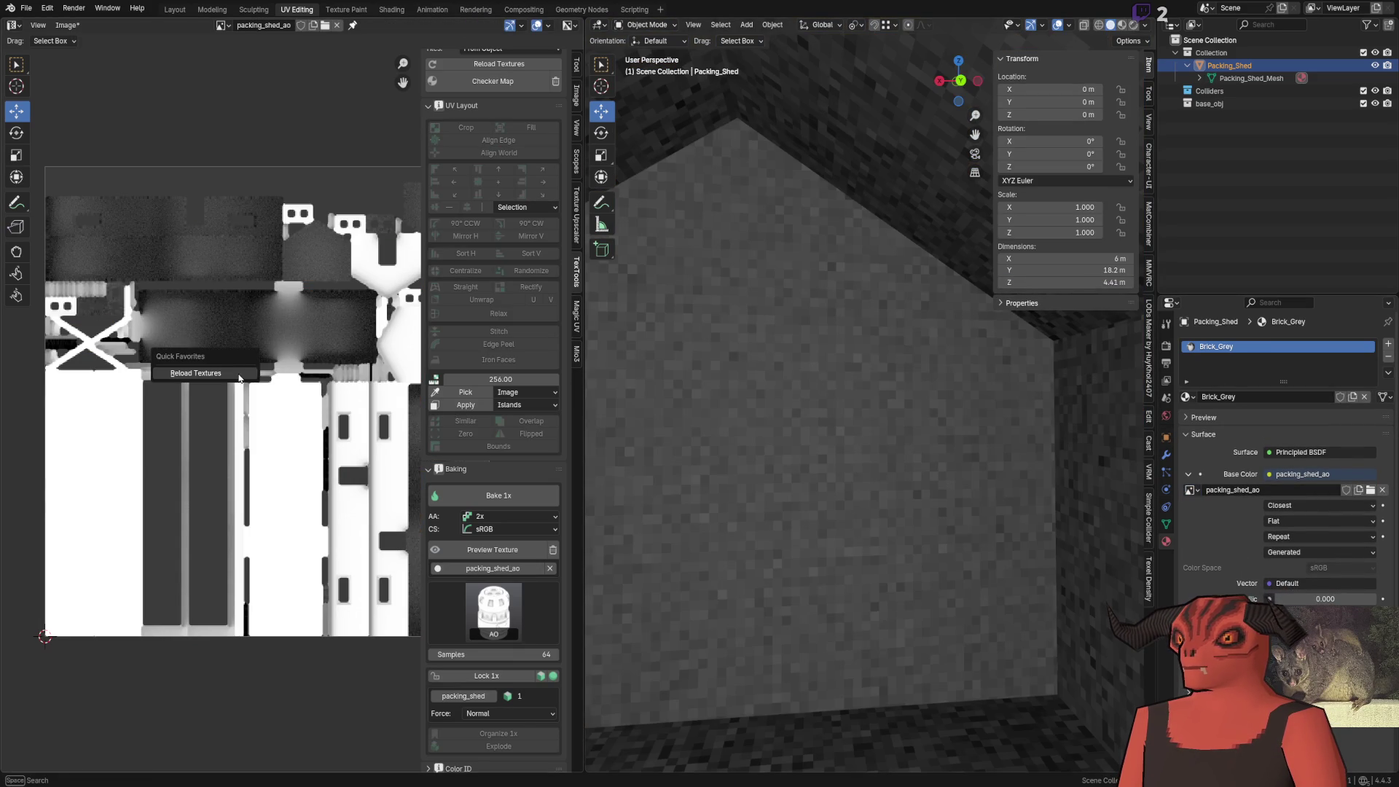
{"action": "scroll", "coordinate": [802, 364], "scroll_direction": "down", "scroll_amount": 5}
{"action": "scroll", "coordinate": [813, 348], "scroll_direction": "down", "scroll_amount": 5}
{"action": "scroll", "coordinate": [847, 353], "scroll_direction": "up", "scroll_amount": 6}
{"action": "scroll", "coordinate": [752, 360], "scroll_direction": "down", "scroll_amount": 5}
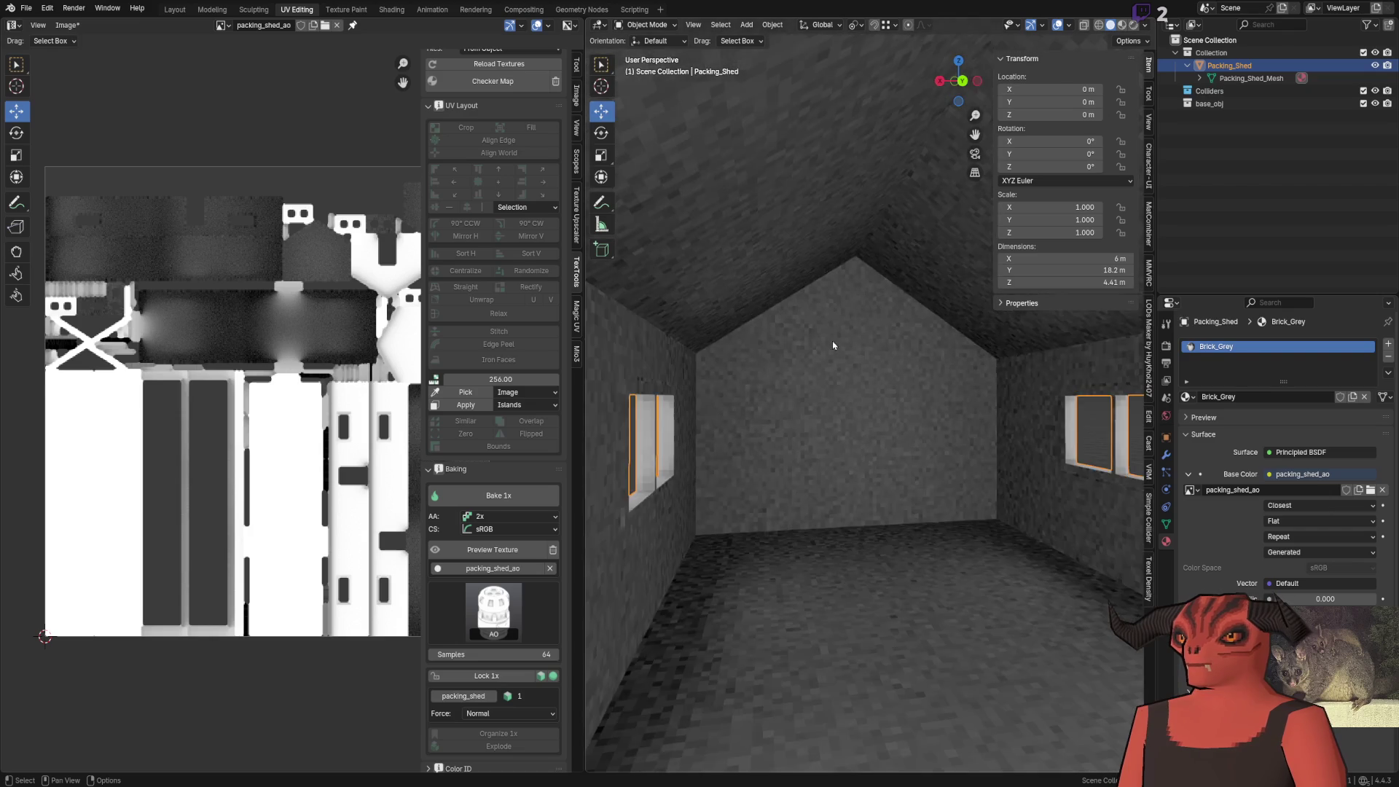
{"action": "scroll", "coordinate": [722, 334], "scroll_direction": "up", "scroll_amount": 4}
{"action": "scroll", "coordinate": [690, 336], "scroll_direction": "down", "scroll_amount": 5}
{"action": "scroll", "coordinate": [729, 343], "scroll_direction": "up", "scroll_amount": 5}
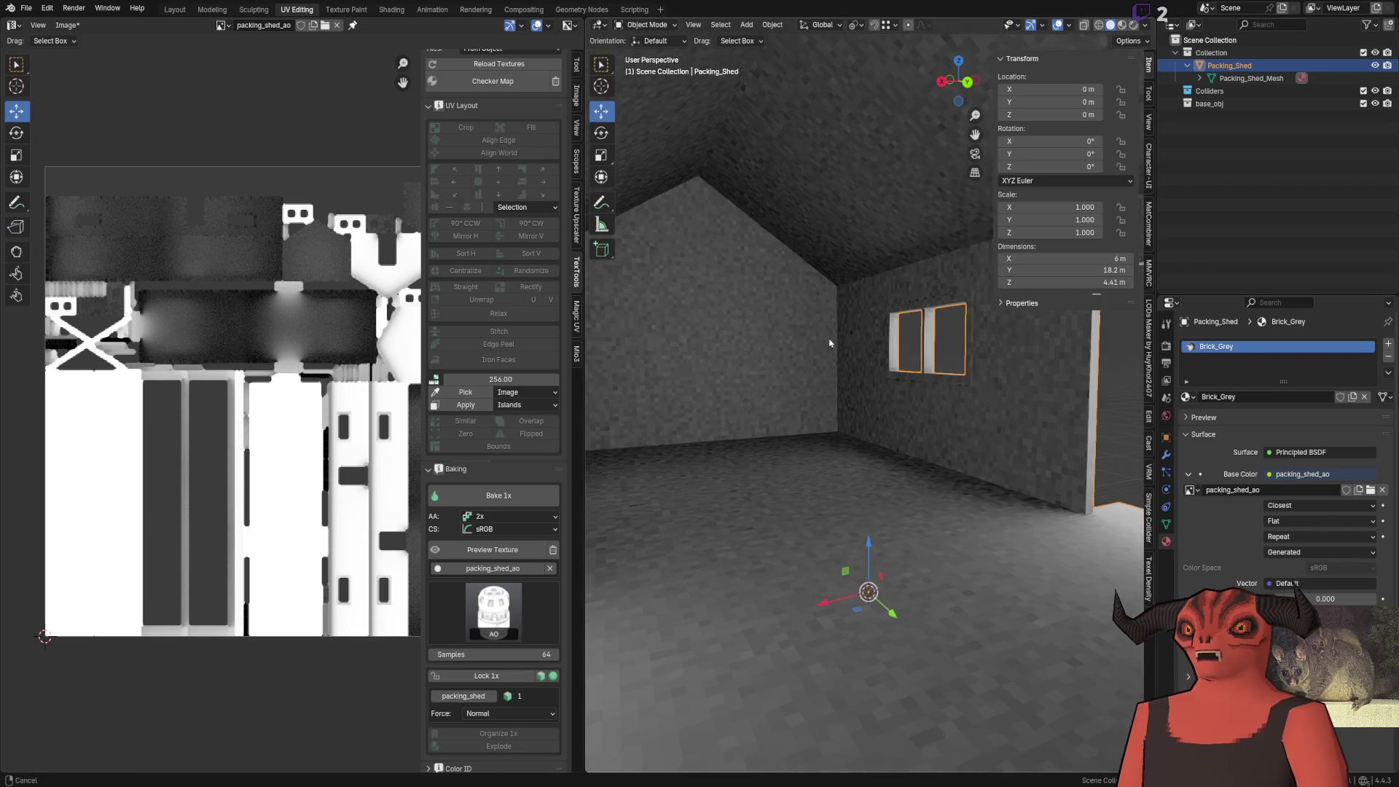
{"action": "key", "text": "Tab"}
{"action": "scroll", "coordinate": [180, 400], "scroll_direction": "up", "scroll_amount": 6}
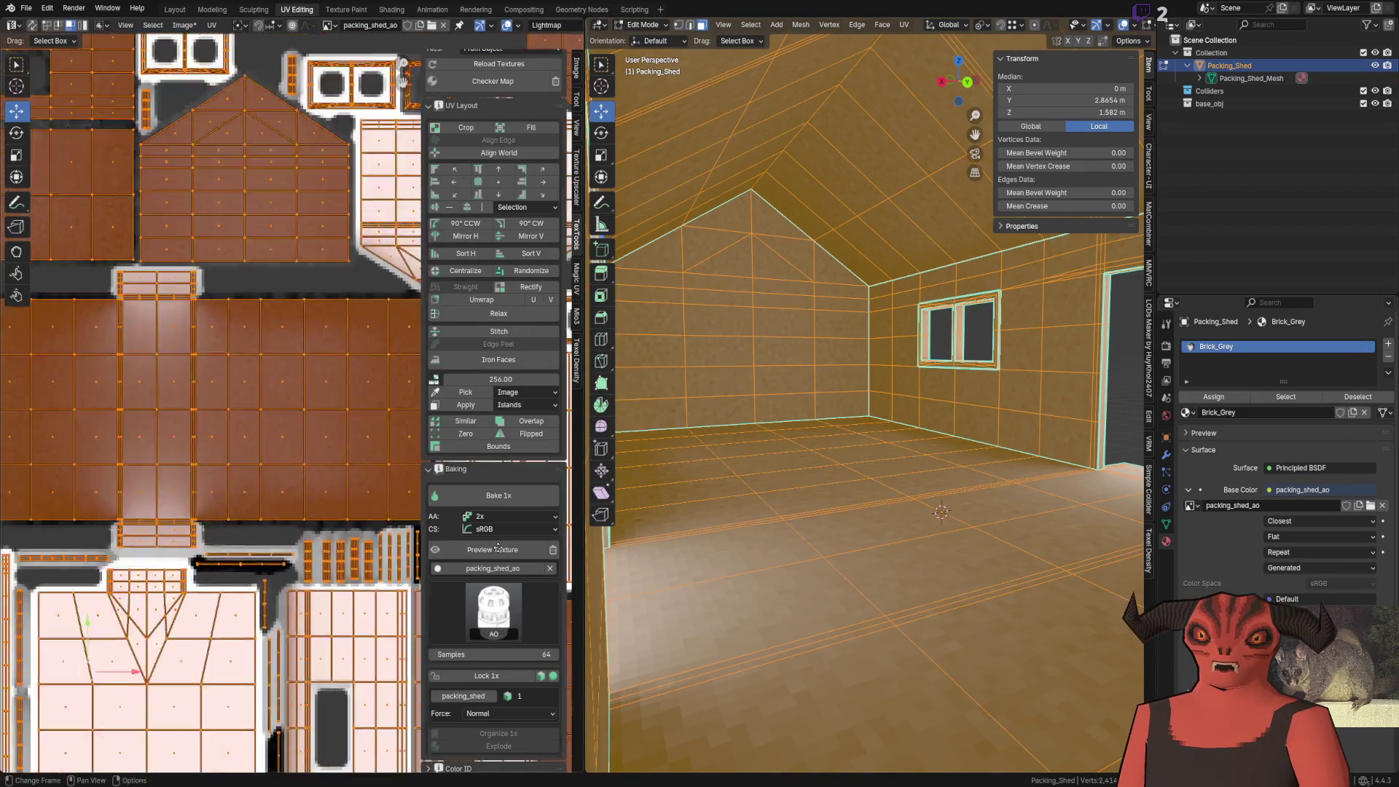
Pack the shed's UV islands with the margin method set to Add
{"action": "scroll", "coordinate": [190, 399], "scroll_direction": "down", "scroll_amount": 3}
{"action": "scroll", "coordinate": [201, 398], "scroll_direction": "up", "scroll_amount": 4}
{"action": "scroll", "coordinate": [205, 398], "scroll_direction": "down", "scroll_amount": 7}
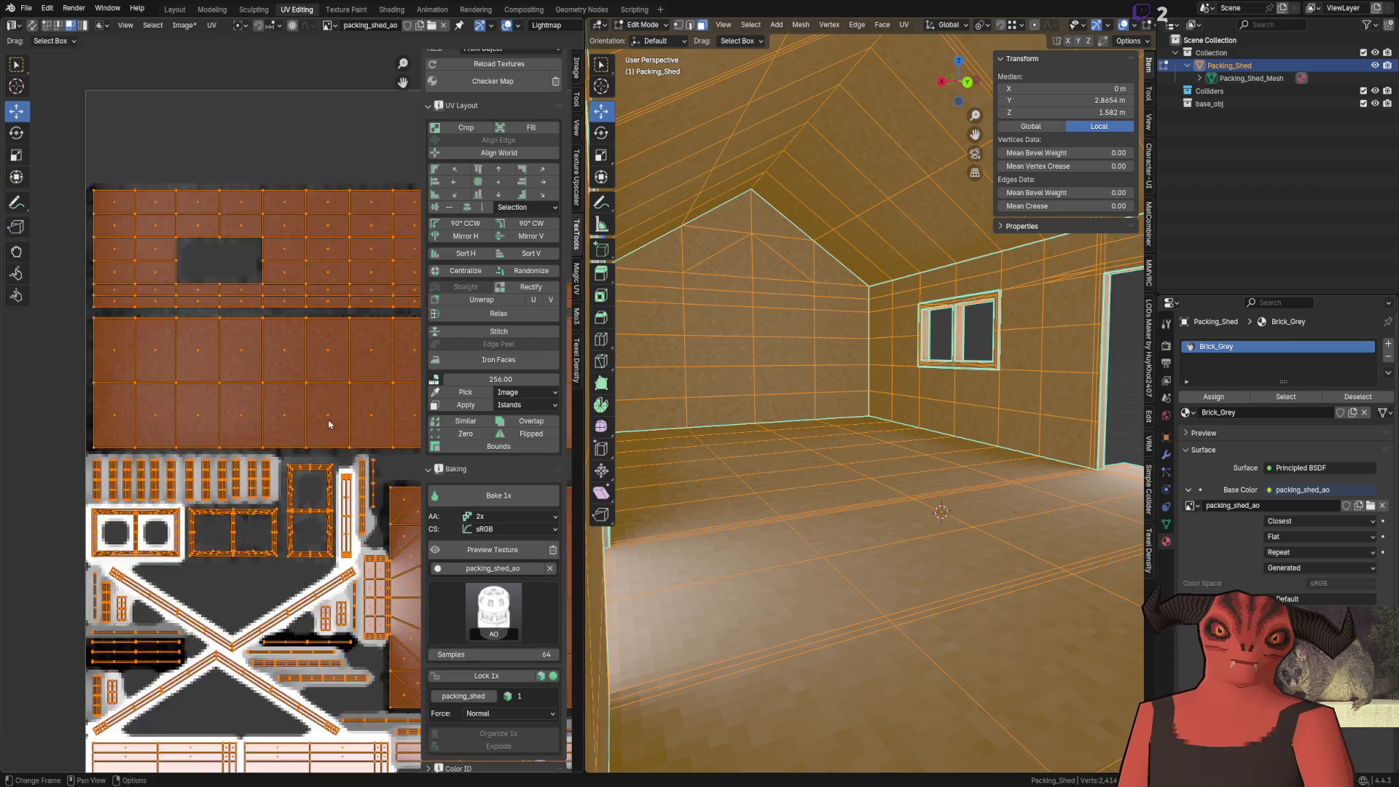
{"action": "scroll", "coordinate": [207, 402], "scroll_direction": "up", "scroll_amount": 7}
{"action": "scroll", "coordinate": [207, 402], "scroll_direction": "down", "scroll_amount": 5}
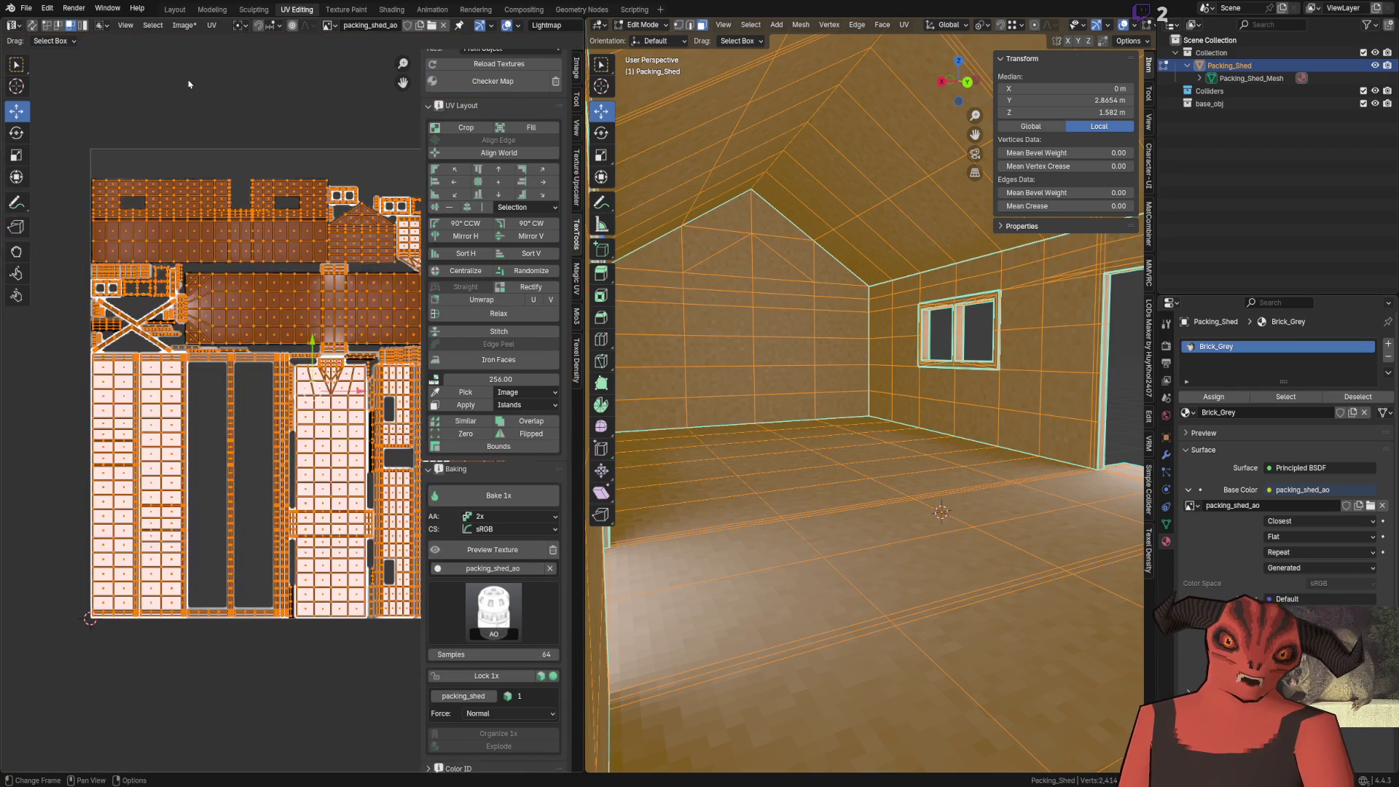
{"action": "left_click", "coordinate": [211, 25]}
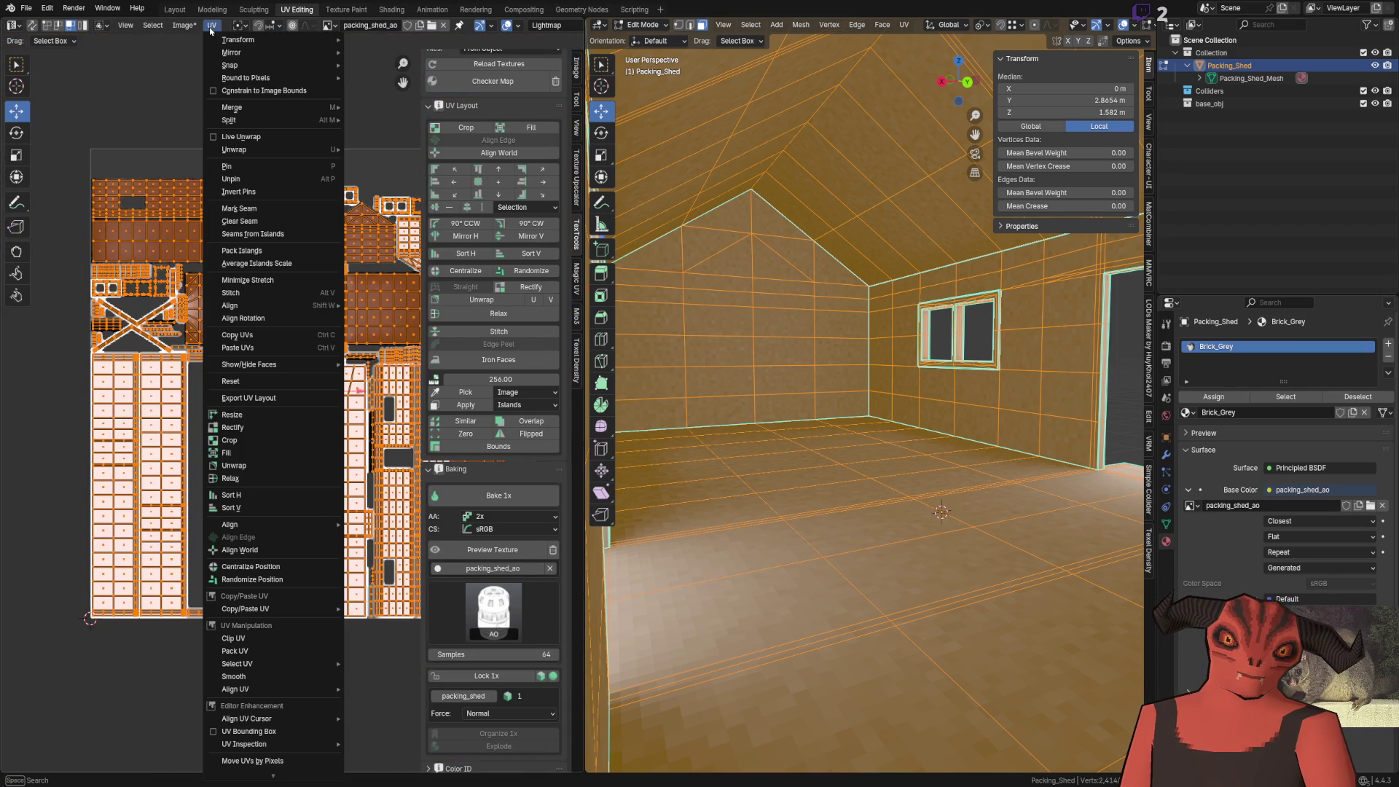
{"action": "left_click", "coordinate": [274, 254]}
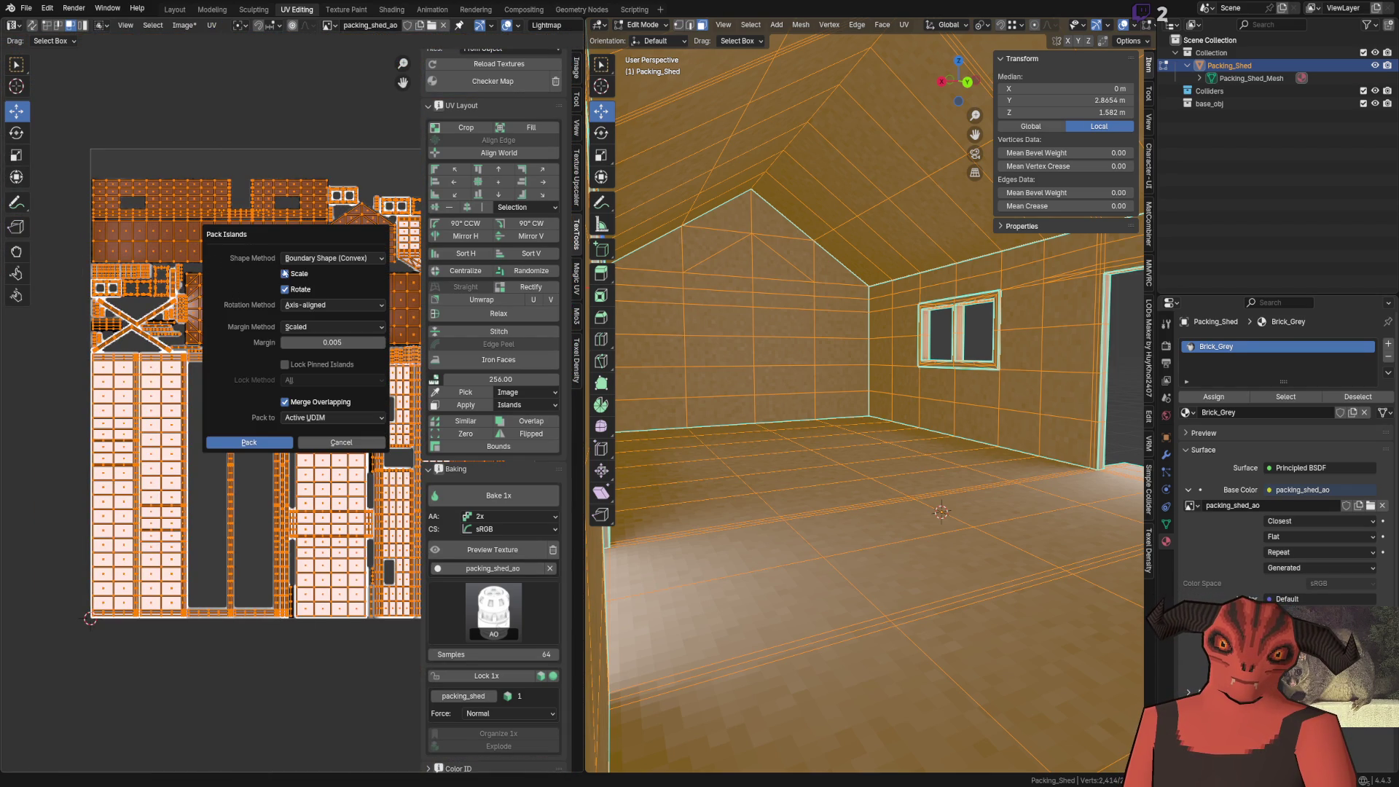
{"action": "left_click", "coordinate": [321, 329]}
{"action": "left_click", "coordinate": [317, 344]}
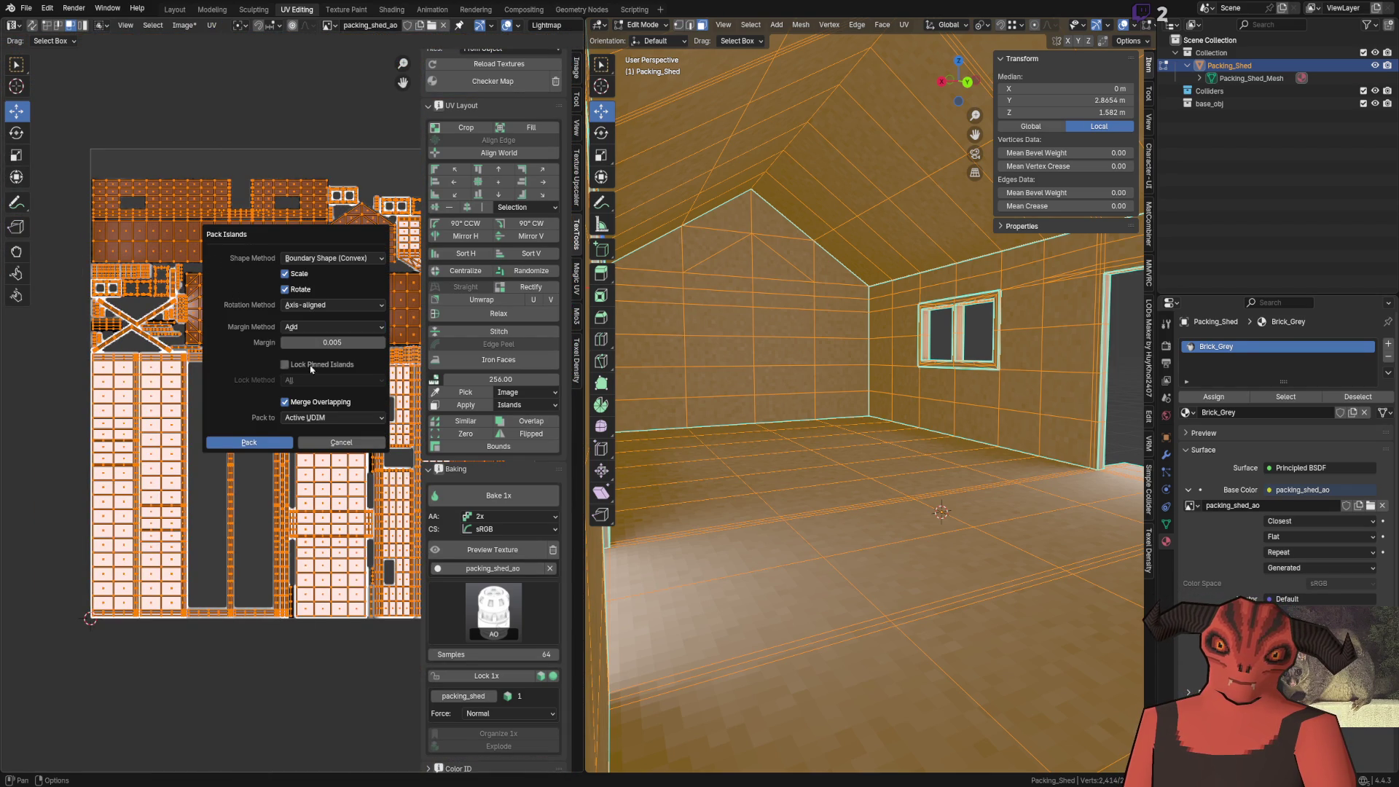
{"action": "left_click", "coordinate": [241, 443]}
{"action": "scroll", "coordinate": [191, 351], "scroll_direction": "right", "scroll_amount": 6}
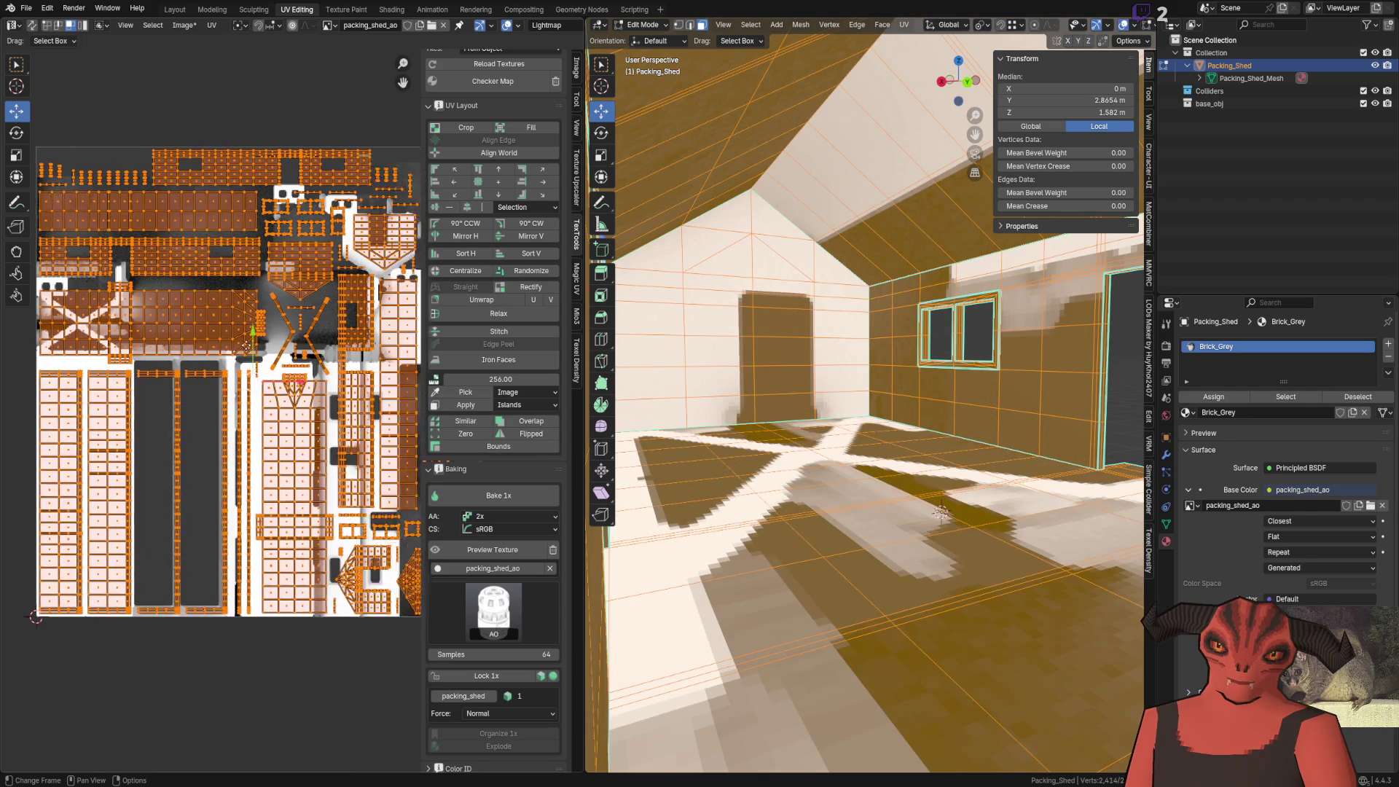
{"action": "scroll", "coordinate": [196, 336], "scroll_direction": "left", "scroll_amount": 2}
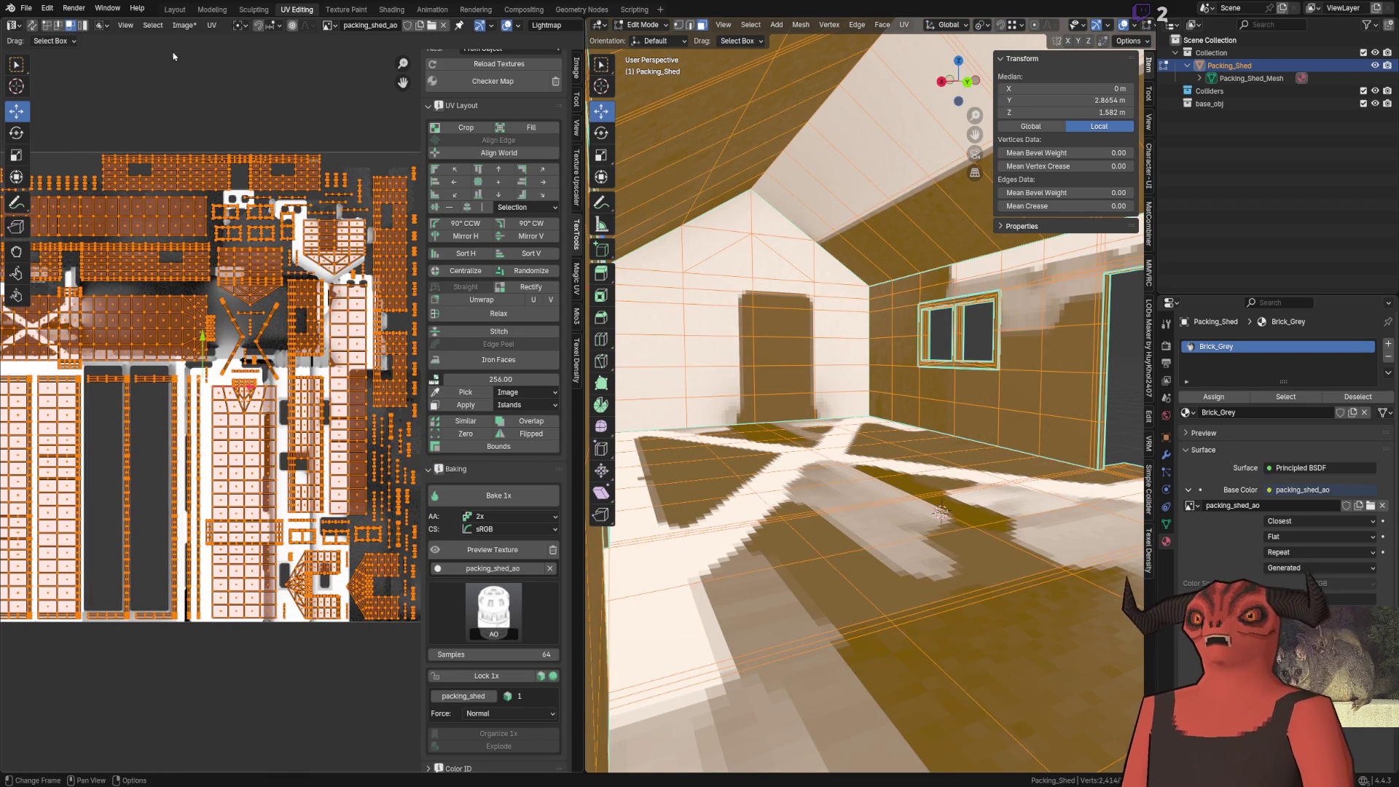
Repack the islands with a 0.001 margin, scaling off, into the closest UDIM tile
{"action": "left_click", "coordinate": [210, 26]}
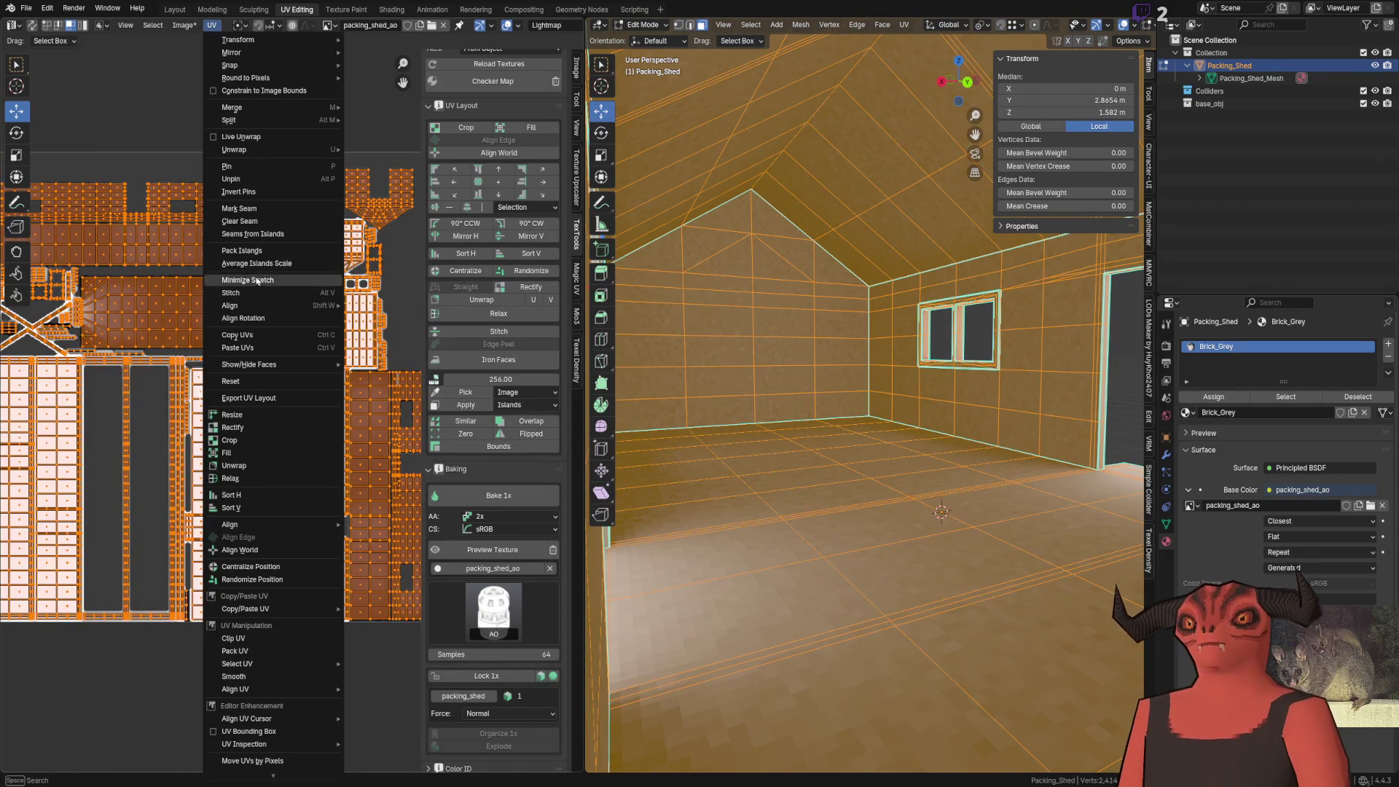
{"action": "left_click", "coordinate": [267, 255]}
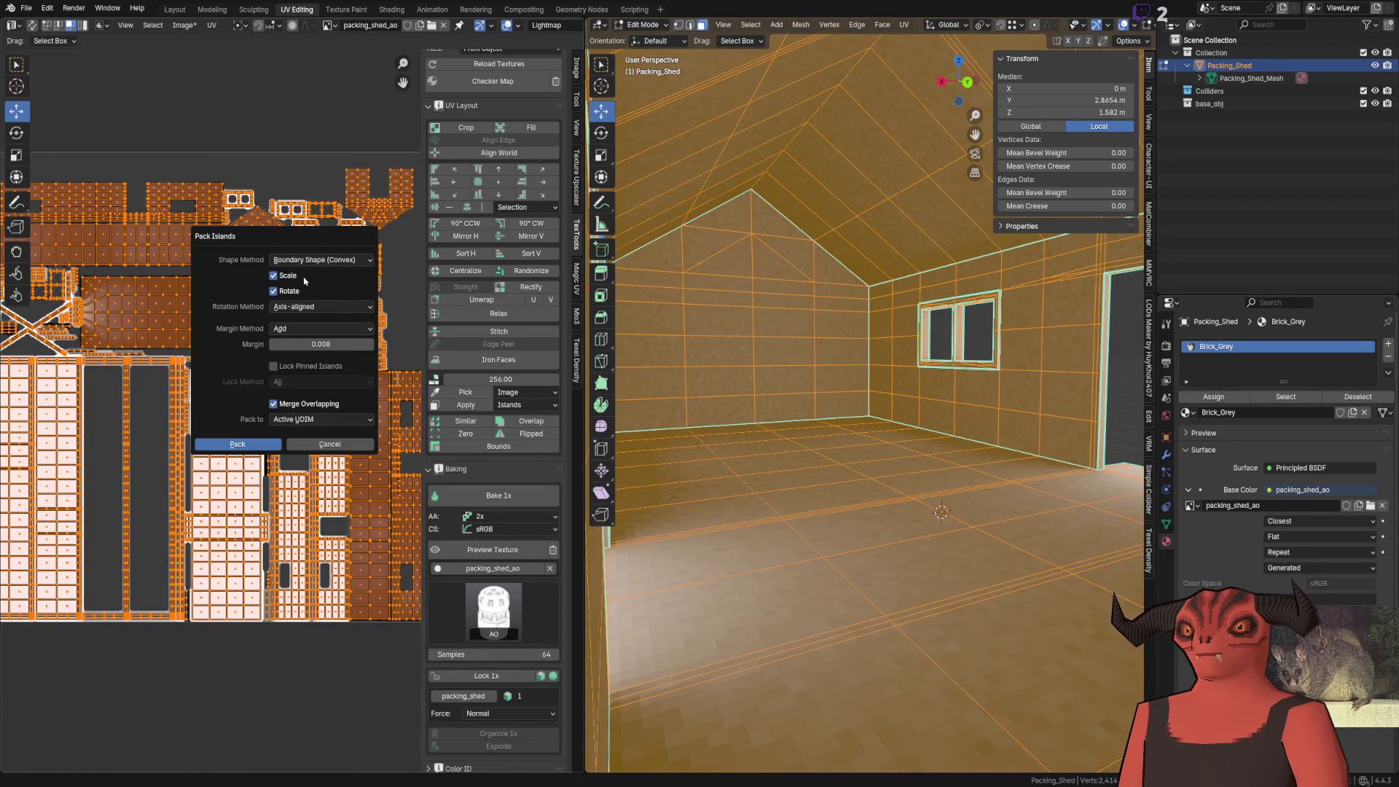
{"action": "left_click", "coordinate": [319, 343]}
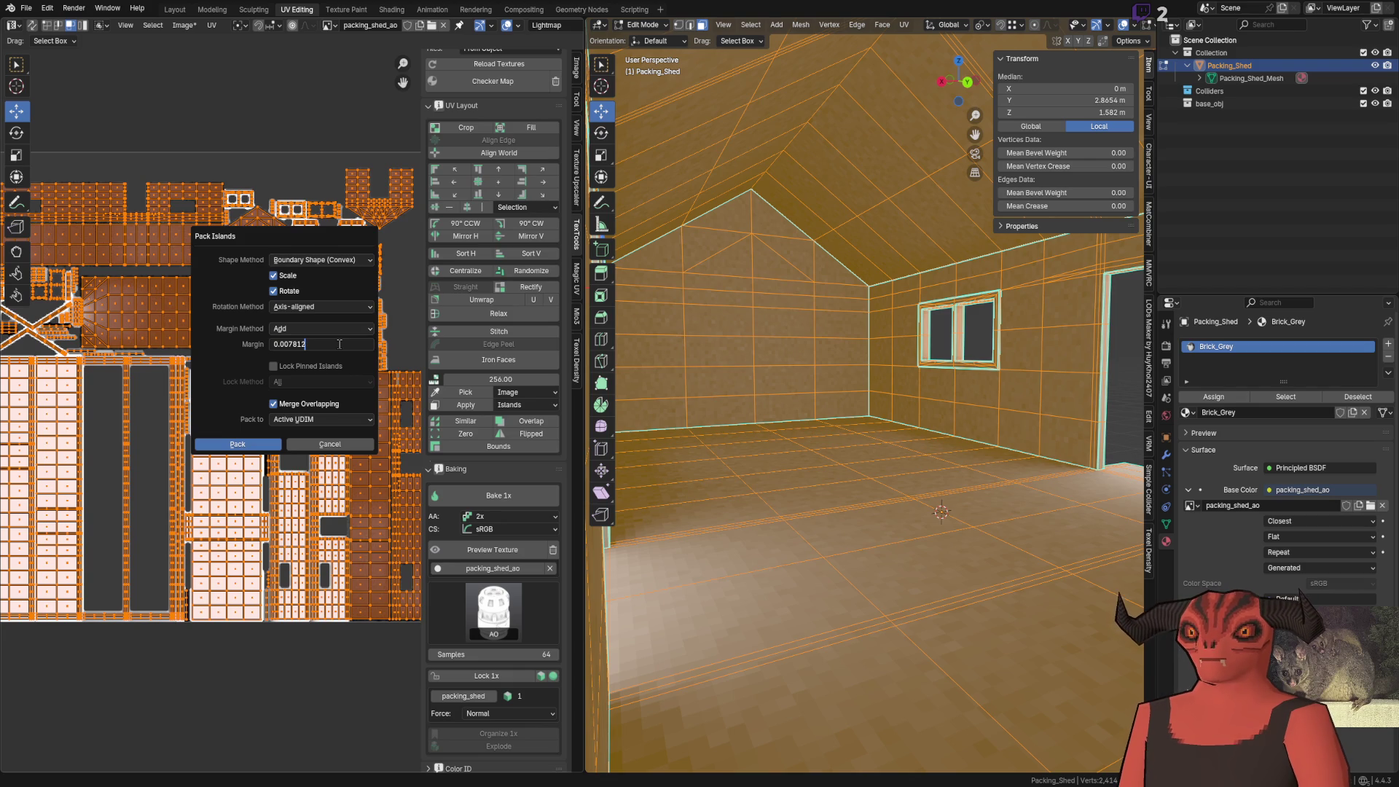
{"action": "key", "text": "Return"}
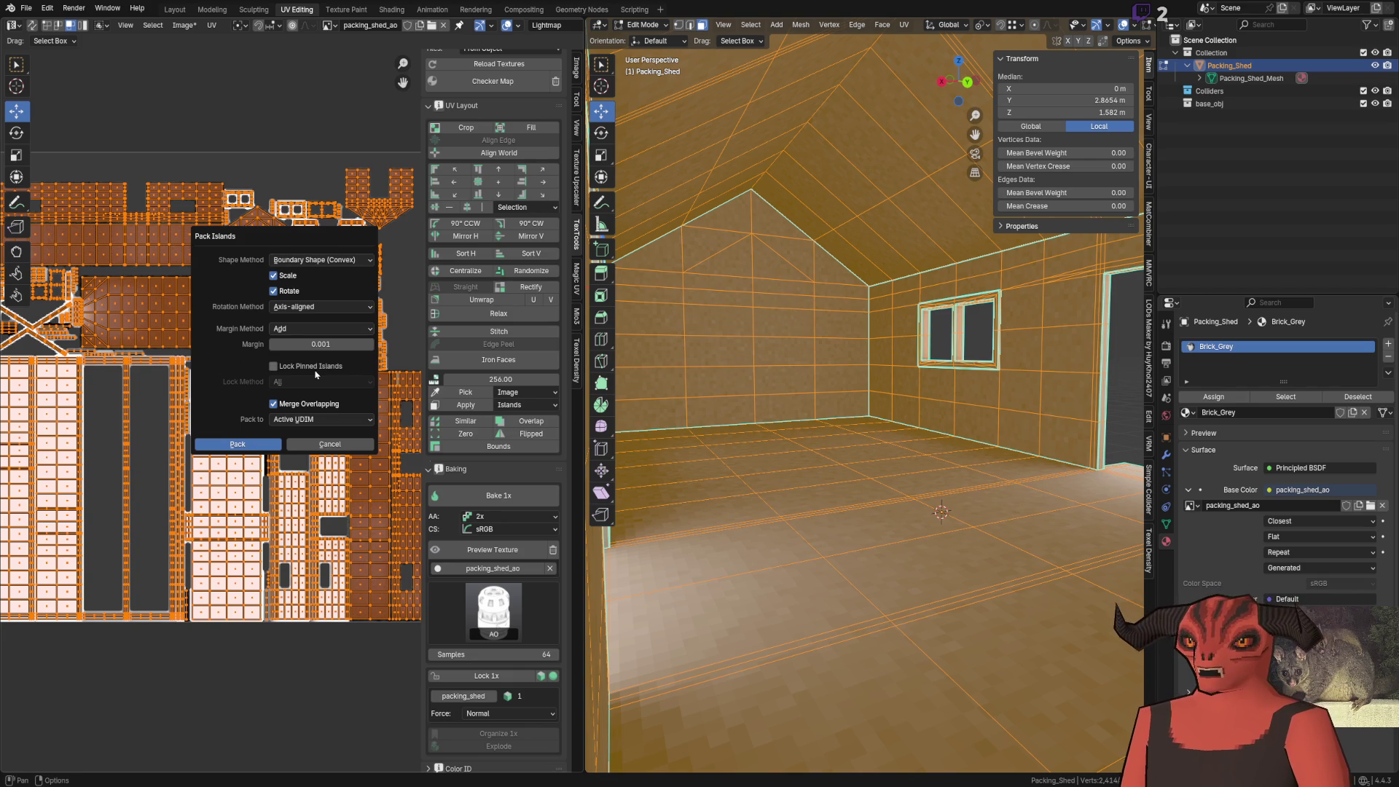
{"action": "left_click", "coordinate": [320, 381]}
{"action": "left_click", "coordinate": [321, 385]}
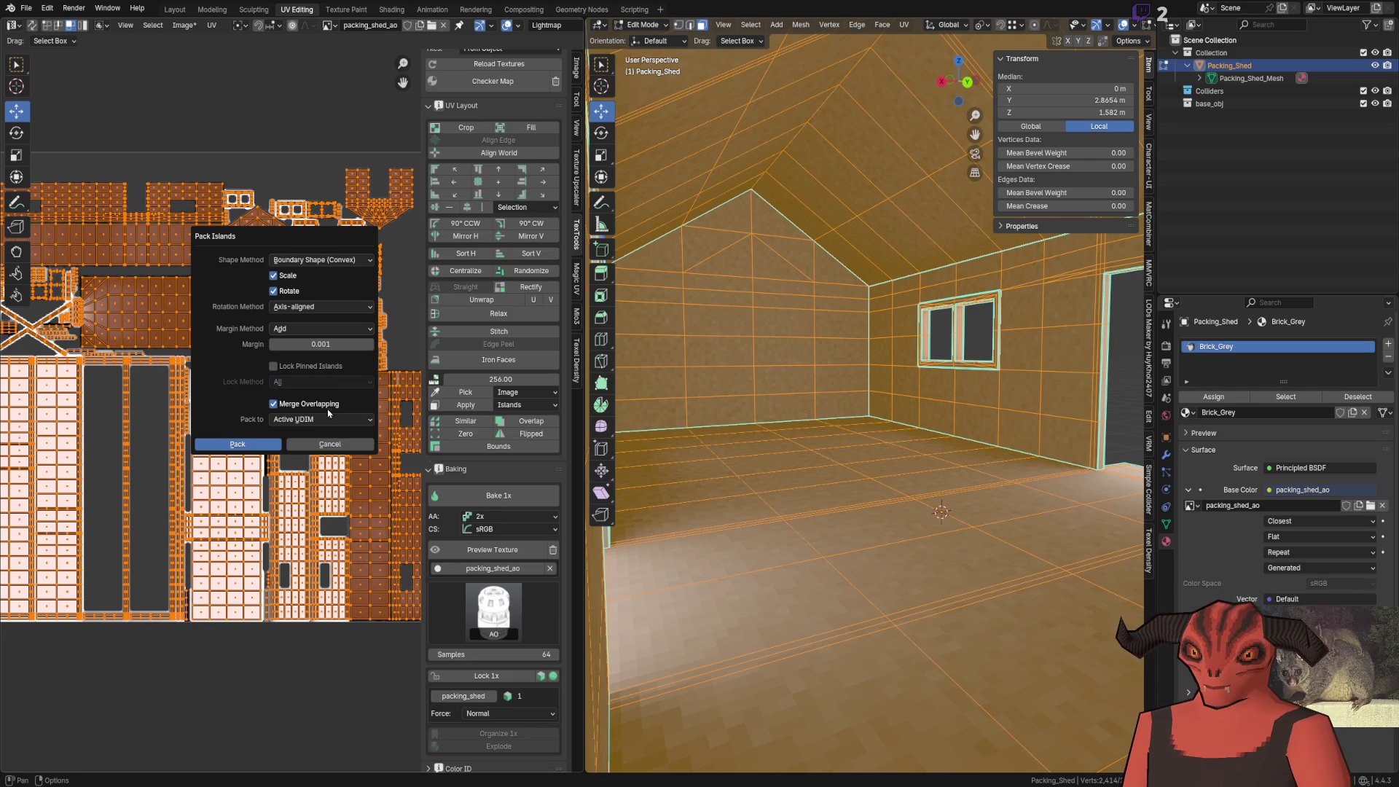
{"action": "left_click", "coordinate": [328, 419]}
{"action": "left_click", "coordinate": [321, 423]}
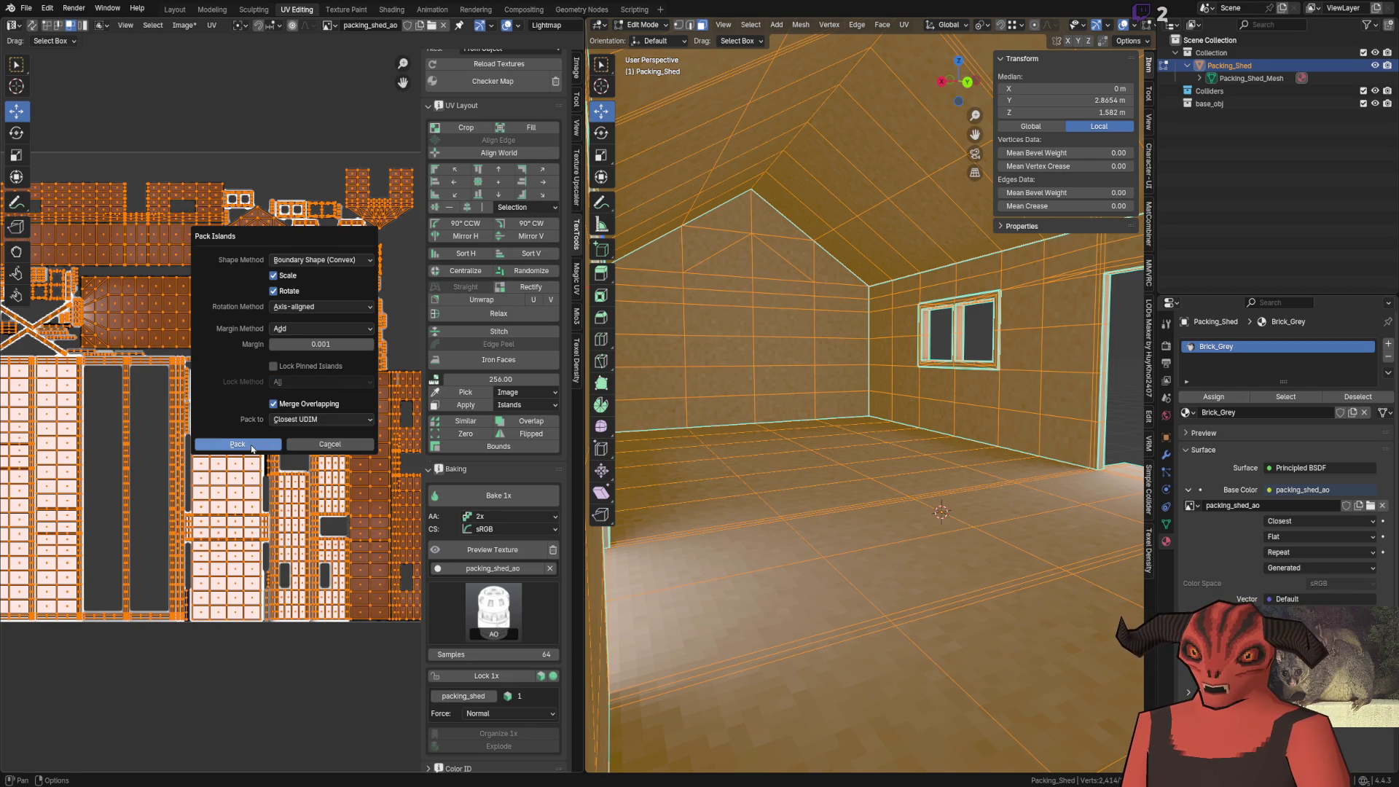
{"action": "left_click", "coordinate": [326, 262]}
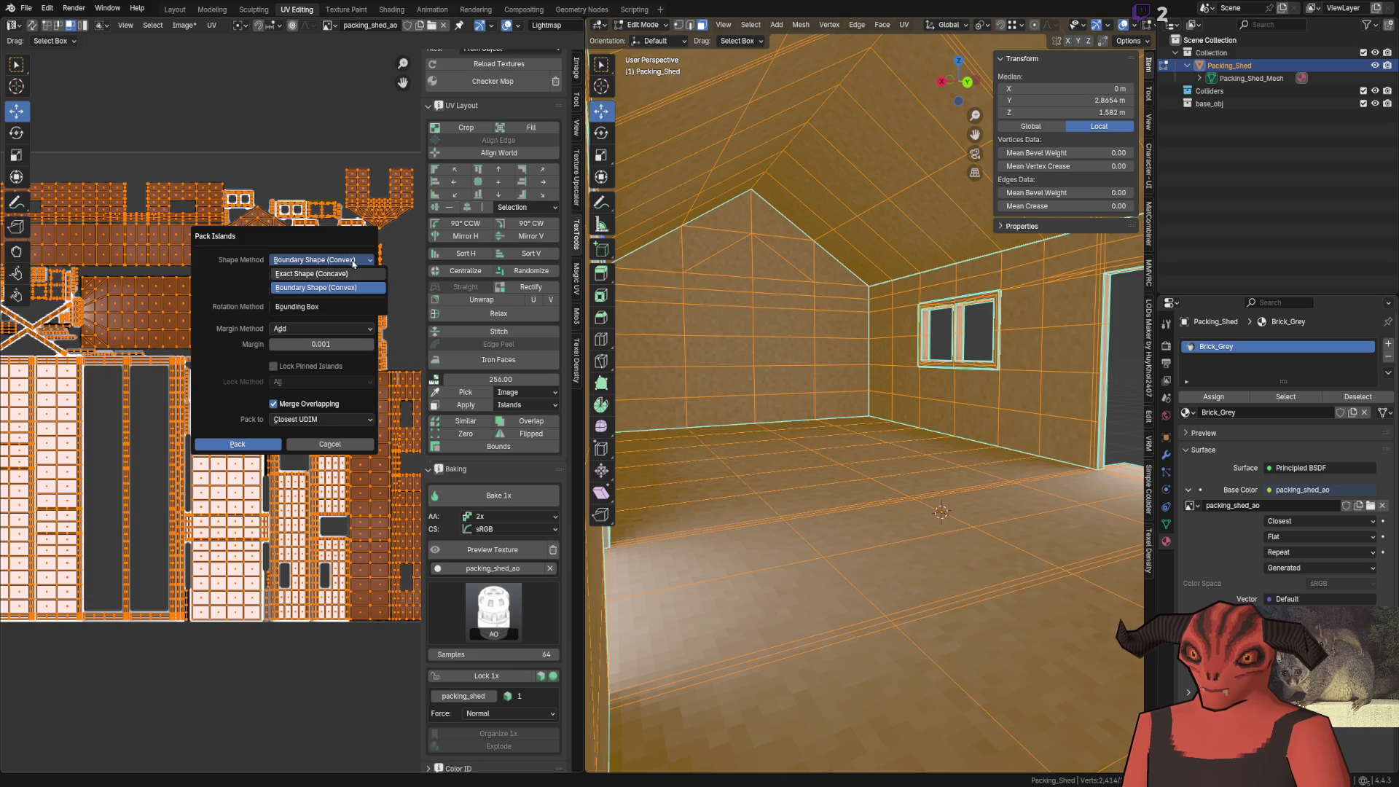
{"action": "left_click", "coordinate": [338, 290]}
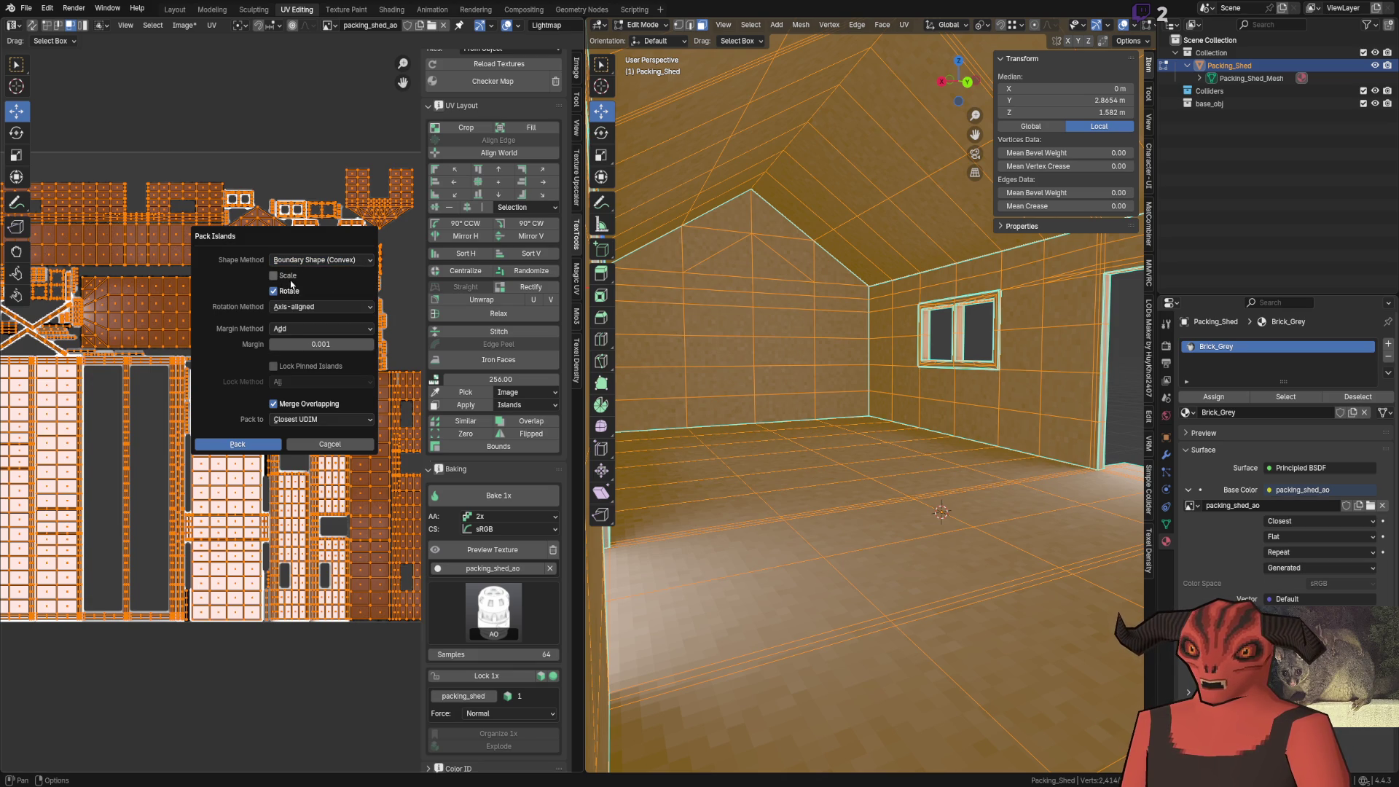
{"action": "left_click", "coordinate": [289, 292]}
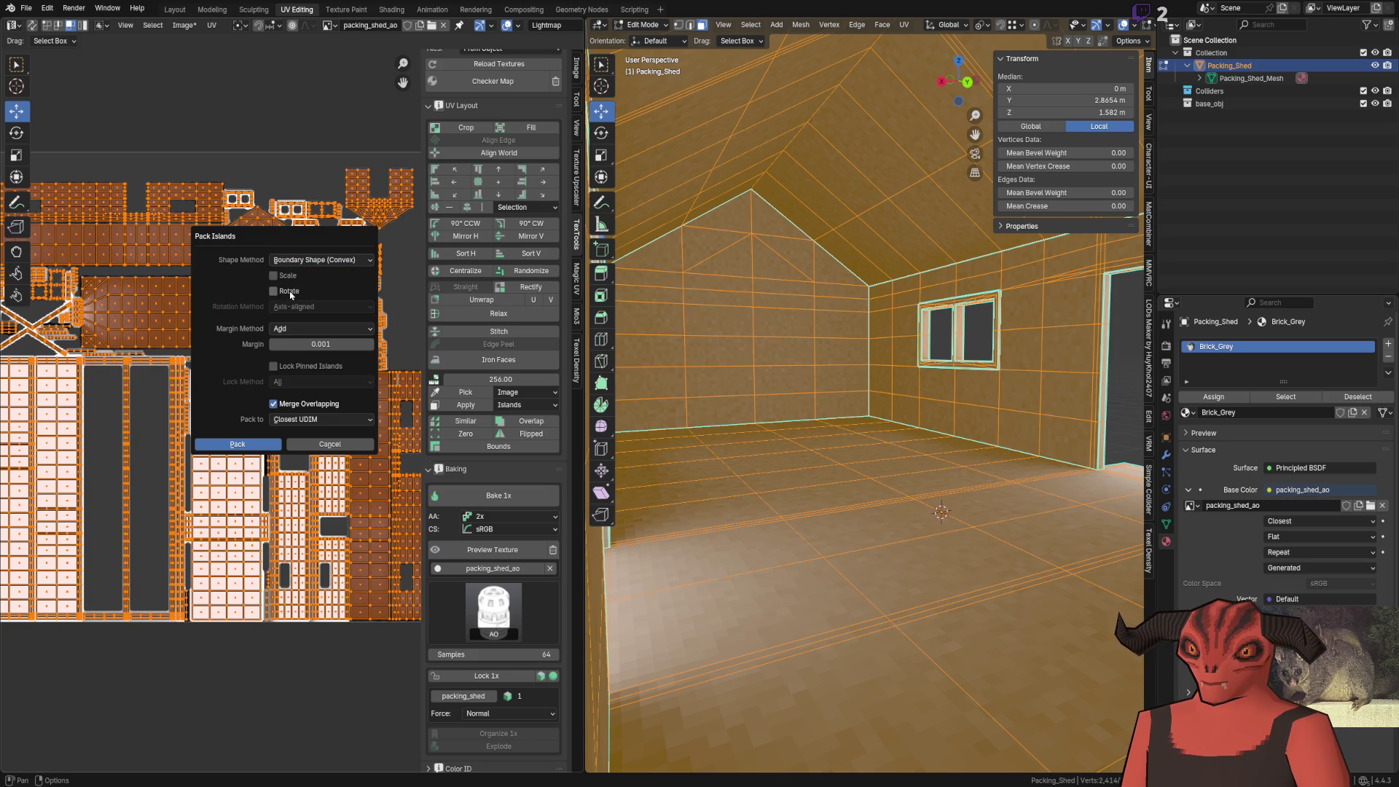
{"action": "left_click", "coordinate": [252, 444]}
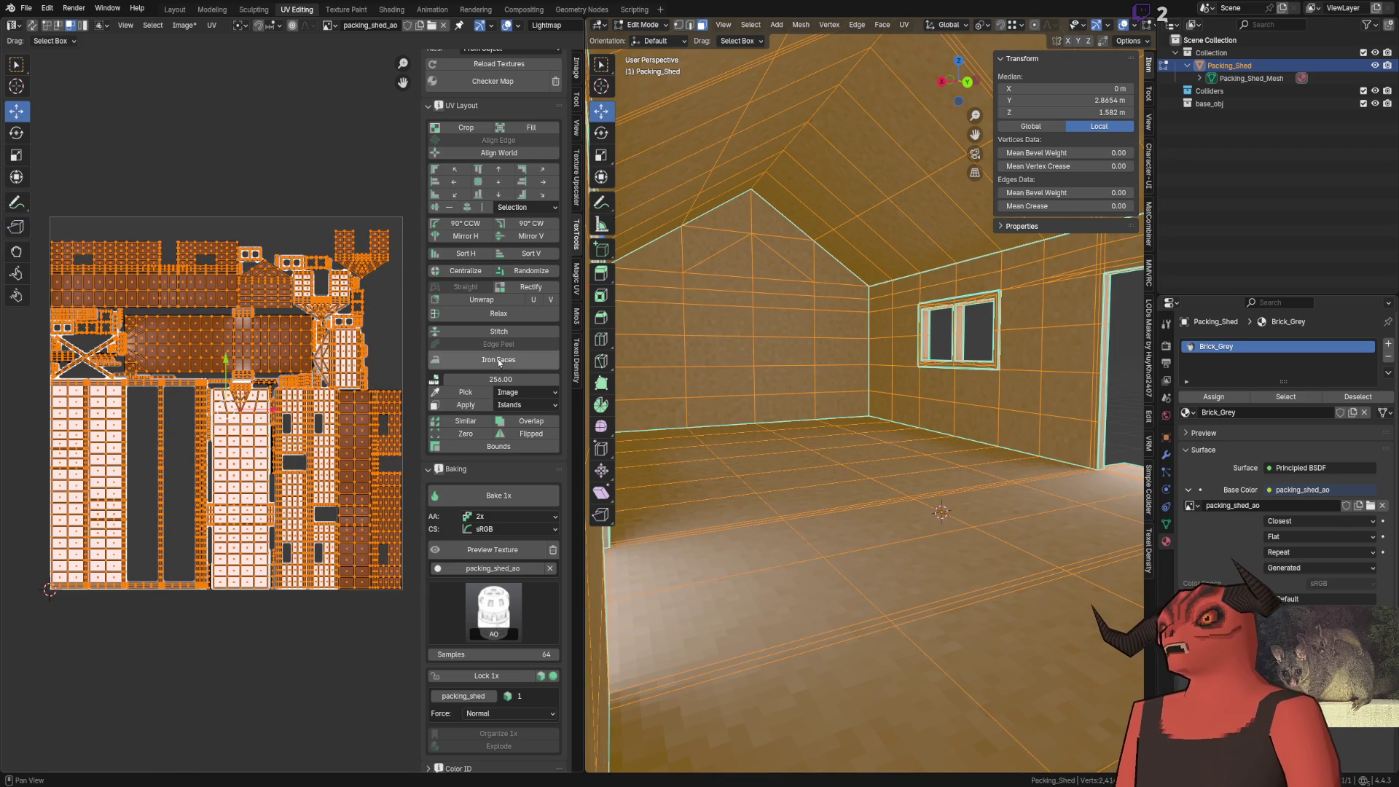
Leave Edit Mode and bake the shed's ambient occlusion from the Render properties
{"action": "scroll", "coordinate": [503, 361], "scroll_direction": "down", "scroll_amount": 1}
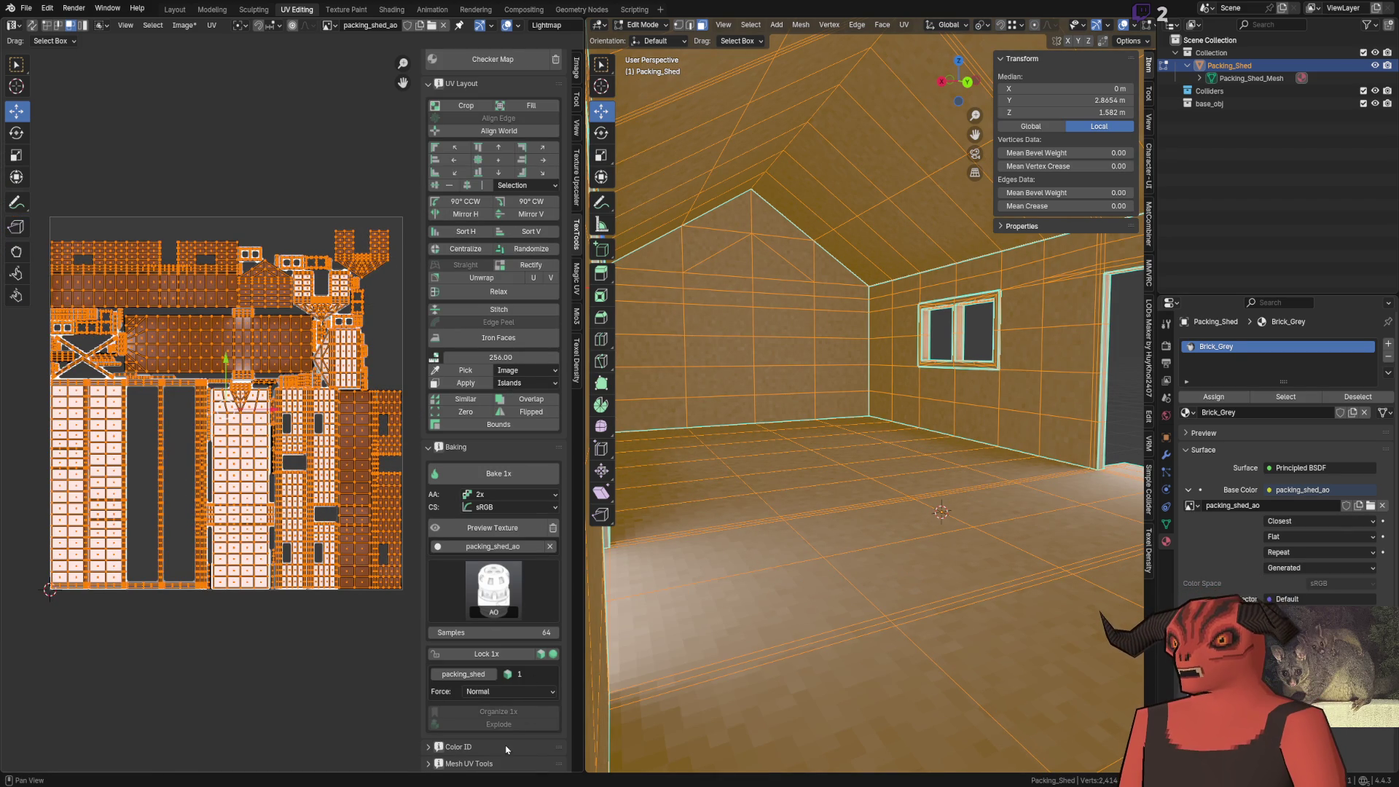
{"action": "scroll", "coordinate": [500, 736], "scroll_direction": "down", "scroll_amount": 5}
{"action": "scroll", "coordinate": [500, 663], "scroll_direction": "up", "scroll_amount": 5}
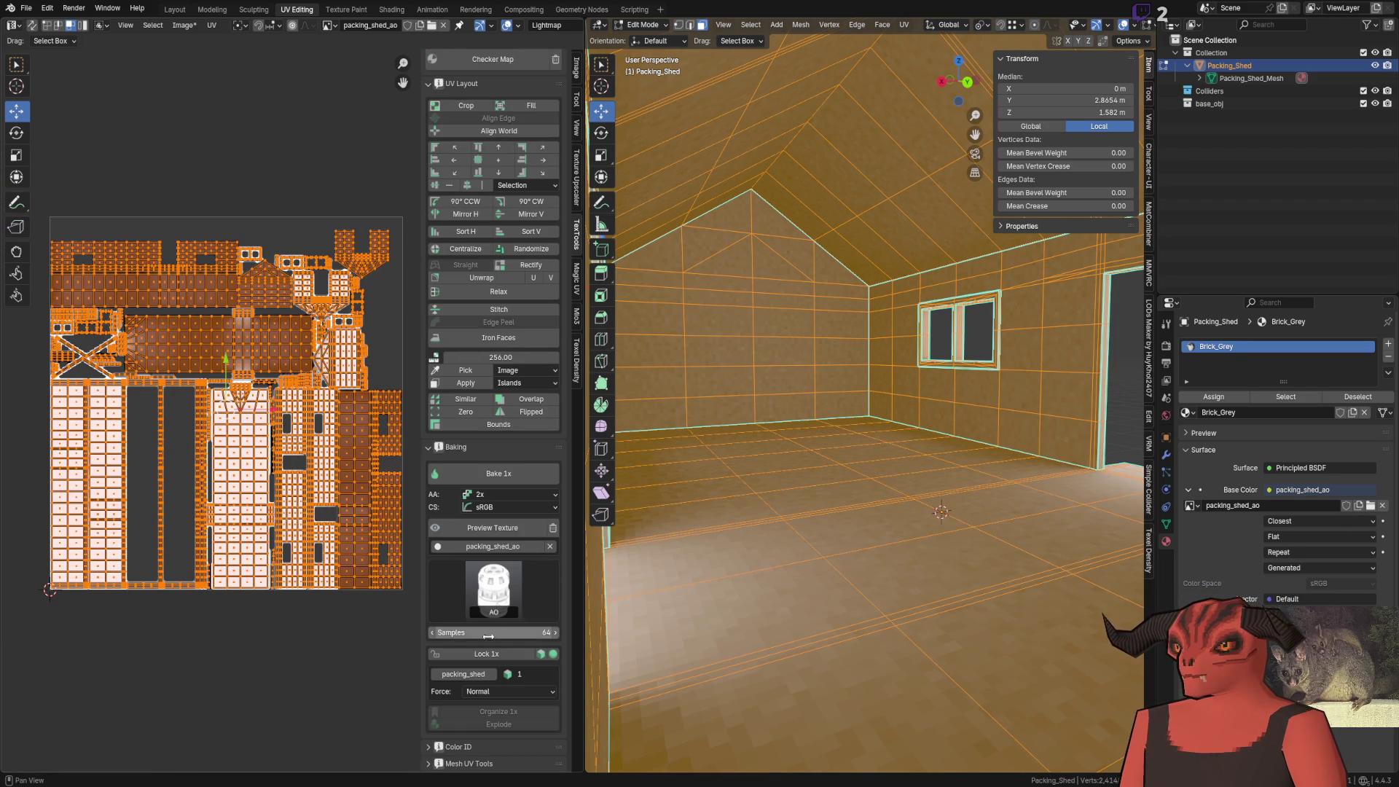
{"action": "left_click", "coordinate": [494, 528]}
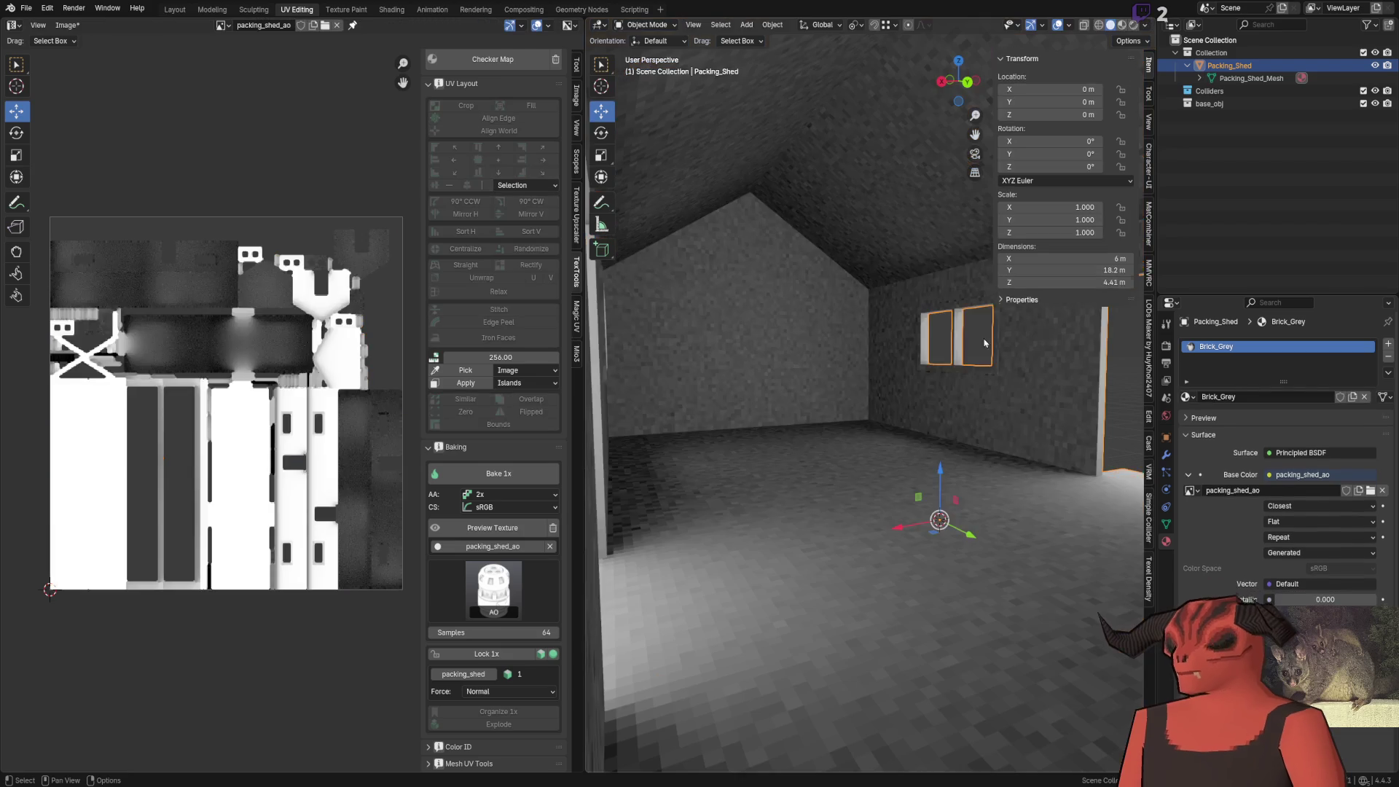
{"action": "scroll", "coordinate": [801, 352], "scroll_direction": "down", "scroll_amount": 5}
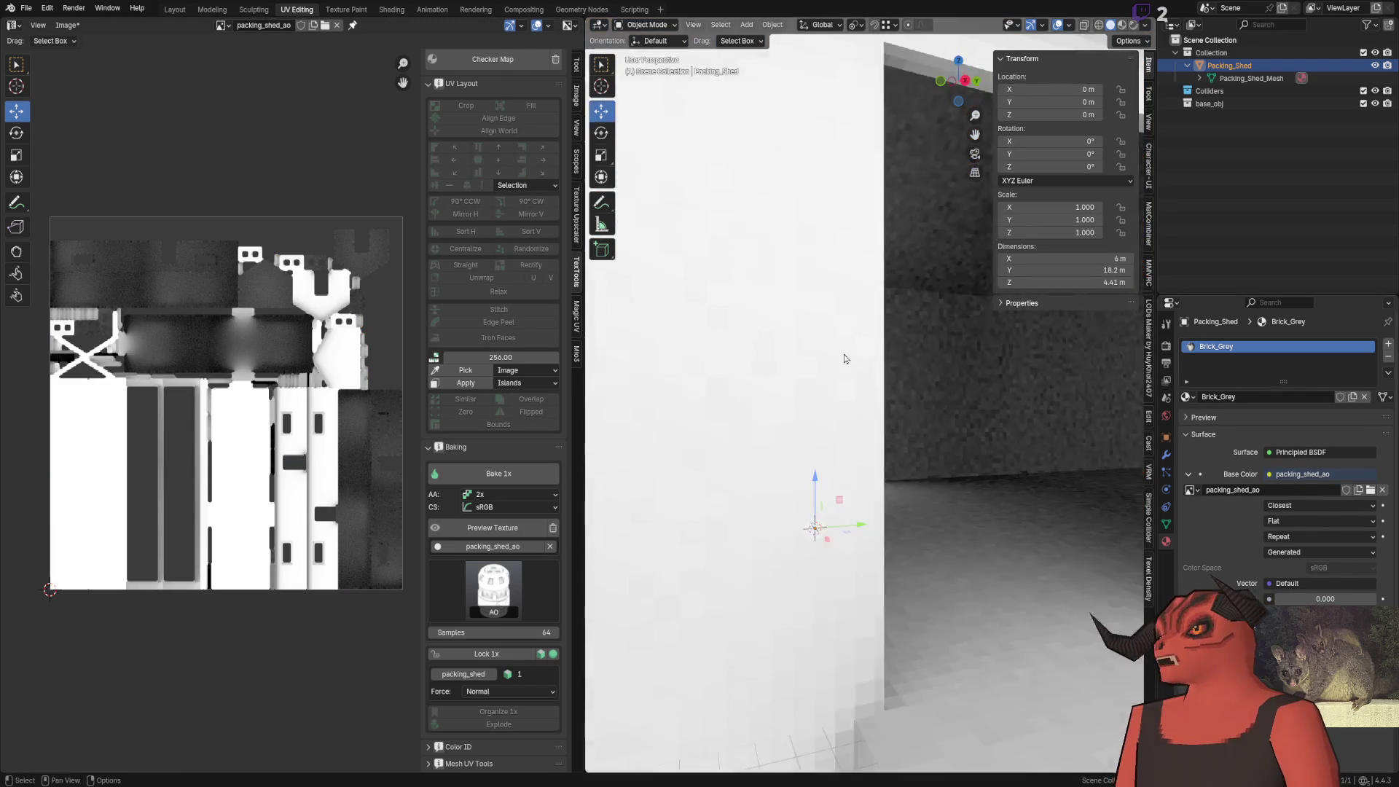
{"action": "left_click_drag", "start_coordinate": [905, 432], "coordinate": [840, 445]}
{"action": "scroll", "coordinate": [839, 444], "scroll_direction": "up", "scroll_amount": 5}
{"action": "scroll", "coordinate": [878, 392], "scroll_direction": "up", "scroll_amount": 2}
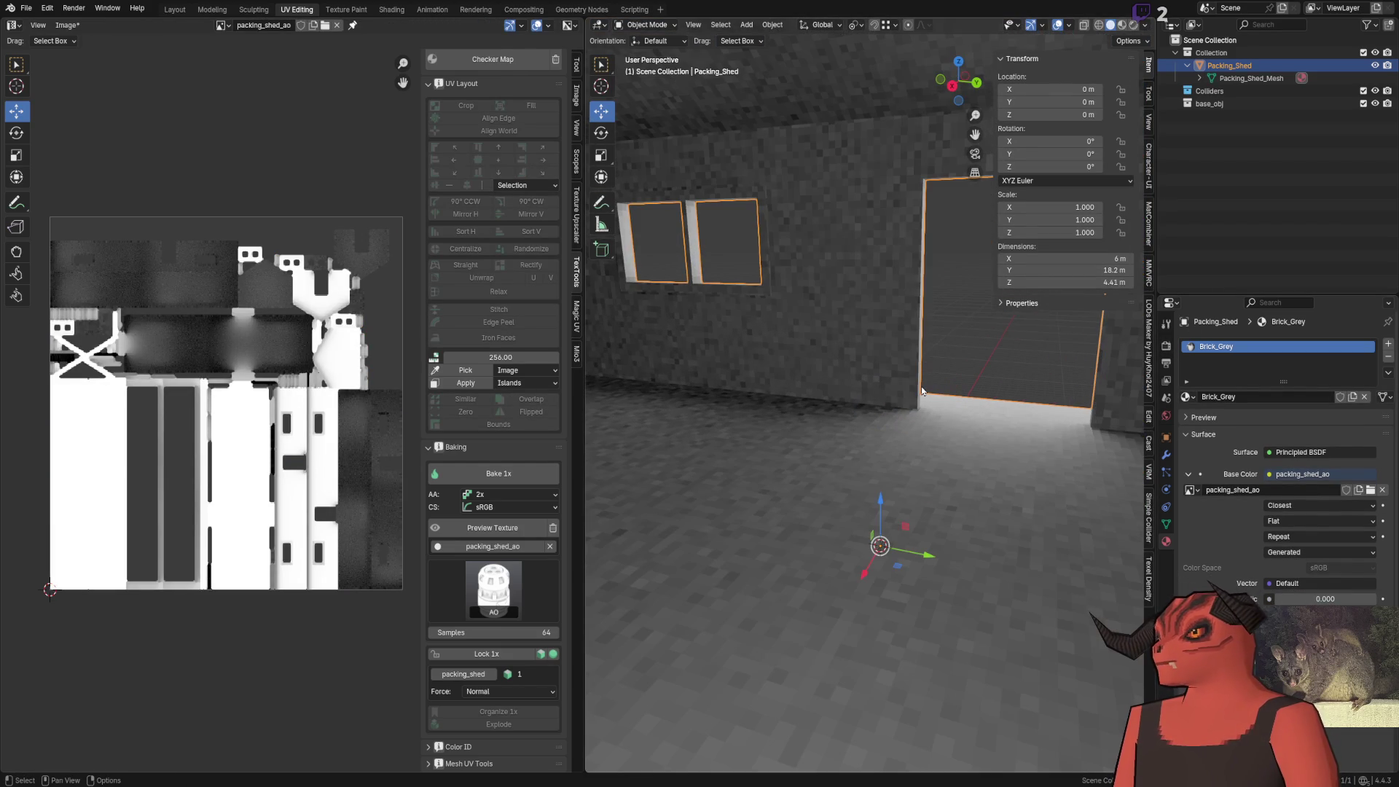
{"action": "left_click", "coordinate": [1163, 347]}
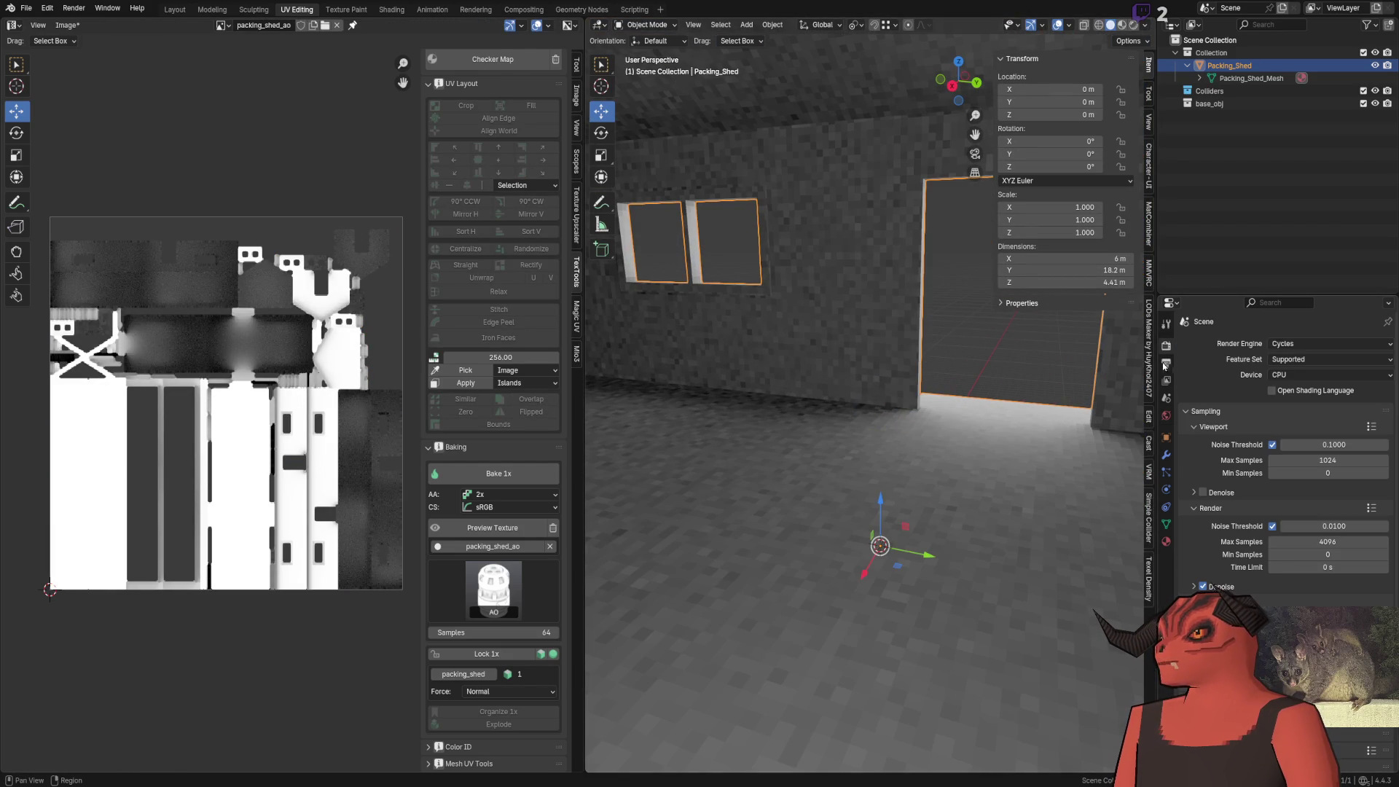
{"action": "scroll", "coordinate": [1239, 577], "scroll_direction": "down", "scroll_amount": 5}
{"action": "left_click", "coordinate": [1282, 627]}
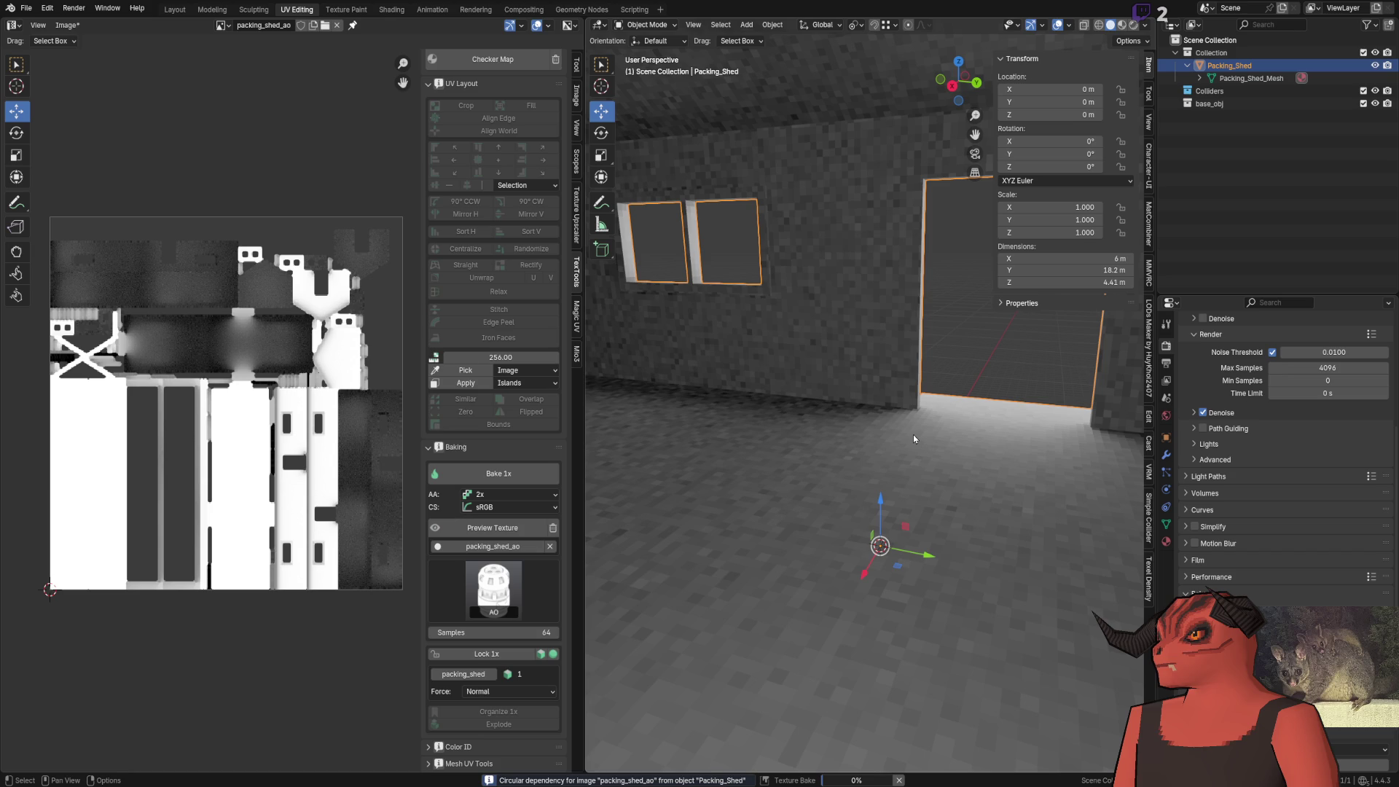
{"action": "left_click_drag", "start_coordinate": [913, 434], "coordinate": [700, 408]}
Set the bake anti-aliasing to 4x and the bake samples to 128
{"action": "left_click", "coordinate": [509, 495]}
{"action": "left_click", "coordinate": [500, 537]}
{"action": "left_click", "coordinate": [503, 631]}
{"action": "type", "text": "128"}
{"action": "key", "text": "Return"}
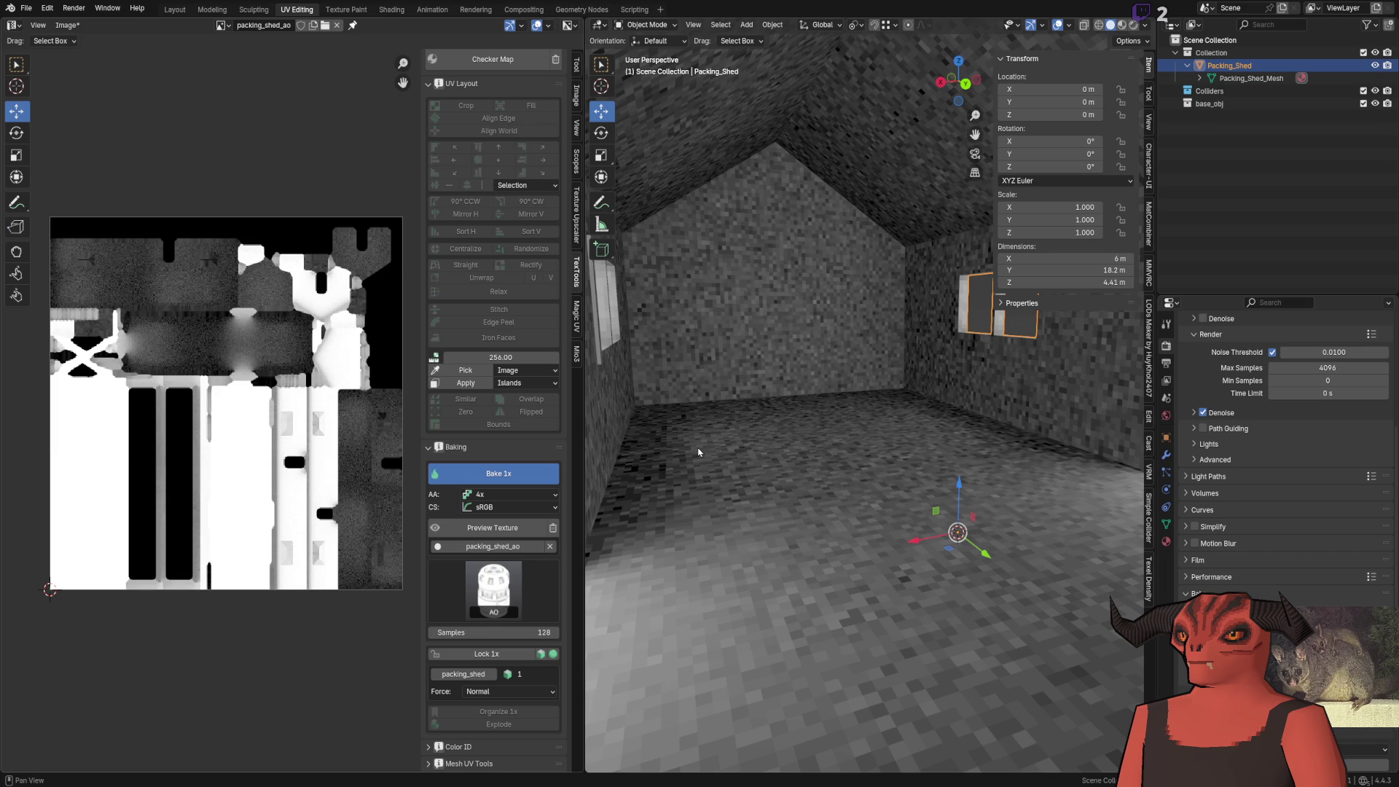
{"action": "key", "text": "alt+Tab"}
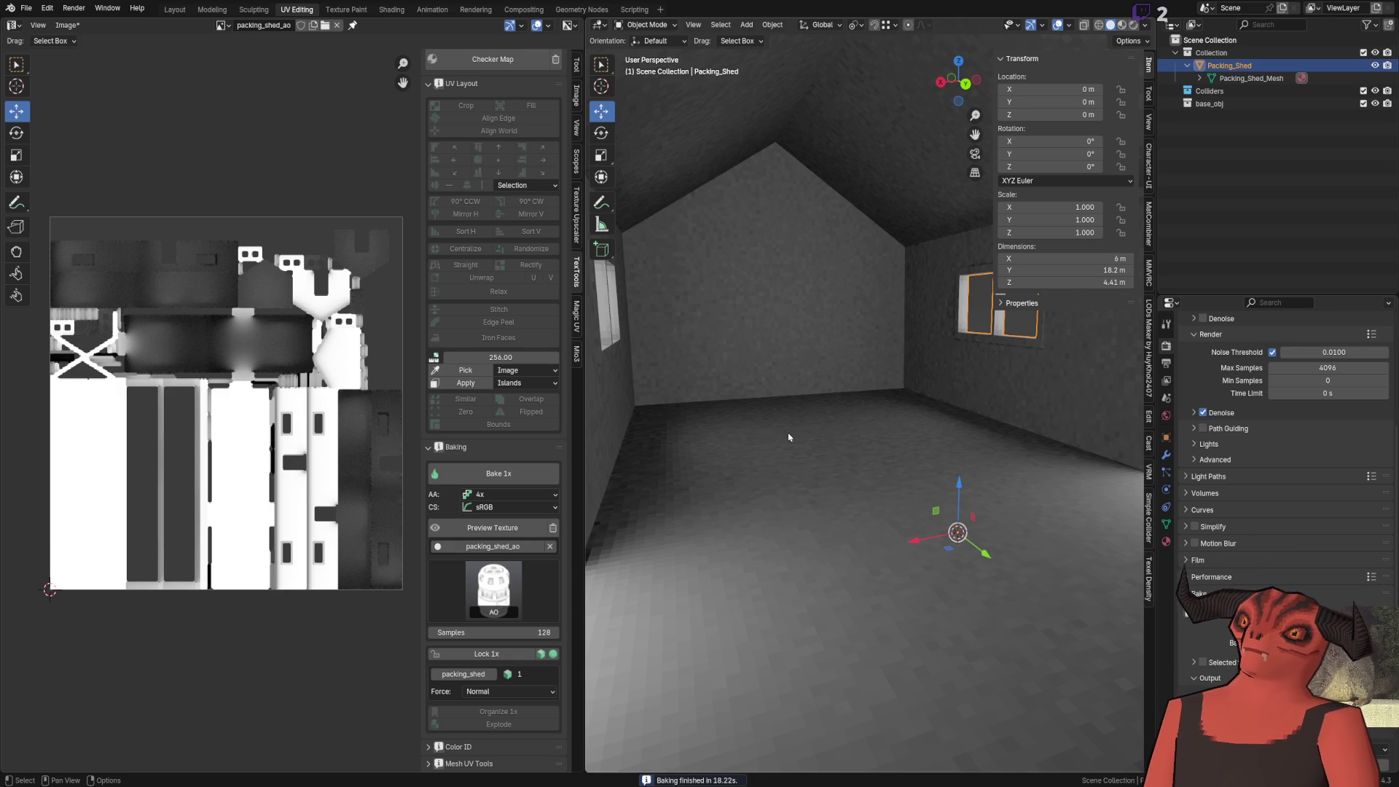
Orbit the view to look around the inside of the shed
{"action": "mouse_move", "coordinate": [787, 437]}
{"action": "left_mouse_down"}
{"action": "mouse_move", "coordinate": [875, 438]}
{"action": "mouse_move", "coordinate": [865, 411]}
{"action": "mouse_move", "coordinate": [666, 347]}
{"action": "mouse_move", "coordinate": [704, 390]}
{"action": "left_mouse_up"}
{"action": "scroll", "coordinate": [704, 390], "scroll_direction": "down", "scroll_amount": 8}
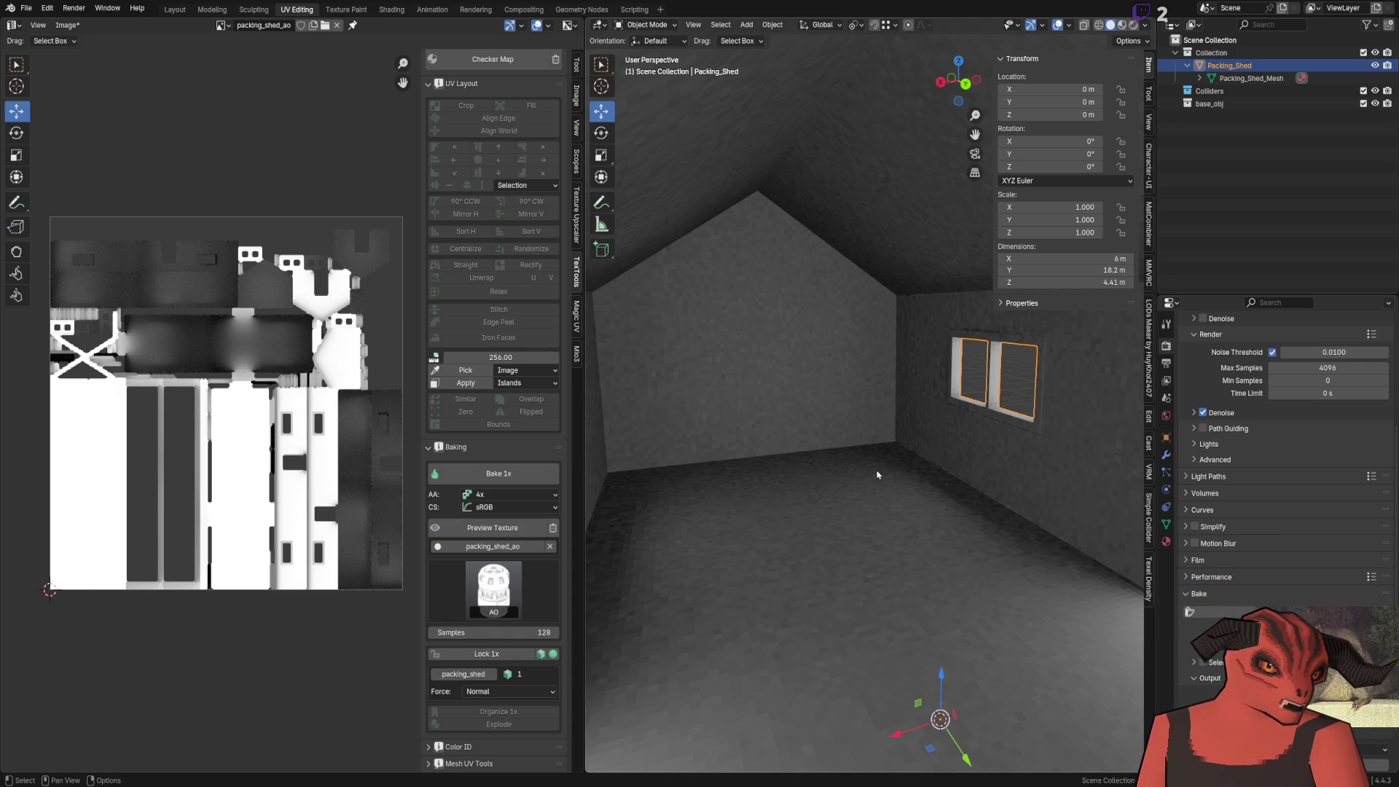
Save the baked packing_shed_ao image from the UV editor's Image menu
{"action": "mouse_move", "coordinate": [827, 407]}
{"action": "left_mouse_down"}
{"action": "mouse_move", "coordinate": [937, 437]}
{"action": "mouse_move", "coordinate": [896, 396]}
{"action": "mouse_move", "coordinate": [1087, 365]}
{"action": "mouse_move", "coordinate": [874, 389]}
{"action": "mouse_move", "coordinate": [925, 378]}
{"action": "mouse_move", "coordinate": [793, 382]}
{"action": "mouse_move", "coordinate": [886, 362]}
{"action": "mouse_move", "coordinate": [953, 391]}
{"action": "mouse_move", "coordinate": [950, 369]}
{"action": "mouse_move", "coordinate": [909, 454]}
{"action": "mouse_move", "coordinate": [907, 435]}
{"action": "left_mouse_up"}
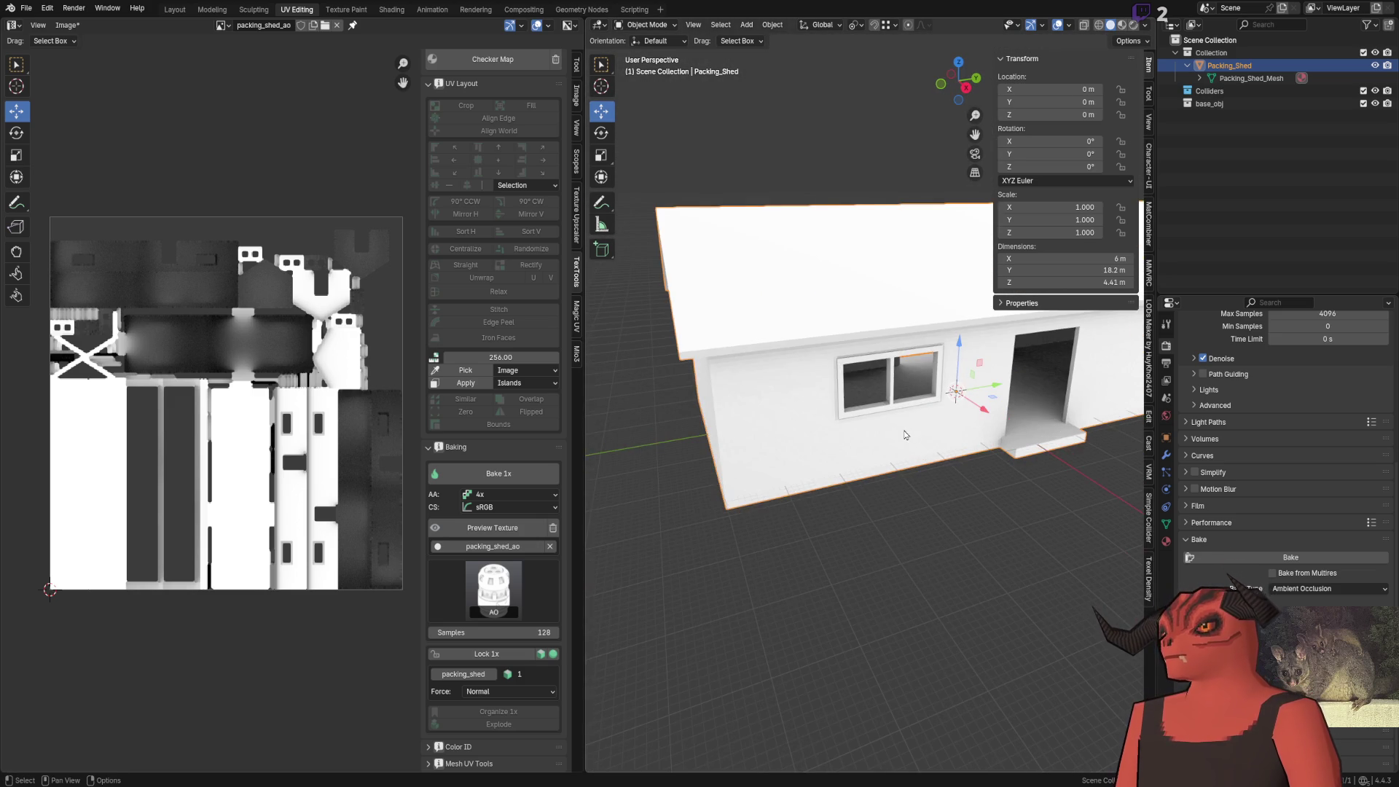
{"action": "scroll", "coordinate": [292, 408], "scroll_direction": "down", "scroll_amount": 4}
{"action": "left_click", "coordinate": [223, 29]}
{"action": "left_click", "coordinate": [67, 25]}
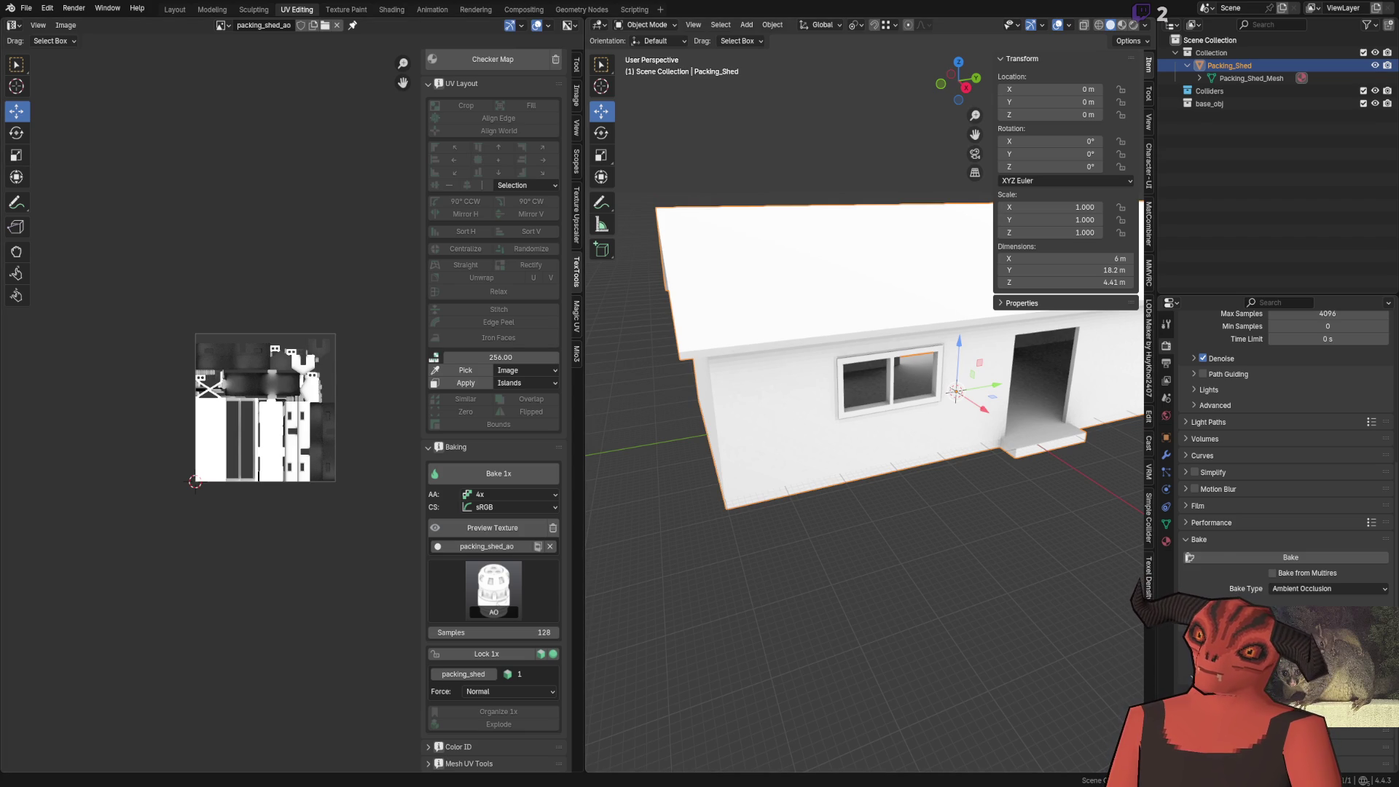
Switch between Godot and Blender to compare the reimported Packing_Shed2
{"action": "key", "text": "alt+Tab"}
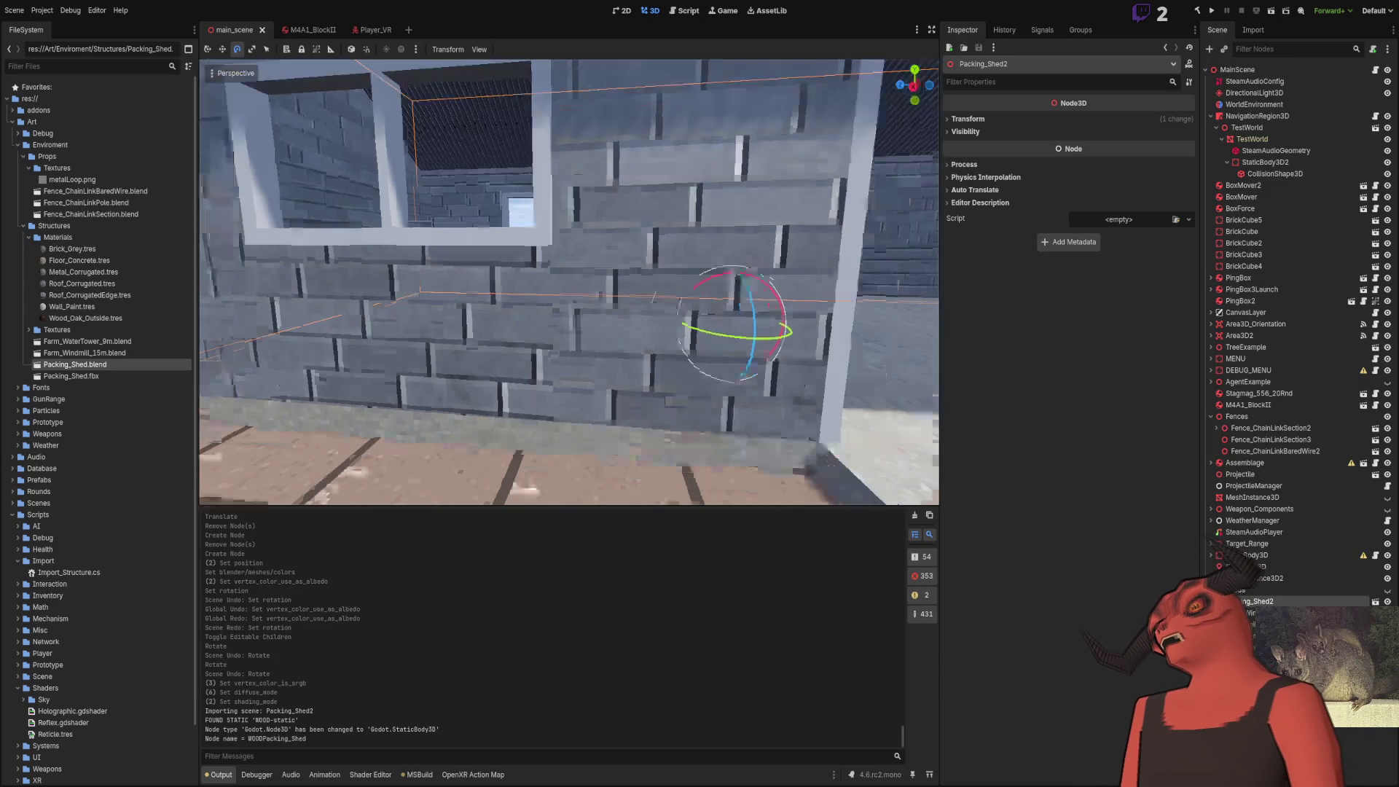
{"action": "scroll", "coordinate": [549, 386], "scroll_direction": "down", "scroll_amount": 5}
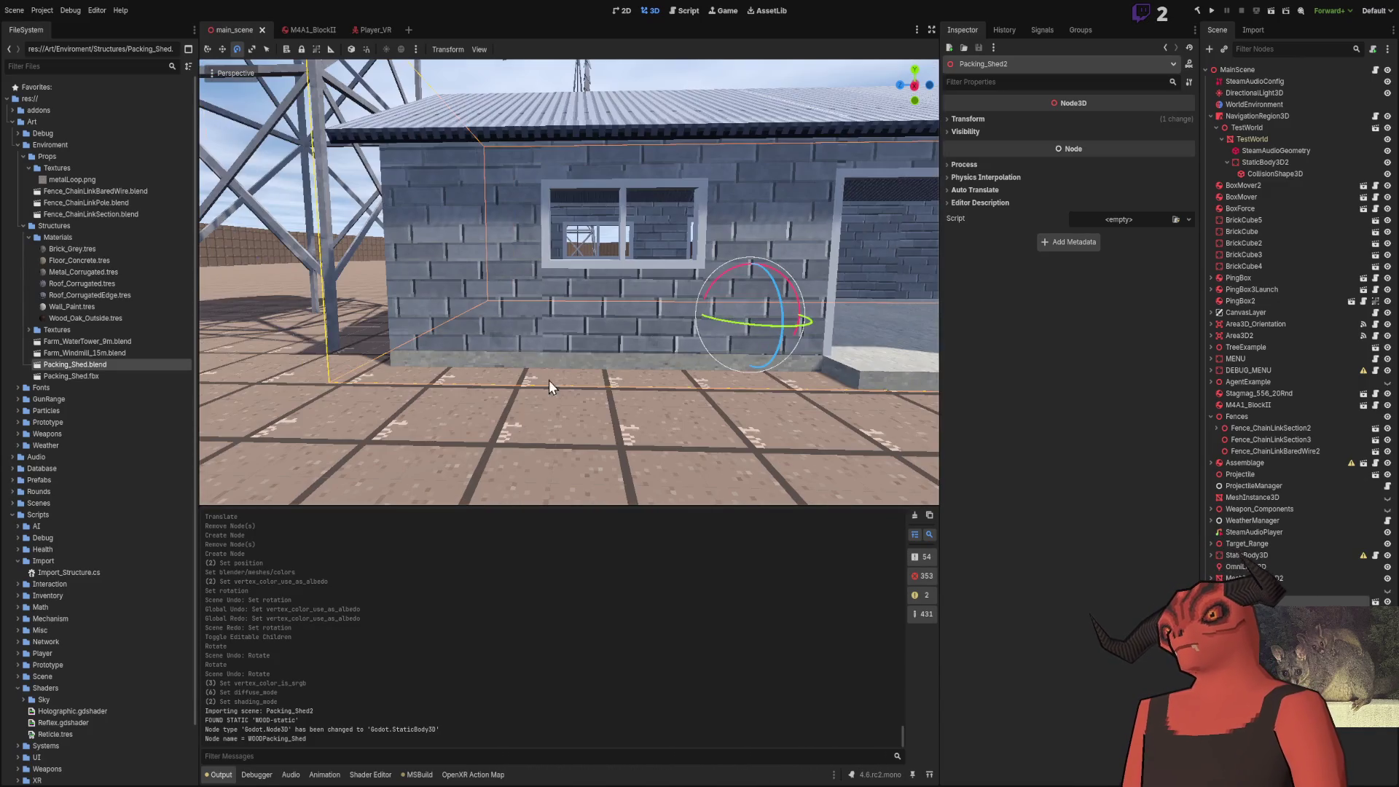
{"action": "key", "text": "alt+Tab"}
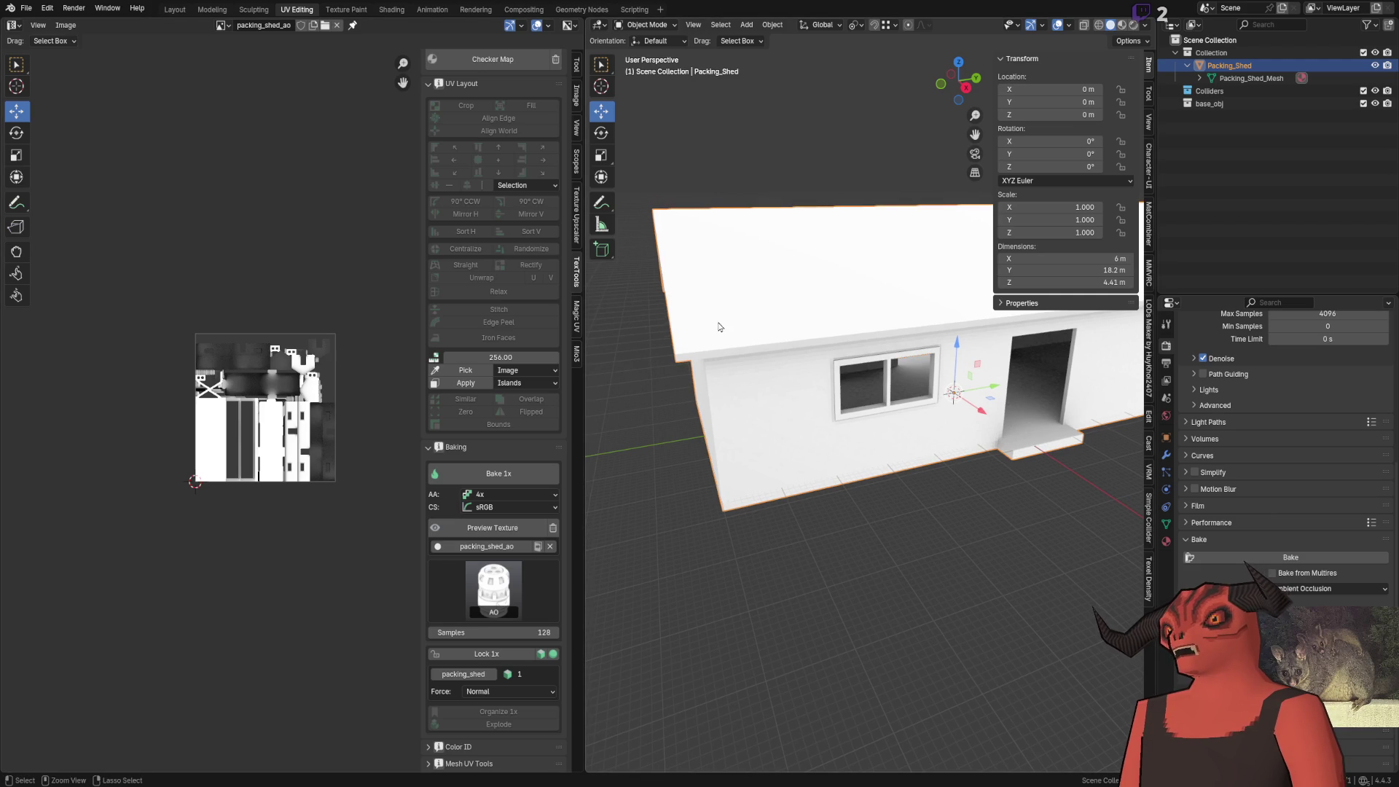
{"action": "key", "text": "alt+Tab"}
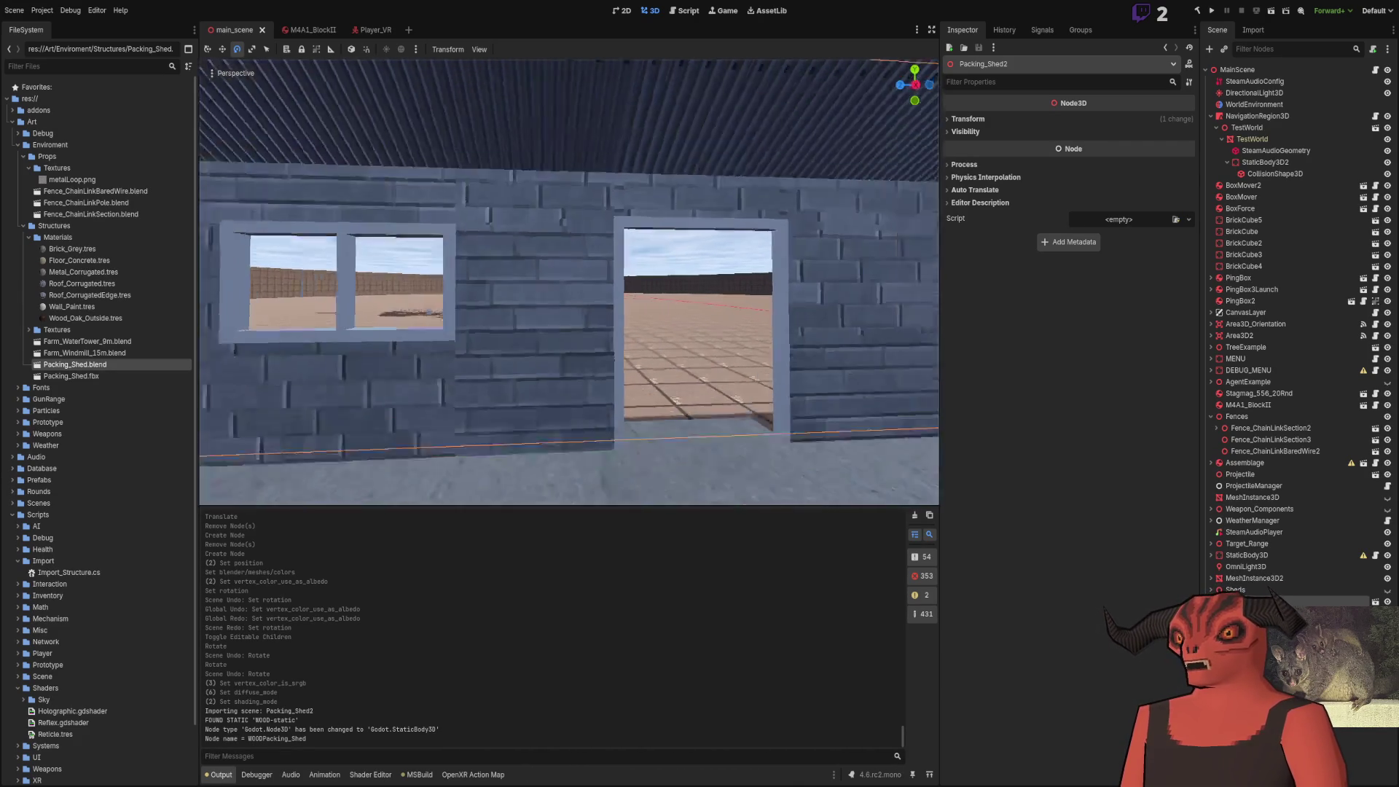
View the shed's Lightmap UVs in Edit Mode, comparing against Godot
{"action": "key", "text": "alt+Tab"}
{"action": "key", "text": "Tab"}
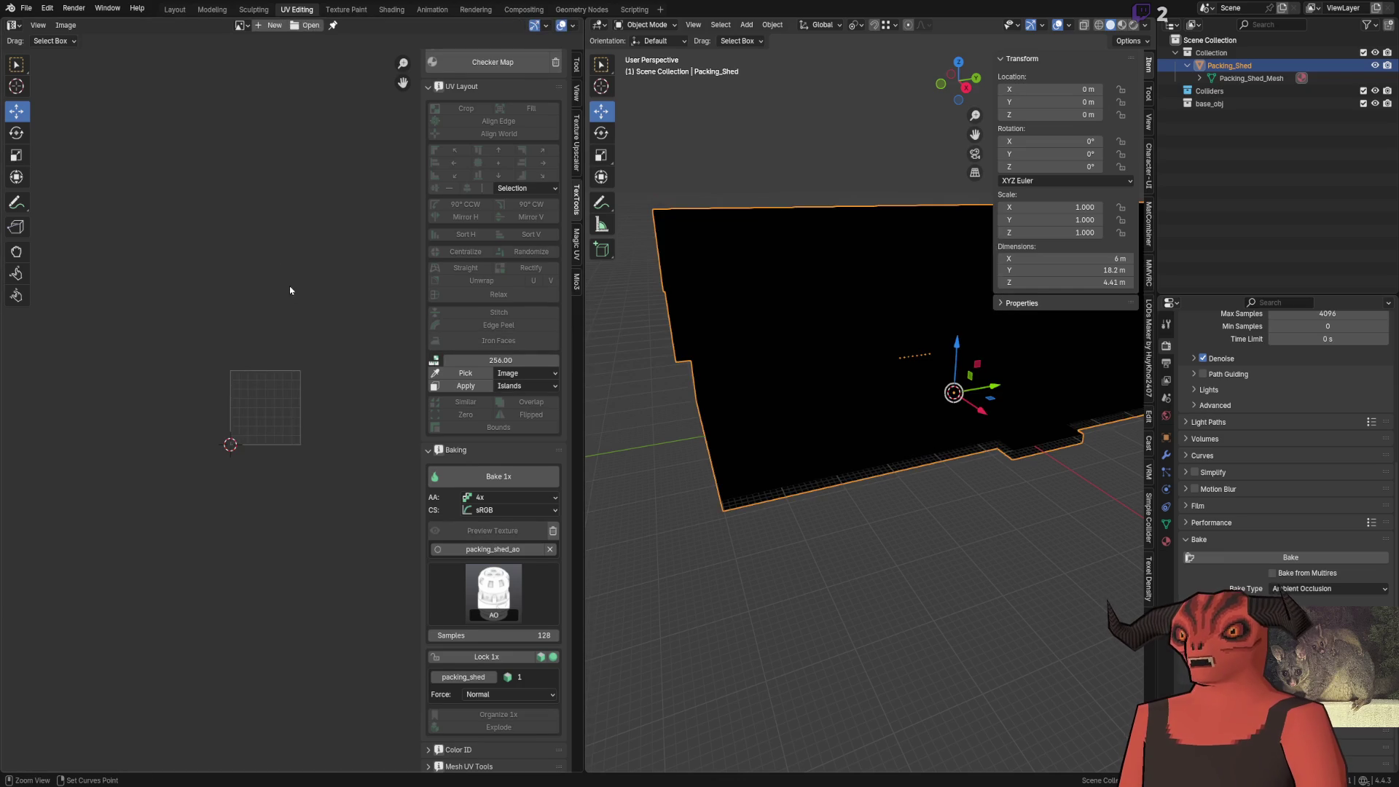
{"action": "left_click", "coordinate": [26, 7]}
{"action": "mouse_move", "coordinate": [89, 51]}
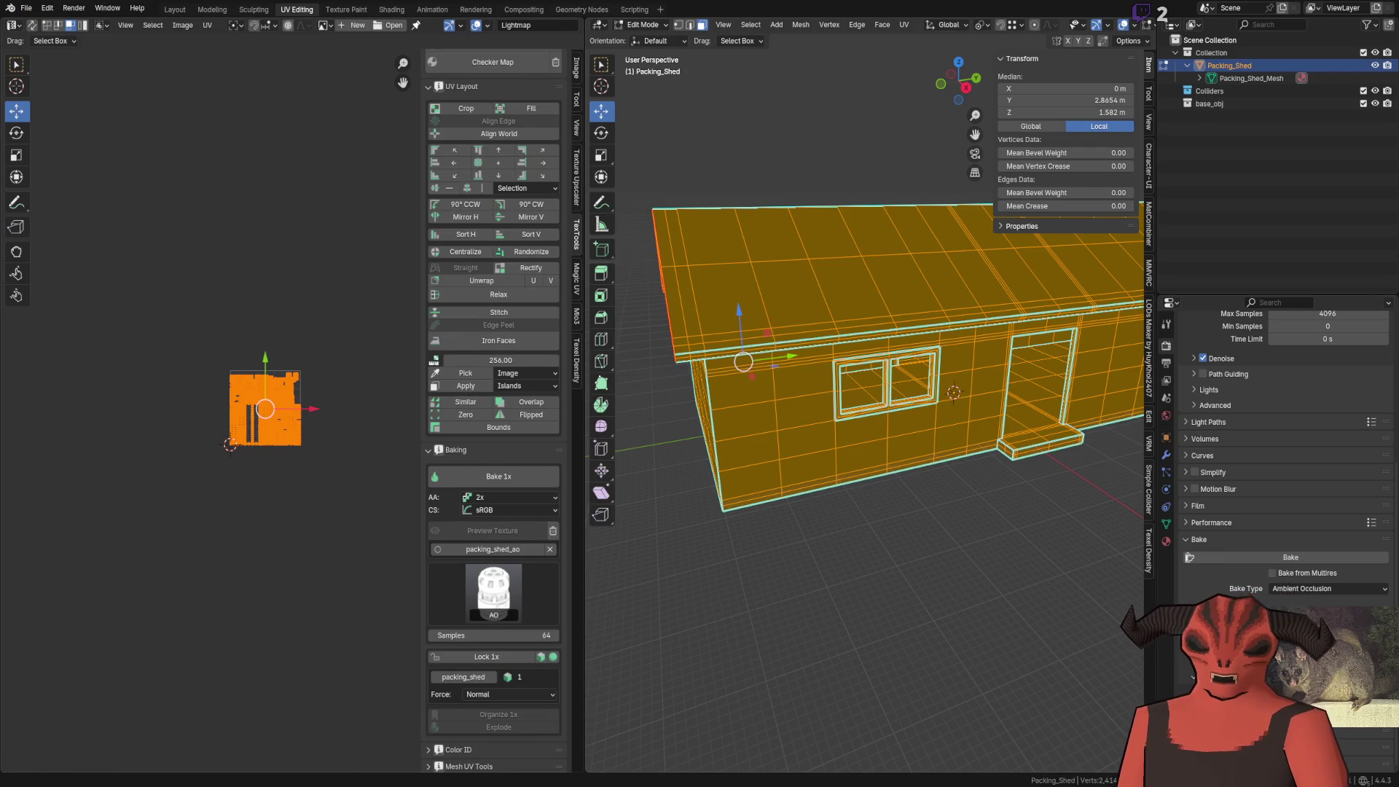
{"action": "key", "text": "alt+Tab"}
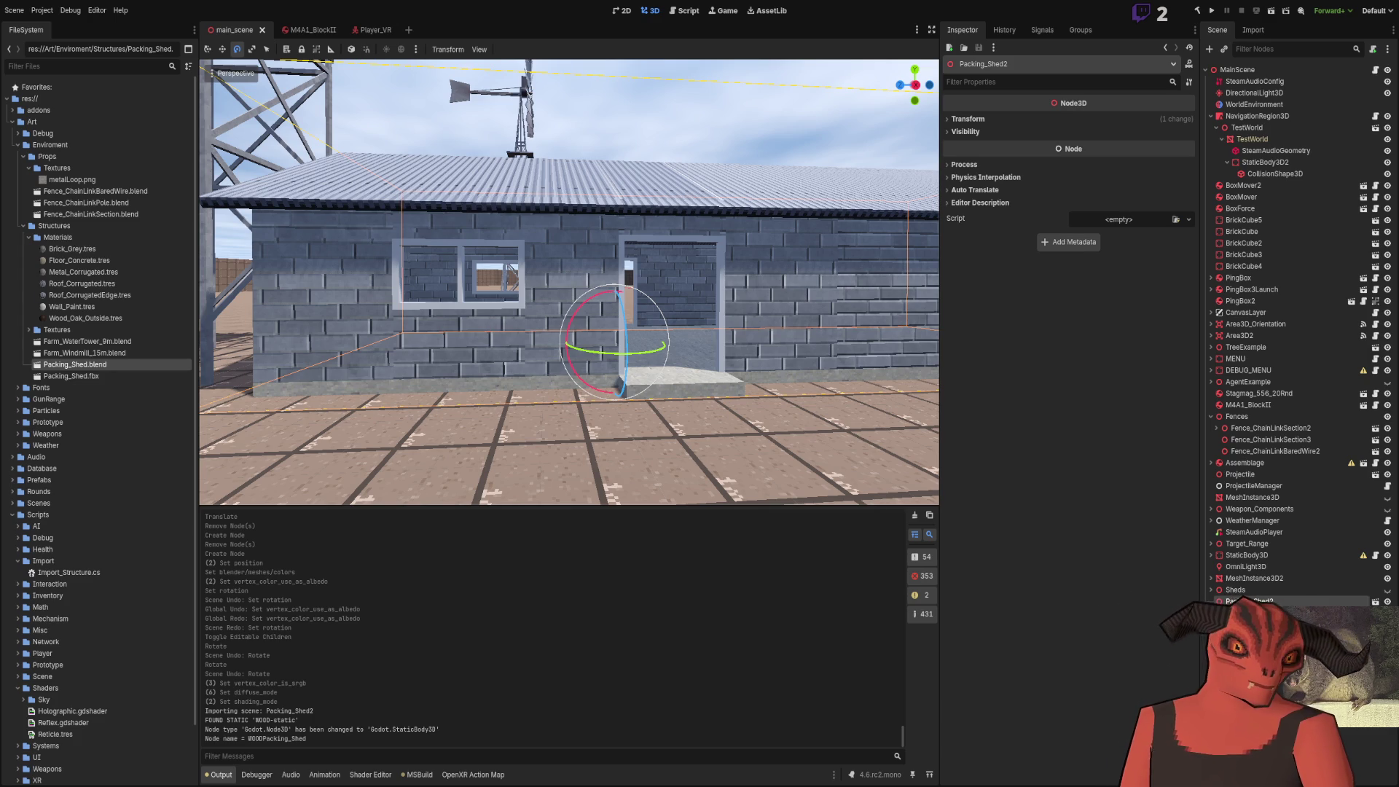
{"action": "key", "text": "alt+Tab"}
Return to Object Mode, deselect everything and unhide the UBX collider objects
{"action": "key", "text": "Tab"}
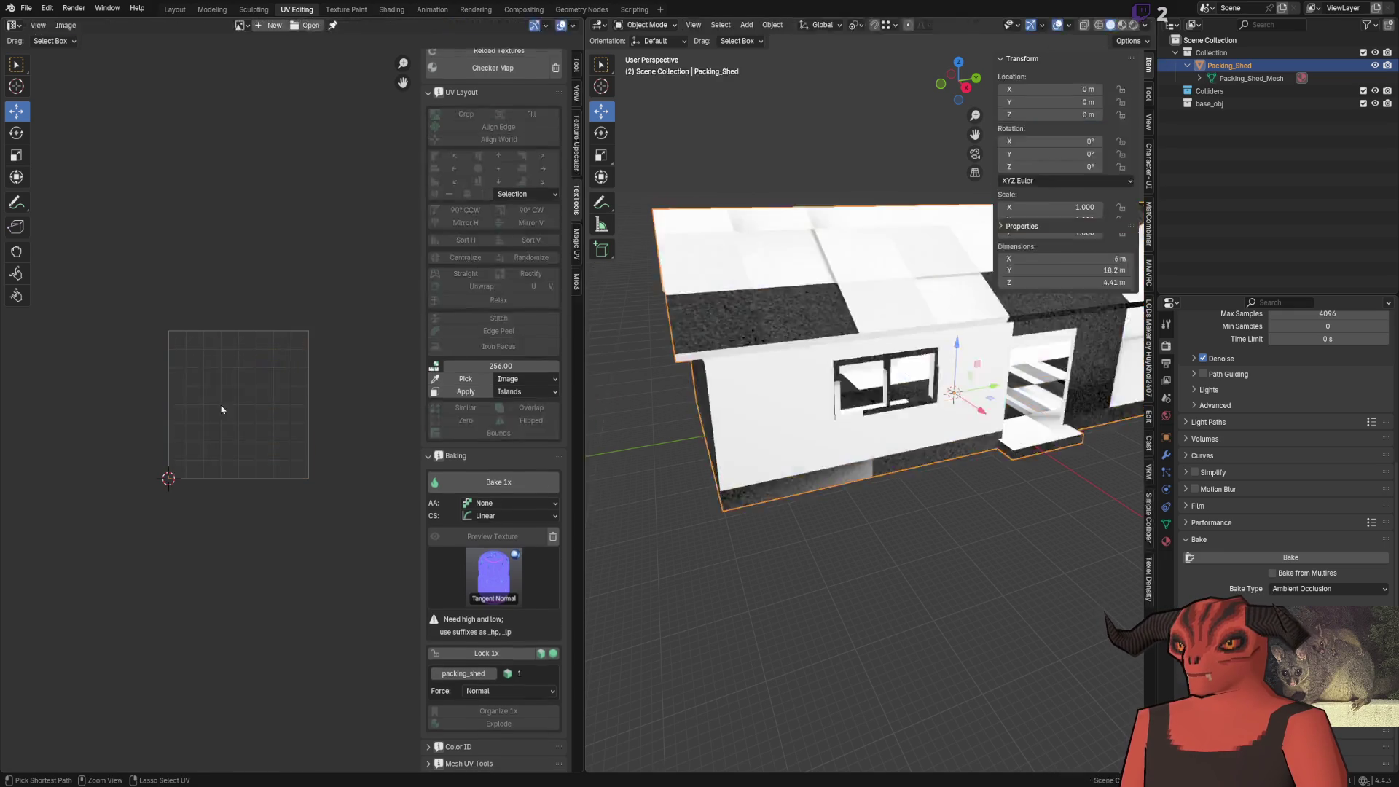
{"action": "key", "text": "ctrl+z"}
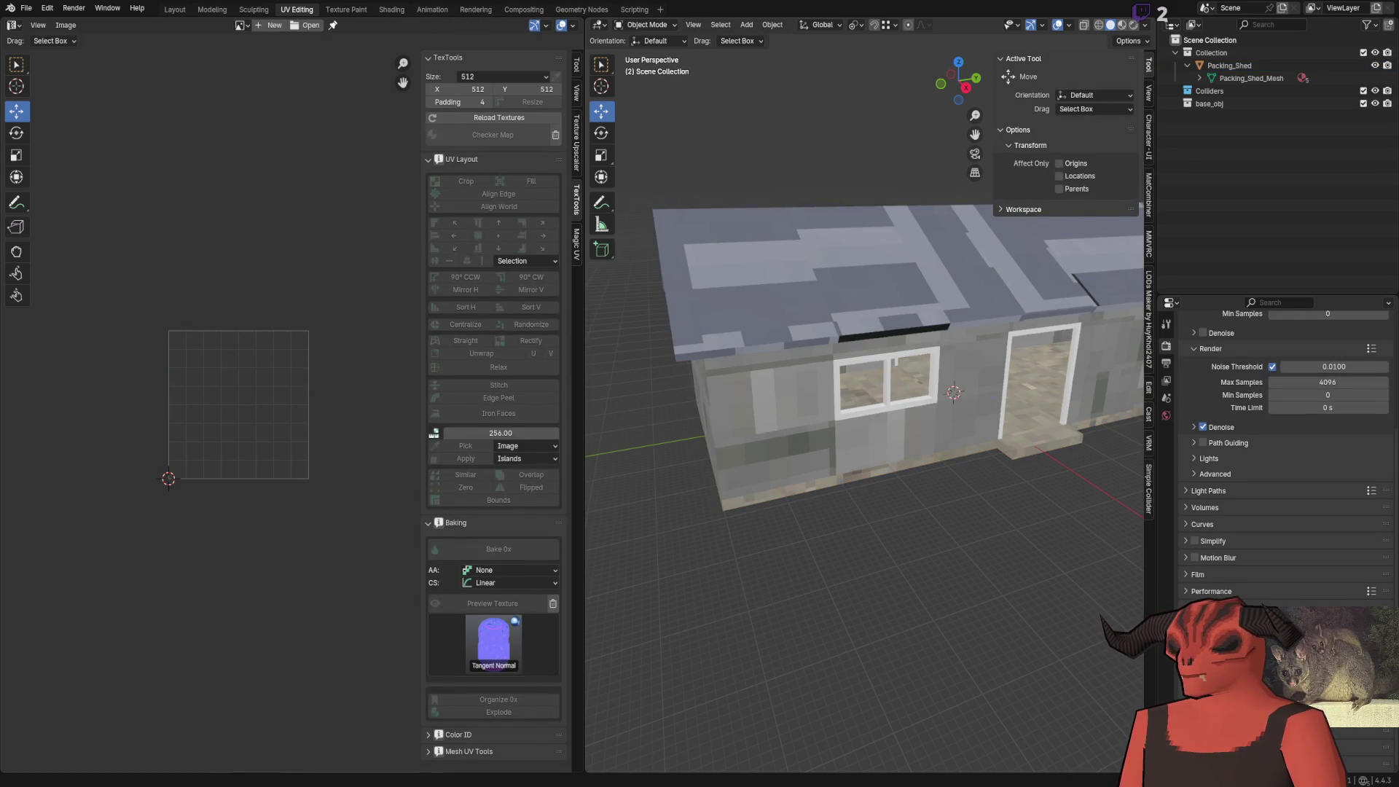
{"action": "key", "text": "ctrl+z"}
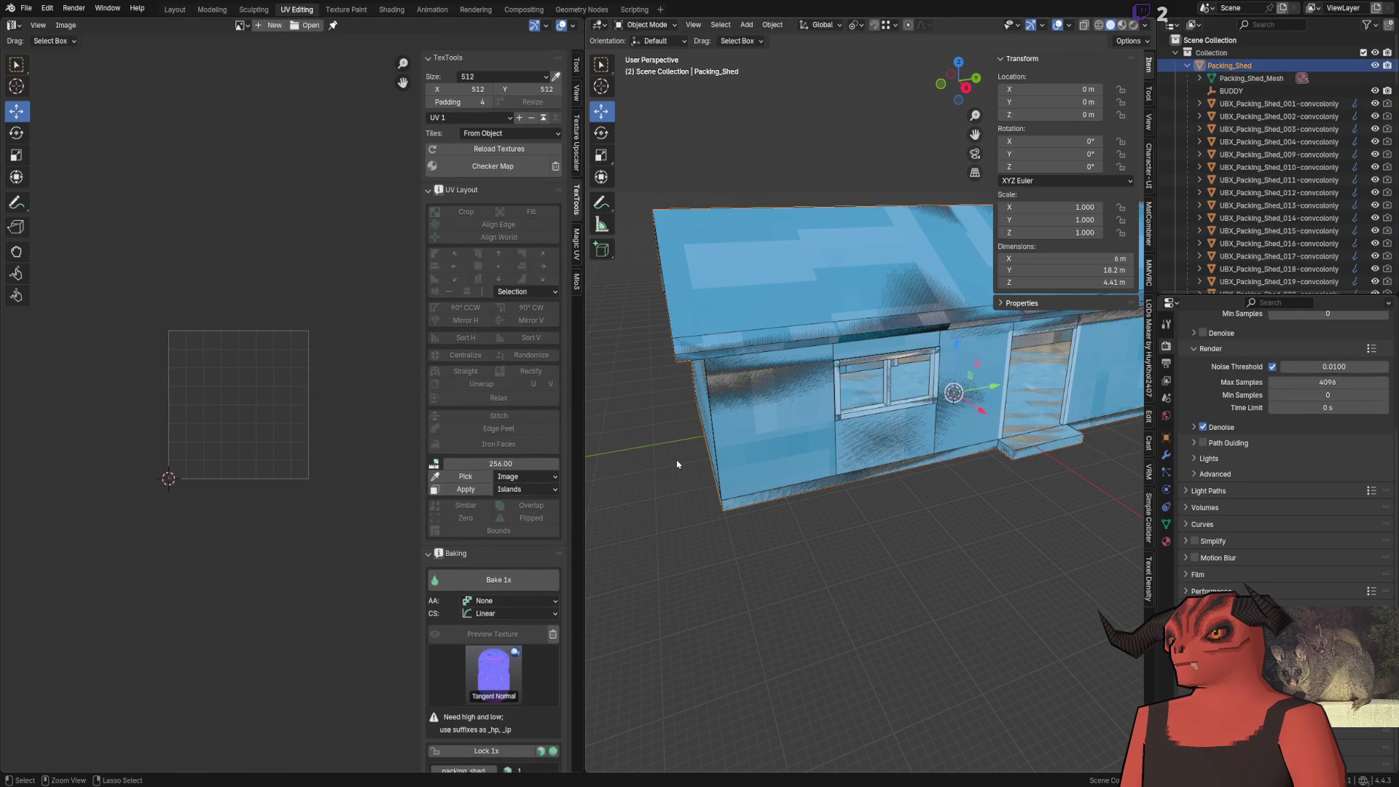
{"action": "scroll", "coordinate": [806, 443], "scroll_direction": "up", "scroll_amount": 2}
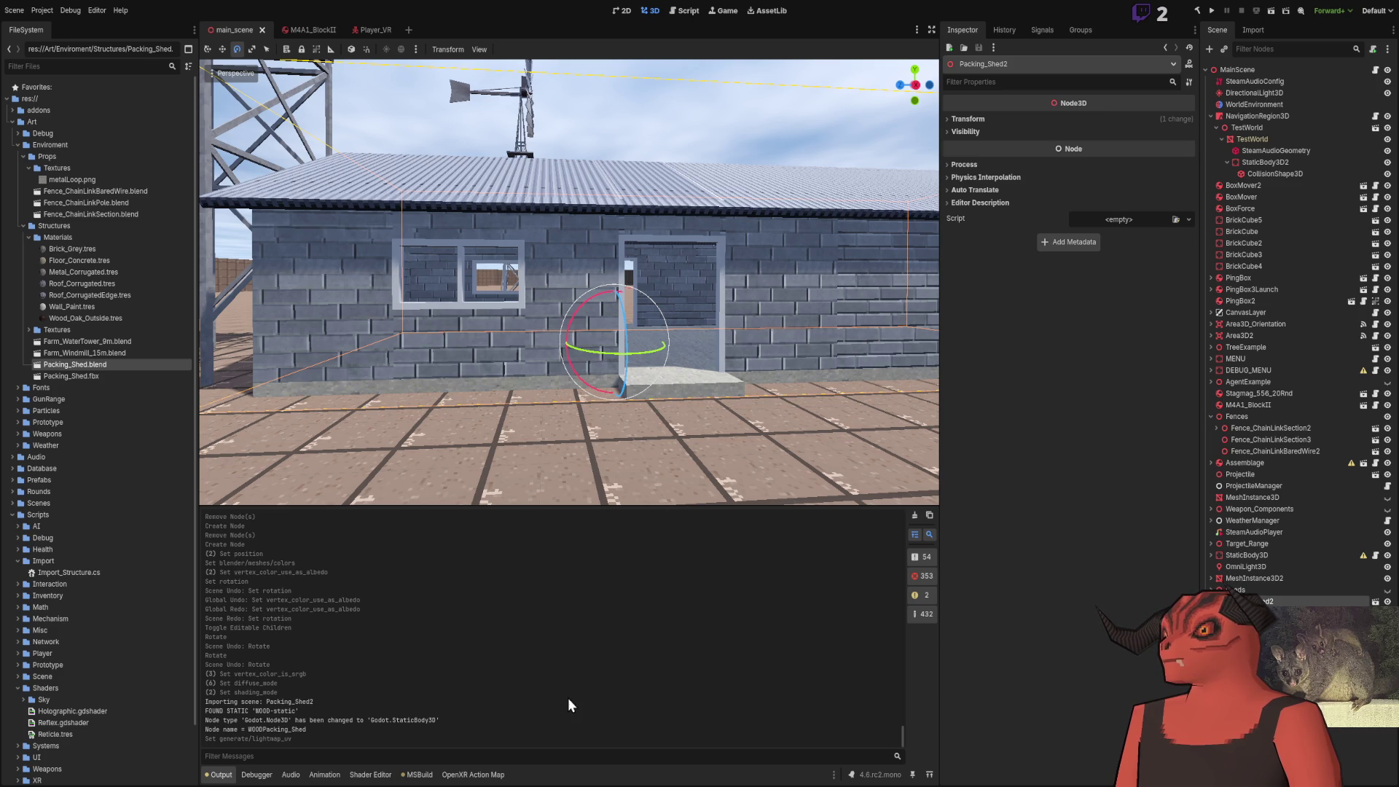
Move the view up to the shed wall and look over the reimported shed
{"action": "left_click_drag", "start_coordinate": [566, 540], "coordinate": [452, 510]}
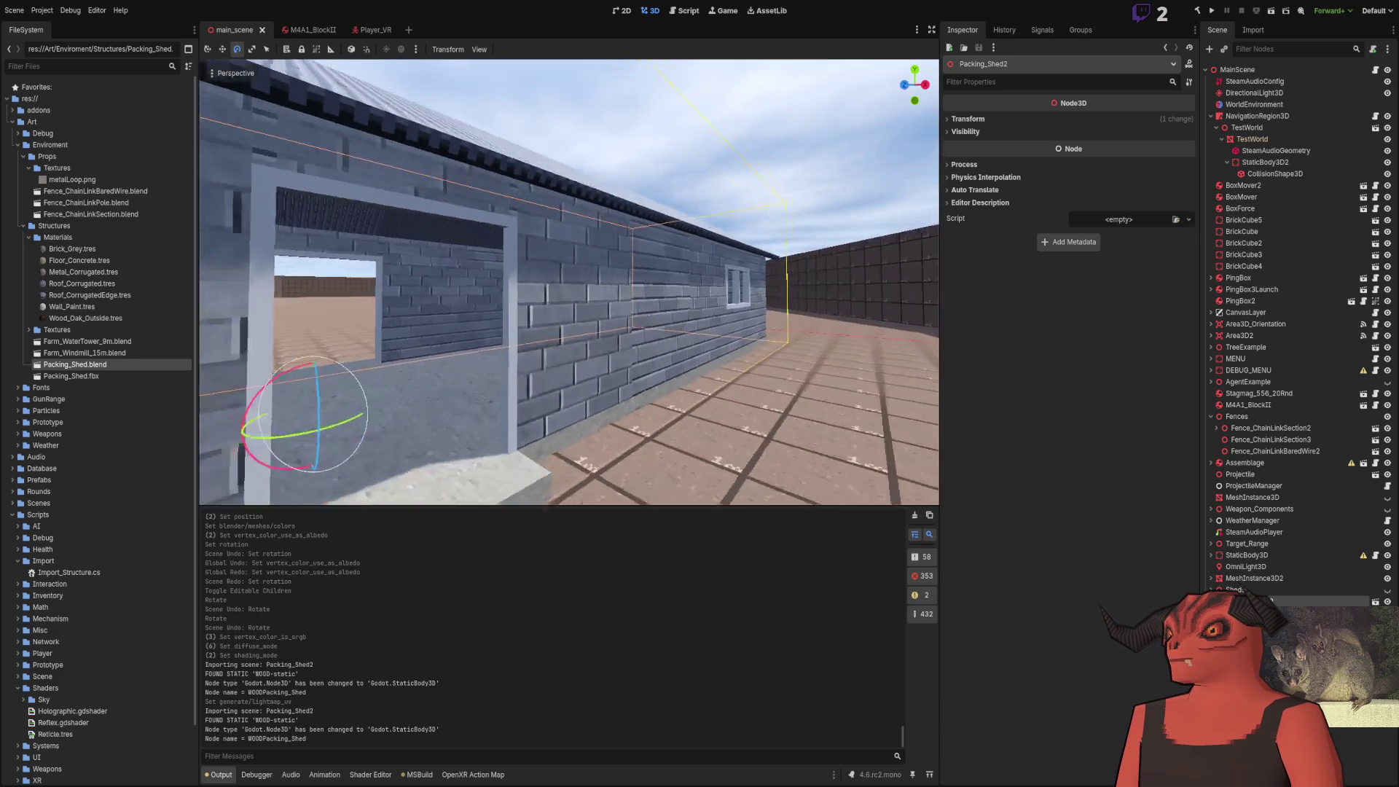
{"action": "key", "text": "w"}
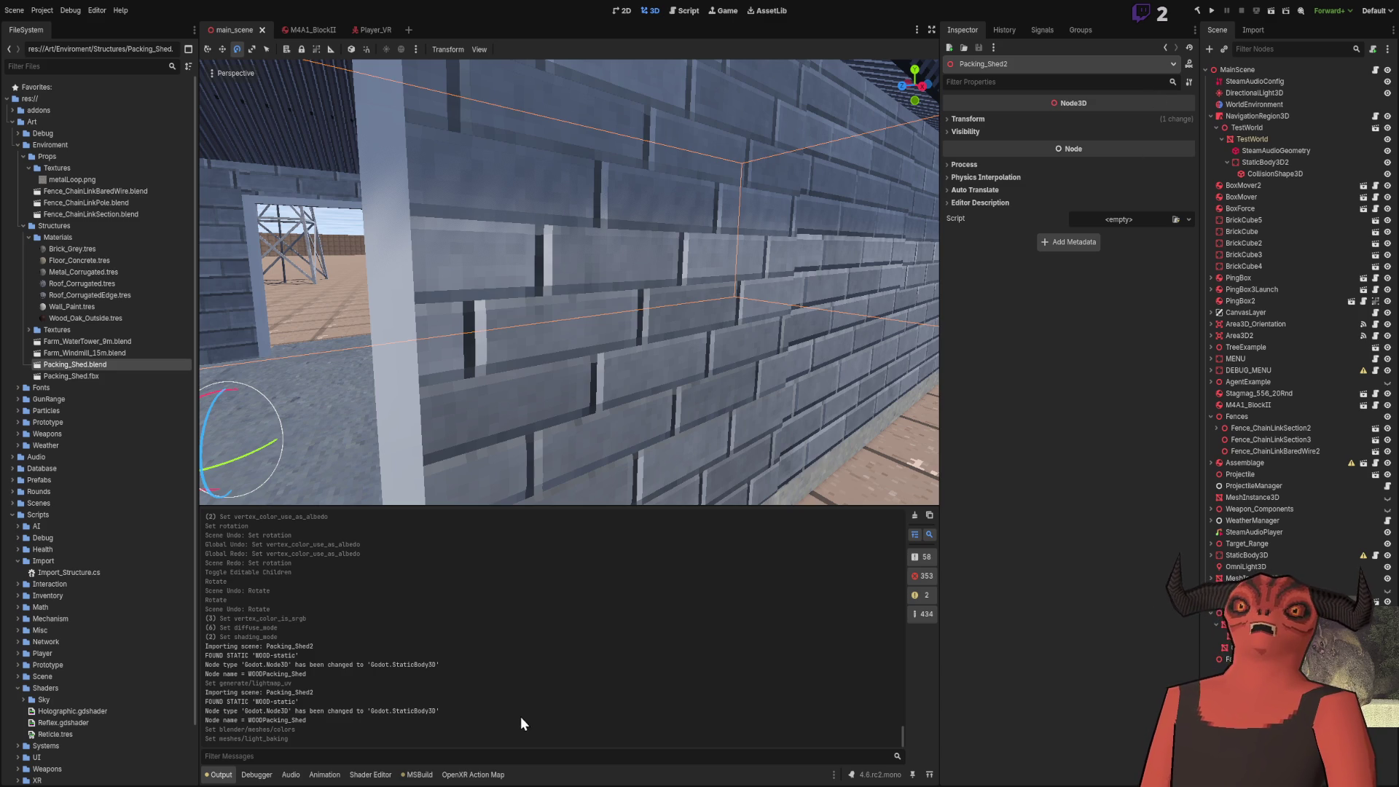
{"action": "mouse_move", "coordinate": [668, 442]}
{"action": "left_mouse_down"}
{"action": "mouse_move", "coordinate": [699, 418]}
{"action": "mouse_move", "coordinate": [751, 459]}
{"action": "mouse_move", "coordinate": [693, 445]}
{"action": "left_mouse_up"}
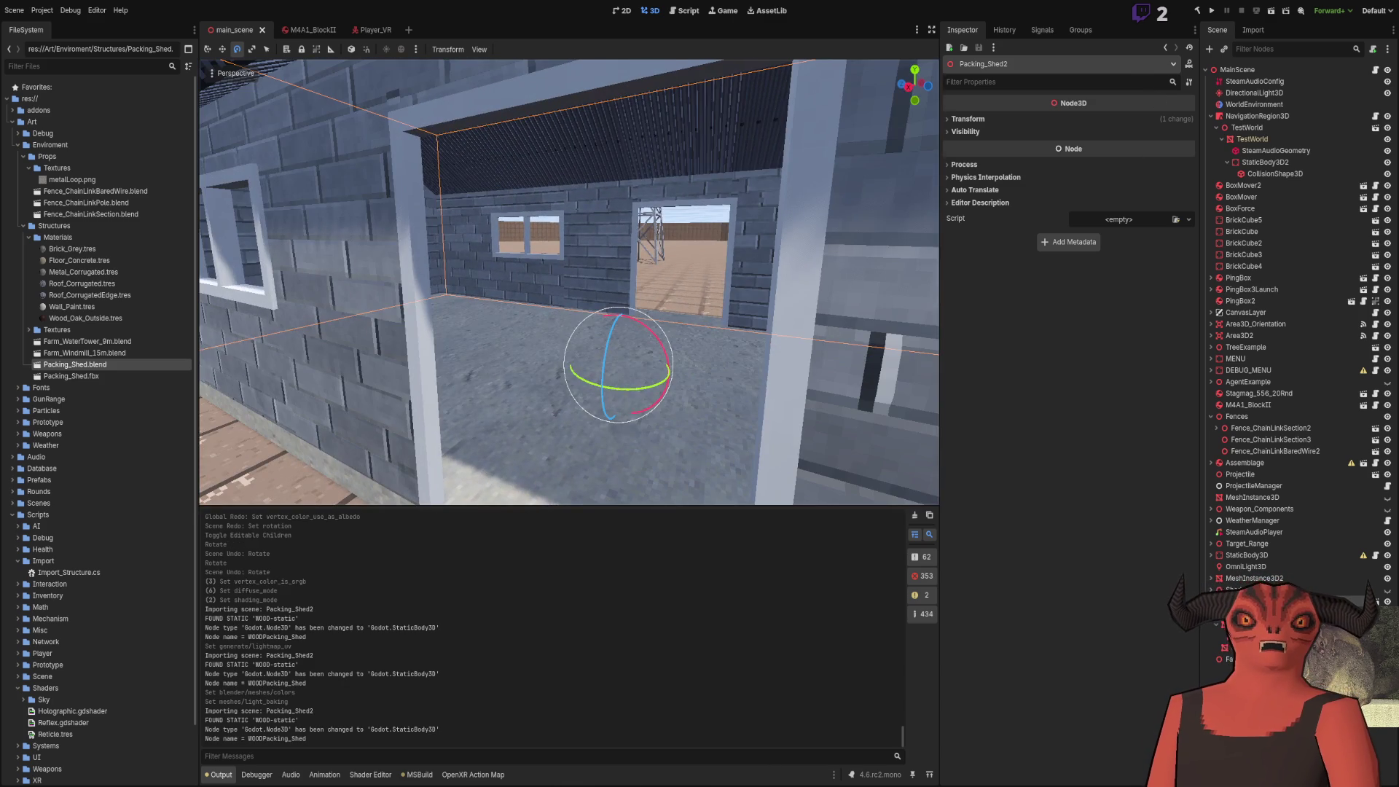
Check the shed's UVs in Blender's Edit Mode, then return to Object Mode
{"action": "key", "text": "alt+Tab"}
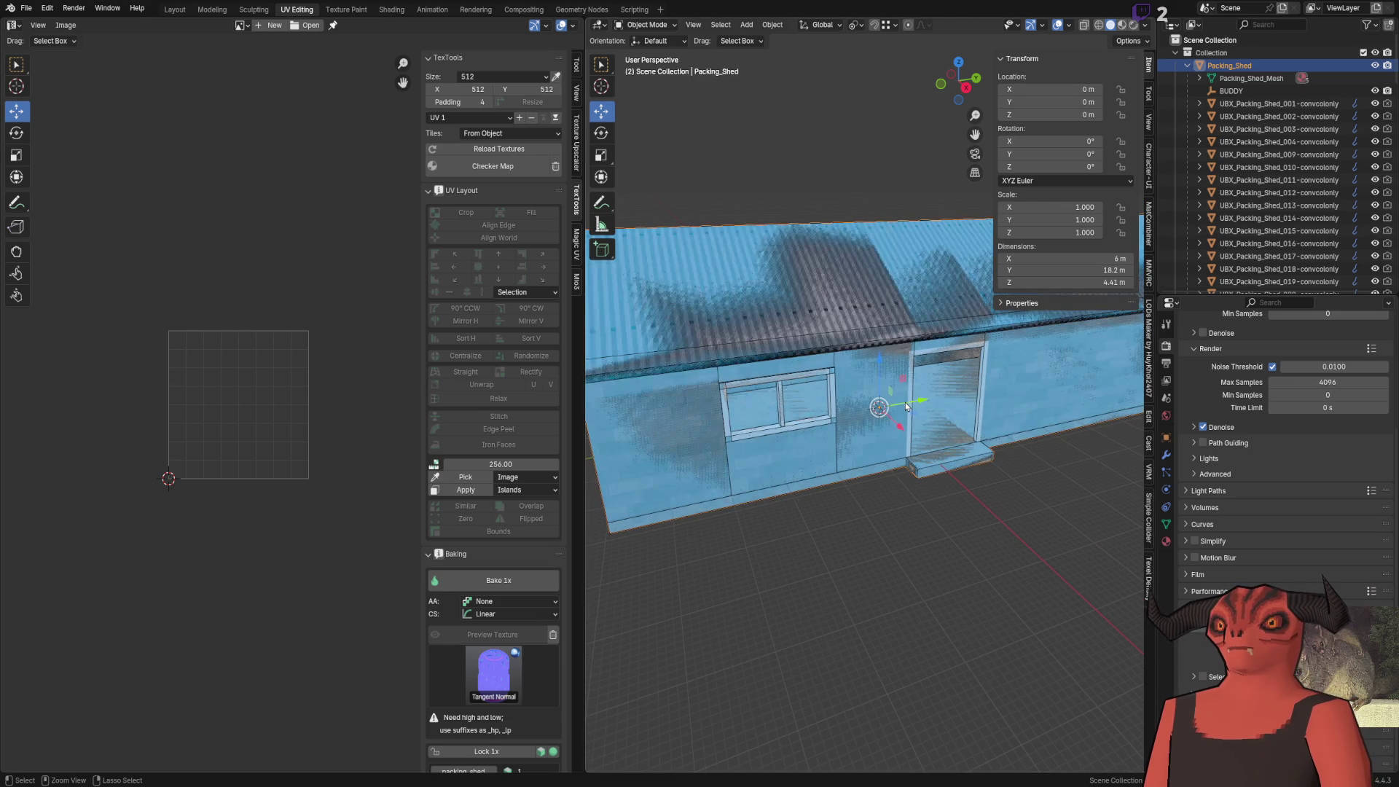
{"action": "key", "text": "Tab"}
{"action": "key", "text": "Tab"}
{"action": "key", "text": "Tab"}
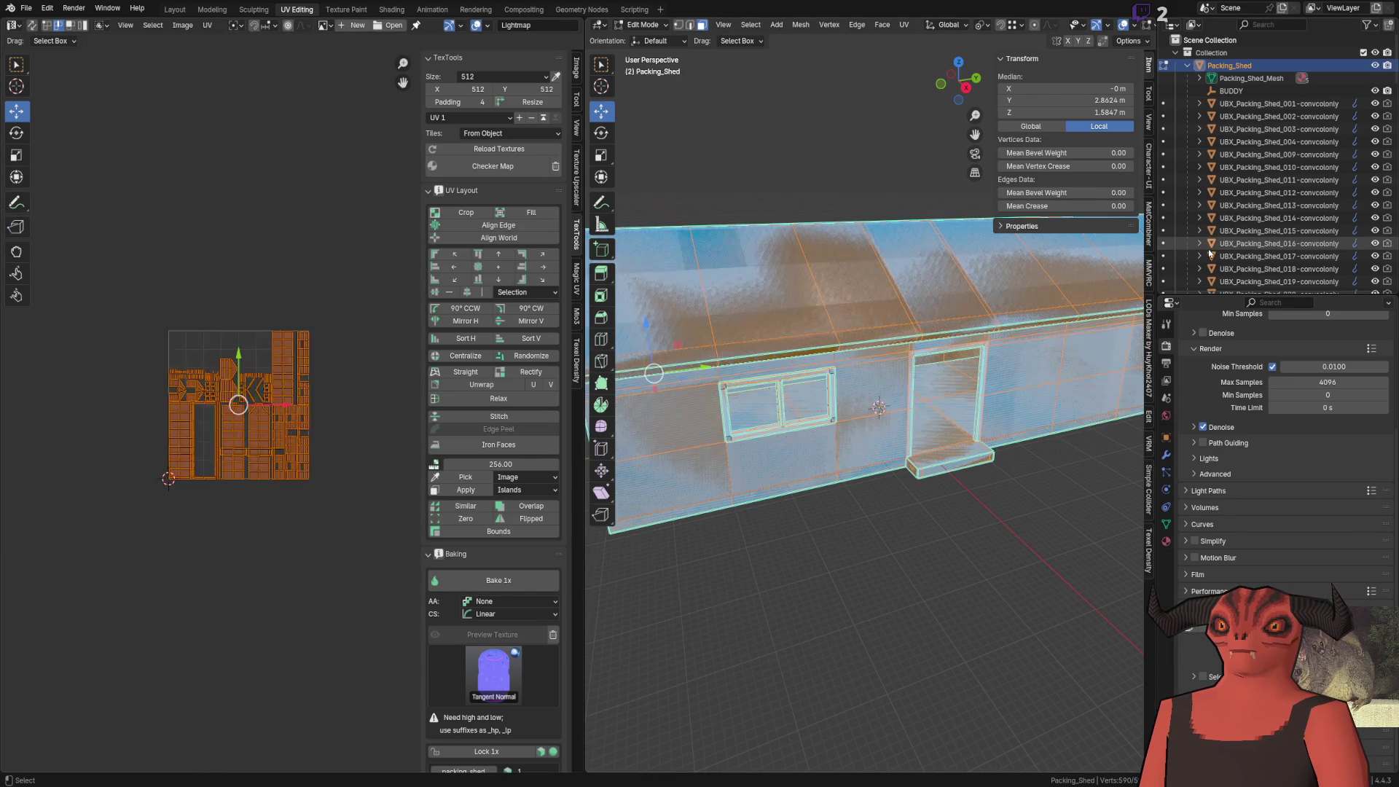
{"action": "key", "text": "Tab"}
Delete the BUDDY object from the shed scene
{"action": "key", "text": "Delete"}
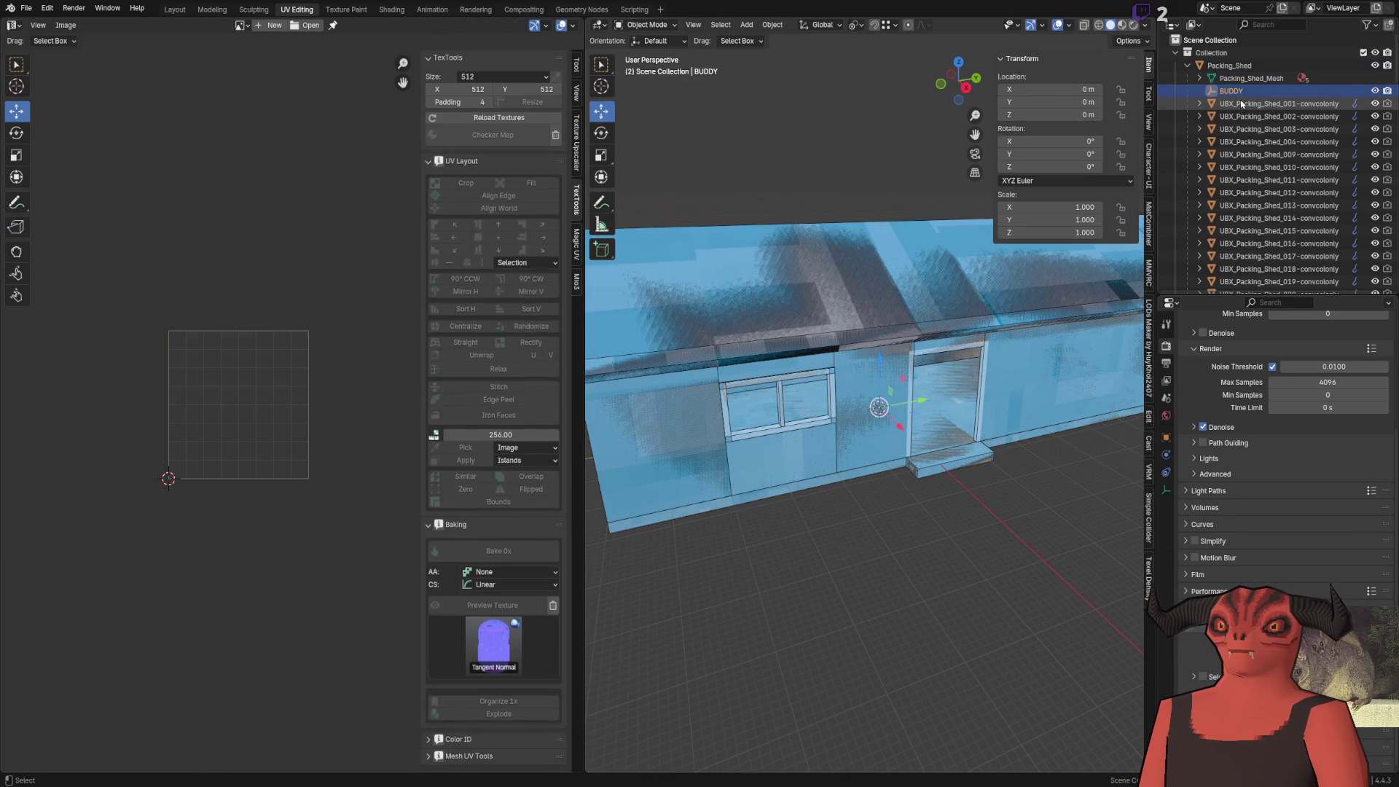
{"action": "key", "text": "ctrl+z"}
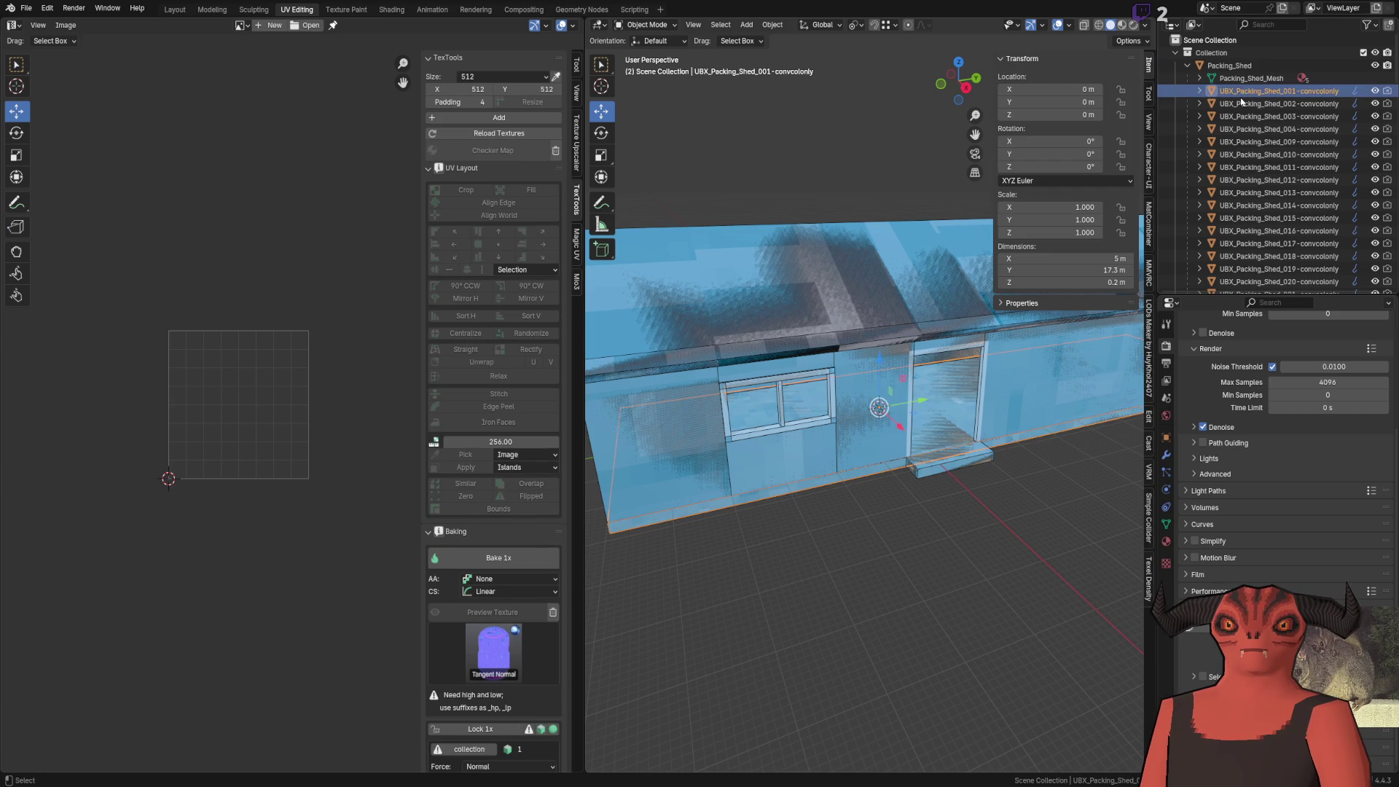
{"action": "key", "text": "ctrl+shift+z"}
{"action": "key", "text": "ctrl+z"}
{"action": "scroll", "coordinate": [1304, 155], "scroll_direction": "down", "scroll_amount": 5}
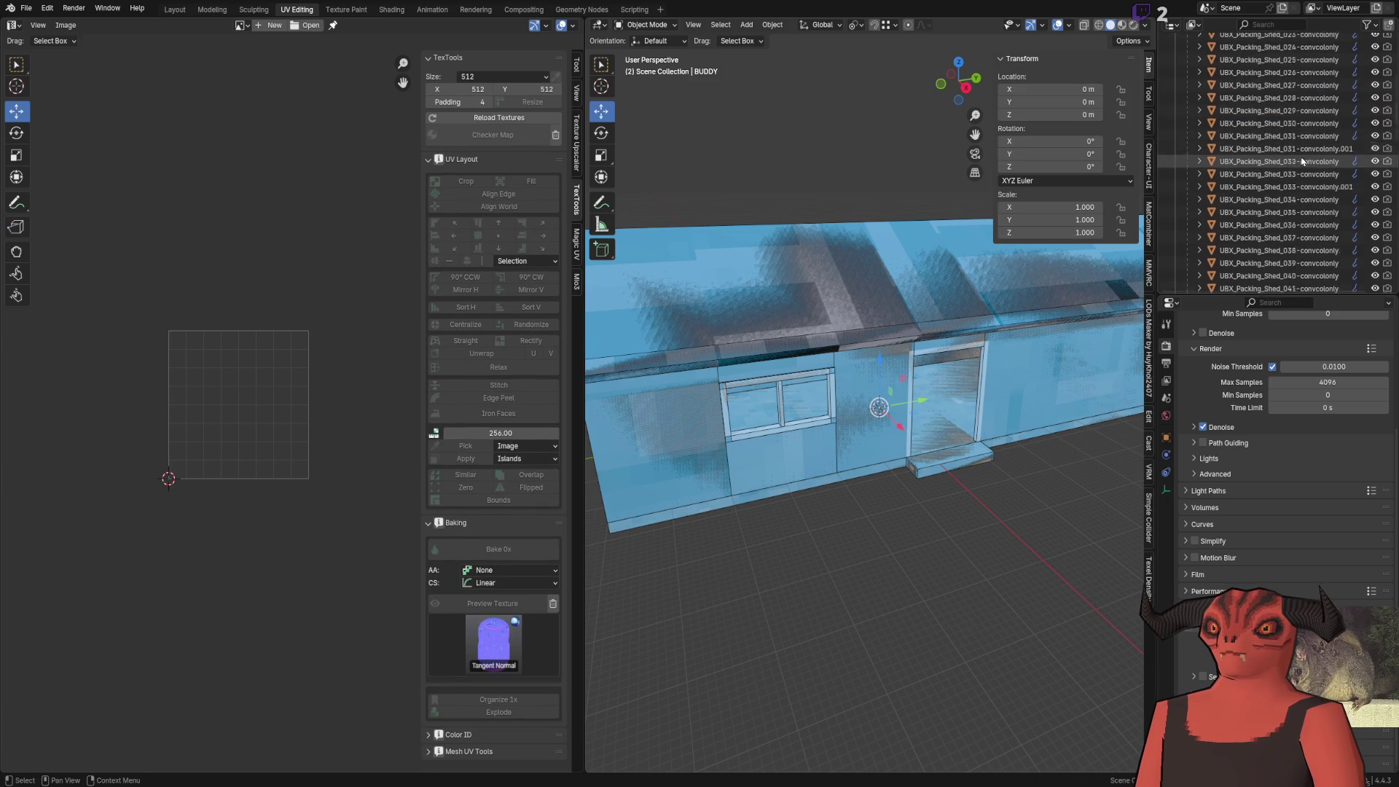
{"action": "scroll", "coordinate": [1308, 161], "scroll_direction": "down", "scroll_amount": 3}
{"action": "key", "text": "ctrl+shift+z"}
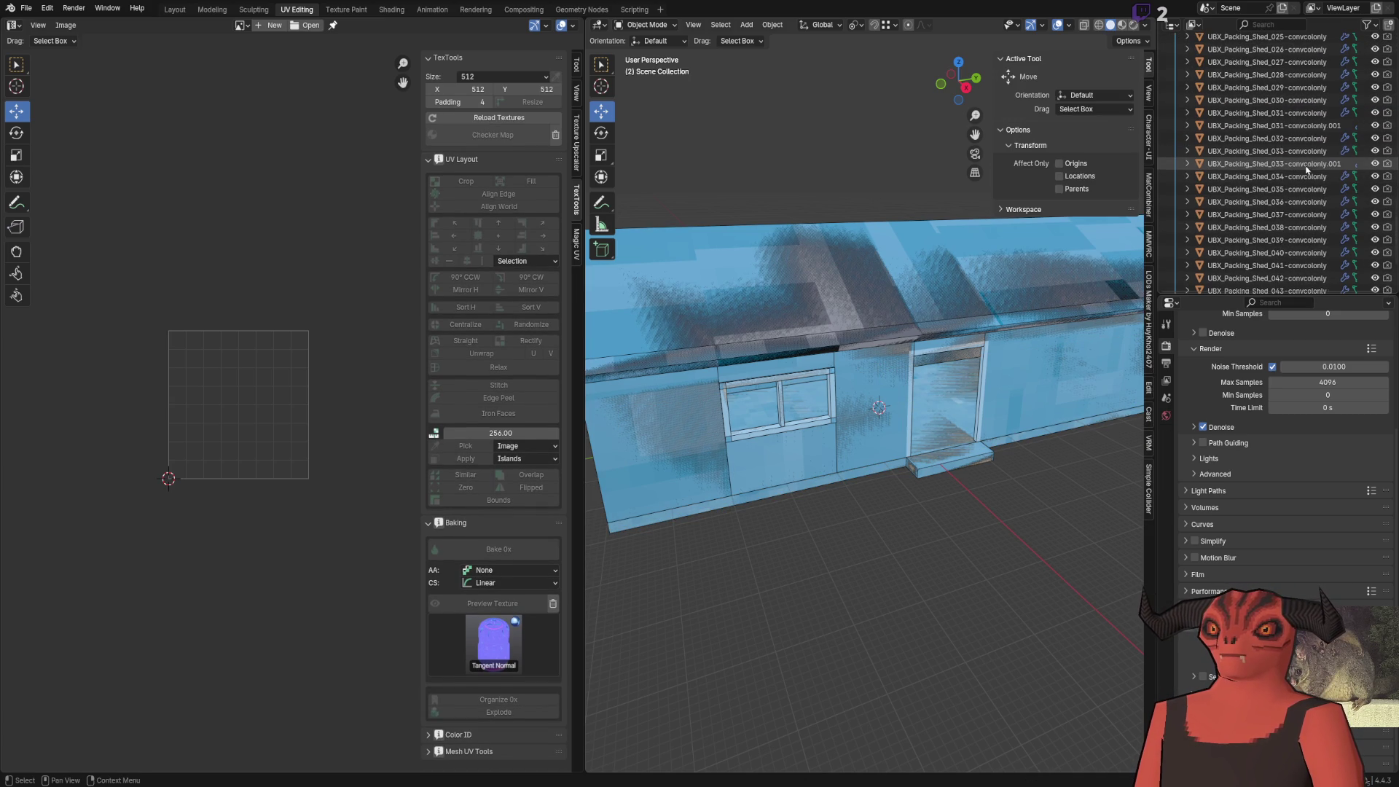
{"action": "scroll", "coordinate": [1287, 234], "scroll_direction": "down", "scroll_amount": 3}
{"action": "scroll", "coordinate": [1281, 246], "scroll_direction": "up", "scroll_amount": 1}
Delete the WOOD-static object and save Packing_Shed.blend
{"action": "key", "text": "ctrl+z"}
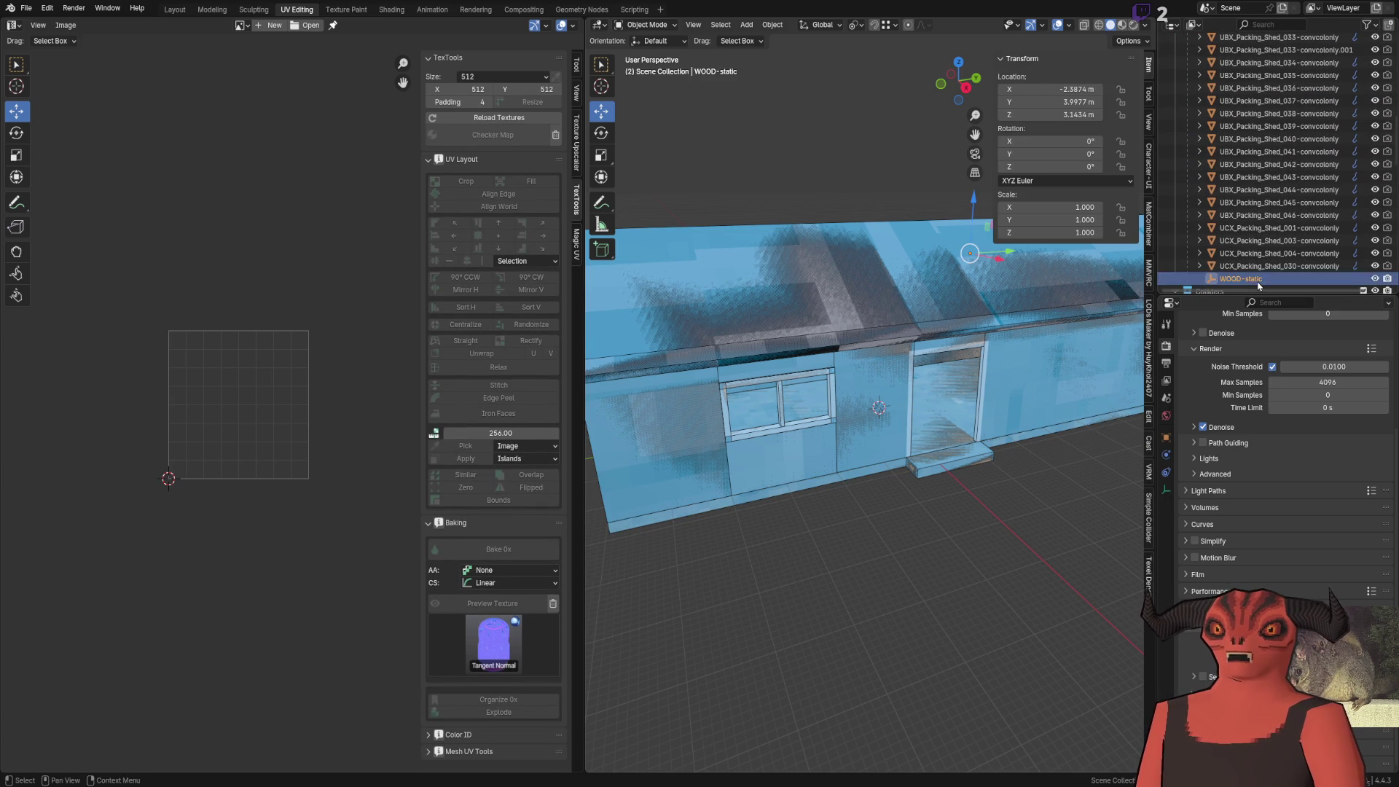
{"action": "key", "text": "ctrl+shift+z"}
{"action": "scroll", "coordinate": [833, 260], "scroll_direction": "up", "scroll_amount": 3}
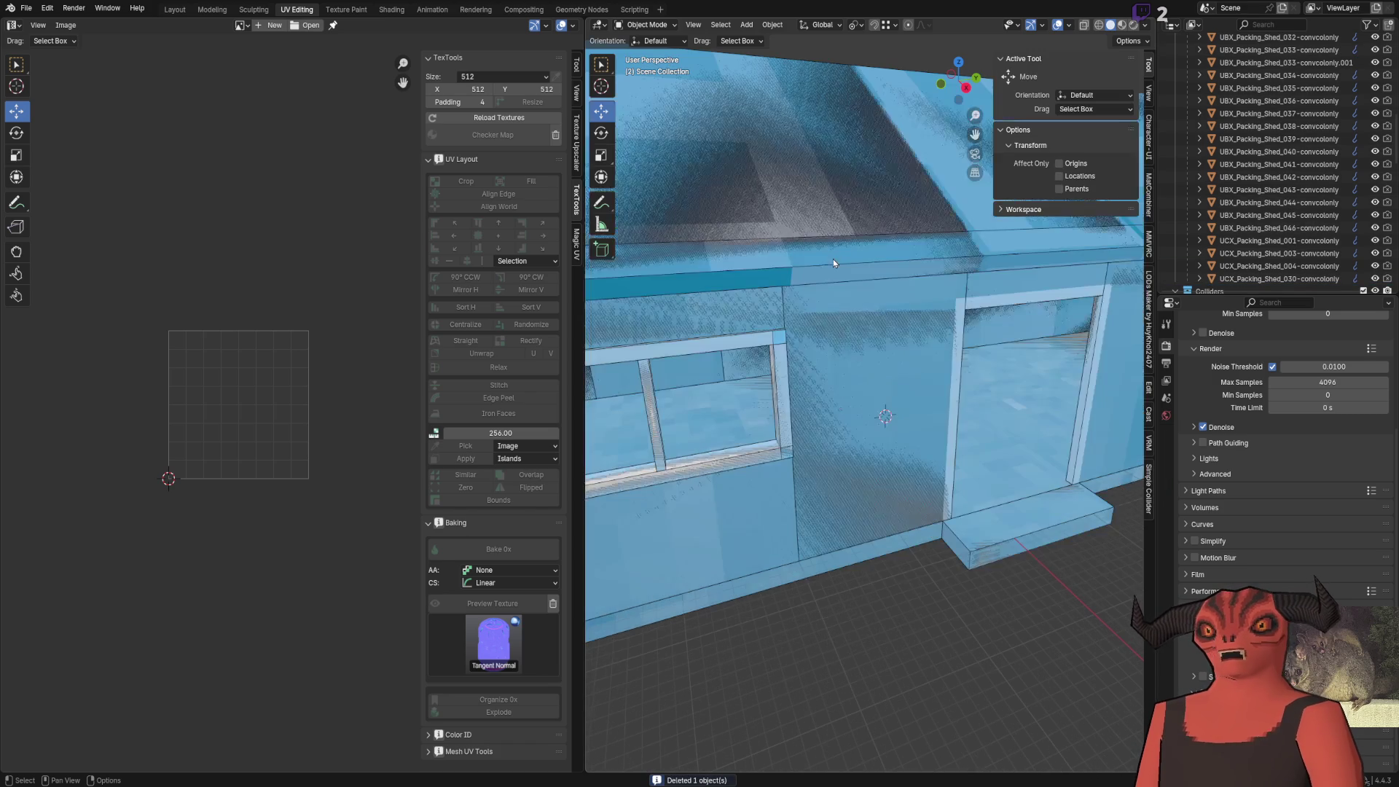
{"action": "key", "text": "ctrl+s"}
{"action": "key", "text": "alt+Tab"}
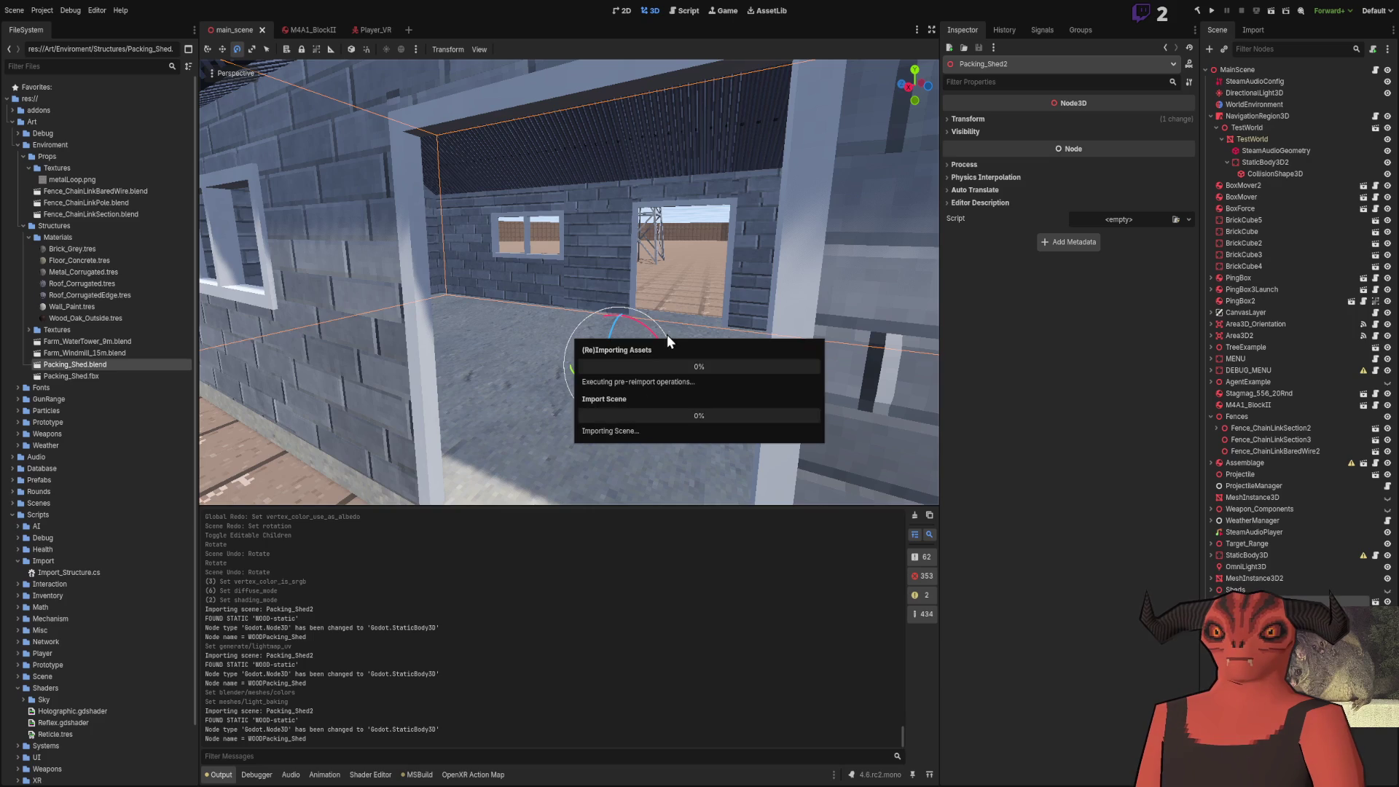
Make UVMap the active UV map on Packing_Shed in Blender and save the file
{"action": "scroll", "coordinate": [569, 283], "scroll_direction": "down", "scroll_amount": 5}
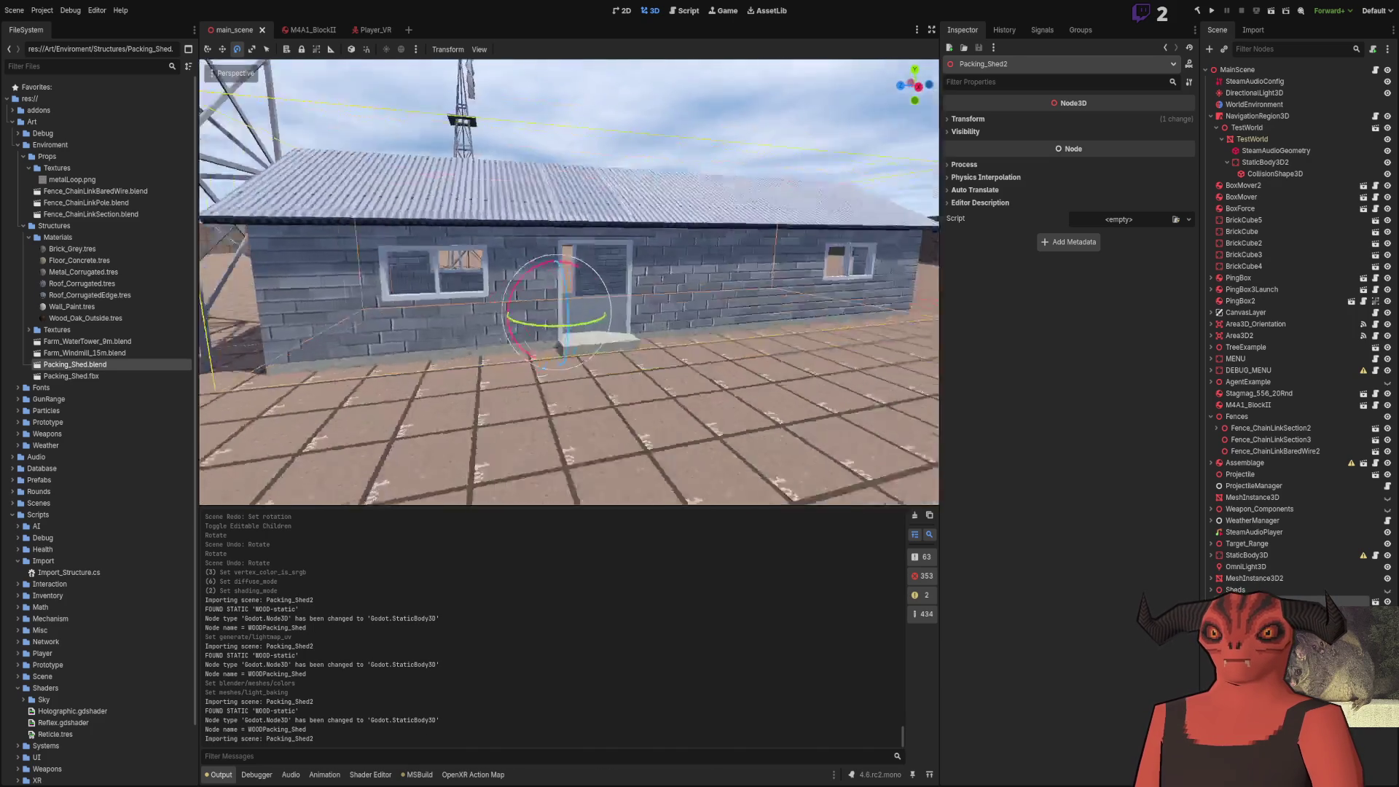
{"action": "scroll", "coordinate": [569, 283], "scroll_direction": "up", "scroll_amount": 5}
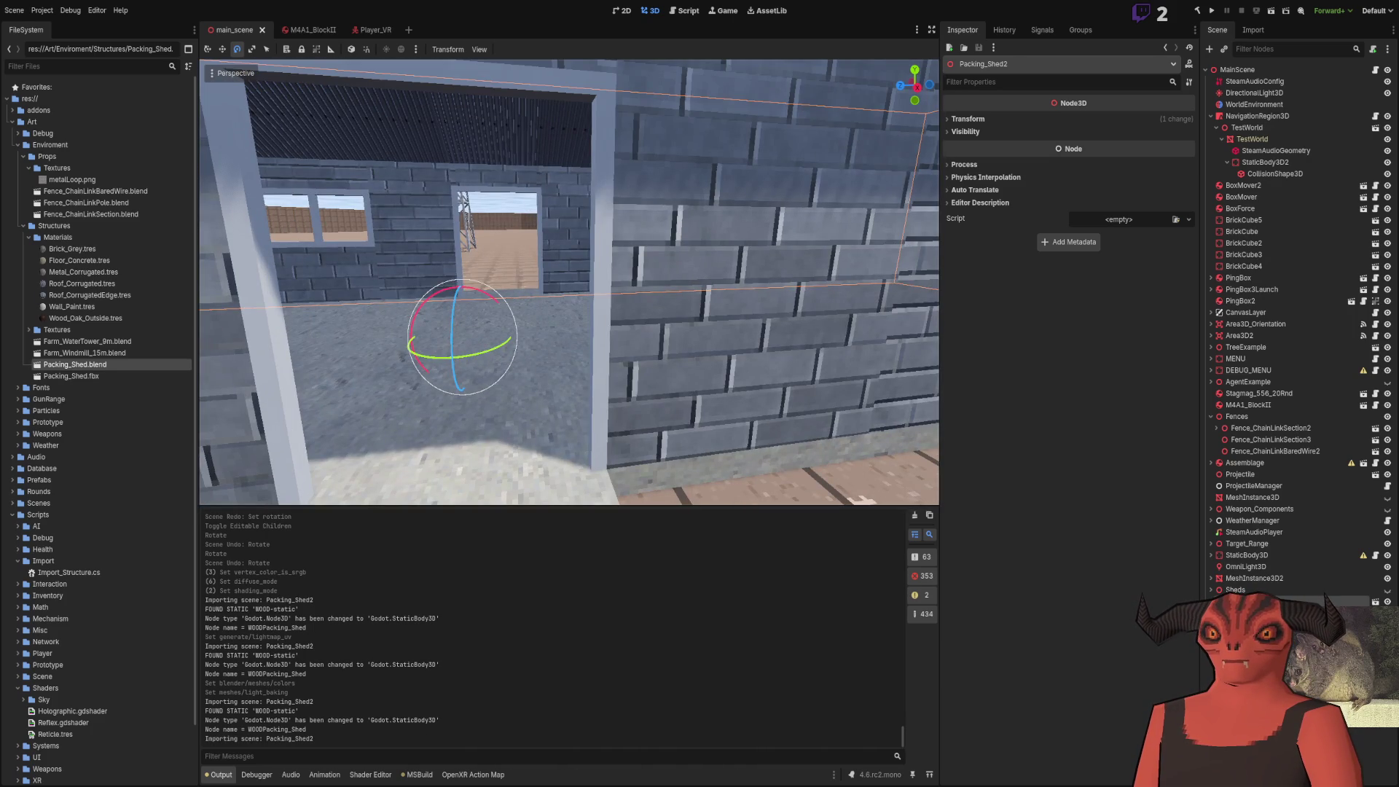
{"action": "scroll", "coordinate": [604, 342], "scroll_direction": "down", "scroll_amount": 4}
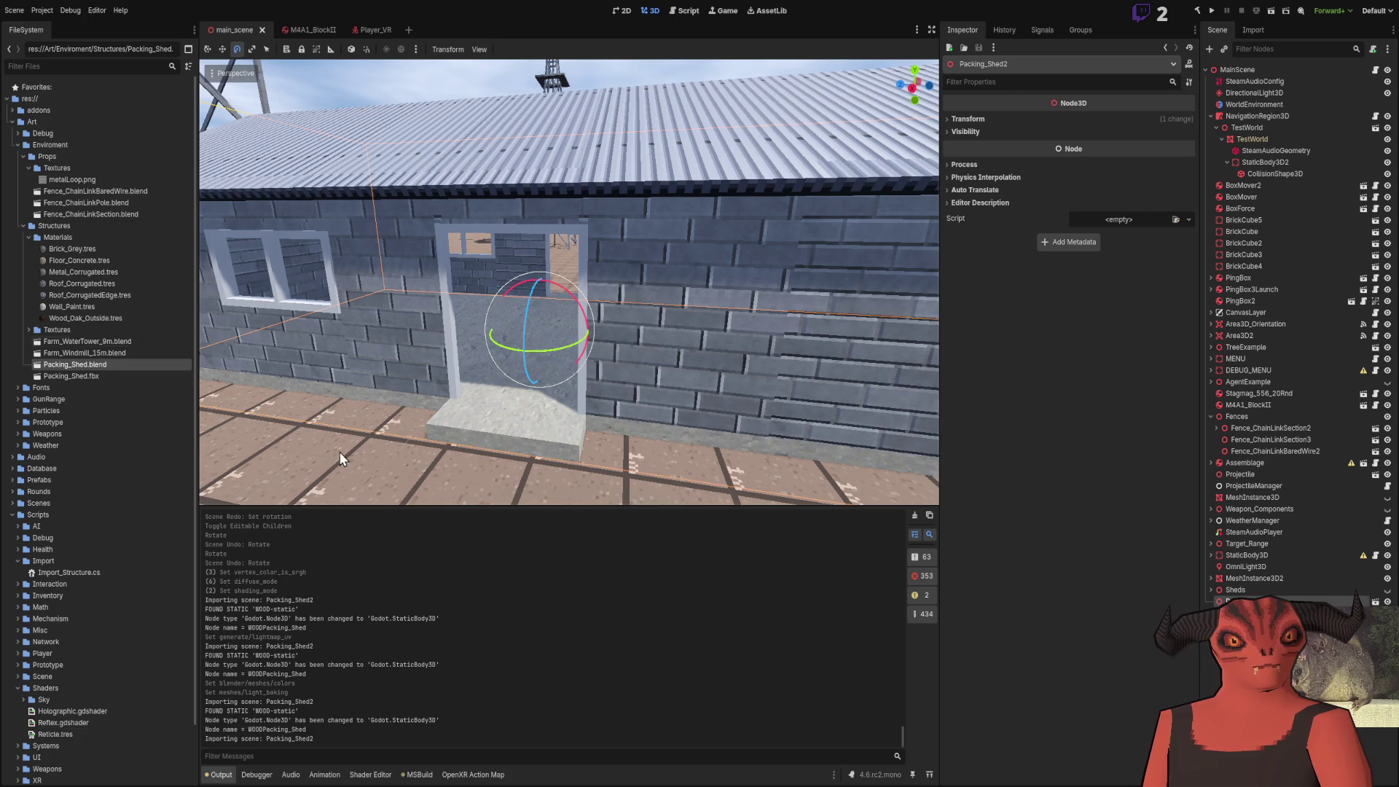
{"action": "key", "text": "alt+Tab"}
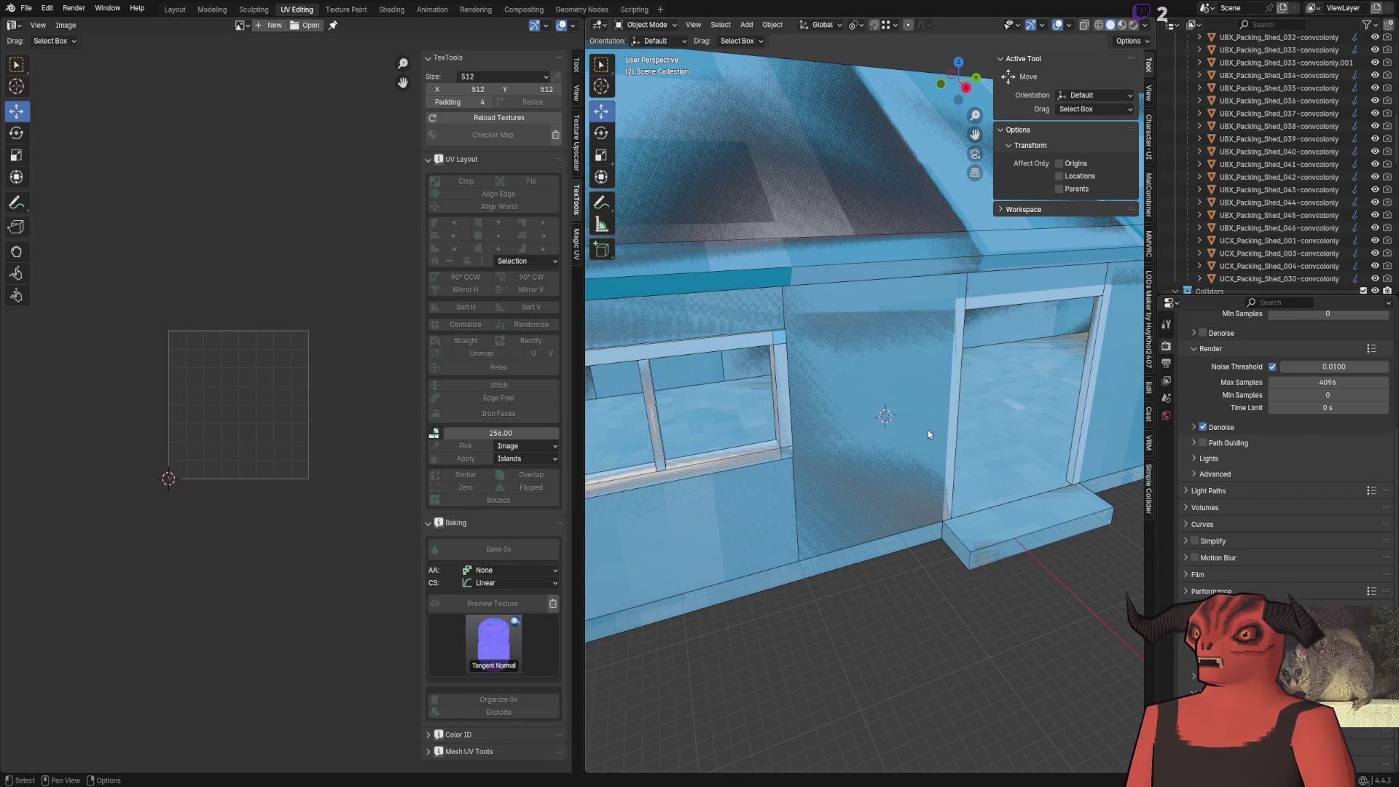
{"action": "left_click", "coordinate": [928, 434]}
{"action": "scroll", "coordinate": [1245, 146], "scroll_direction": "up", "scroll_amount": 10}
{"action": "scroll", "coordinate": [1245, 145], "scroll_direction": "up", "scroll_amount": 2}
{"action": "left_click", "coordinate": [1167, 524]}
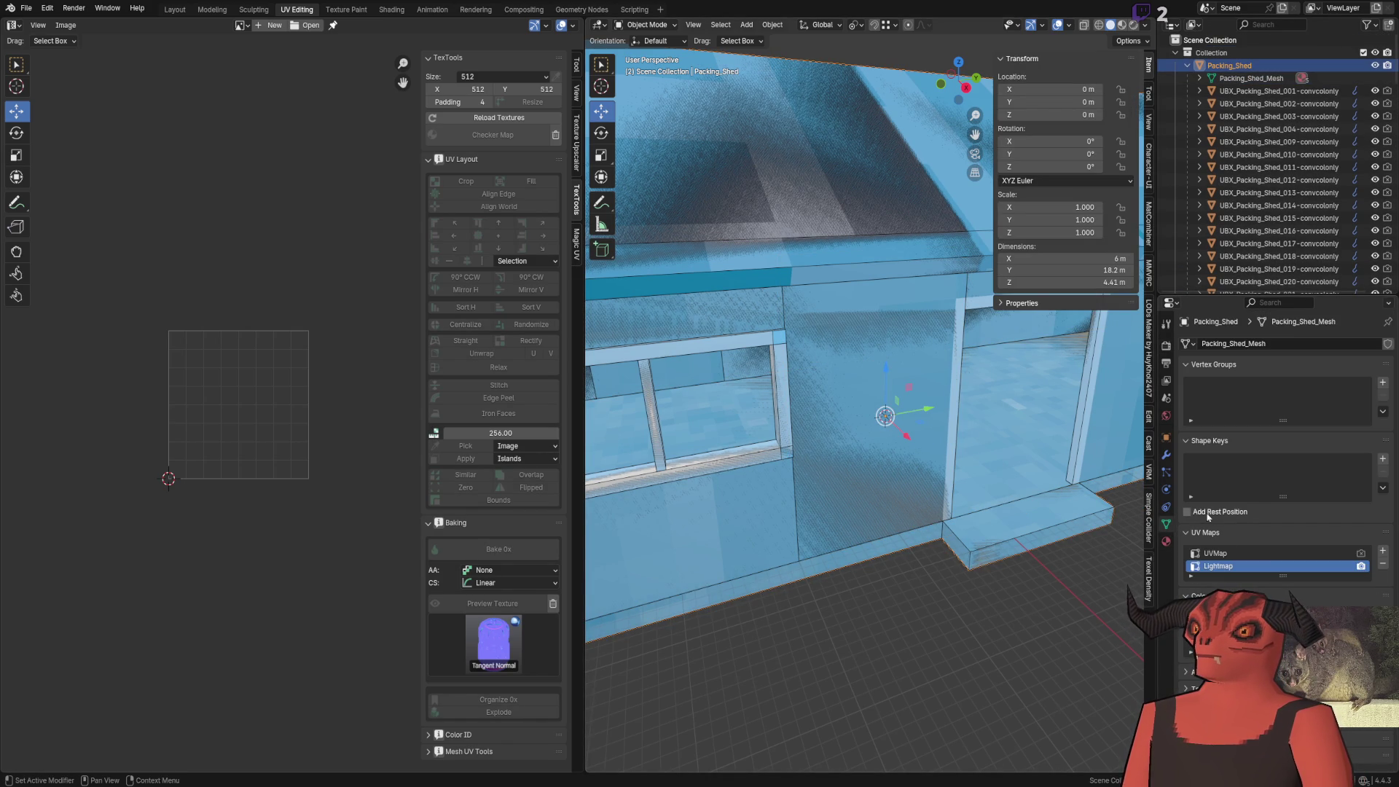
{"action": "double_click", "coordinate": [1238, 554]}
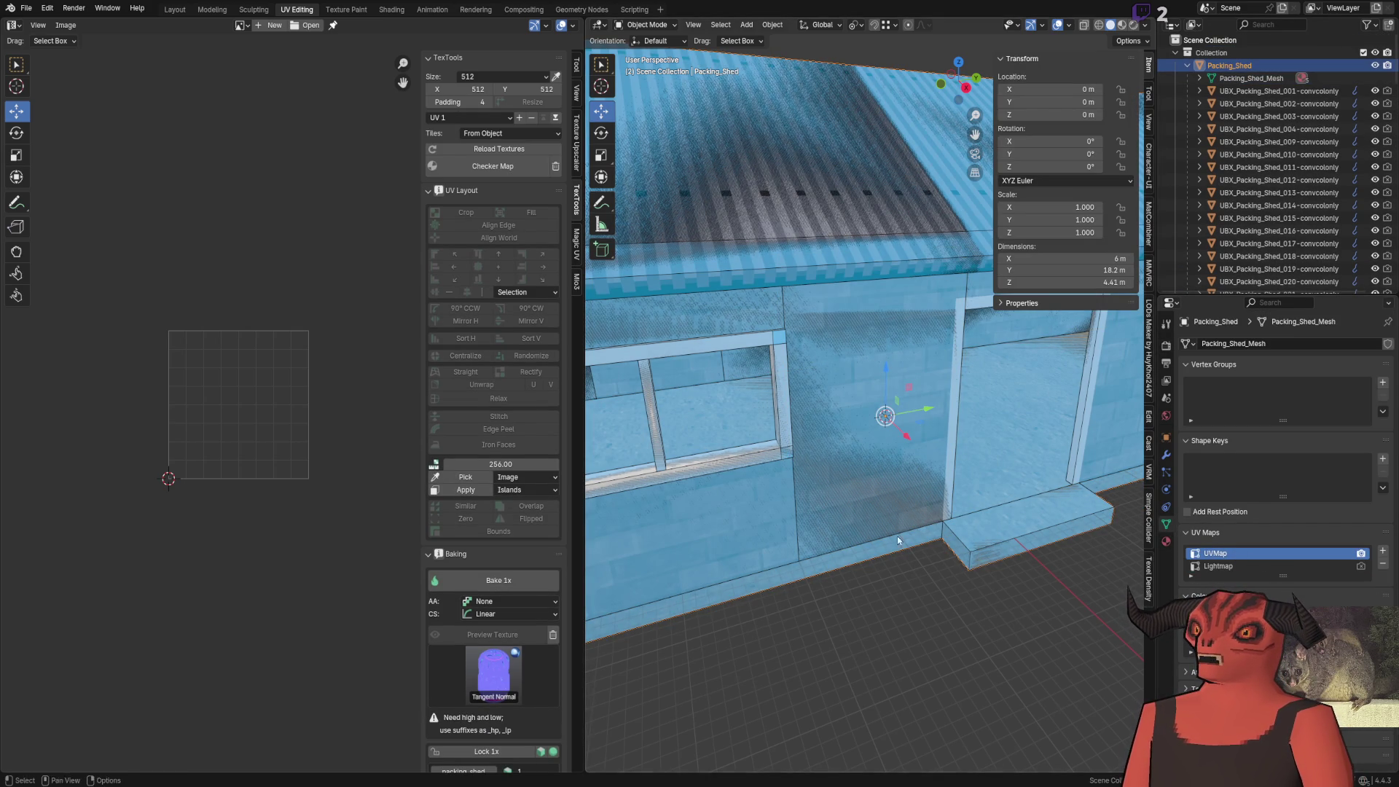
{"action": "key", "text": "ctrl+s"}
Back in Godot, view the reimported shed and open Brick_Grey.tres for editing
{"action": "key", "text": "alt+Tab"}
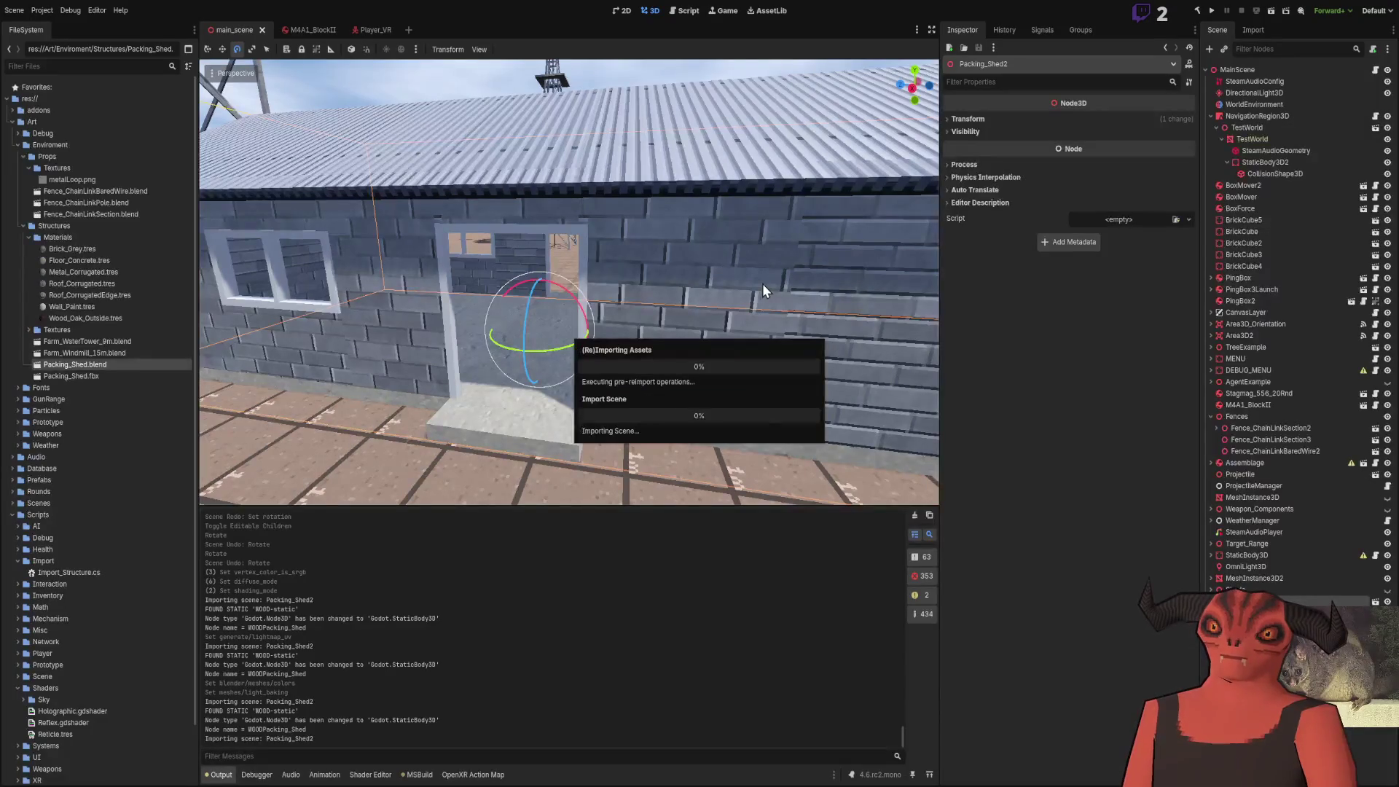
{"action": "scroll", "coordinate": [620, 296], "scroll_direction": "up", "scroll_amount": 3}
{"action": "key", "text": "w"}
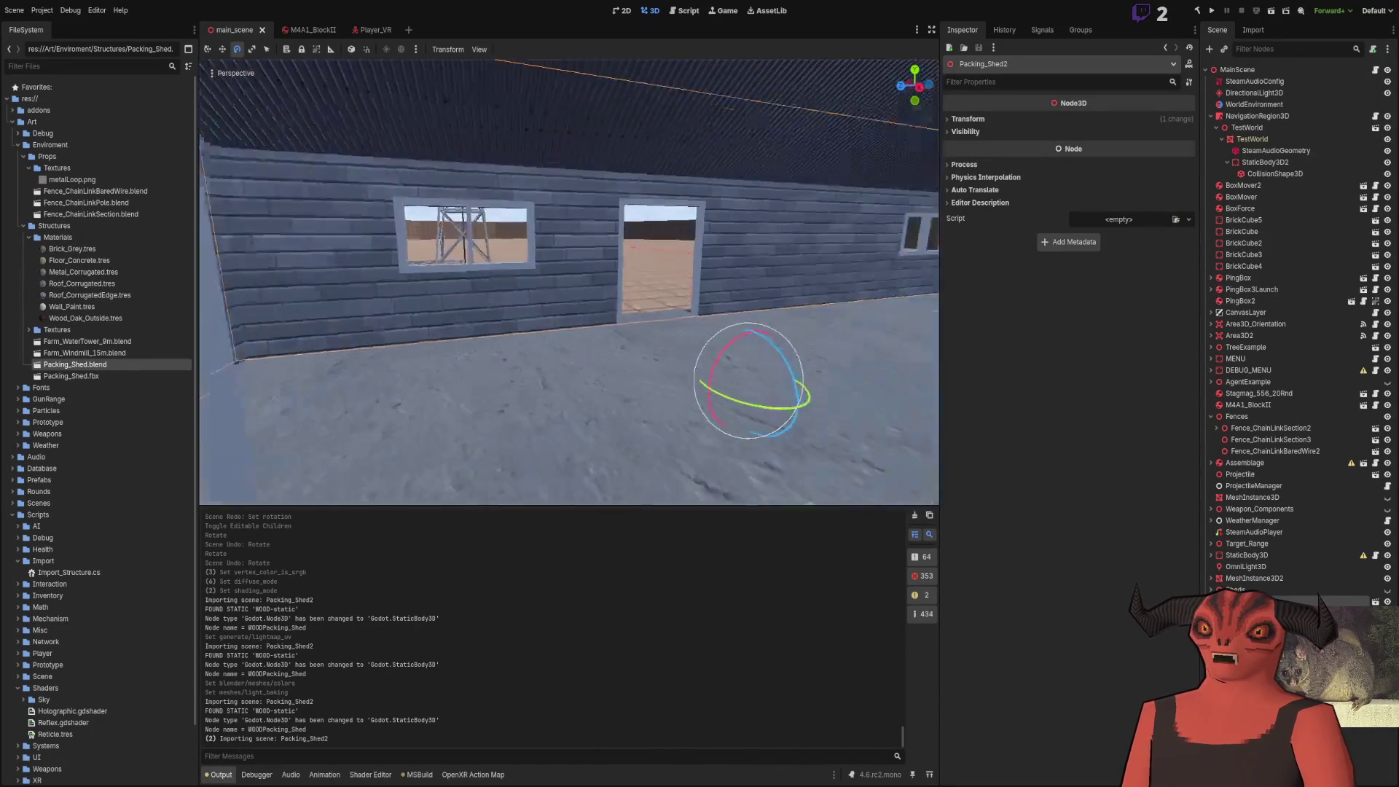
{"action": "key", "text": "w"}
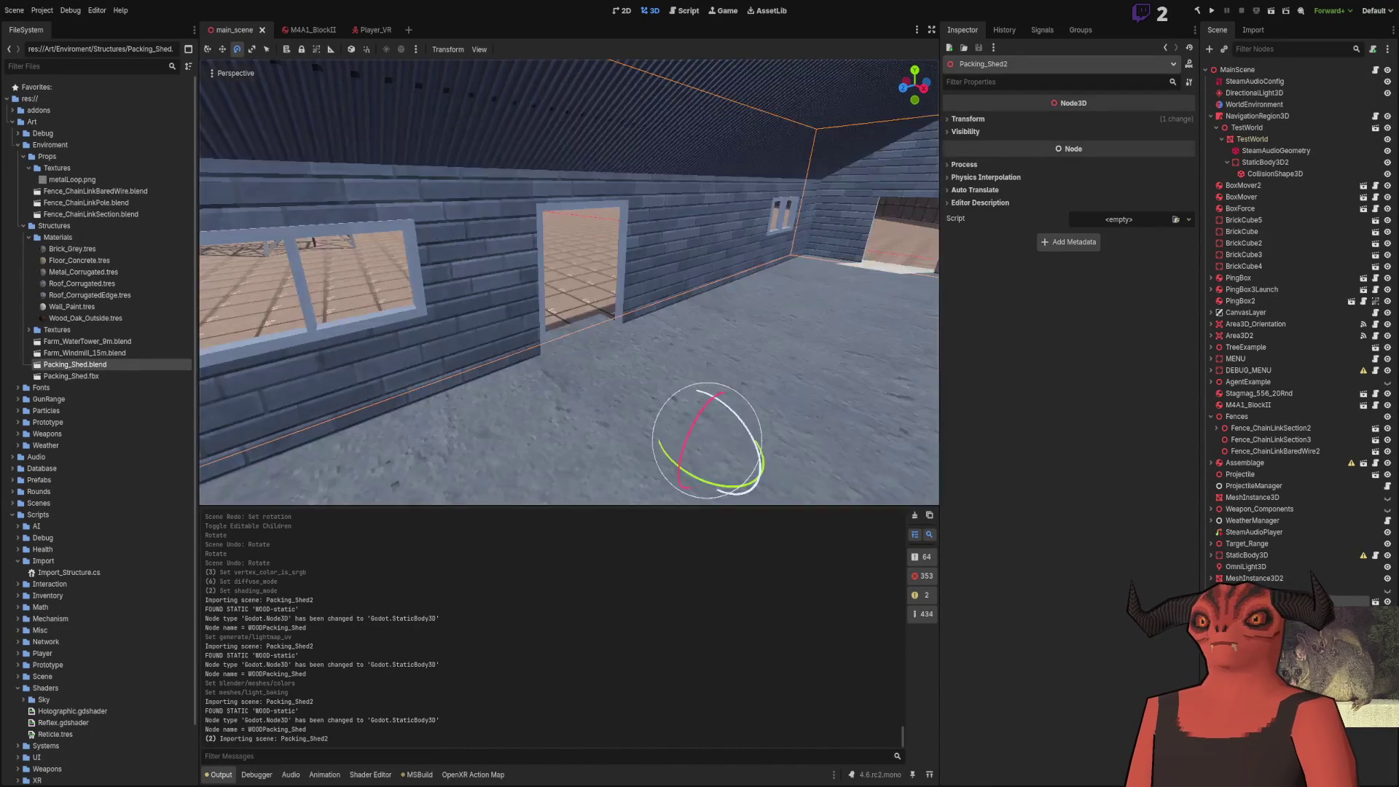
{"action": "double_click", "coordinate": [129, 252]}
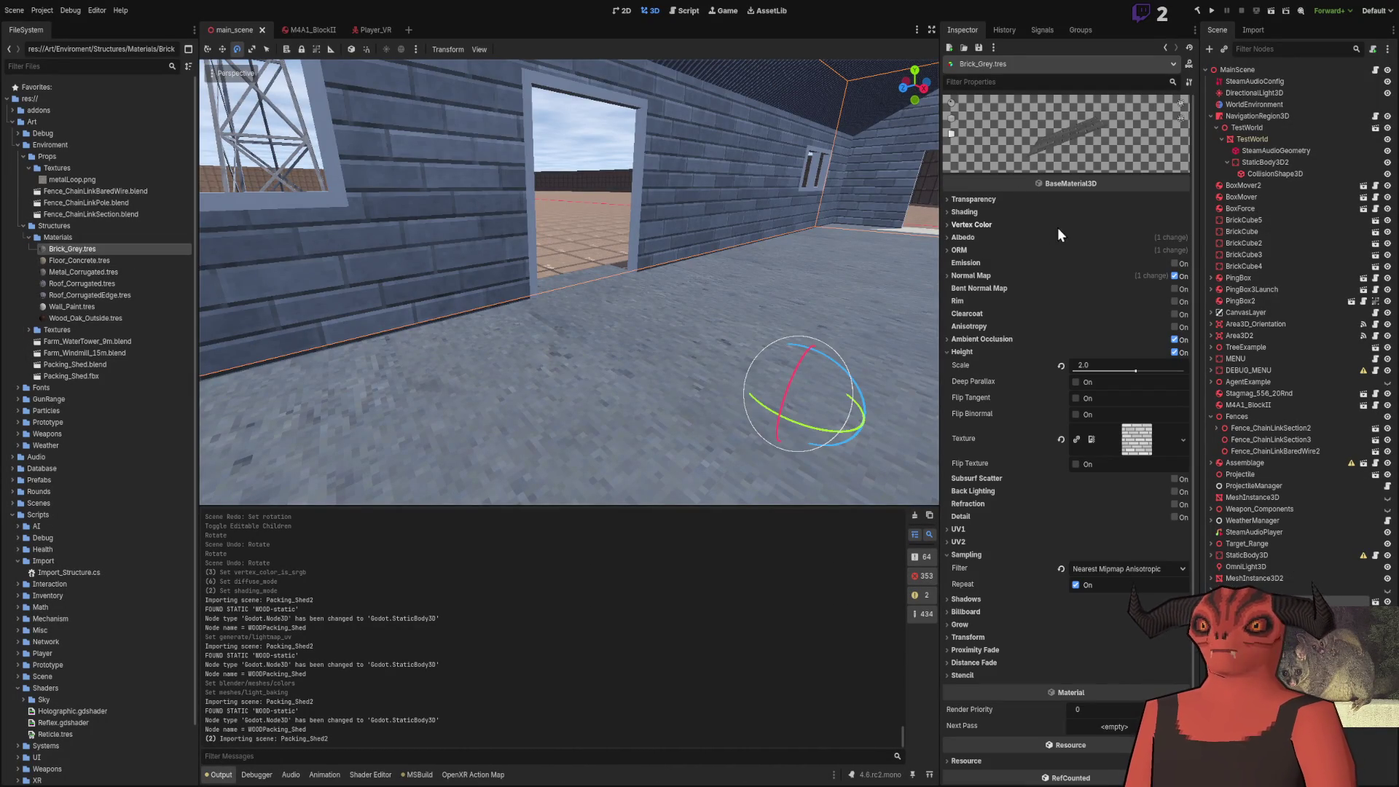
Enable On UV2 for Brick_Grey's ambient occlusion, then turn ambient occlusion off
{"action": "left_click", "coordinate": [973, 235]}
{"action": "left_click", "coordinate": [974, 235]}
{"action": "left_click", "coordinate": [978, 340]}
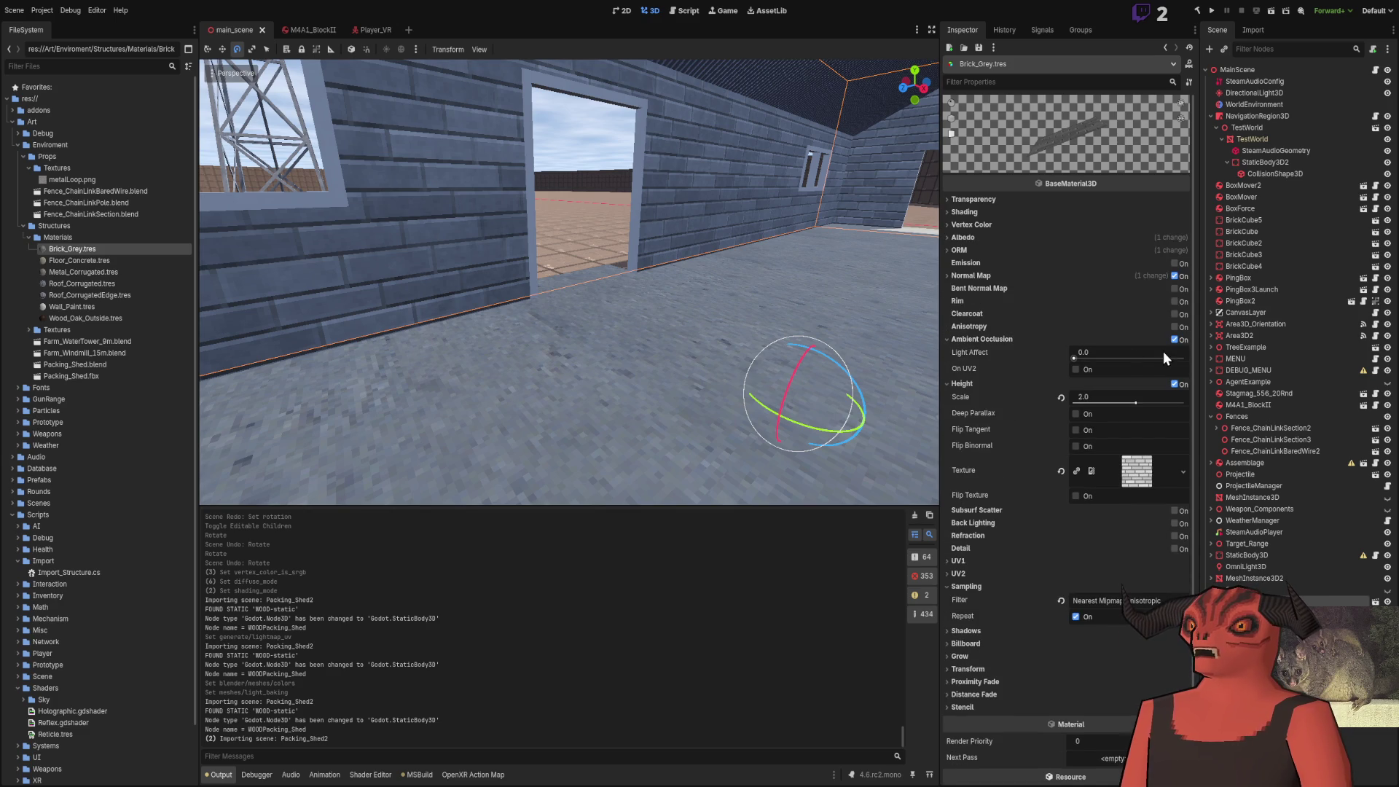
{"action": "left_click", "coordinate": [965, 385]}
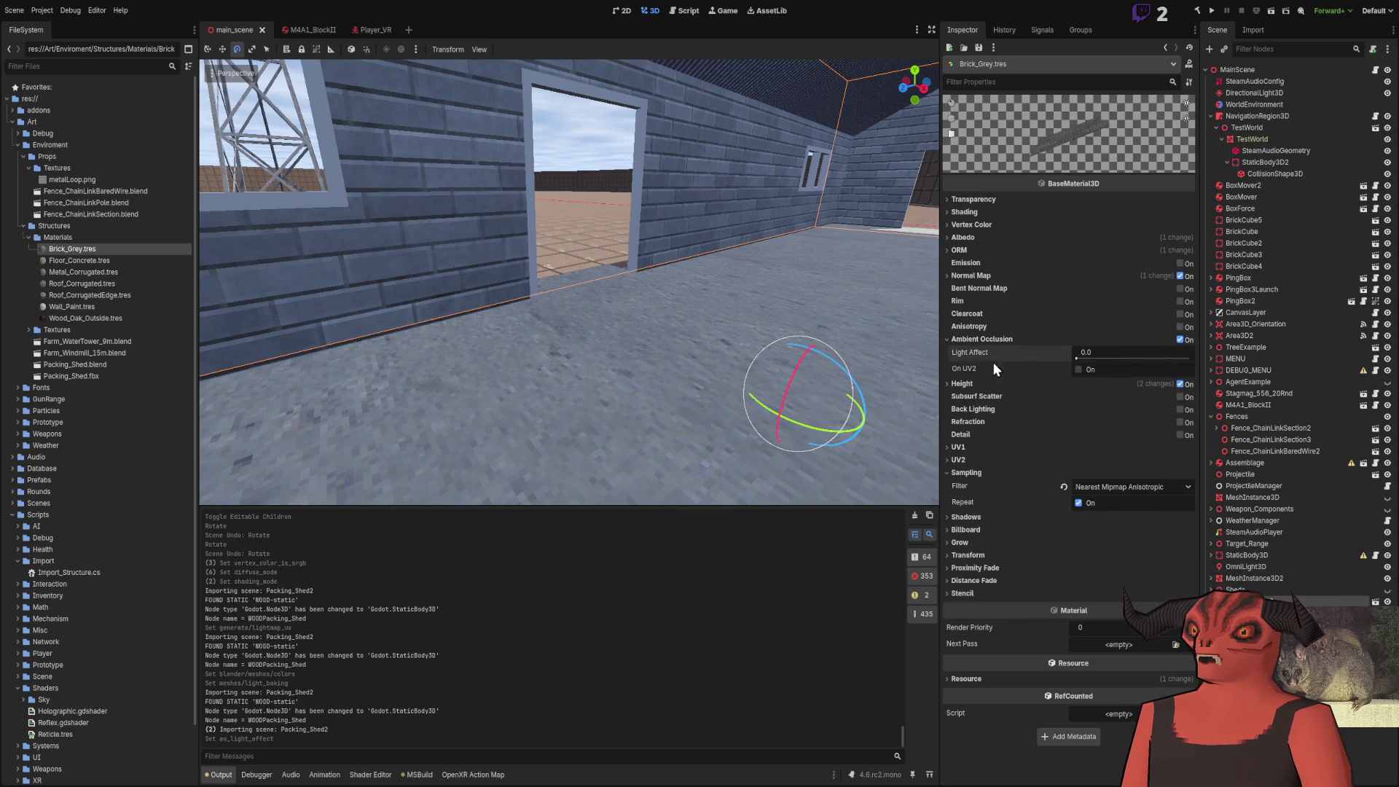
{"action": "left_click", "coordinate": [1086, 373]}
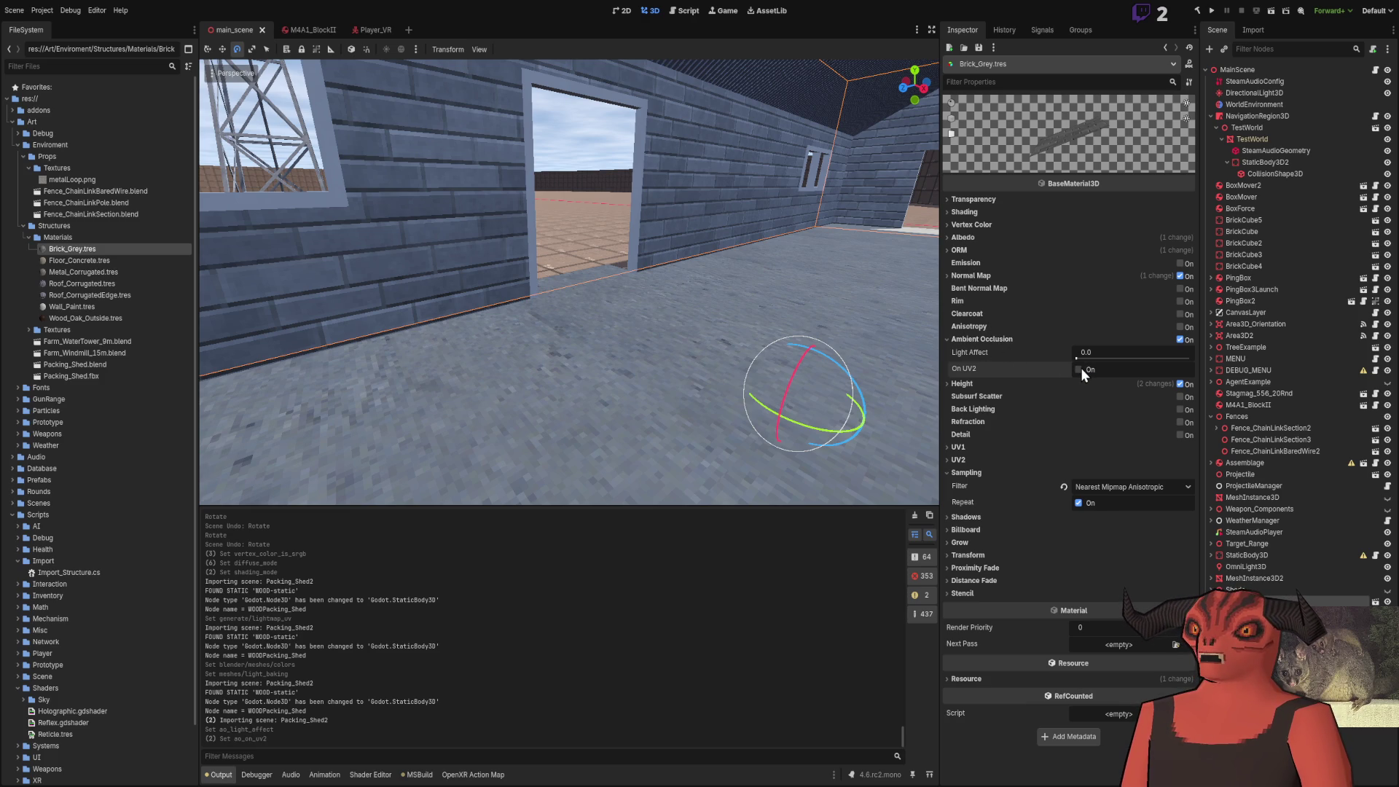
{"action": "left_click", "coordinate": [1181, 340]}
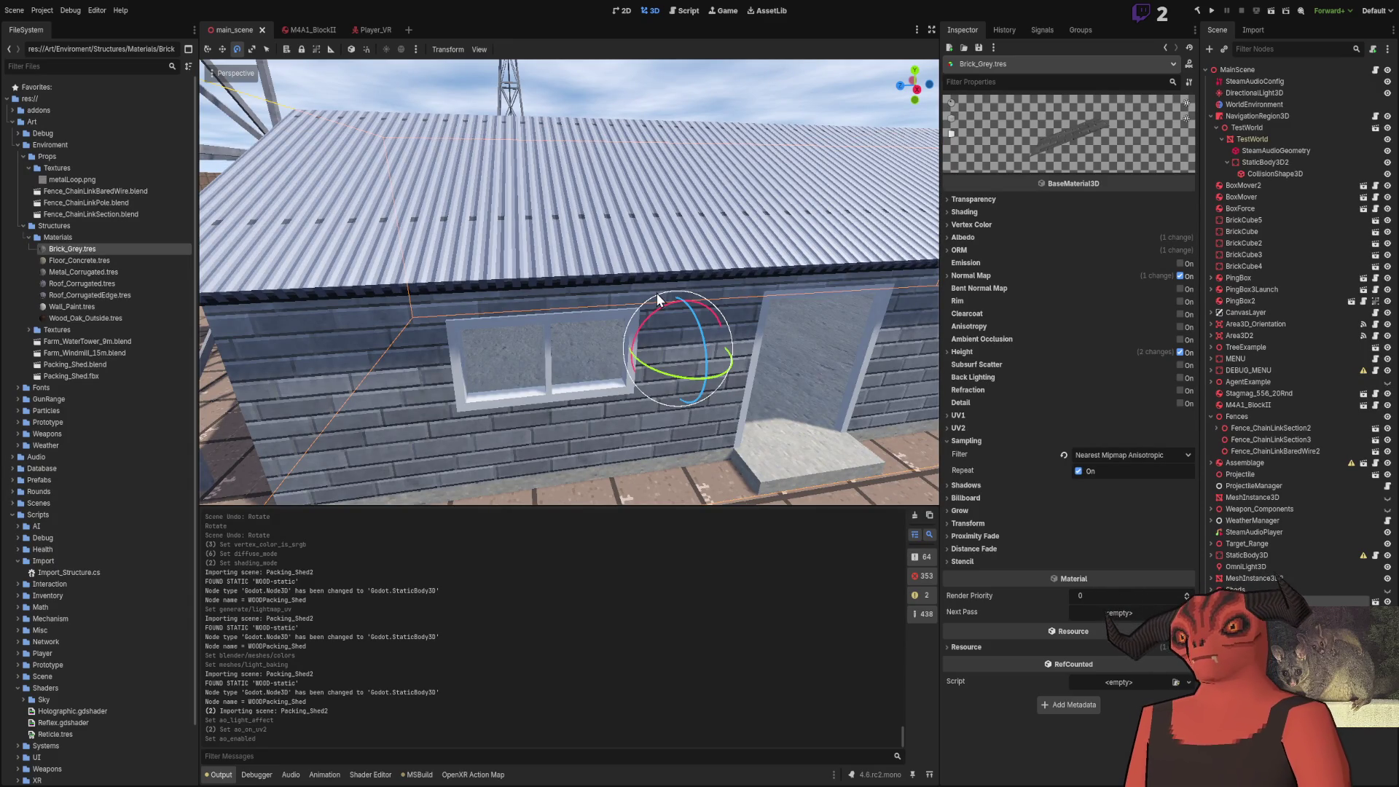
Enable Vertex Color > Use as Albedo on the Brick_Grey material
{"action": "left_click", "coordinate": [974, 225]}
{"action": "left_click", "coordinate": [1090, 239]}
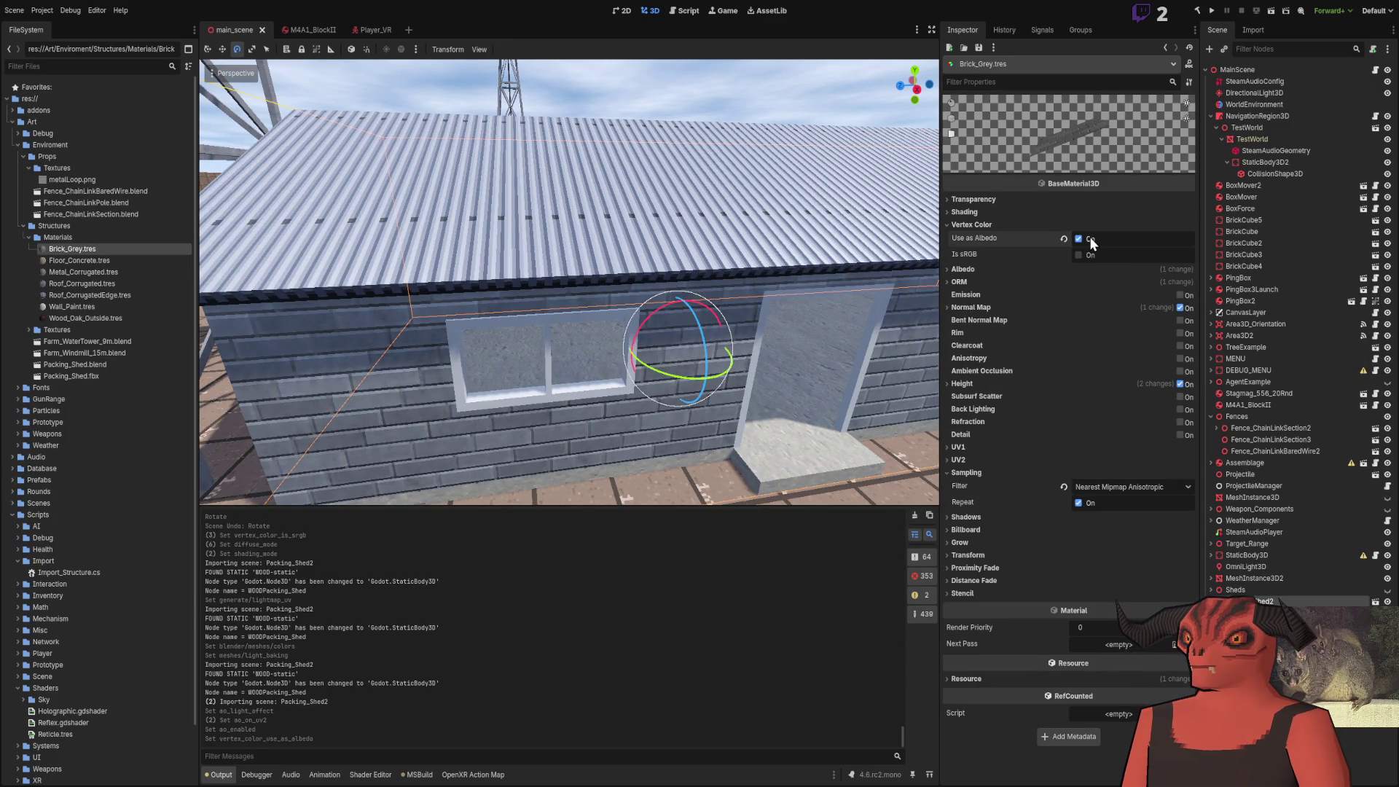
{"action": "left_click", "coordinate": [986, 225]}
Inspect the vertex color settings of Floor_Concrete, Metal_Corrugated and Roof_Corrugated materials
{"action": "left_click", "coordinate": [129, 259]}
{"action": "left_click", "coordinate": [973, 225]}
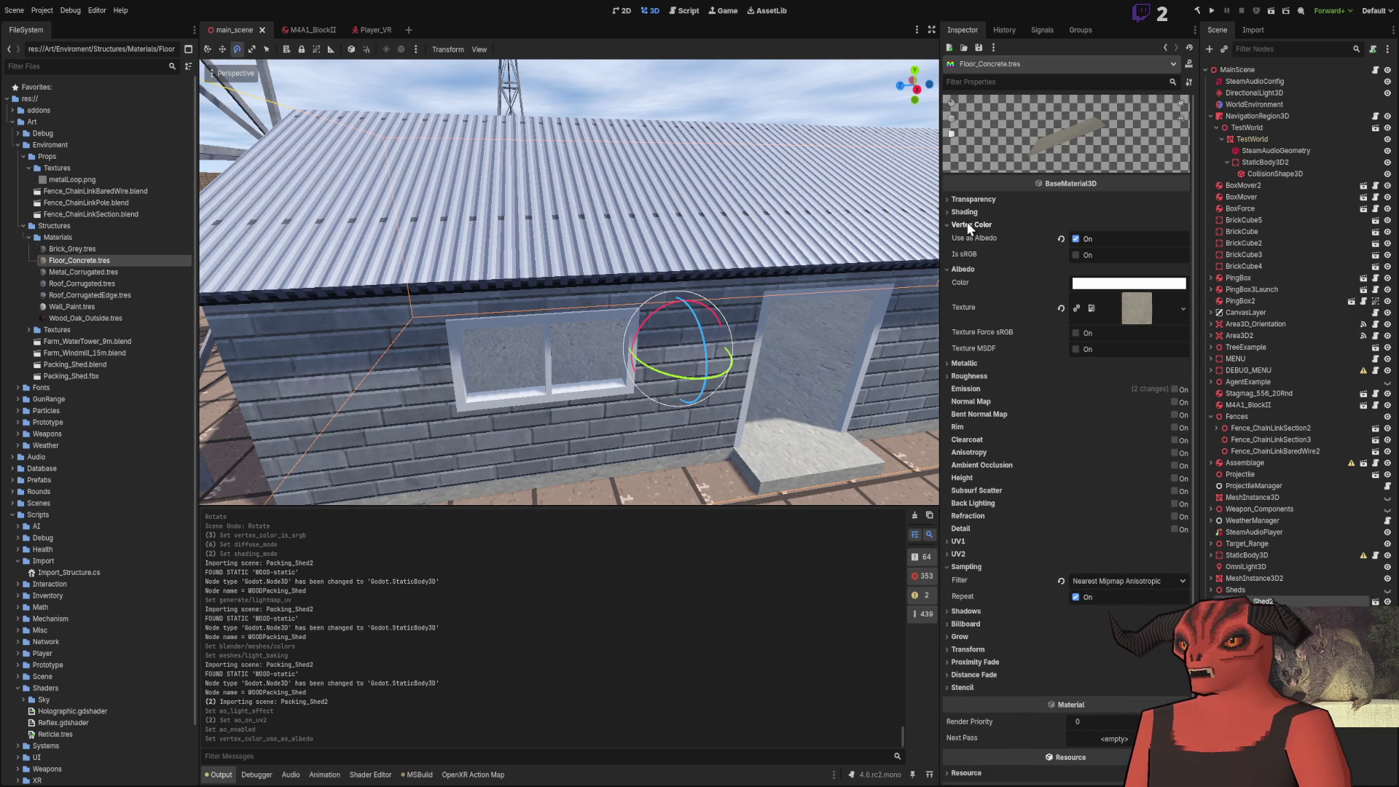
{"action": "left_click", "coordinate": [100, 271]}
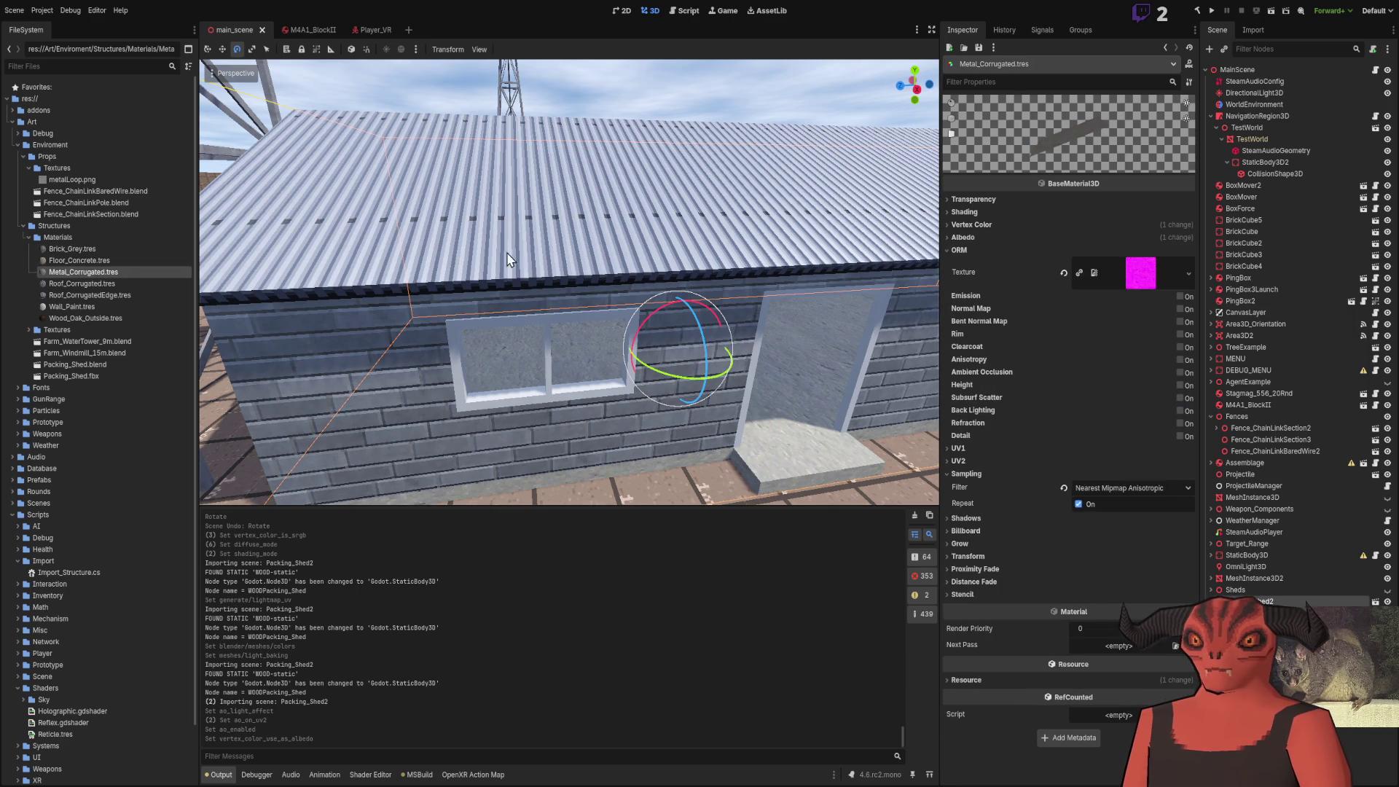
{"action": "left_click", "coordinate": [947, 251]}
{"action": "left_click", "coordinate": [960, 223]}
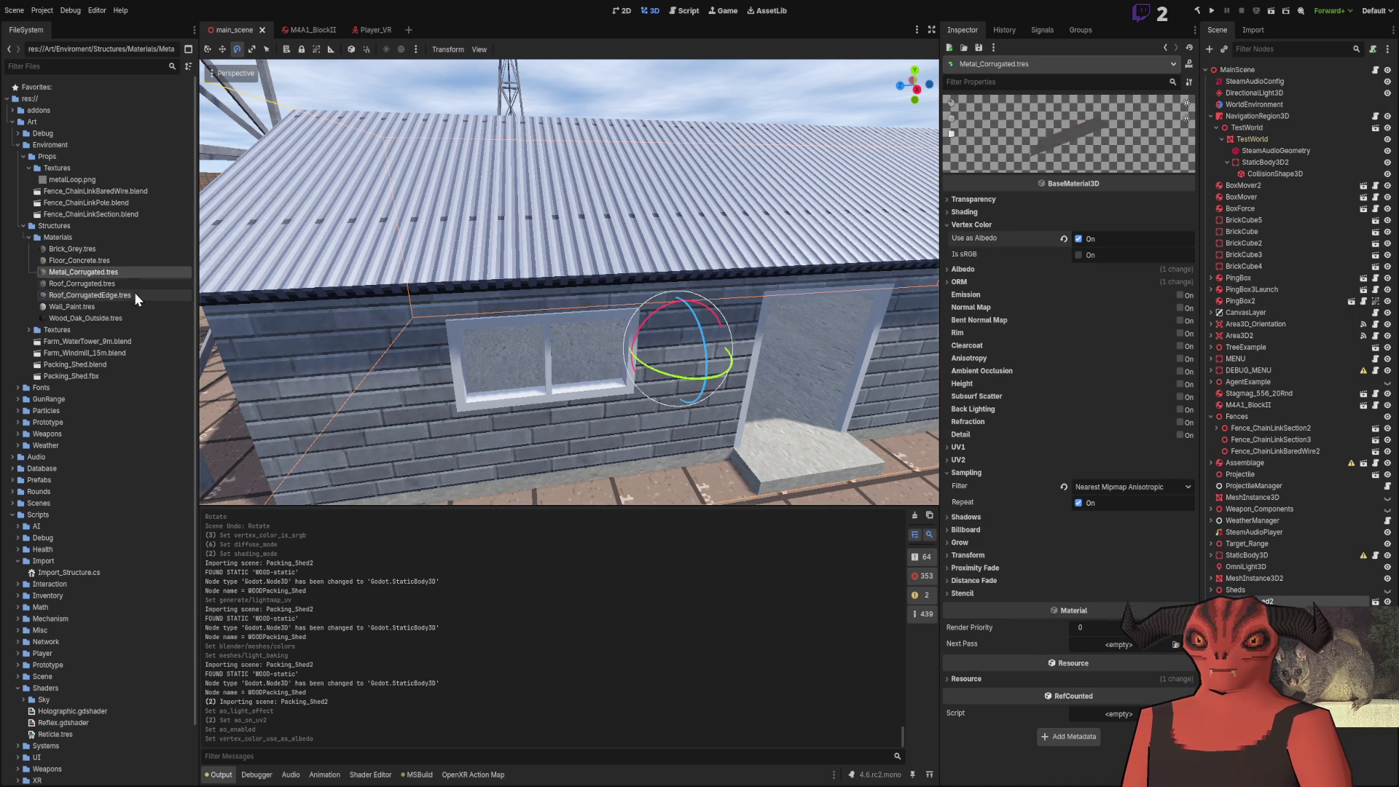
{"action": "left_click", "coordinate": [109, 283]}
{"action": "left_click", "coordinate": [973, 252]}
{"action": "left_click", "coordinate": [977, 235]}
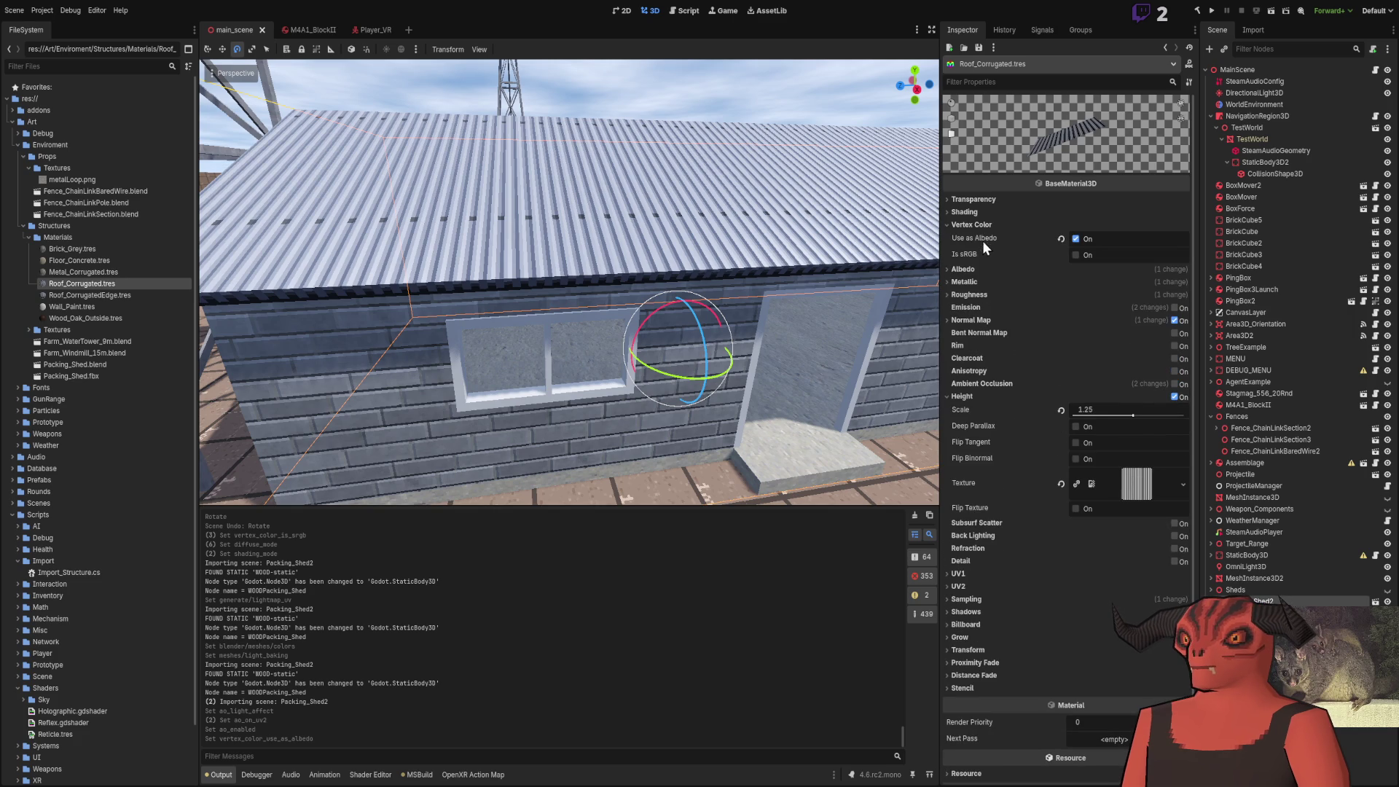
Check the vertex color settings on Roof_CorrugatedEdge and Wall_Paint materials
{"action": "left_click", "coordinate": [86, 294]}
{"action": "left_click", "coordinate": [990, 226]}
{"action": "left_click", "coordinate": [990, 226]}
{"action": "left_click", "coordinate": [77, 307]}
{"action": "left_click", "coordinate": [991, 226]}
{"action": "left_click", "coordinate": [991, 226]}
Make Wood_Oak_Outside use vertex color as albedo and save the scene
{"action": "left_click", "coordinate": [67, 318]}
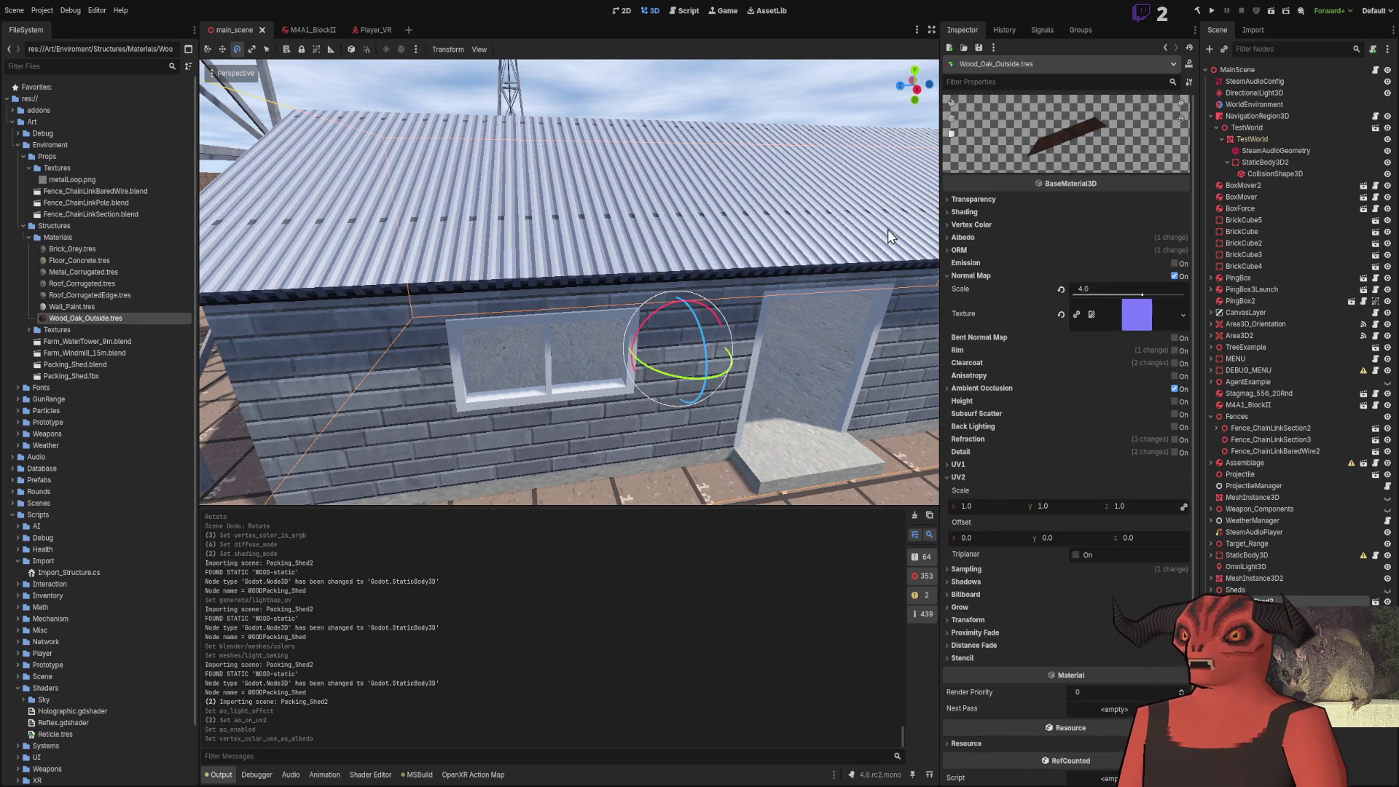
{"action": "left_click", "coordinate": [982, 224]}
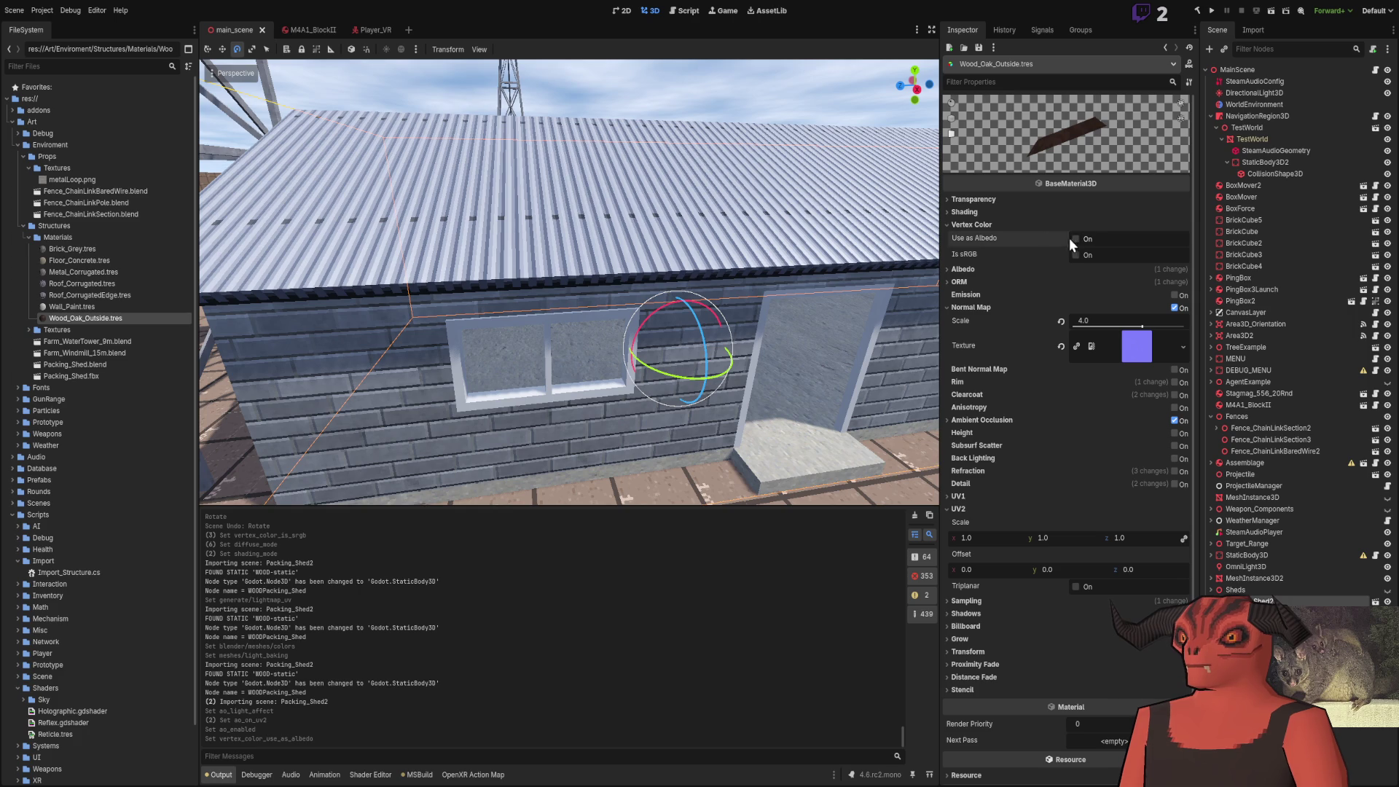
{"action": "left_click", "coordinate": [1076, 239]}
{"action": "left_click", "coordinate": [969, 224]}
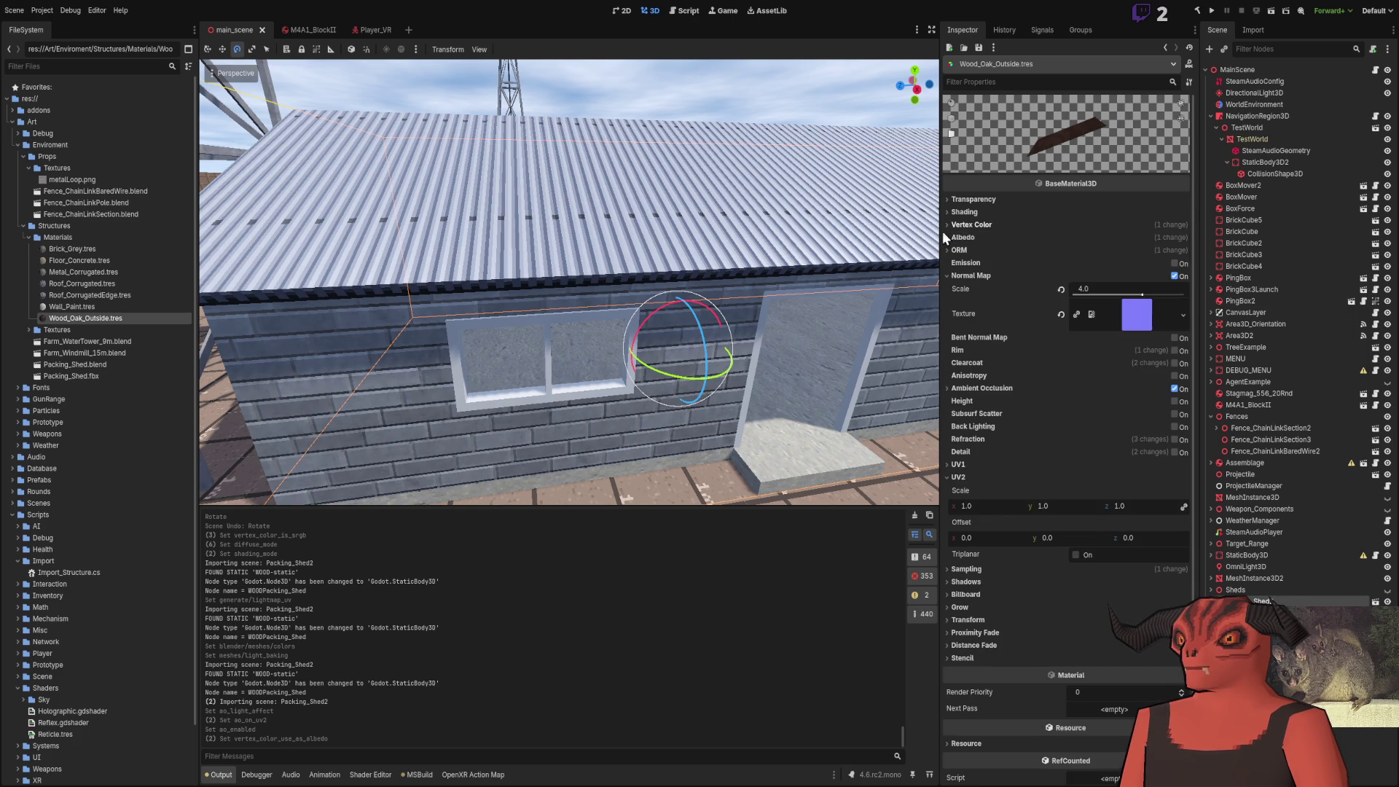
{"action": "key", "text": "ctrl+s"}
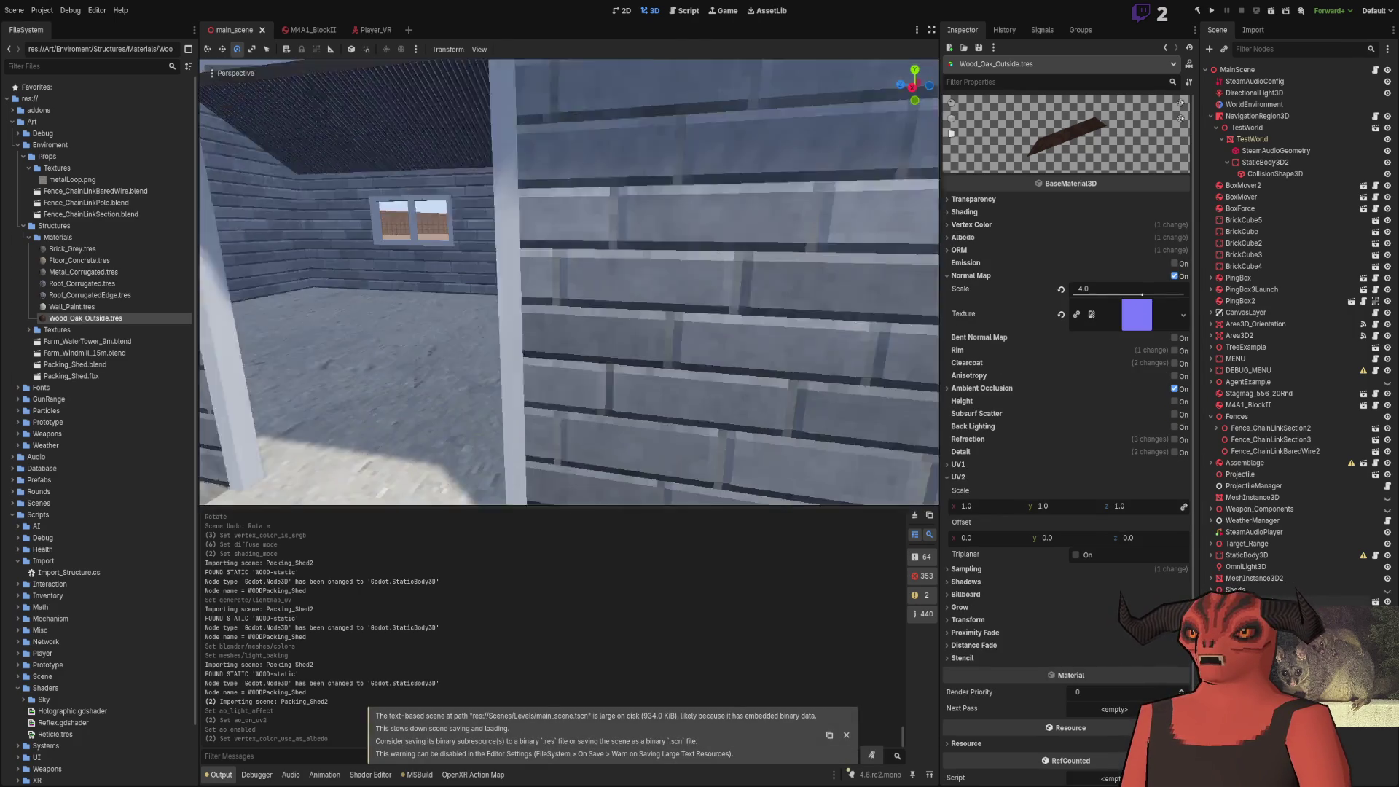
Turn on Editable Children for the Packing_Shed2 instance
{"action": "left_click", "coordinate": [818, 263]}
{"action": "scroll", "coordinate": [818, 264], "scroll_direction": "down", "scroll_amount": 5}
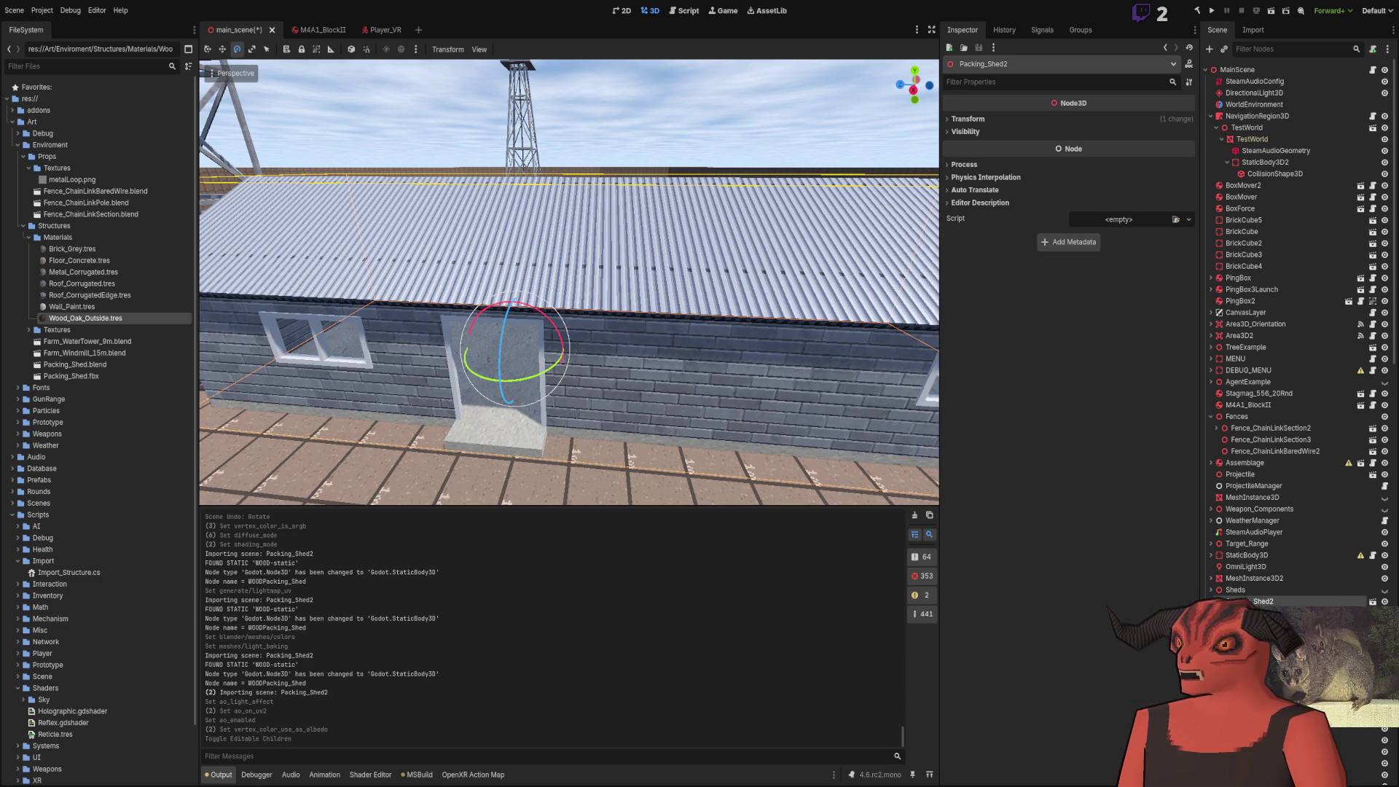
{"action": "left_click", "coordinate": [1283, 613]}
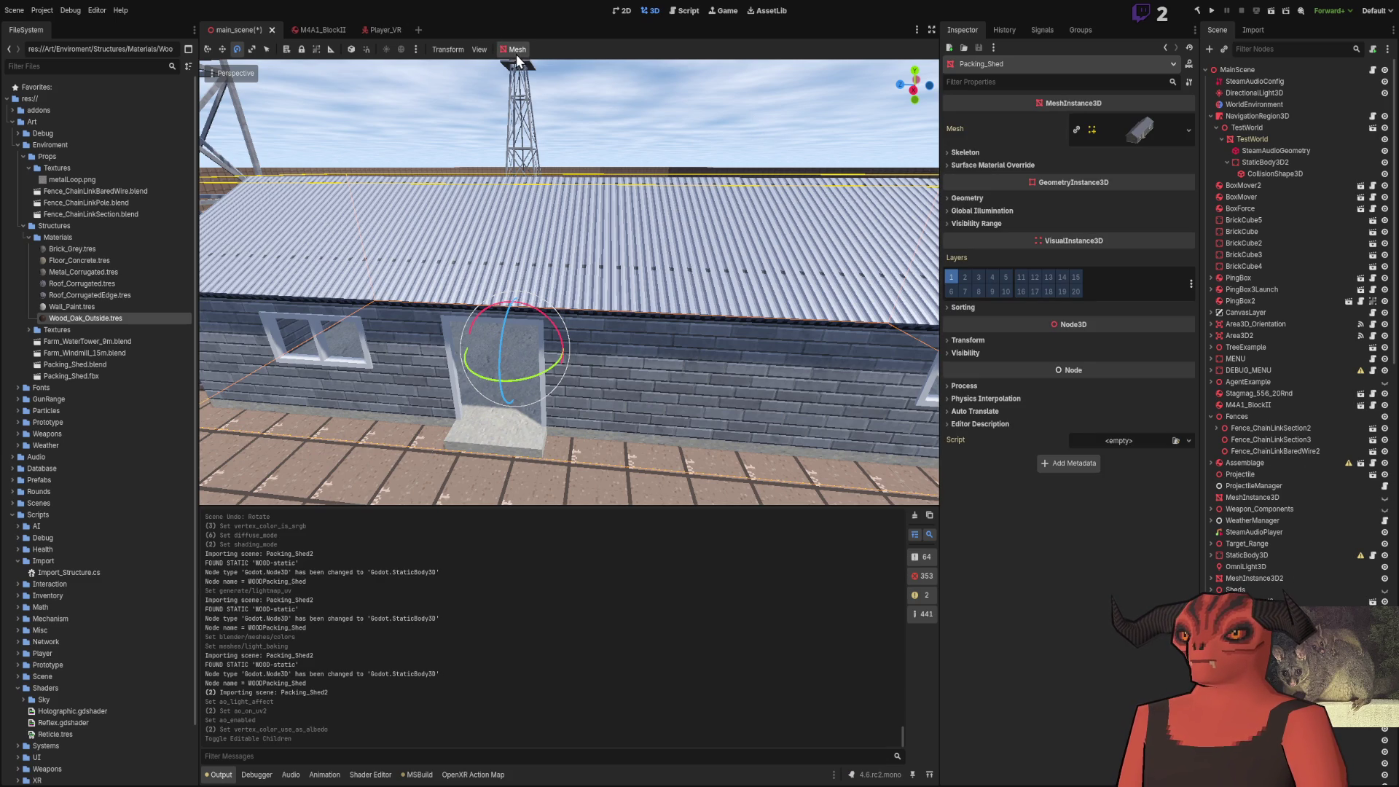
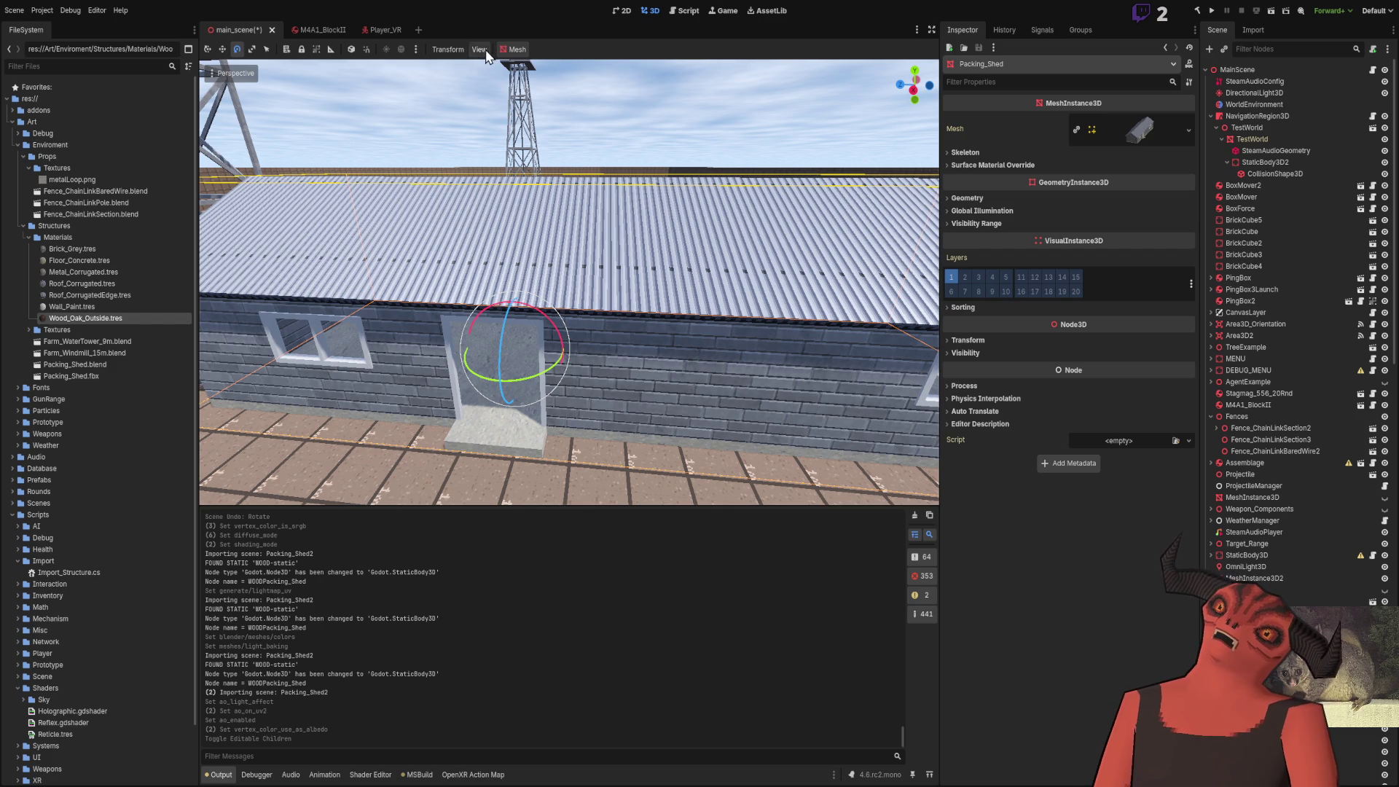
Freelook through and around the Packing_Shed walls, roof and door in Godot, then return to Blender
{"action": "key", "text": "w"}
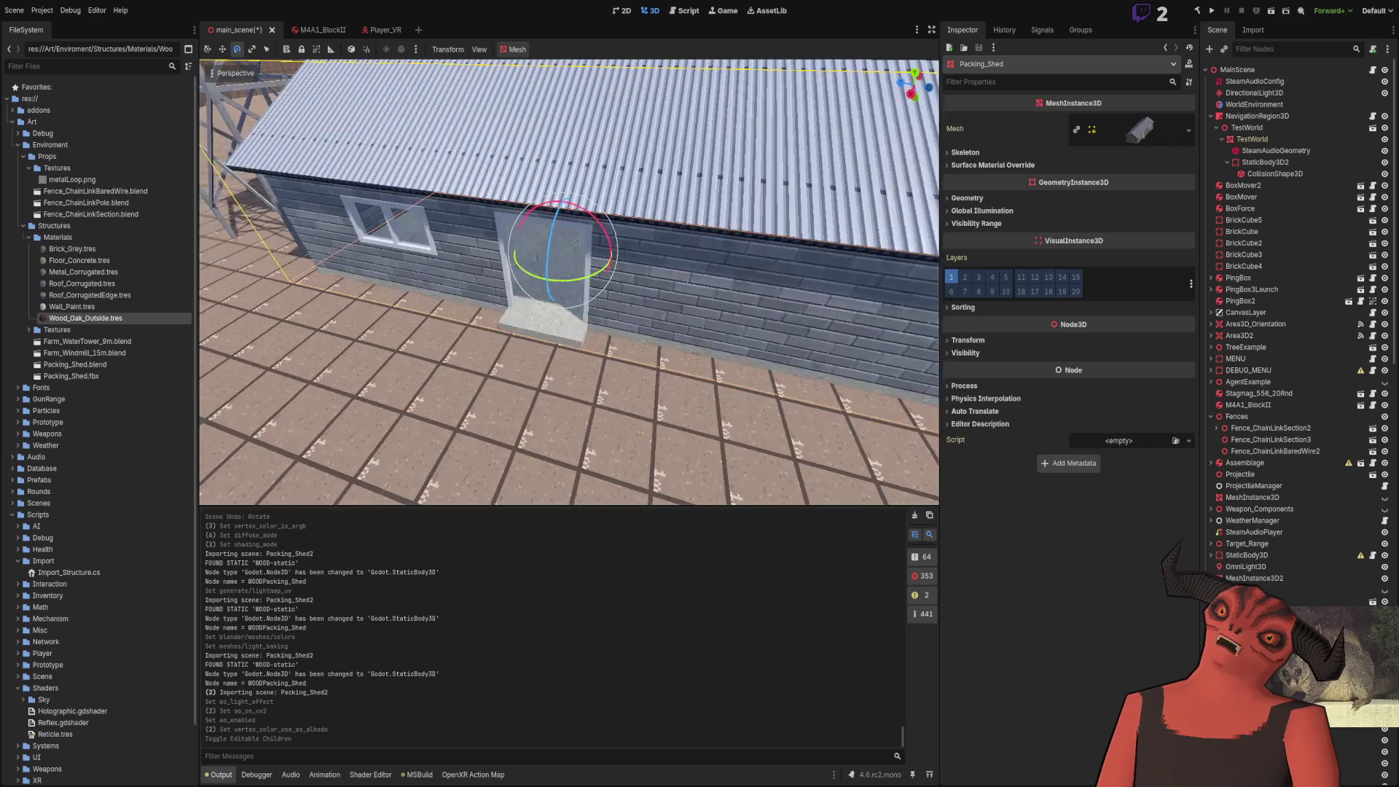
{"action": "key", "text": "w"}
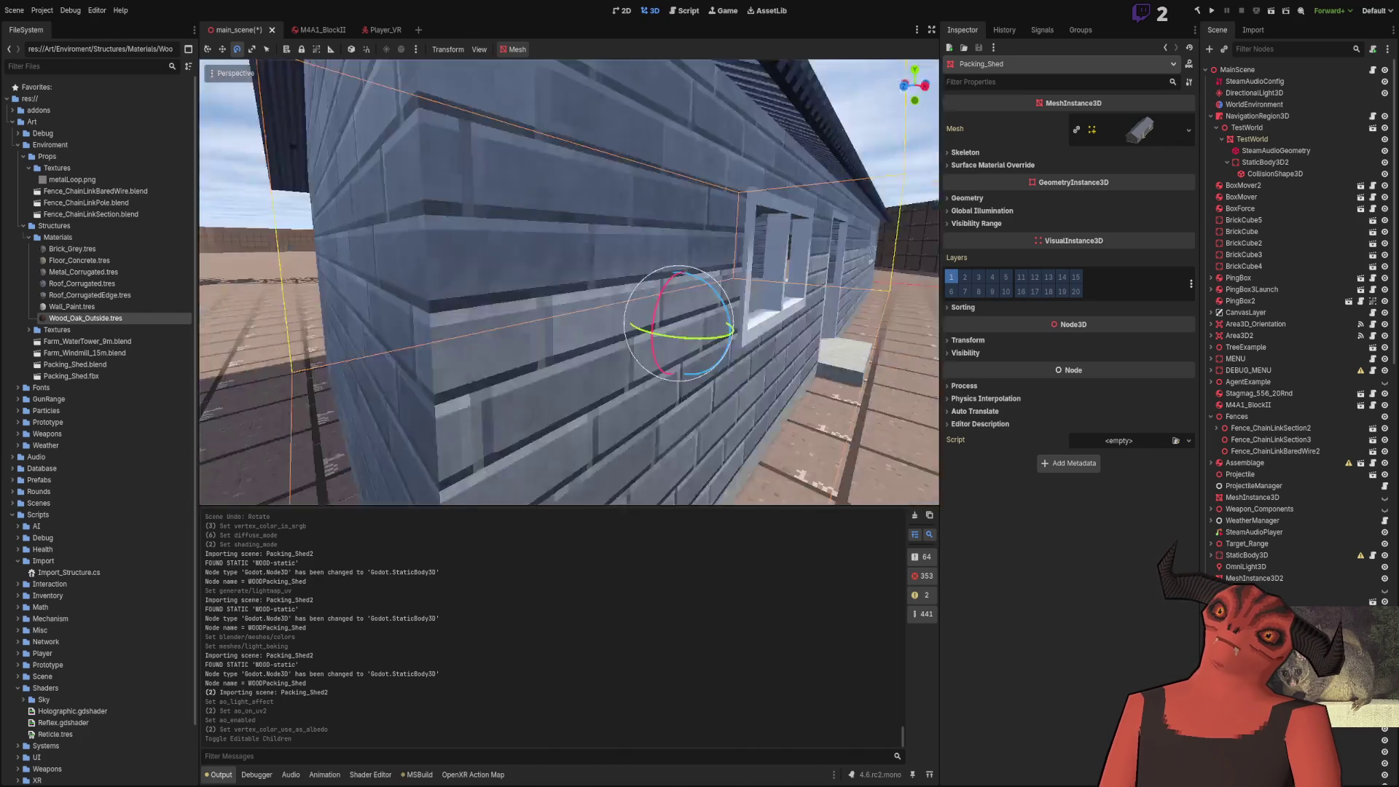
{"action": "key", "text": "s"}
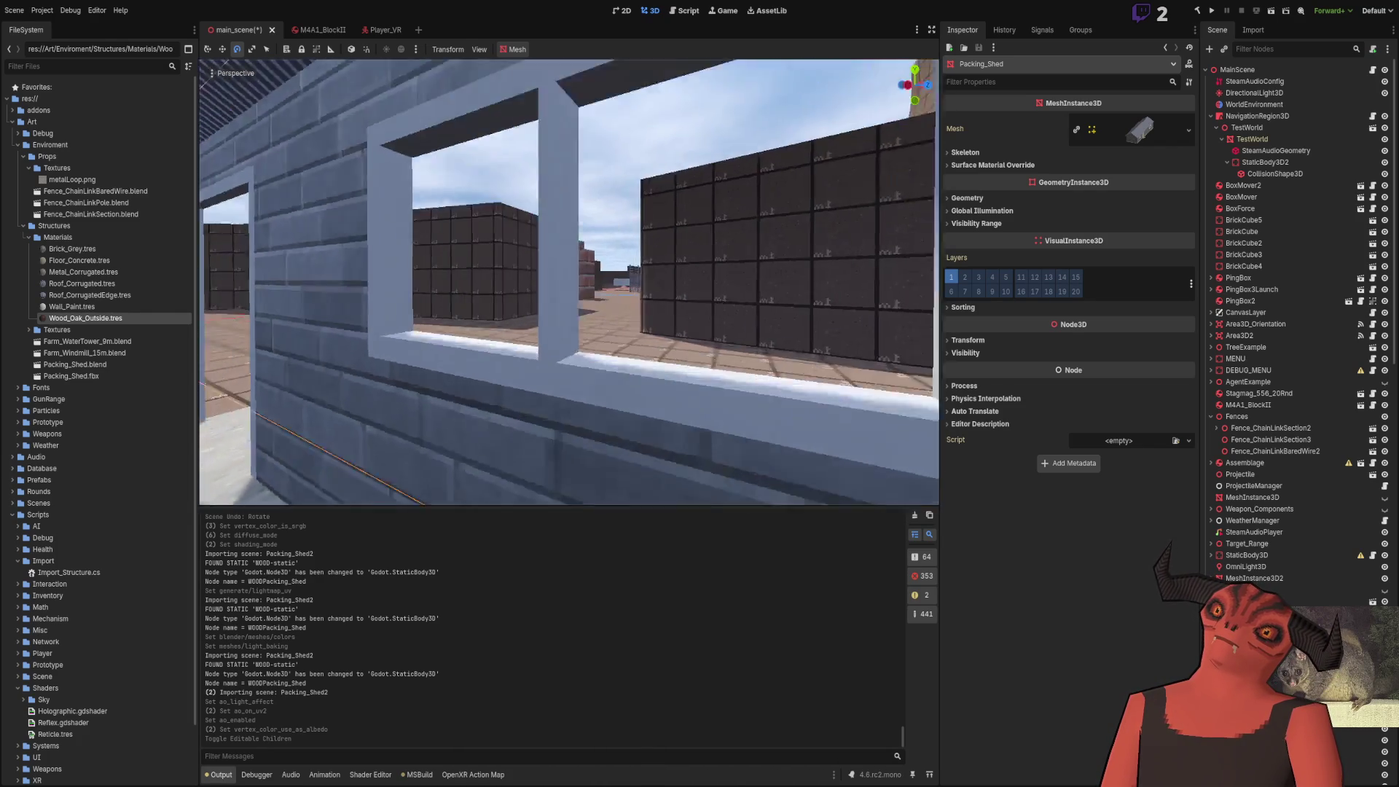
{"action": "key", "text": "a"}
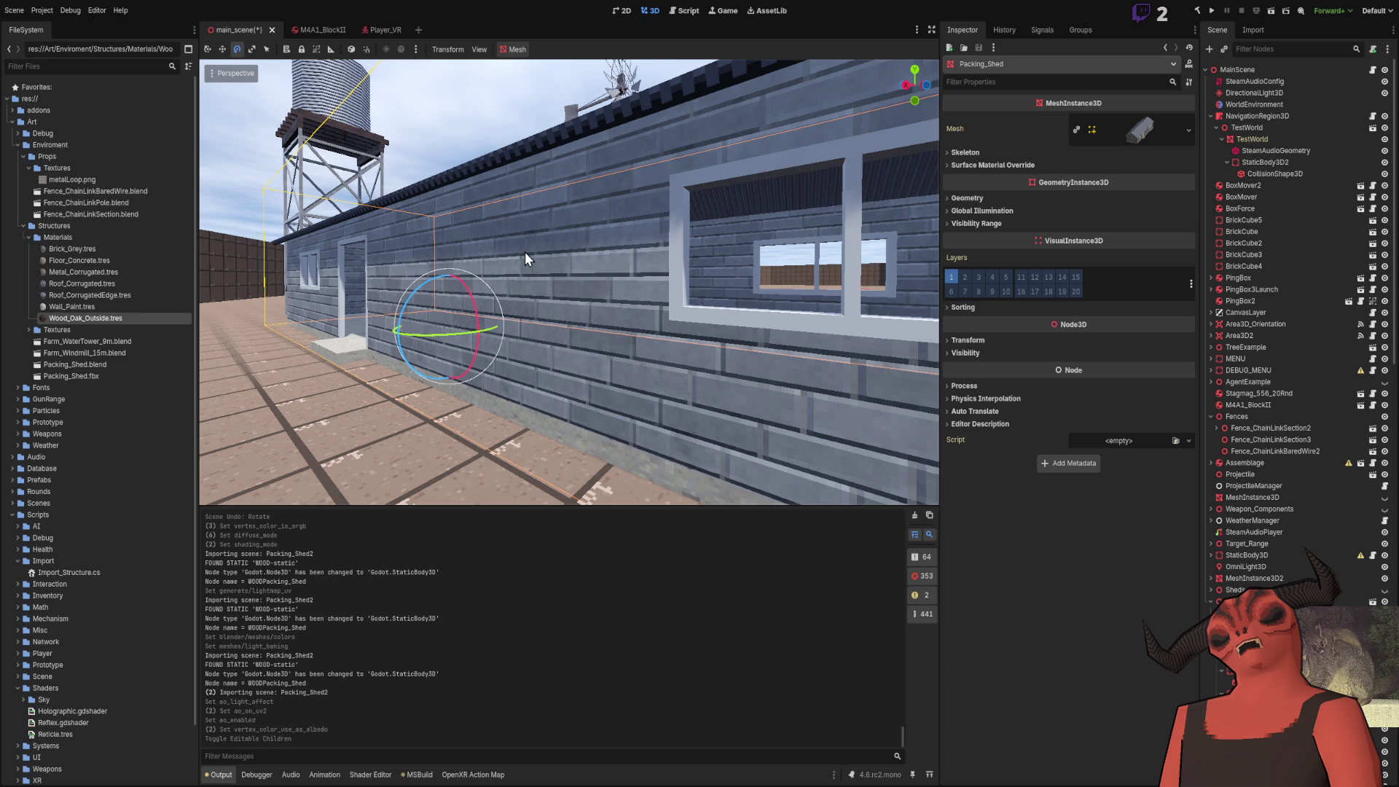
{"action": "key", "text": "w"}
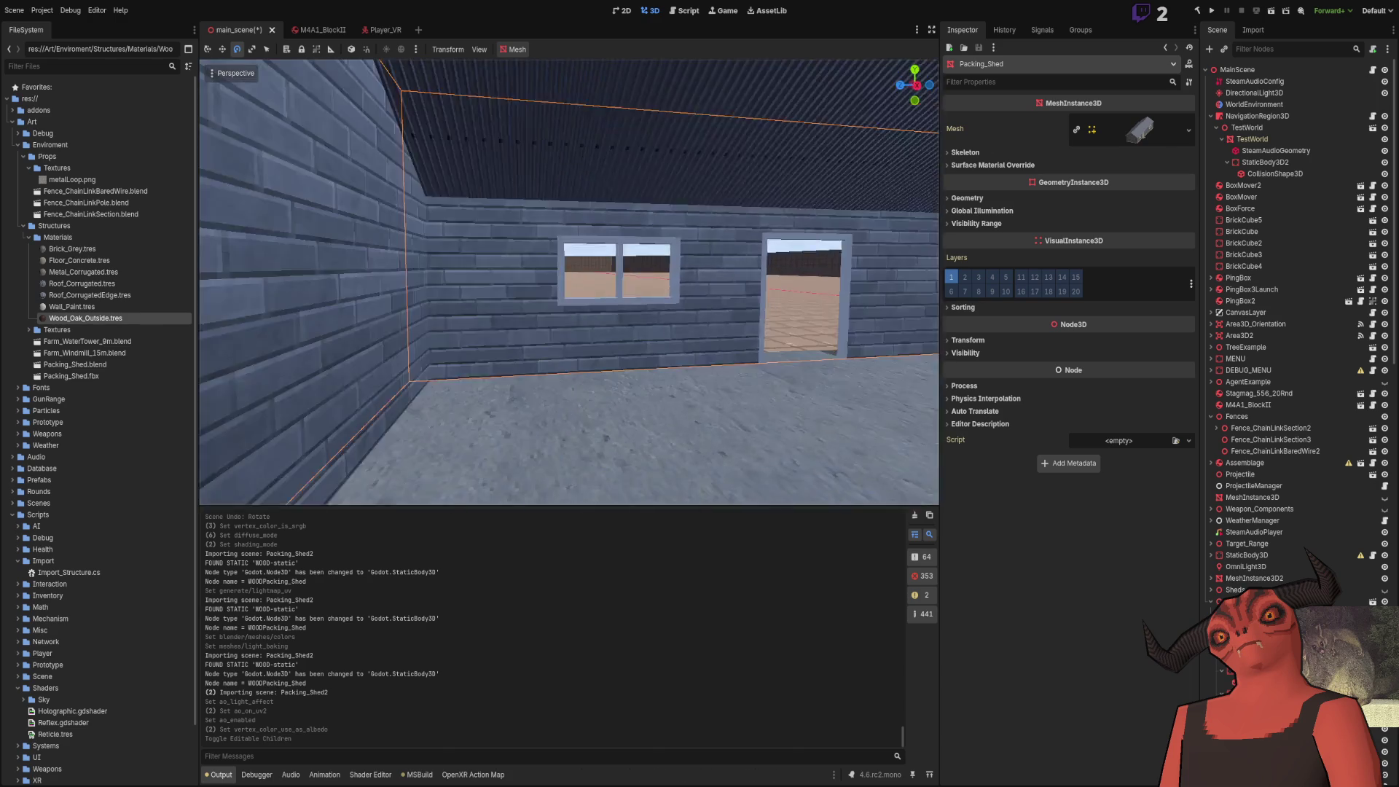
{"action": "key", "text": "s"}
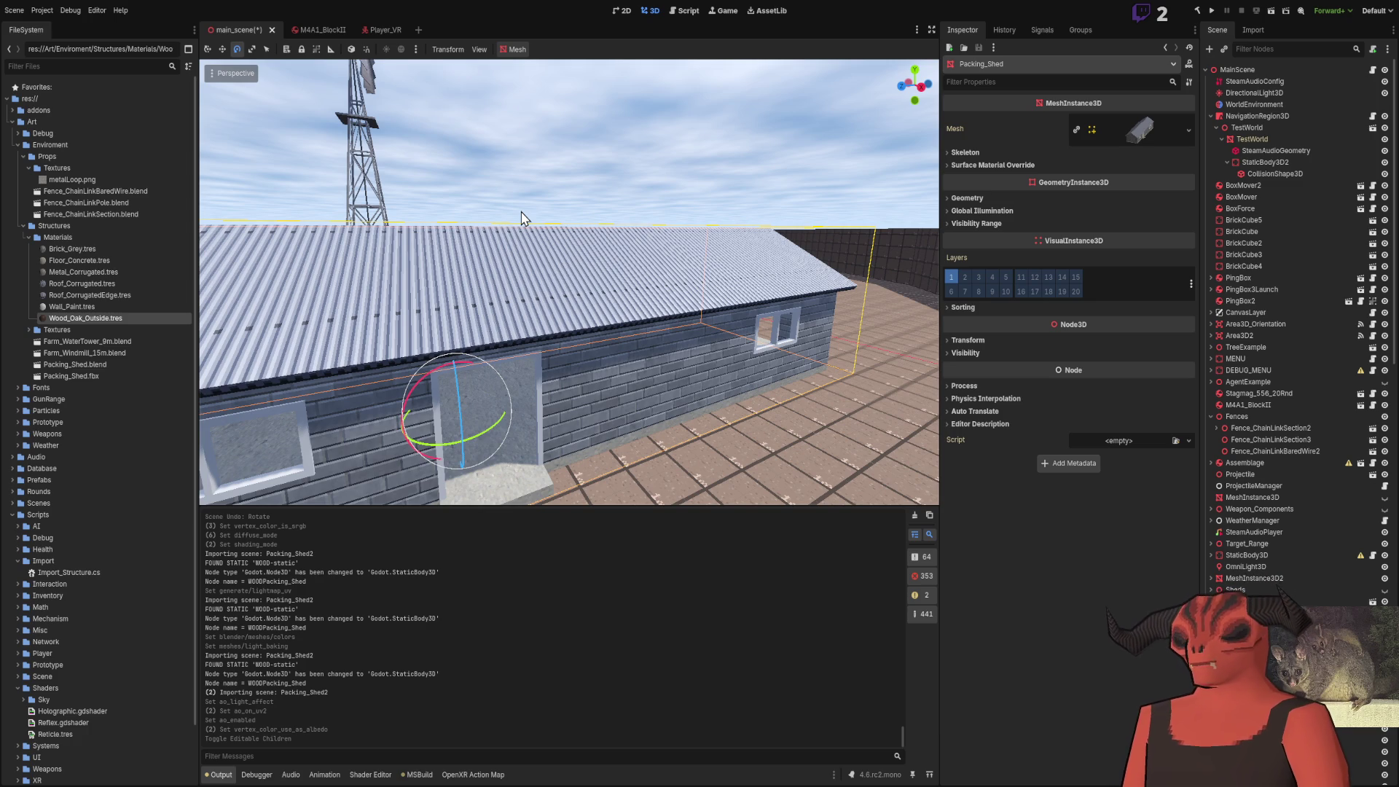
{"action": "key", "text": "w"}
{"action": "key", "text": "s"}
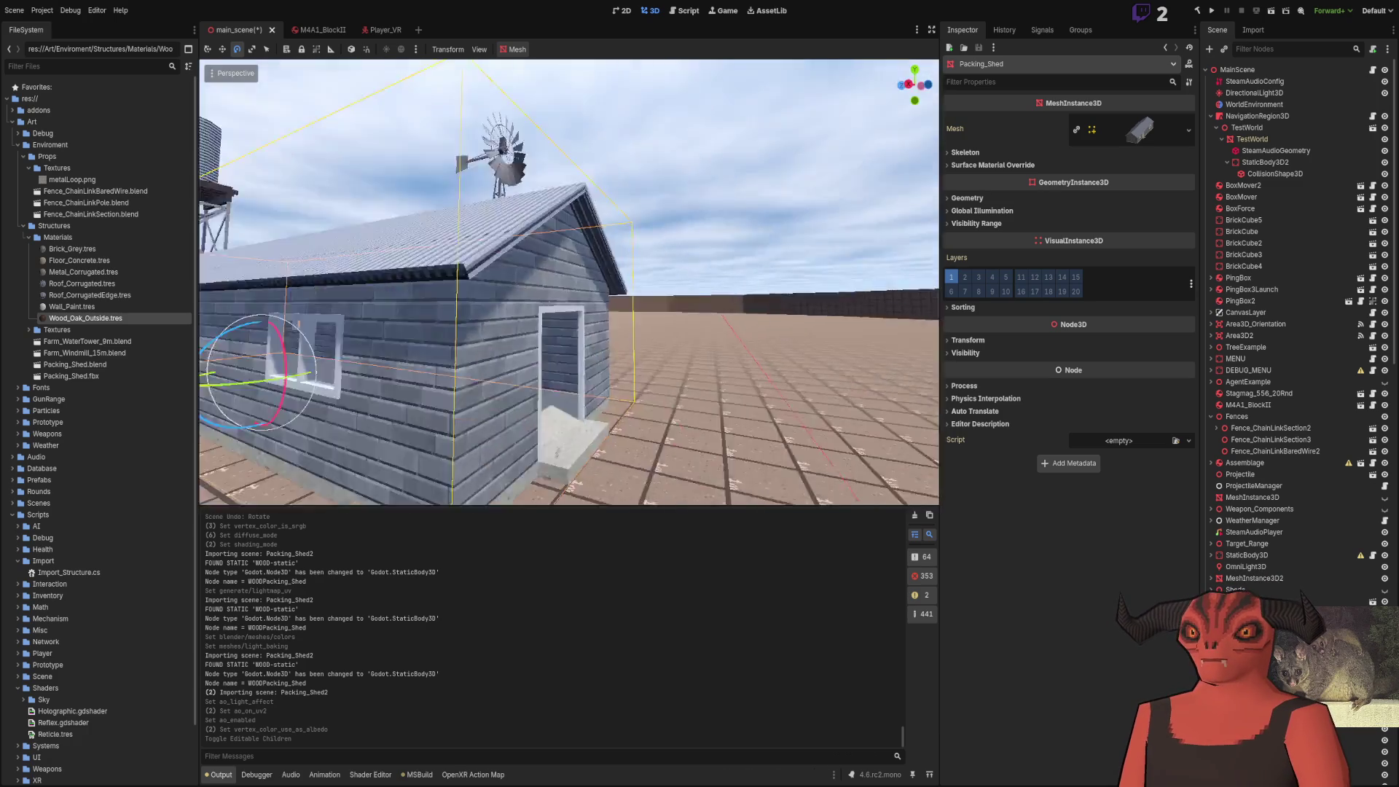
{"action": "key", "text": "w"}
{"action": "key", "text": "w"}
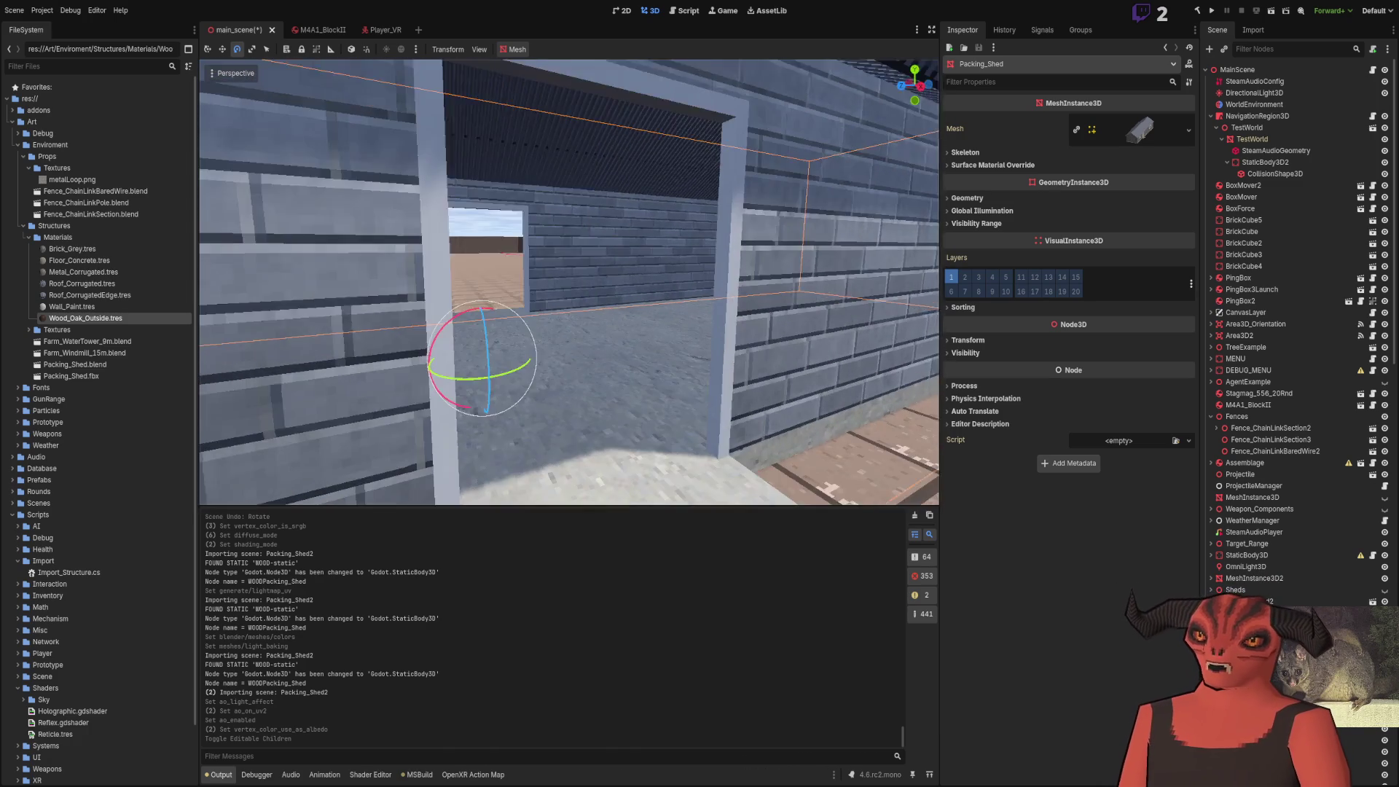
{"action": "key", "text": "alt+Tab"}
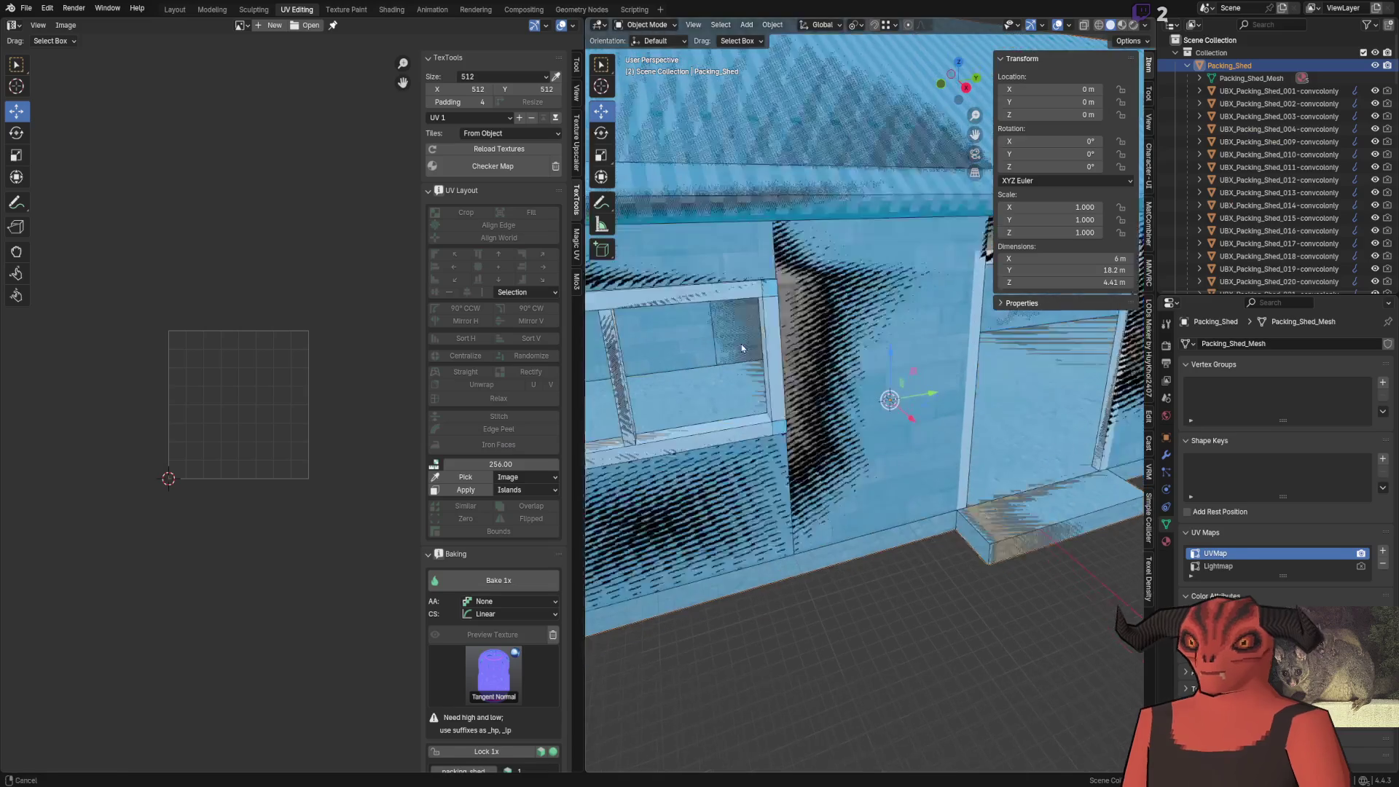
Save the Blender file and make Packing_Shed the active object
{"action": "scroll", "coordinate": [874, 539], "scroll_direction": "down", "scroll_amount": 5}
{"action": "key", "text": "ctrl+s"}
{"action": "left_click", "coordinate": [960, 396]}
{"action": "left_click", "coordinate": [961, 396]}
{"action": "left_click", "coordinate": [961, 395]}
Inspect the Lightmap UV layout in Edit Mode, comparing it with UVMap
{"action": "left_click", "coordinate": [1219, 567]}
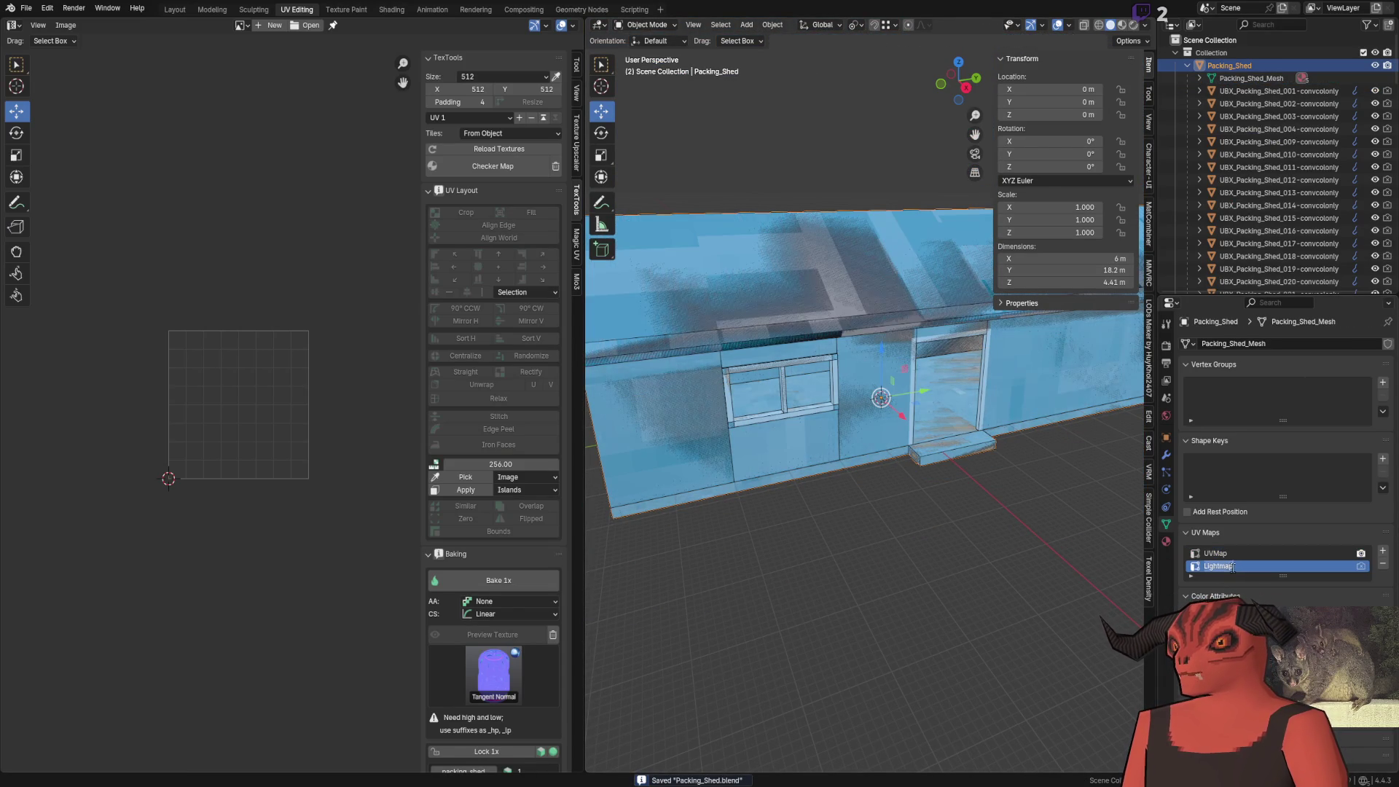
{"action": "key", "text": "Tab"}
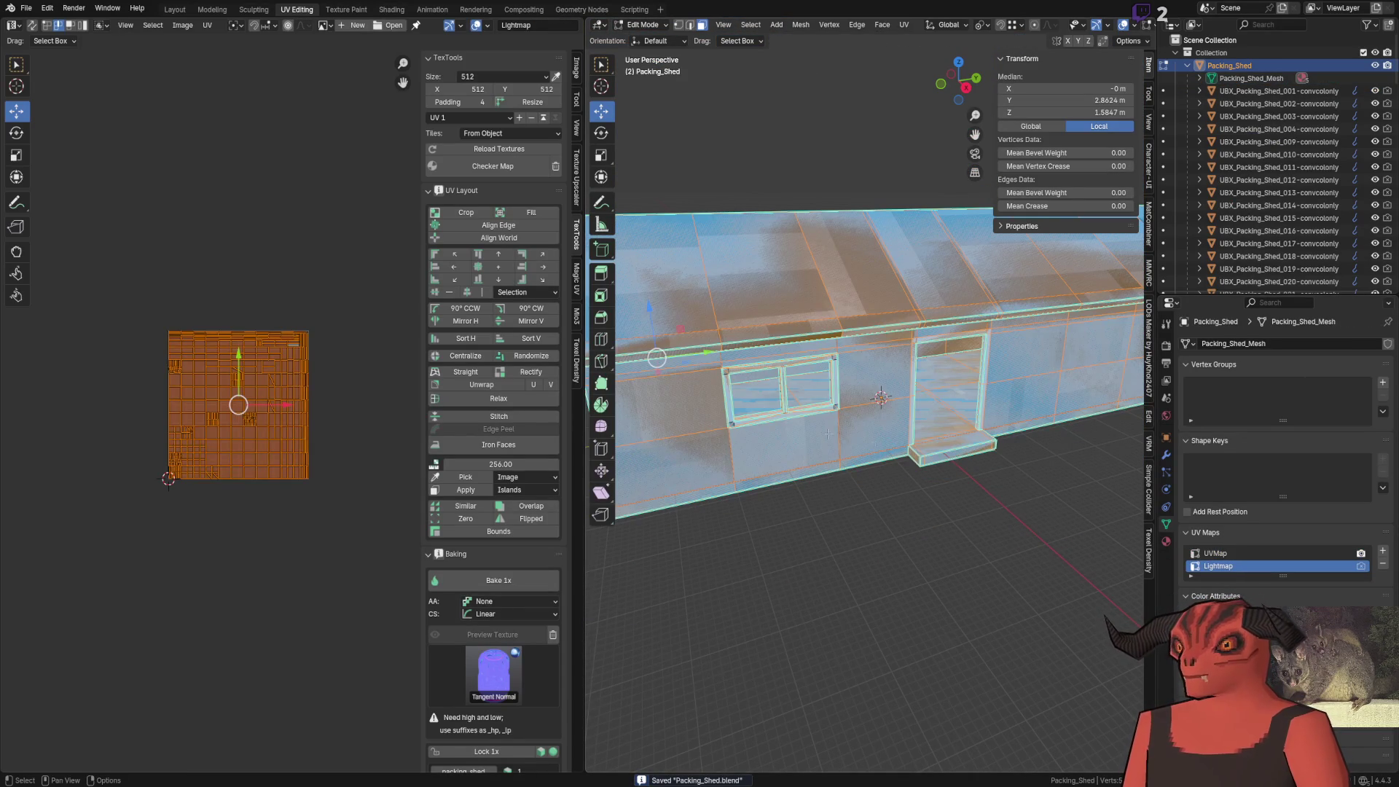
{"action": "left_click", "coordinate": [1216, 553]}
{"action": "left_click", "coordinate": [1220, 566]}
{"action": "key", "text": "Tab"}
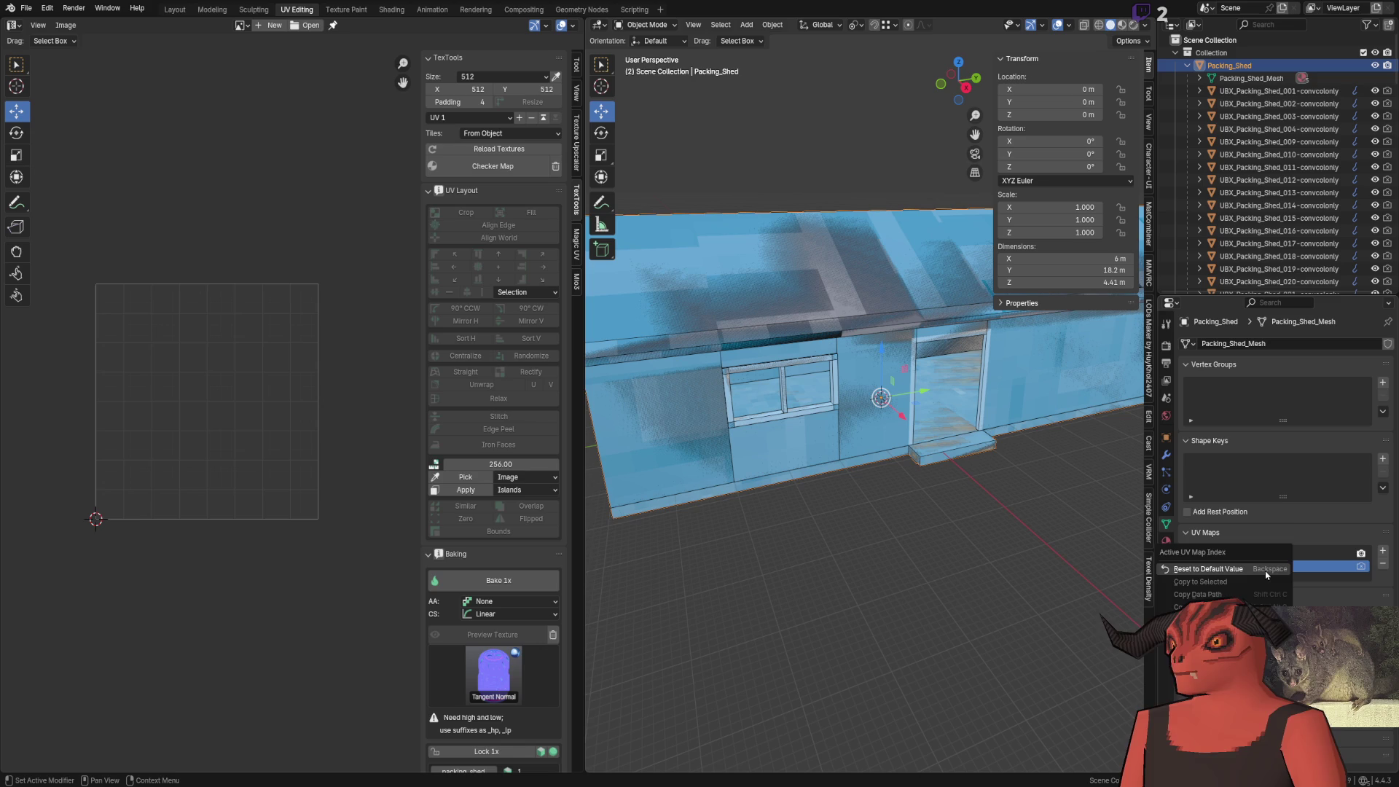
Delete the Lightmap UV map, then switch to Godot to reimport and come back
{"action": "left_click", "coordinate": [1383, 563]}
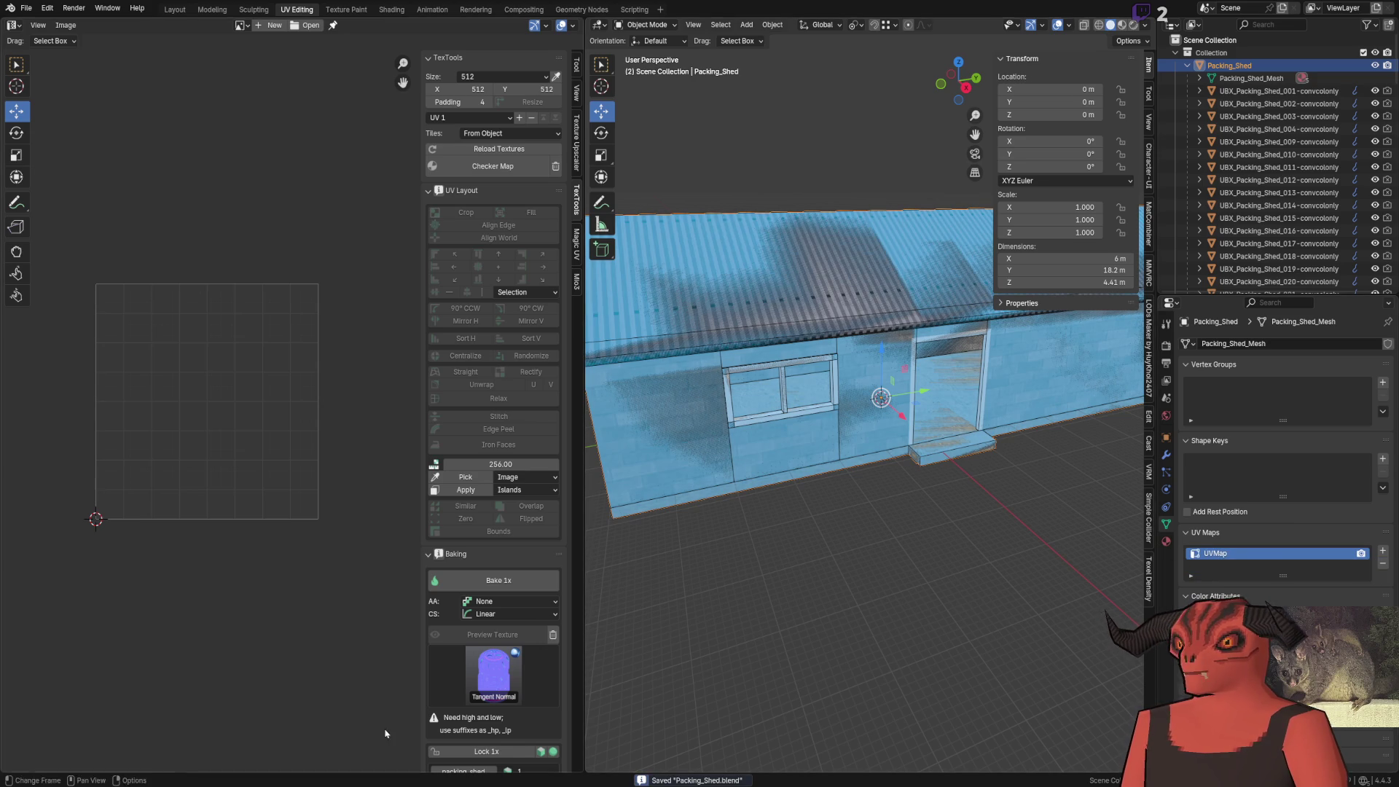
{"action": "key", "text": "alt+Tab"}
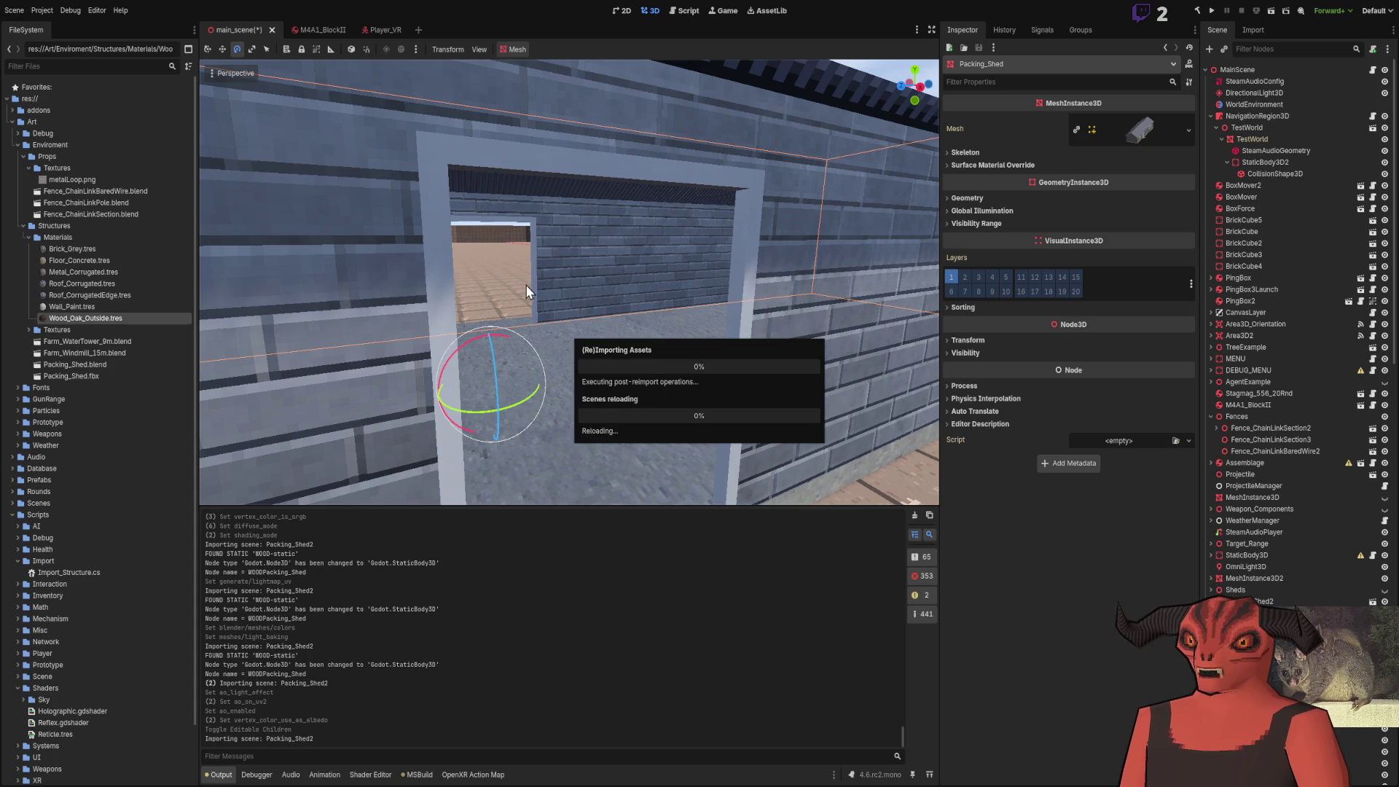
{"action": "scroll", "coordinate": [567, 292], "scroll_direction": "down", "scroll_amount": 5}
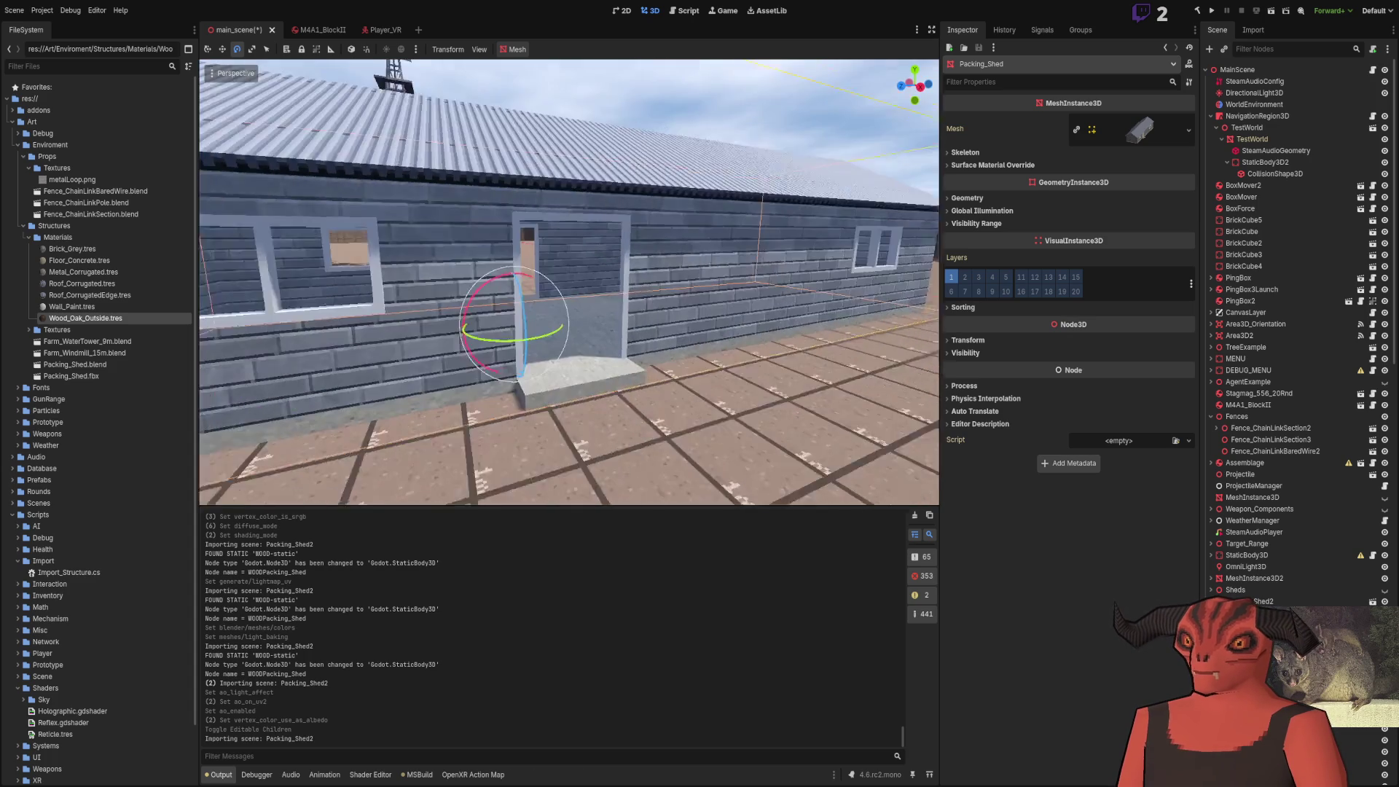
{"action": "key", "text": "alt+Tab"}
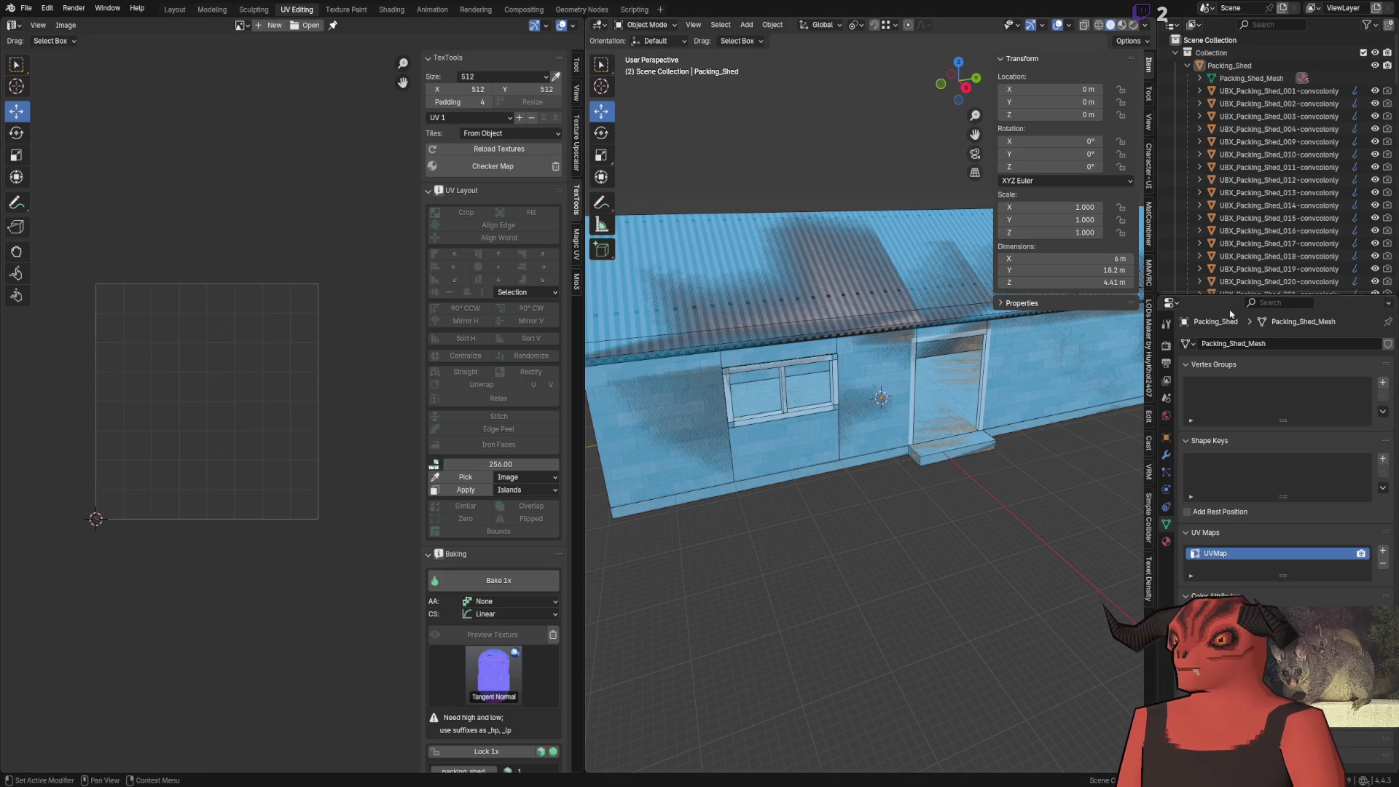
Select Packing_Shed and review render settings: noise threshold 0.0100, 4096 max samples
{"action": "left_click", "coordinate": [1232, 66]}
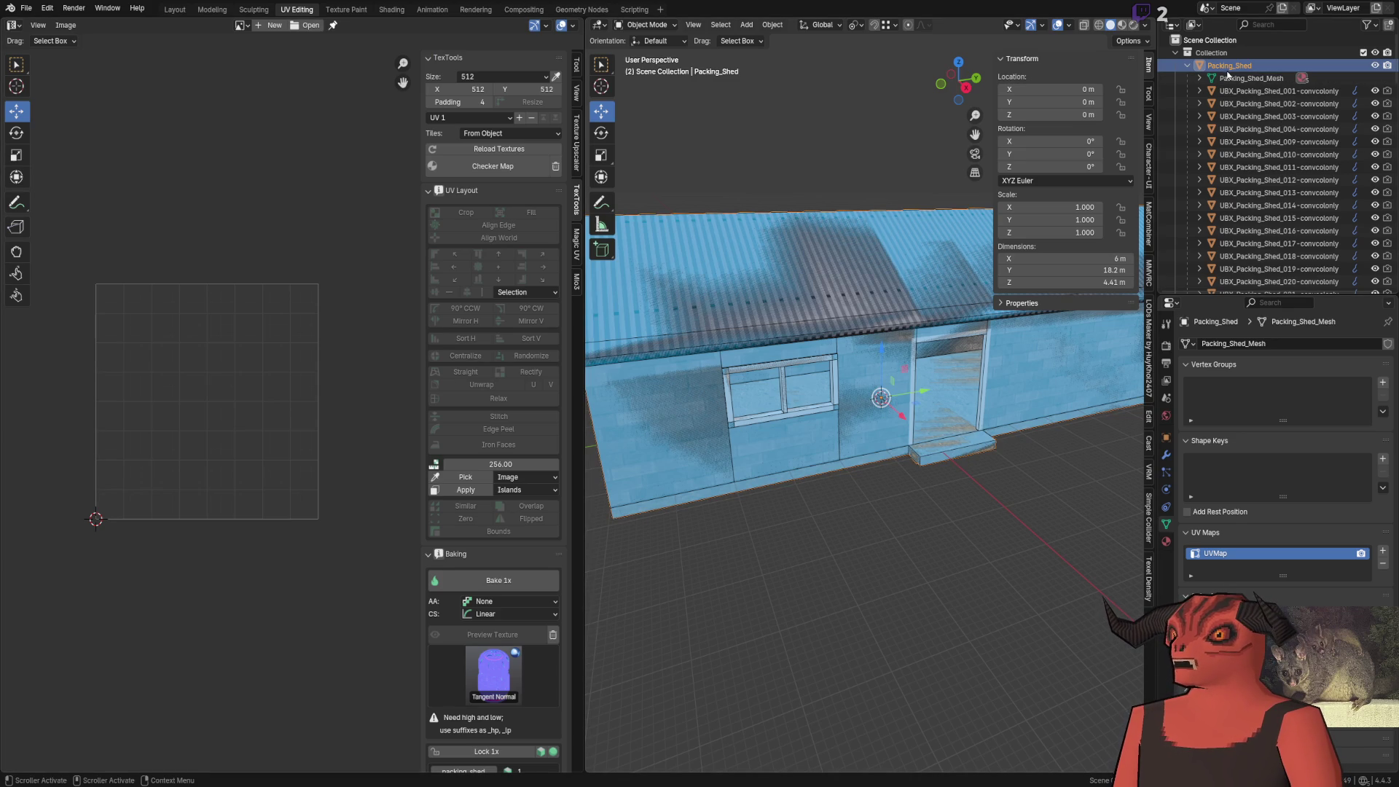
{"action": "left_click", "coordinate": [1166, 345]}
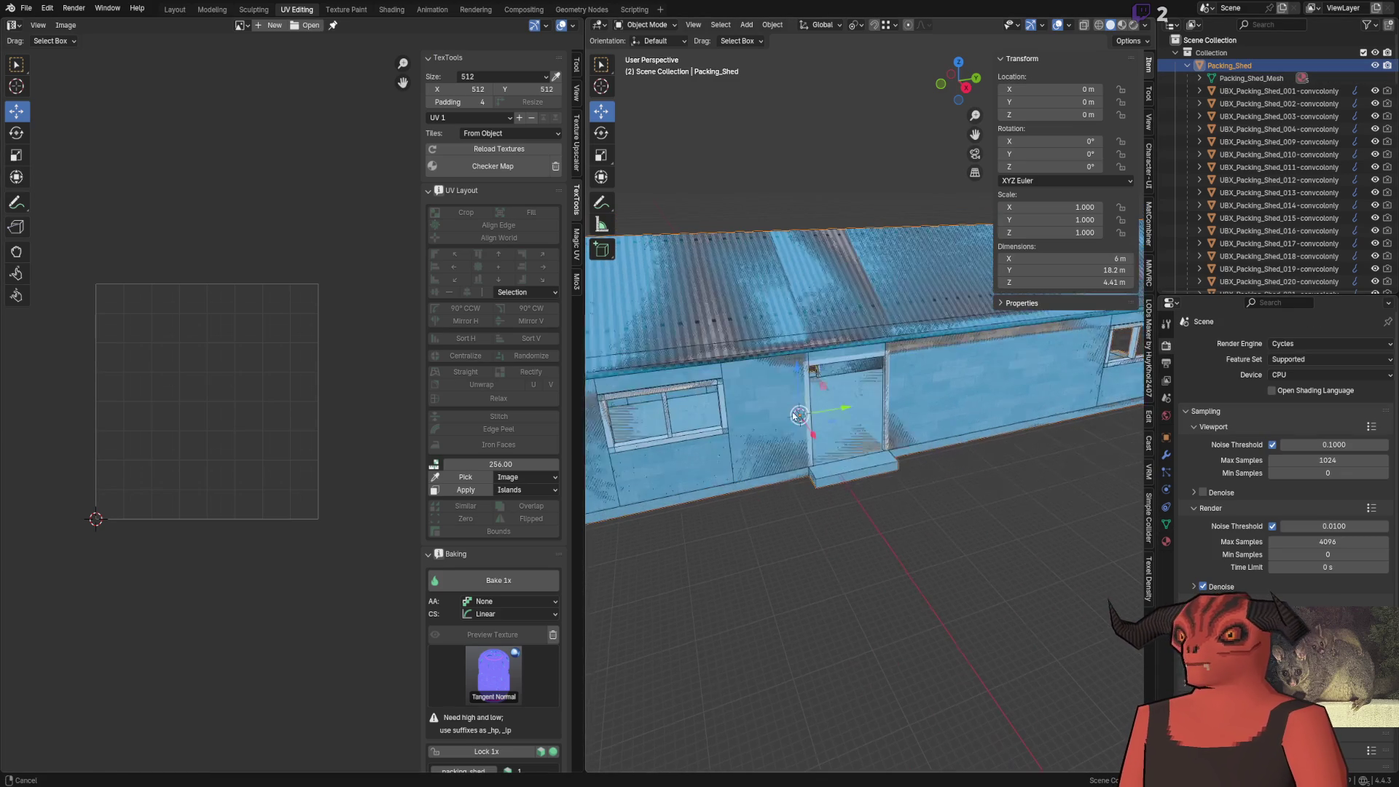
{"action": "scroll", "coordinate": [492, 613], "scroll_direction": "down", "scroll_amount": 3}
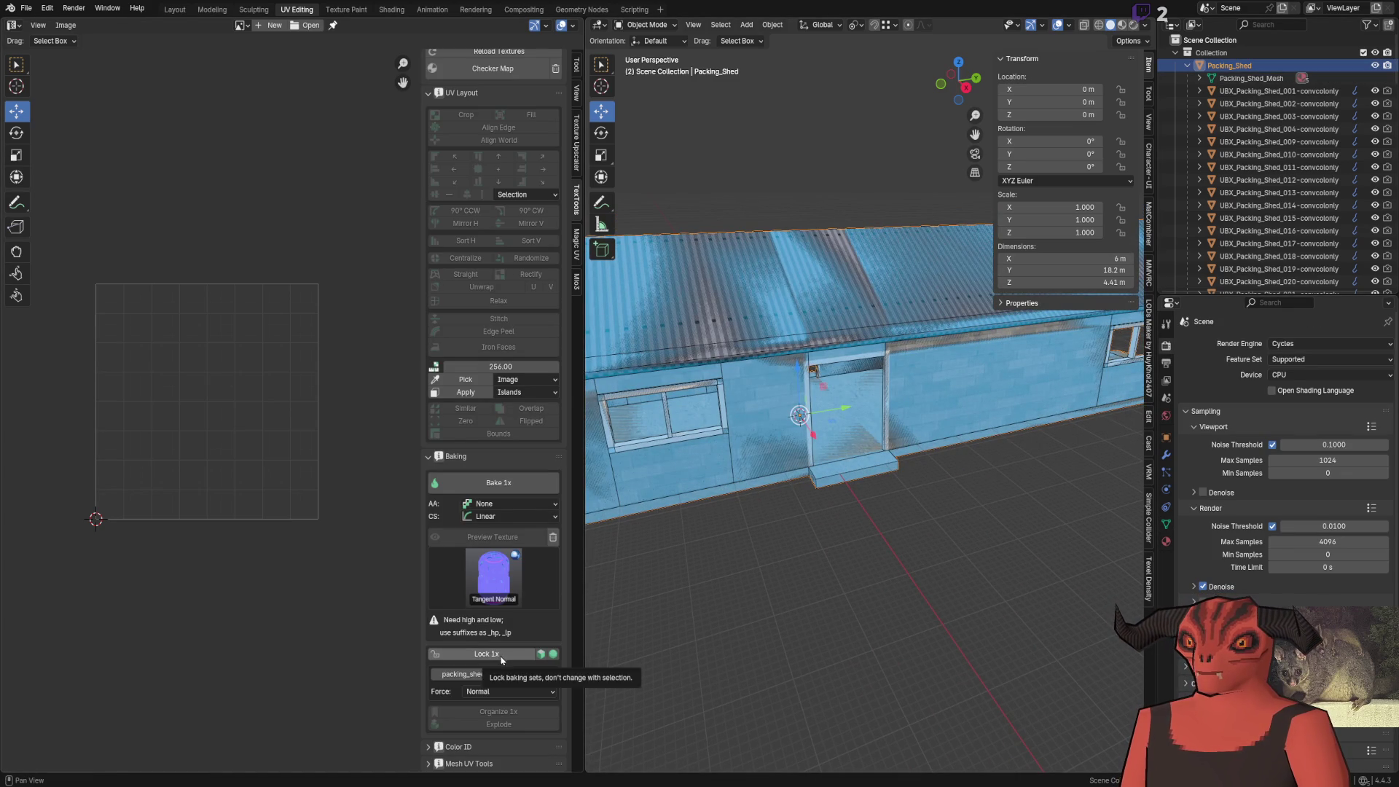
{"action": "scroll", "coordinate": [689, 450], "scroll_direction": "up", "scroll_amount": 3}
{"action": "scroll", "coordinate": [689, 448], "scroll_direction": "up", "scroll_amount": 6}
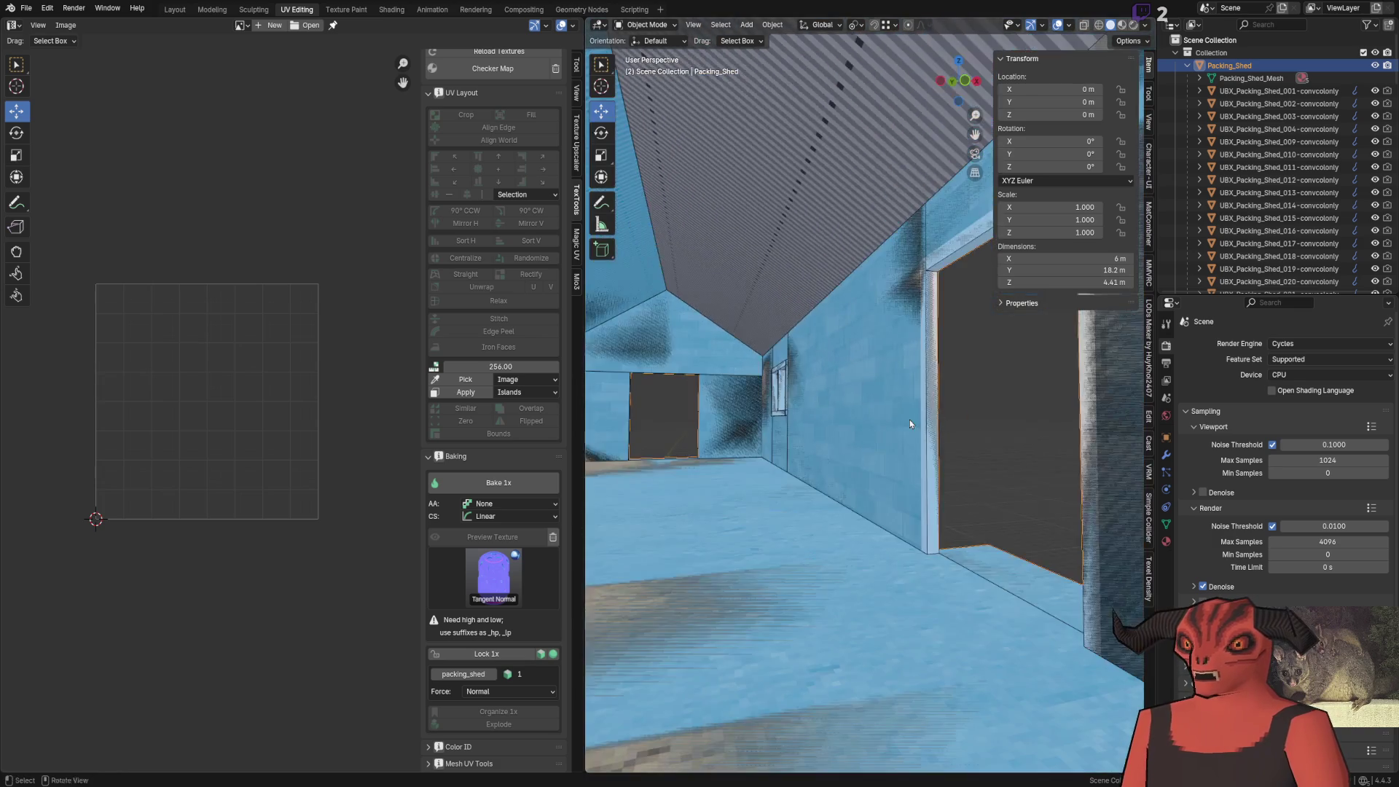
{"action": "scroll", "coordinate": [1017, 410], "scroll_direction": "up", "scroll_amount": 5}
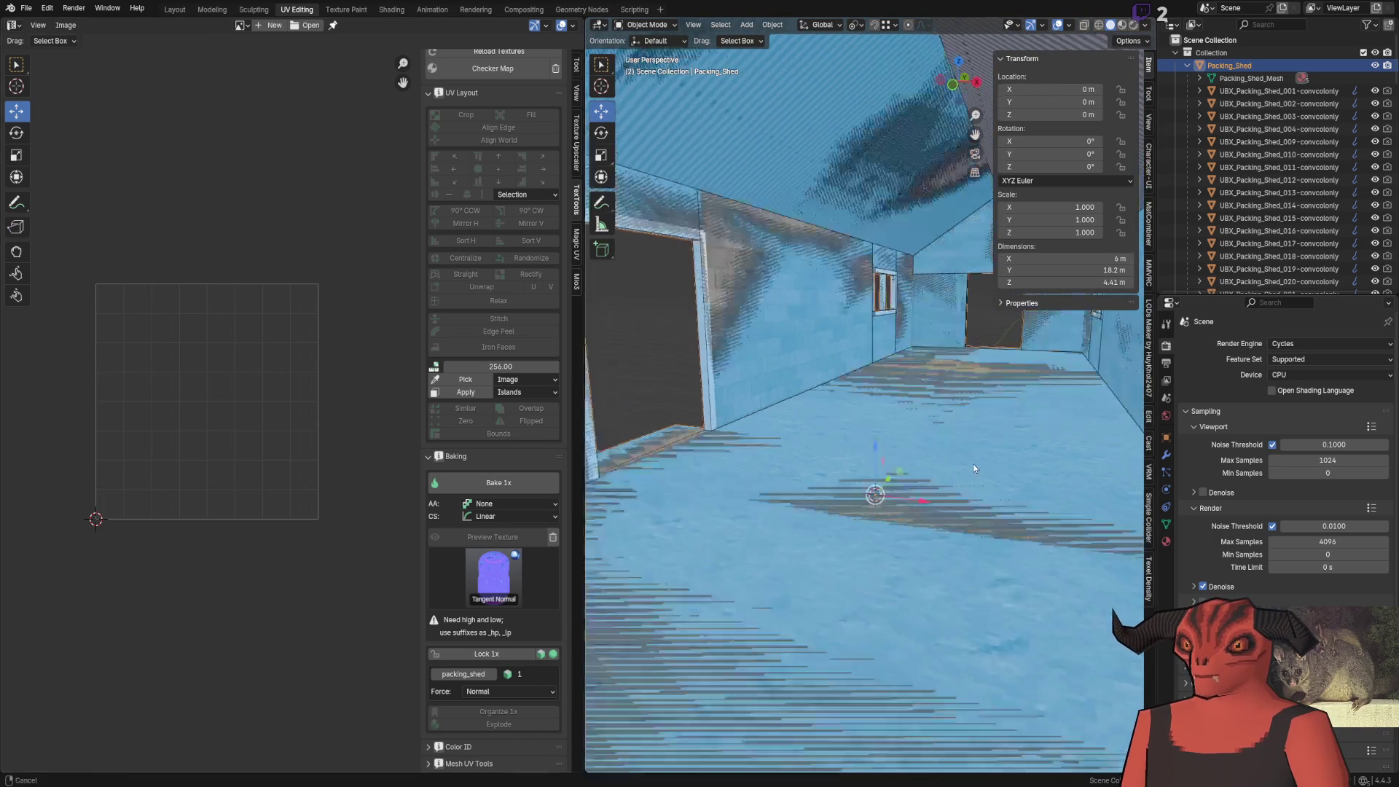
{"action": "scroll", "coordinate": [1094, 416], "scroll_direction": "down", "scroll_amount": 4}
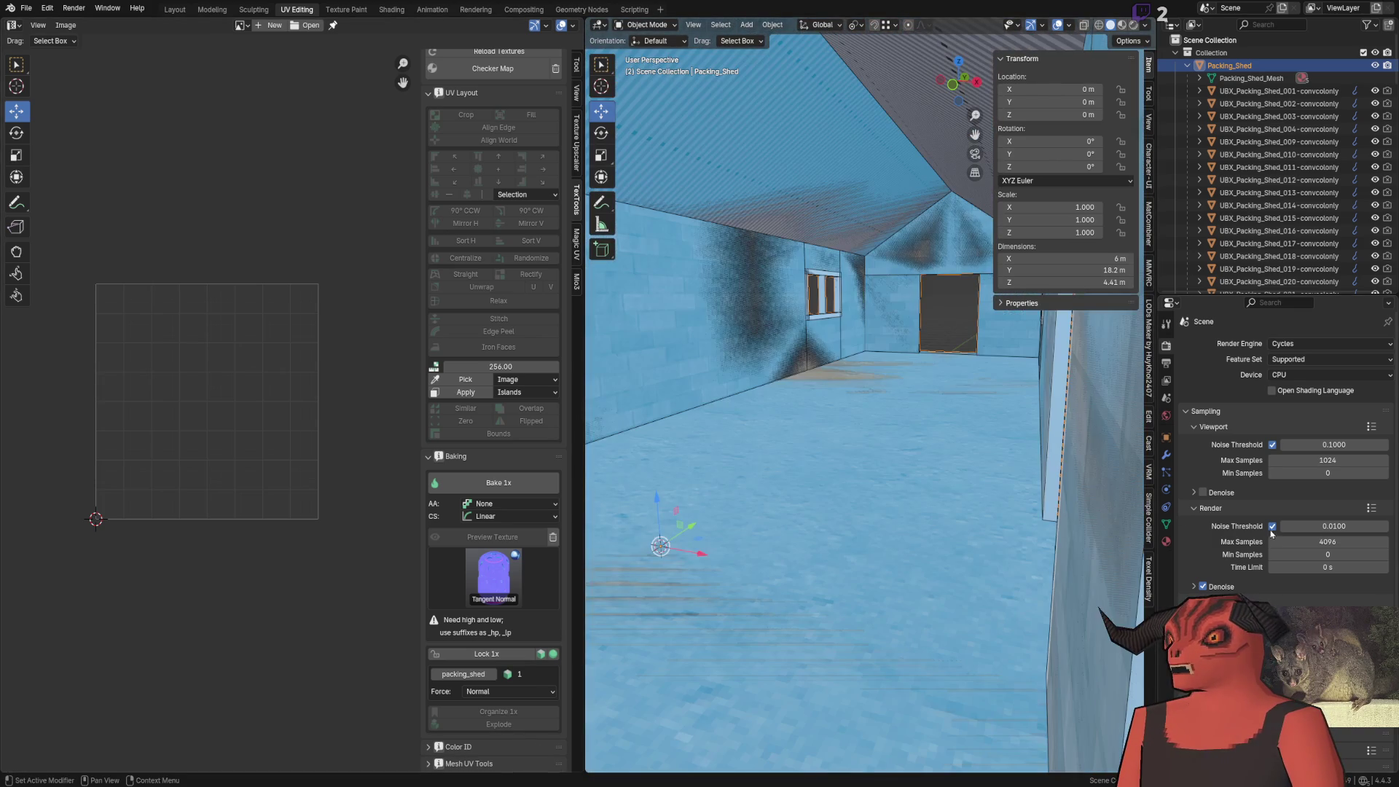
Check the mesh UV maps, orbit to face the door, and save Packing_Shed.blend
{"action": "left_click", "coordinate": [1166, 524]}
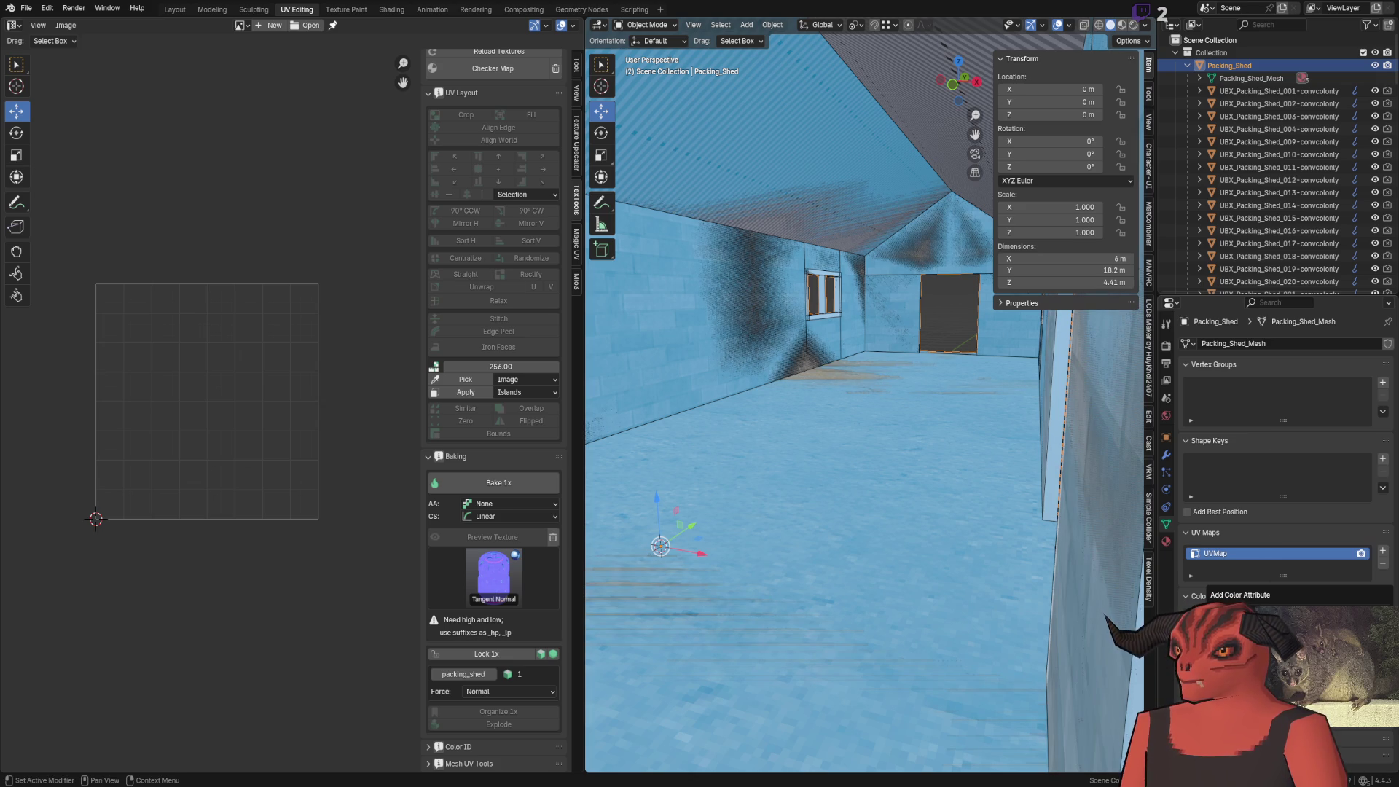
{"action": "mouse_move", "coordinate": [802, 444]}
{"action": "left_mouse_down"}
{"action": "mouse_move", "coordinate": [776, 453]}
{"action": "mouse_move", "coordinate": [901, 426]}
{"action": "mouse_move", "coordinate": [797, 418]}
{"action": "left_mouse_up"}
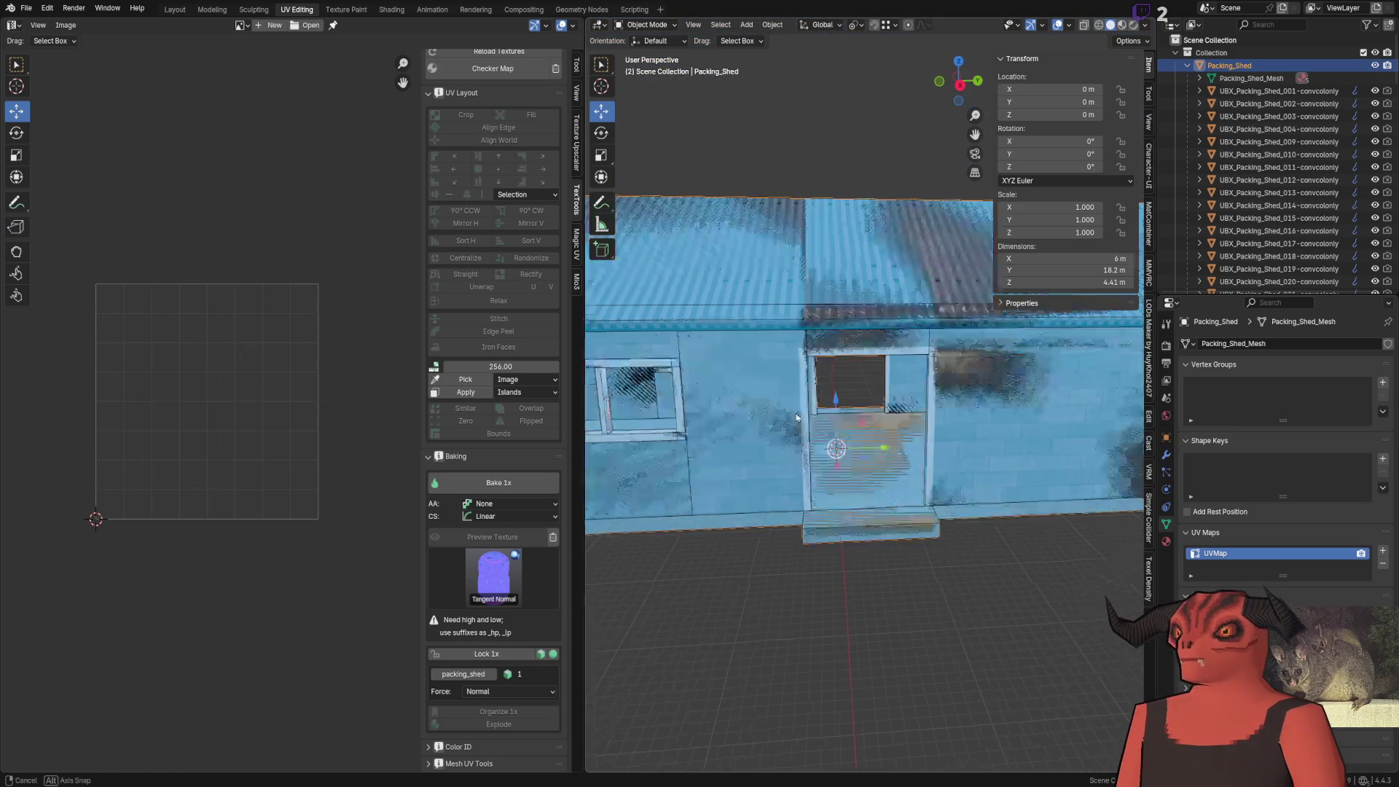
{"action": "left_click", "coordinate": [1166, 345]}
{"action": "scroll", "coordinate": [1261, 559], "scroll_direction": "down", "scroll_amount": 3}
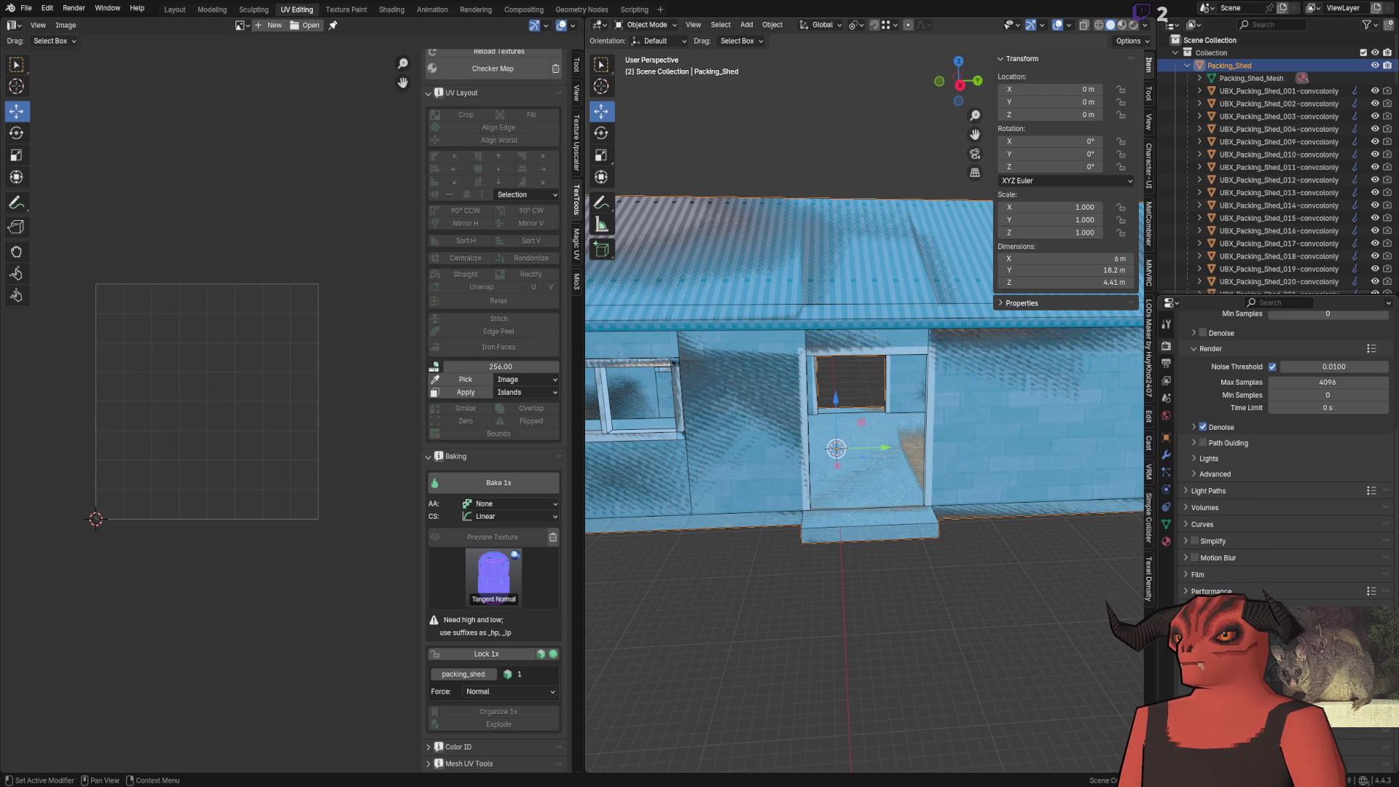
{"action": "key", "text": "ctrl+s"}
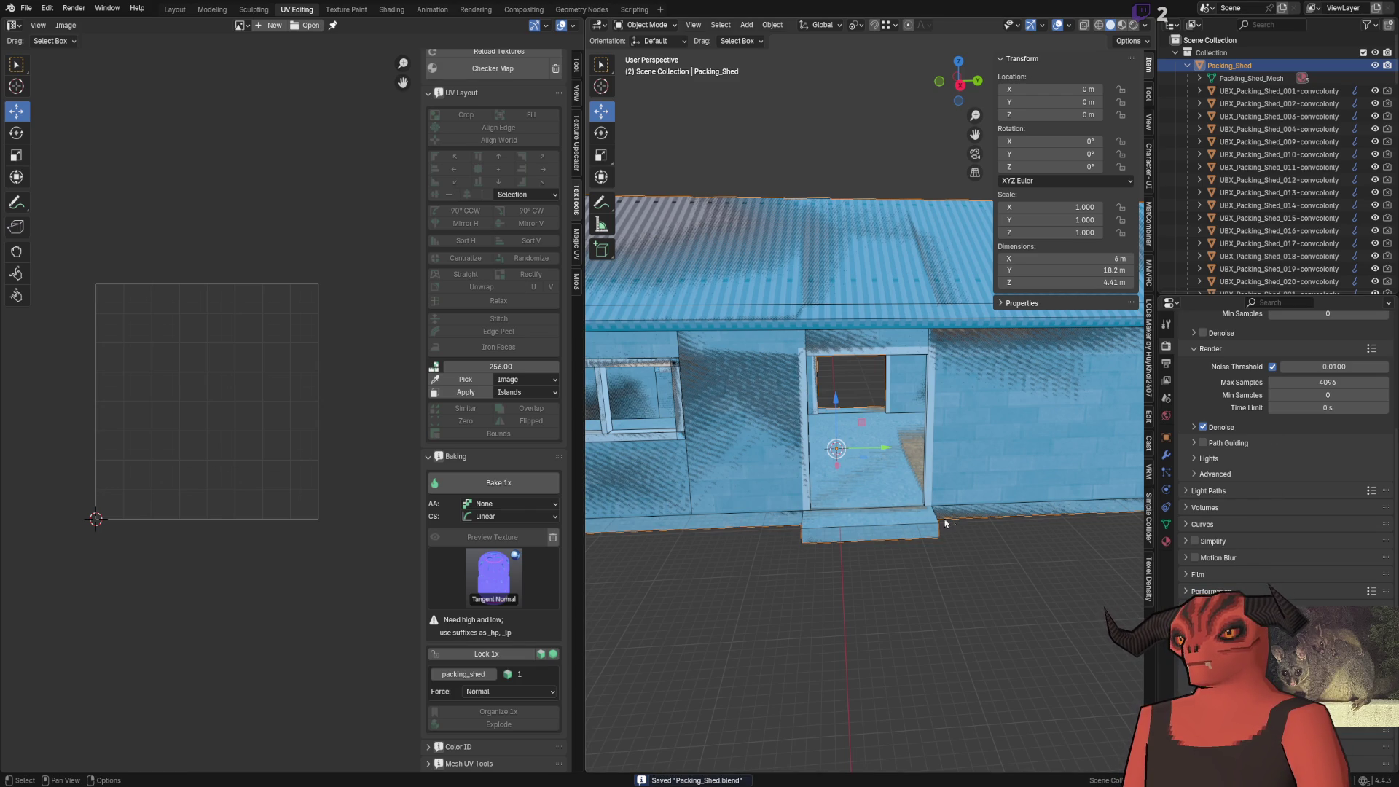
{"action": "scroll", "coordinate": [945, 522], "scroll_direction": "up", "scroll_amount": 5}
{"action": "left_click", "coordinate": [1146, 26]}
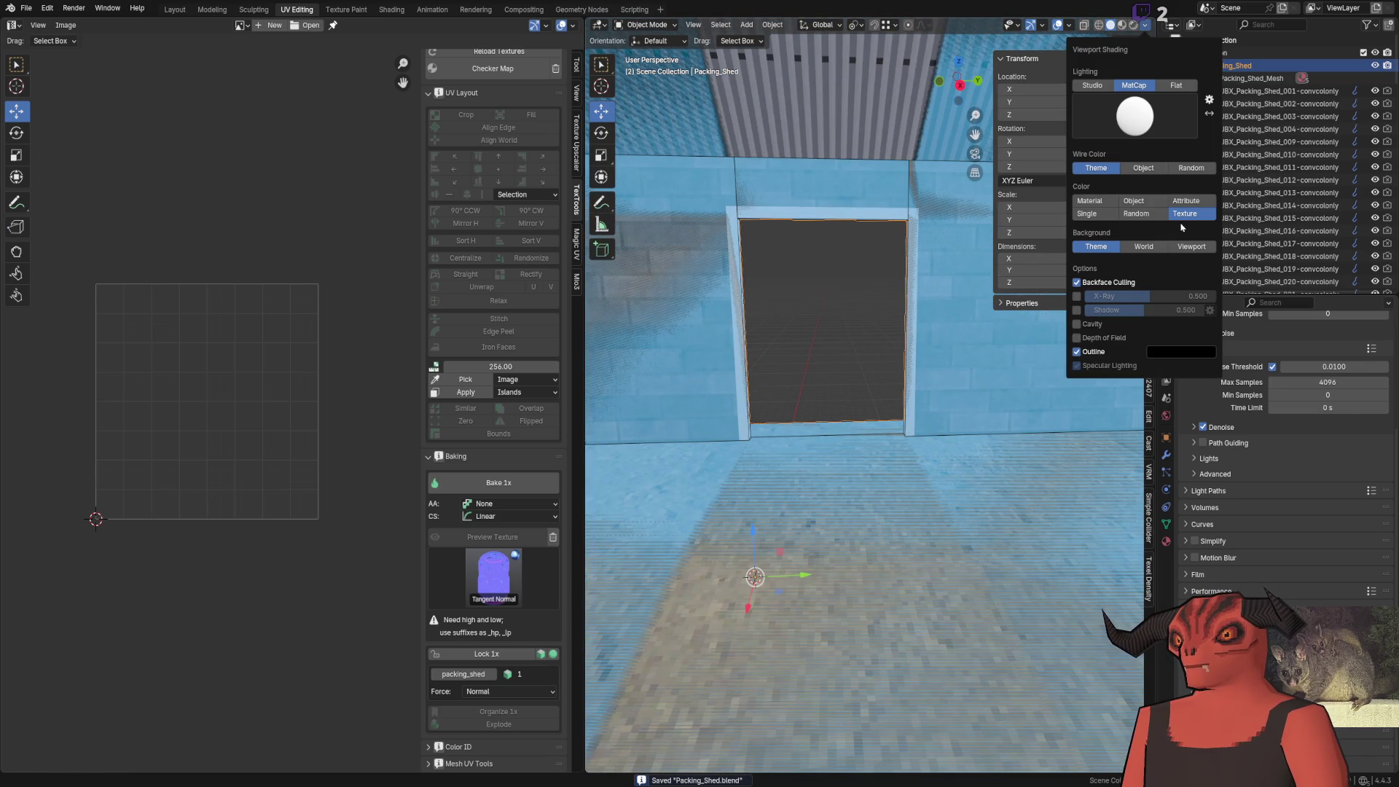
Switch the viewport shading colour to Single and toggle the transform affect-only options
{"action": "left_click", "coordinate": [1186, 200]}
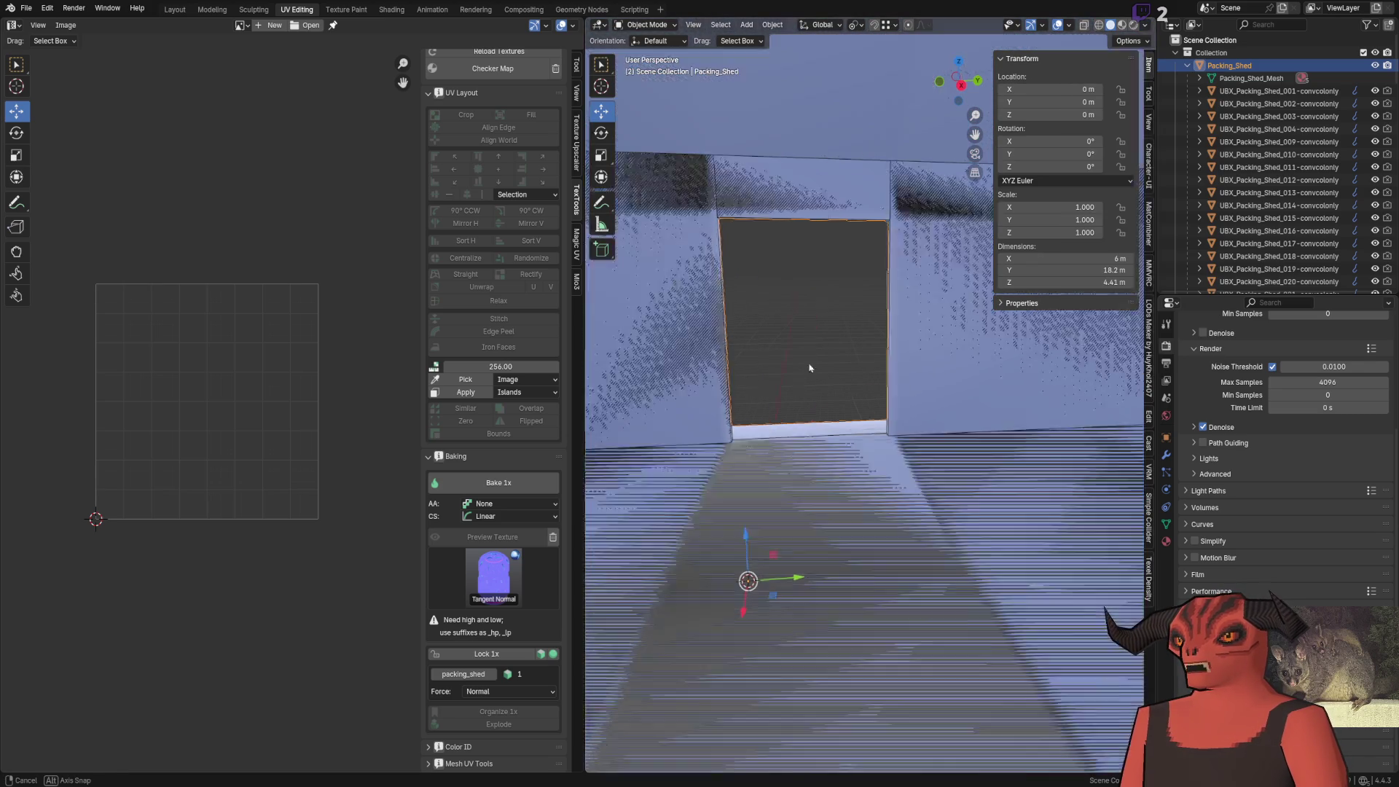
{"action": "scroll", "coordinate": [810, 368], "scroll_direction": "down", "scroll_amount": 5}
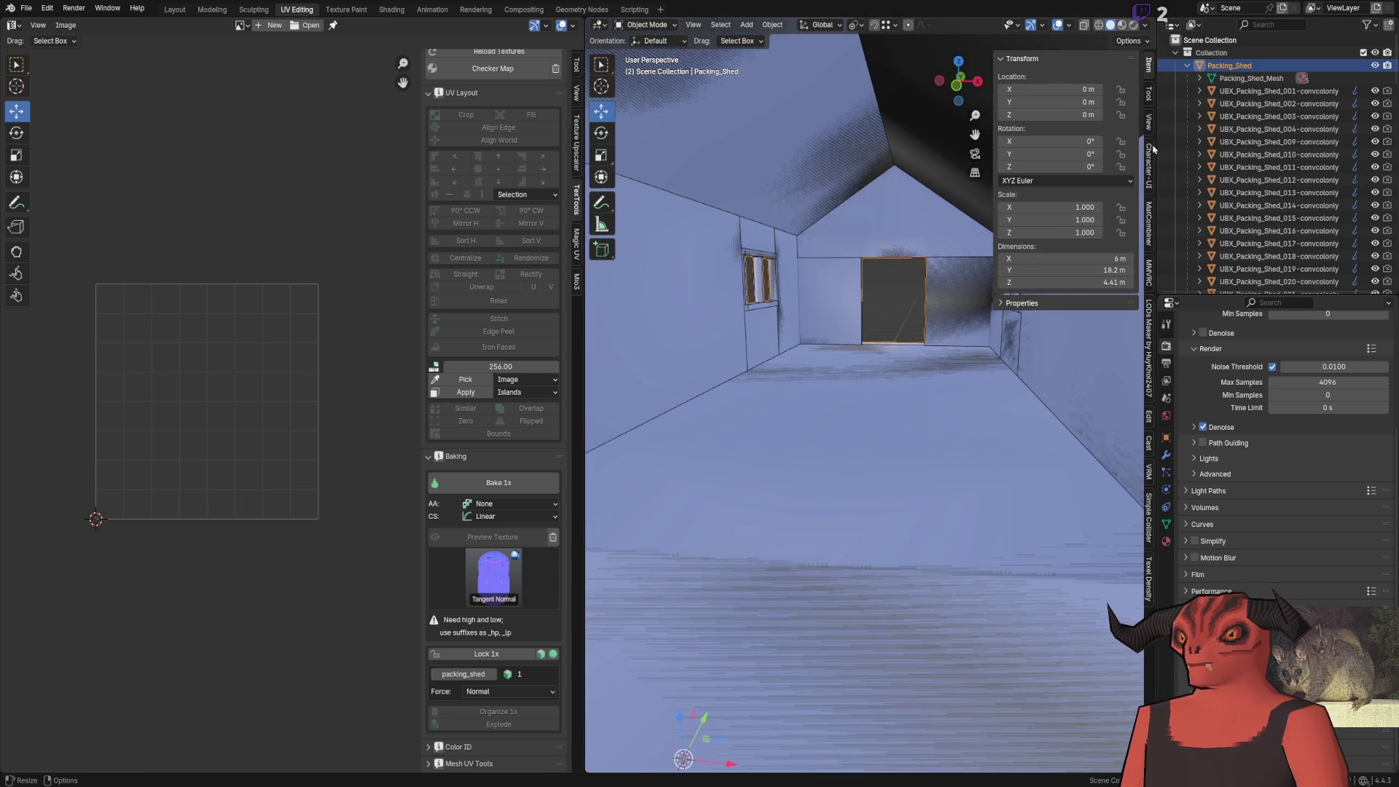
{"action": "left_click", "coordinate": [1130, 41]}
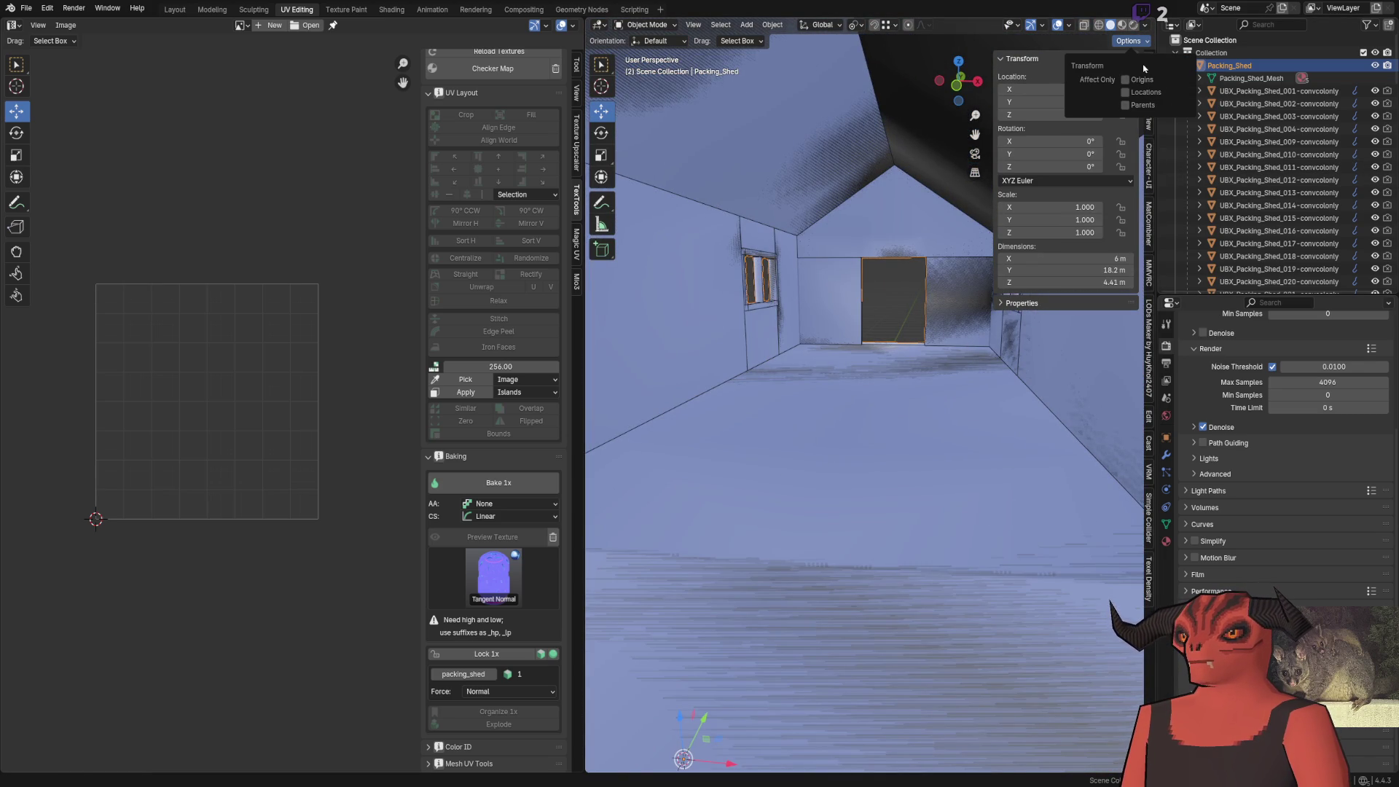
{"action": "left_click", "coordinate": [1146, 52]}
{"action": "scroll", "coordinate": [838, 484], "scroll_direction": "down", "scroll_amount": 5}
{"action": "scroll", "coordinate": [806, 525], "scroll_direction": "up", "scroll_amount": 5}
{"action": "scroll", "coordinate": [913, 394], "scroll_direction": "down", "scroll_amount": 3}
{"action": "scroll", "coordinate": [913, 393], "scroll_direction": "up", "scroll_amount": 5}
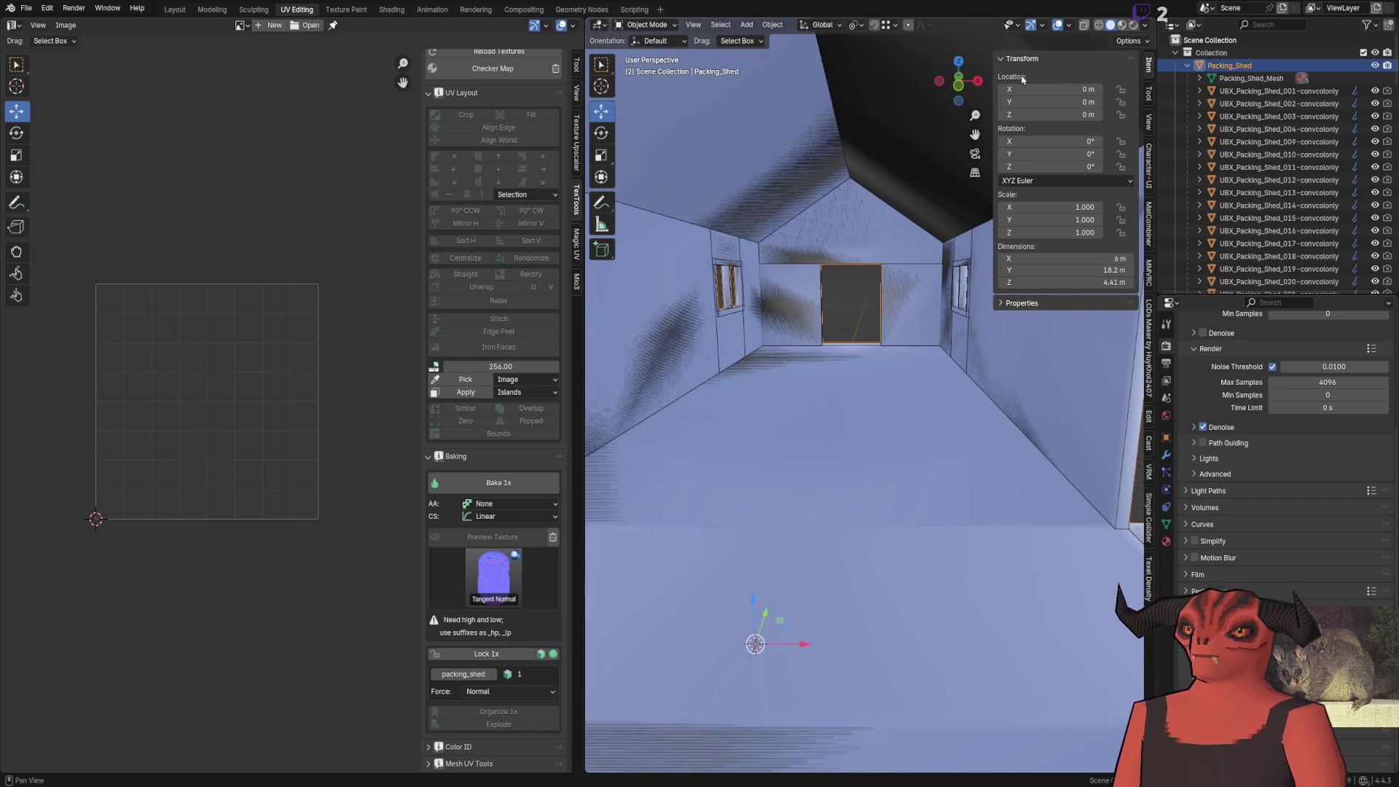
{"action": "left_click", "coordinate": [1129, 41]}
{"action": "left_click", "coordinate": [1130, 41]}
{"action": "left_click", "coordinate": [1130, 41]}
{"action": "left_click", "coordinate": [1130, 41]}
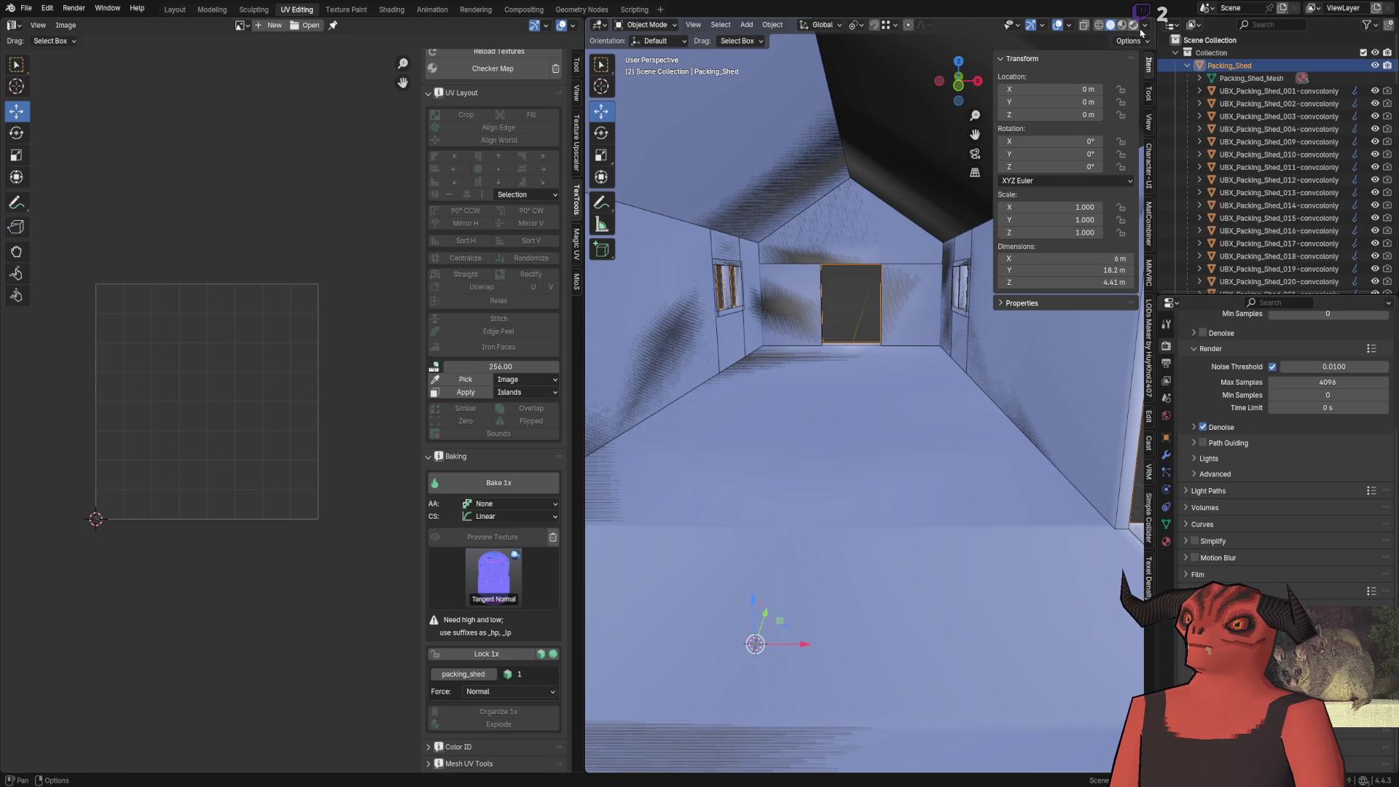
Set viewport shading colour back to Texture to show the blue brick shed, then go to Godot
{"action": "left_click", "coordinate": [1147, 27]}
{"action": "left_click", "coordinate": [1201, 213]}
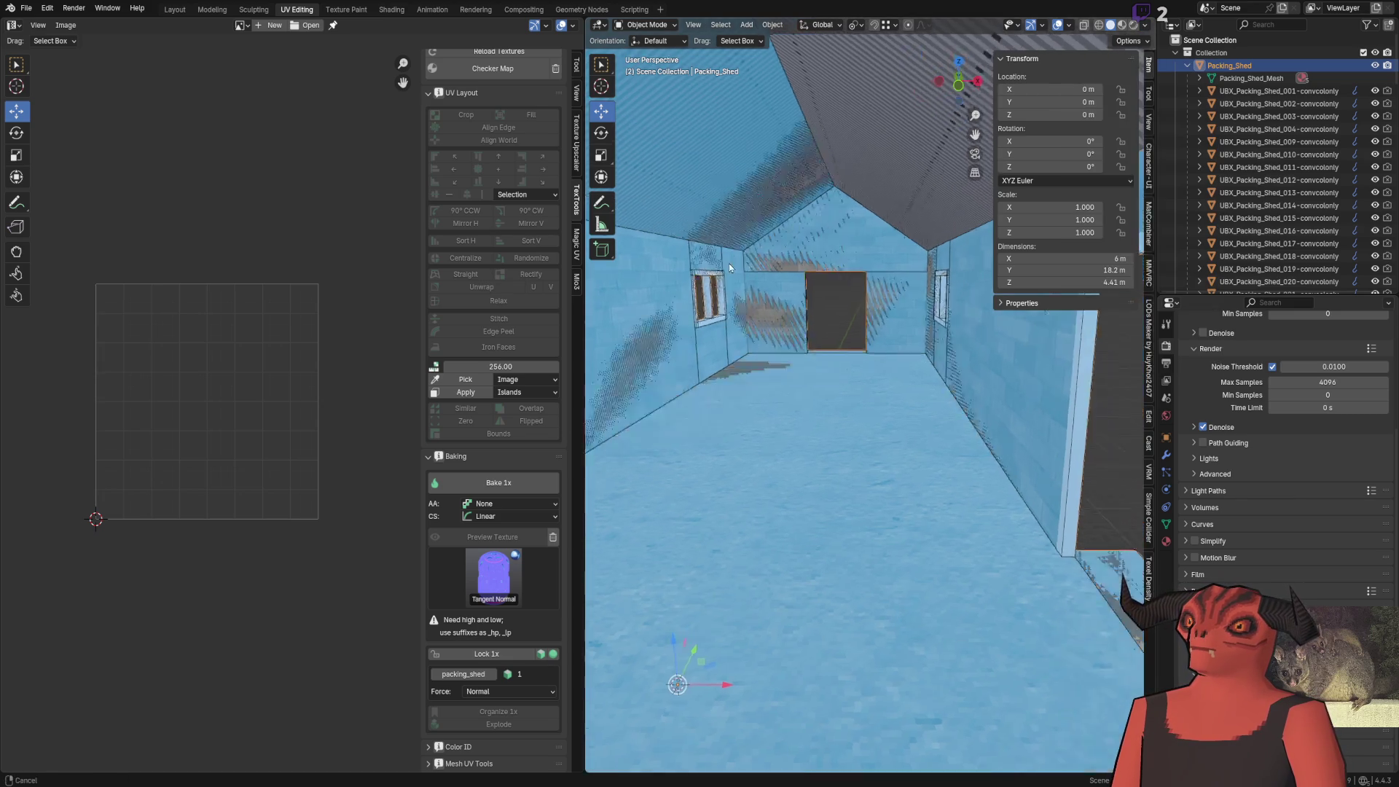
{"action": "scroll", "coordinate": [729, 263], "scroll_direction": "down", "scroll_amount": 5}
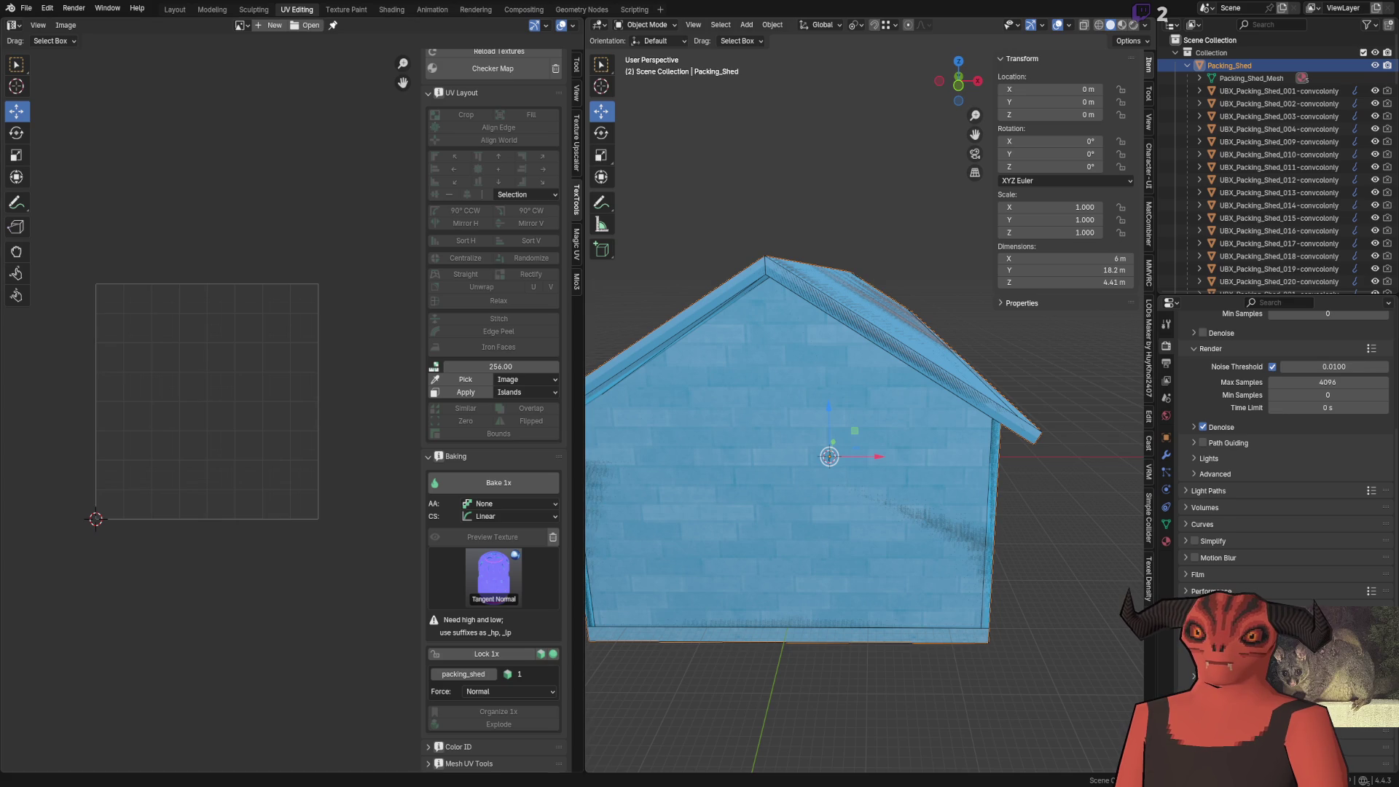
{"action": "key", "text": "alt+Tab"}
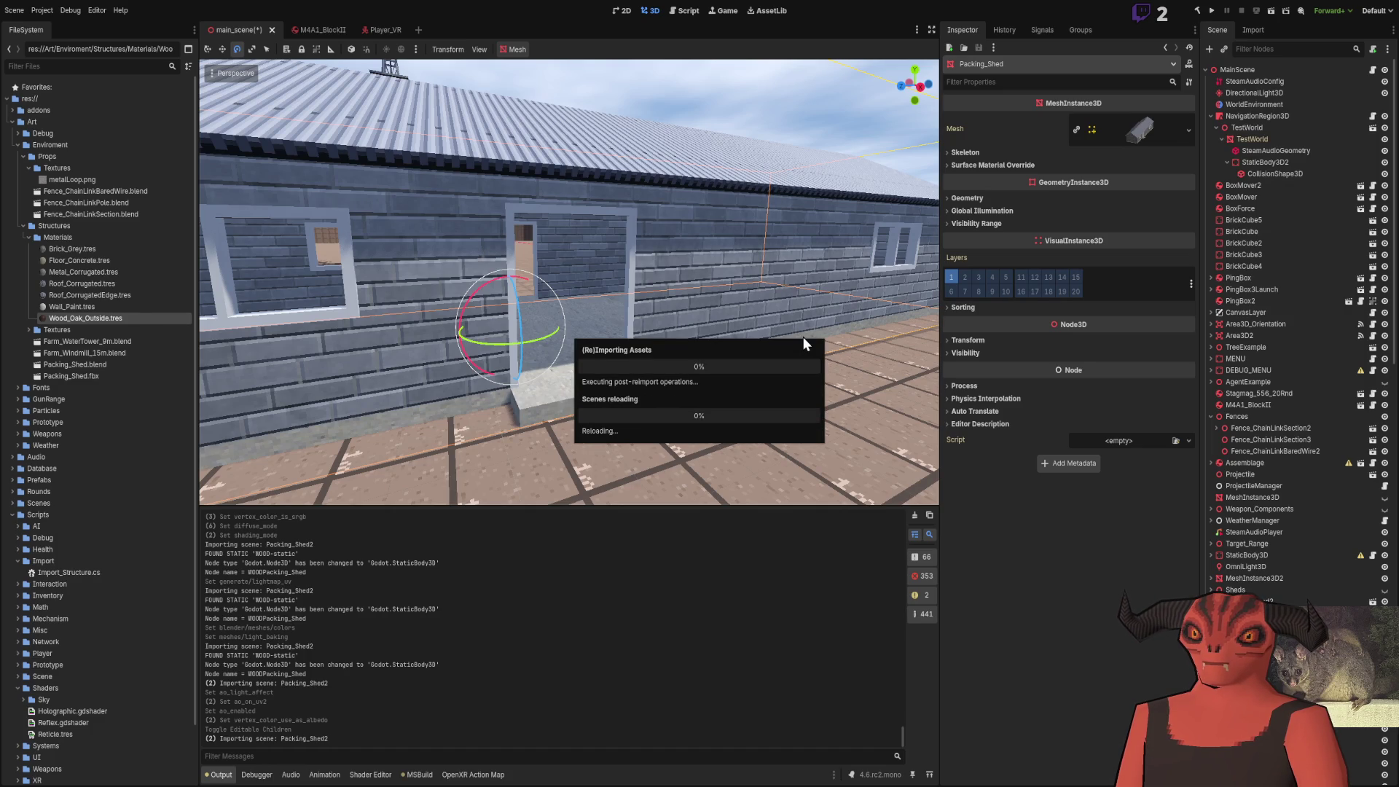
Fly into and out of the shed, then open the Packing_Shed.blend import
{"action": "key", "text": "w"}
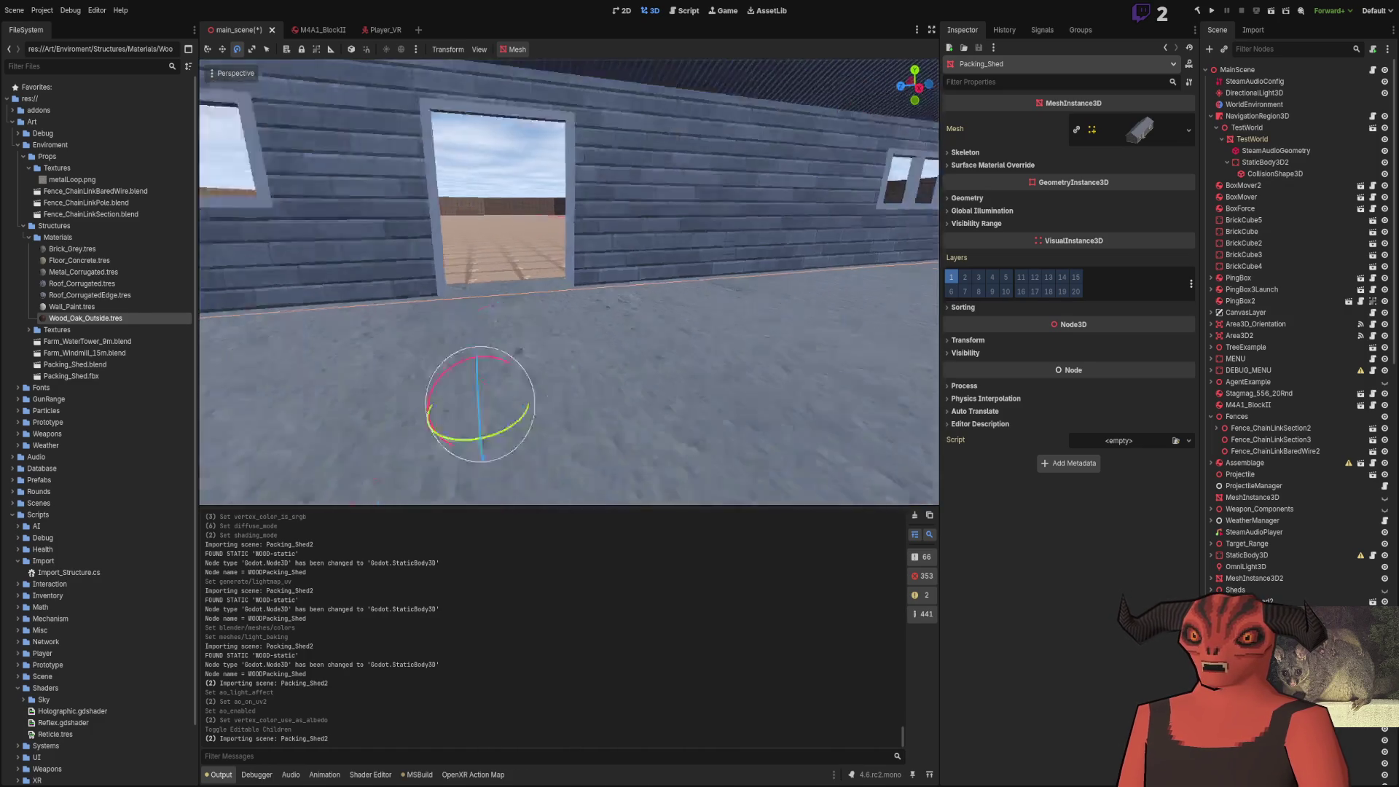
{"action": "key", "text": "s"}
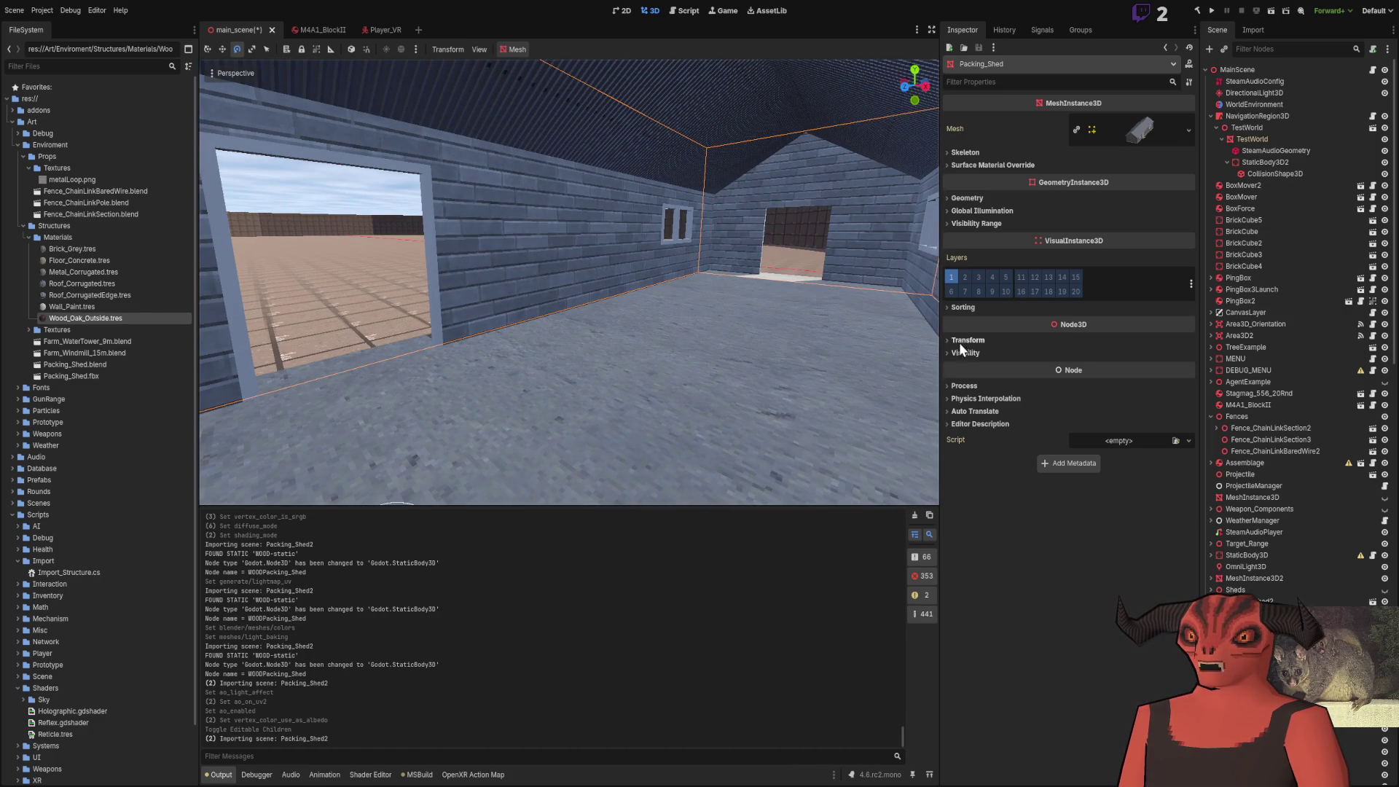
{"action": "double_click", "coordinate": [88, 364]}
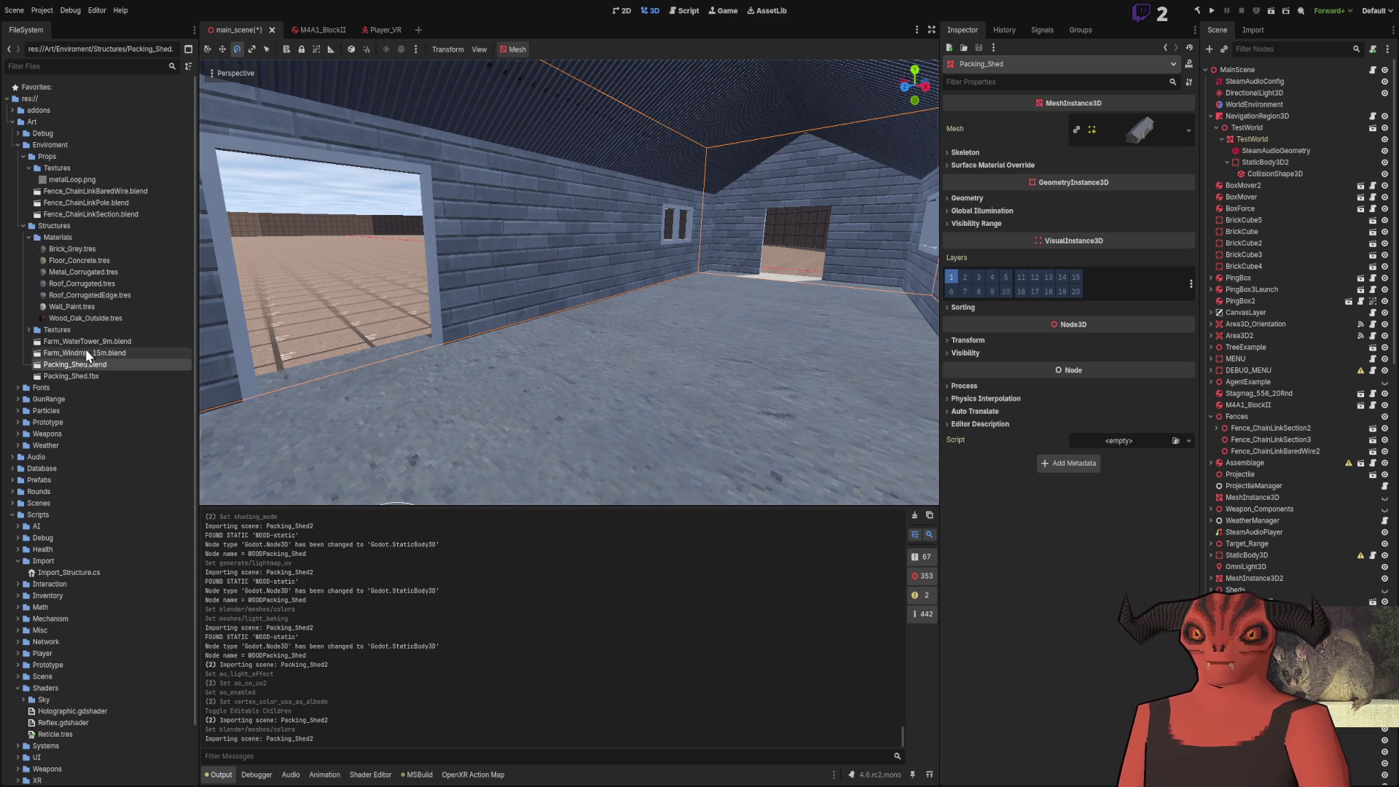
Toggle Is sRGB under Brick_Grey's Vertex Color, then return to Blender's mesh data properties
{"action": "left_click", "coordinate": [84, 250]}
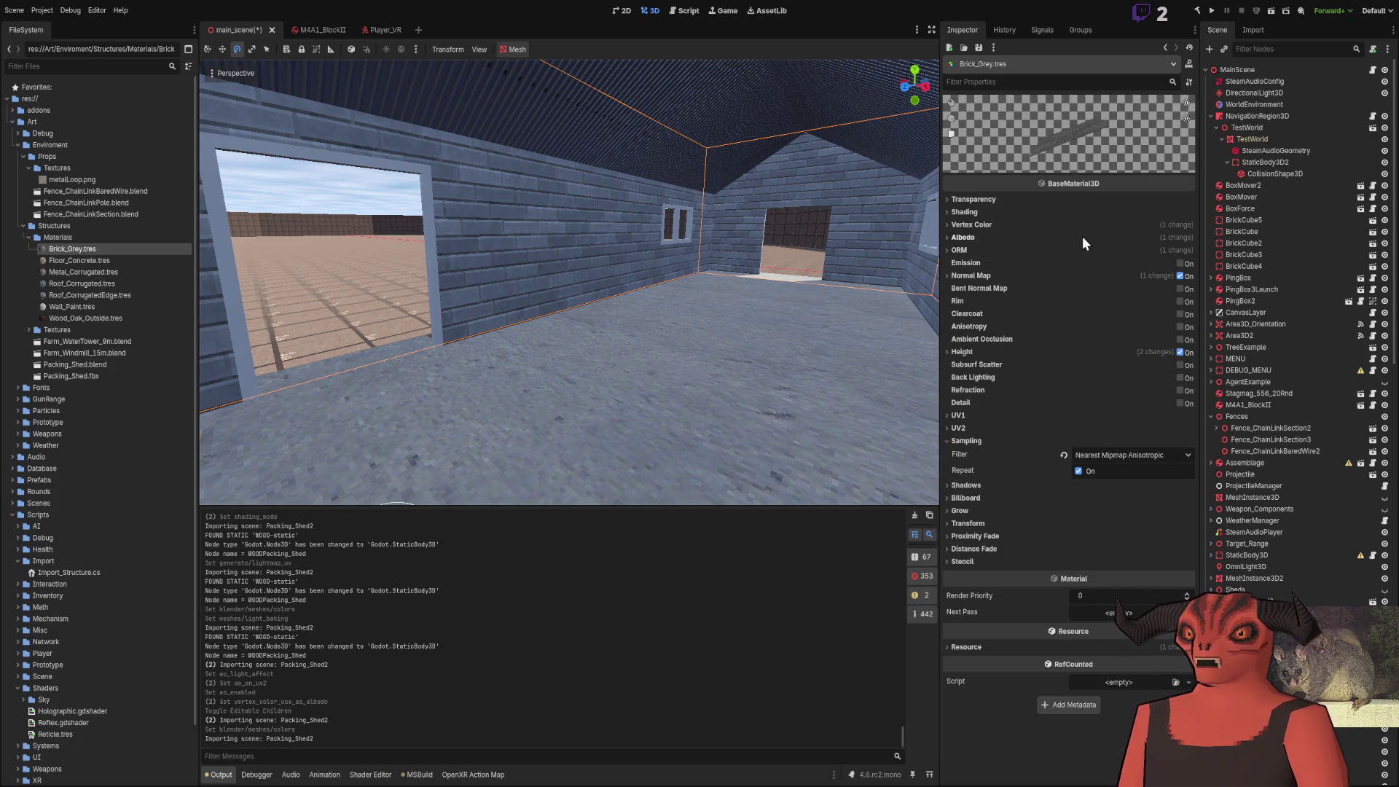
{"action": "left_click", "coordinate": [976, 225]}
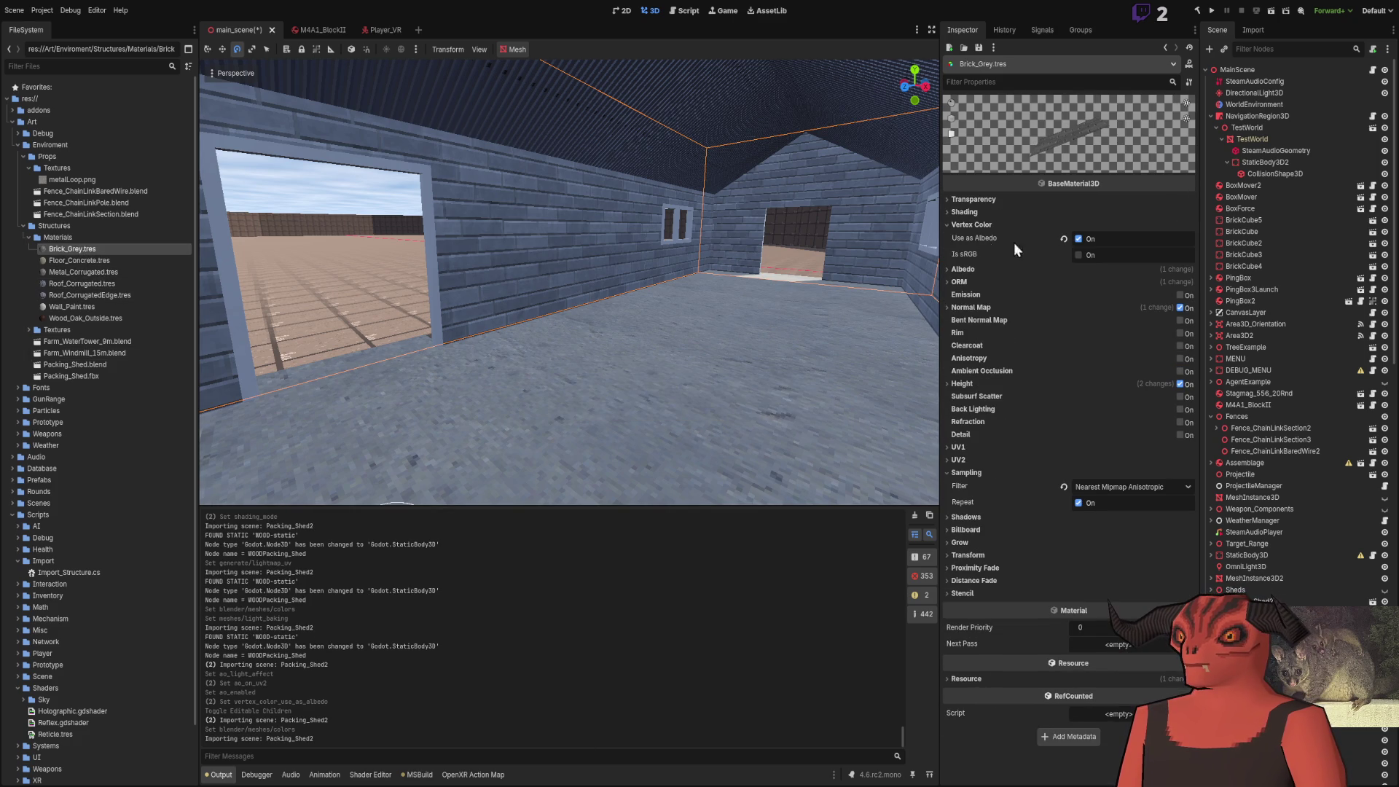
{"action": "left_click", "coordinate": [1088, 255]}
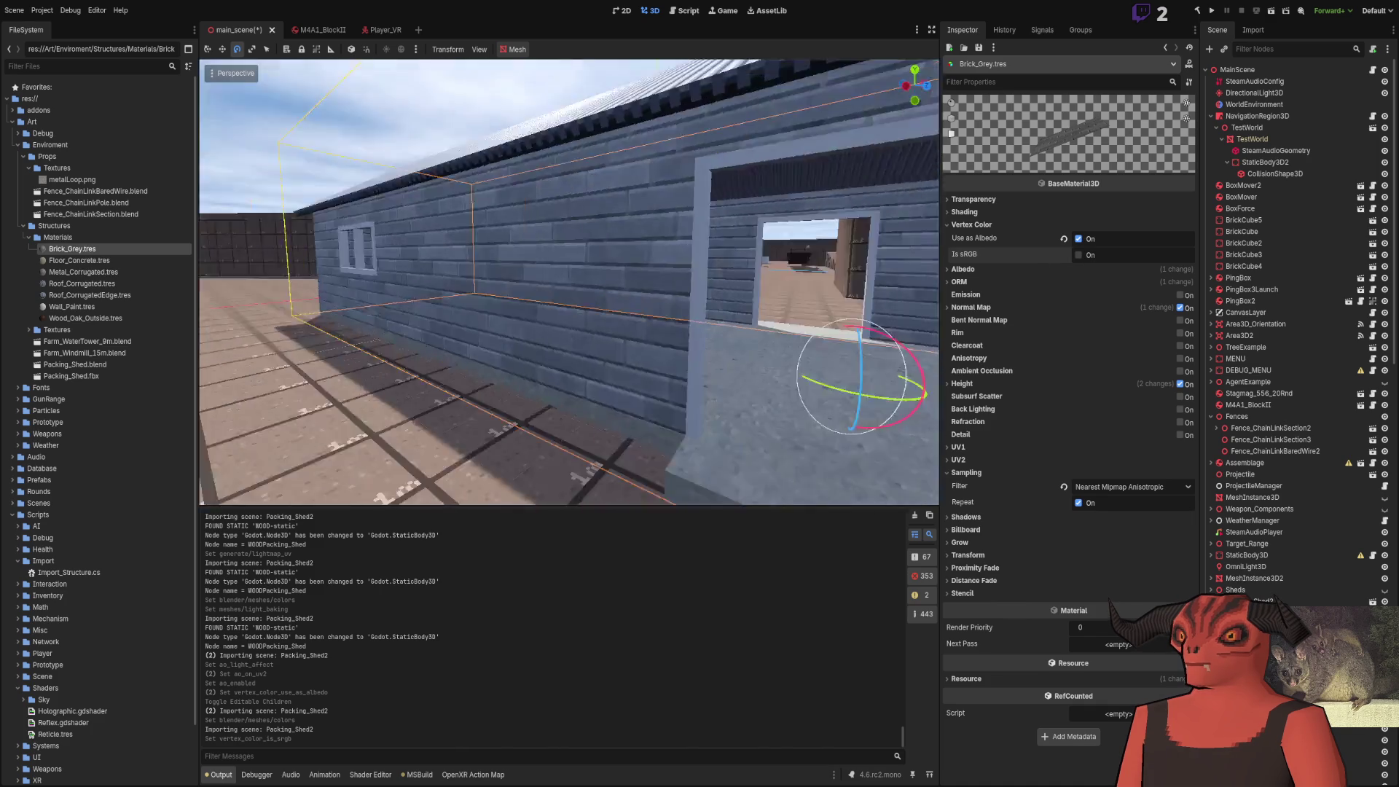
{"action": "key", "text": "s"}
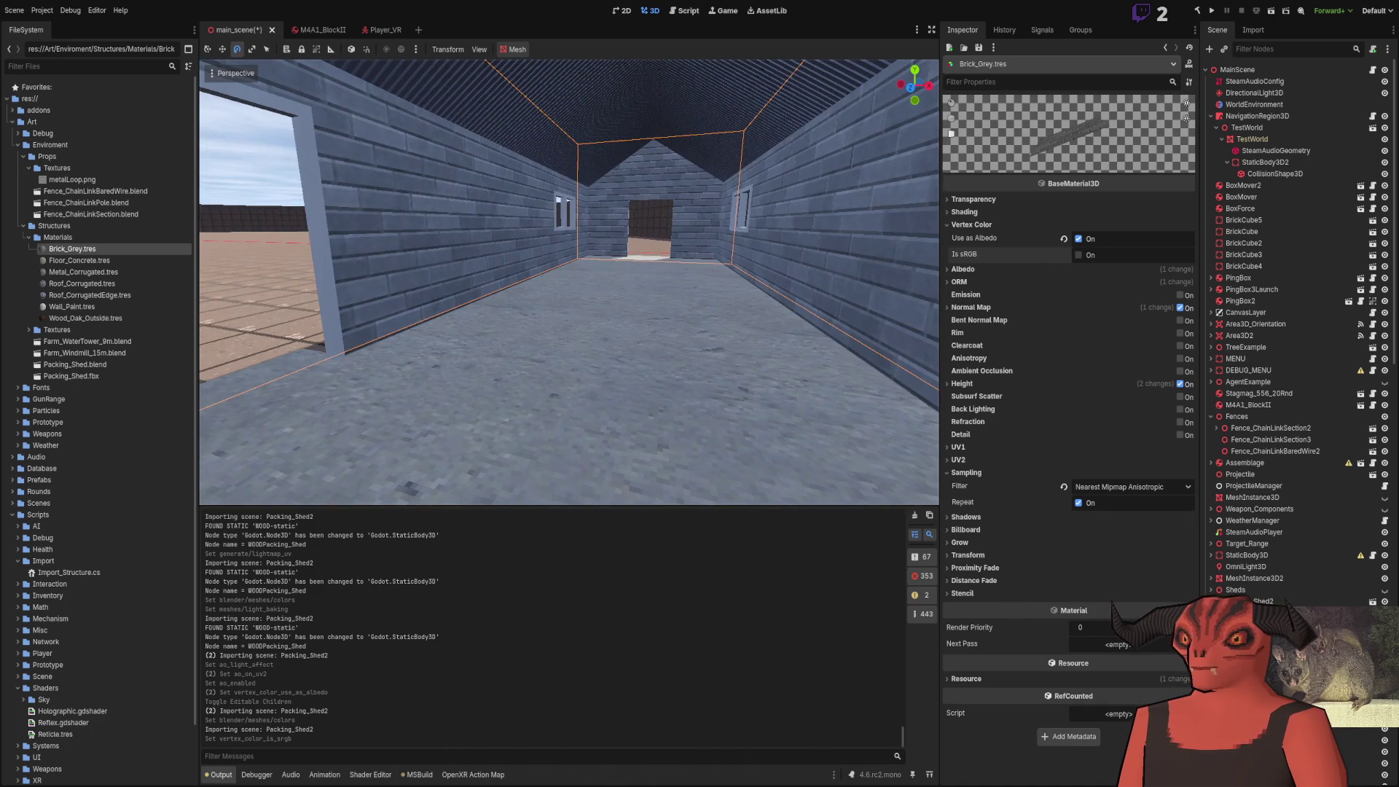
{"action": "key", "text": "alt+Tab"}
{"action": "left_click", "coordinate": [1167, 525]}
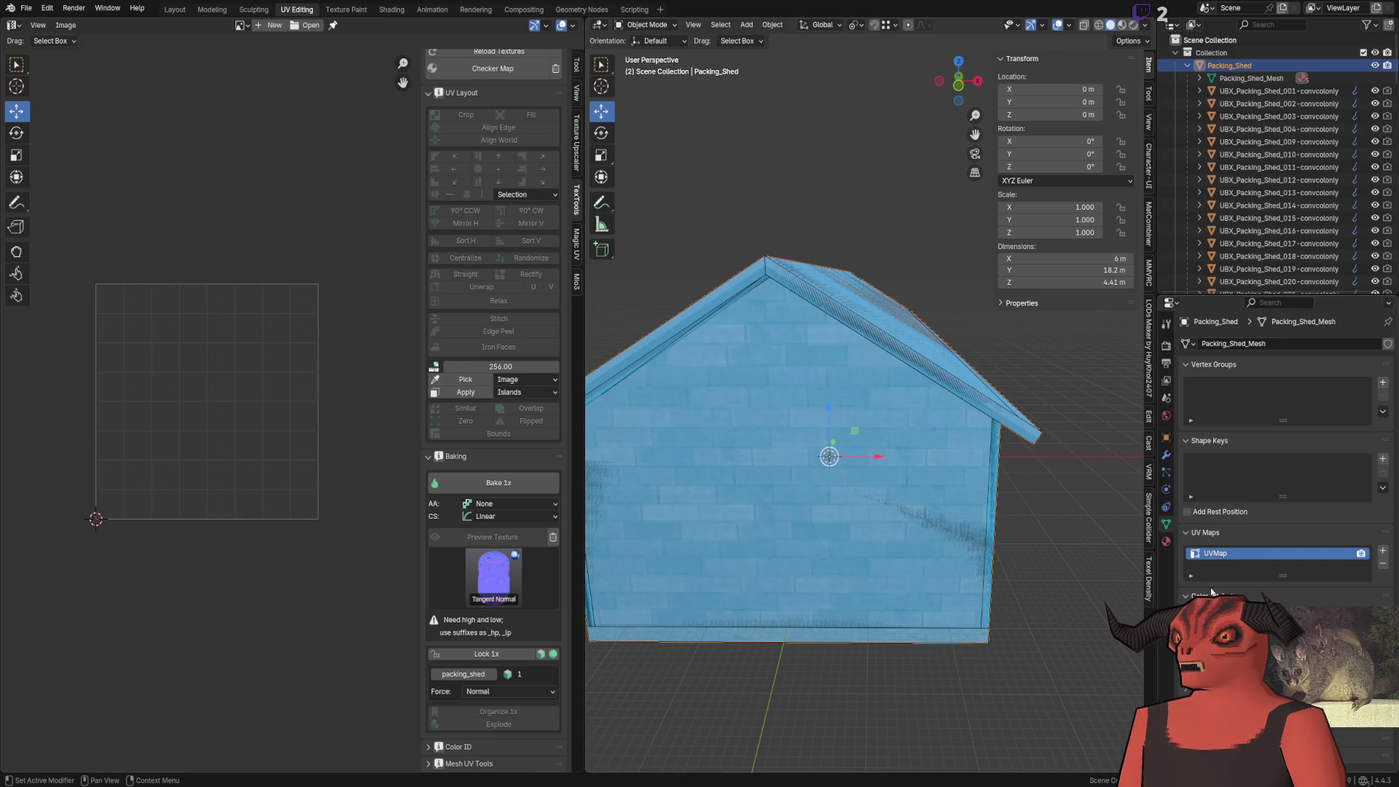
Orbit to the shed's long side and exclude, then re-include, the Colliders collection
{"action": "left_click_drag", "start_coordinate": [985, 448], "coordinate": [984, 359]}
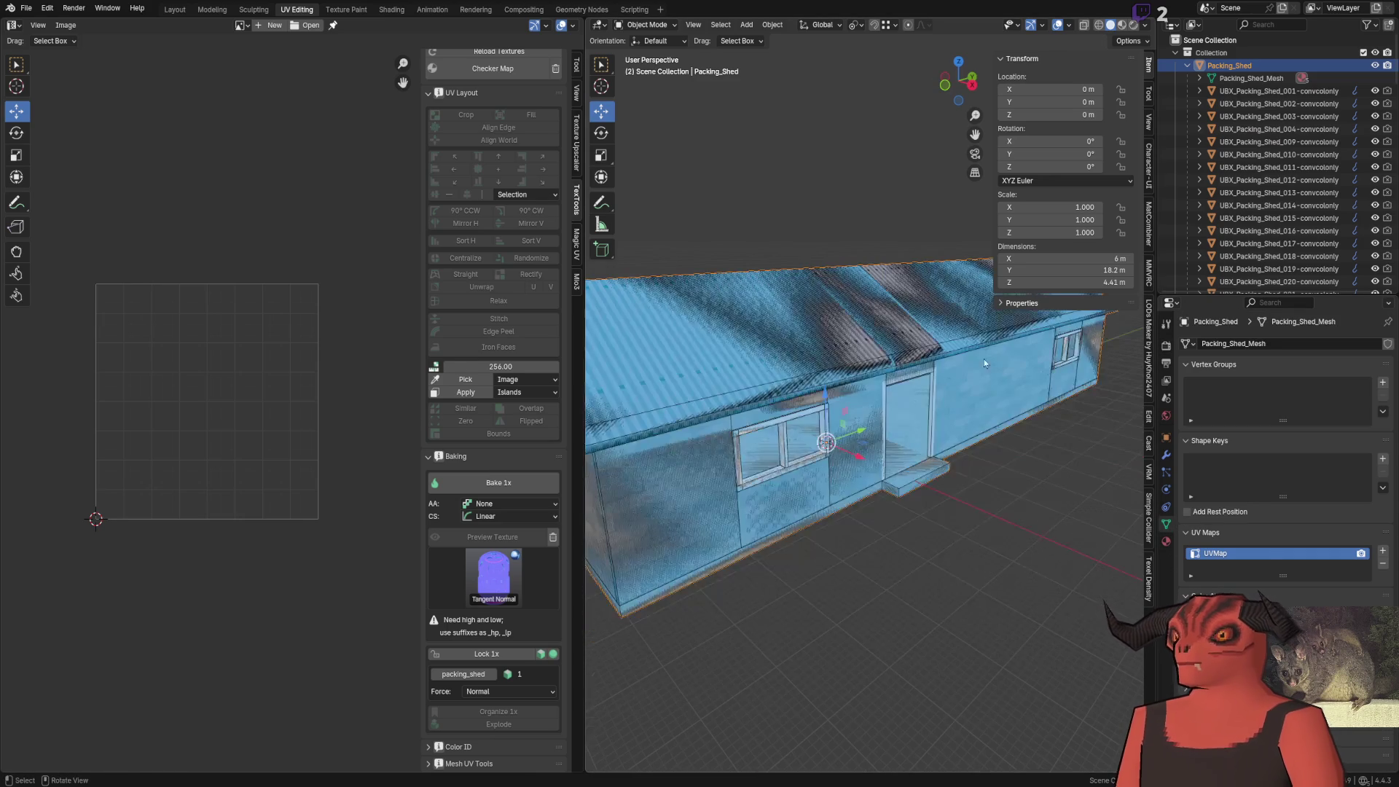
{"action": "scroll", "coordinate": [1373, 93], "scroll_direction": "down", "scroll_amount": 10}
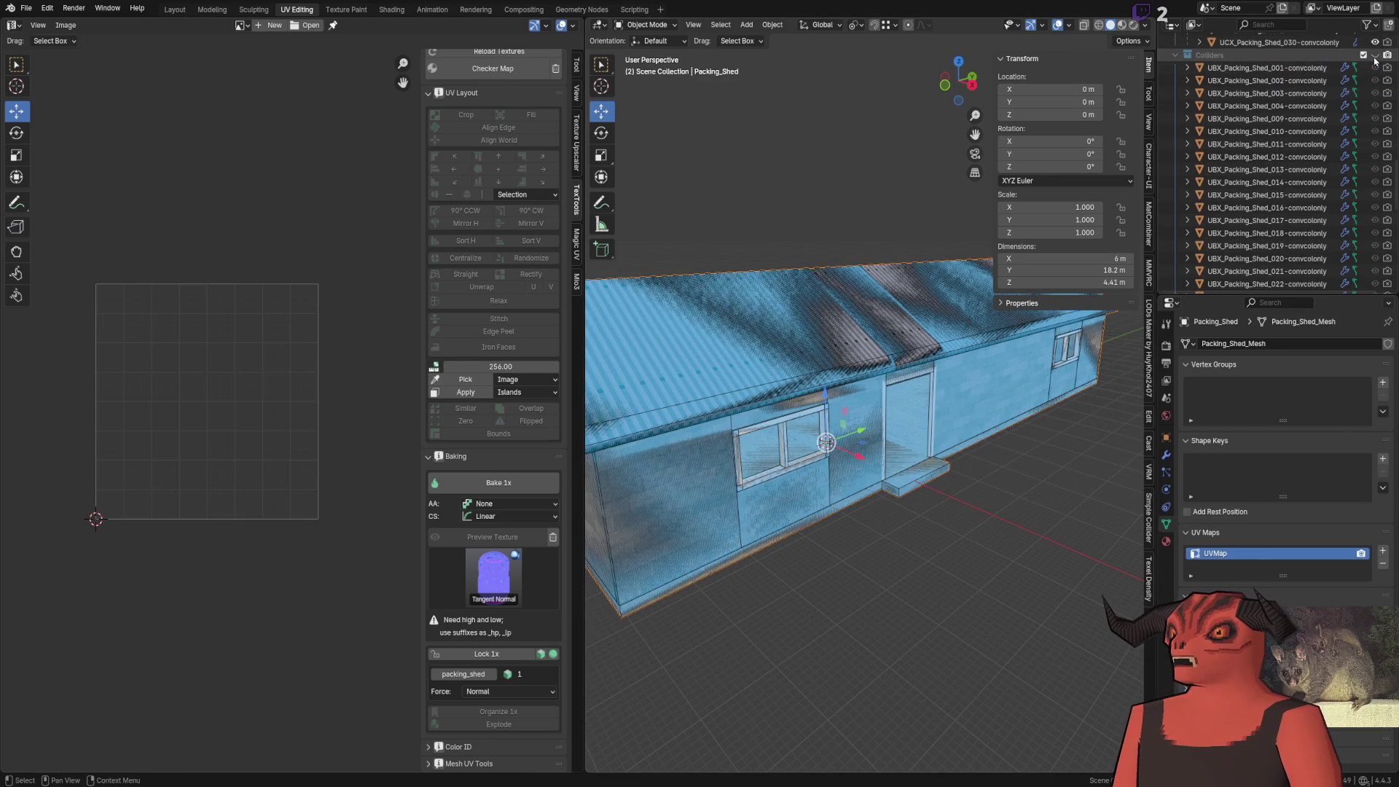
{"action": "left_click", "coordinate": [1363, 55]}
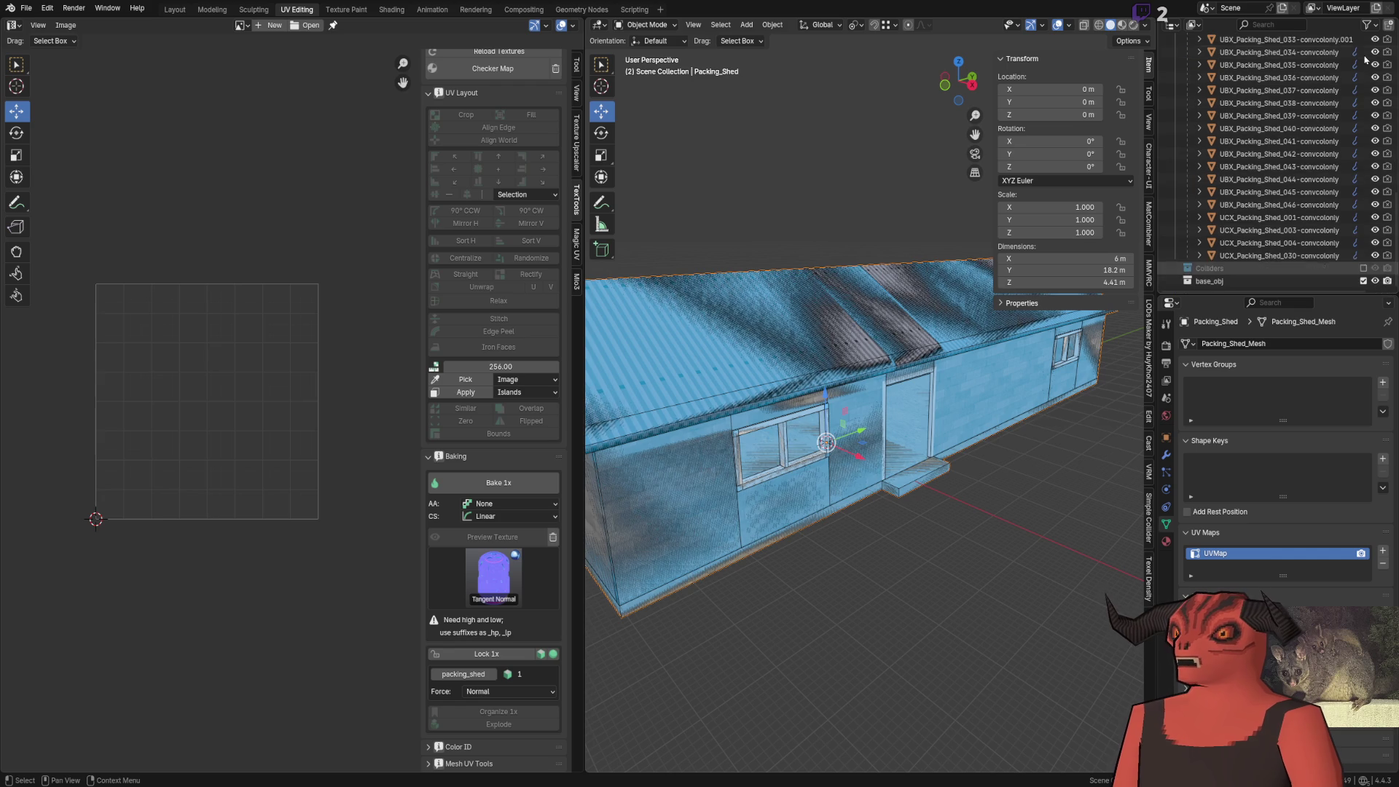
{"action": "left_click", "coordinate": [1363, 268]}
Shift-select the full range of UBX/UCX collider objects, then switch back to Godot
{"action": "left_click", "coordinate": [1268, 280]}
{"action": "scroll", "coordinate": [1303, 191], "scroll_direction": "up", "scroll_amount": 15}
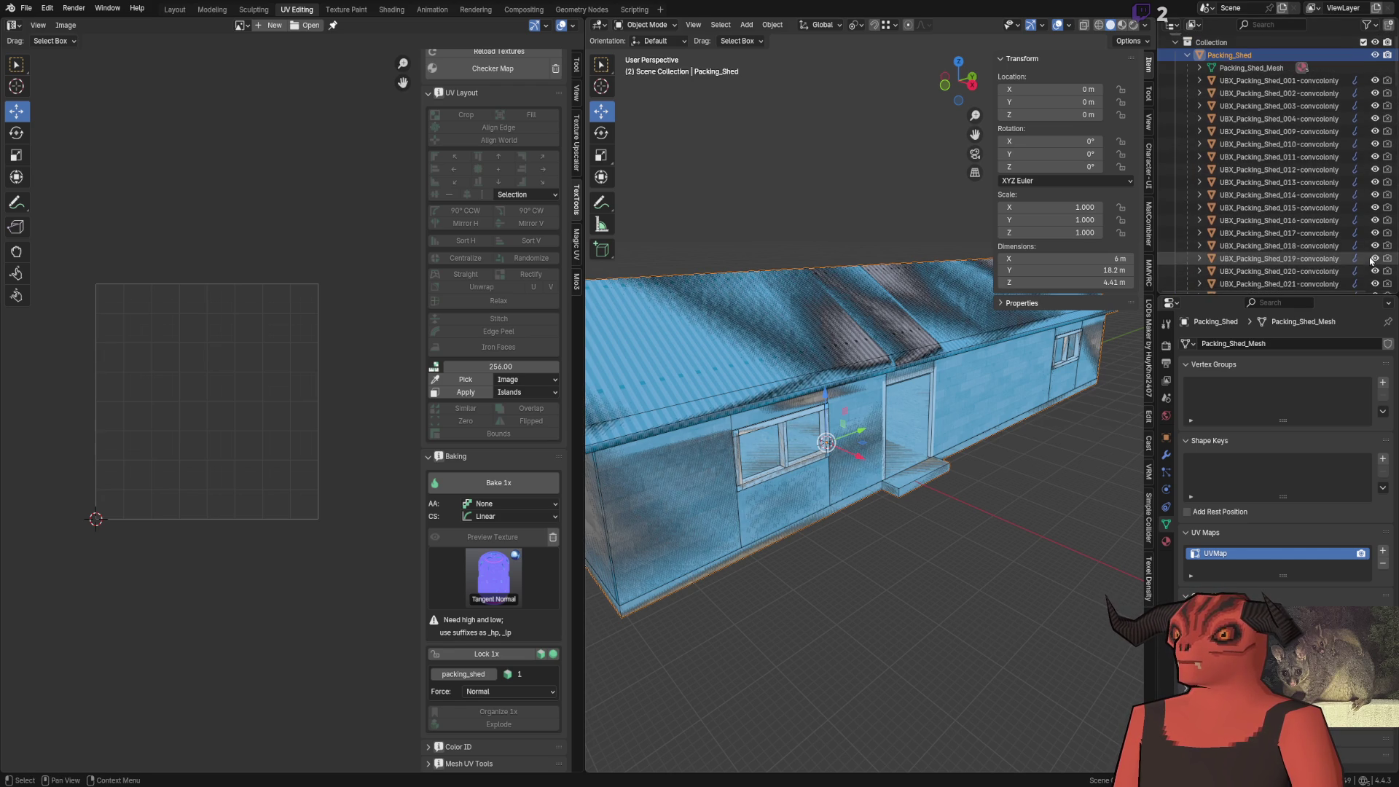
{"action": "scroll", "coordinate": [1301, 204], "scroll_direction": "down", "scroll_amount": 15}
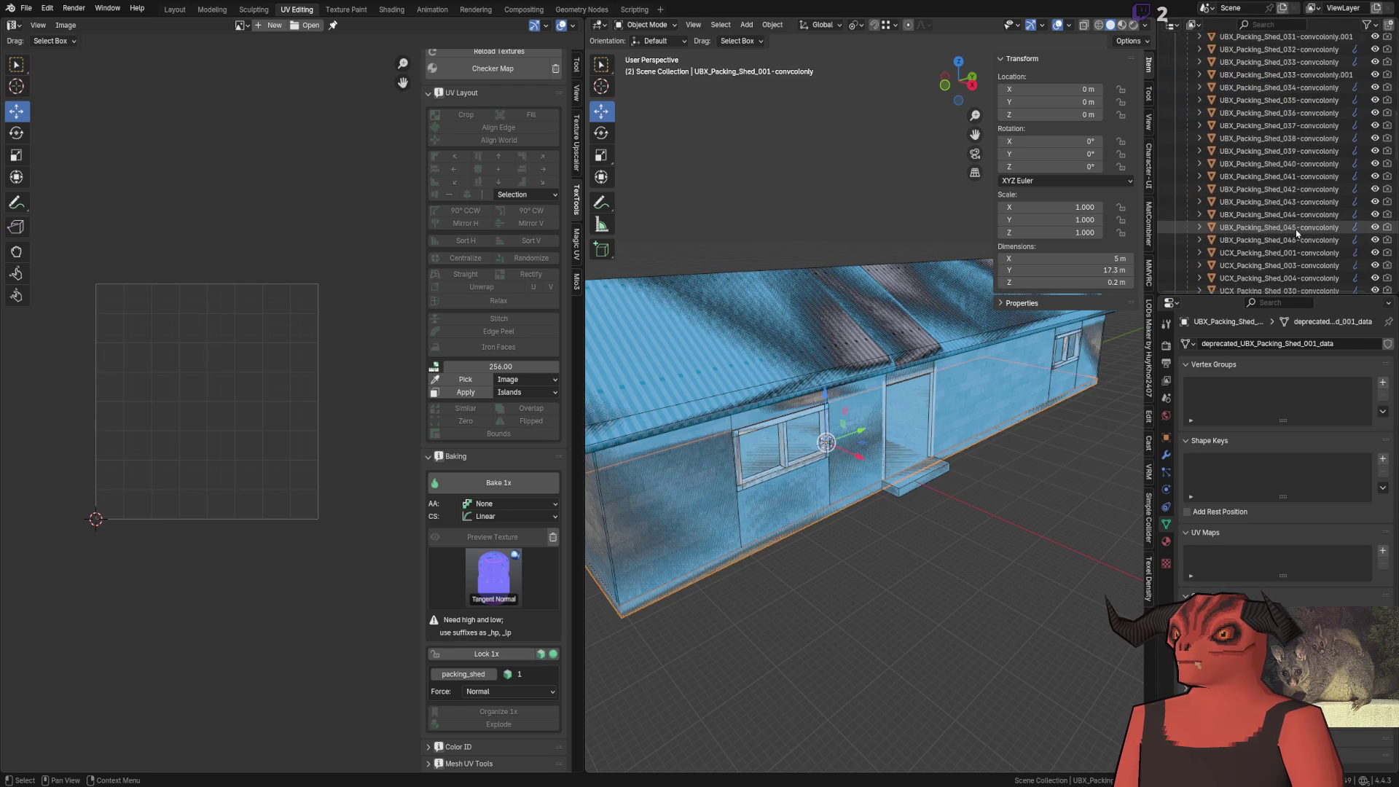
{"action": "left_click", "coordinate": [1297, 242], "text": "shift"}
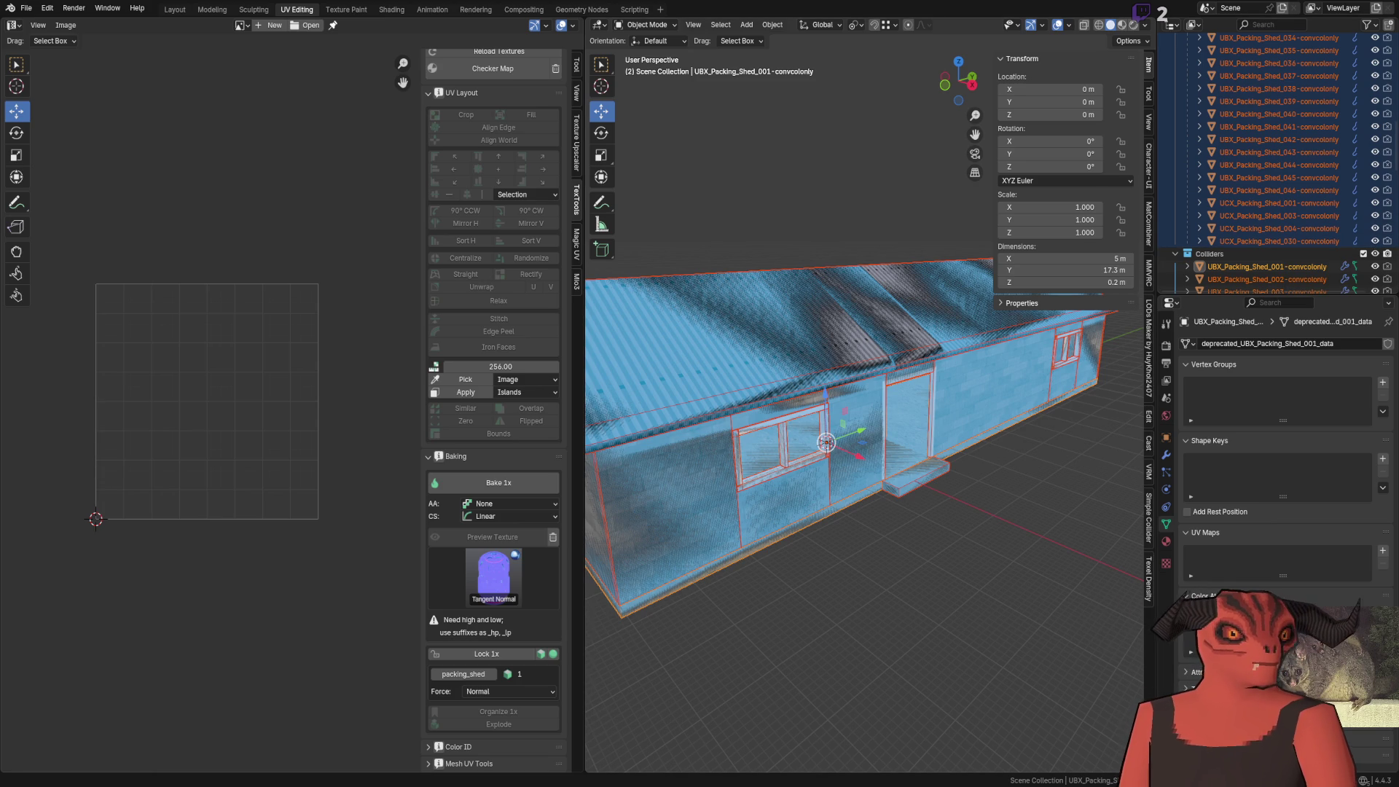
{"action": "key", "text": "alt+Tab"}
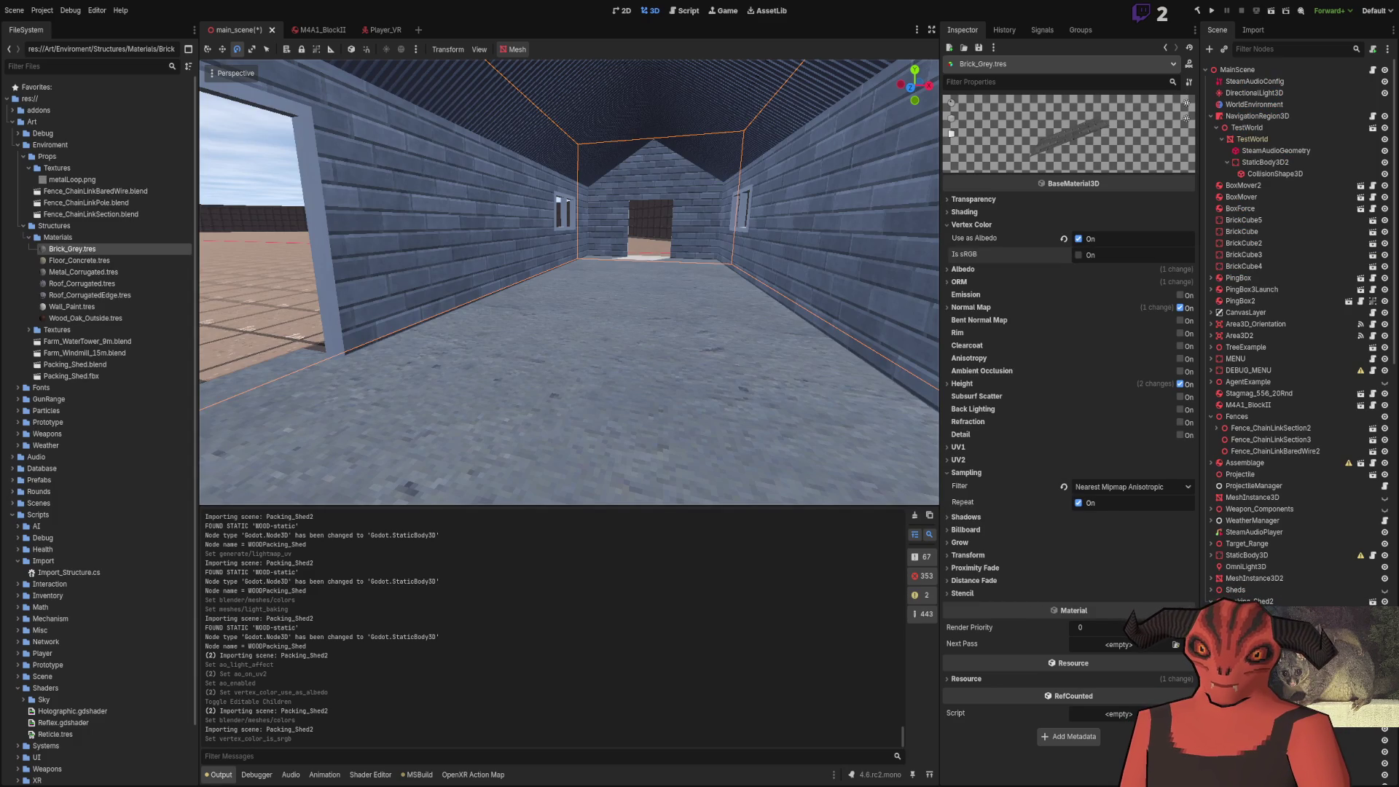
Look around inside the shed toward the roof, then open Roof_Corrugated.tres material properties
{"action": "mouse_move", "coordinate": [570, 282]}
{"action": "left_mouse_down"}
{"action": "mouse_move", "coordinate": [583, 219]}
{"action": "mouse_move", "coordinate": [561, 248]}
{"action": "mouse_move", "coordinate": [569, 160]}
{"action": "mouse_move", "coordinate": [569, 241]}
{"action": "mouse_move", "coordinate": [546, 171]}
{"action": "mouse_move", "coordinate": [569, 277]}
{"action": "mouse_move", "coordinate": [568, 211]}
{"action": "mouse_move", "coordinate": [568, 277]}
{"action": "mouse_move", "coordinate": [568, 241]}
{"action": "mouse_move", "coordinate": [585, 287]}
{"action": "left_mouse_up"}
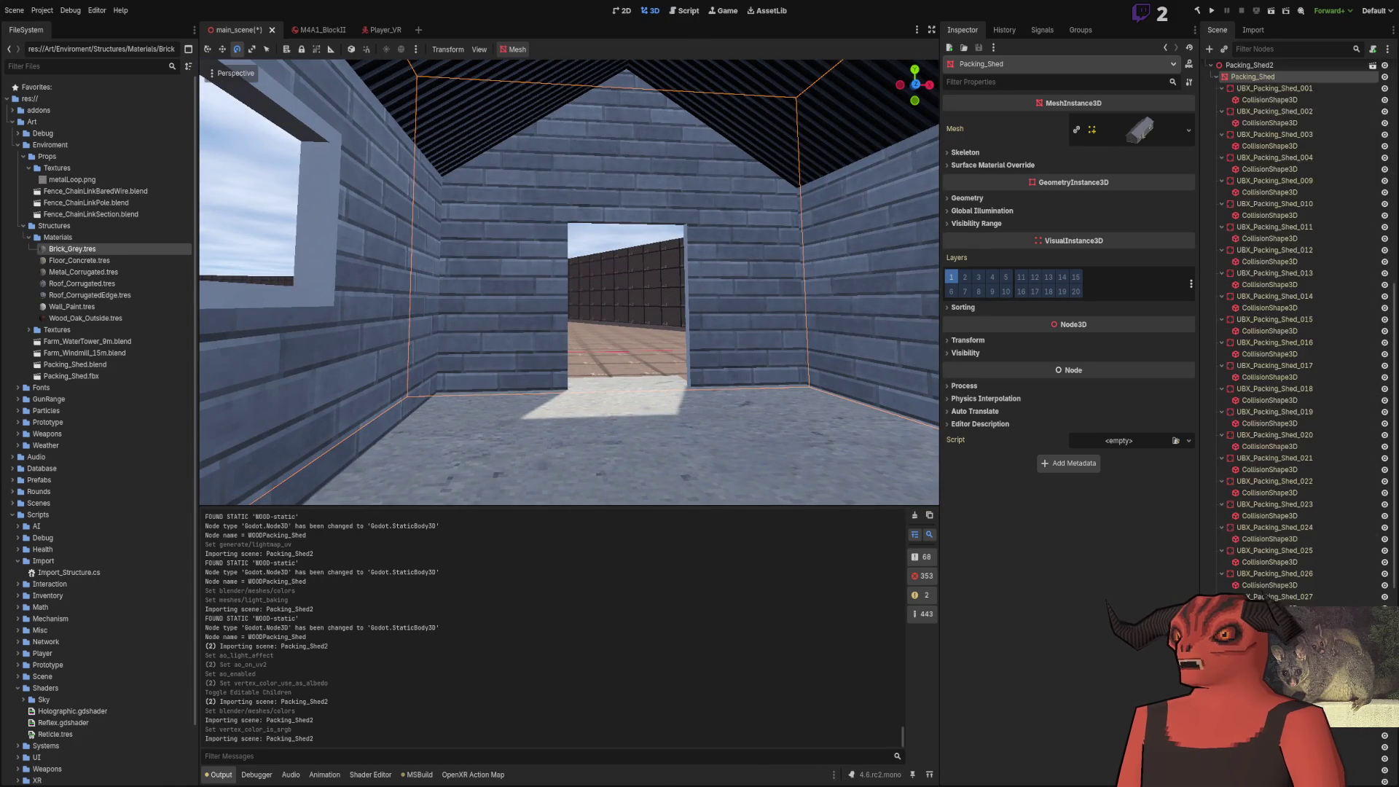
{"action": "left_click_drag", "start_coordinate": [717, 341], "coordinate": [671, 344]}
{"action": "left_click", "coordinate": [99, 284]}
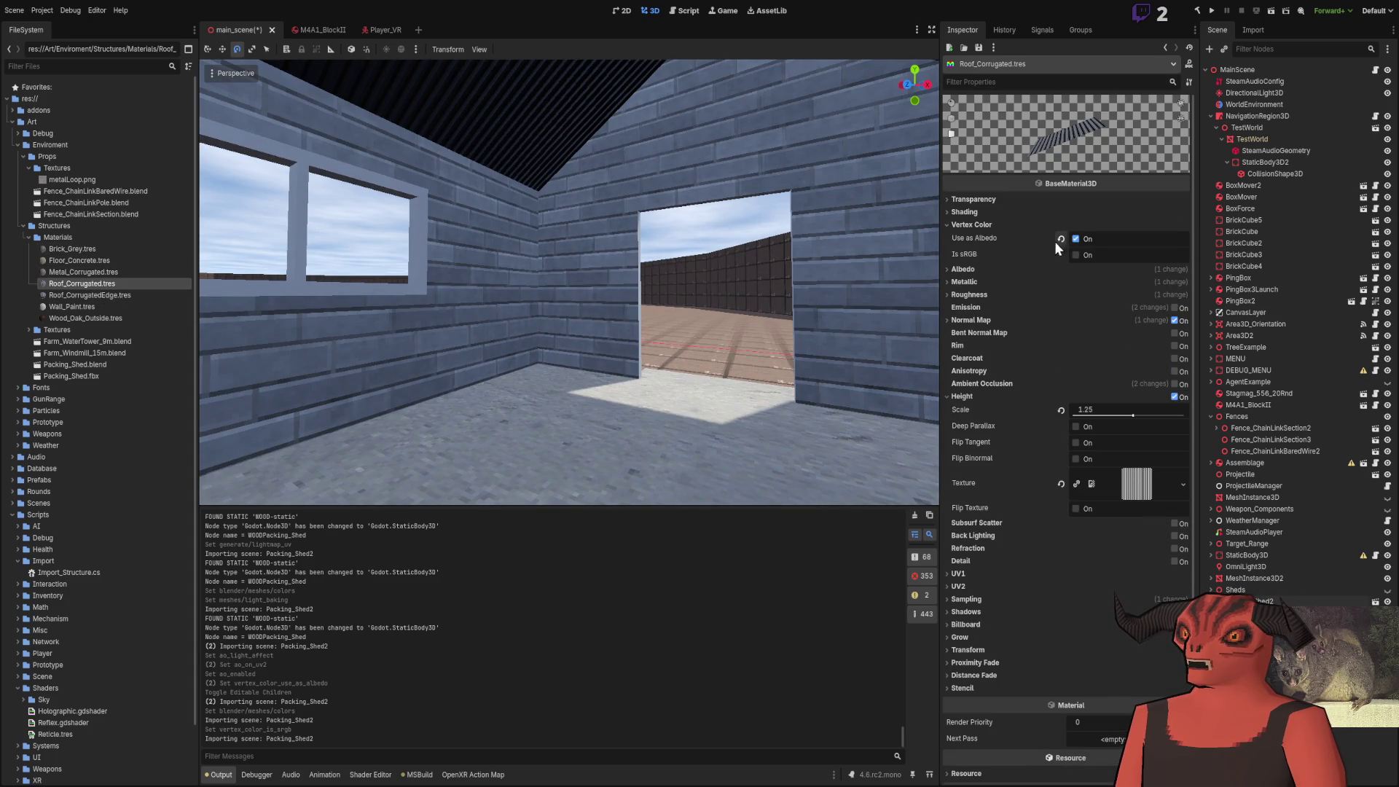
{"action": "left_click", "coordinate": [88, 308]}
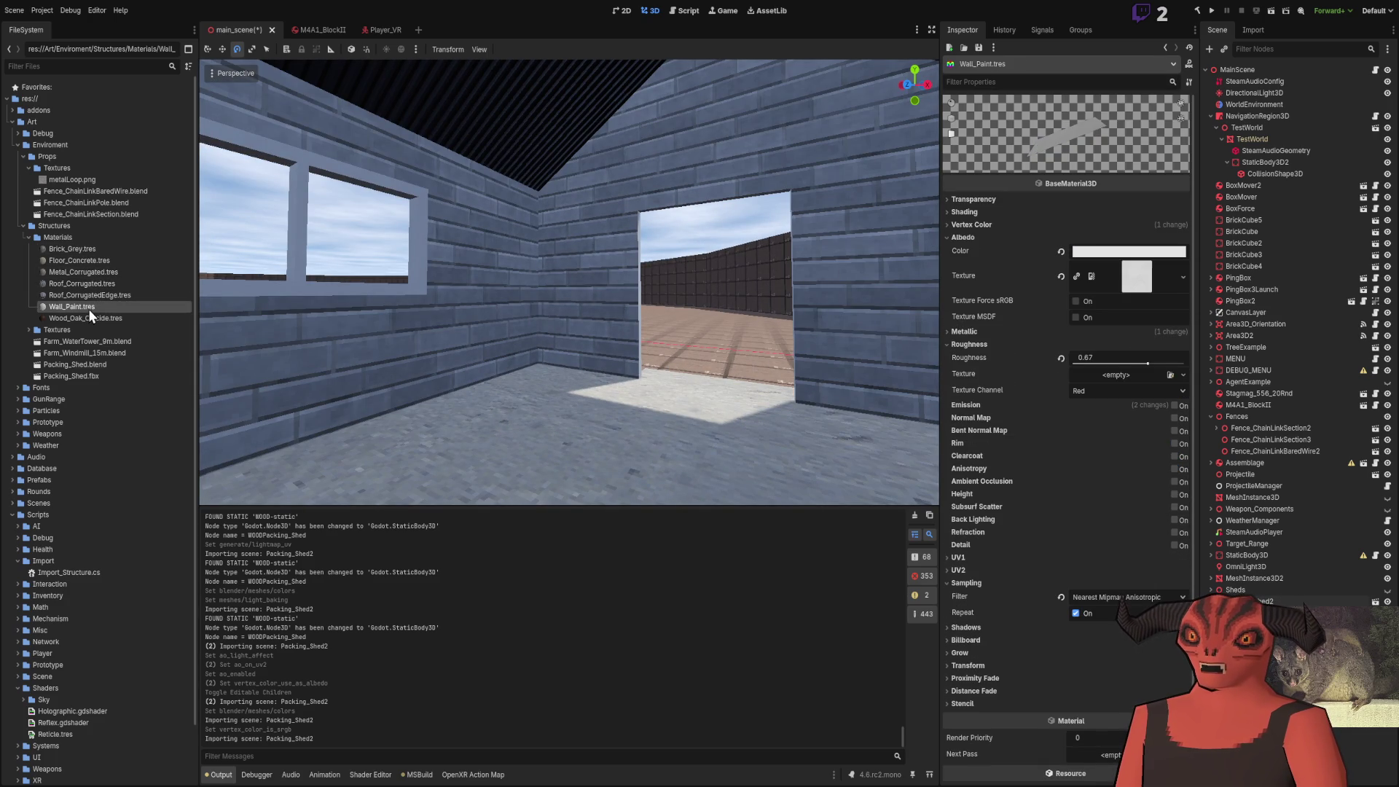
{"action": "left_click", "coordinate": [88, 272]}
{"action": "left_click", "coordinate": [87, 250]}
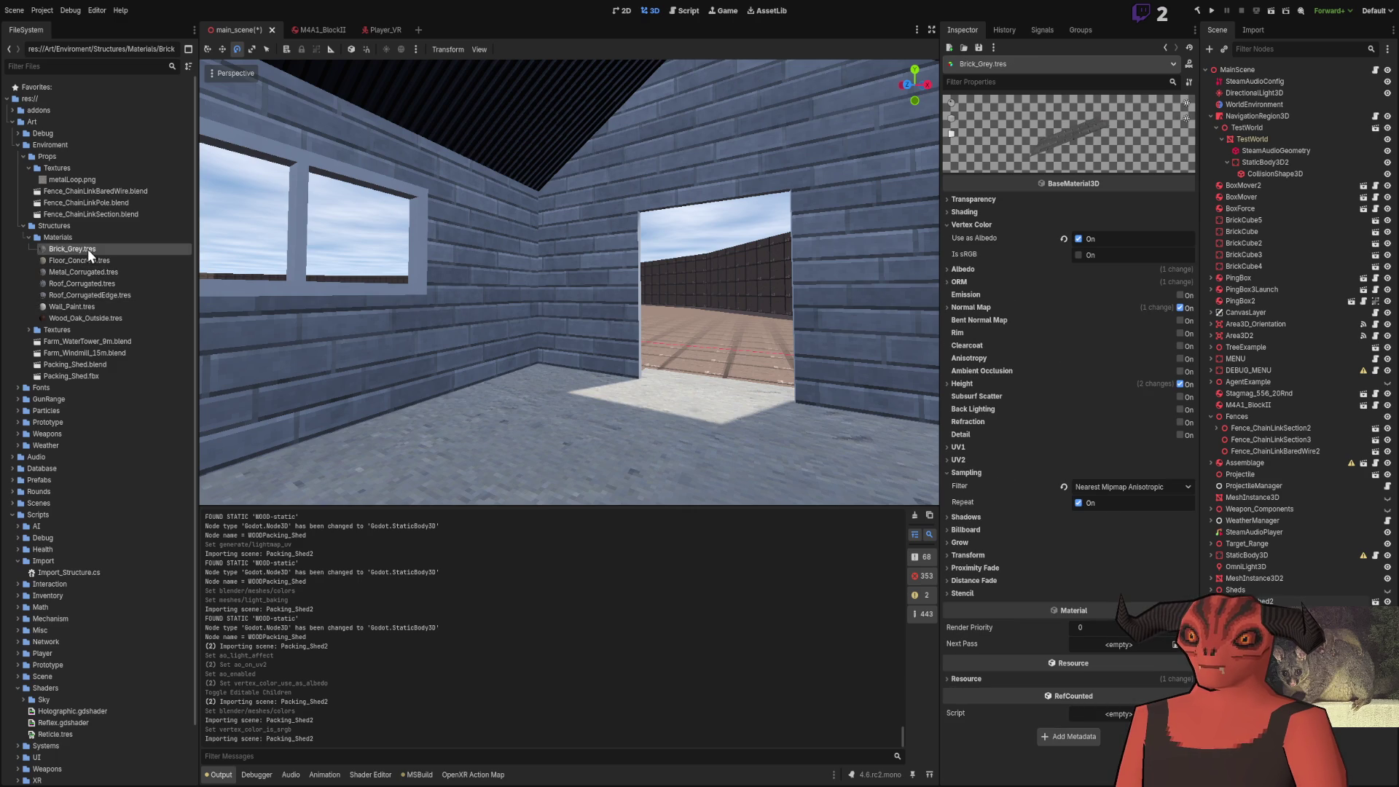
{"action": "left_click", "coordinate": [1064, 239]}
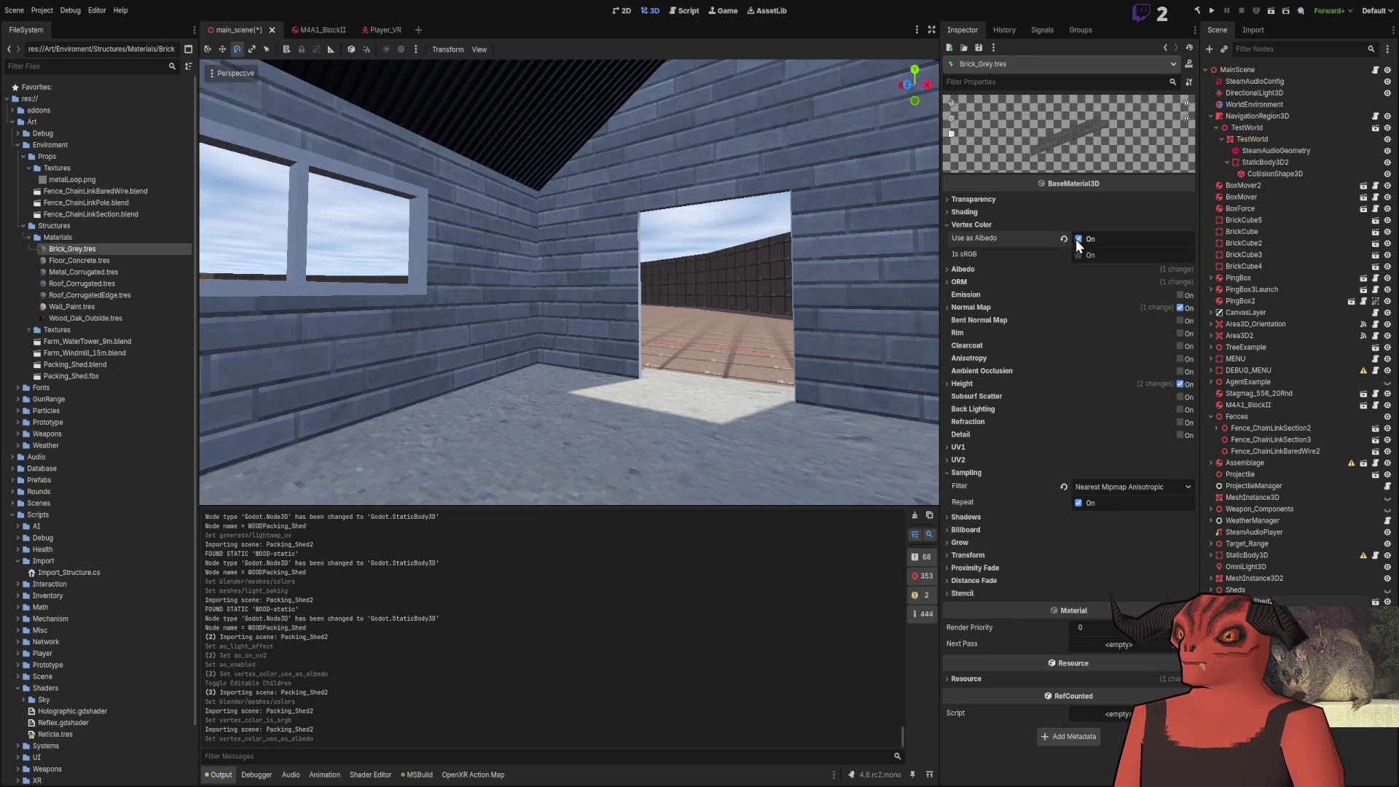
{"action": "left_click", "coordinate": [974, 216]}
{"action": "left_click", "coordinate": [974, 217]}
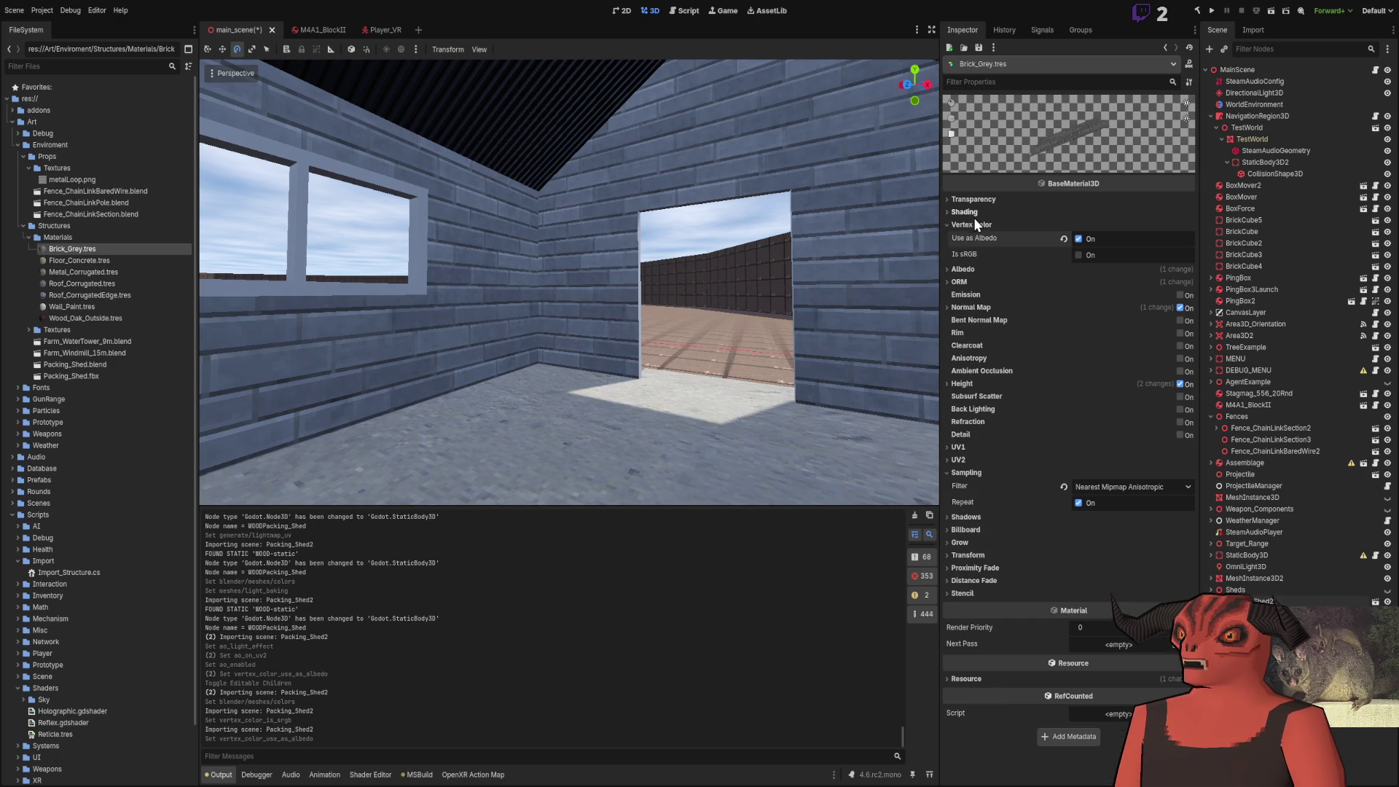
{"action": "mouse_move", "coordinate": [568, 284]}
{"action": "left_mouse_down"}
{"action": "mouse_move", "coordinate": [569, 182]}
{"action": "mouse_move", "coordinate": [701, 333]}
{"action": "left_mouse_up"}
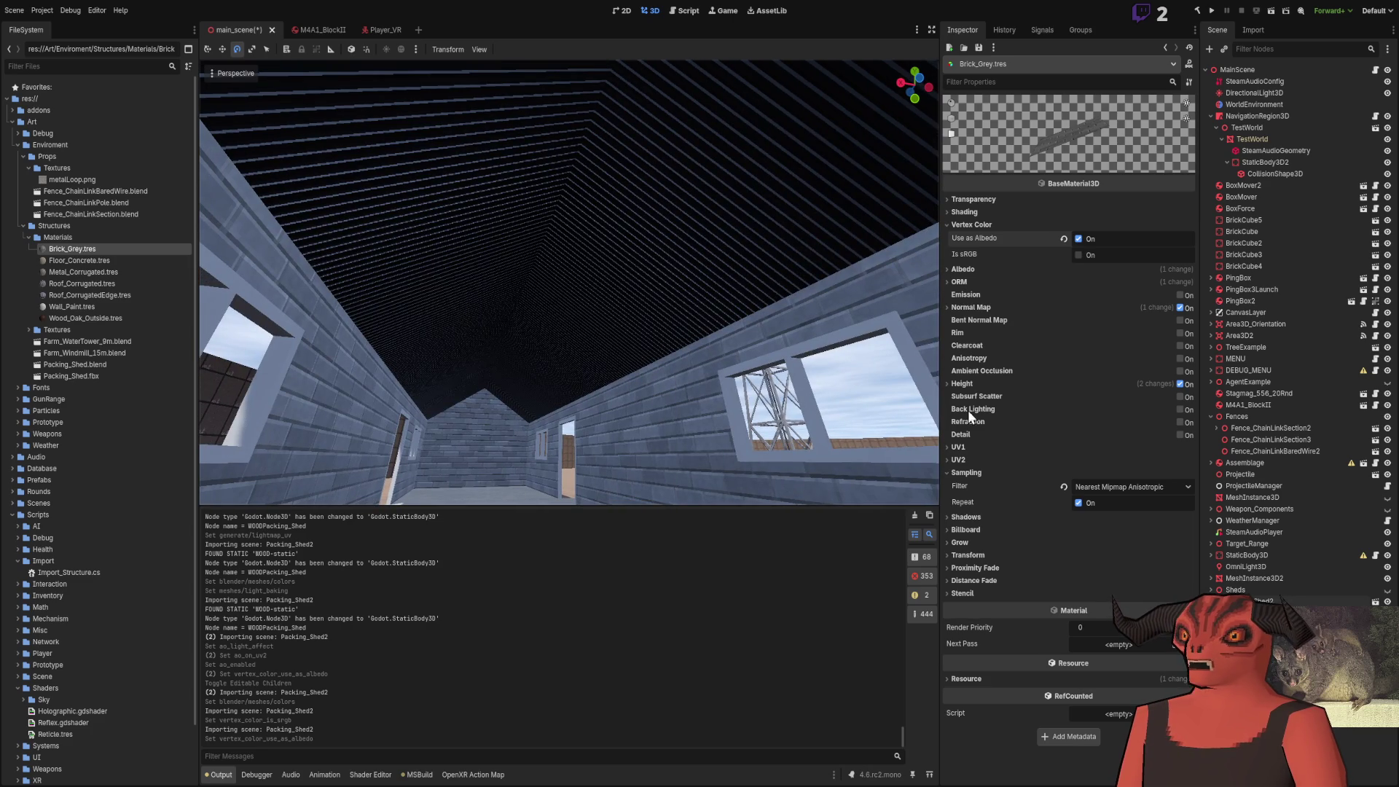
{"action": "left_click", "coordinate": [729, 437]}
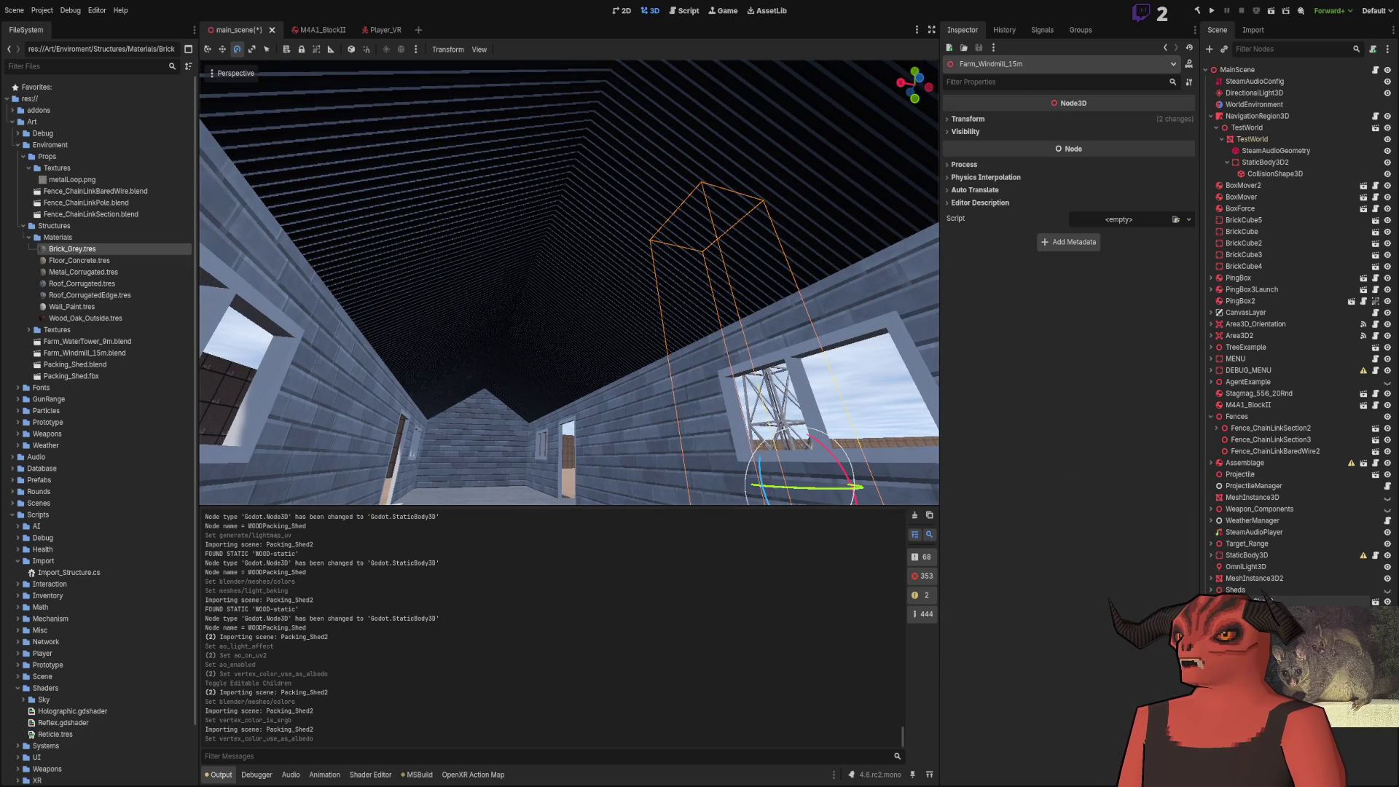
{"action": "left_click", "coordinate": [969, 119]}
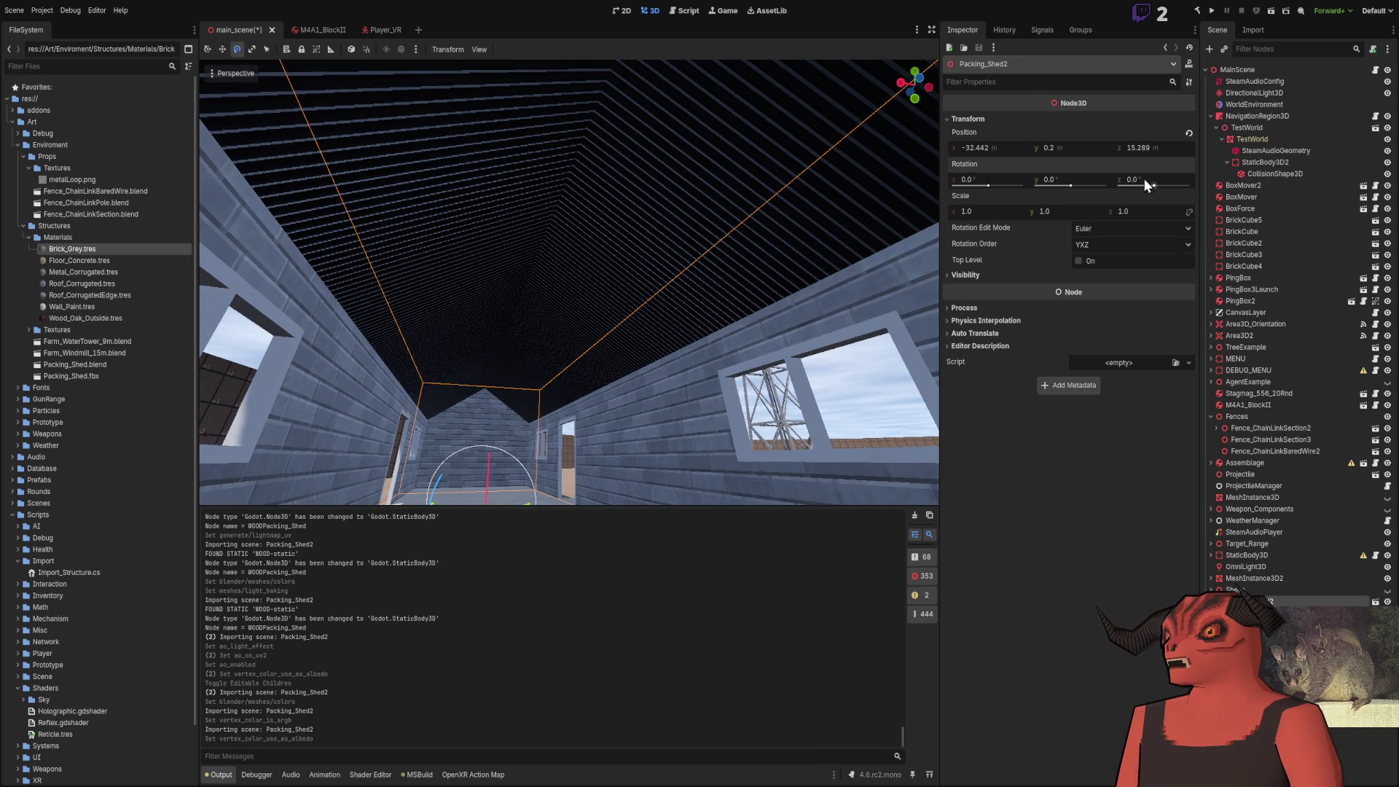
{"action": "left_click", "coordinate": [1144, 178]}
{"action": "type", "text": "45"}
{"action": "key", "text": "Return"}
{"action": "left_click", "coordinate": [1166, 179]}
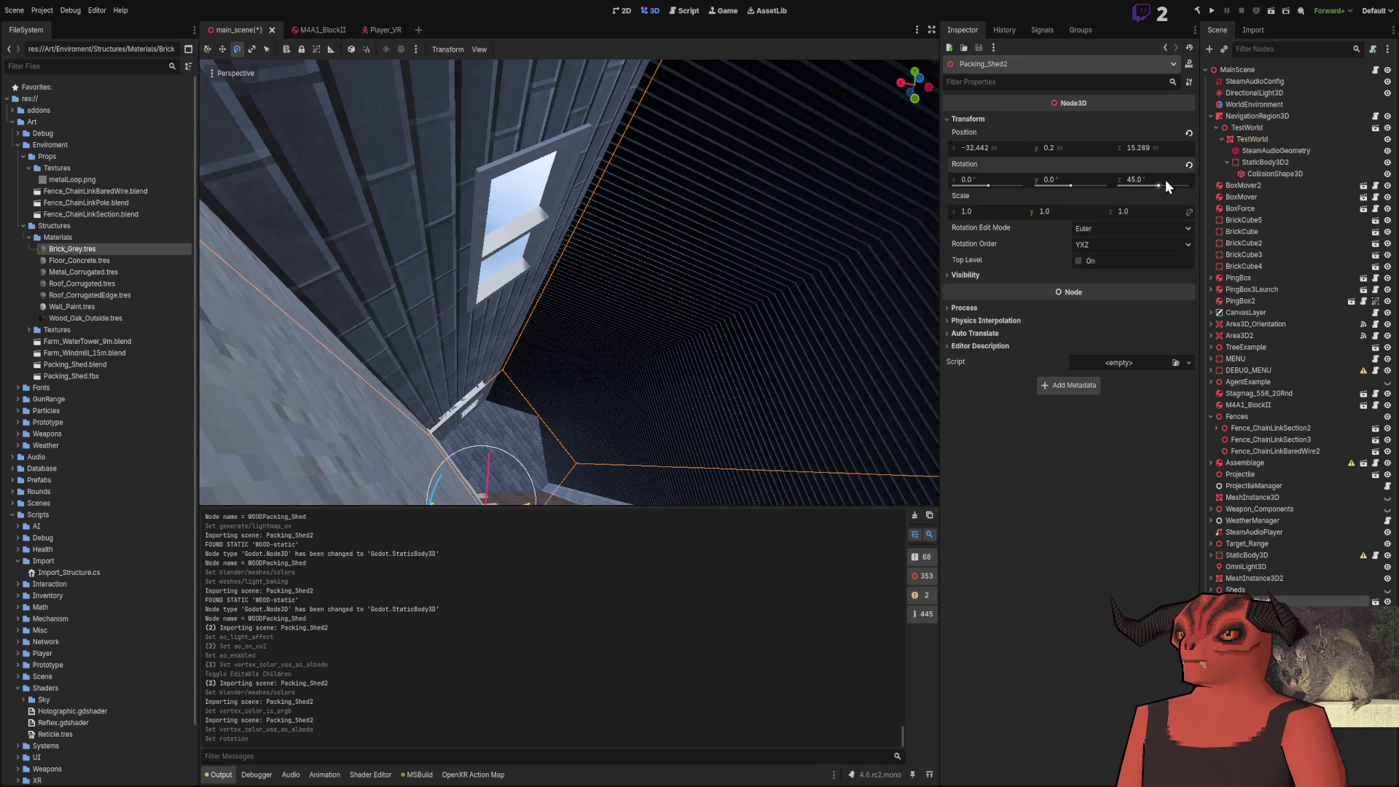
{"action": "type", "text": "180"}
{"action": "key", "text": "Return"}
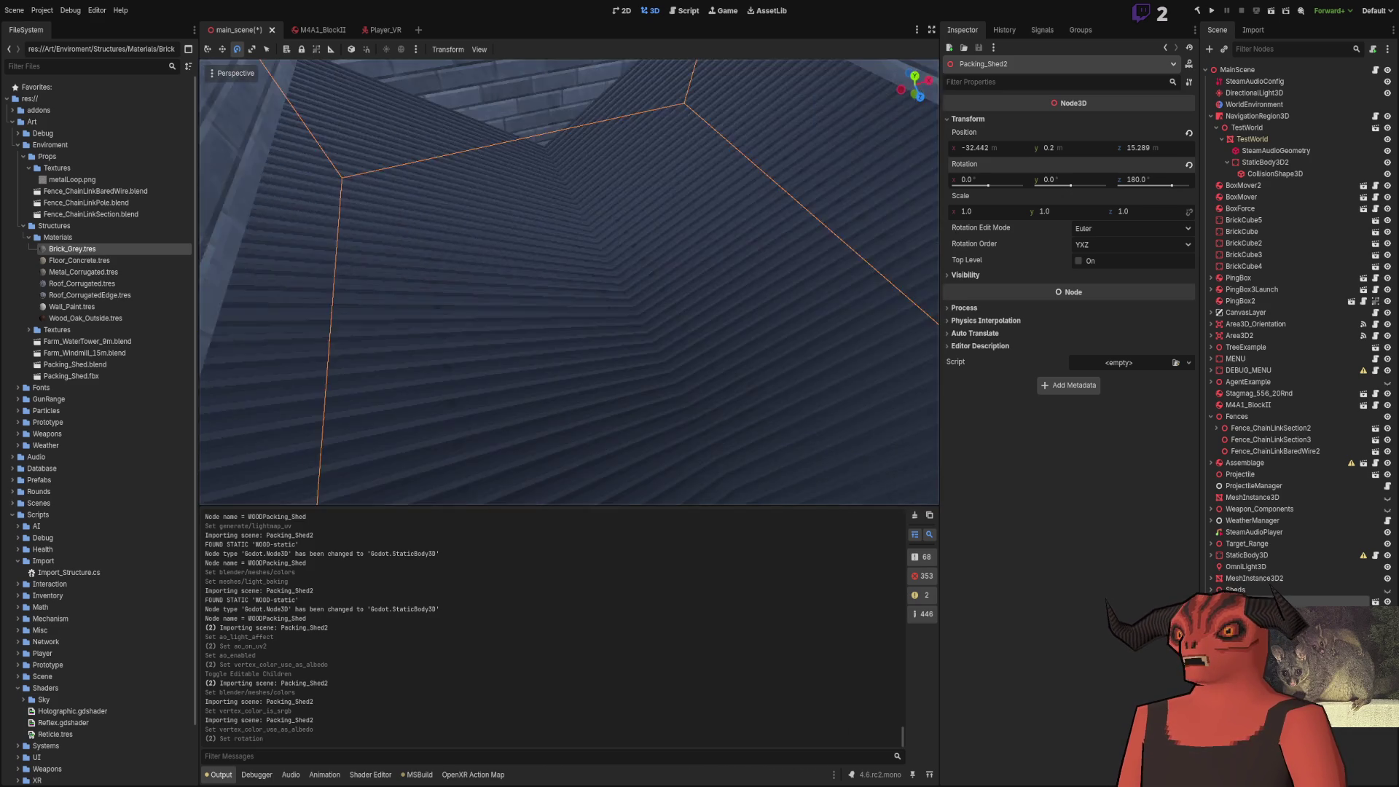
{"action": "key", "text": "ctrl+z"}
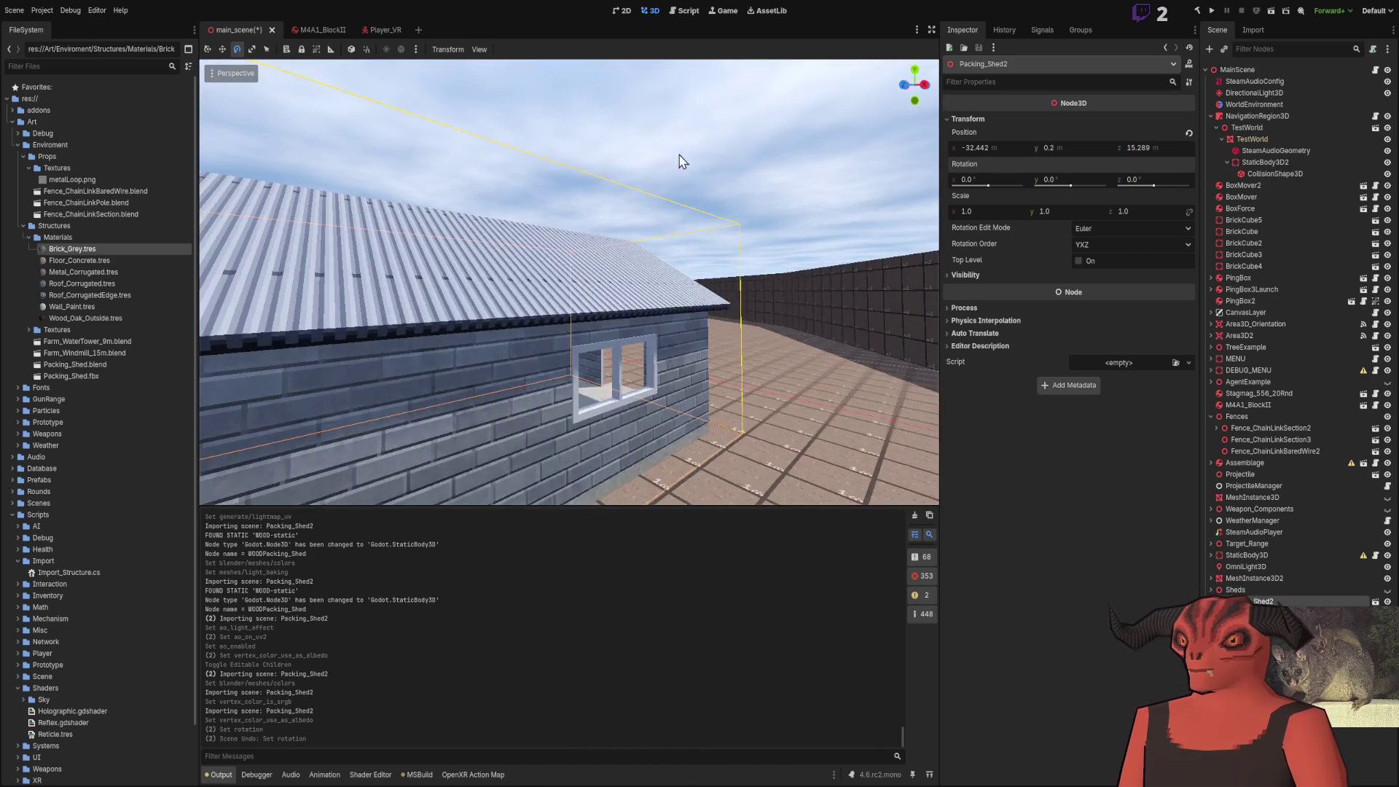
{"action": "left_click", "coordinate": [680, 156]}
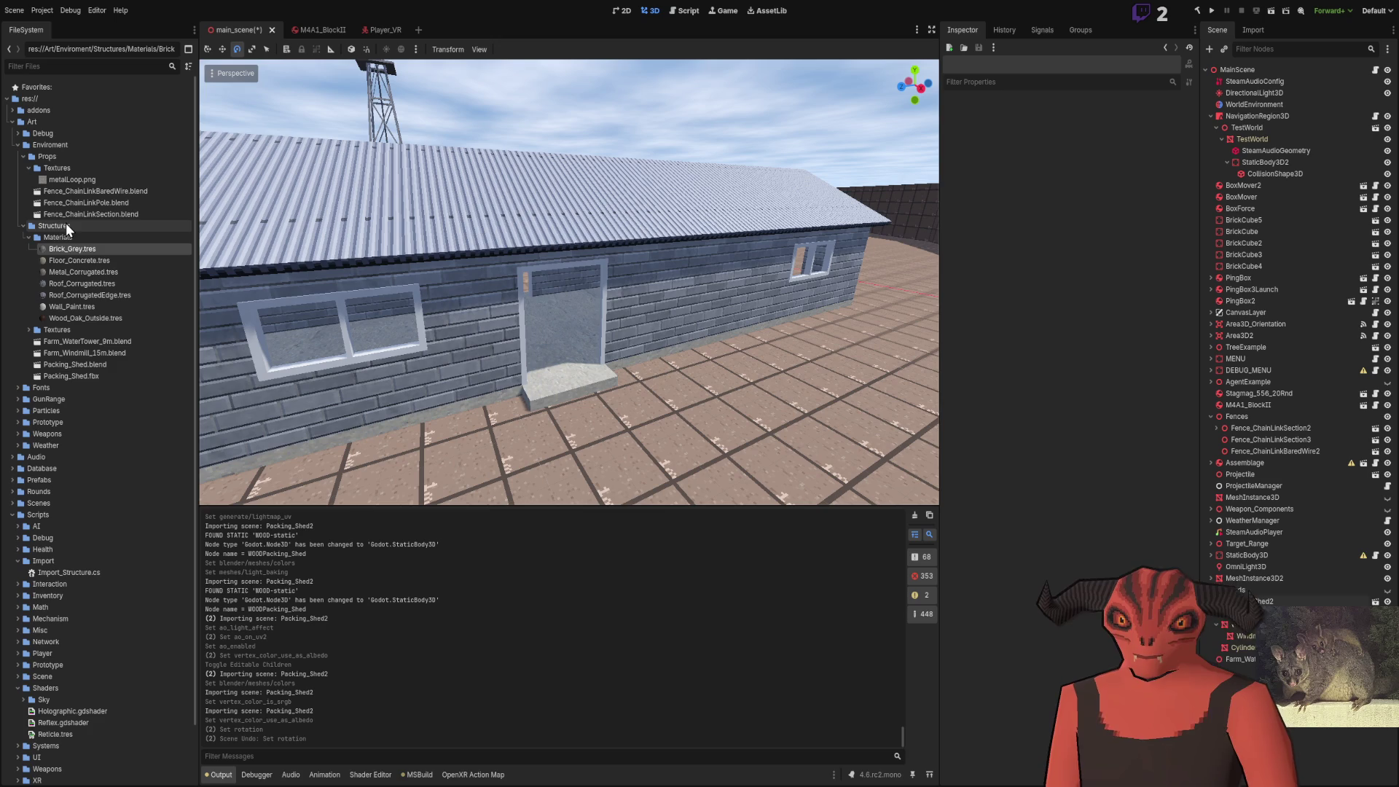
Reimport Packing_Shed.blend in Godot, then open Blender's File > Export menu for the shed
{"action": "double_click", "coordinate": [83, 365]}
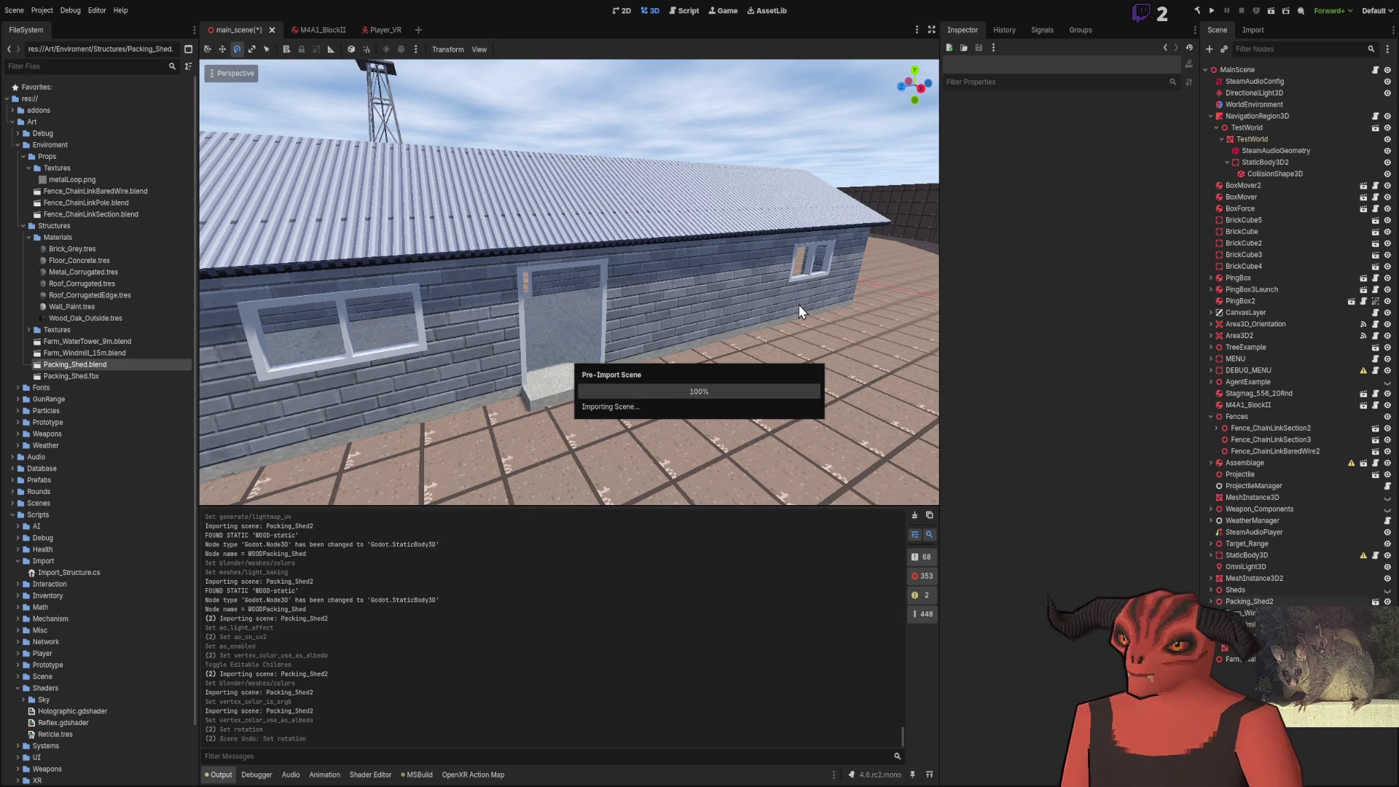
{"action": "key", "text": "Escape"}
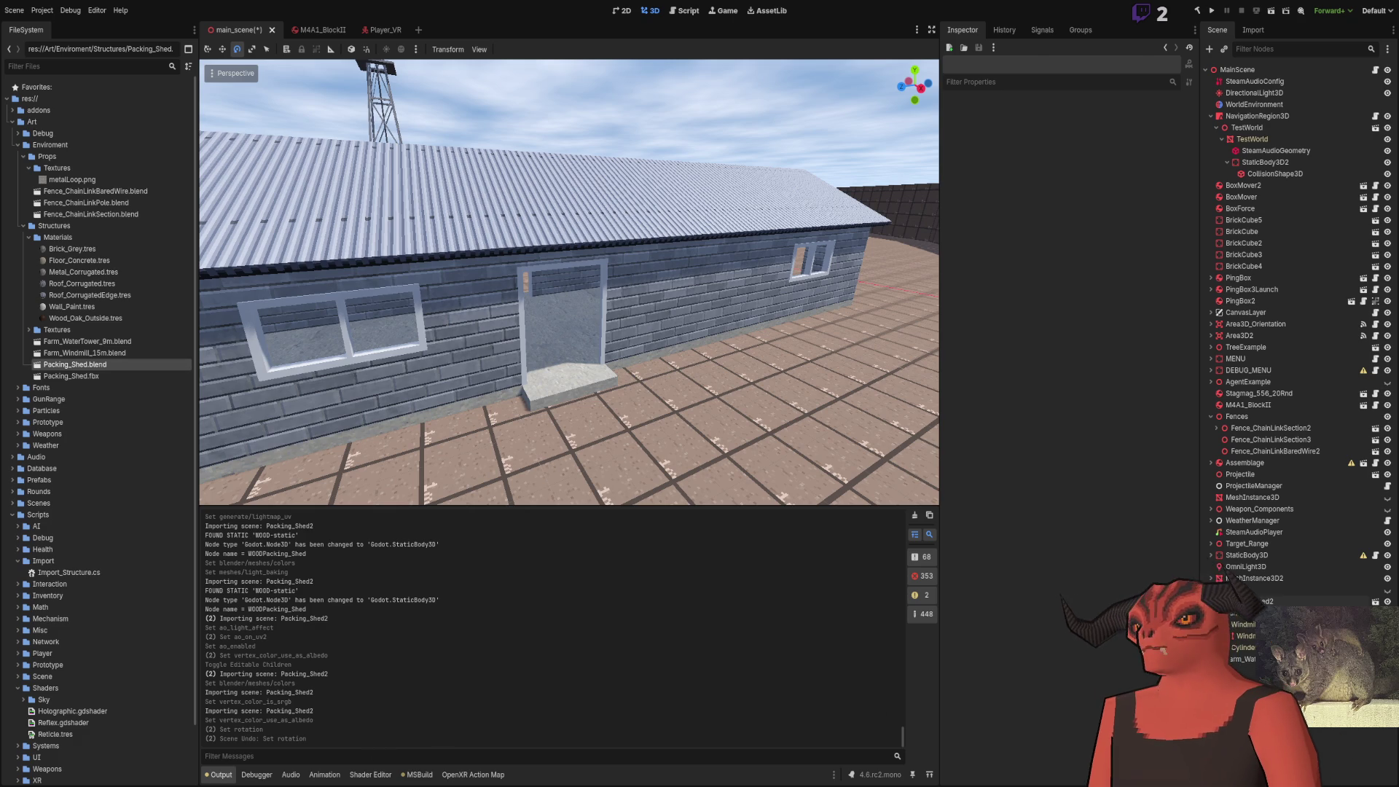
{"action": "key", "text": "alt+Tab"}
{"action": "left_click", "coordinate": [26, 7]}
{"action": "mouse_move", "coordinate": [46, 200]}
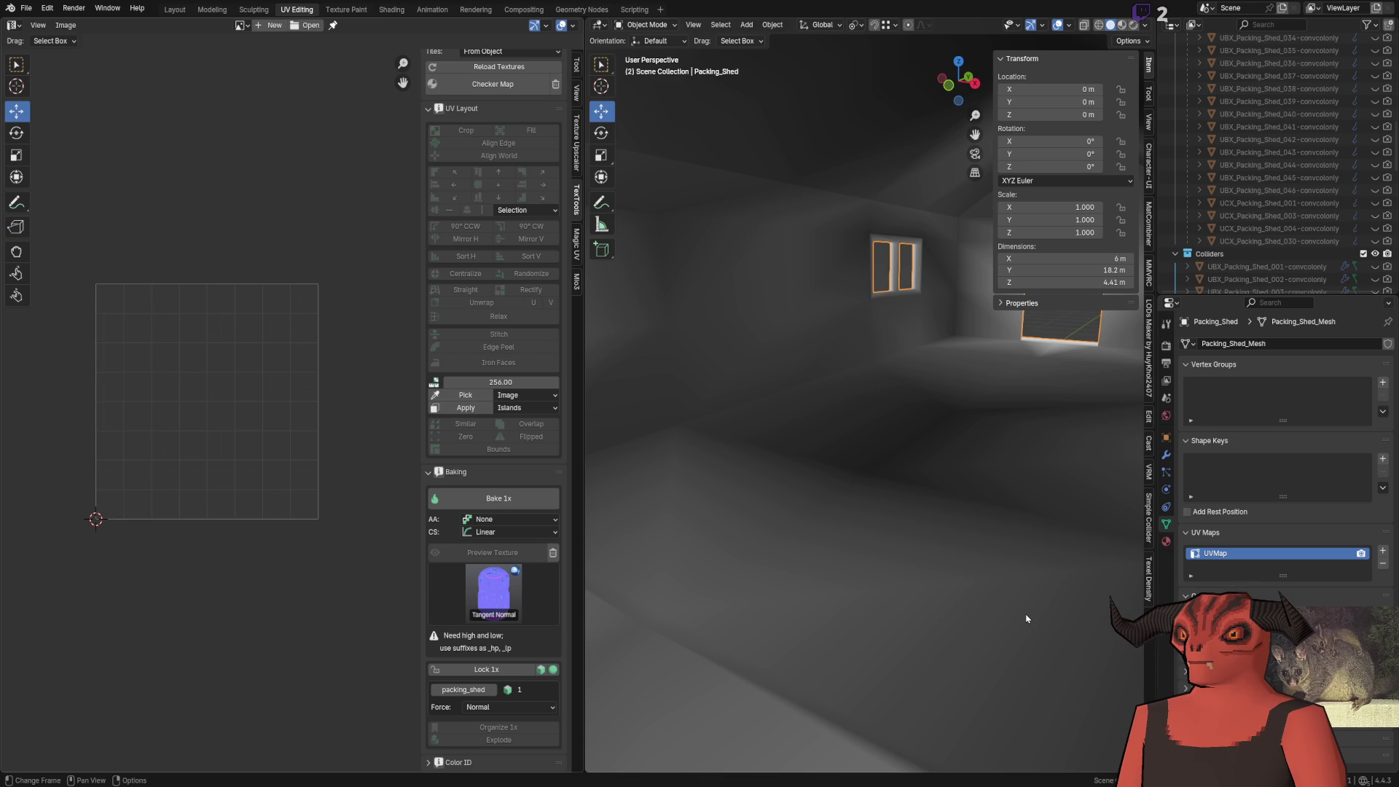
Alt+Tab between Godot and Blender until Godot picks up the exported Packing_Shed.glb and PNGs
{"action": "key", "text": "alt+Tab"}
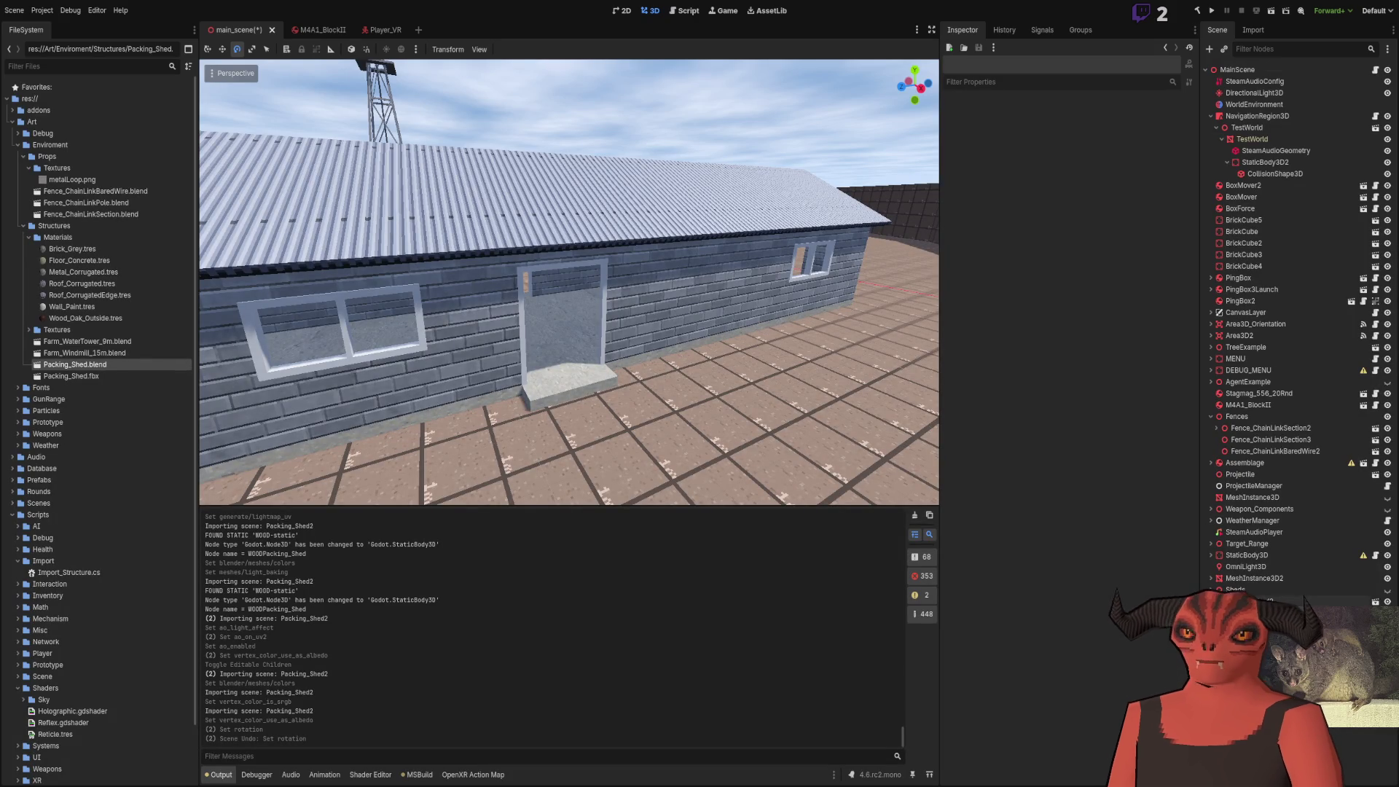
{"action": "key", "text": "alt+Tab"}
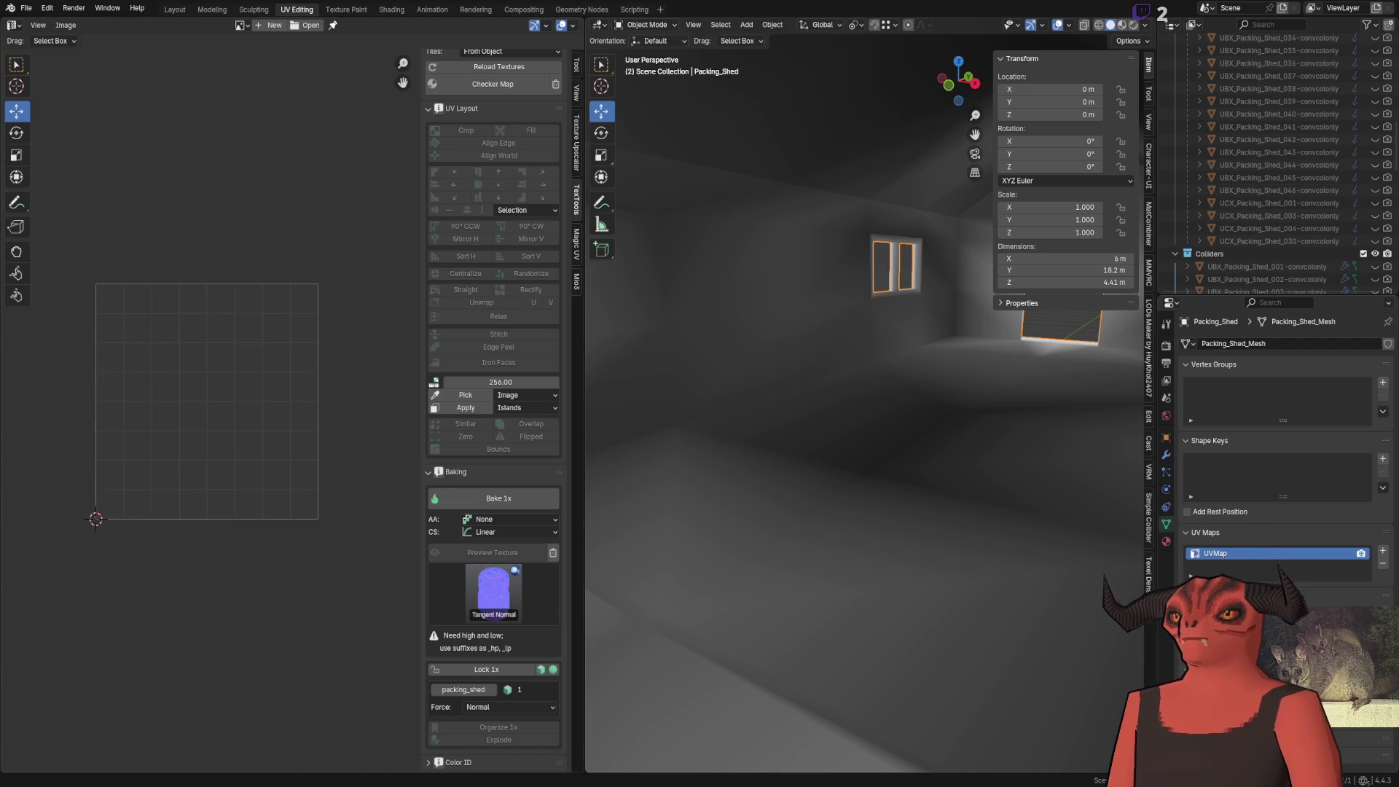
{"action": "key", "text": "alt+Tab"}
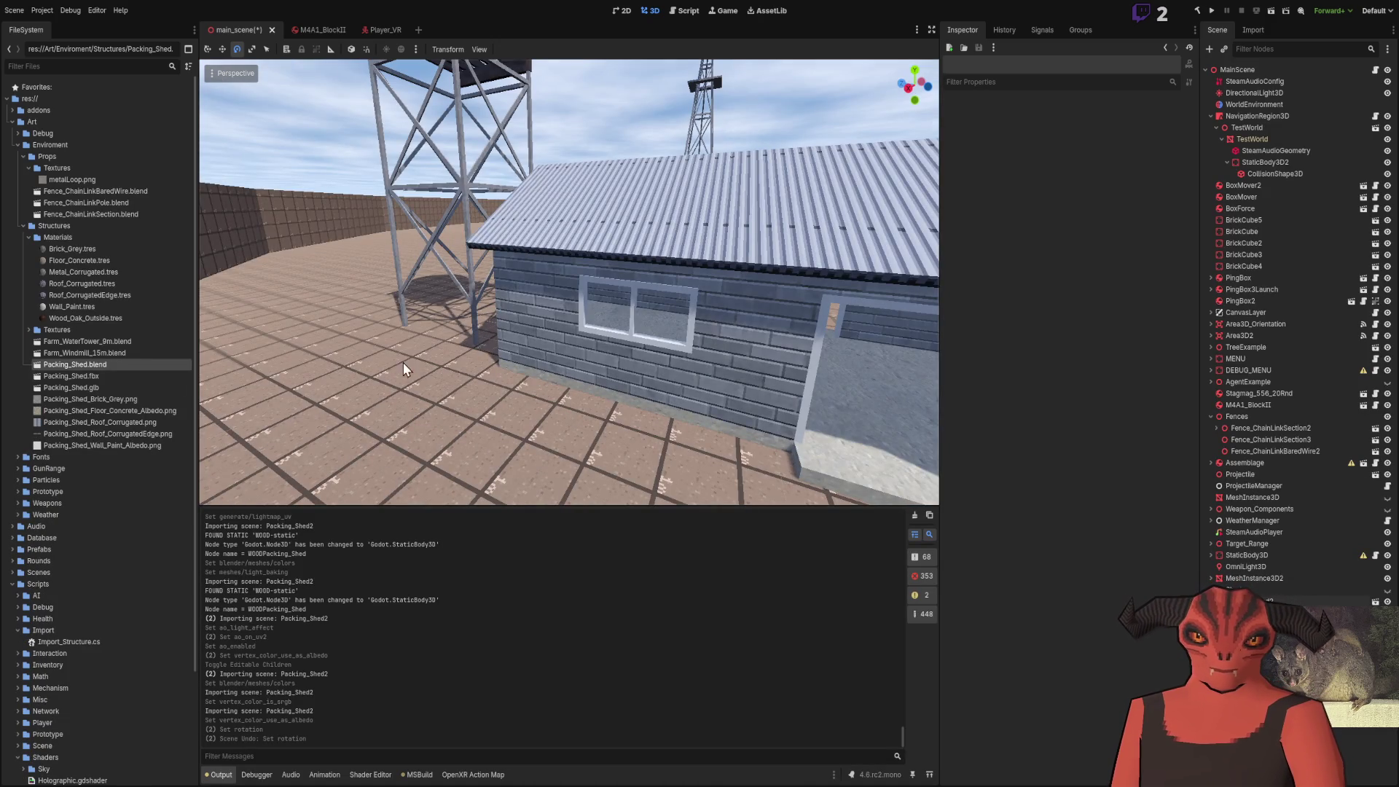
Select the five Packing_Shed texture PNGs and place Packing_Shed.glb beside the brick shed
{"action": "left_click", "coordinate": [121, 400]}
{"action": "left_click", "coordinate": [118, 446], "text": "shift"}
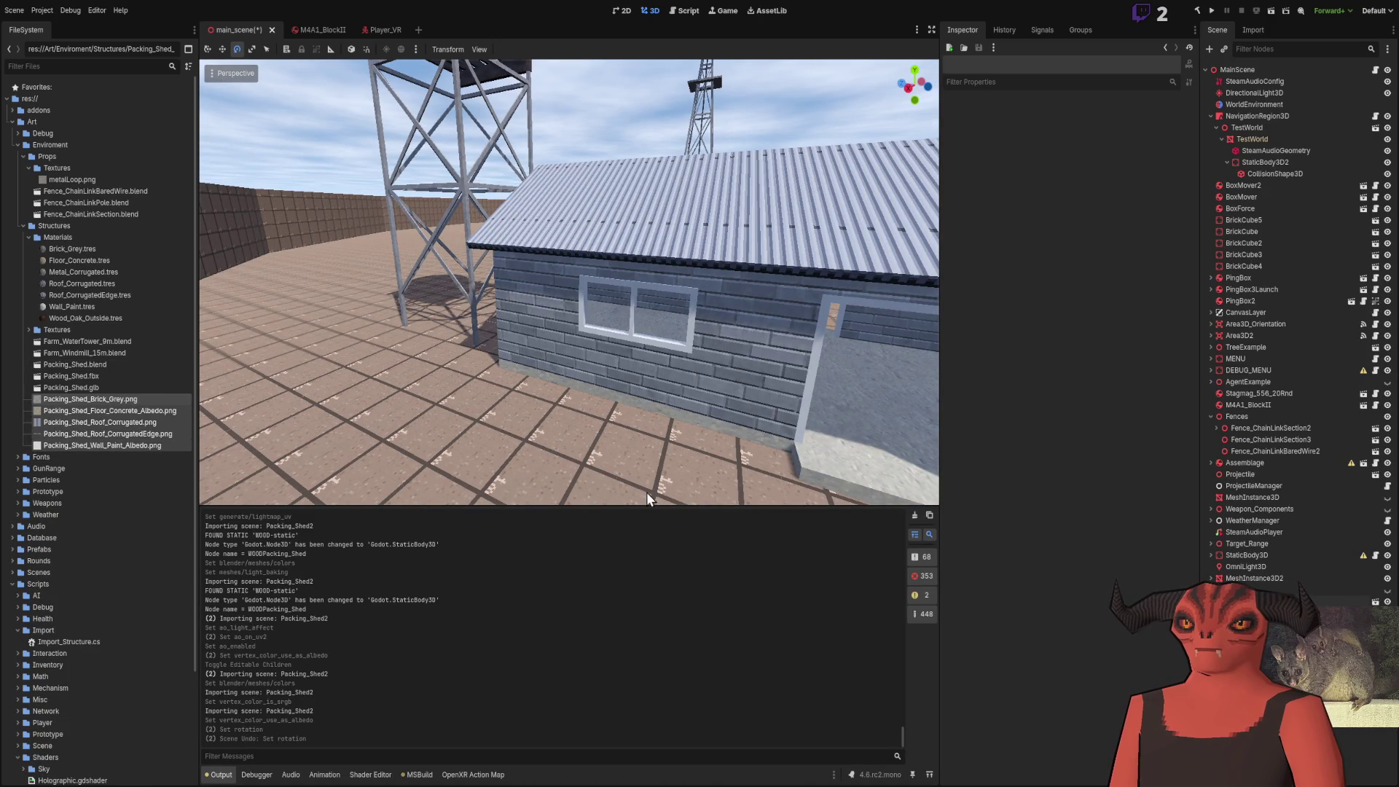
{"action": "mouse_move", "coordinate": [102, 388]}
{"action": "left_mouse_down"}
{"action": "mouse_move", "coordinate": [316, 343]}
{"action": "mouse_move", "coordinate": [344, 278]}
{"action": "left_mouse_up"}
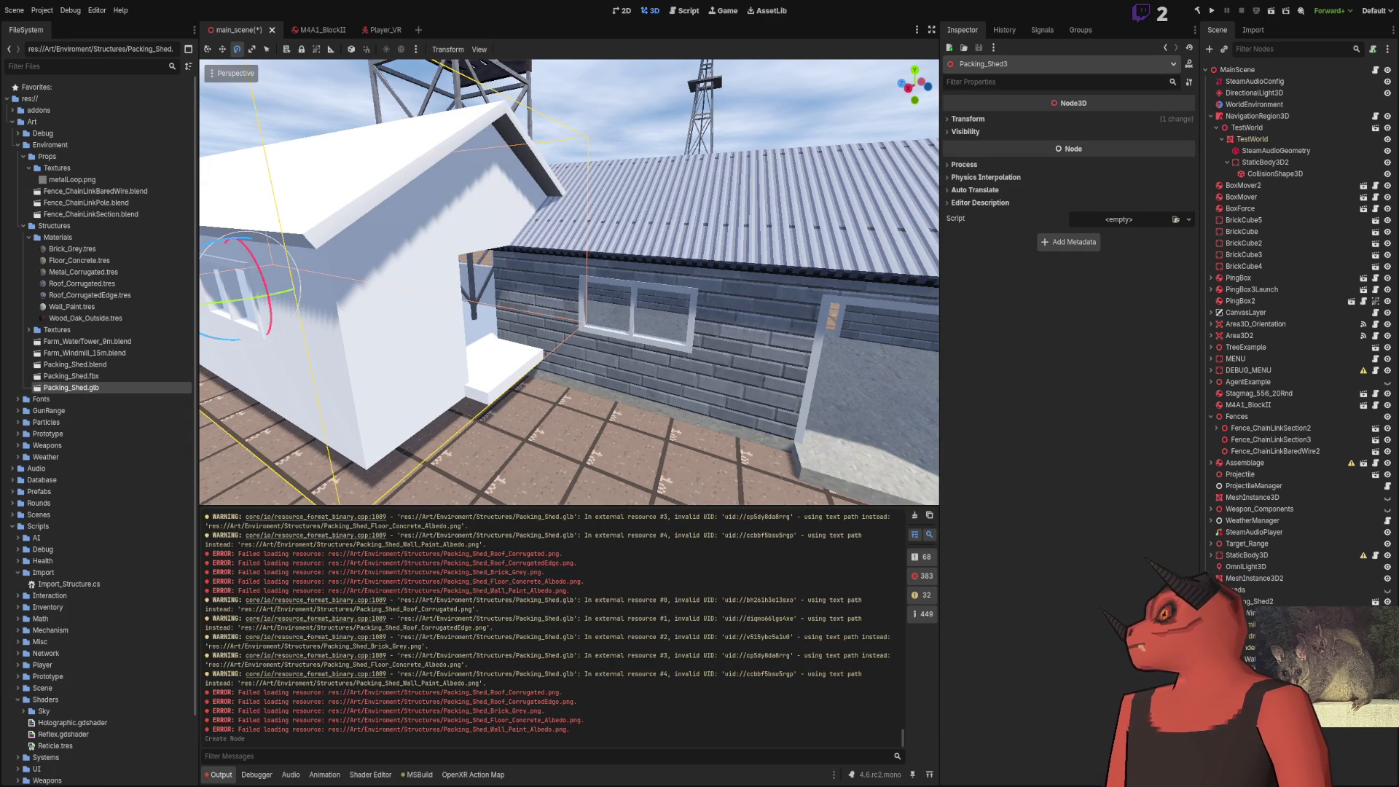
Fly inside Packing_Shed3 and down its corridor, then frame the whole shed to check its textures
{"action": "key", "text": "w"}
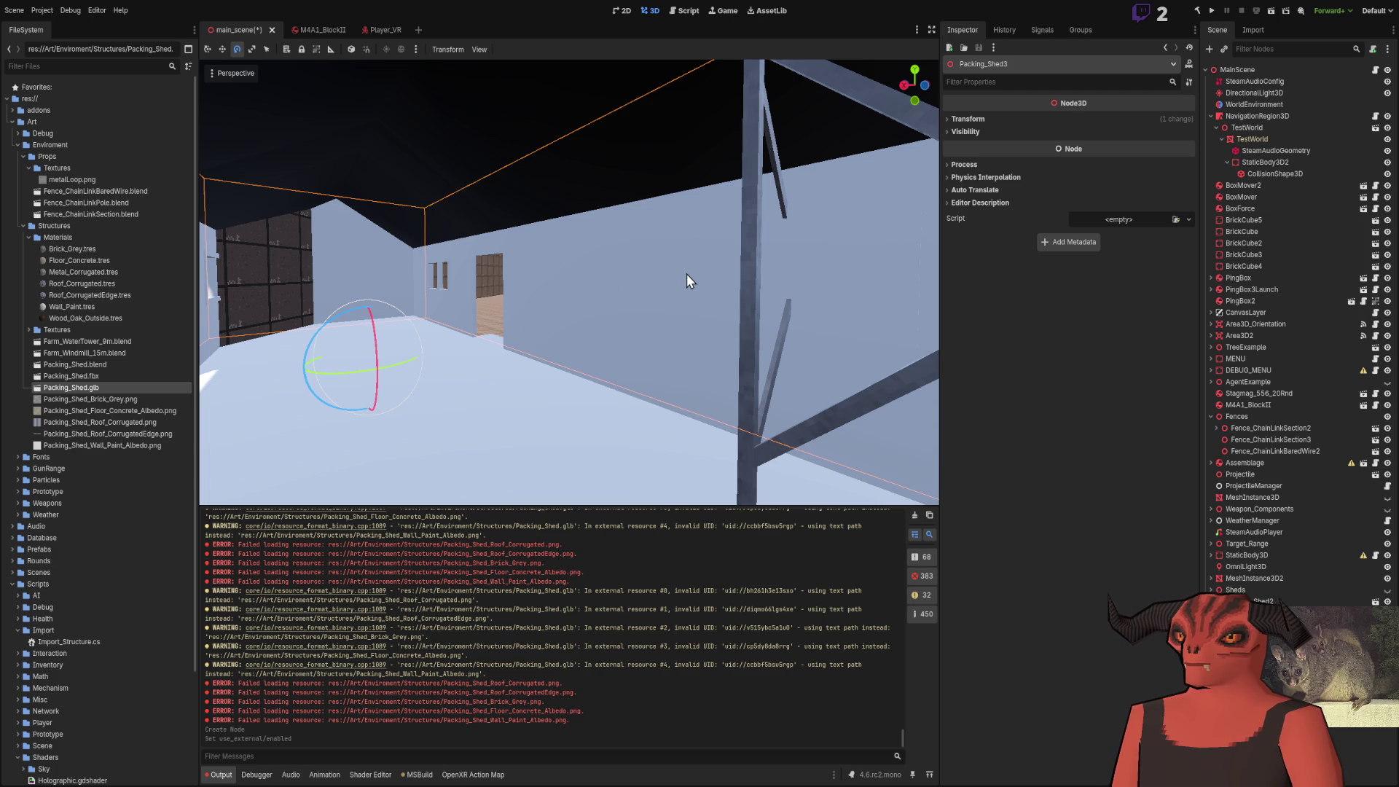
{"action": "mouse_move", "coordinate": [596, 400]}
{"action": "left_mouse_down"}
{"action": "mouse_move", "coordinate": [582, 384]}
{"action": "mouse_move", "coordinate": [643, 411]}
{"action": "left_mouse_up"}
{"action": "key", "text": "f"}
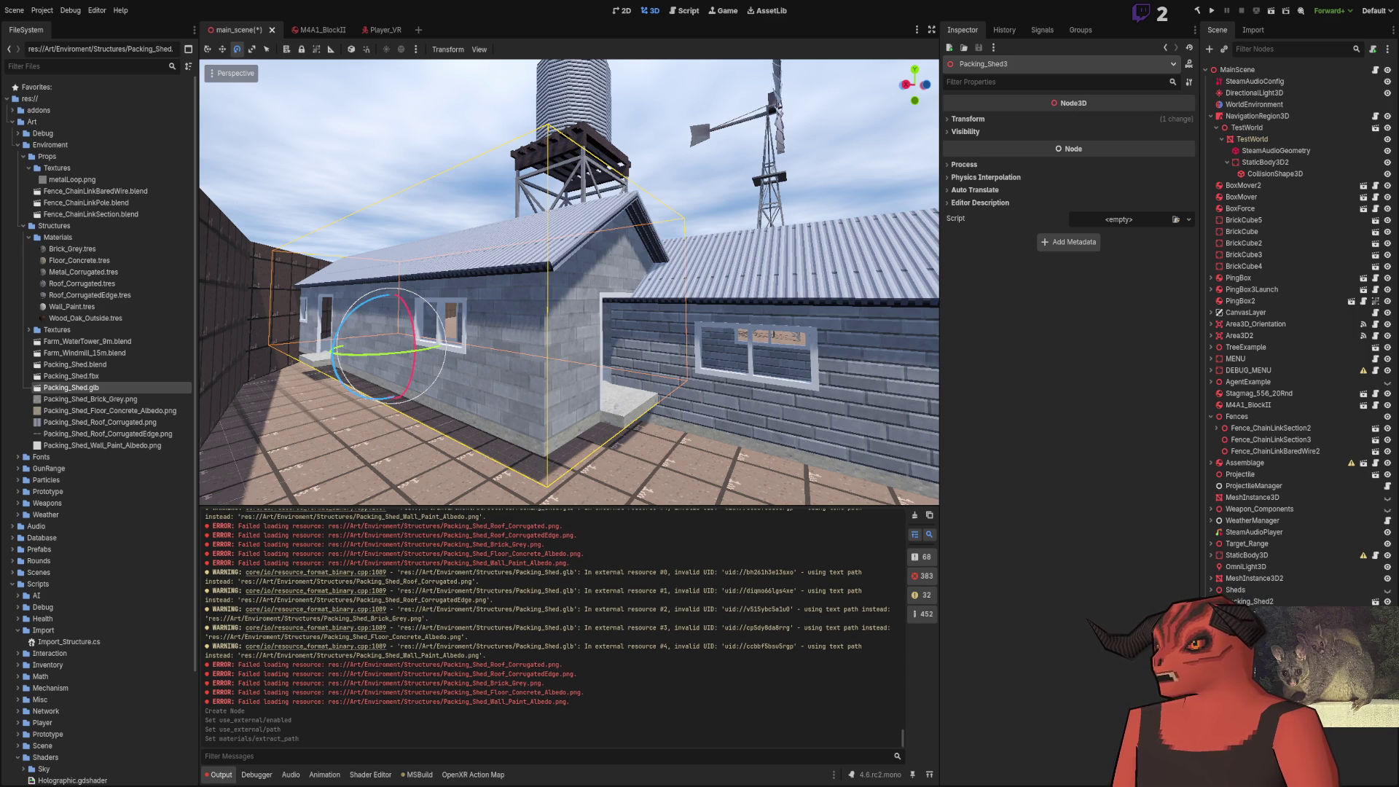
Select the five extracted Packing_Shed PNGs in the FileSystem dock and delete them
{"action": "left_click", "coordinate": [114, 398]}
{"action": "left_click", "coordinate": [109, 438], "text": "shift"}
{"action": "left_click", "coordinate": [110, 444], "text": "shift"}
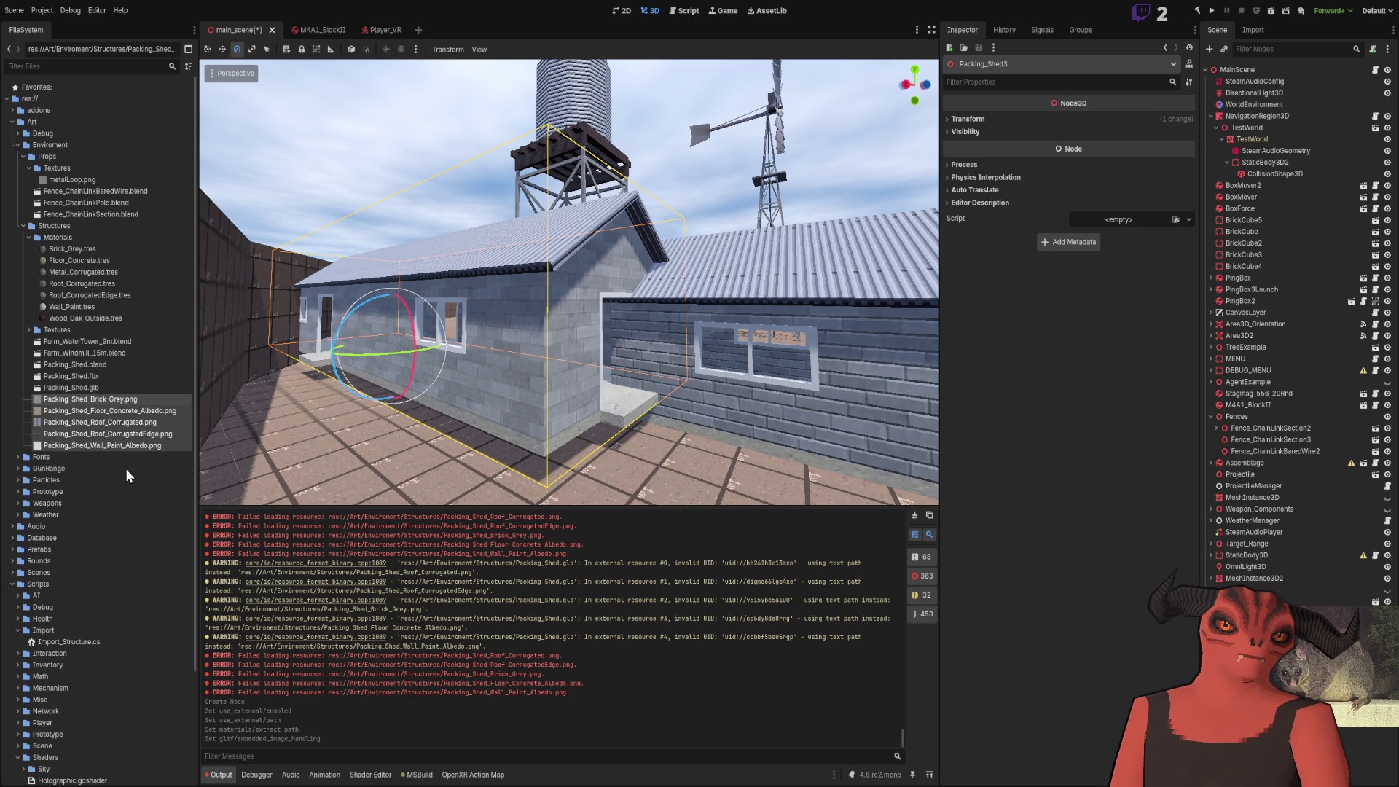
{"action": "left_click", "coordinate": [76, 388]}
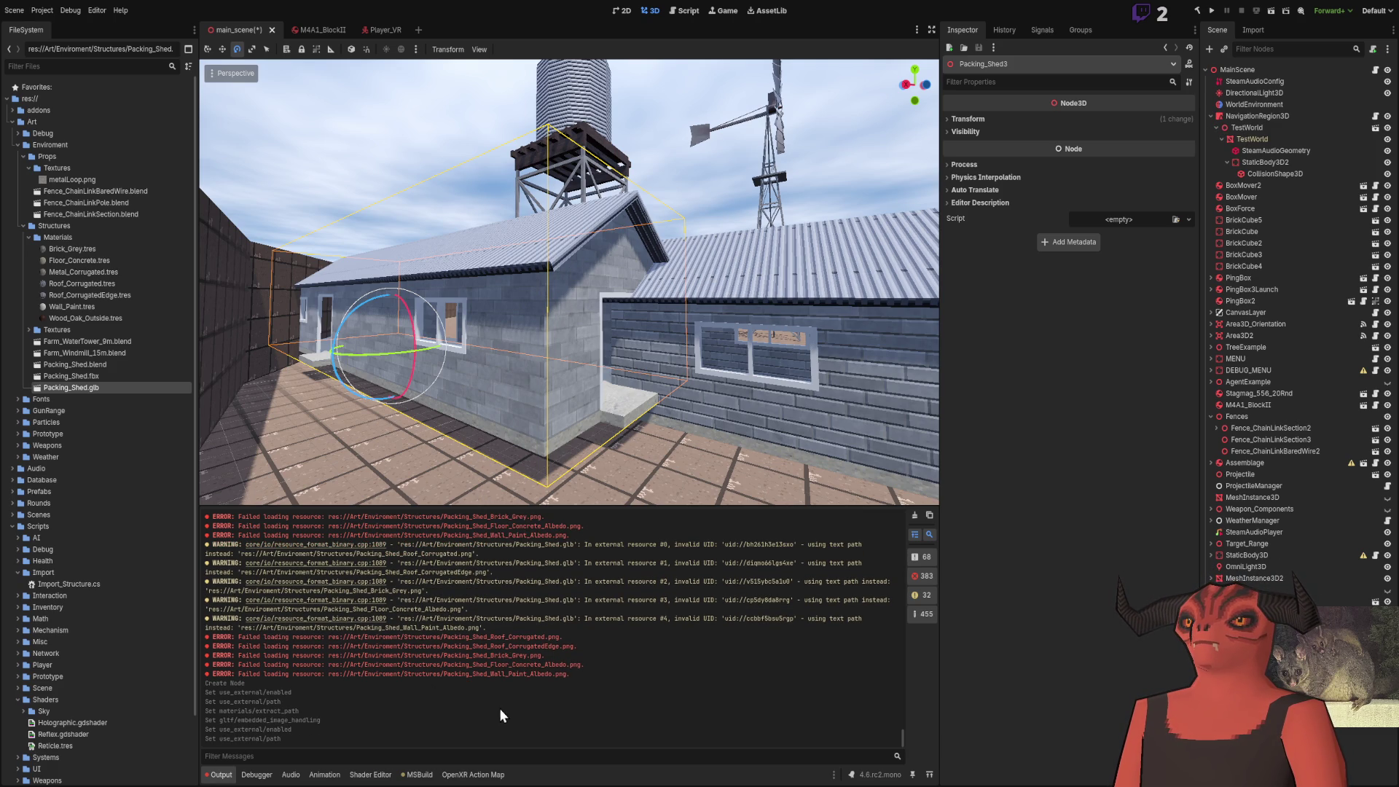
Fly into the shed interior and back out, switching to Move mode between passes
{"action": "key", "text": "shift+f"}
{"action": "key", "text": "w"}
{"action": "key", "text": "w"}
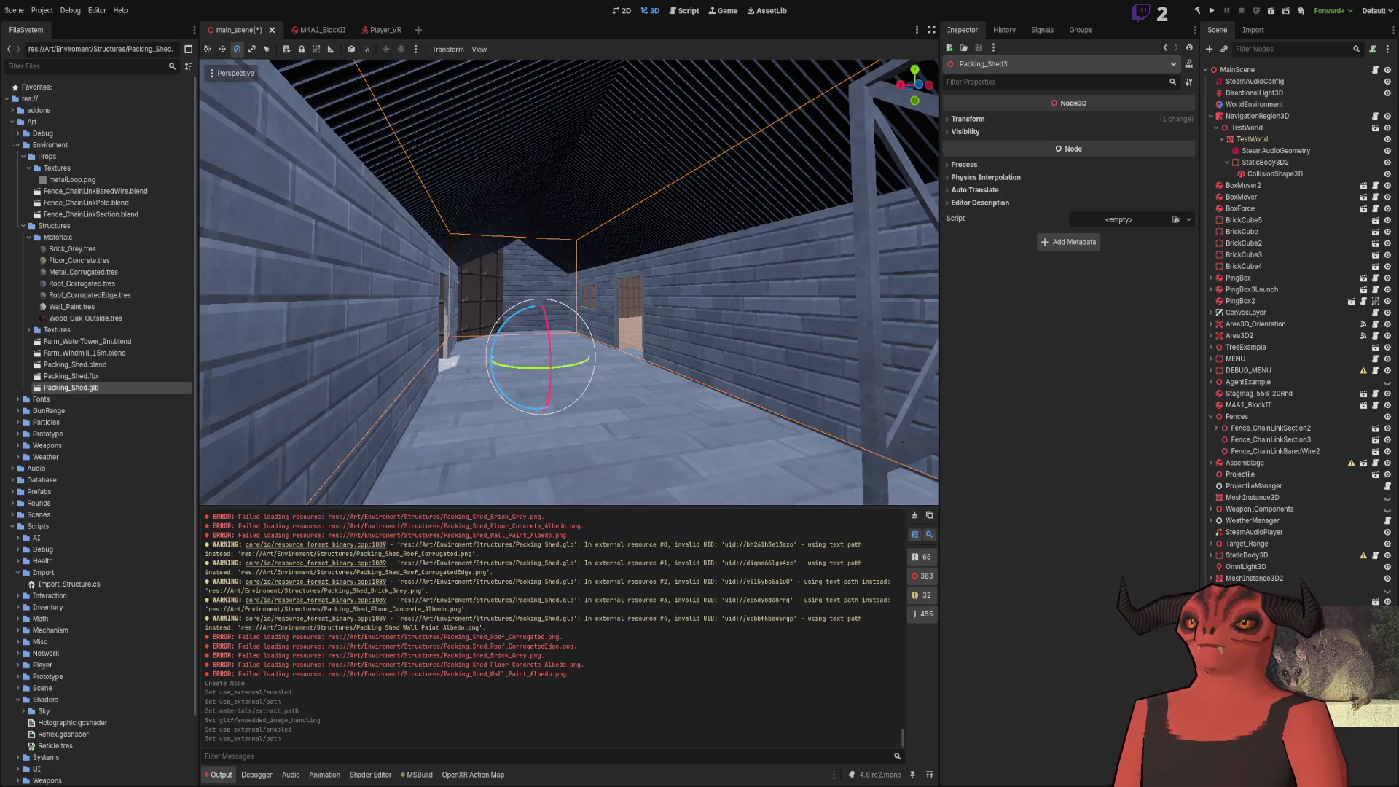
{"action": "key", "text": "s"}
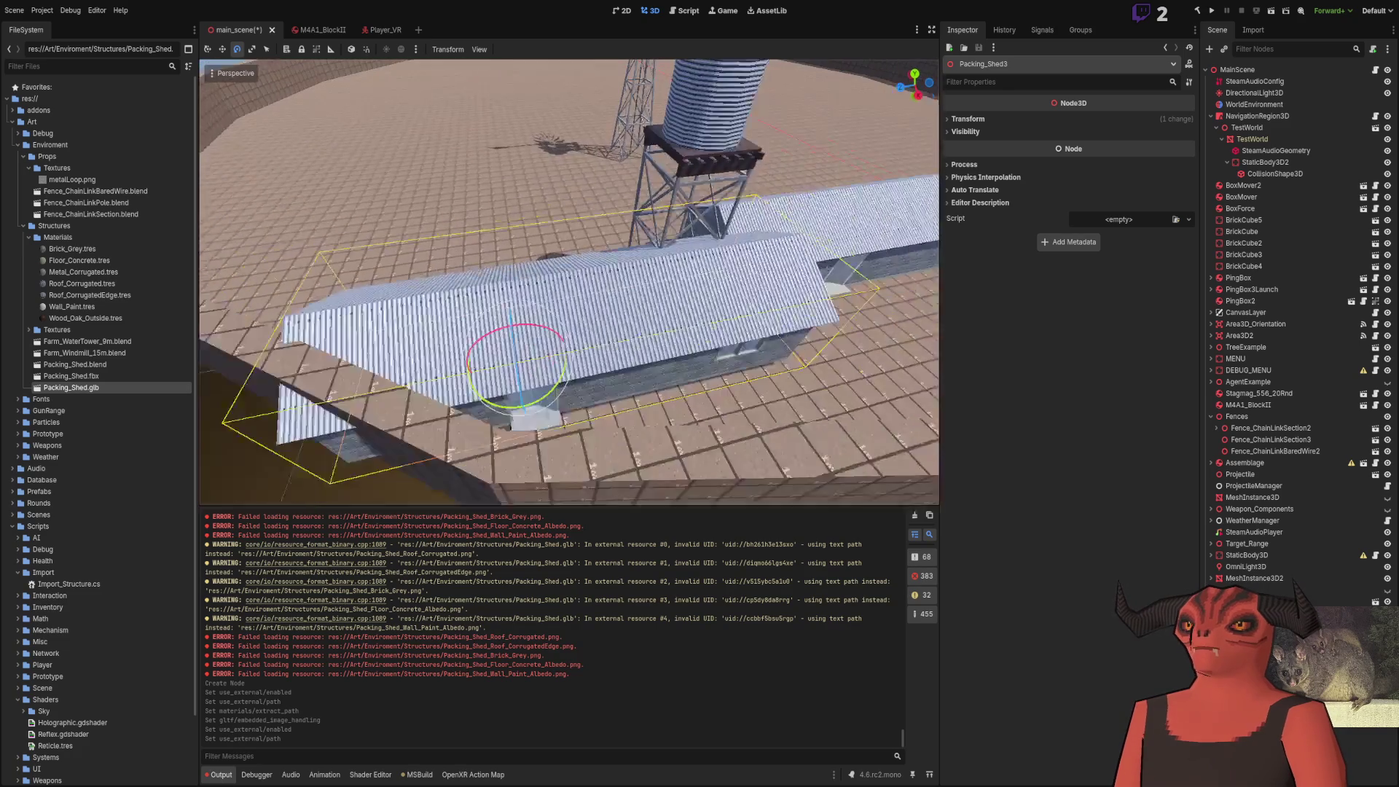
{"action": "left_click", "coordinate": [222, 49]}
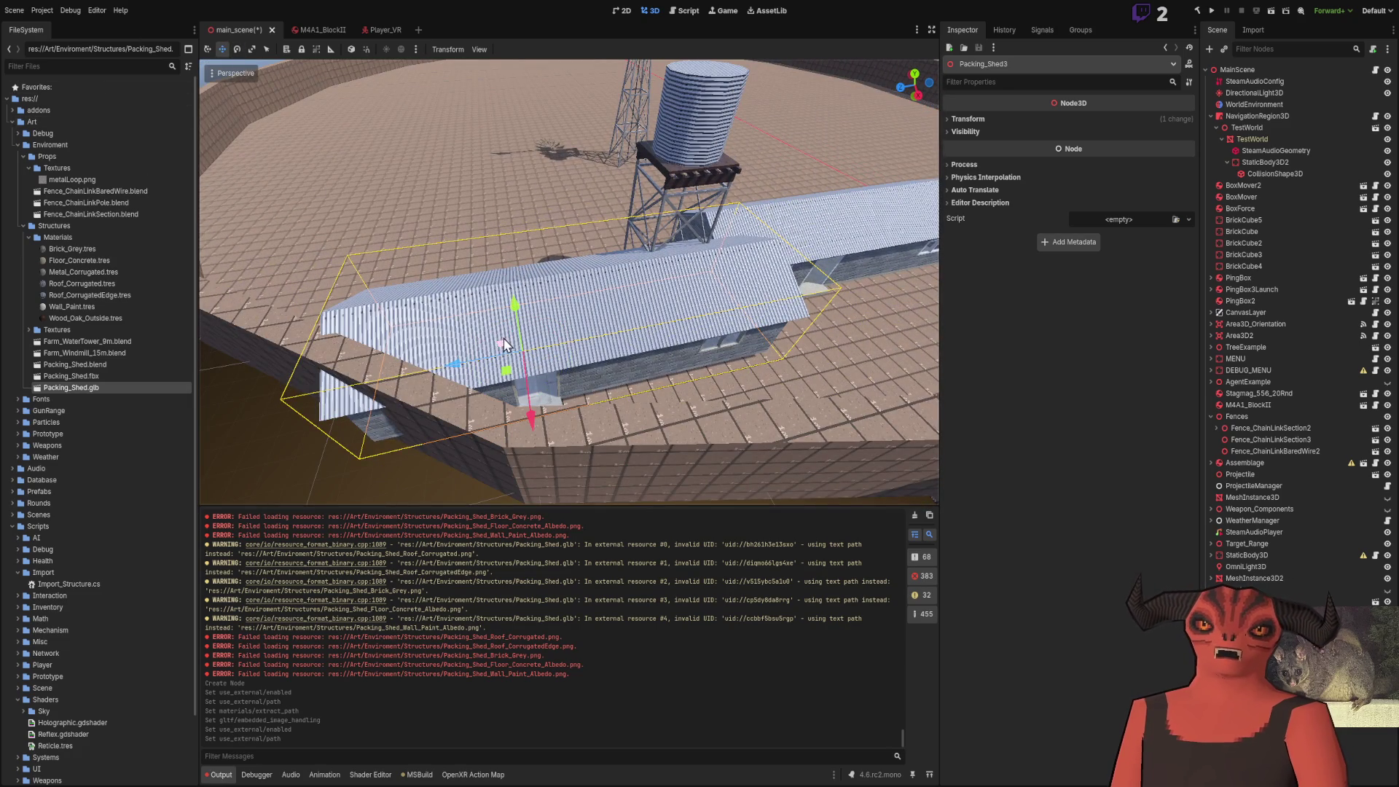
{"action": "key", "text": "shift+f"}
{"action": "key", "text": "w"}
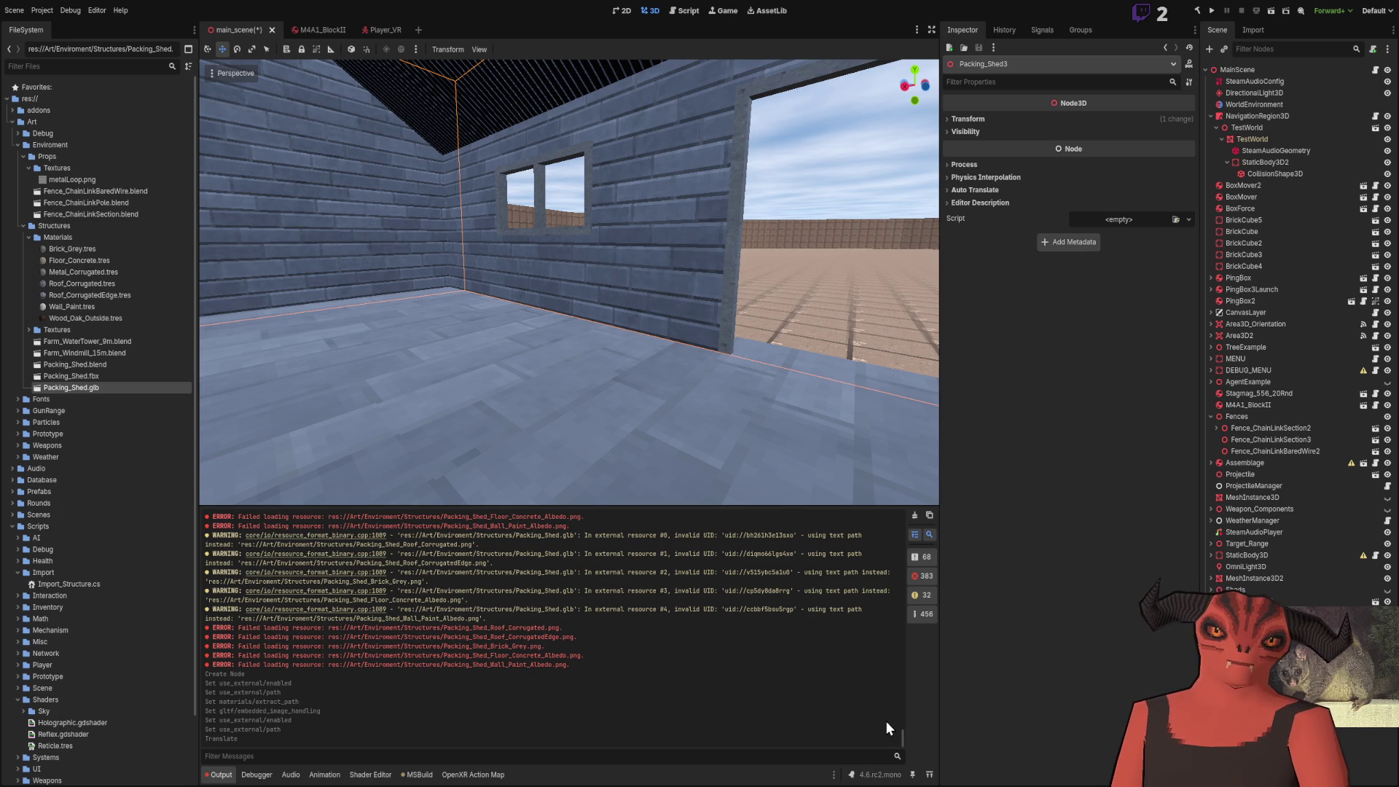
Orbit around the shed floor, window wall and outside wall to confirm the textures remain
{"action": "mouse_move", "coordinate": [814, 205]}
{"action": "left_mouse_down"}
{"action": "mouse_move", "coordinate": [504, 259]}
{"action": "mouse_move", "coordinate": [578, 239]}
{"action": "mouse_move", "coordinate": [539, 291]}
{"action": "mouse_move", "coordinate": [524, 288]}
{"action": "mouse_move", "coordinate": [583, 285]}
{"action": "mouse_move", "coordinate": [524, 284]}
{"action": "mouse_move", "coordinate": [583, 284]}
{"action": "mouse_move", "coordinate": [554, 284]}
{"action": "mouse_move", "coordinate": [569, 298]}
{"action": "mouse_move", "coordinate": [555, 369]}
{"action": "left_mouse_up"}
{"action": "scroll", "coordinate": [589, 321], "scroll_direction": "down", "scroll_amount": 3}
{"action": "scroll", "coordinate": [589, 321], "scroll_direction": "up", "scroll_amount": 5}
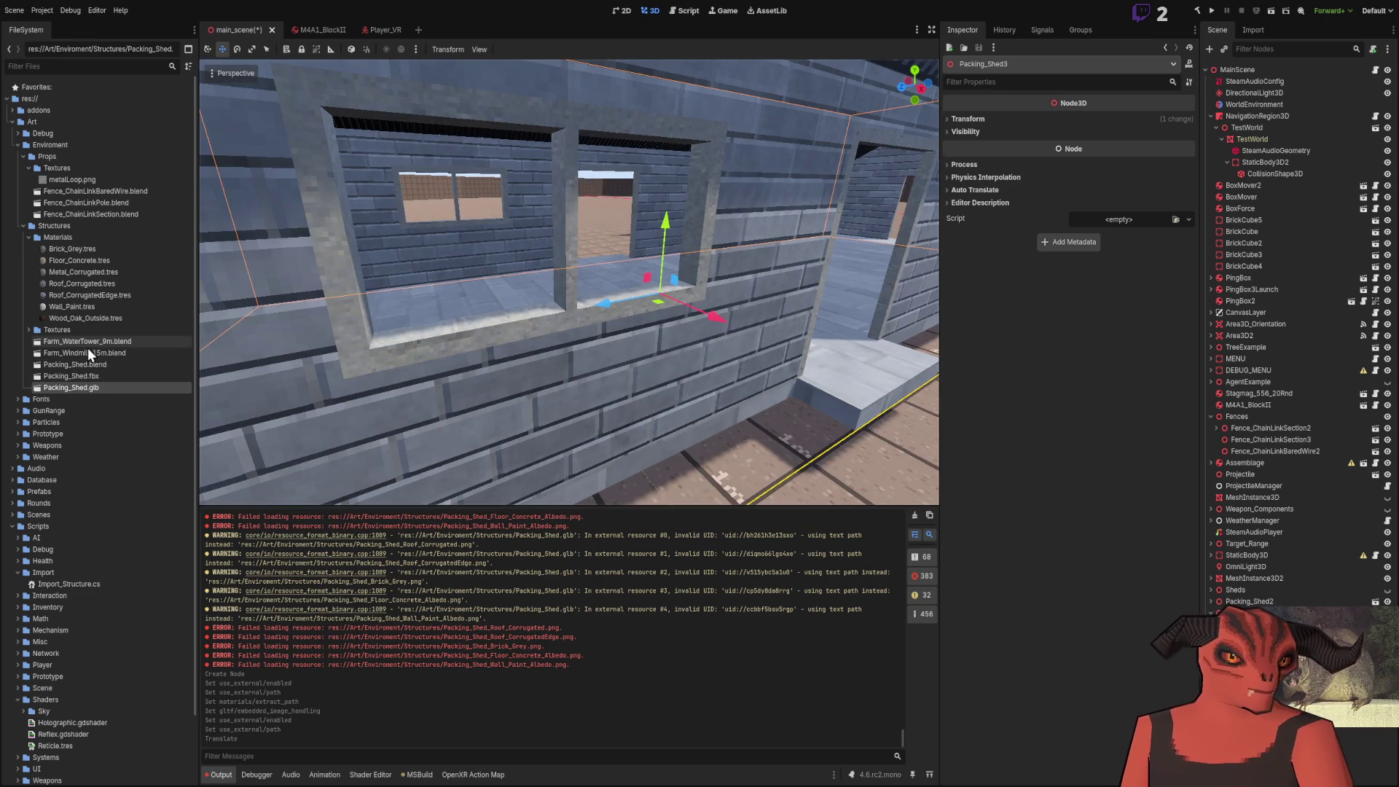
{"action": "left_click_drag", "start_coordinate": [387, 288], "coordinate": [405, 283]}
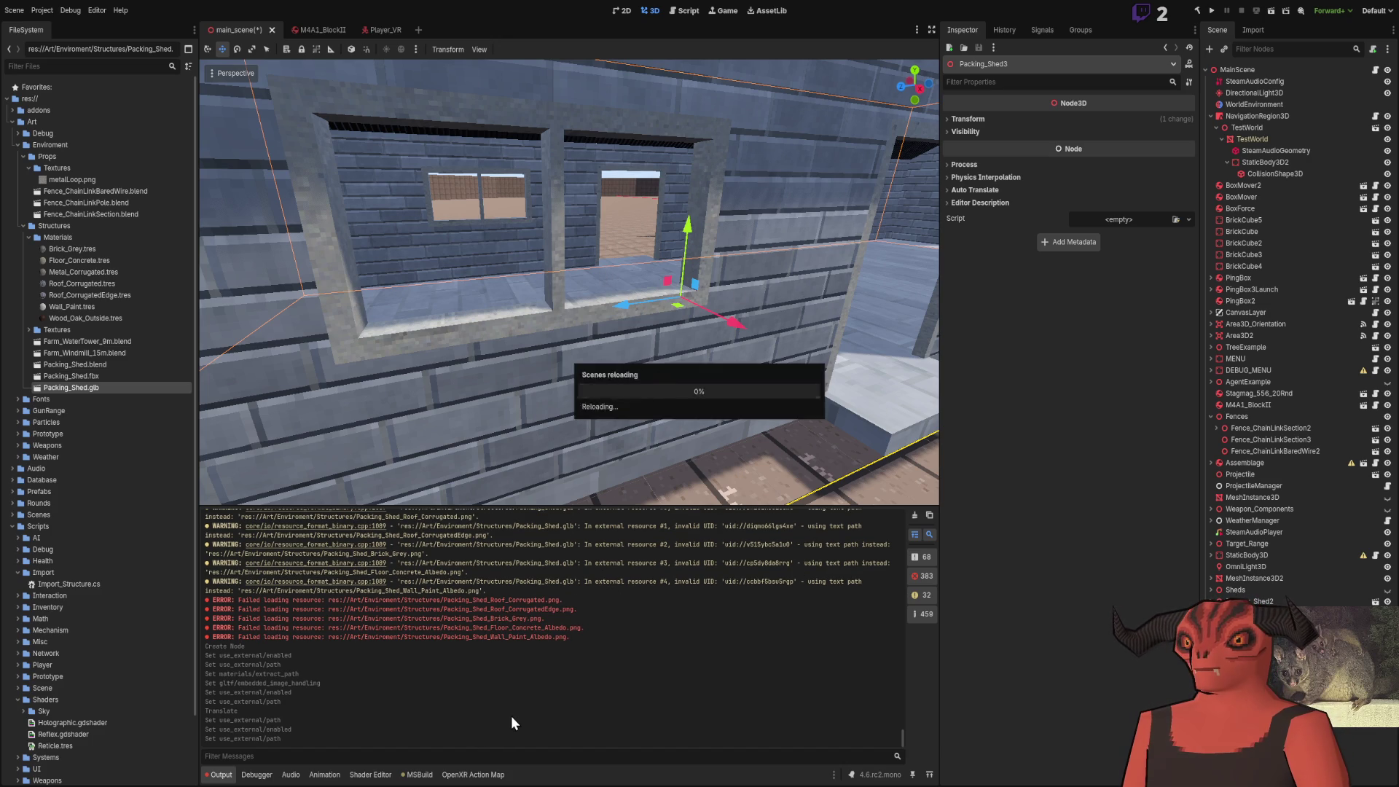
{"action": "left_click_drag", "start_coordinate": [613, 435], "coordinate": [510, 394]}
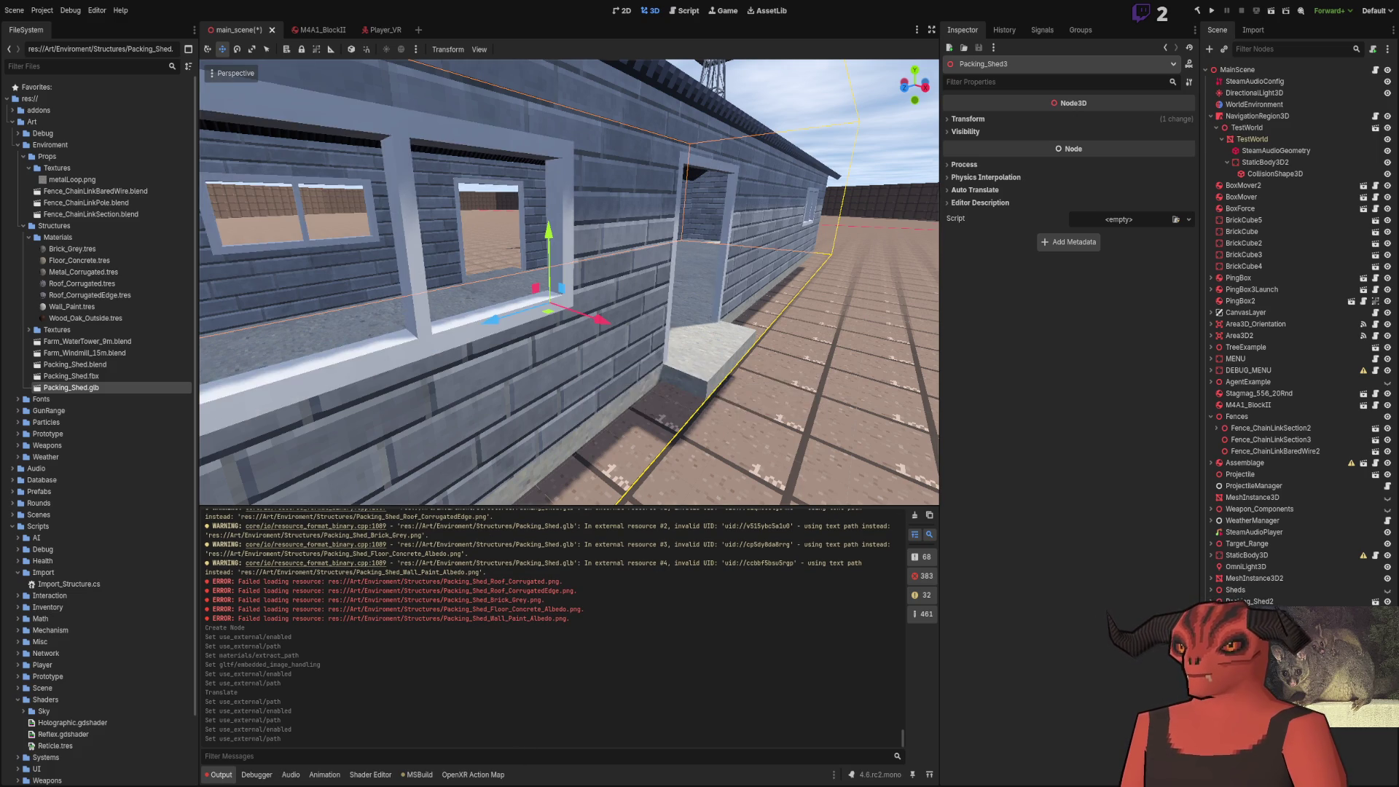
{"action": "scroll", "coordinate": [794, 278], "scroll_direction": "up", "scroll_amount": 5}
{"action": "scroll", "coordinate": [568, 282], "scroll_direction": "down", "scroll_amount": 5}
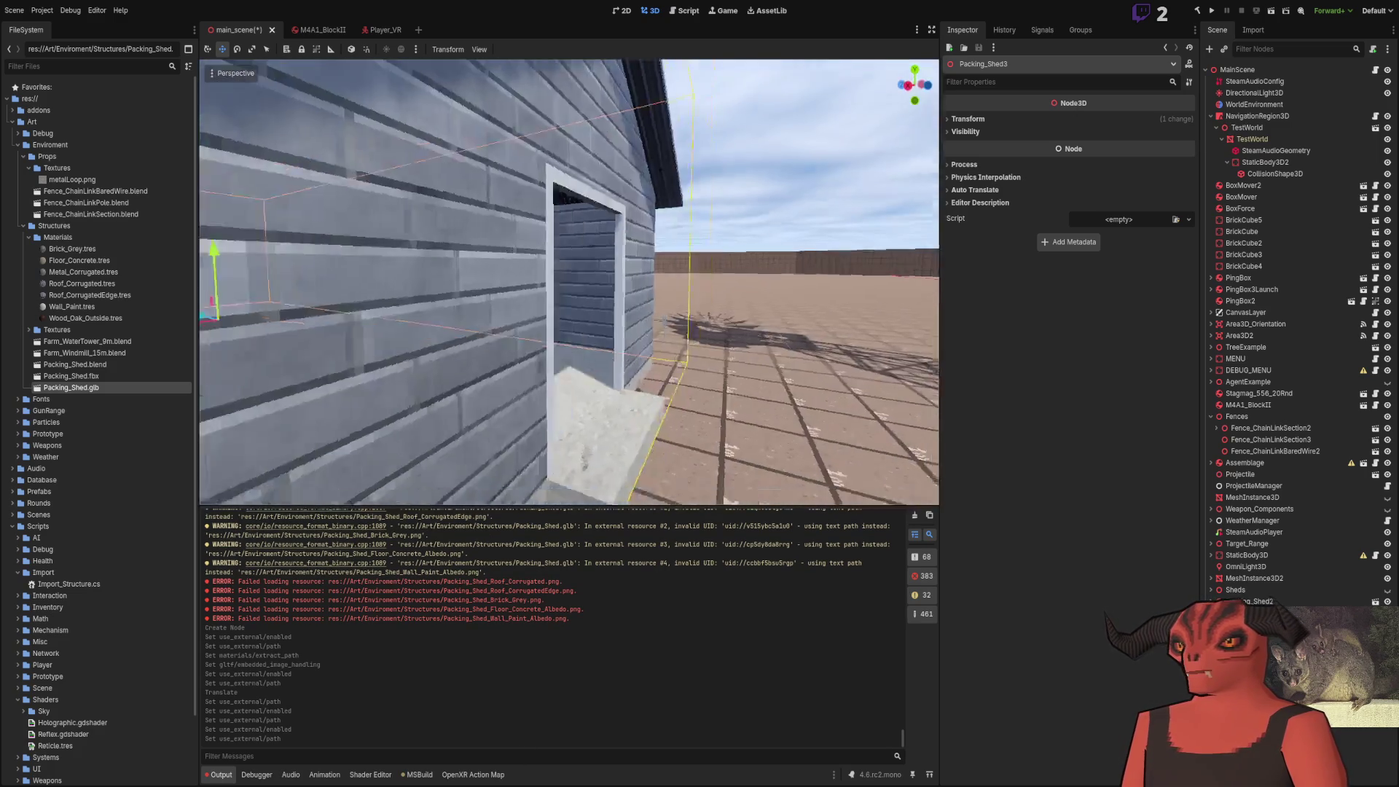
{"action": "scroll", "coordinate": [568, 282], "scroll_direction": "down", "scroll_amount": 3}
{"action": "key", "text": "alt+Tab"}
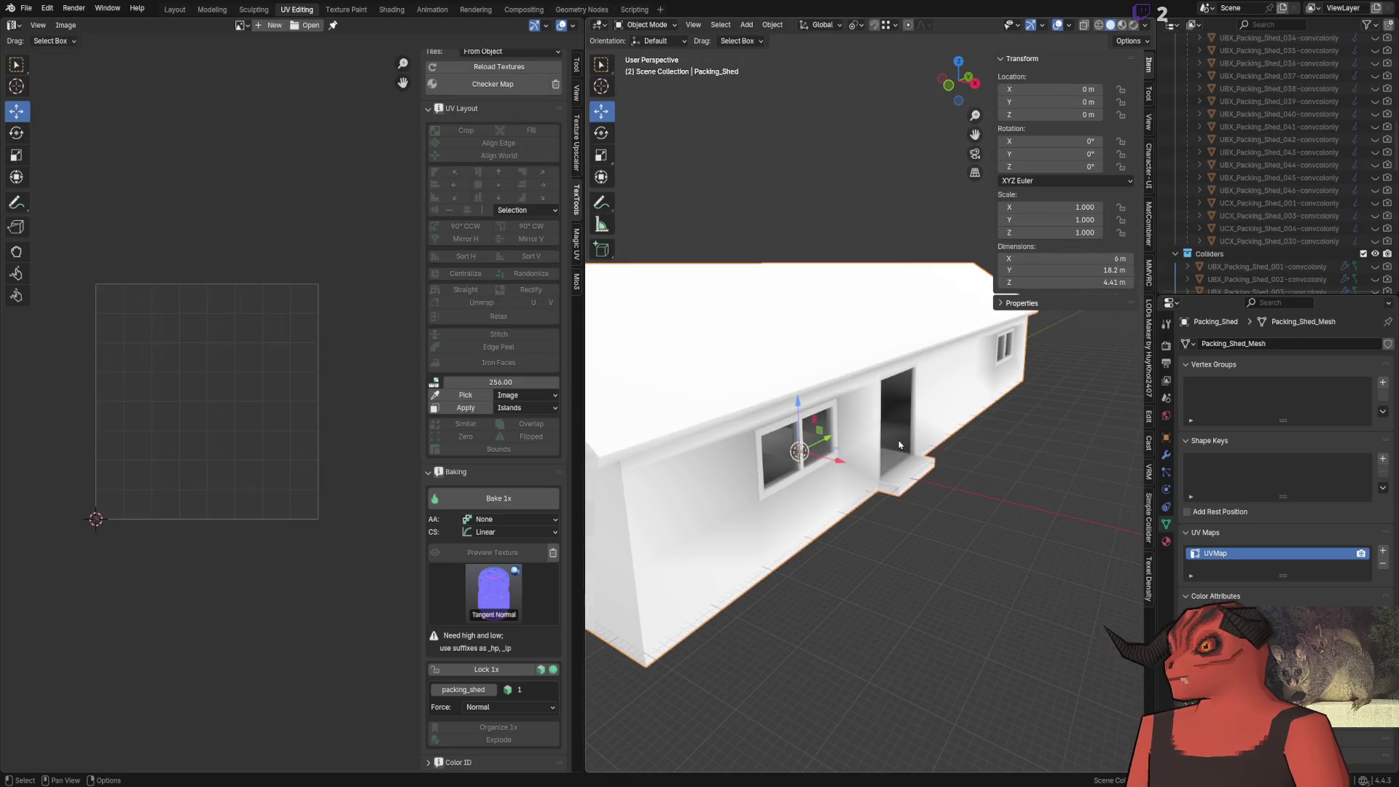
Zoom around the shed mesh in Edit Mode and compare it with Godot's import
{"action": "key", "text": "Tab"}
{"action": "key", "text": "Tab"}
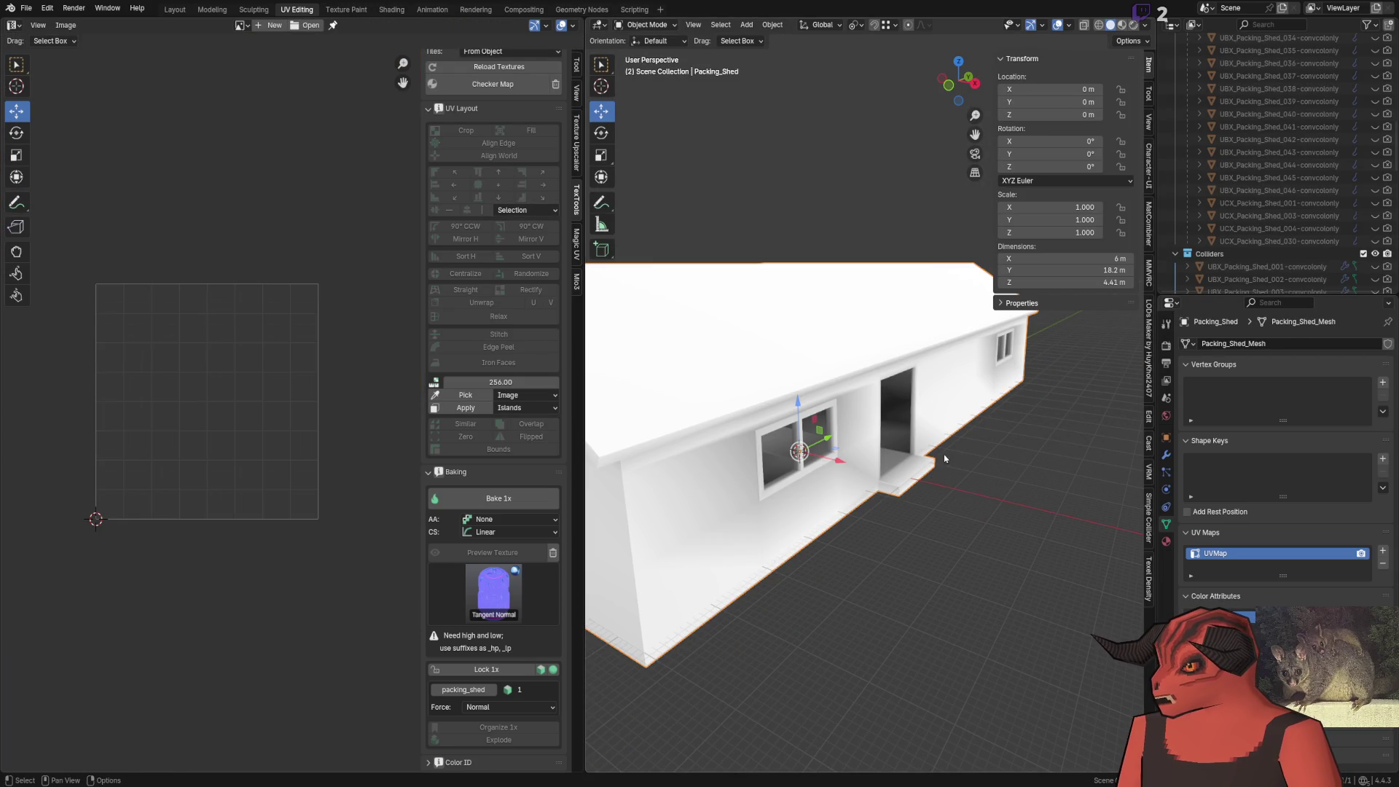
{"action": "scroll", "coordinate": [945, 457], "scroll_direction": "down", "scroll_amount": 5}
{"action": "scroll", "coordinate": [873, 386], "scroll_direction": "up", "scroll_amount": 10}
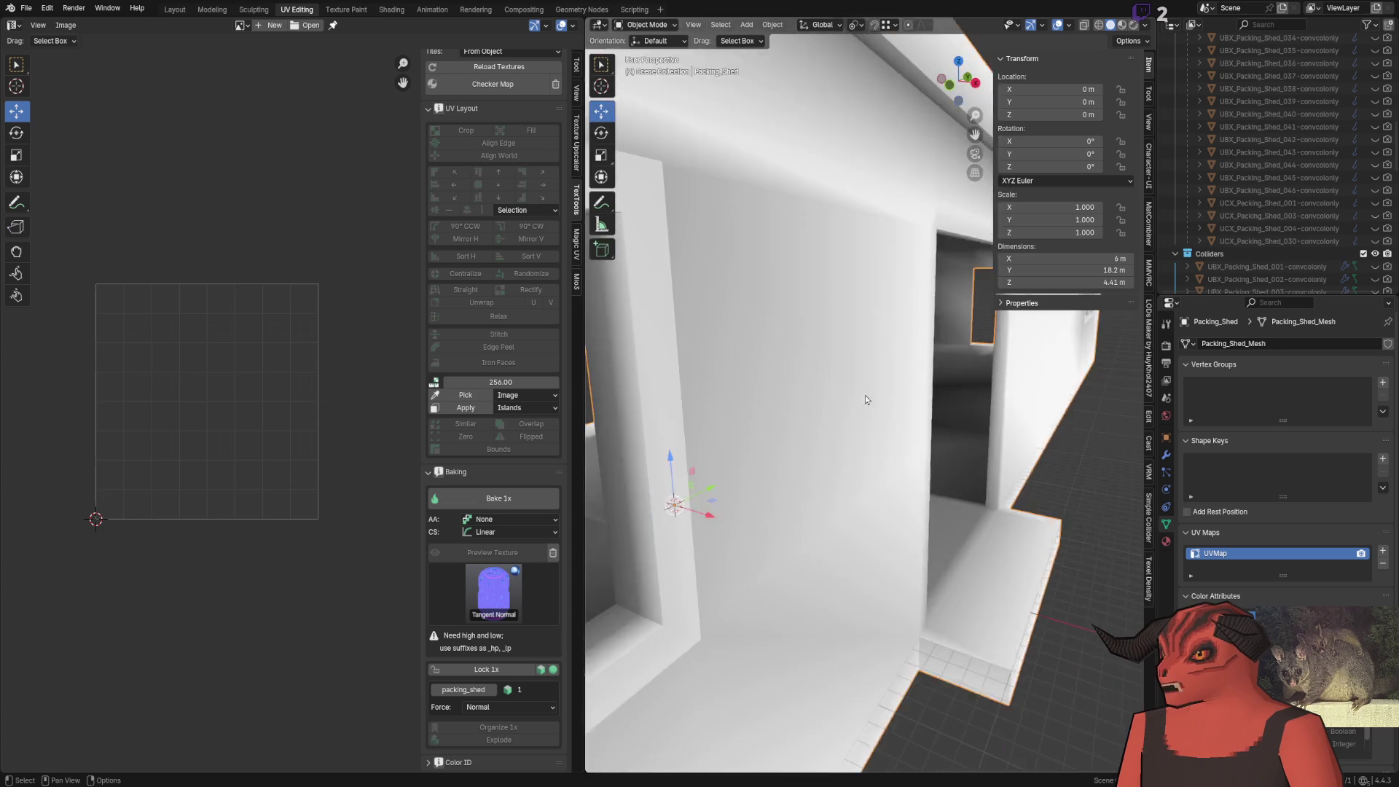
{"action": "scroll", "coordinate": [866, 400], "scroll_direction": "up", "scroll_amount": 2}
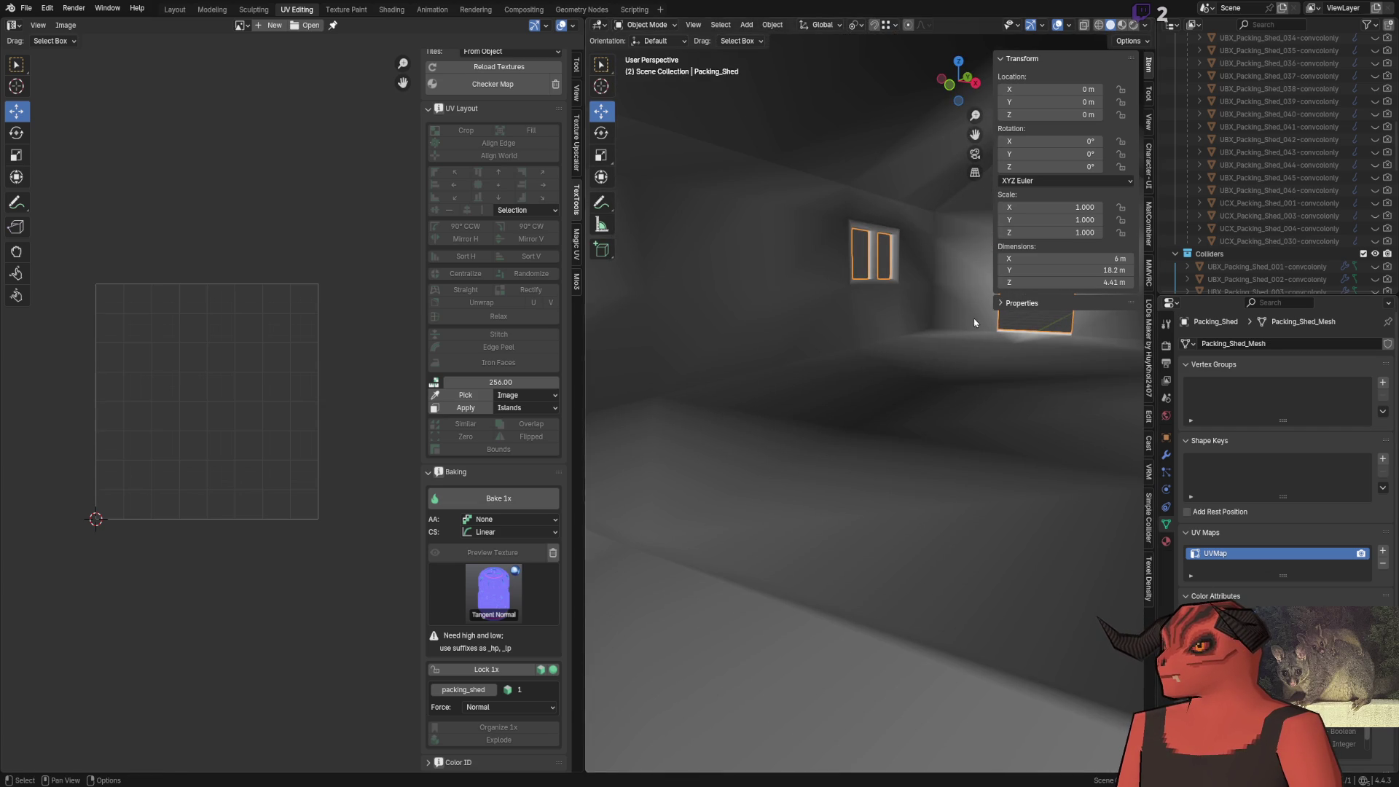
{"action": "scroll", "coordinate": [972, 316], "scroll_direction": "down", "scroll_amount": 3}
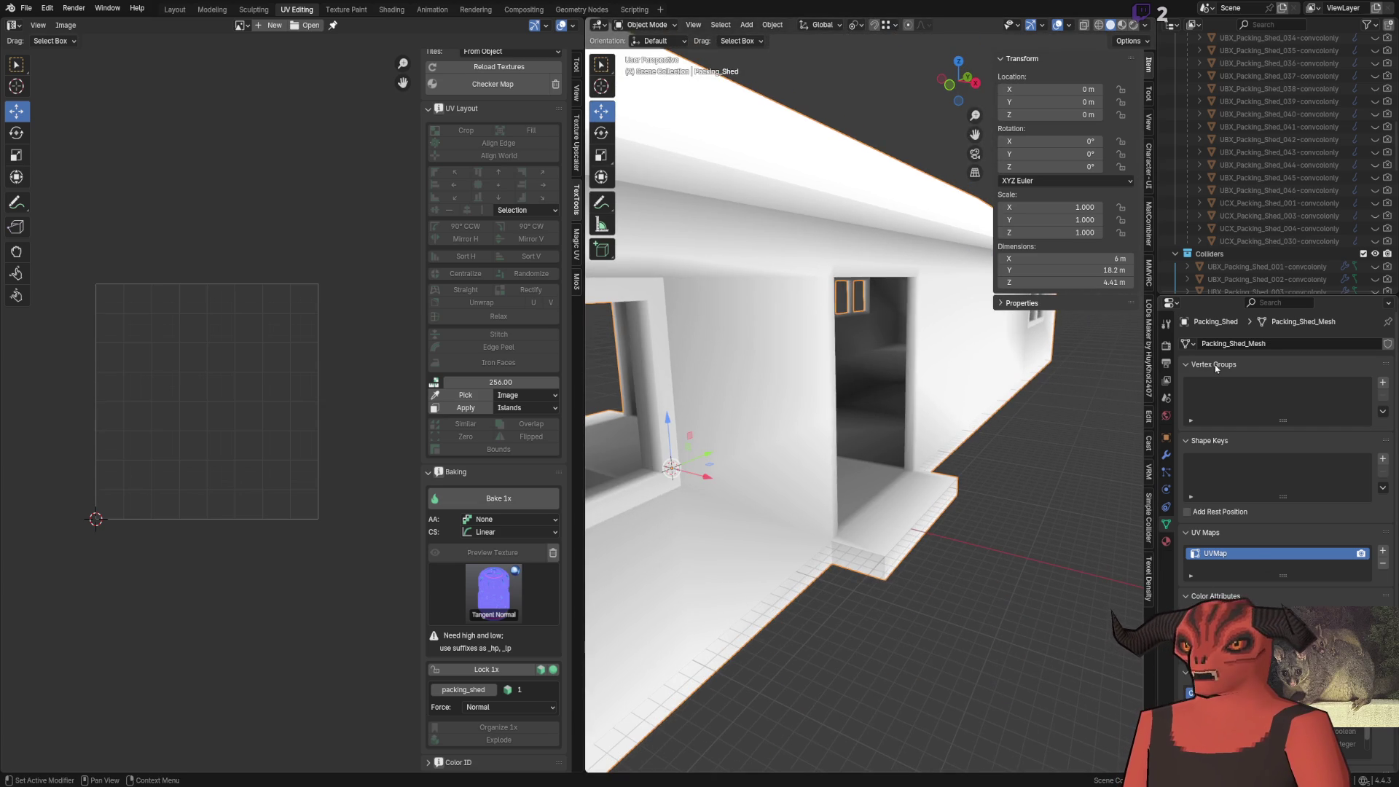
{"action": "scroll", "coordinate": [102, 312], "scroll_direction": "down", "scroll_amount": 5}
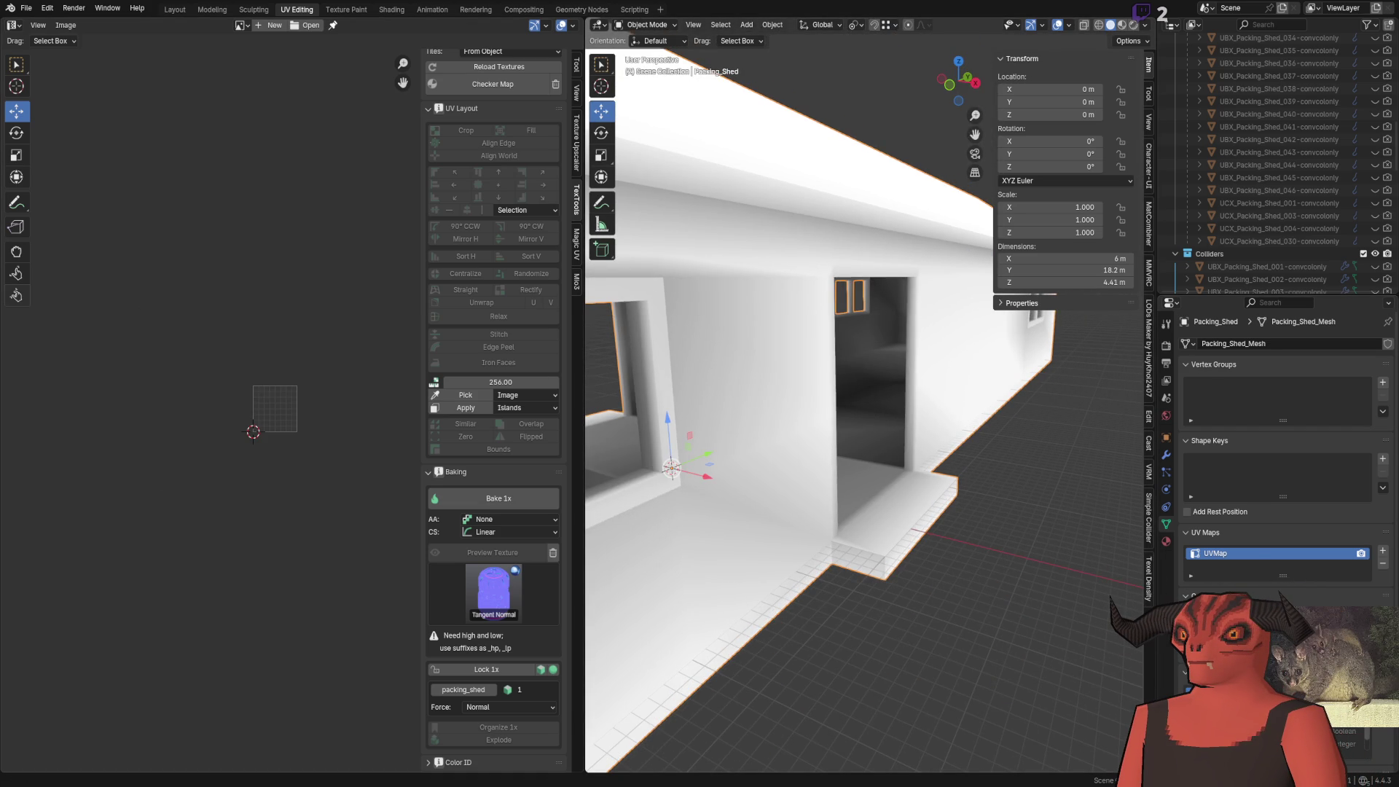
{"action": "scroll", "coordinate": [812, 302], "scroll_direction": "down", "scroll_amount": 5}
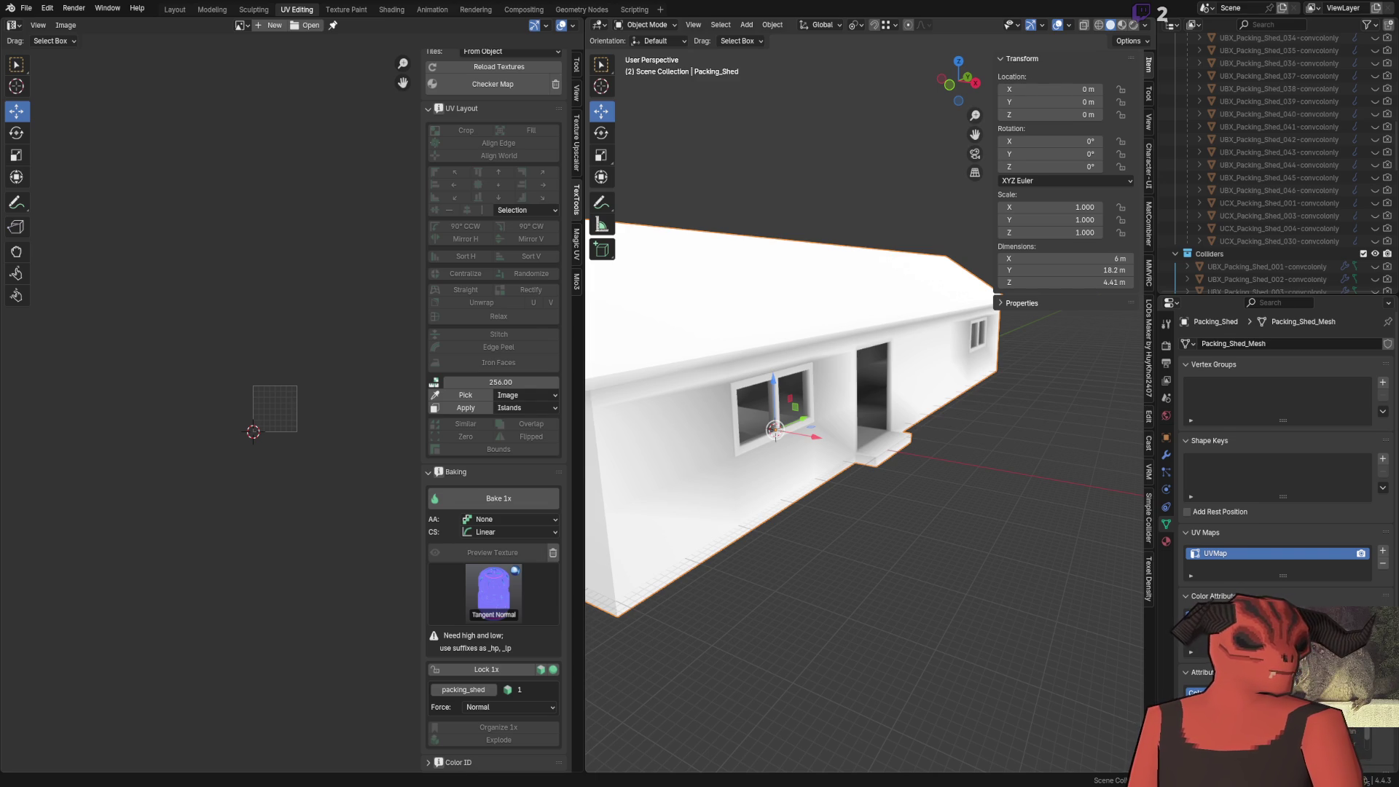
{"action": "key", "text": "alt+Tab"}
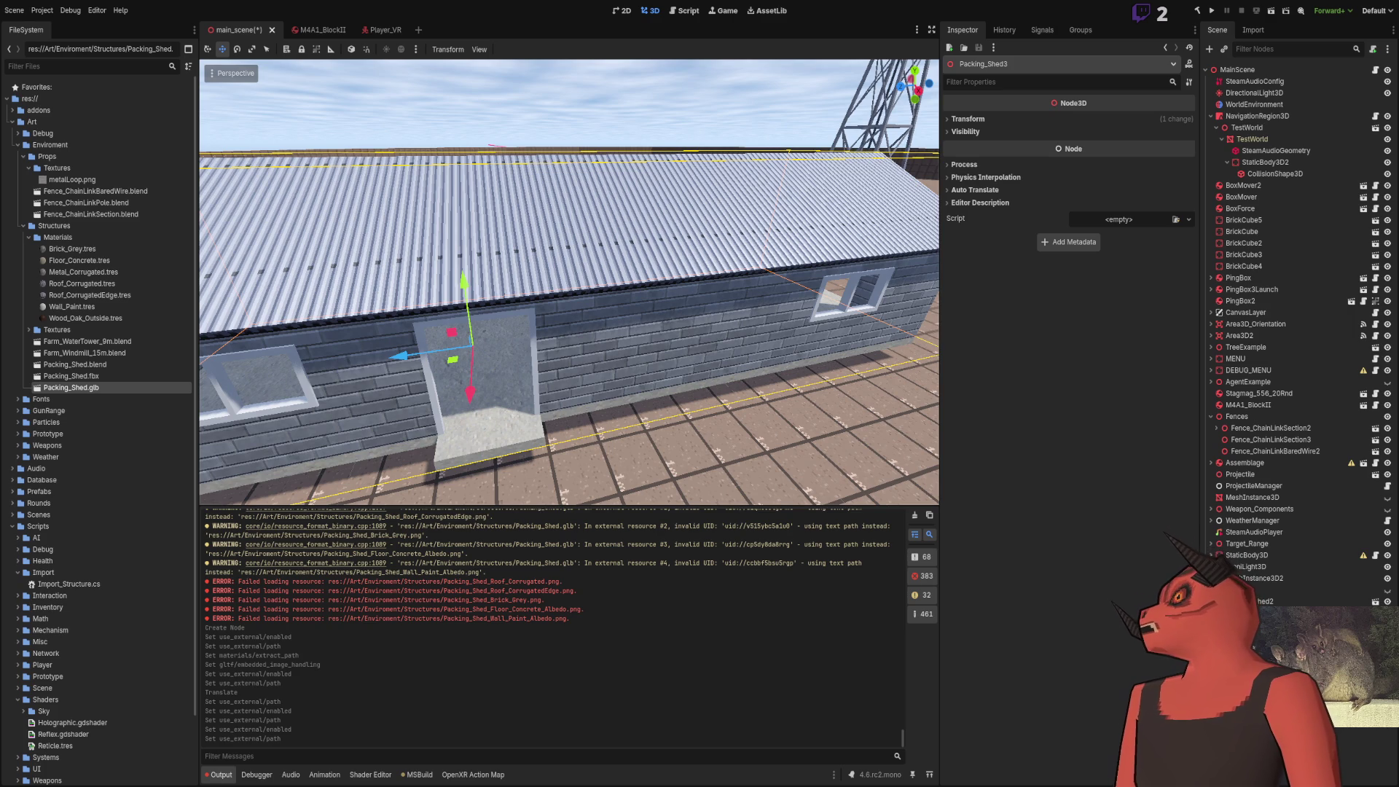
{"action": "key", "text": "alt+Tab"}
Select Packing_Shed and bring up its material nodes in the Shading workspace
{"action": "left_click", "coordinate": [1167, 456]}
{"action": "left_click", "coordinate": [945, 397]}
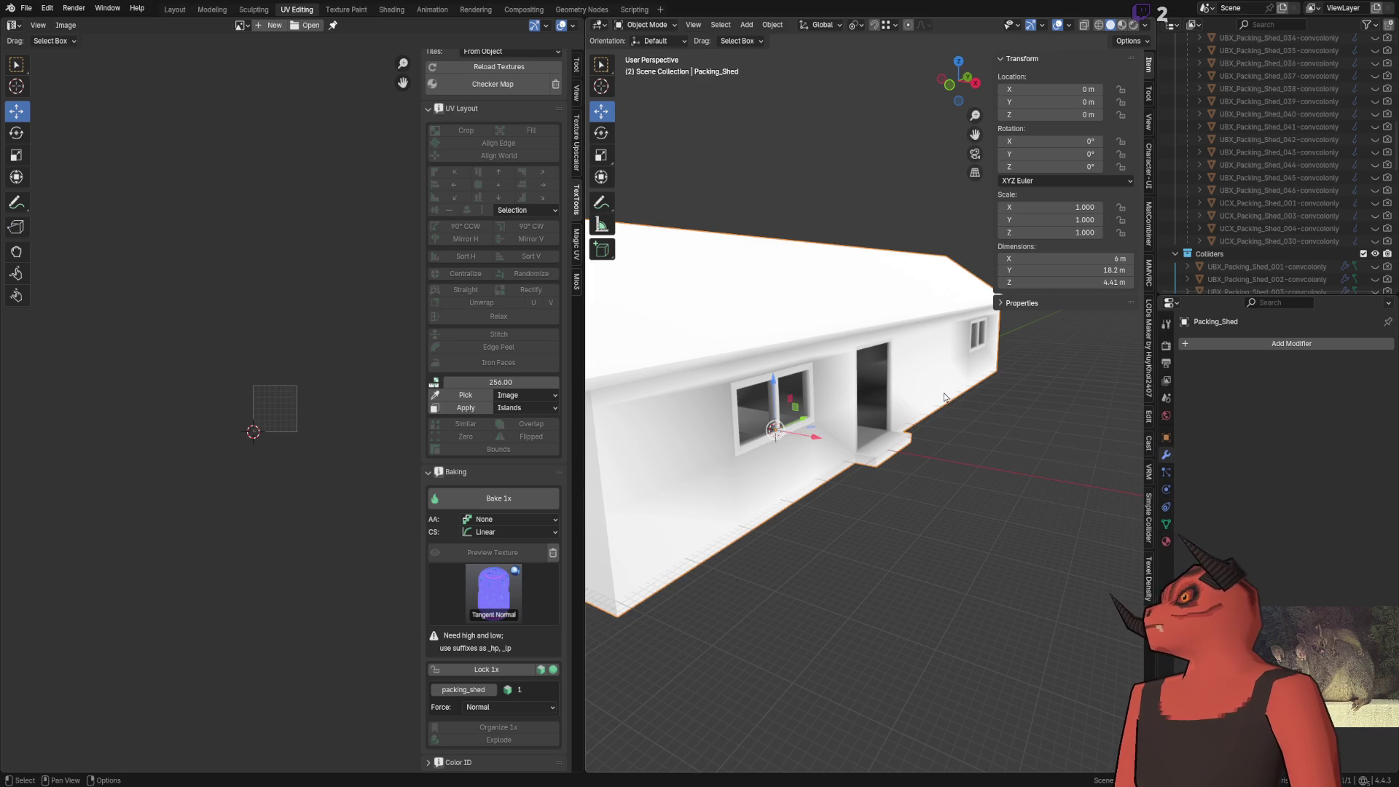
{"action": "scroll", "coordinate": [856, 361], "scroll_direction": "down", "scroll_amount": 8}
{"action": "scroll", "coordinate": [856, 360], "scroll_direction": "up", "scroll_amount": 4}
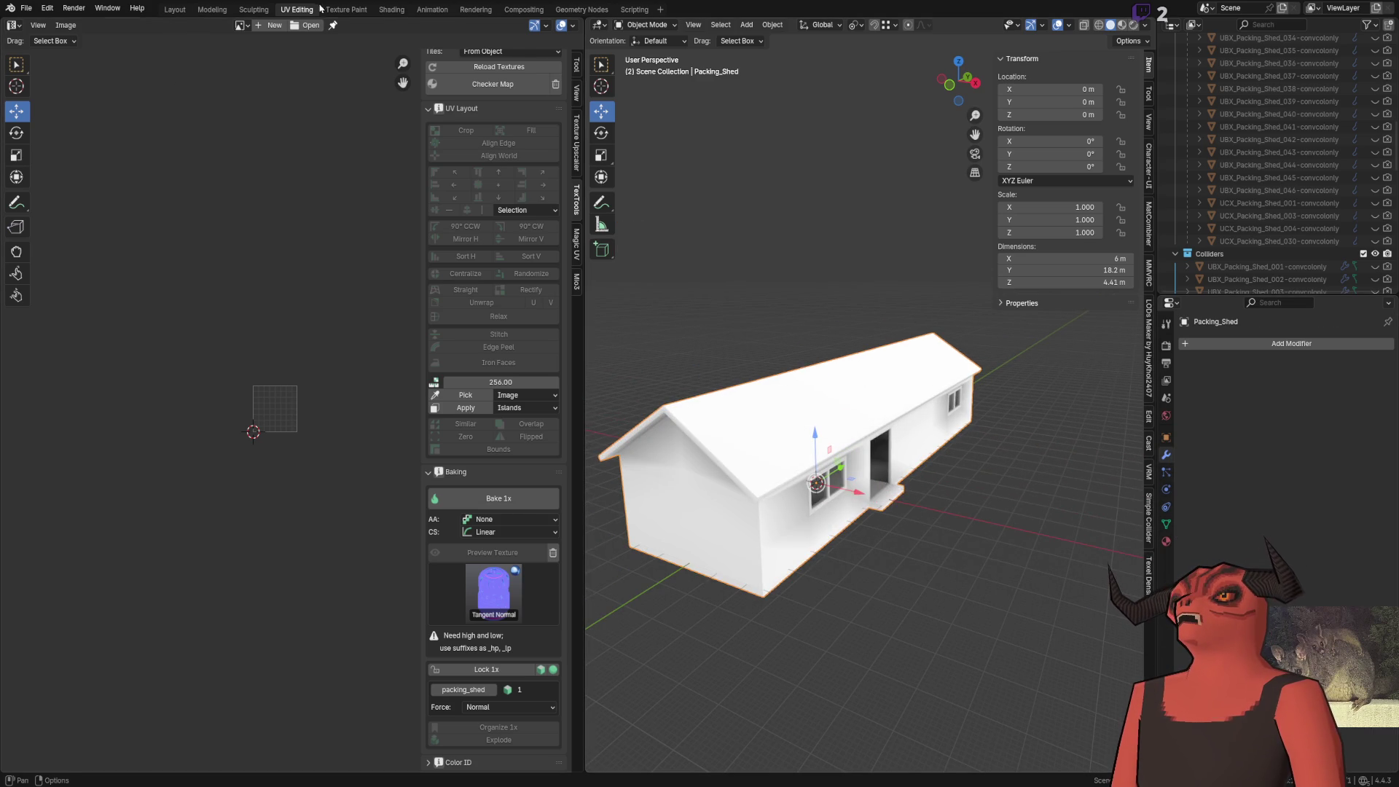
{"action": "left_click", "coordinate": [391, 10]}
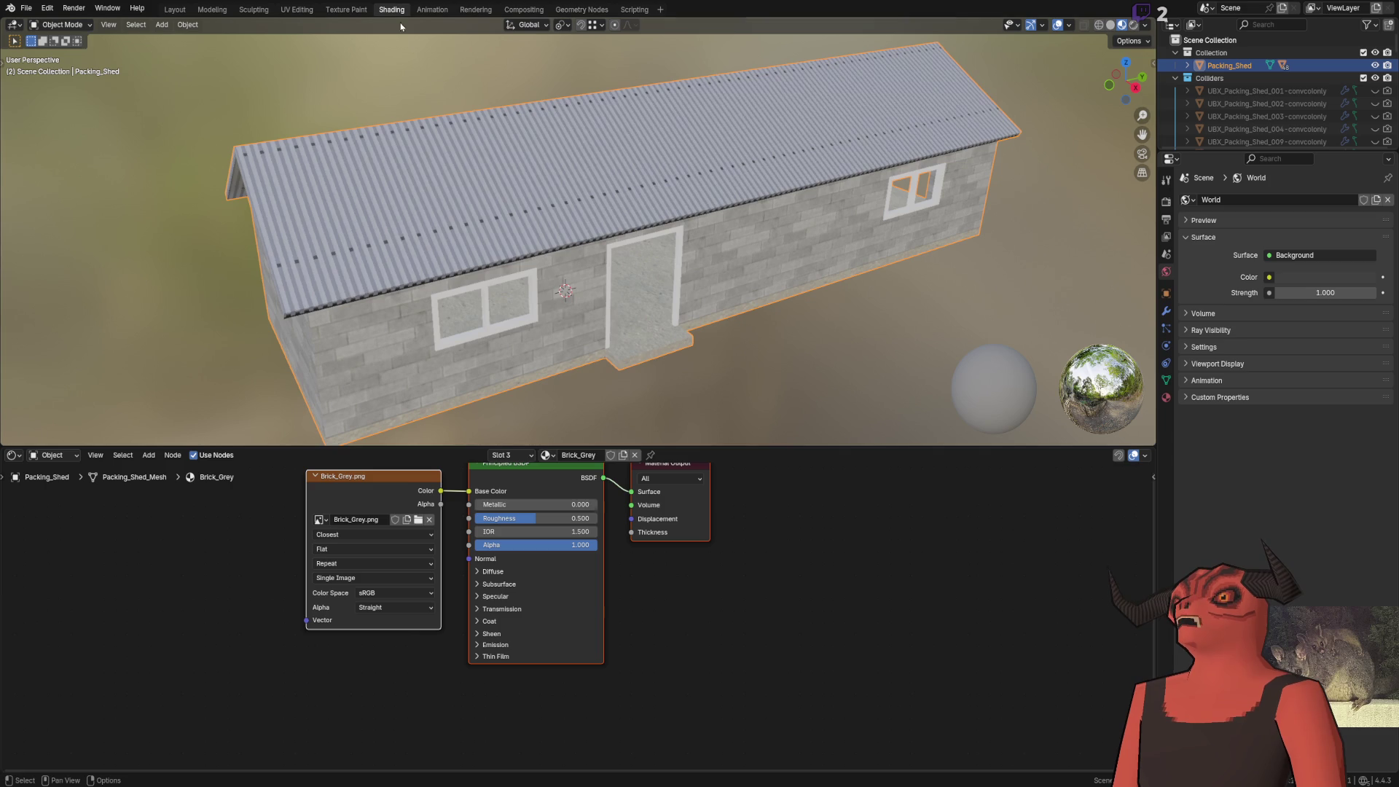
Add a Color Attribute node below the shader in the Brick_Grey material
{"action": "left_click", "coordinate": [700, 612]}
{"action": "key", "text": "shift+a"}
{"action": "type", "text": "vertex"}
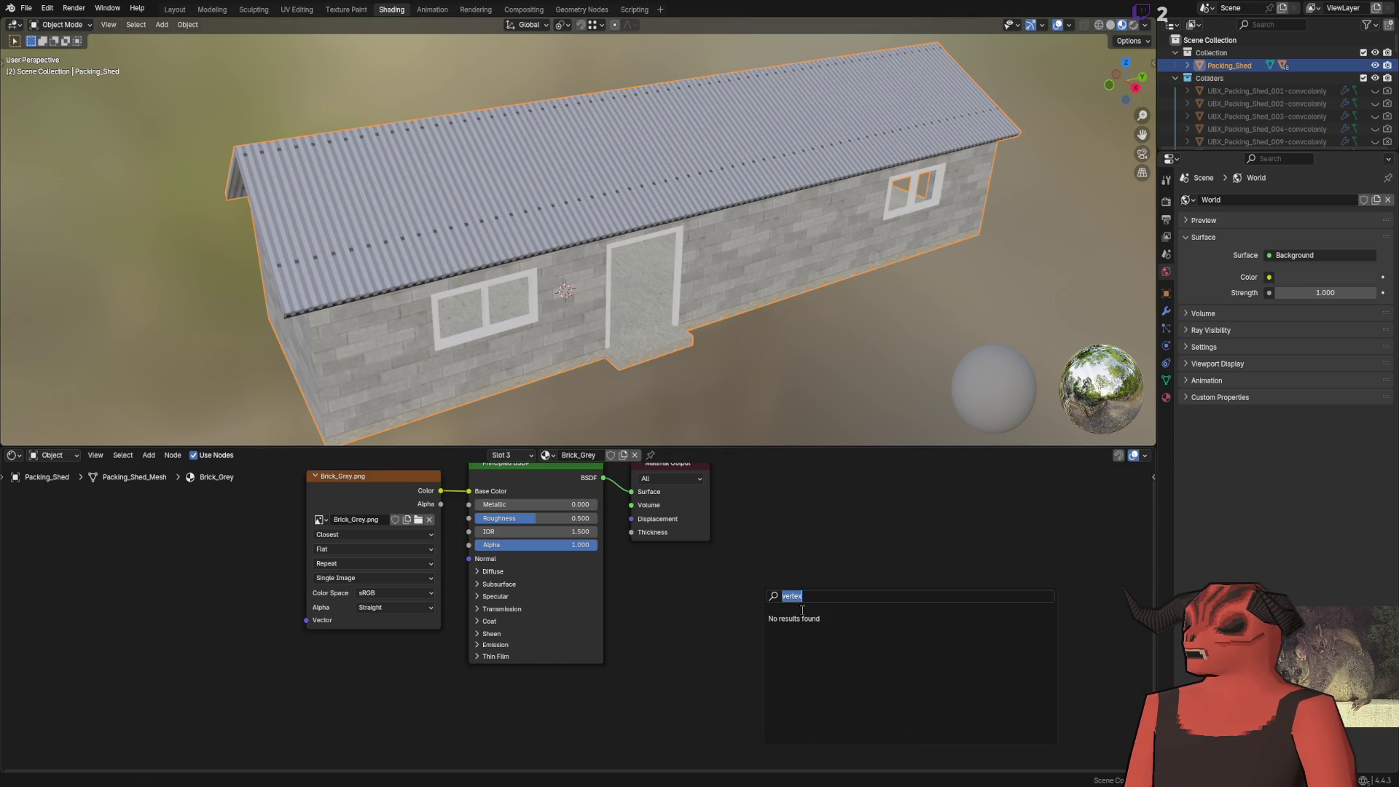
{"action": "type", "text": "coloratrb"}
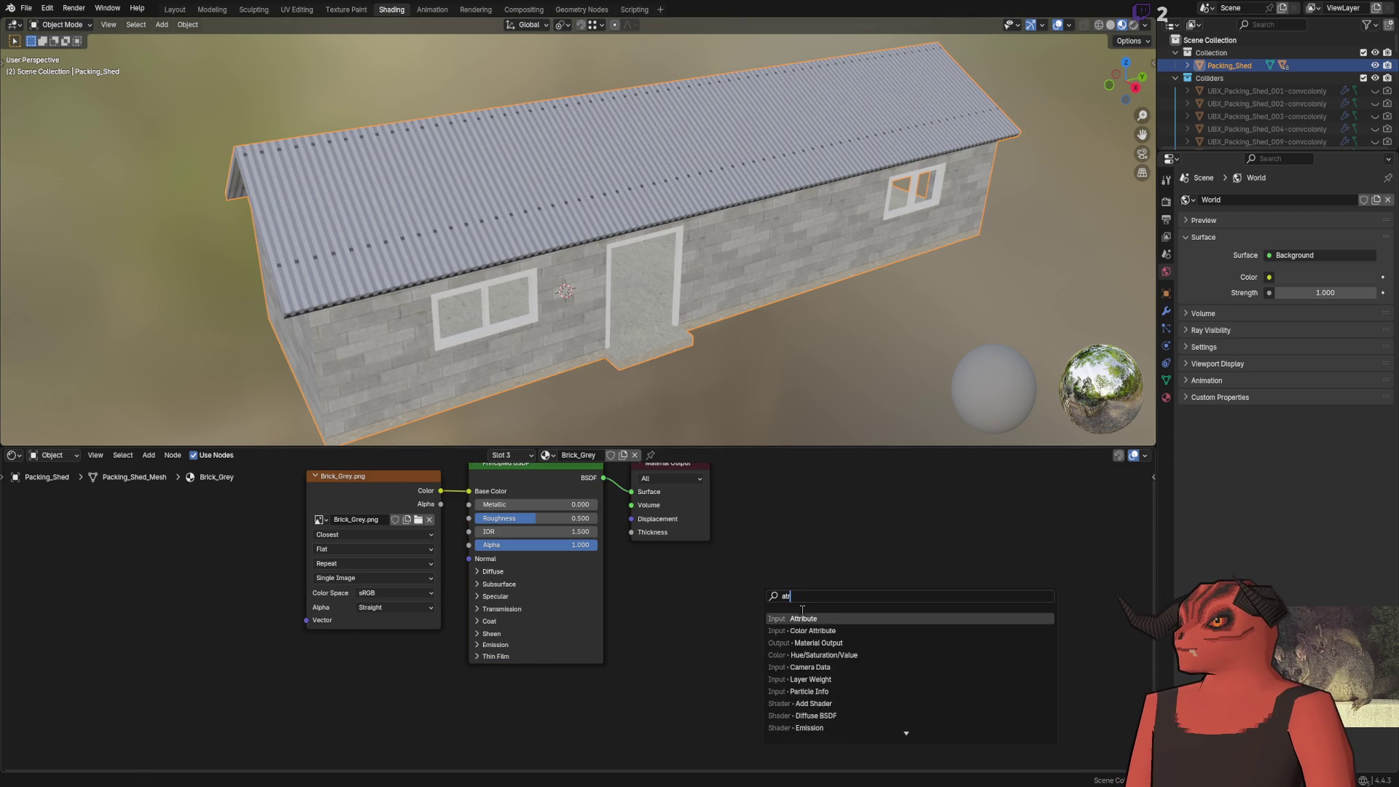
{"action": "key", "text": "Down"}
{"action": "key", "text": "Return"}
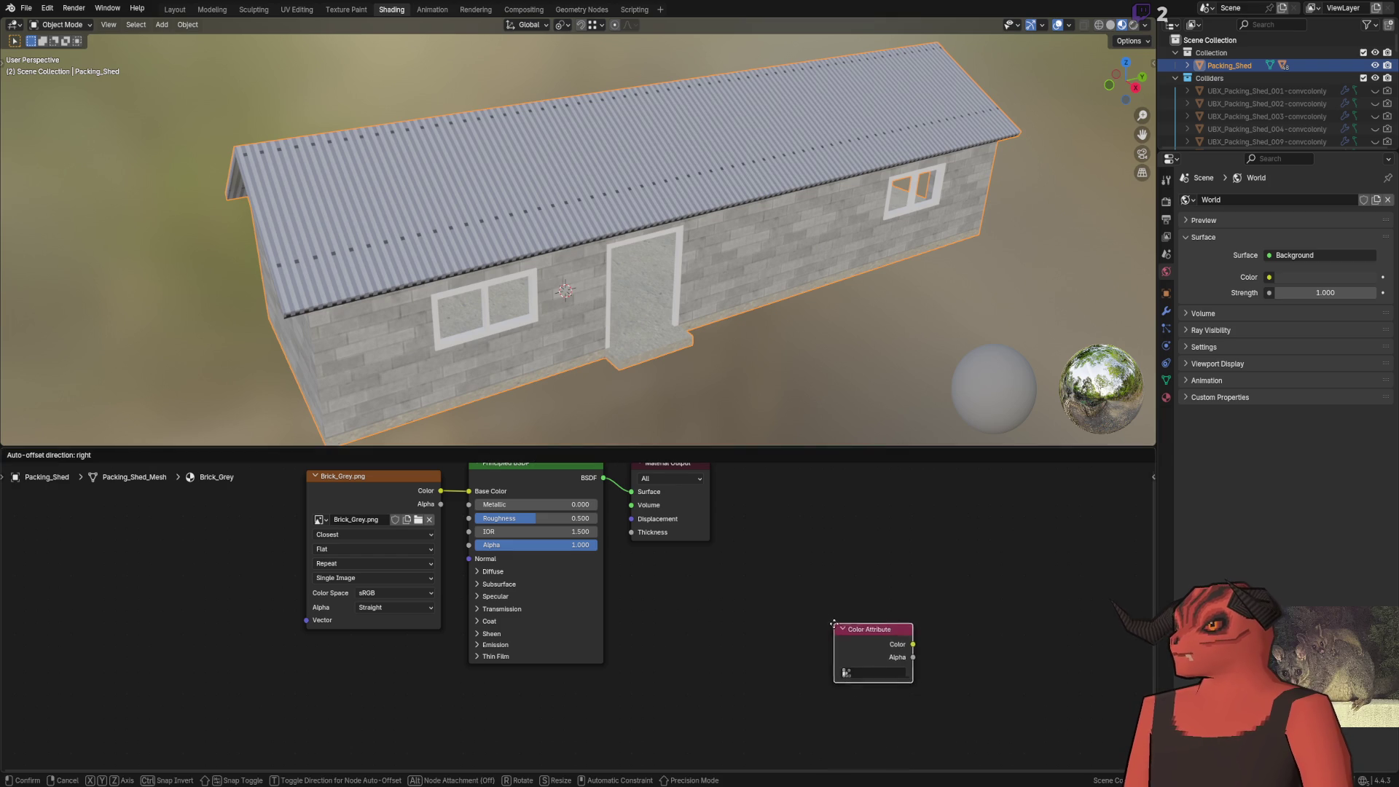
{"action": "left_click", "coordinate": [398, 664]}
Add a Math node and set its operation to Multiply
{"action": "right_click", "coordinate": [655, 665]}
{"action": "mouse_move", "coordinate": [656, 665]}
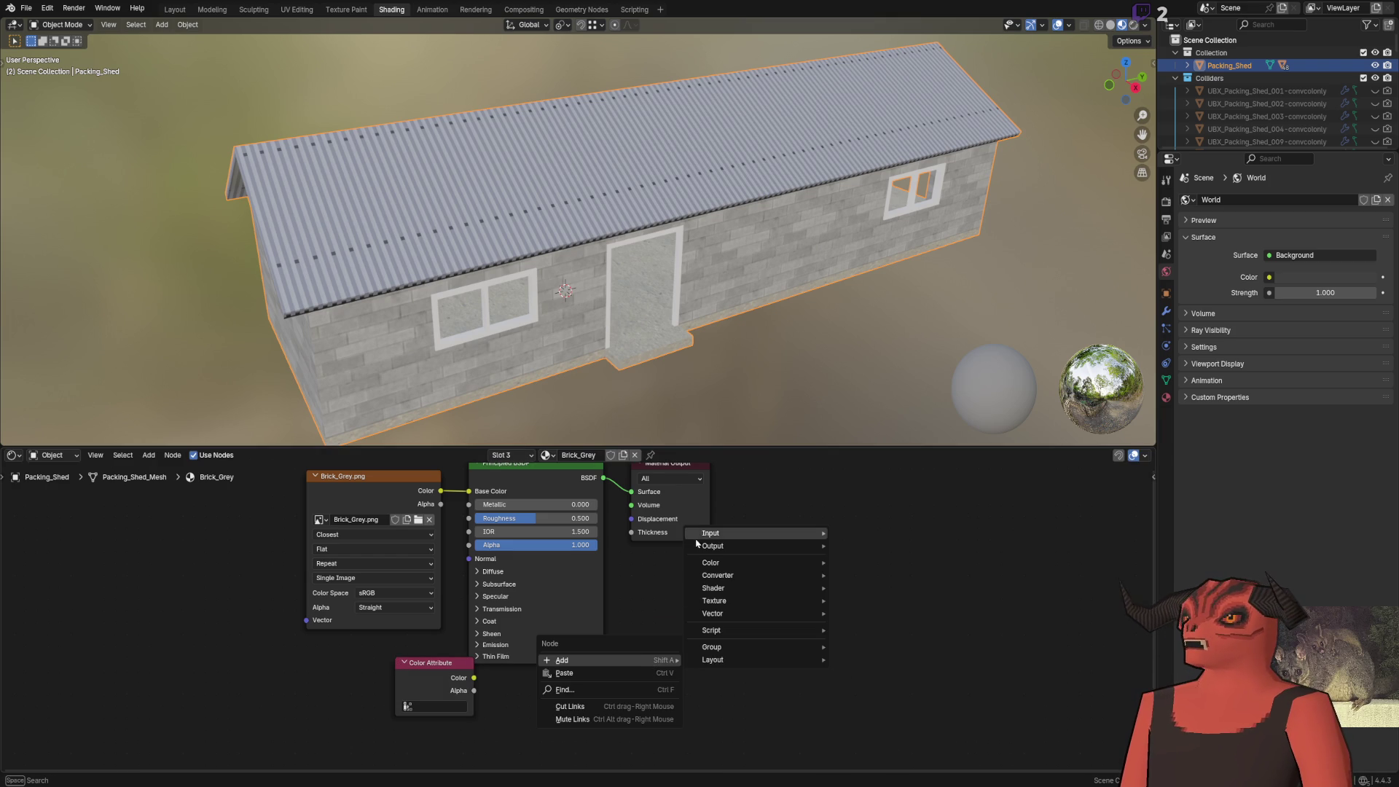
{"action": "mouse_move", "coordinate": [735, 569]}
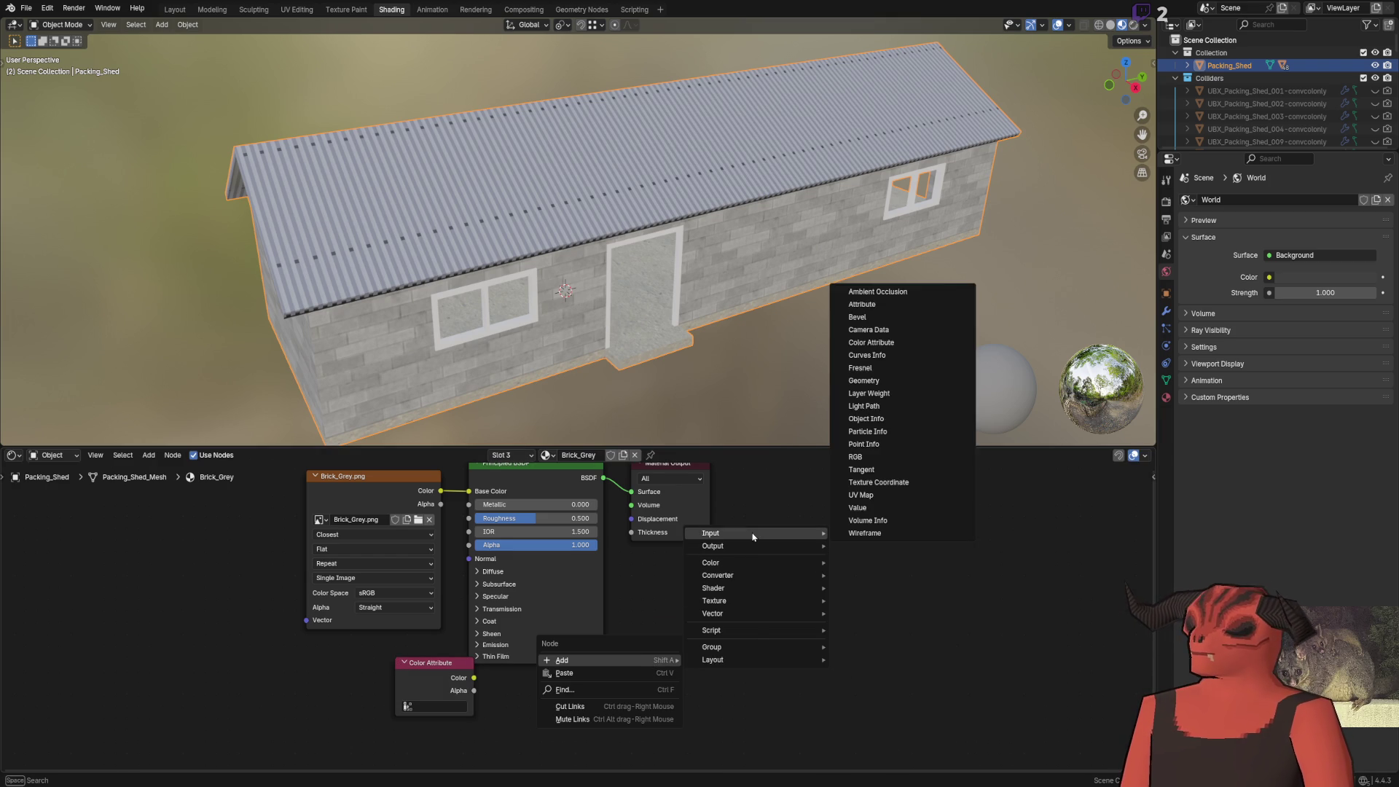
{"action": "type", "text": "mut"}
{"action": "key", "text": "BackSpace"}
{"action": "key", "text": "BackSpace"}
{"action": "key", "text": "BackSpace"}
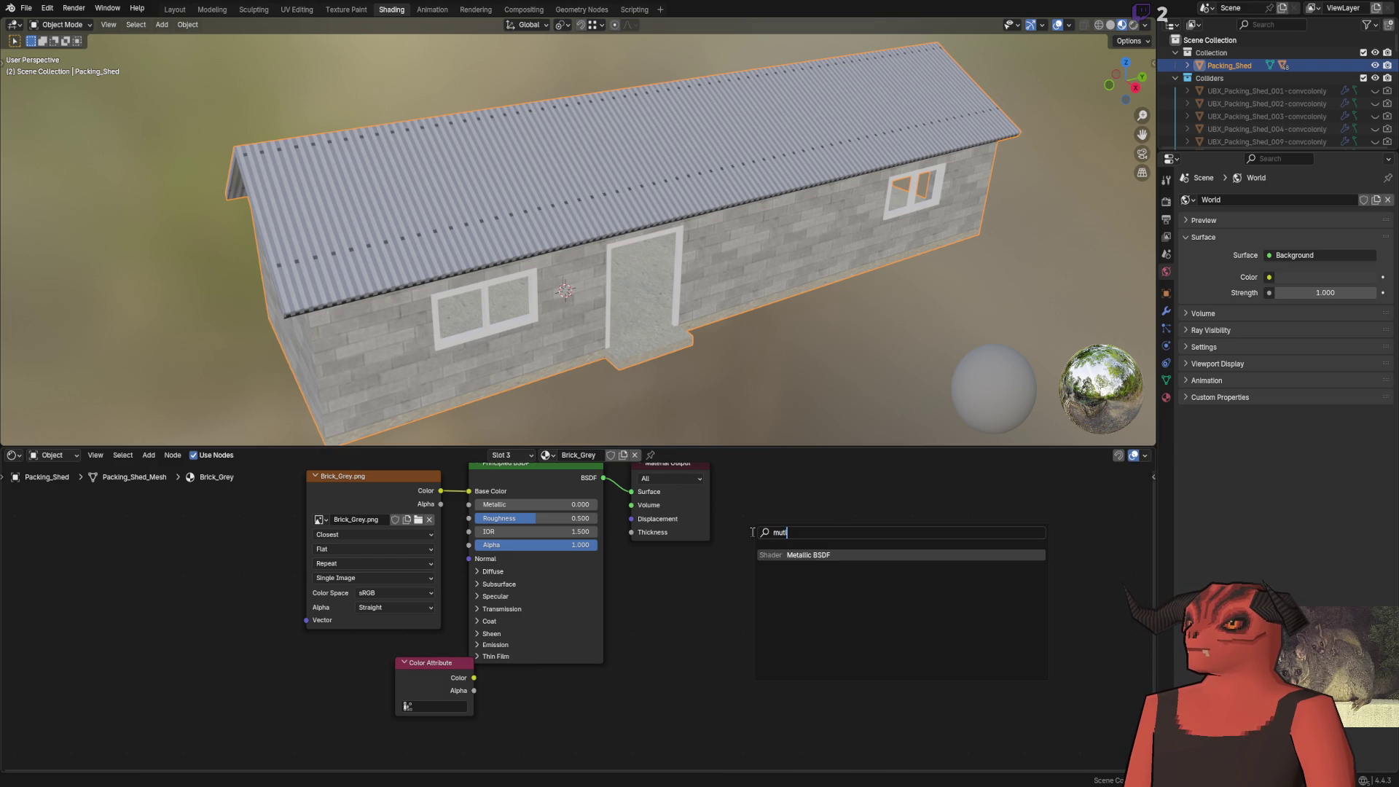
{"action": "type", "text": "math"}
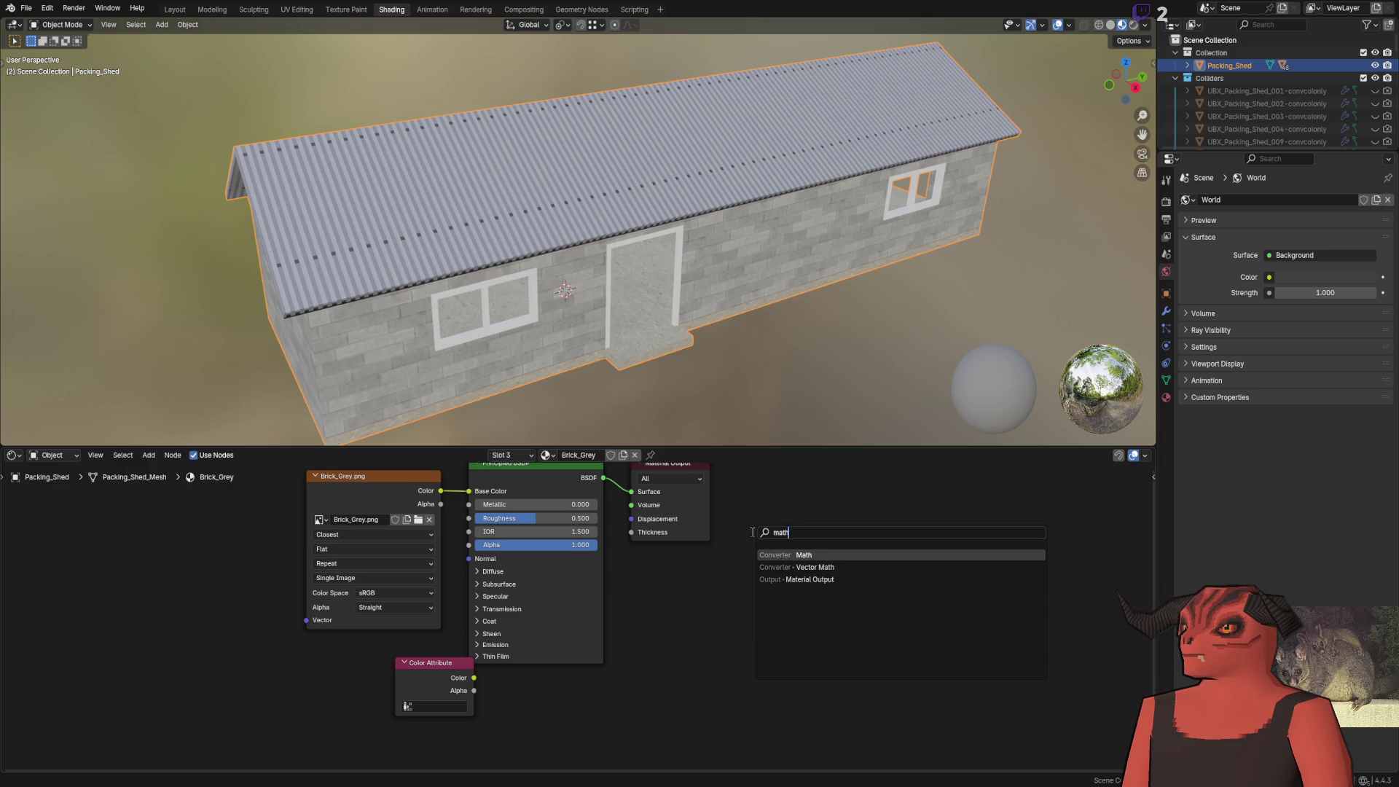
{"action": "key", "text": "Return"}
{"action": "left_click", "coordinate": [860, 594]}
{"action": "left_click", "coordinate": [858, 607]}
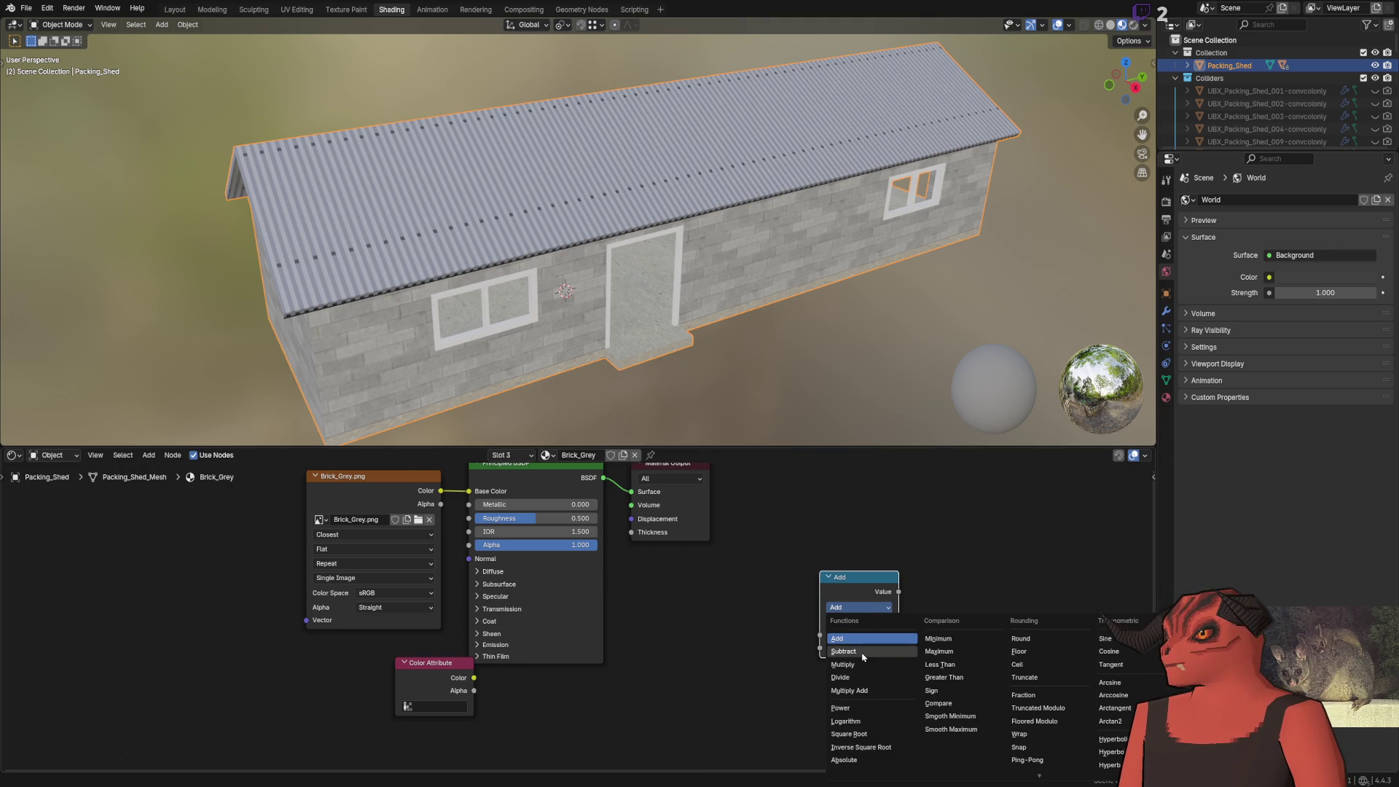
{"action": "left_click", "coordinate": [843, 664]}
Route Brick_Grey.png through Multiply into Base Color, with Color Attribute as the second value
{"action": "left_click_drag", "start_coordinate": [860, 577], "coordinate": [690, 581]}
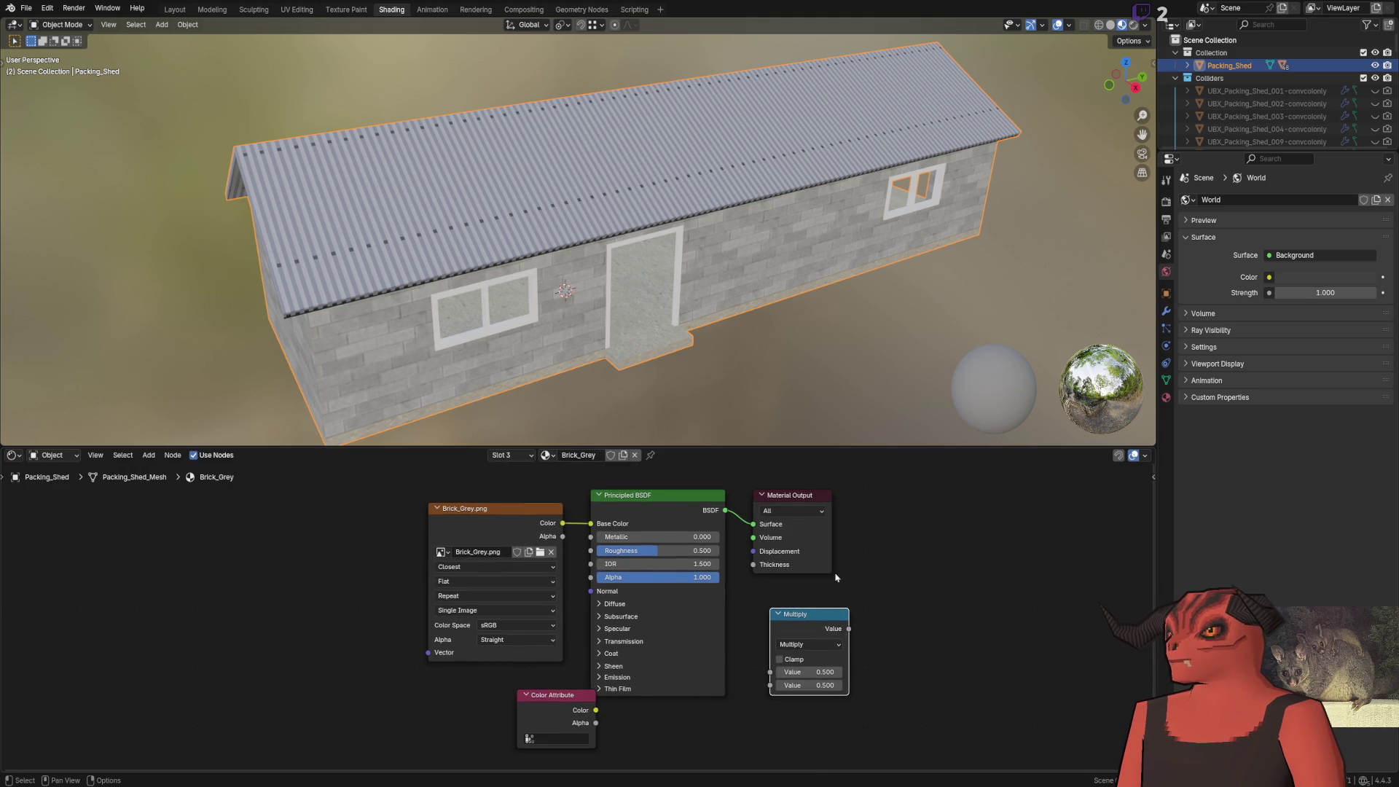
{"action": "left_click_drag", "start_coordinate": [496, 508], "coordinate": [389, 481]}
{"action": "left_click_drag", "start_coordinate": [554, 695], "coordinate": [389, 690]}
{"action": "left_click_drag", "start_coordinate": [827, 638], "coordinate": [527, 484]}
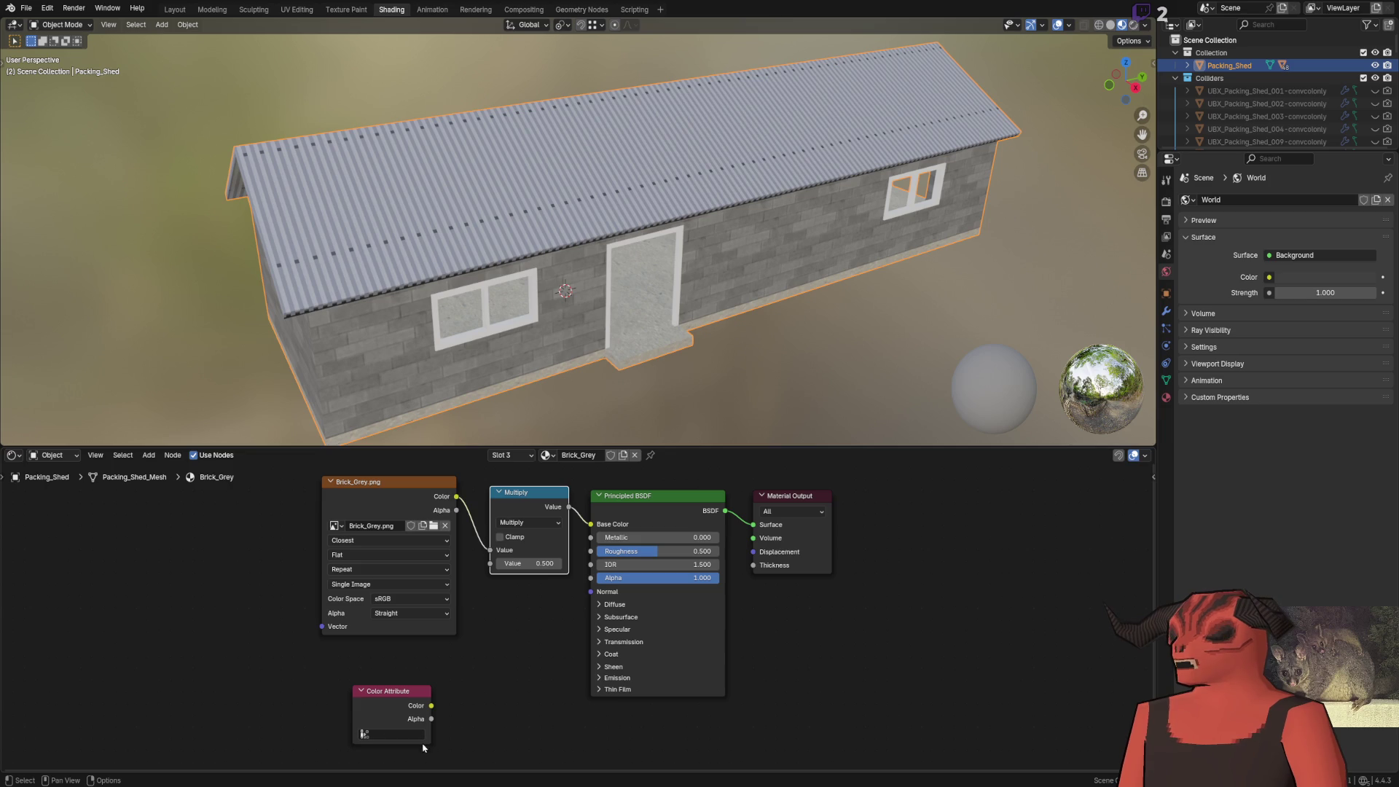
{"action": "left_click_drag", "start_coordinate": [433, 706], "coordinate": [490, 564]}
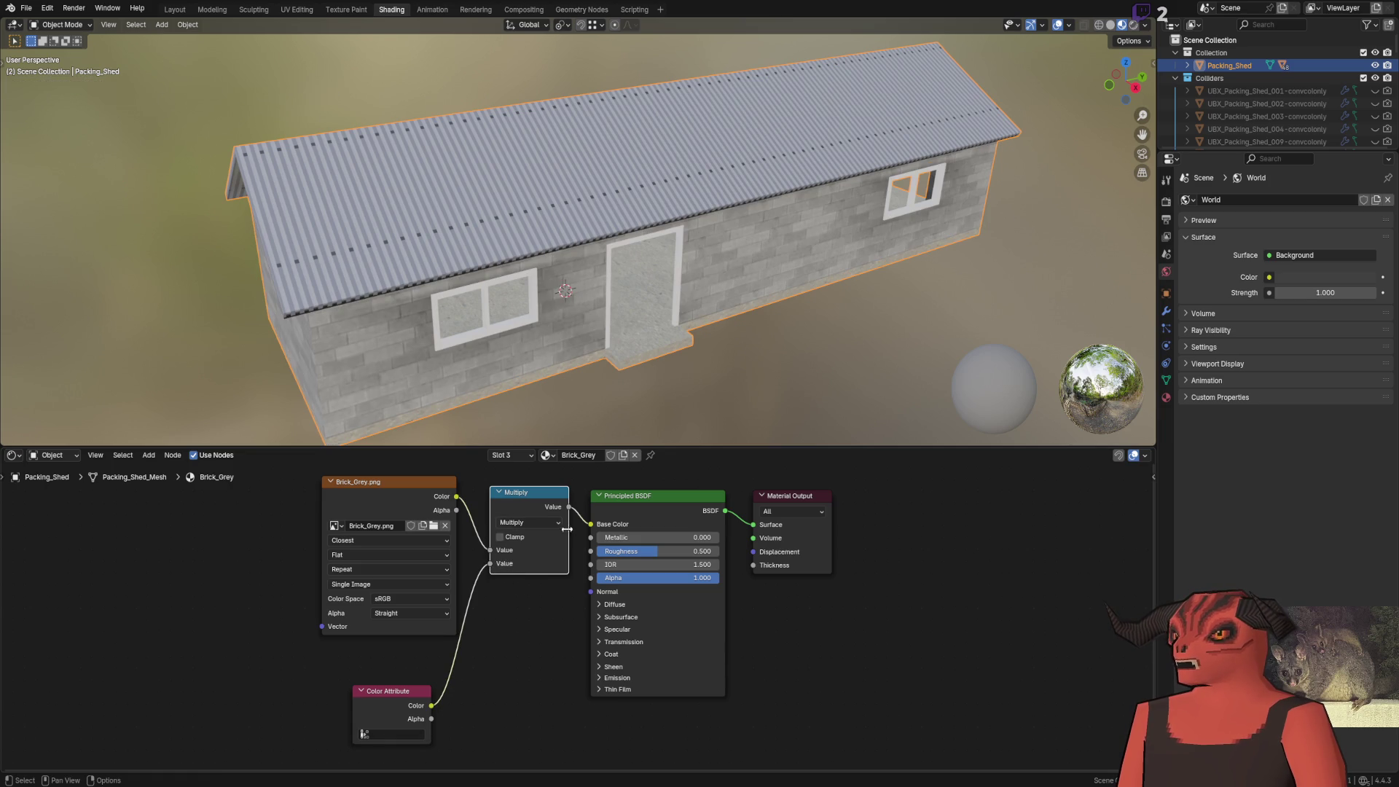
Check the shed wall in the viewport from the Layout workspace before heading to Godot
{"action": "mouse_move", "coordinate": [649, 287]}
{"action": "left_mouse_down"}
{"action": "mouse_move", "coordinate": [621, 232]}
{"action": "mouse_move", "coordinate": [444, 258]}
{"action": "mouse_move", "coordinate": [612, 262]}
{"action": "left_mouse_up"}
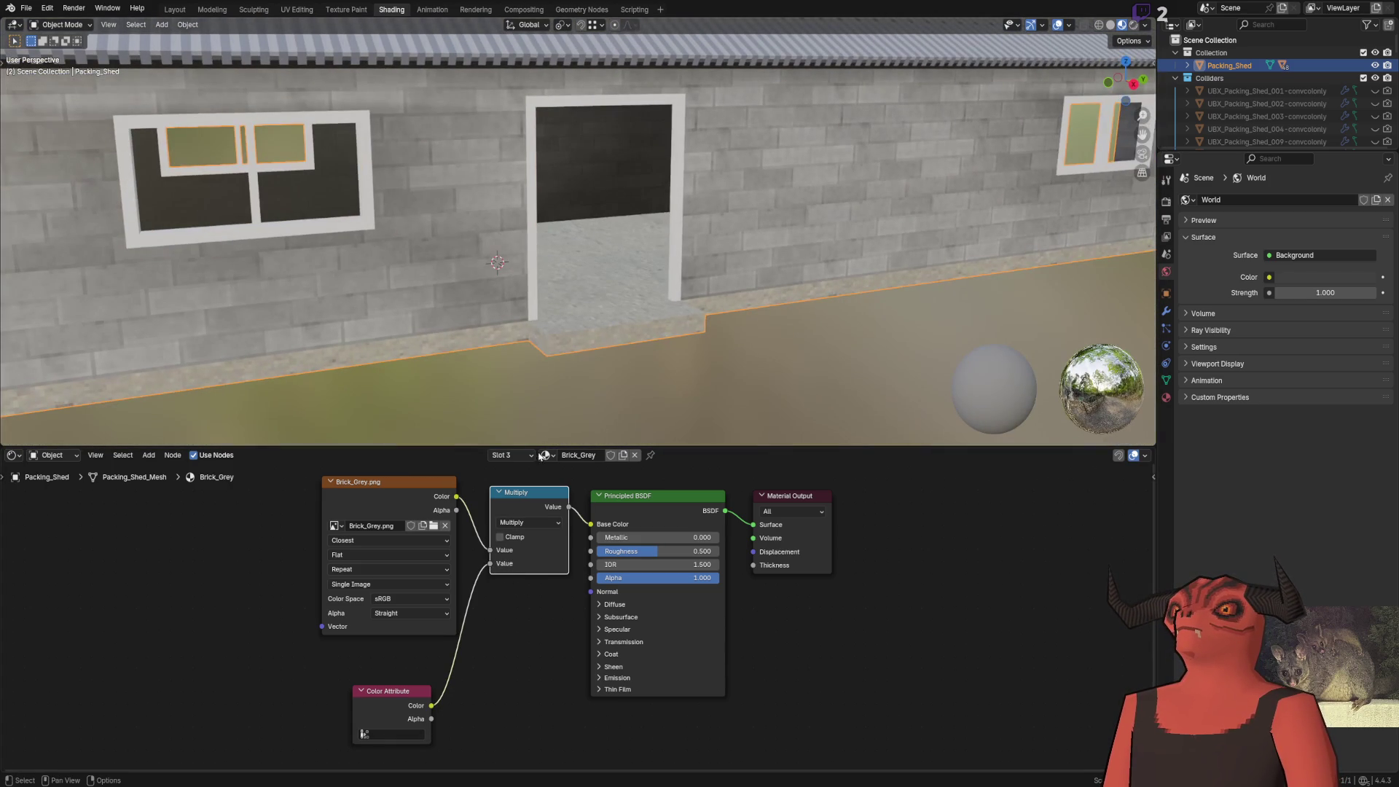
{"action": "left_click_drag", "start_coordinate": [432, 572], "coordinate": [432, 593]}
{"action": "left_click", "coordinate": [175, 9]}
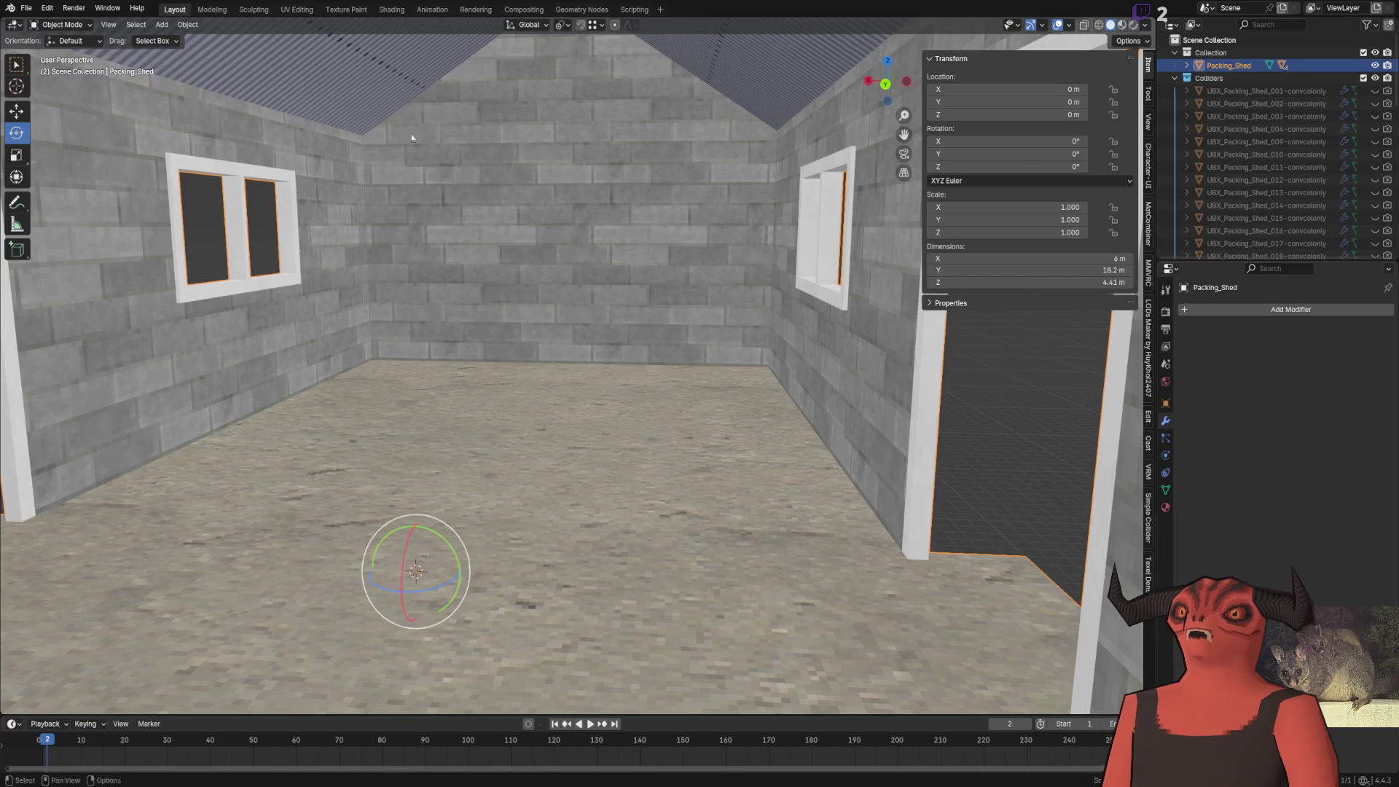
{"action": "scroll", "coordinate": [601, 262], "scroll_direction": "down", "scroll_amount": 5}
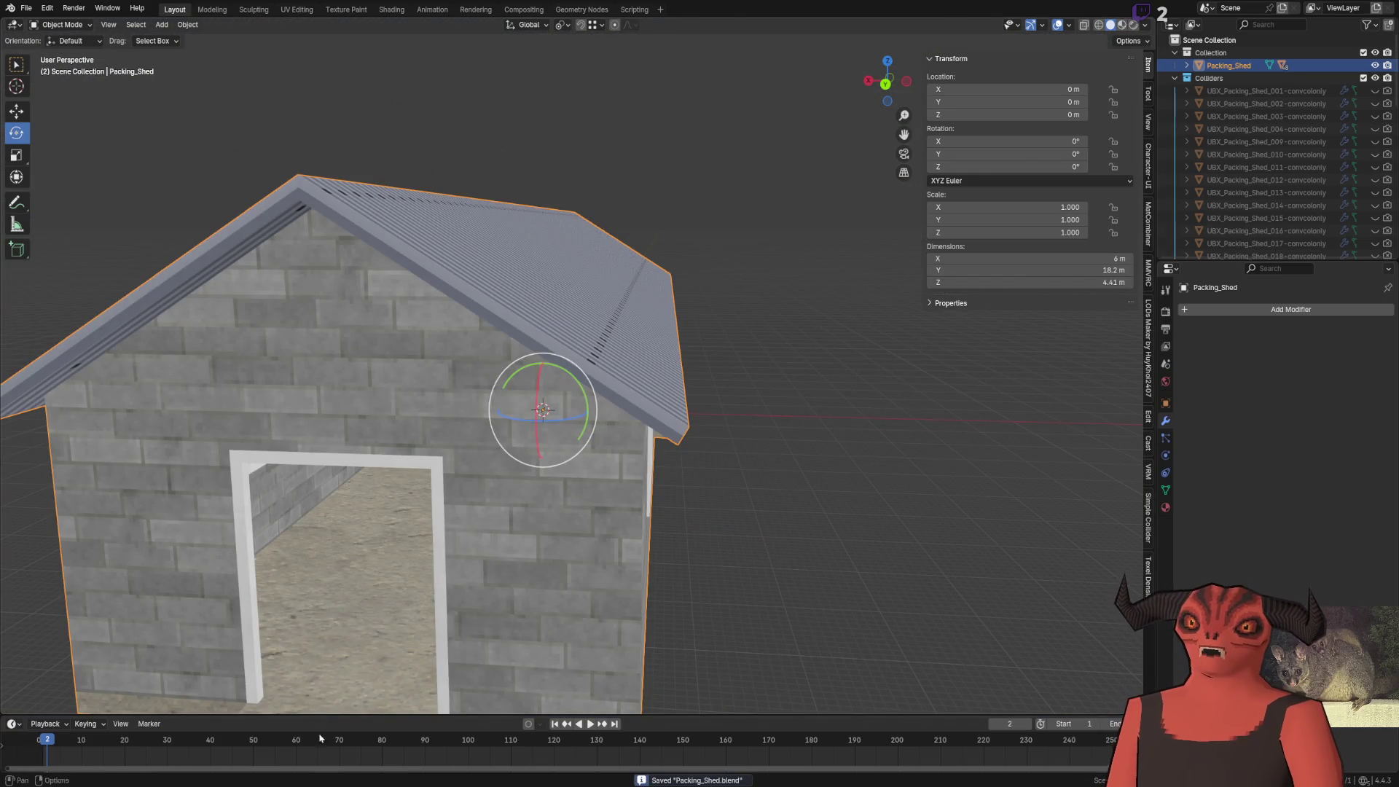
{"action": "key", "text": "alt+Tab"}
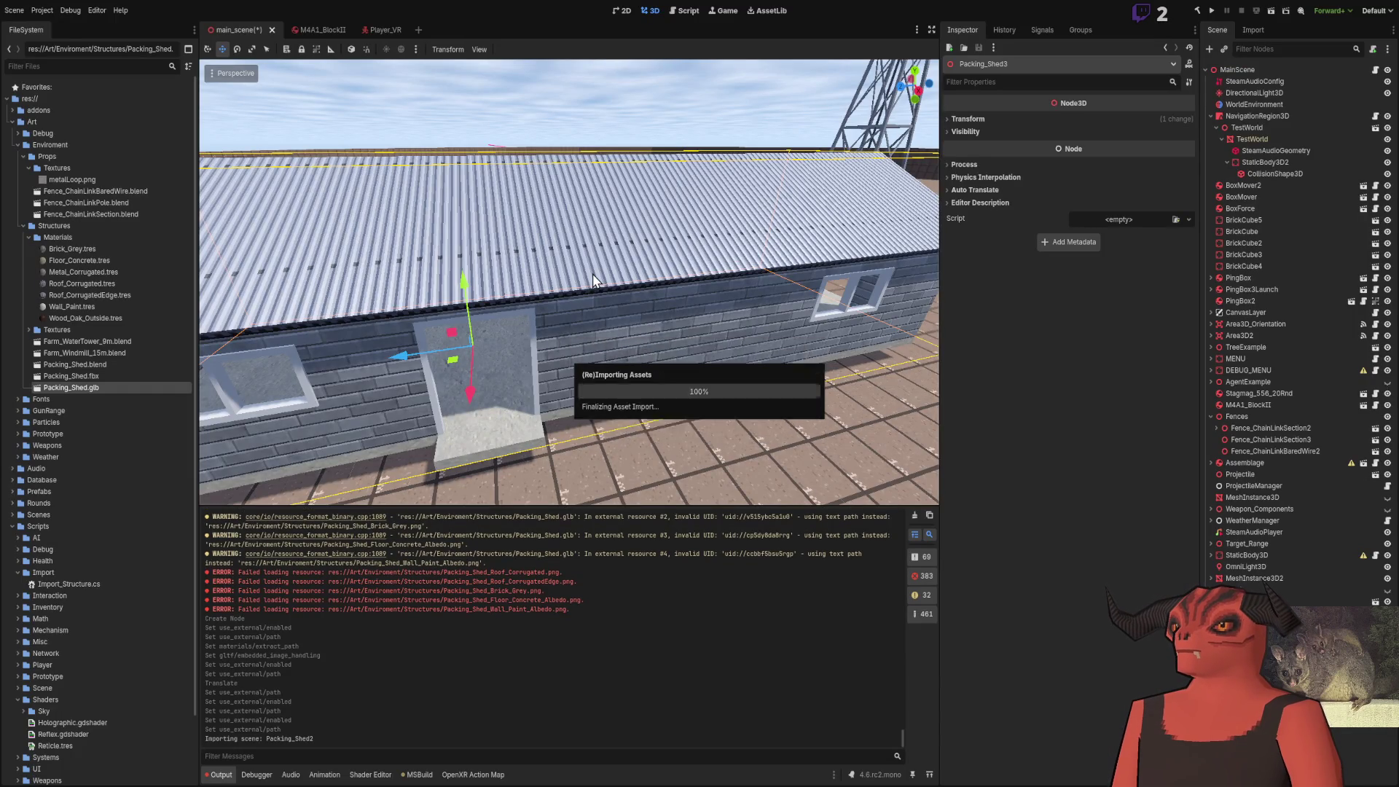
{"action": "key", "text": "s"}
{"action": "key", "text": "w"}
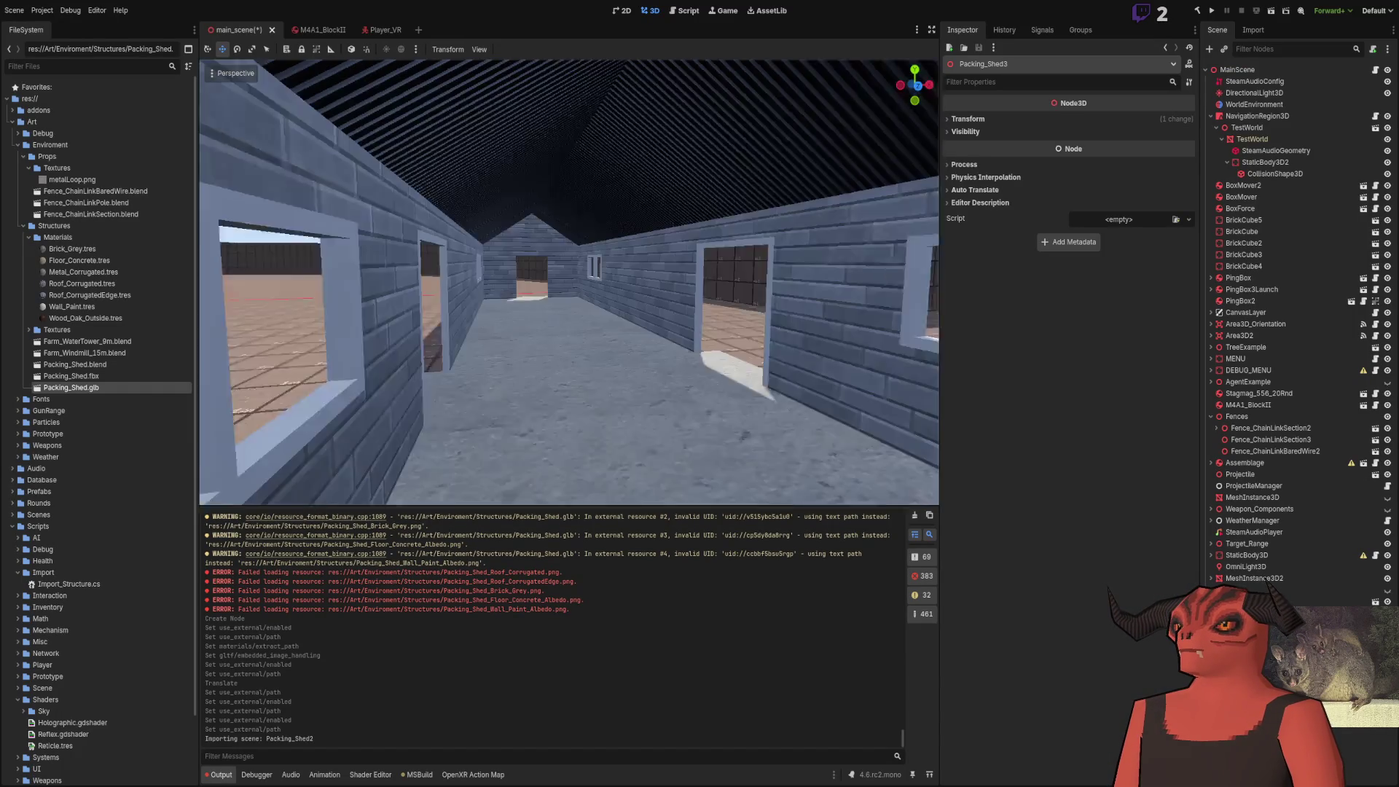
{"action": "key", "text": "d"}
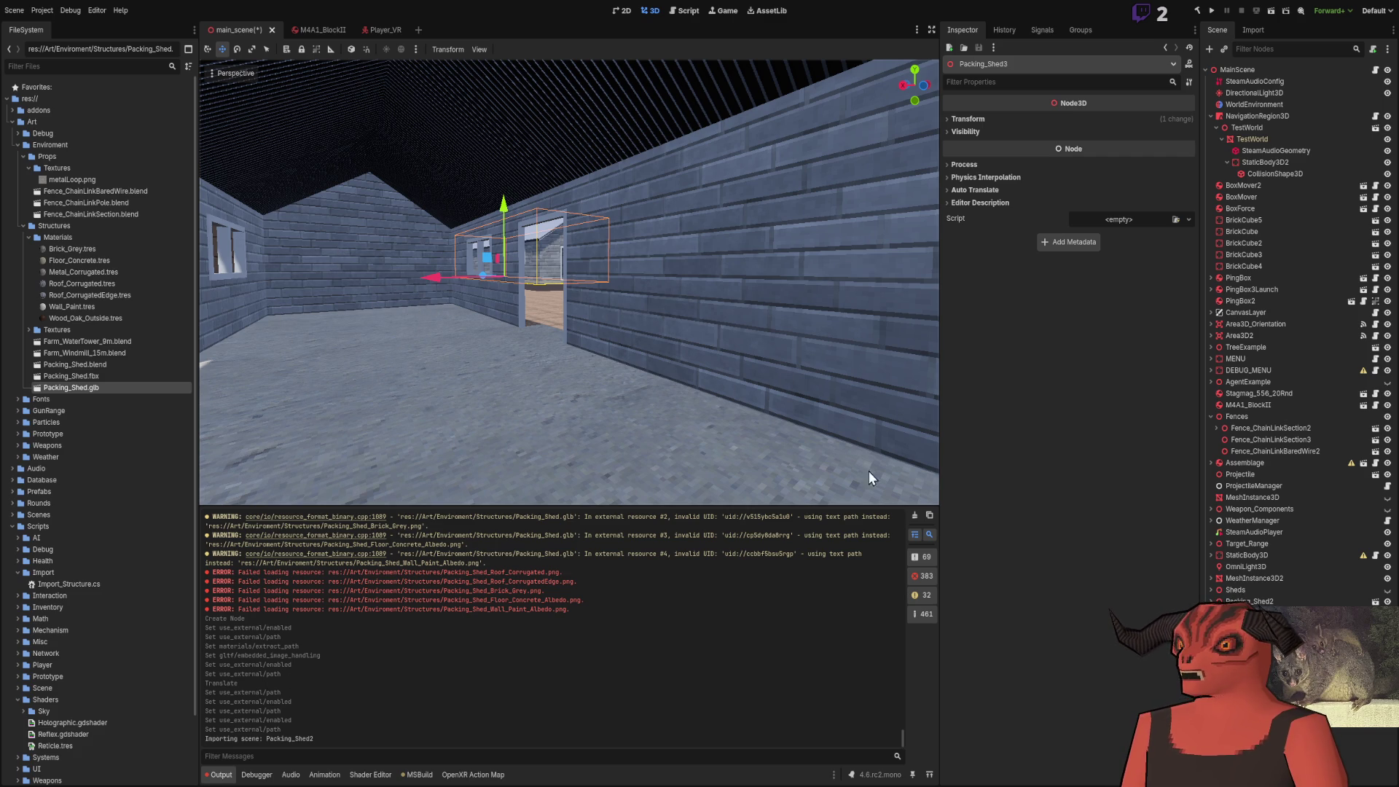
{"action": "scroll", "coordinate": [574, 370], "scroll_direction": "down", "scroll_amount": 10}
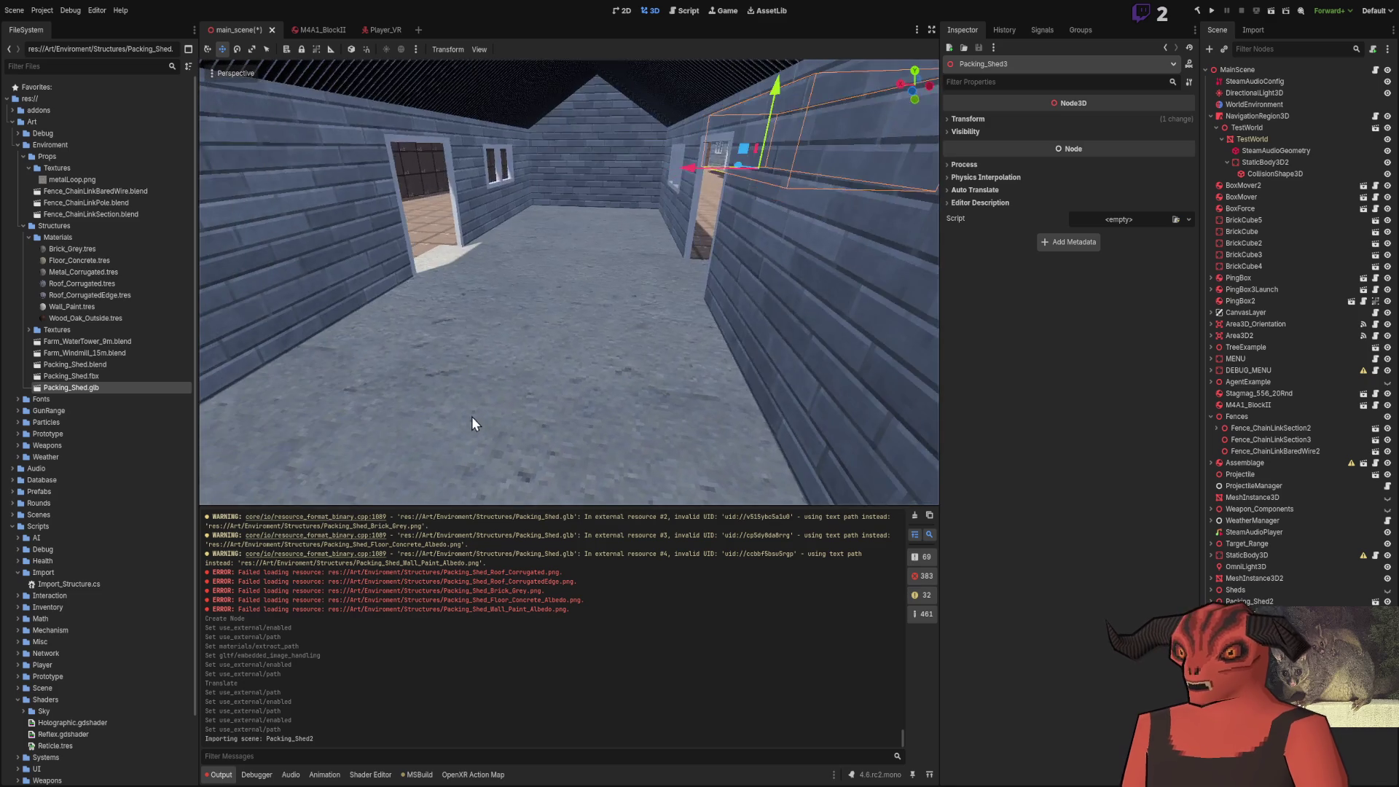
{"action": "scroll", "coordinate": [495, 369], "scroll_direction": "up", "scroll_amount": 10}
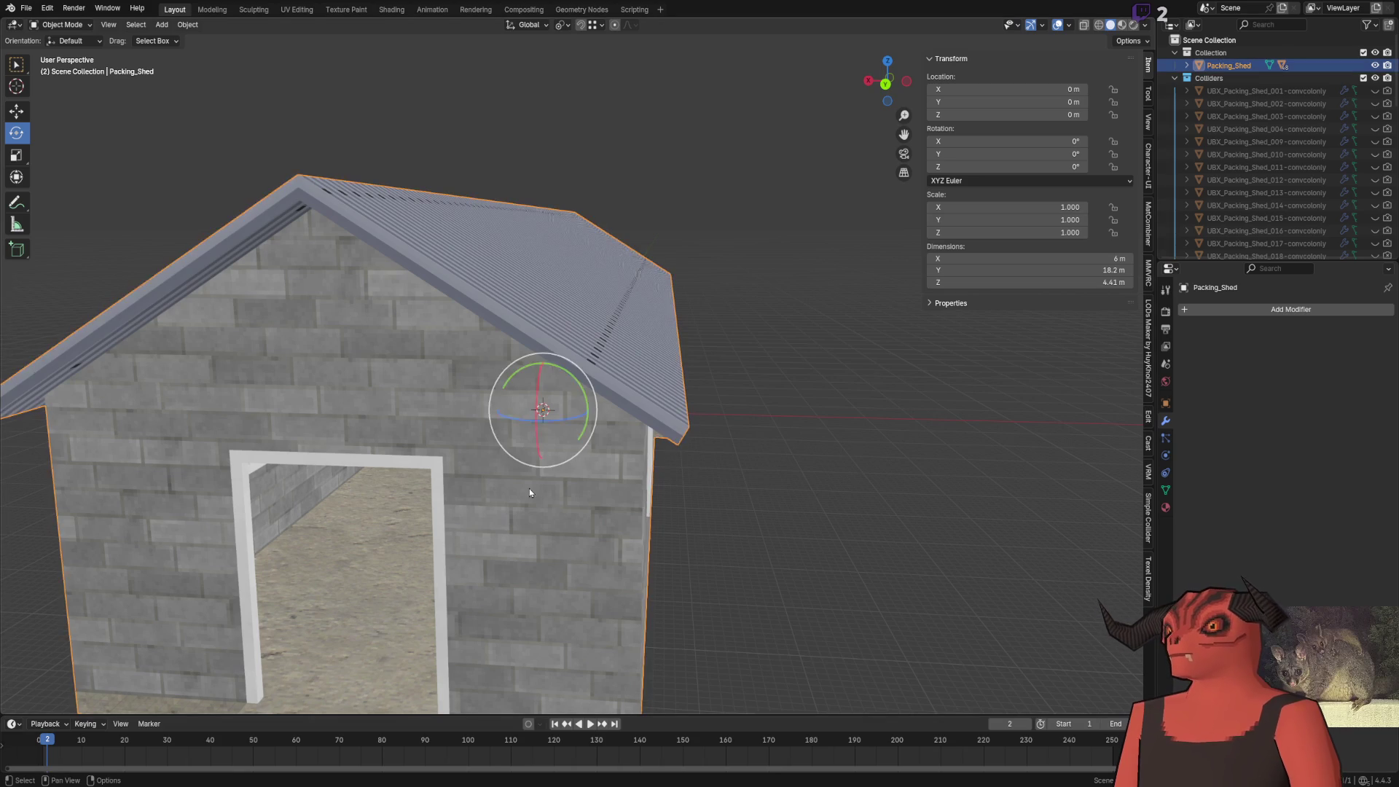
Set the Brick_Grey material's Color Attribute node to the Color layer
{"action": "scroll", "coordinate": [531, 484], "scroll_direction": "down", "scroll_amount": 5}
{"action": "left_click", "coordinate": [391, 10]}
{"action": "scroll", "coordinate": [554, 255], "scroll_direction": "down", "scroll_amount": 3}
{"action": "scroll", "coordinate": [580, 502], "scroll_direction": "up", "scroll_amount": 3}
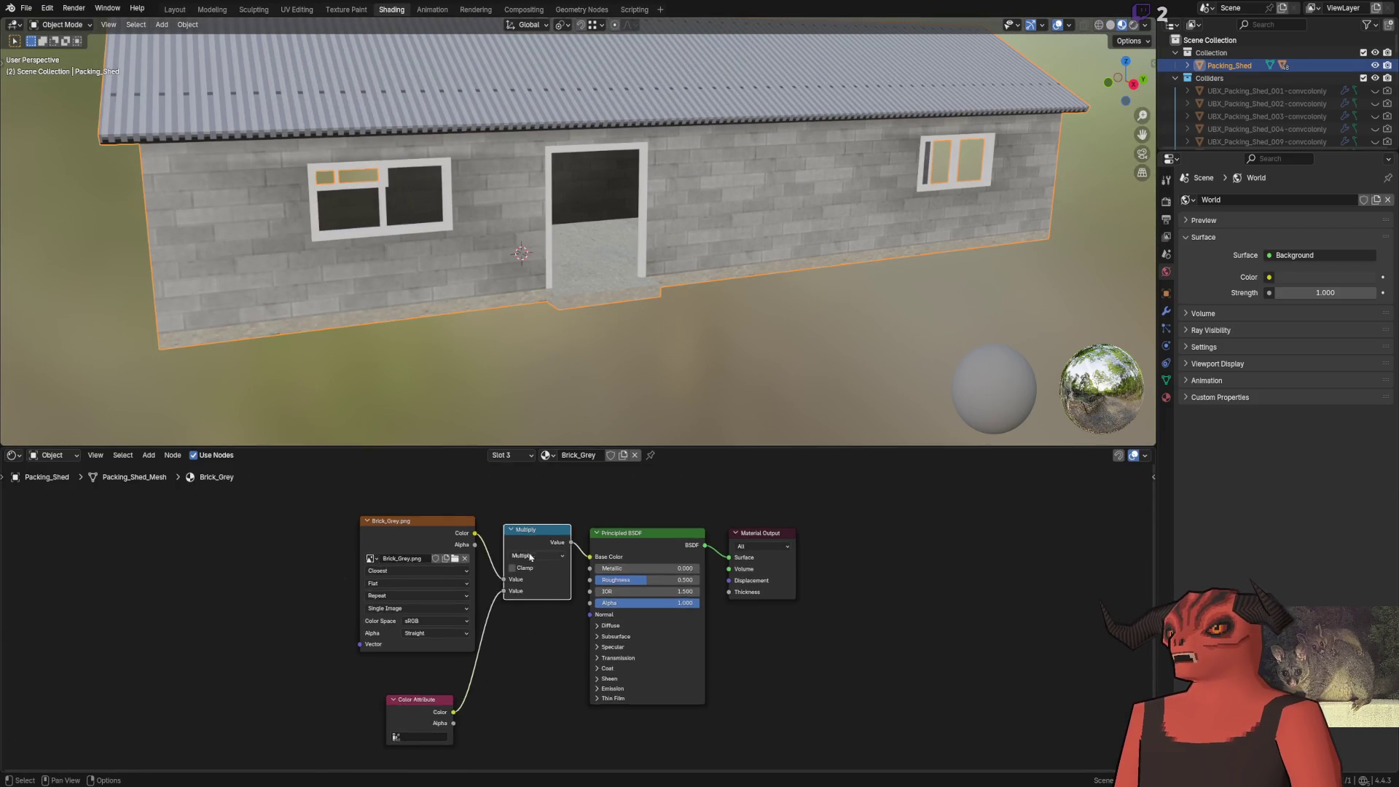
{"action": "left_click", "coordinate": [375, 670]}
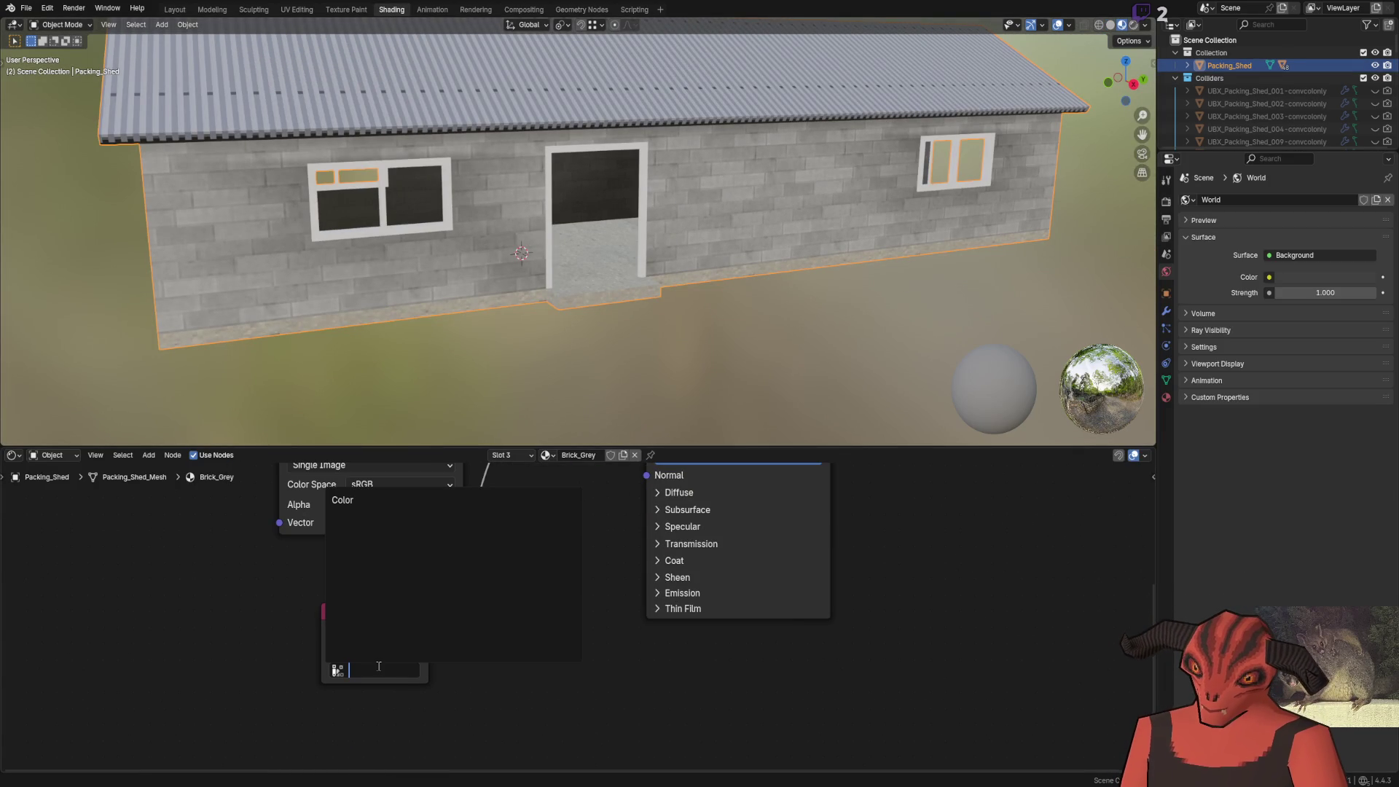
{"action": "left_click", "coordinate": [342, 500]}
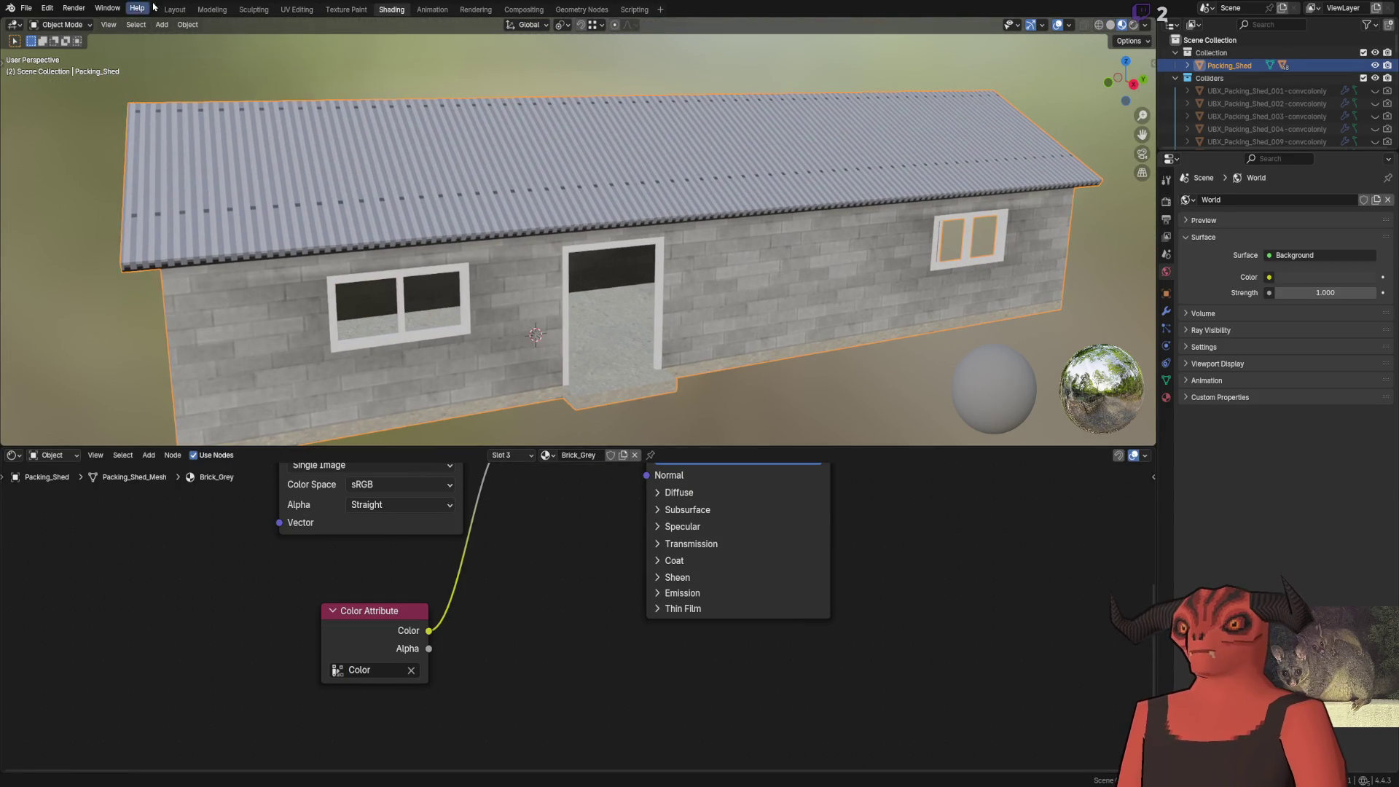
View the shed interior in Material Preview shading in the Layout workspace
{"action": "left_click", "coordinate": [175, 9]}
{"action": "scroll", "coordinate": [538, 376], "scroll_direction": "up", "scroll_amount": 5}
{"action": "scroll", "coordinate": [538, 373], "scroll_direction": "down", "scroll_amount": 2}
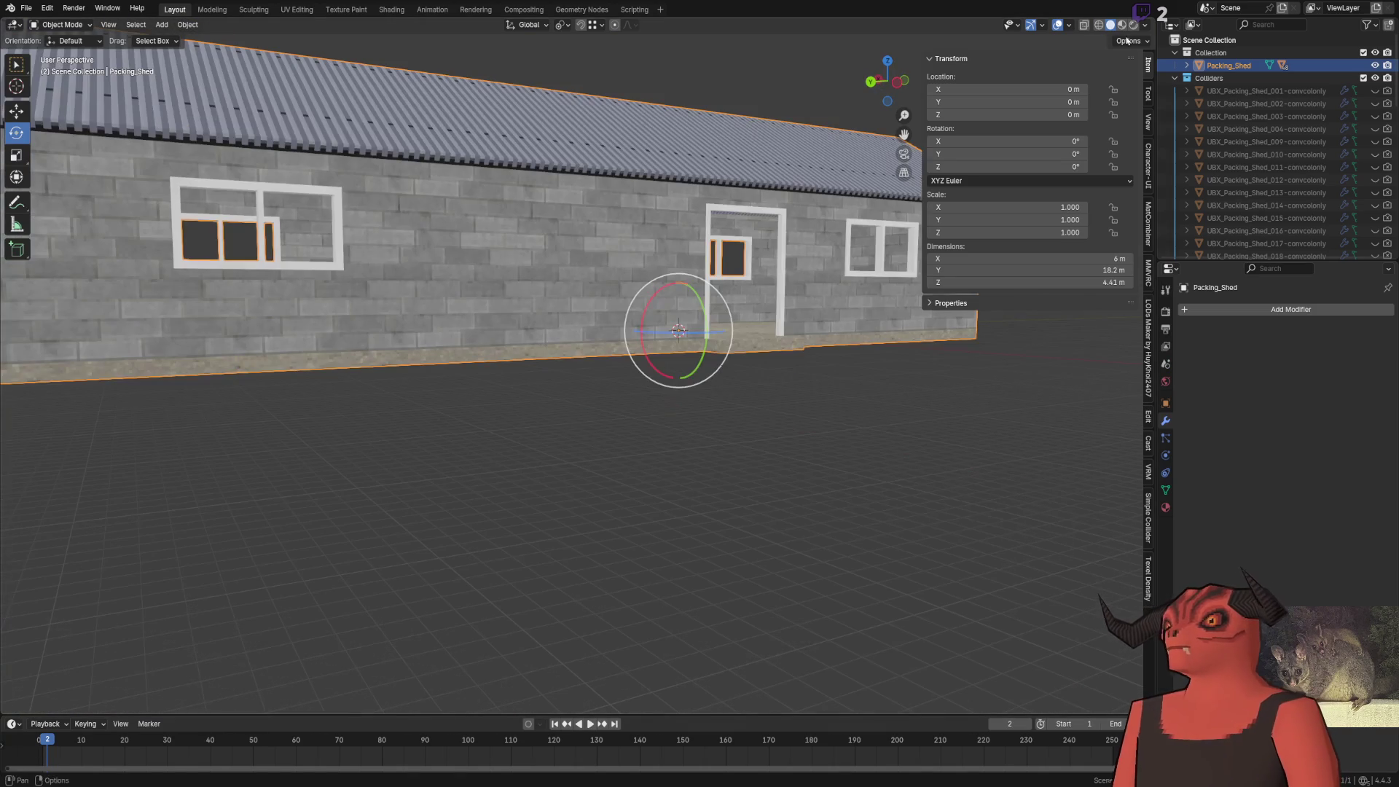
{"action": "left_click", "coordinate": [1147, 25]}
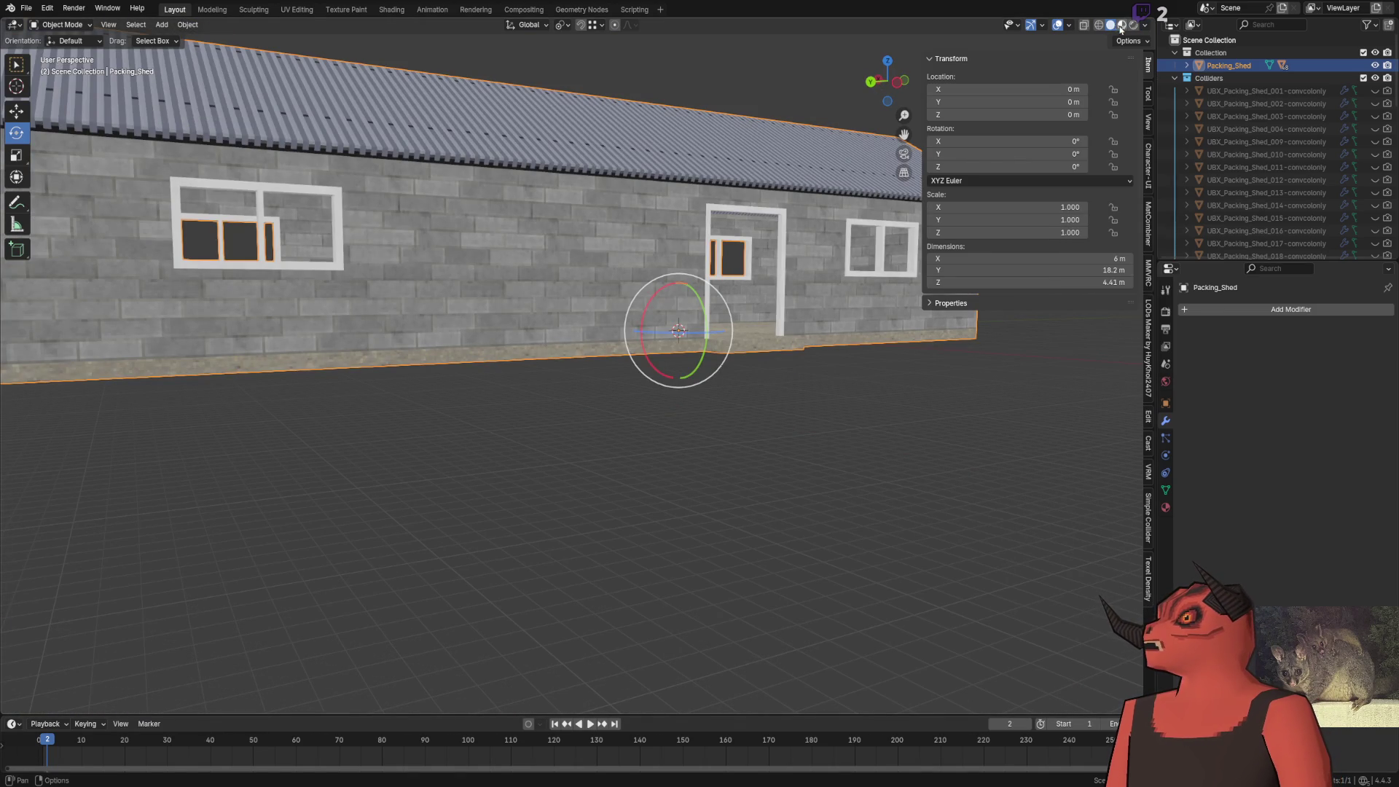
{"action": "left_click", "coordinate": [1122, 25]}
{"action": "mouse_move", "coordinate": [656, 401]}
{"action": "left_mouse_down"}
{"action": "mouse_move", "coordinate": [700, 414]}
{"action": "mouse_move", "coordinate": [705, 390]}
{"action": "left_mouse_up"}
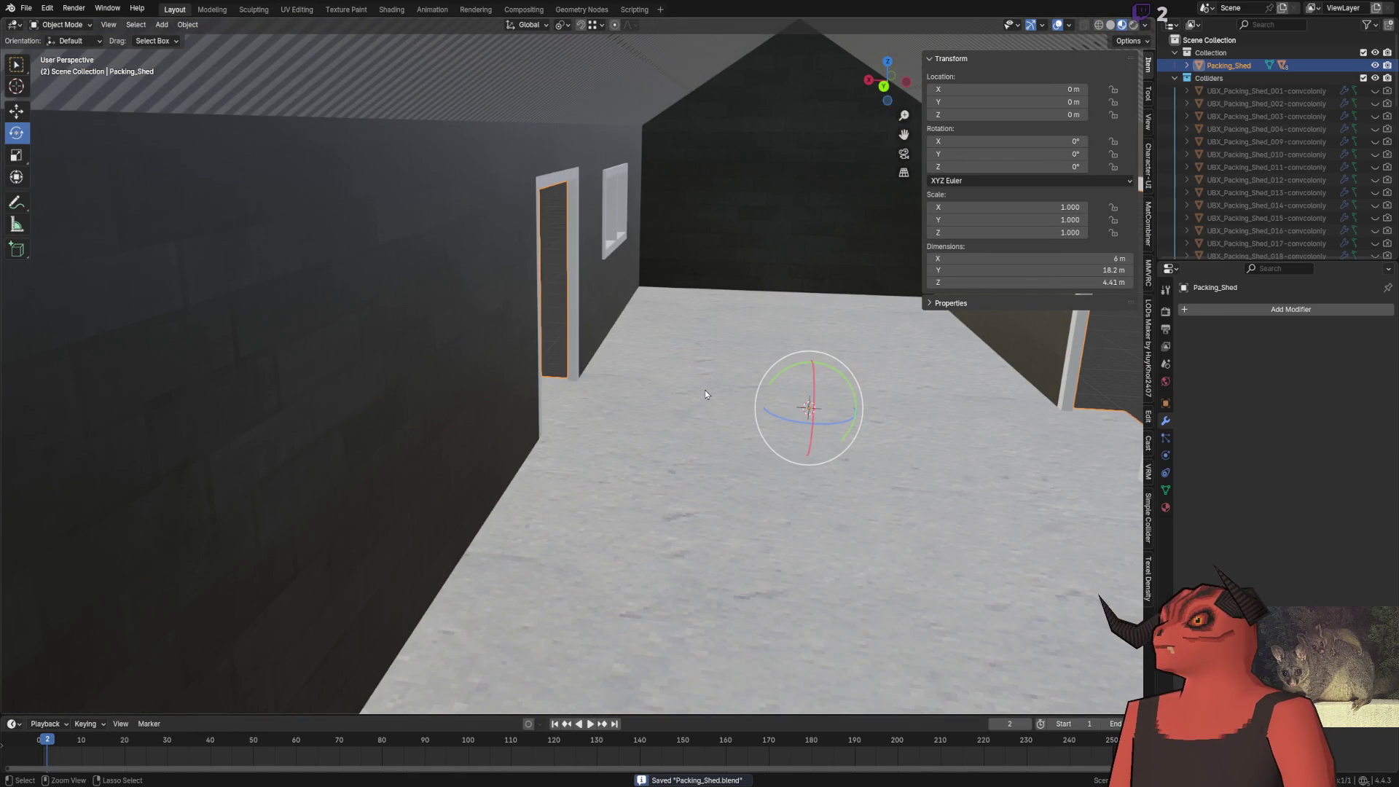
{"action": "key", "text": "alt+Tab"}
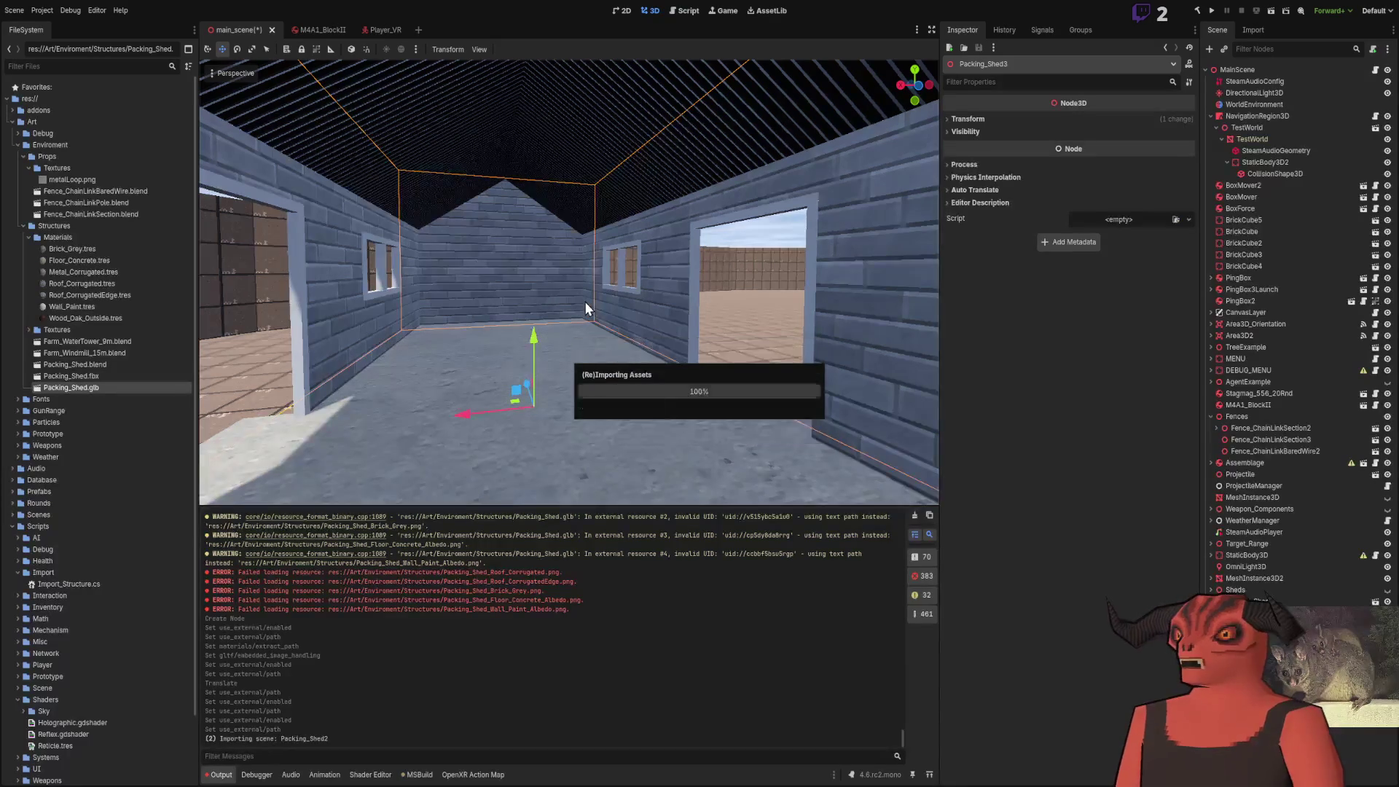
Fly through the reimported shed and view Brick_Grey.tres in the Inspector
{"action": "key", "text": "s"}
{"action": "key", "text": "w"}
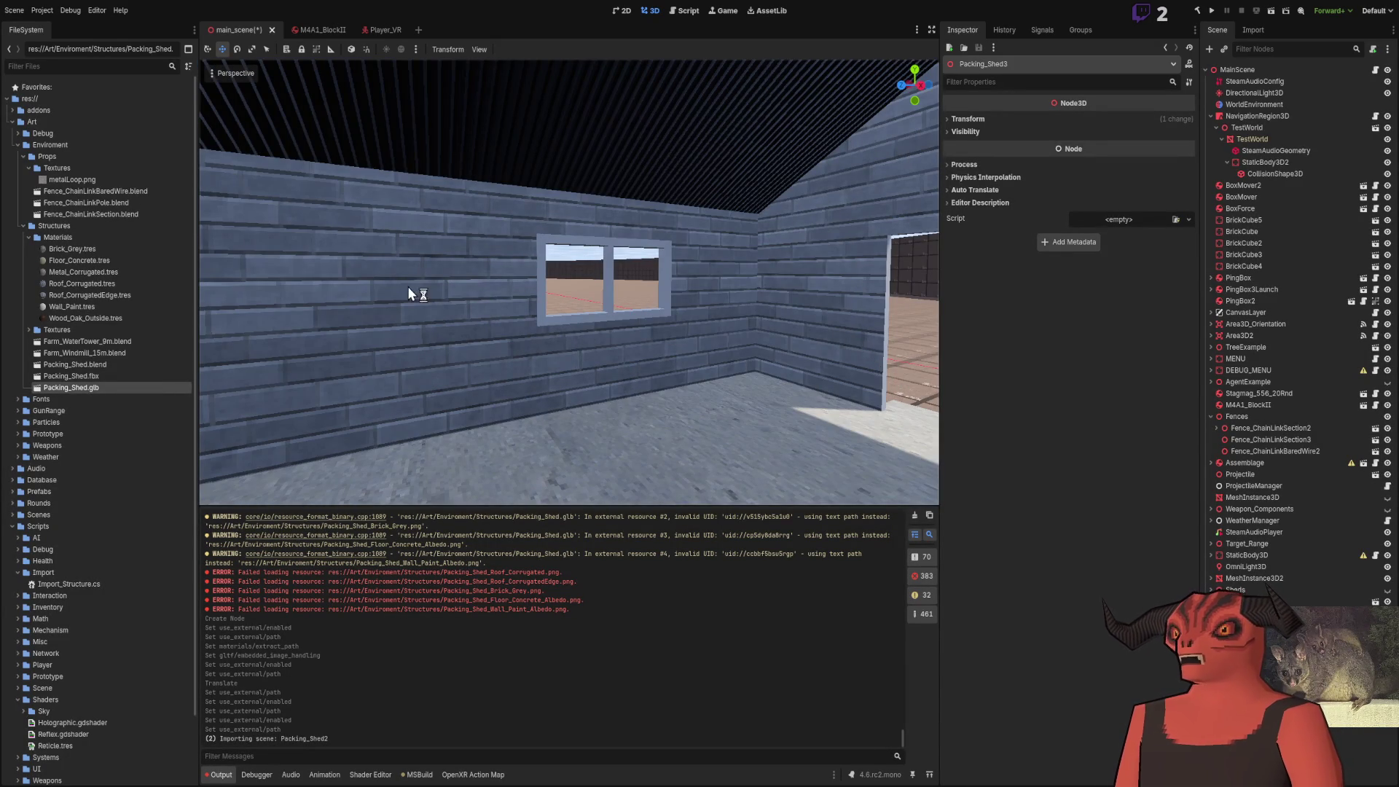
{"action": "left_click", "coordinate": [93, 249]}
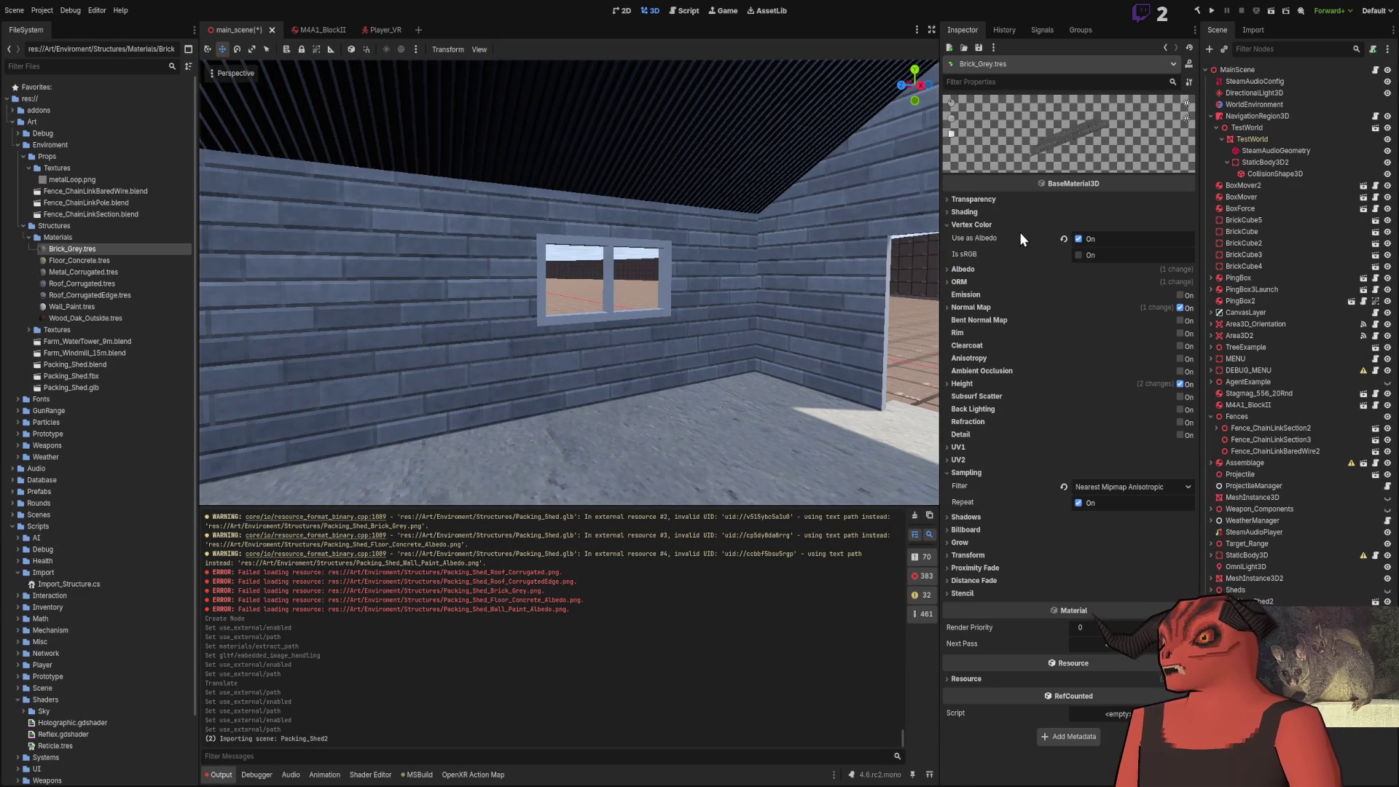
{"action": "key", "text": "s"}
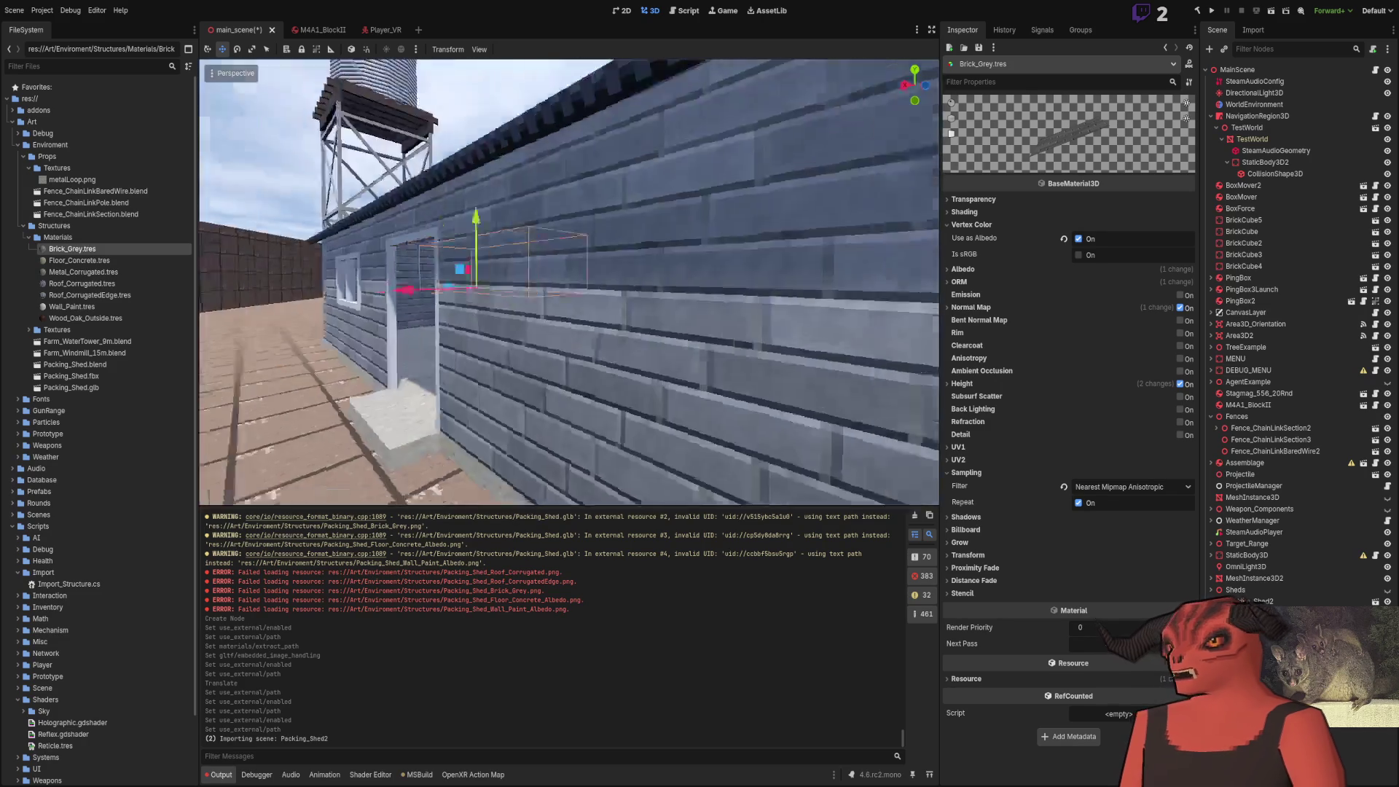
{"action": "key", "text": "w"}
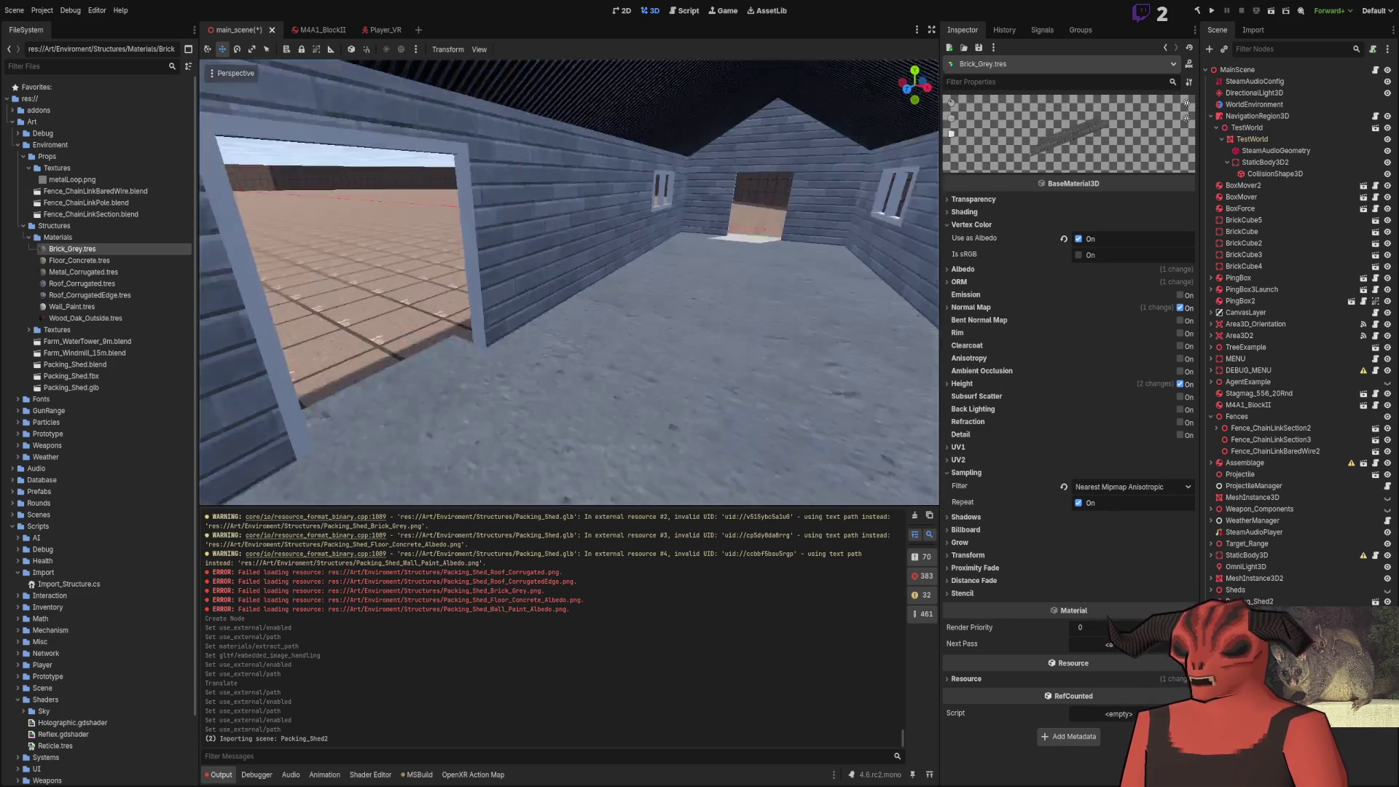
{"action": "key", "text": "w"}
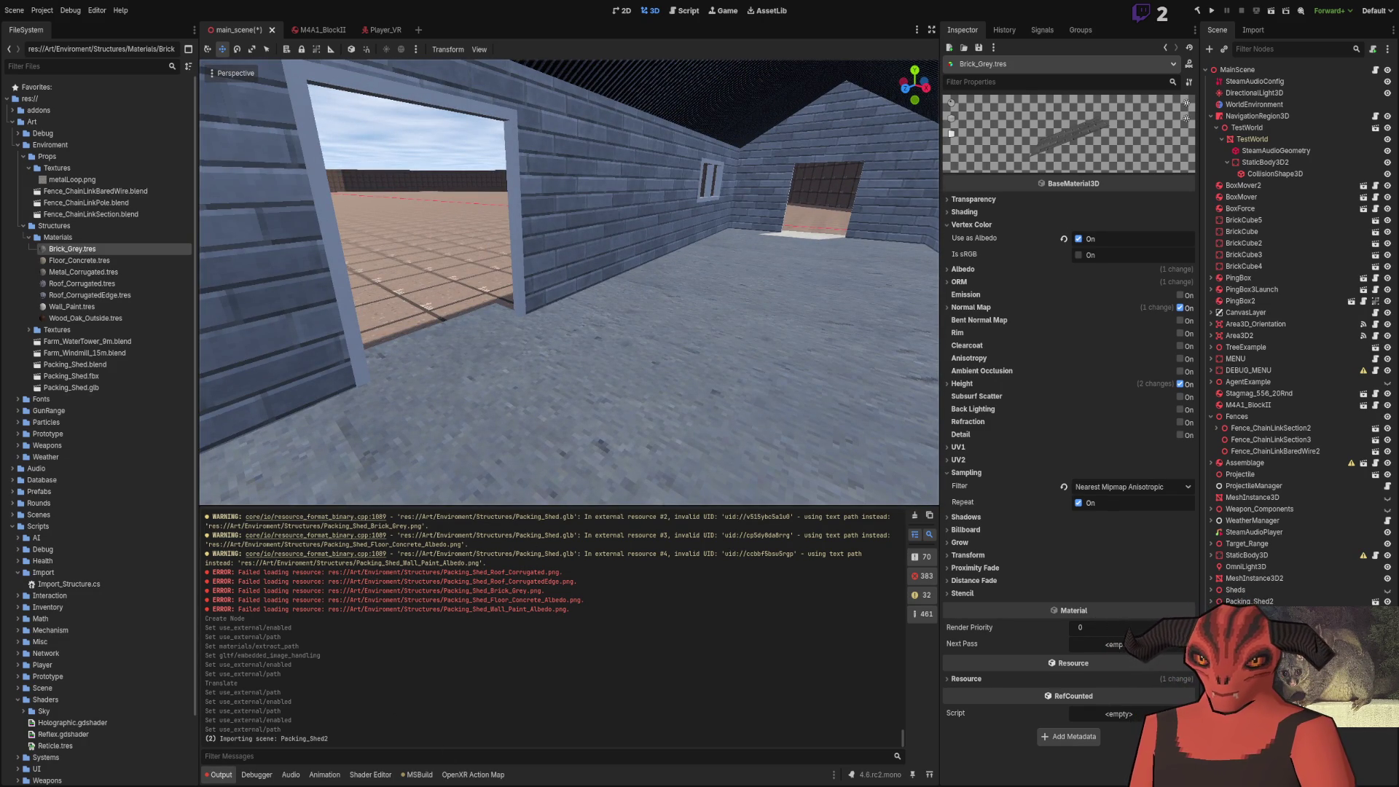
{"action": "key", "text": "alt+Tab"}
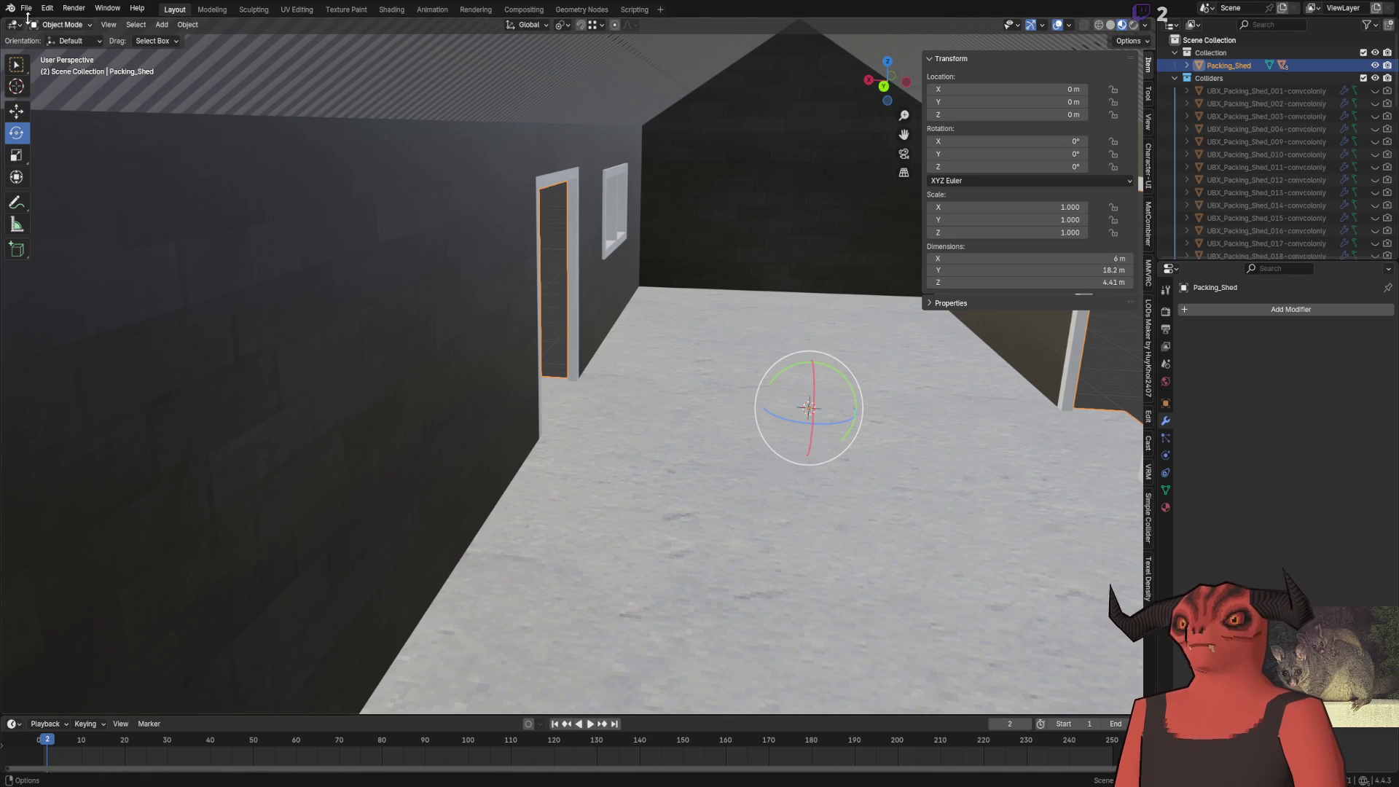
Glance at the File menu without choosing, then zoom the viewport around the shed
{"action": "left_click", "coordinate": [27, 9]}
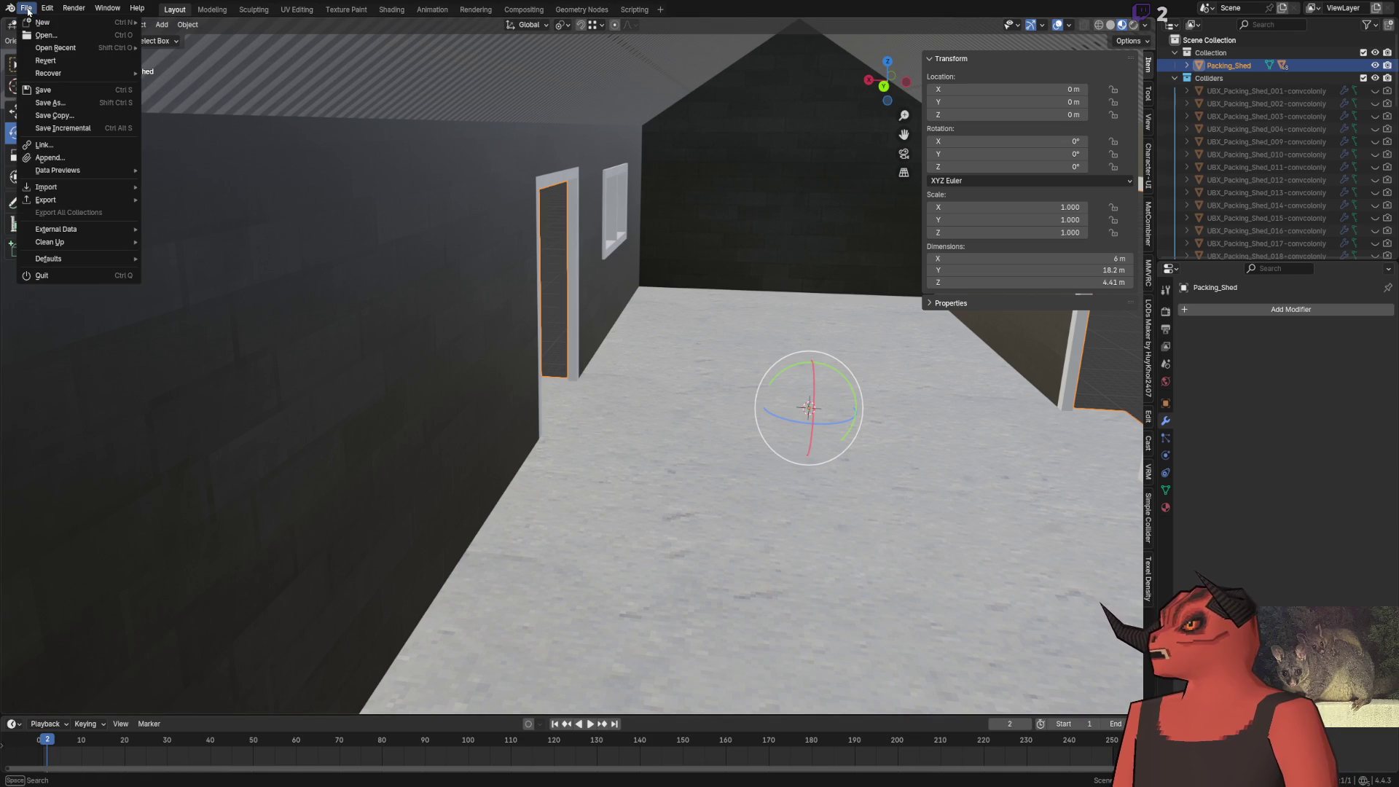
{"action": "left_click", "coordinate": [27, 10]}
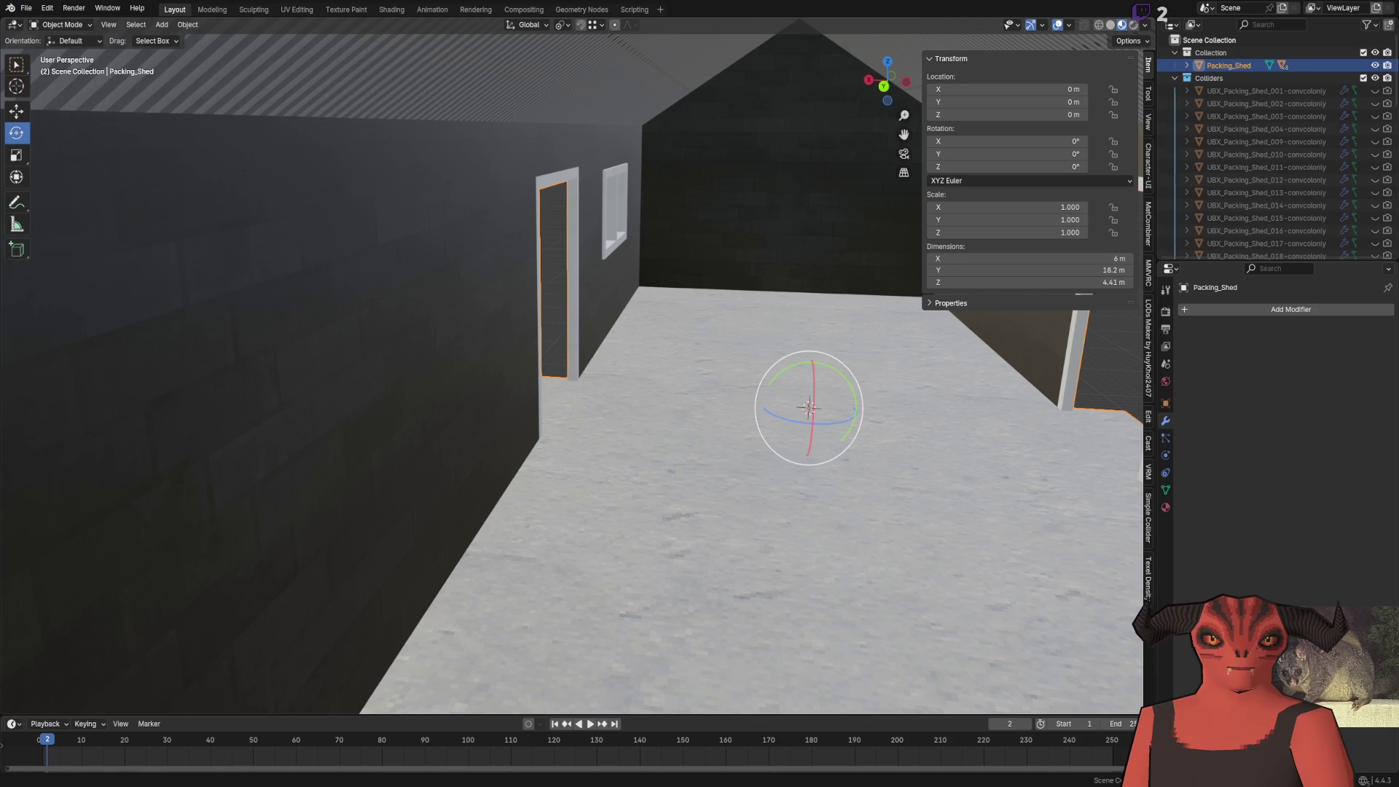
{"action": "left_click", "coordinate": [48, 8]}
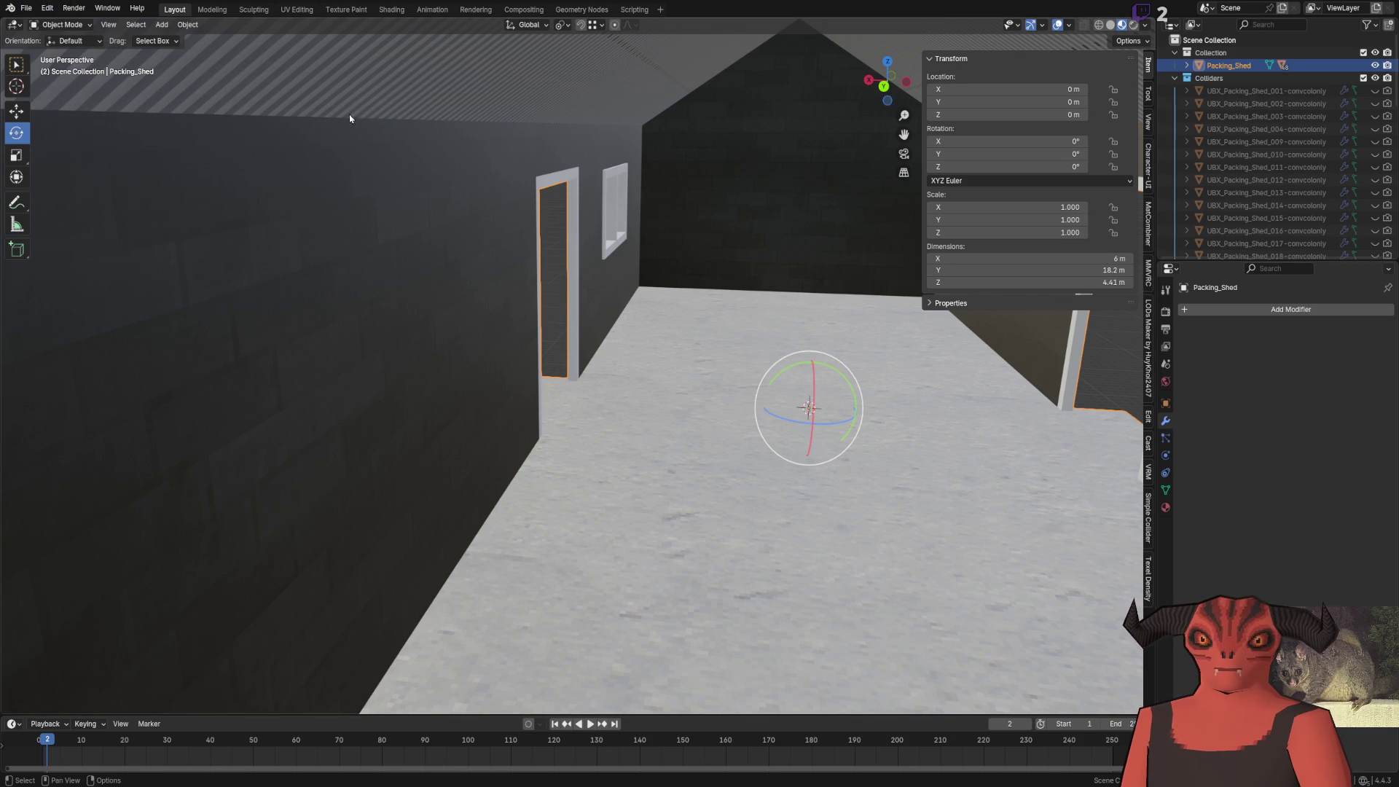
{"action": "scroll", "coordinate": [615, 430], "scroll_direction": "down", "scroll_amount": 8}
{"action": "scroll", "coordinate": [615, 430], "scroll_direction": "up", "scroll_amount": 8}
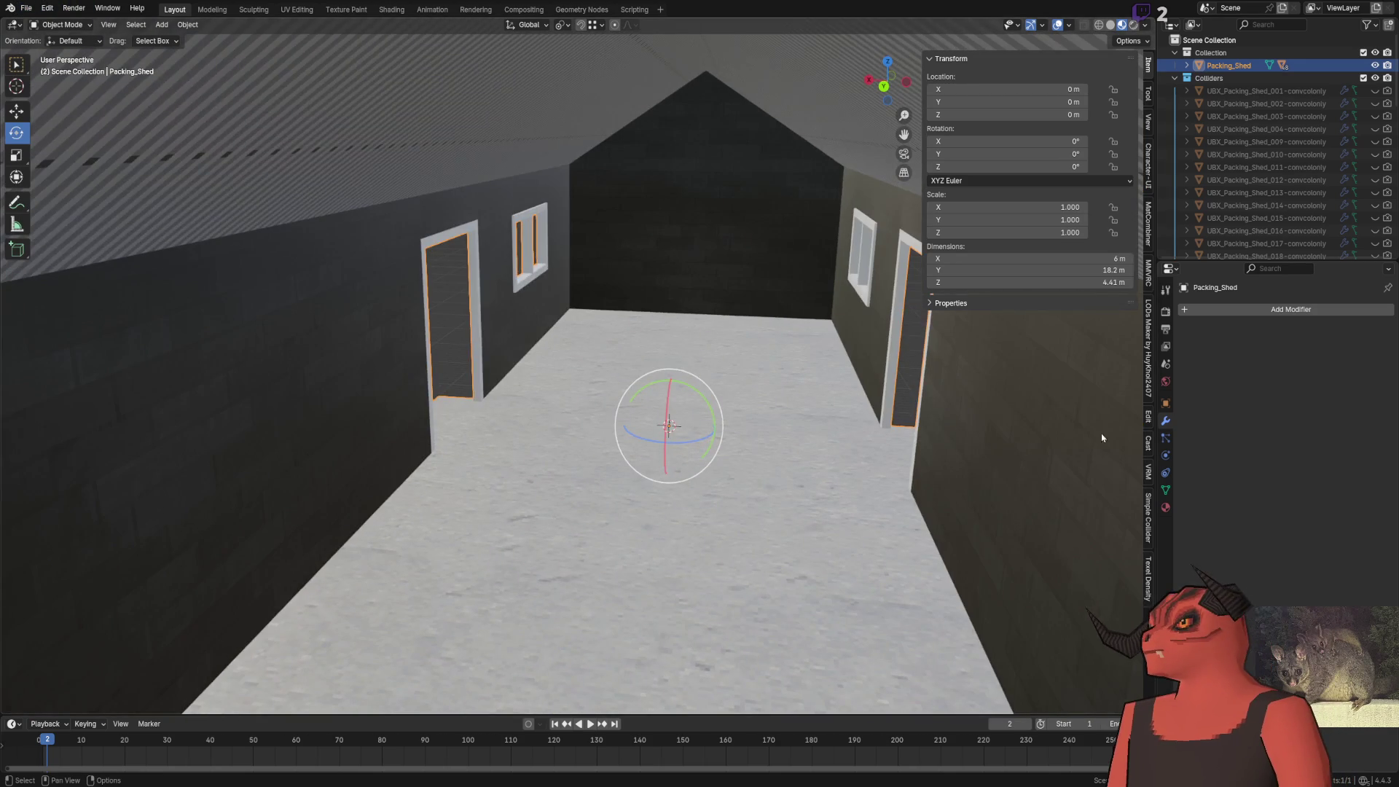
{"action": "scroll", "coordinate": [1102, 437], "scroll_direction": "down", "scroll_amount": 8}
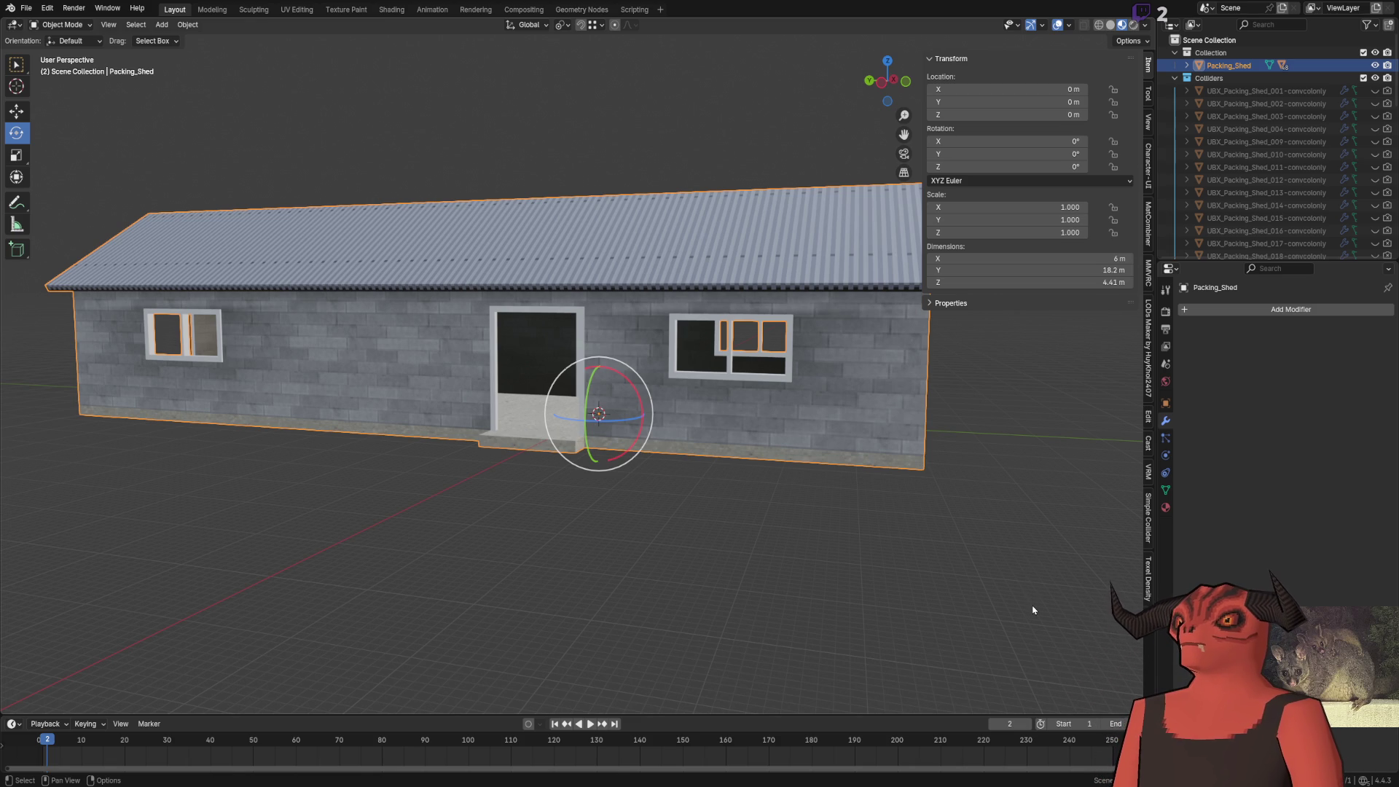
{"action": "key", "text": "alt+Tab"}
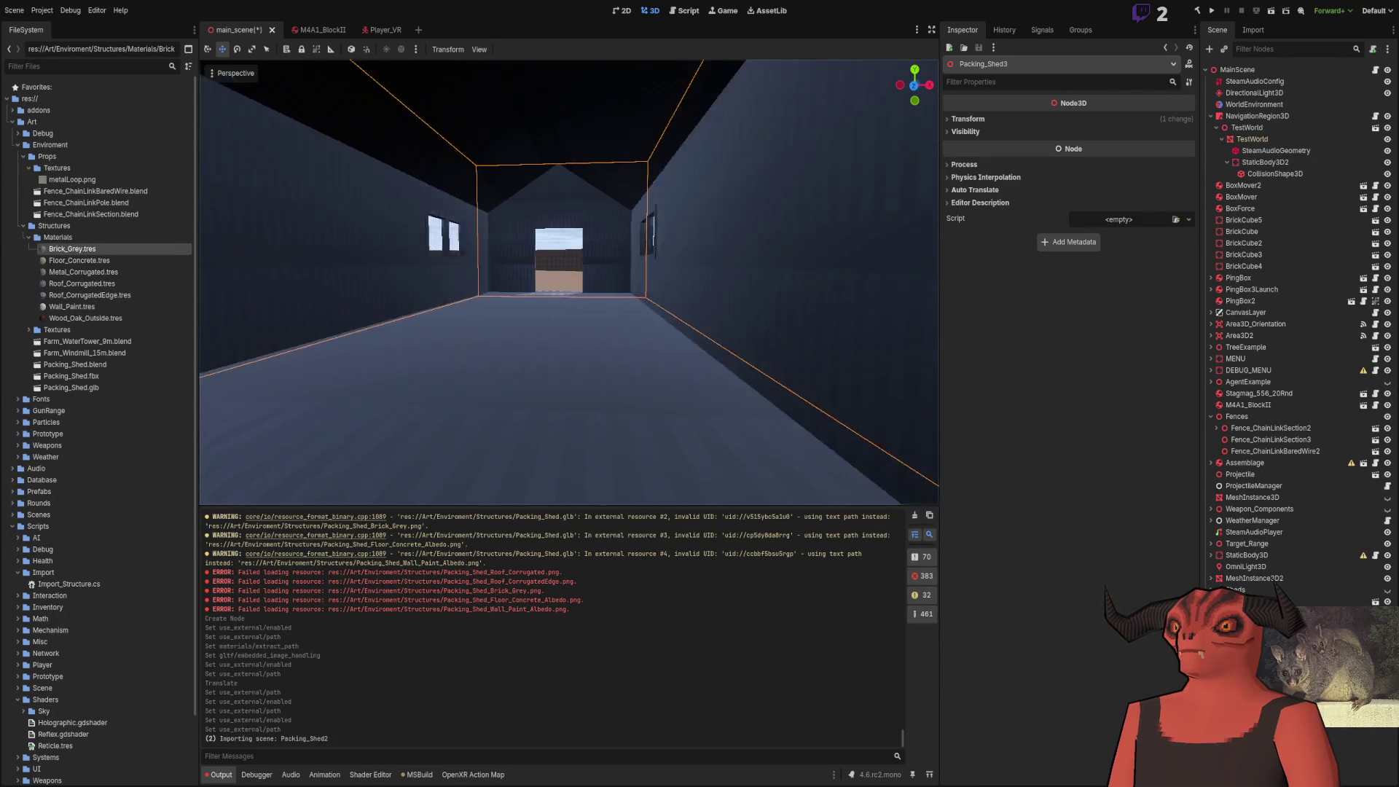
Re-export the packing shed via File > Export so Godot picks up the update
{"action": "key", "text": "alt+Tab"}
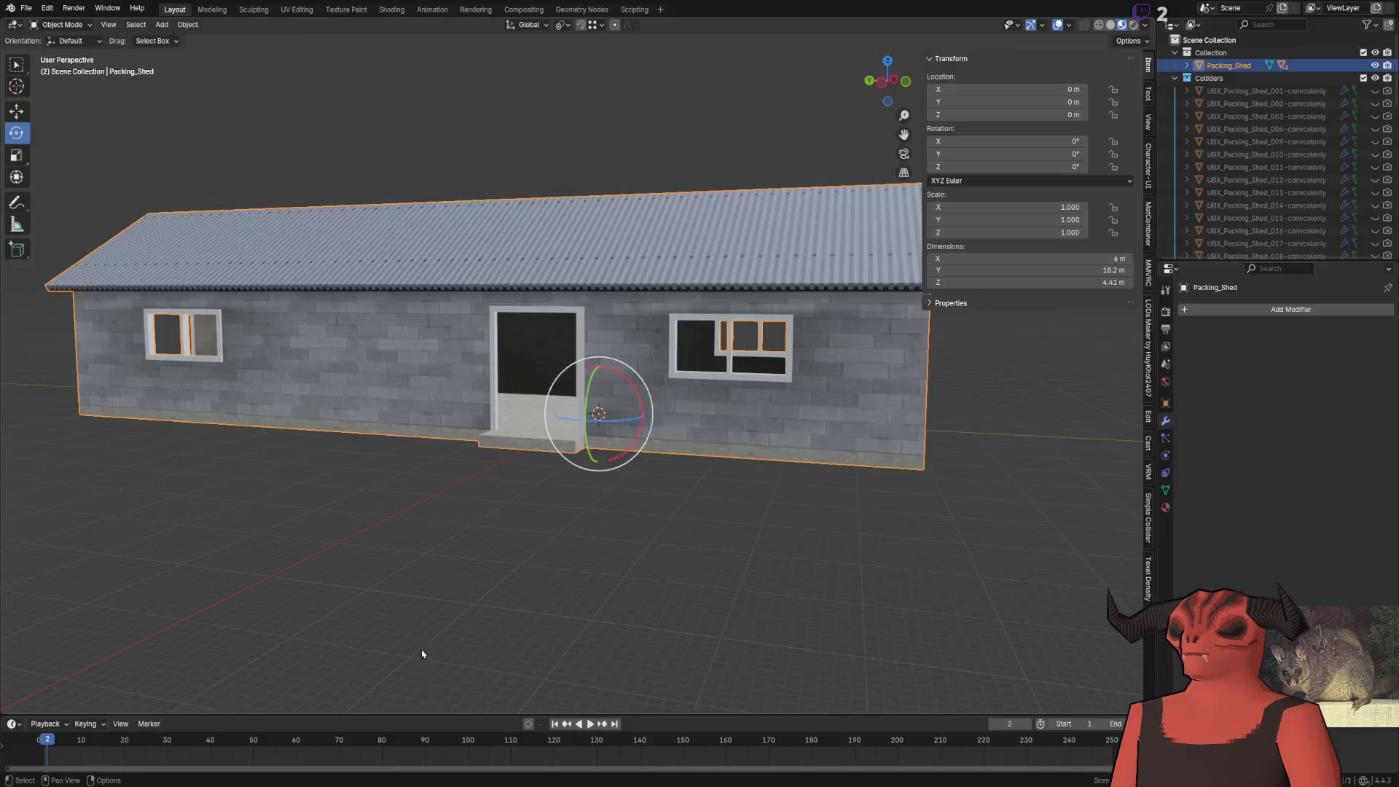
{"action": "left_click", "coordinate": [45, 8]}
{"action": "mouse_move", "coordinate": [30, 8]}
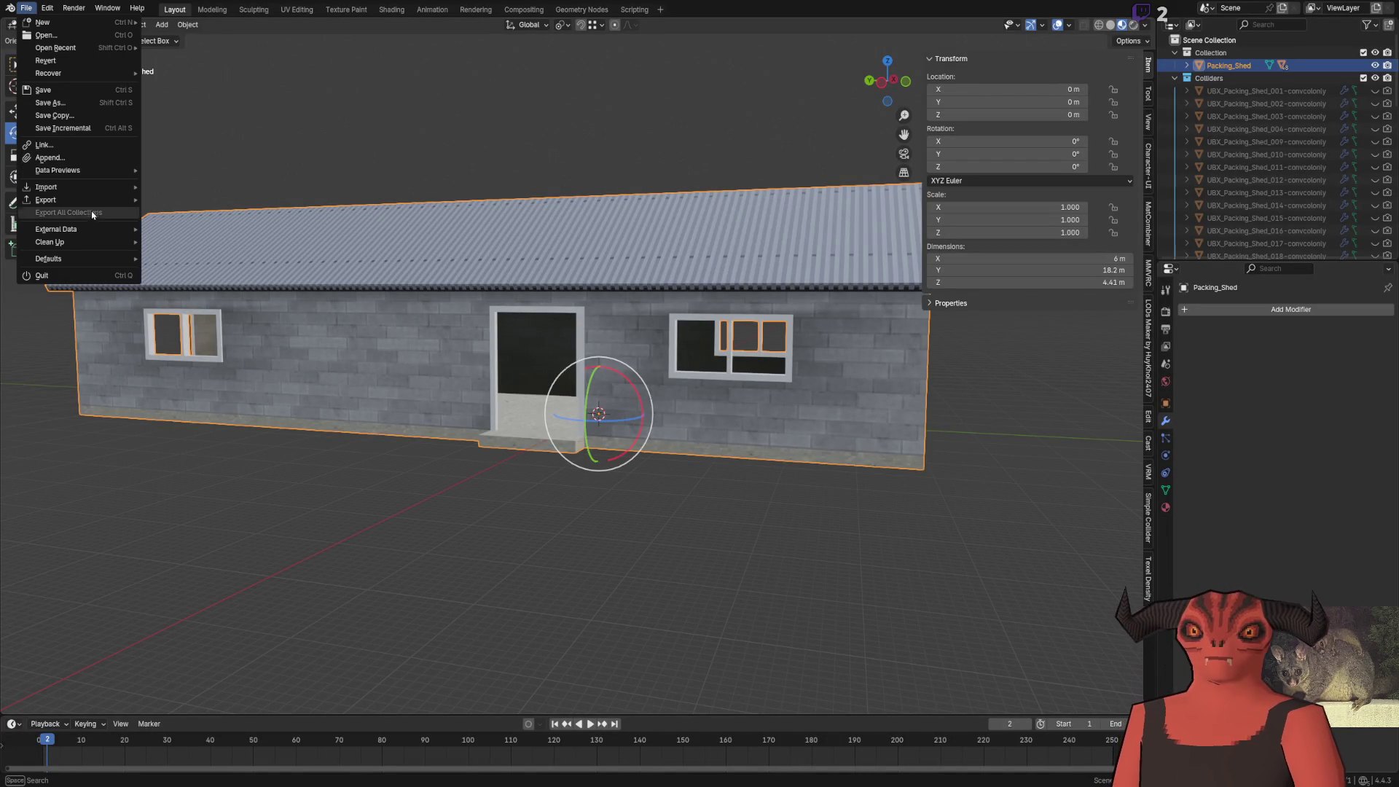
{"action": "mouse_move", "coordinate": [87, 200]}
{"action": "left_click", "coordinate": [186, 340]}
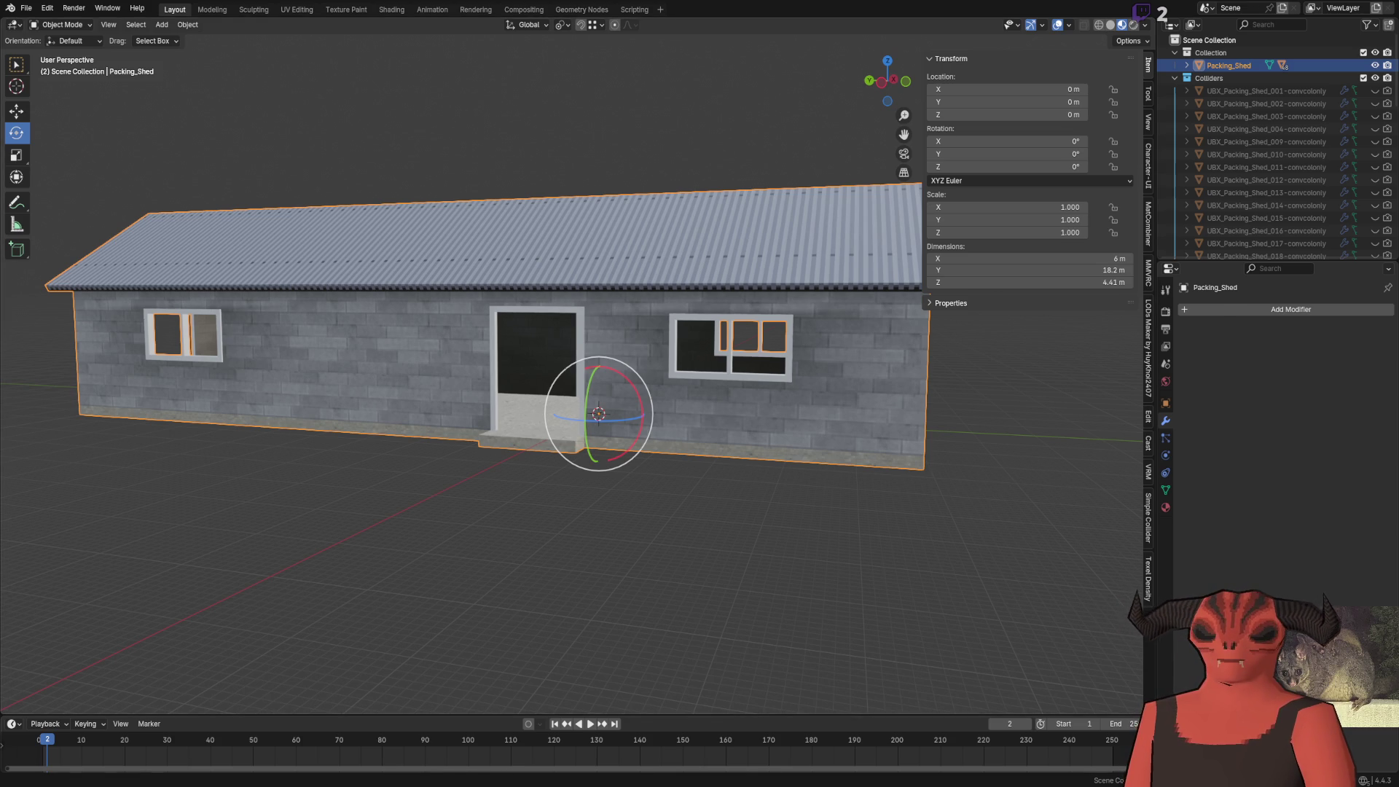
{"action": "key", "text": "alt+Tab"}
Fly the Godot camera in and out of the reimported shed through the doorway
{"action": "key", "text": "w"}
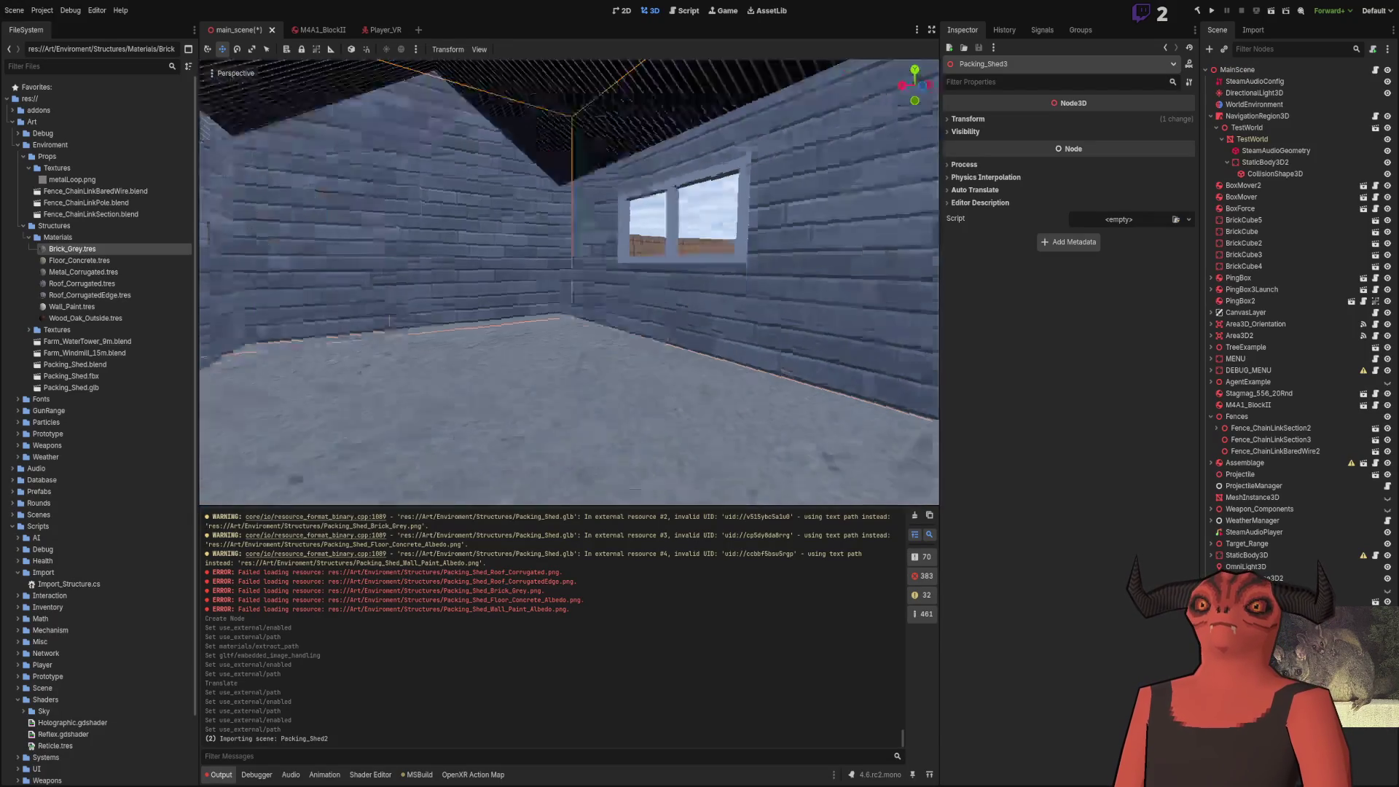
{"action": "key", "text": "s"}
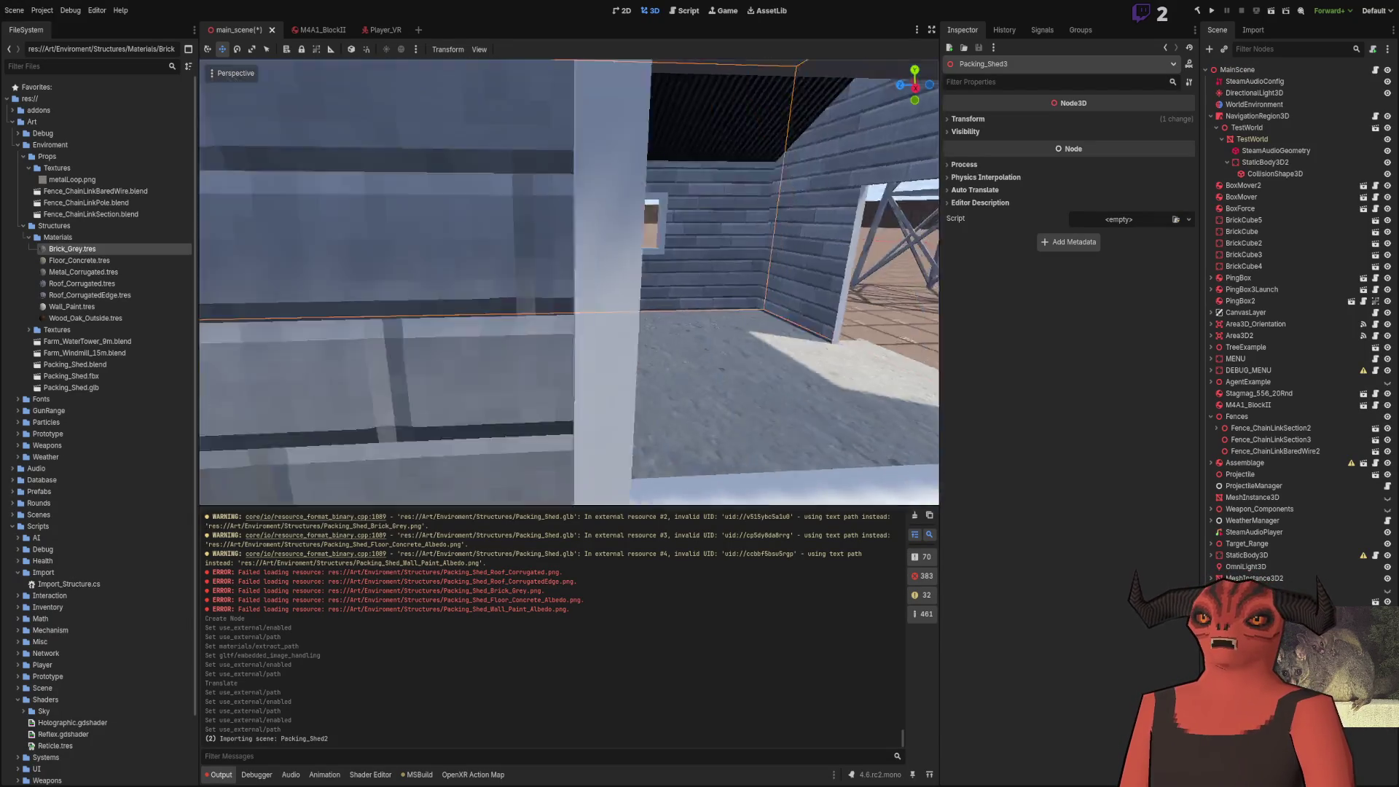
{"action": "key", "text": "alt+Tab"}
Fly into the Blender shed, then show all Brick_Grey nodes in the Shading workspace
{"action": "key", "text": "w"}
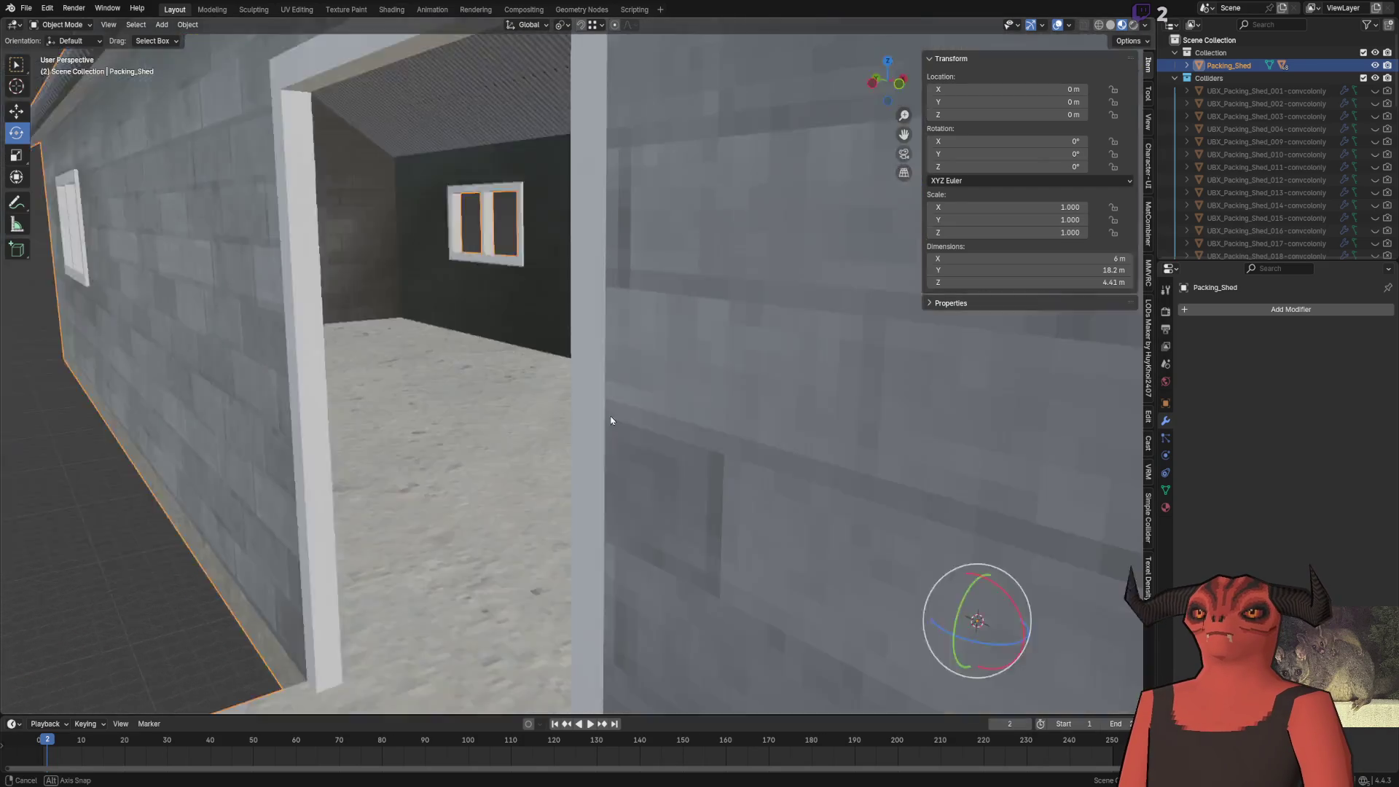
{"action": "left_click", "coordinate": [574, 260]}
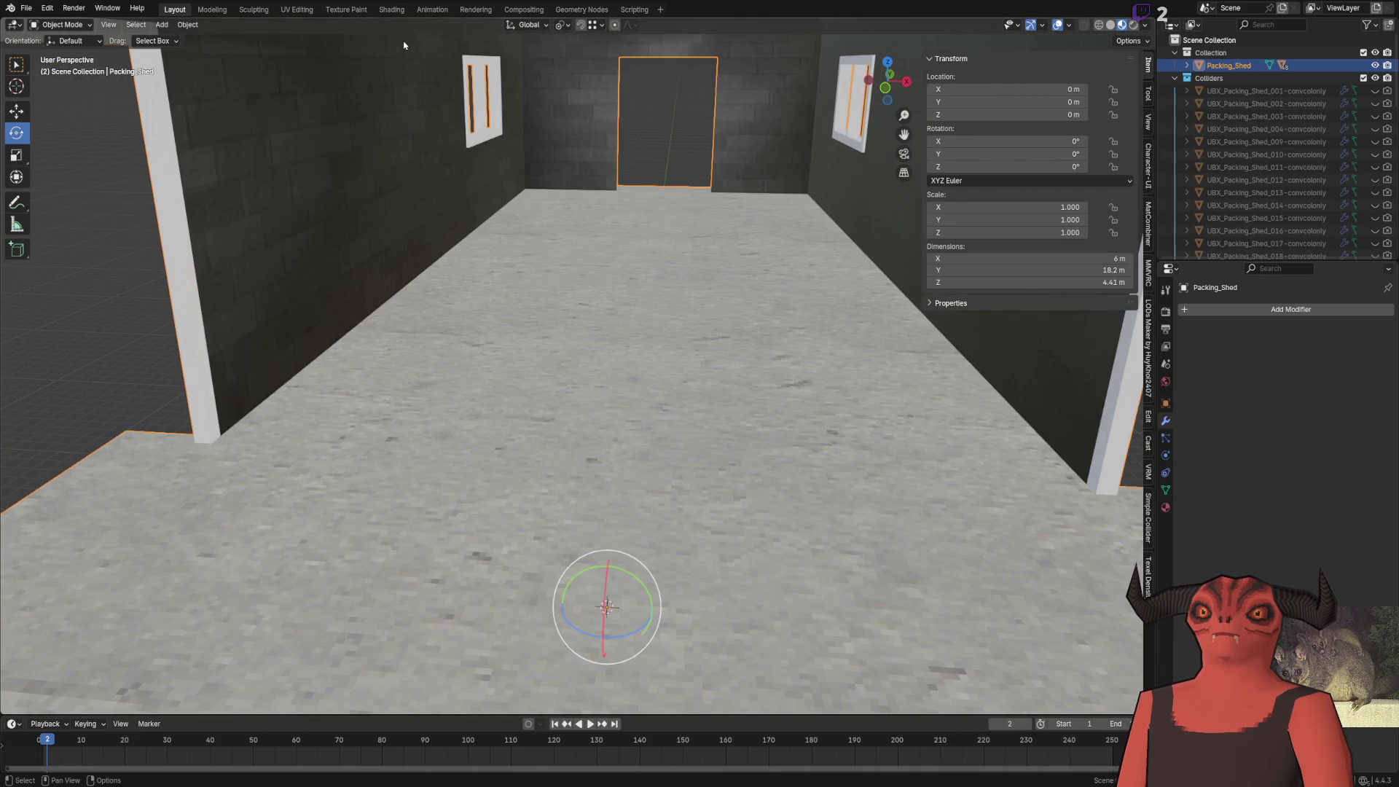
{"action": "left_click", "coordinate": [392, 9]}
{"action": "key", "text": "Home"}
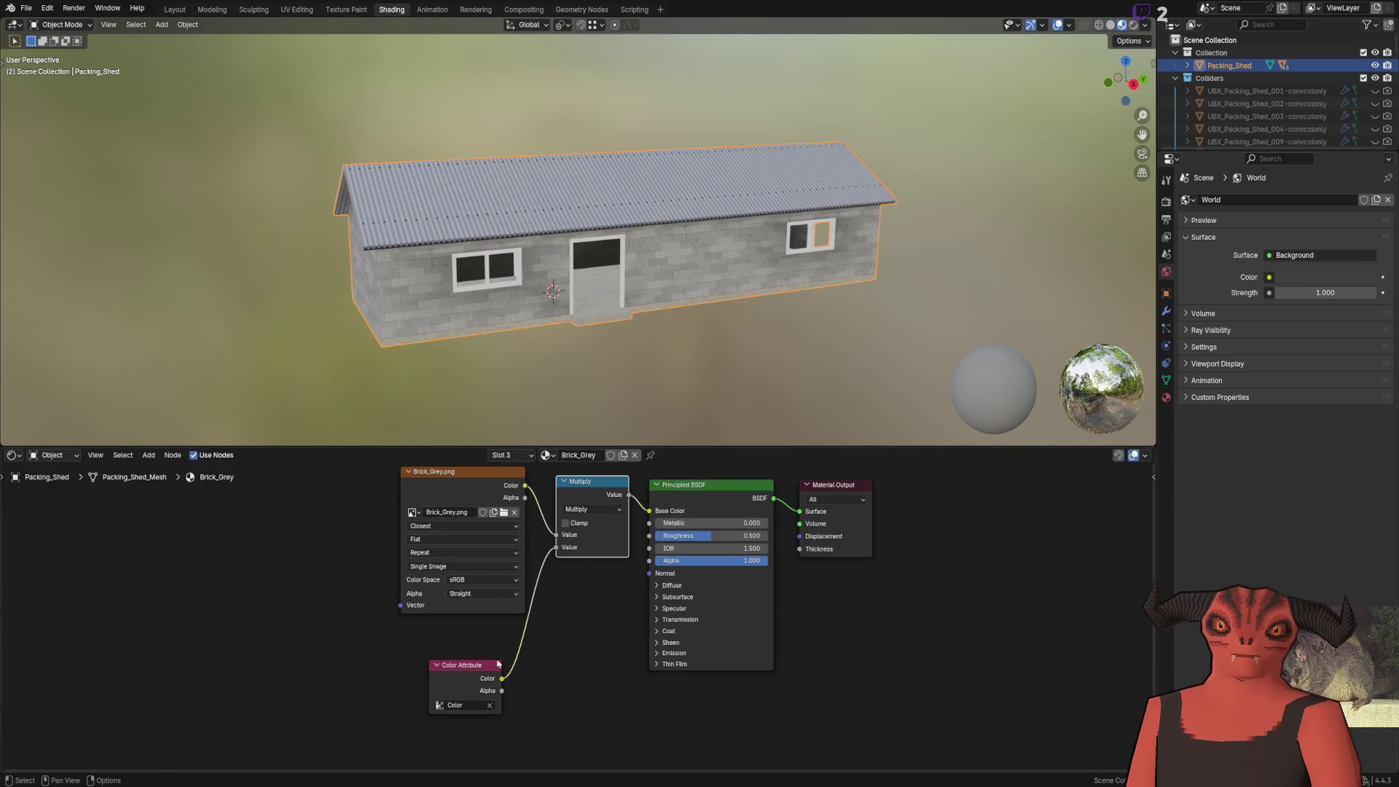
Paste the Multiply and Color Attribute nodes into Floor_Concrete, inserting Multiply before Base Color
{"action": "left_click", "coordinate": [546, 455]}
{"action": "left_click", "coordinate": [561, 516]}
{"action": "key", "text": "ctrl+v"}
{"action": "mouse_move", "coordinate": [609, 510]}
{"action": "left_mouse_down"}
{"action": "mouse_move", "coordinate": [574, 495]}
{"action": "mouse_move", "coordinate": [558, 534]}
{"action": "left_mouse_up"}
Paste the nodes into Roof_Corrugated and link its texture colour into Multiply
{"action": "left_click", "coordinate": [535, 455]}
{"action": "left_click", "coordinate": [561, 506]}
{"action": "key", "text": "ctrl+v"}
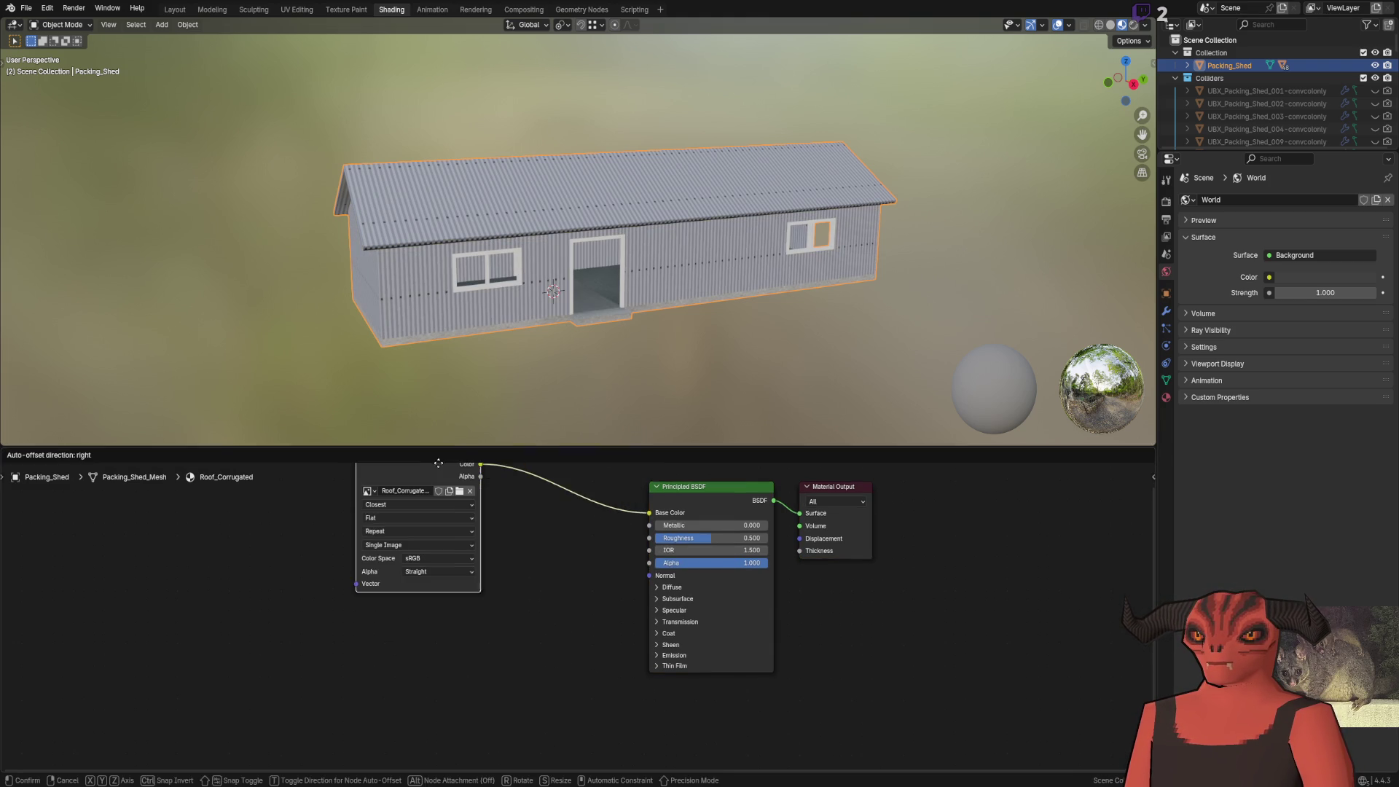
{"action": "left_click", "coordinate": [575, 502]}
{"action": "left_click_drag", "start_coordinate": [483, 464], "coordinate": [540, 540]}
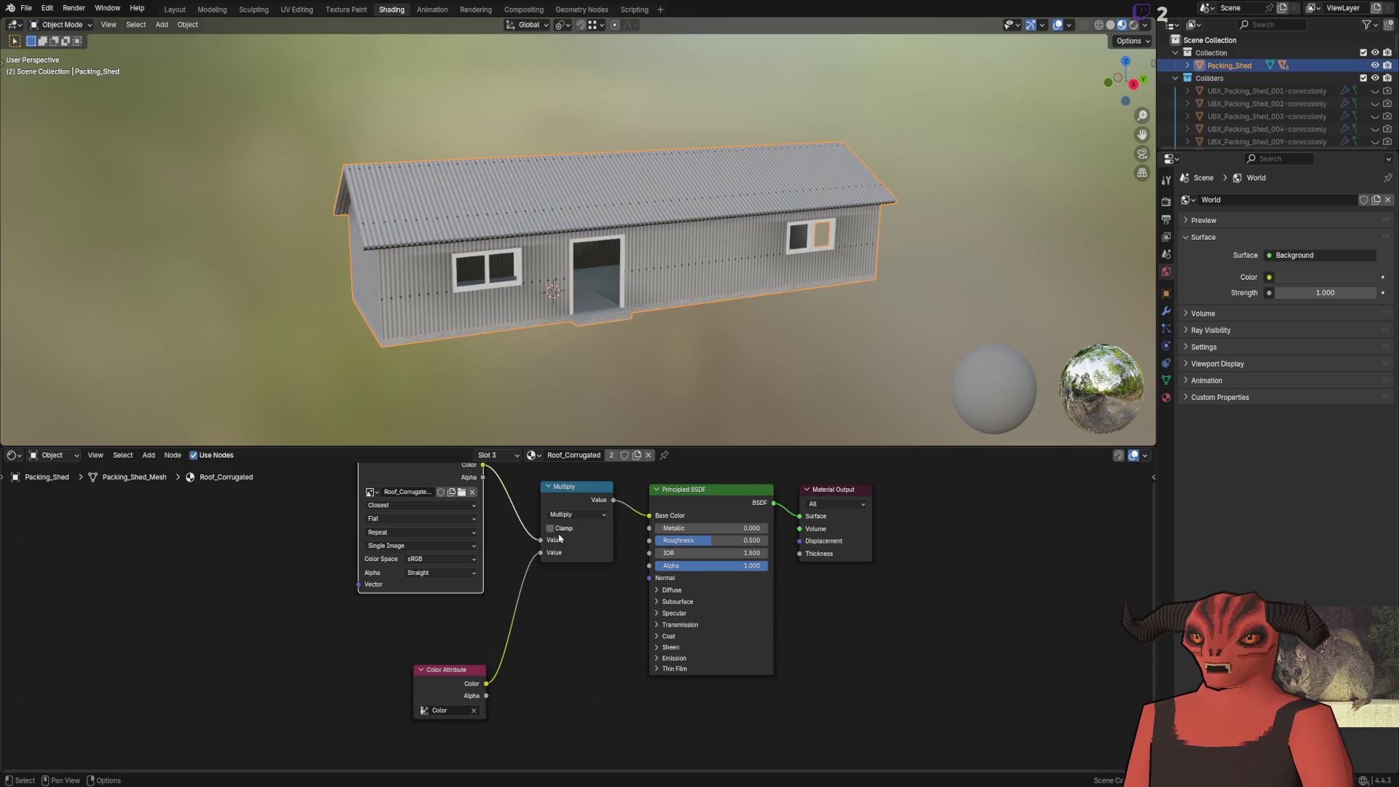
Switch to the Roof_CorrugatedEdge material and undo a few stray node changes
{"action": "left_click", "coordinate": [501, 457]}
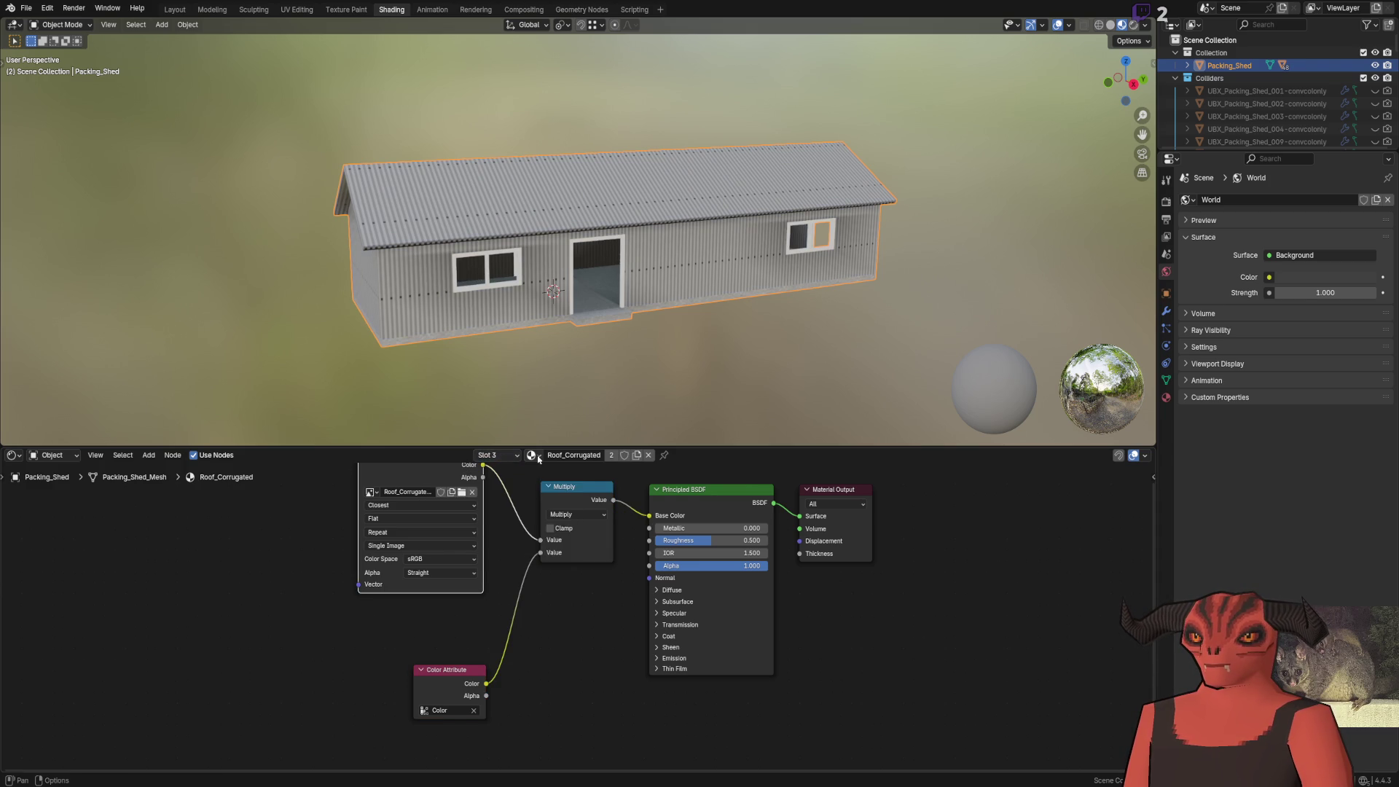
{"action": "left_click", "coordinate": [531, 454]}
{"action": "left_click", "coordinate": [540, 535]}
{"action": "key", "text": "ctrl+z"}
{"action": "key", "text": "ctrl+z"}
{"action": "key", "text": "ctrl+z"}
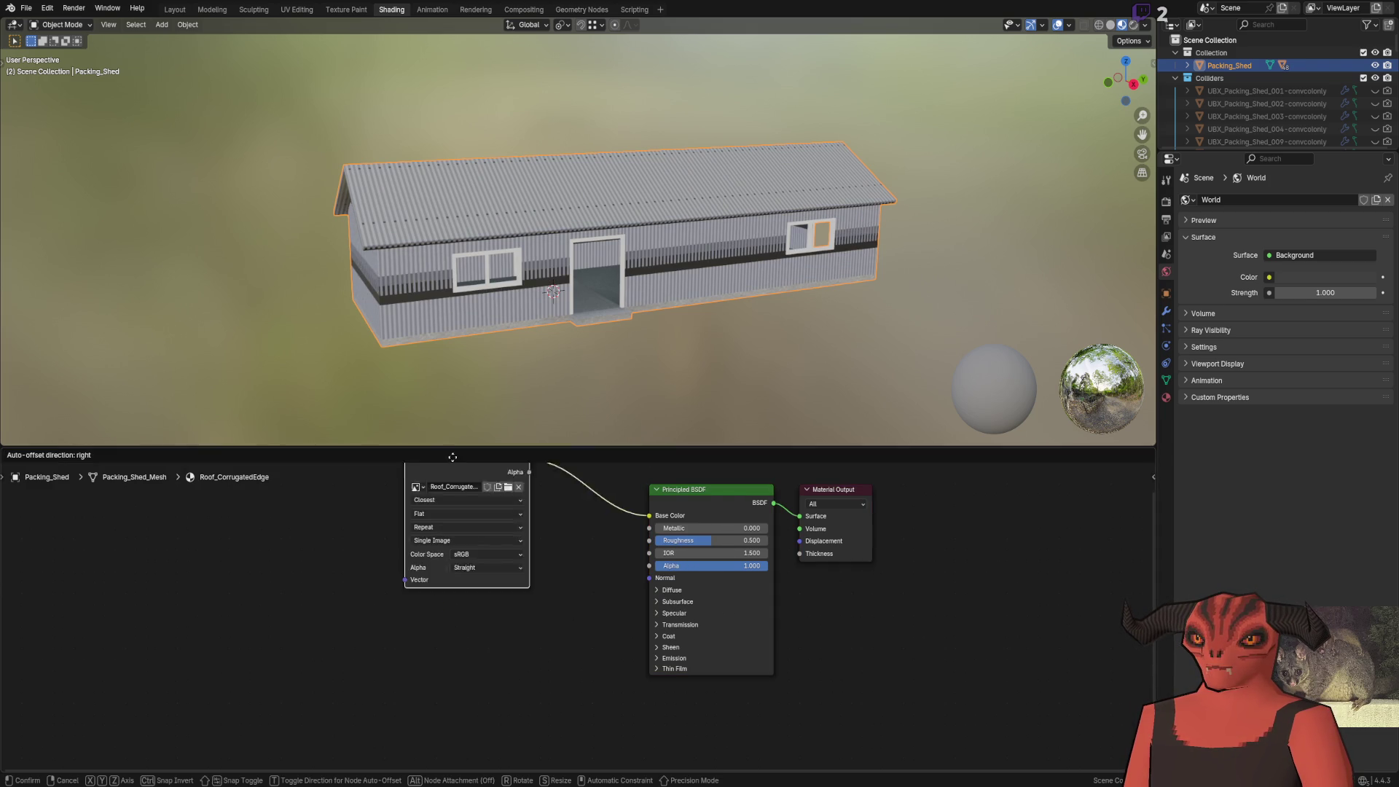
{"action": "key", "text": "ctrl+z"}
{"action": "key", "text": "ctrl+z"}
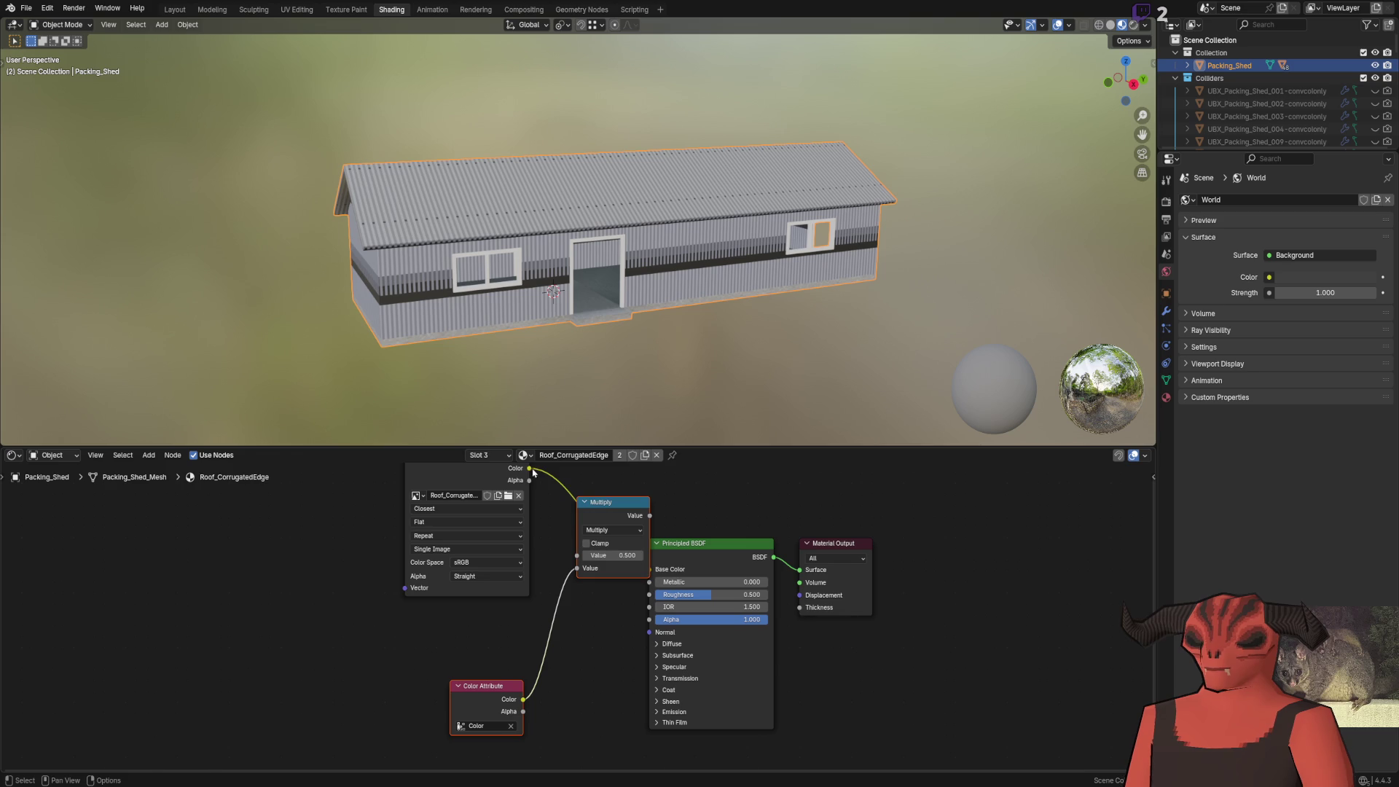
{"action": "left_click", "coordinate": [594, 529]}
{"action": "key", "text": "ctrl+z"}
{"action": "key", "text": "ctrl+z"}
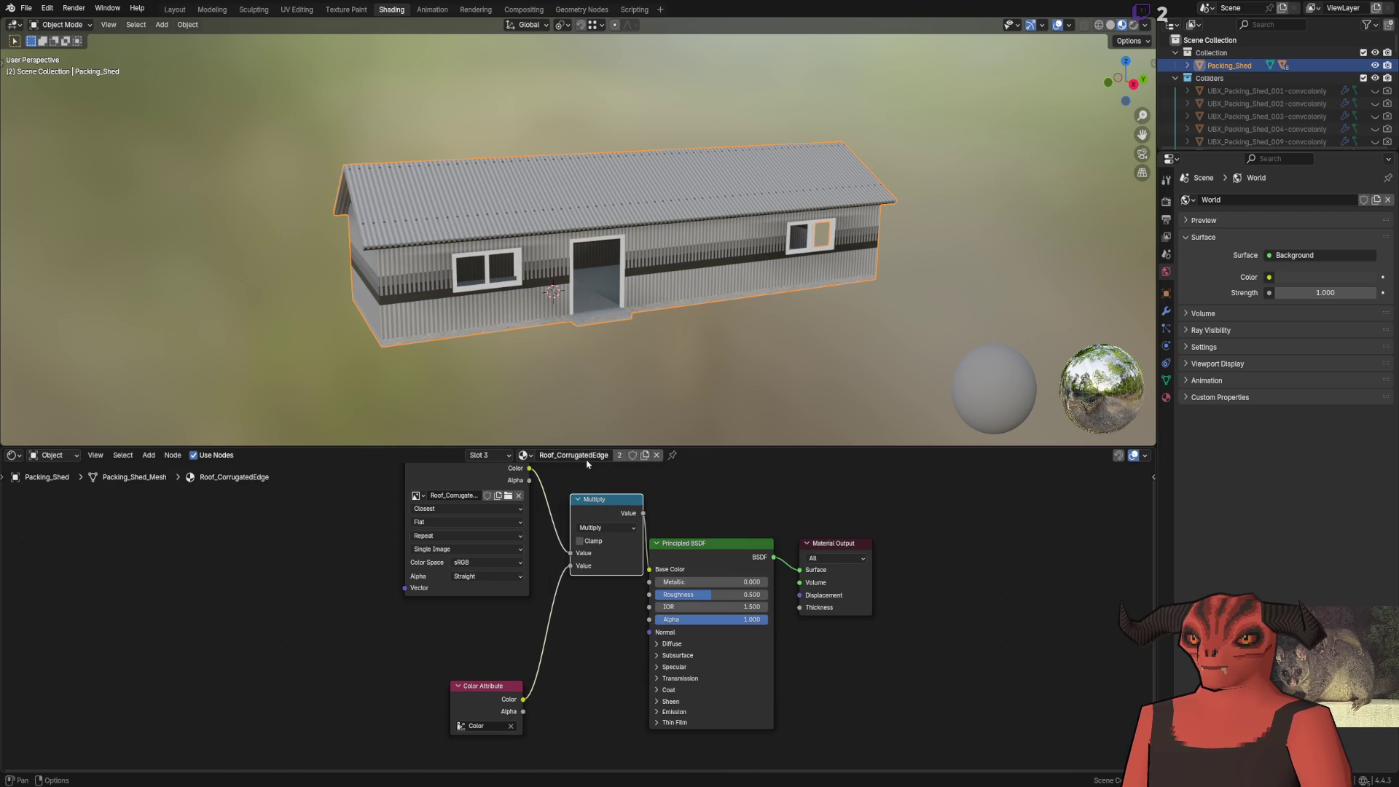
{"action": "left_click", "coordinate": [523, 455]}
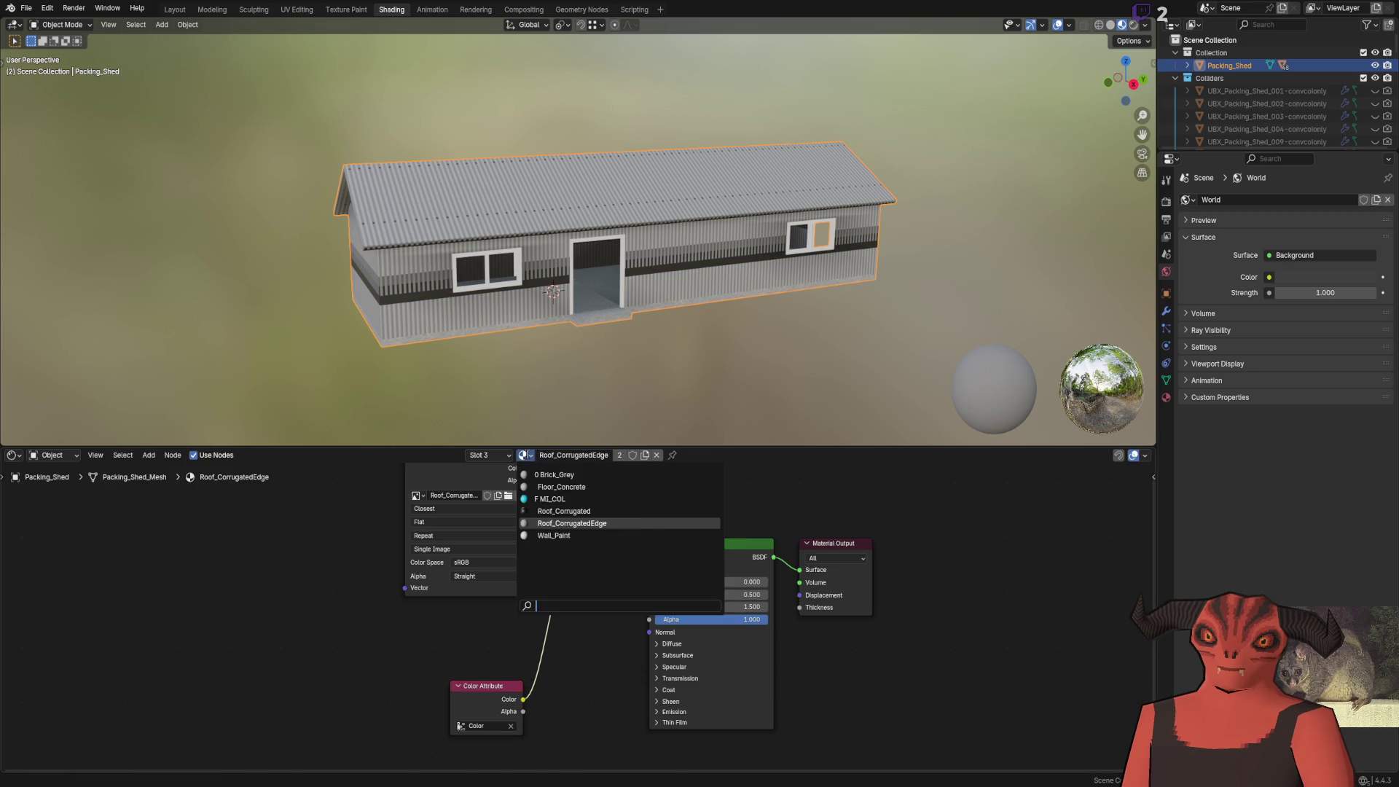
Paste the Multiply and Color Attribute nodes into Wall_Paint and link the texture colour
{"action": "left_click", "coordinate": [576, 510]}
{"action": "mouse_move", "coordinate": [543, 550]}
{"action": "left_mouse_down"}
{"action": "mouse_move", "coordinate": [432, 526]}
{"action": "mouse_move", "coordinate": [414, 505]}
{"action": "left_mouse_up"}
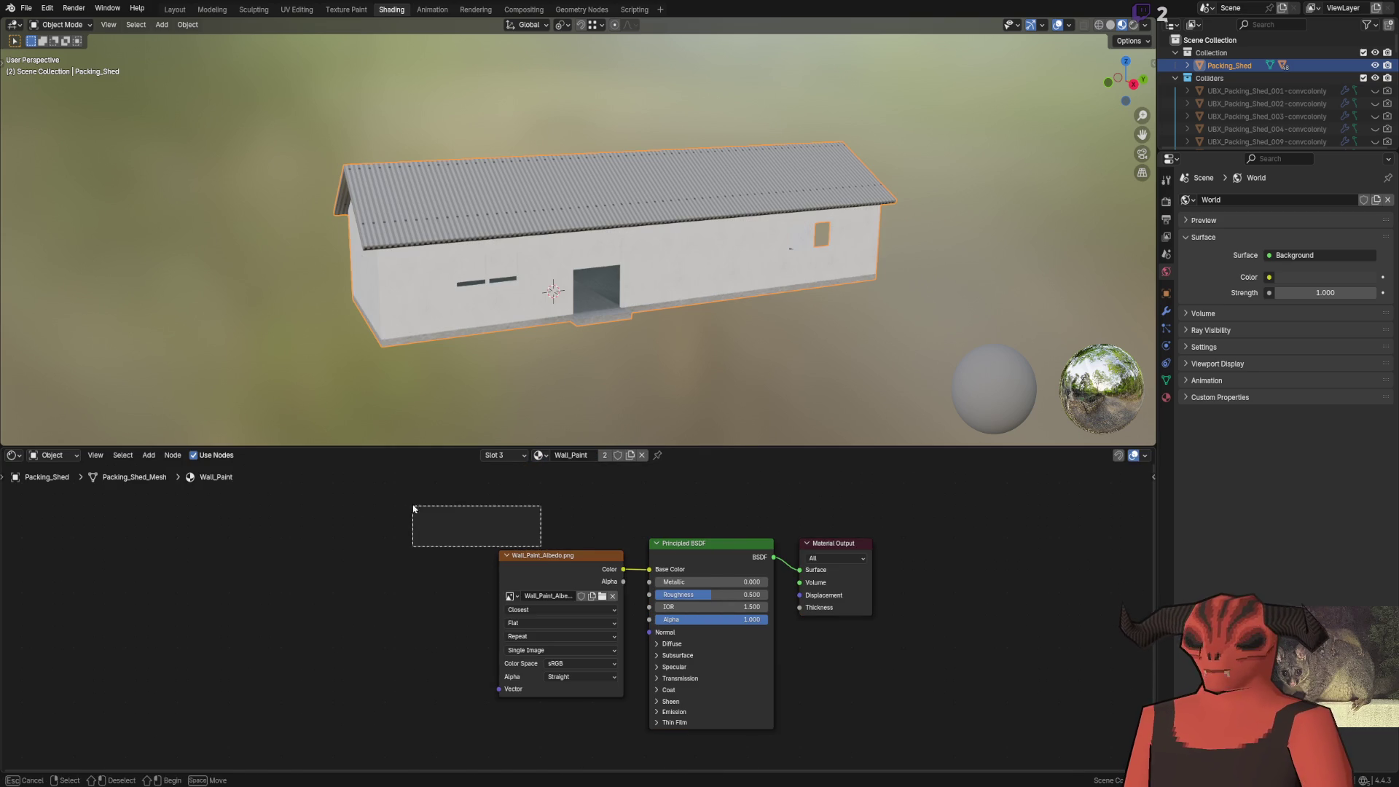
{"action": "key", "text": "ctrl+z"}
{"action": "key", "text": "ctrl+z"}
{"action": "mouse_move", "coordinate": [639, 483]}
{"action": "left_mouse_down"}
{"action": "mouse_move", "coordinate": [555, 556]}
{"action": "mouse_move", "coordinate": [561, 577]}
{"action": "left_mouse_up"}
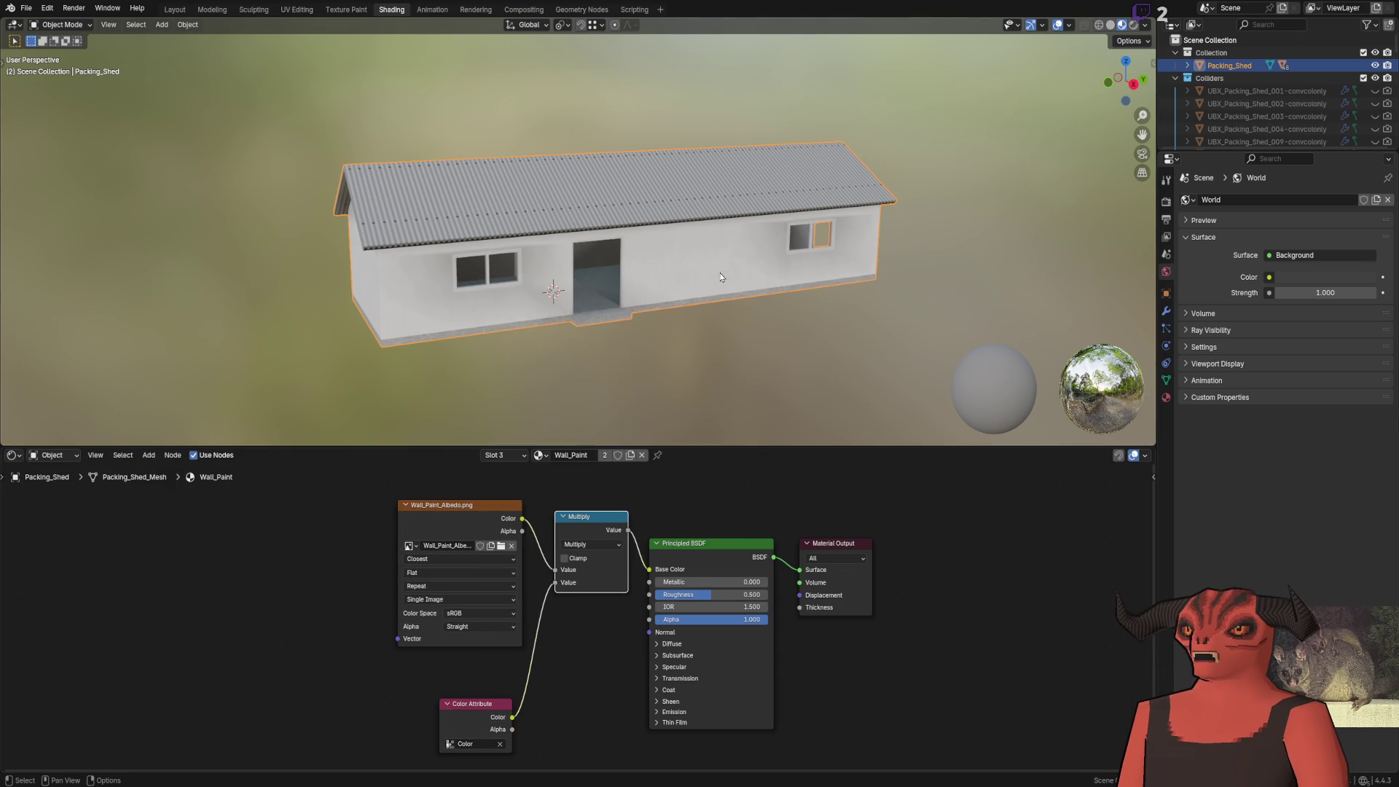
Check the node setups of Roof_CorrugatedEdge, Roof_Corrugated and MI_COL
{"action": "scroll", "coordinate": [554, 362], "scroll_direction": "up", "scroll_amount": 10}
{"action": "scroll", "coordinate": [649, 327], "scroll_direction": "down", "scroll_amount": 6}
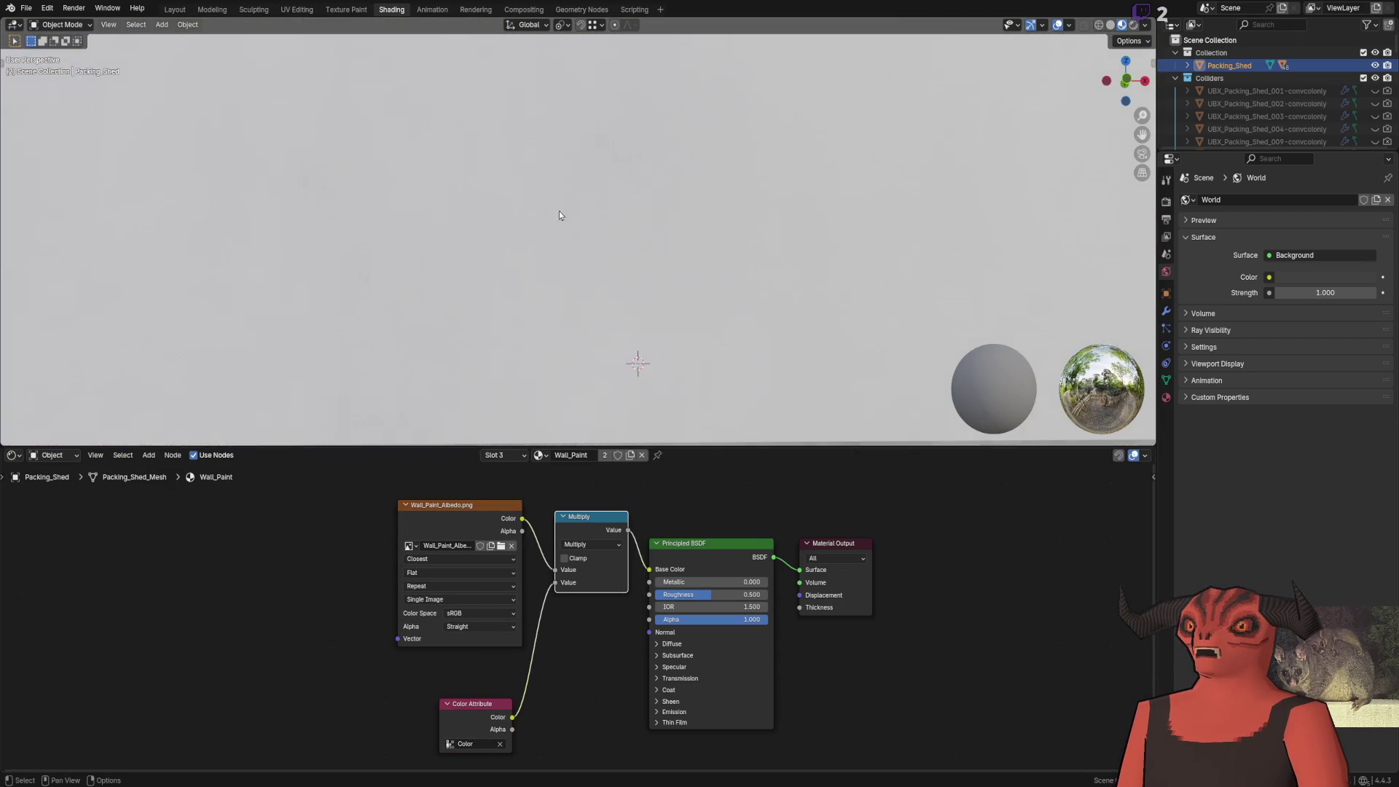
{"action": "scroll", "coordinate": [758, 256], "scroll_direction": "up", "scroll_amount": 6}
{"action": "mouse_move", "coordinate": [568, 228]}
{"action": "left_mouse_down"}
{"action": "mouse_move", "coordinate": [795, 219]}
{"action": "mouse_move", "coordinate": [562, 343]}
{"action": "left_mouse_up"}
{"action": "left_click", "coordinate": [540, 454]}
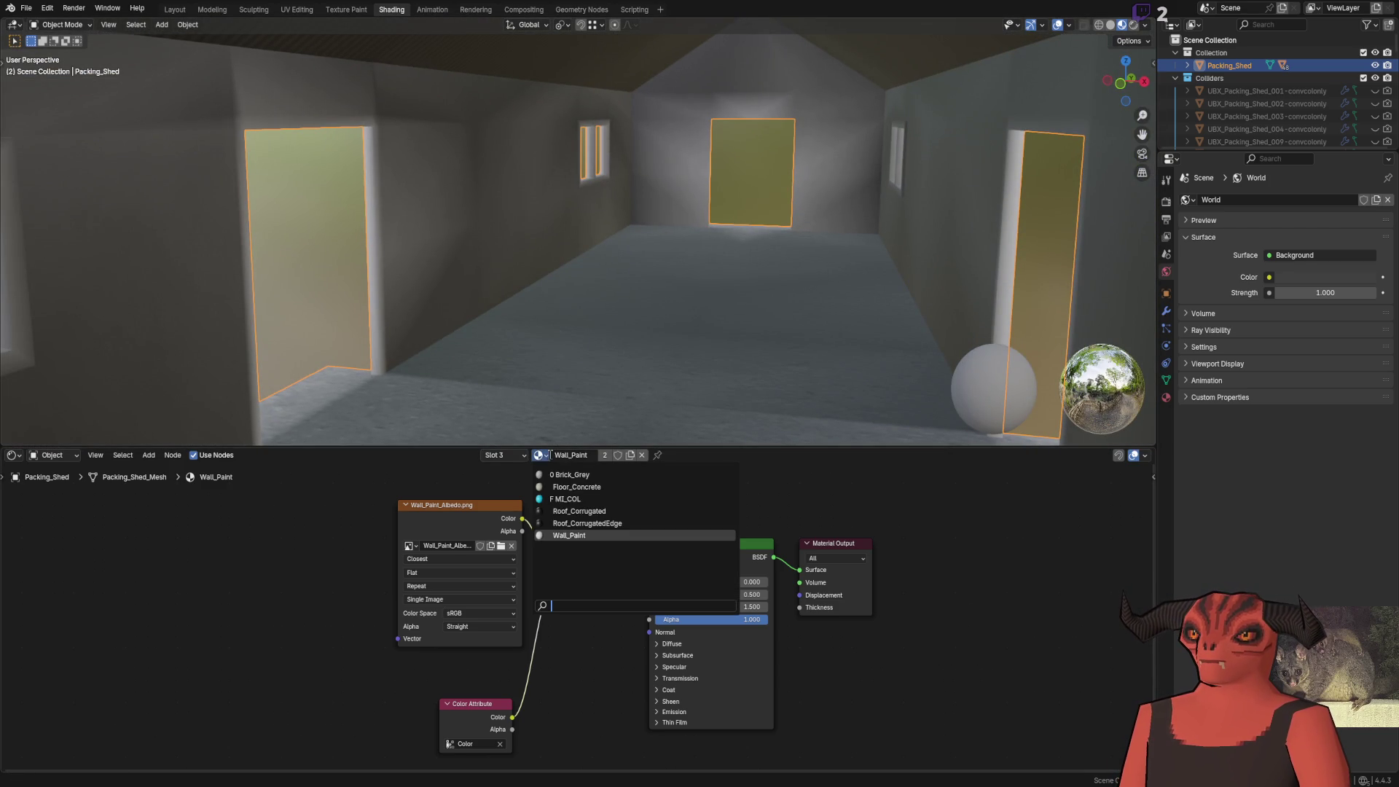
{"action": "left_click", "coordinate": [576, 520]}
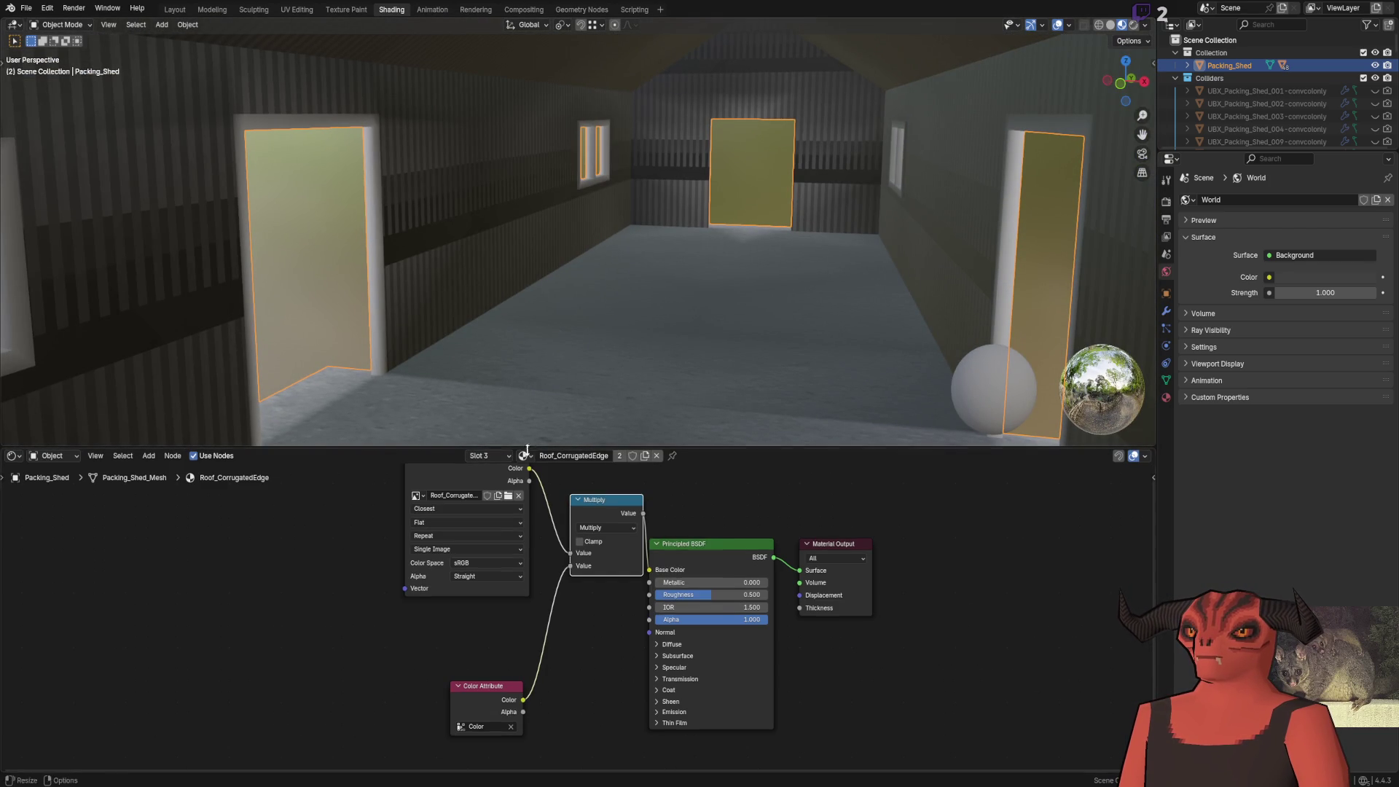
{"action": "left_click", "coordinate": [524, 455]}
{"action": "left_click", "coordinate": [565, 510]}
{"action": "left_click", "coordinate": [533, 456]}
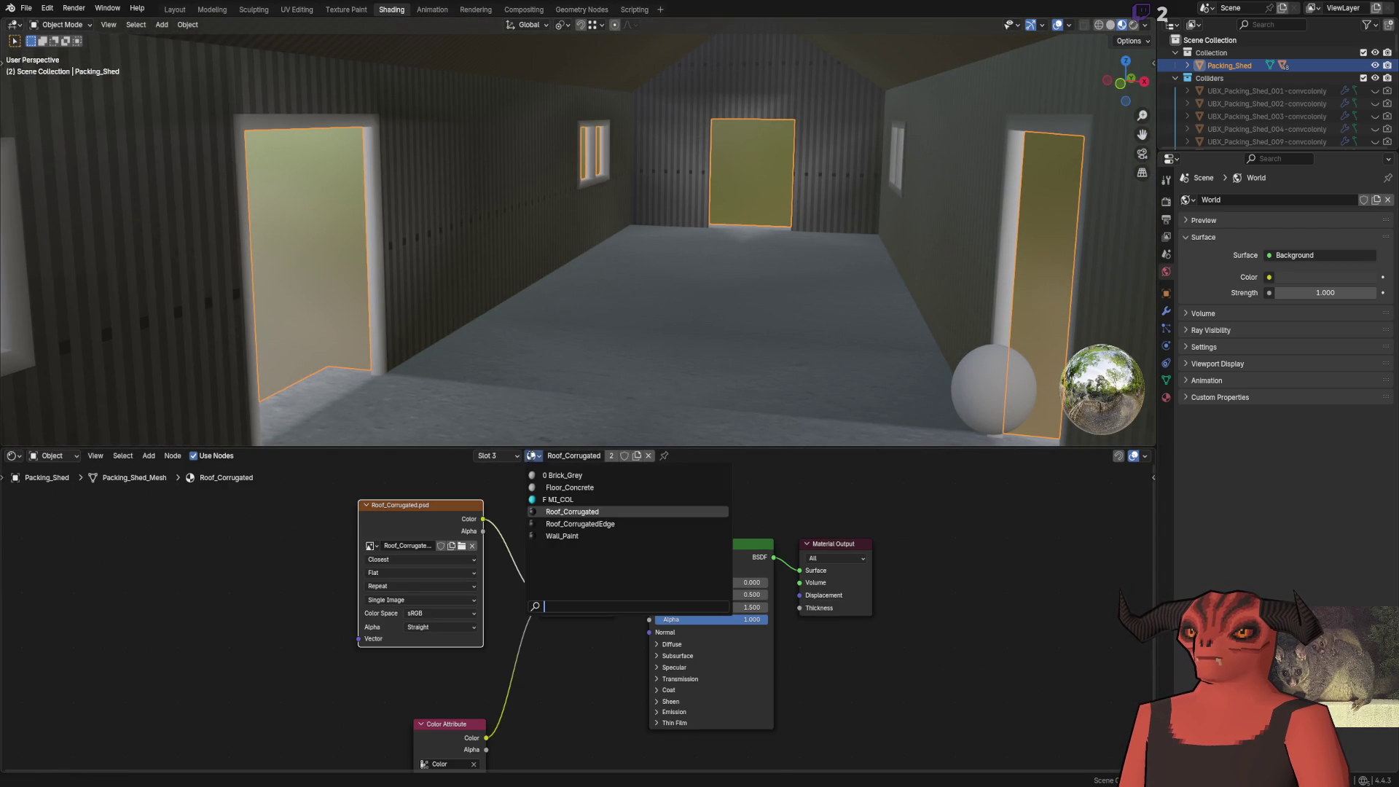
{"action": "left_click", "coordinate": [565, 499]}
Review Brick_Grey and Floor_Concrete materials, ending back on Brick_Grey
{"action": "left_click", "coordinate": [537, 455]}
{"action": "left_click", "coordinate": [545, 475]}
{"action": "left_click", "coordinate": [543, 456]}
{"action": "left_click", "coordinate": [545, 478]}
{"action": "left_click", "coordinate": [545, 456]}
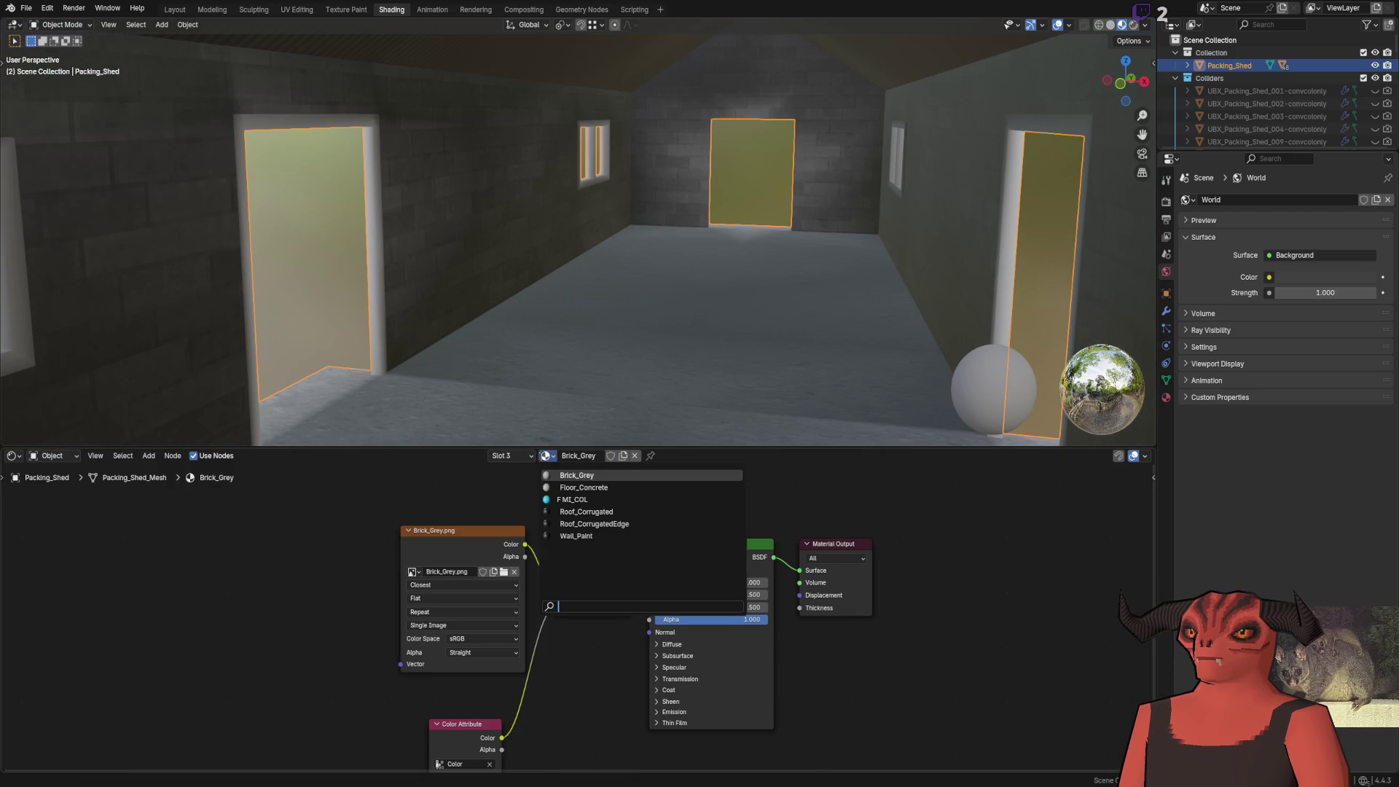
{"action": "left_click", "coordinate": [558, 492]}
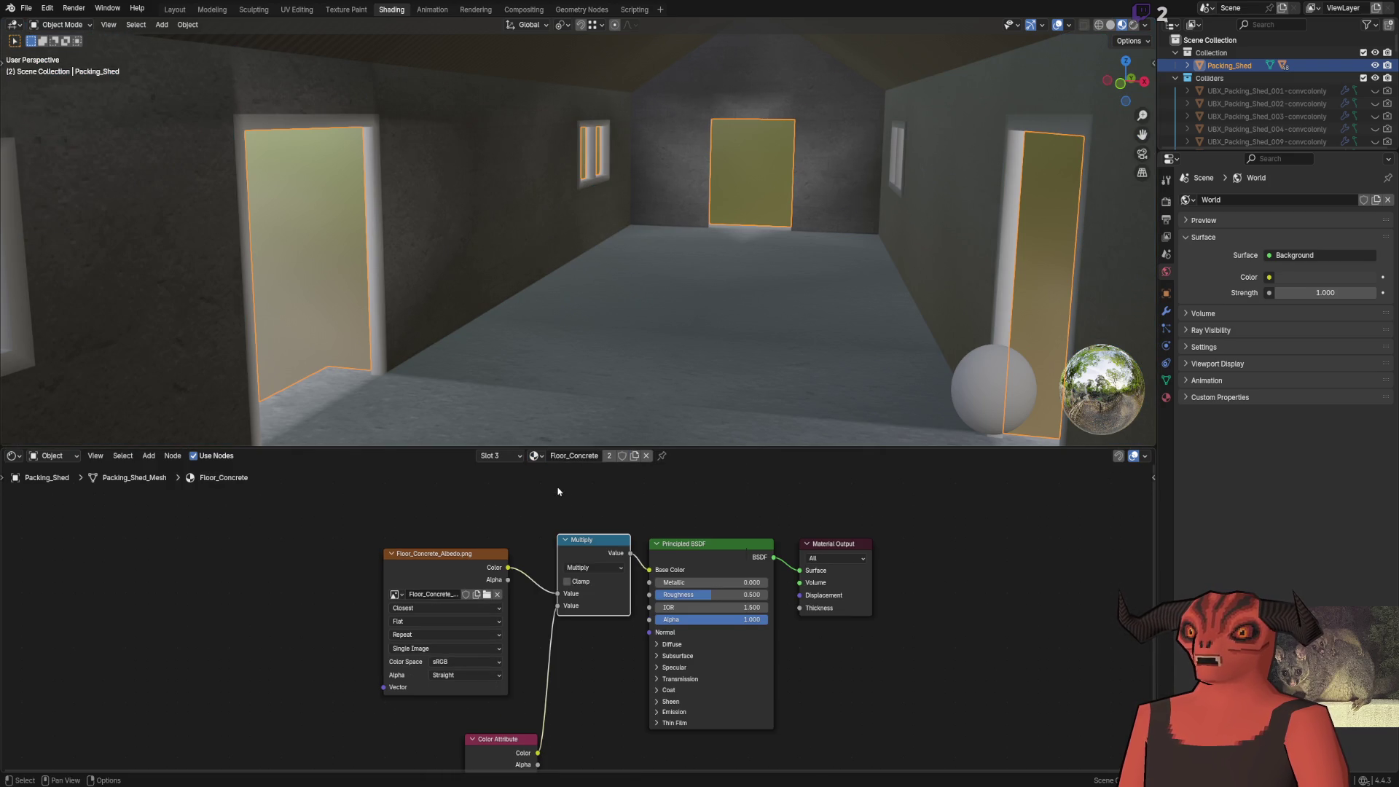
{"action": "left_click", "coordinate": [537, 456]}
{"action": "left_click", "coordinate": [552, 476]}
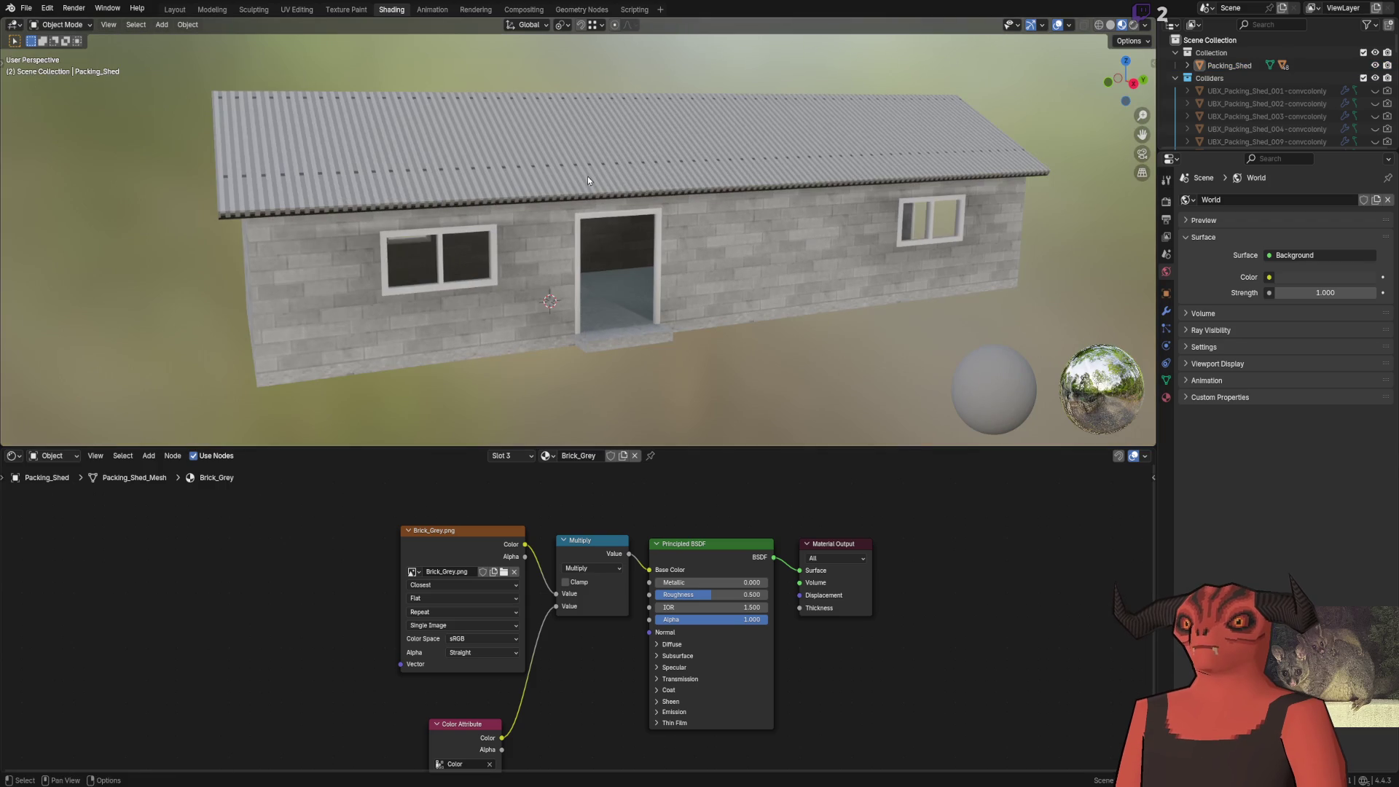
Save Packing_Shed.blend, then fly into the shed interior in Godot
{"action": "key", "text": "ctrl+s"}
{"action": "left_click", "coordinate": [26, 8]}
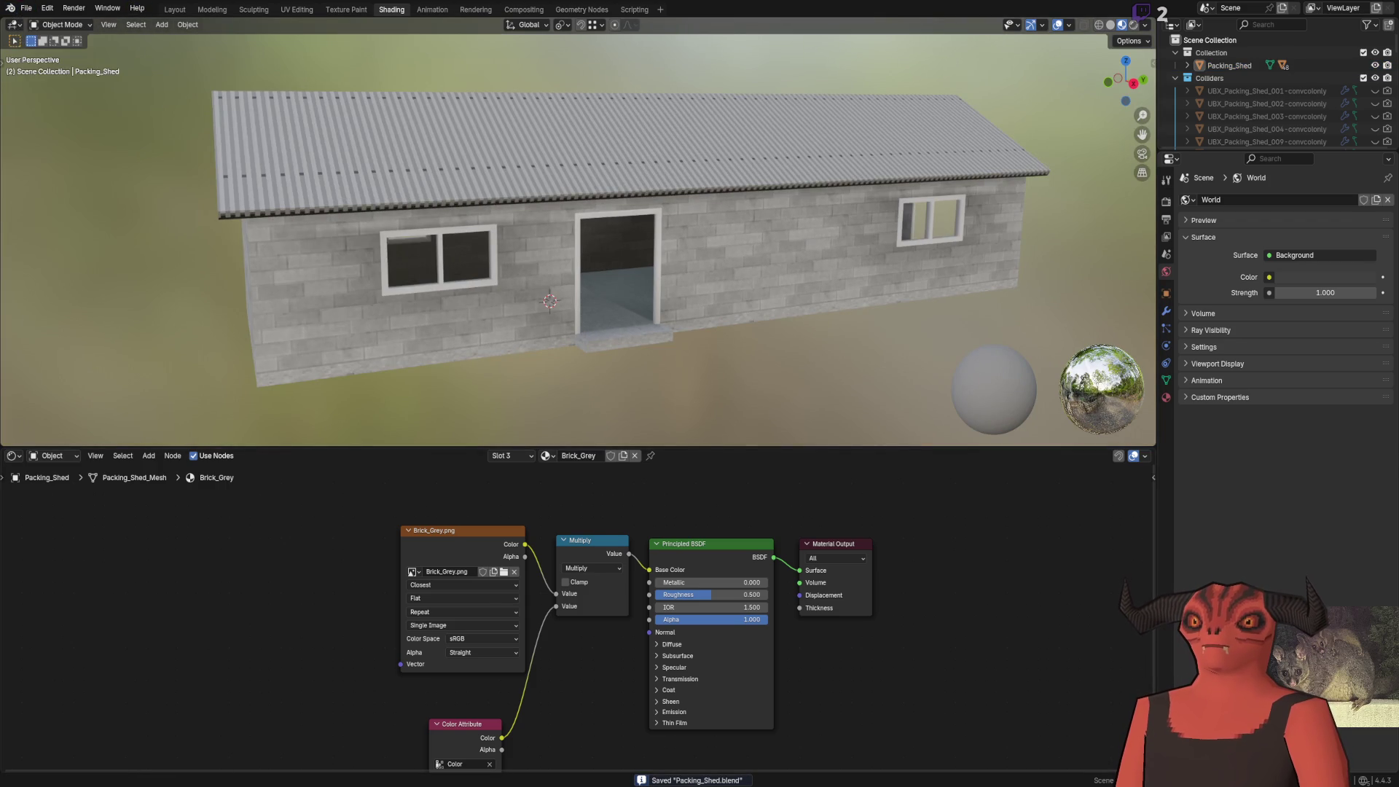
{"action": "key", "text": "alt+Tab"}
{"action": "key", "text": "w"}
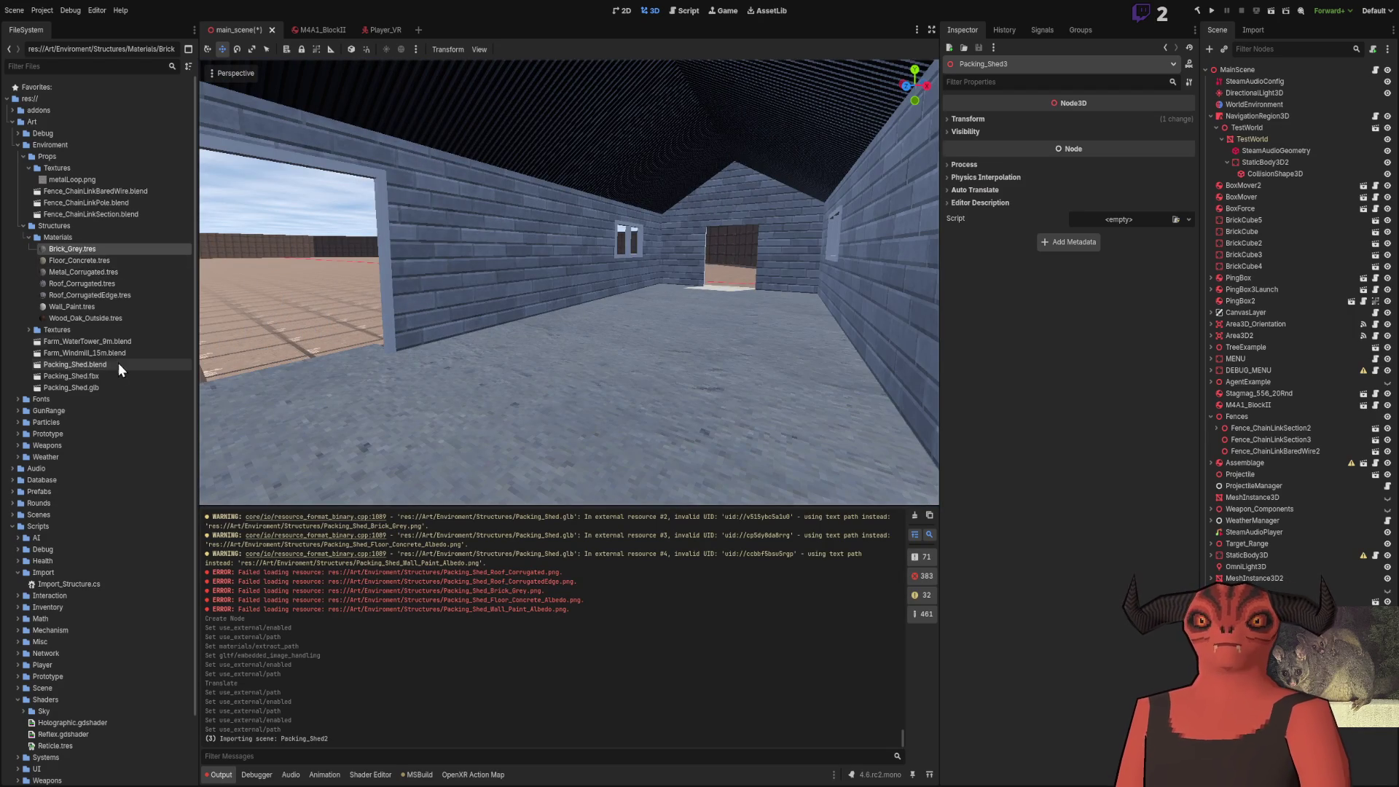
Select Packing_Shed.blend in the FileSystem dock and move through the reloaded shed
{"action": "left_click", "coordinate": [116, 367]}
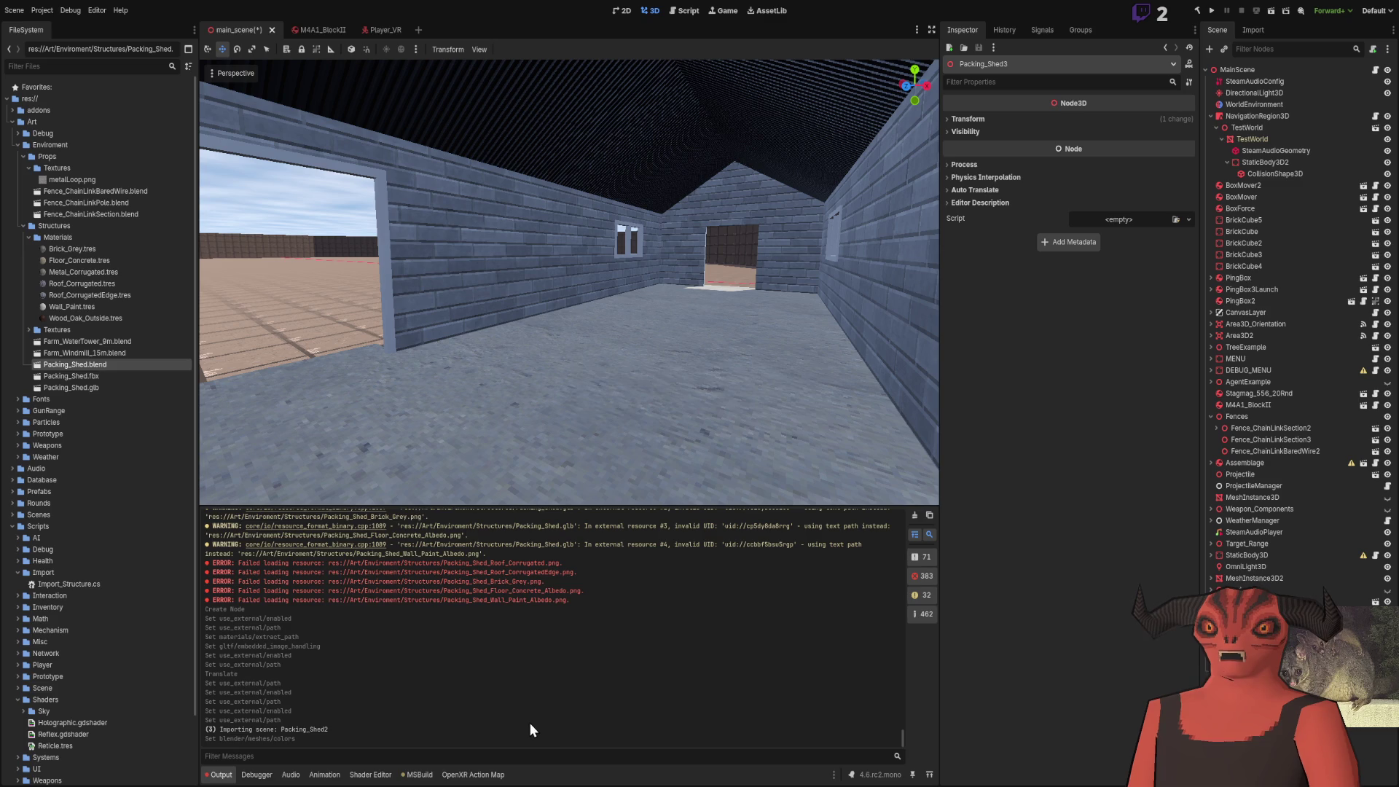
{"action": "left_click_drag", "start_coordinate": [731, 388], "coordinate": [731, 388]}
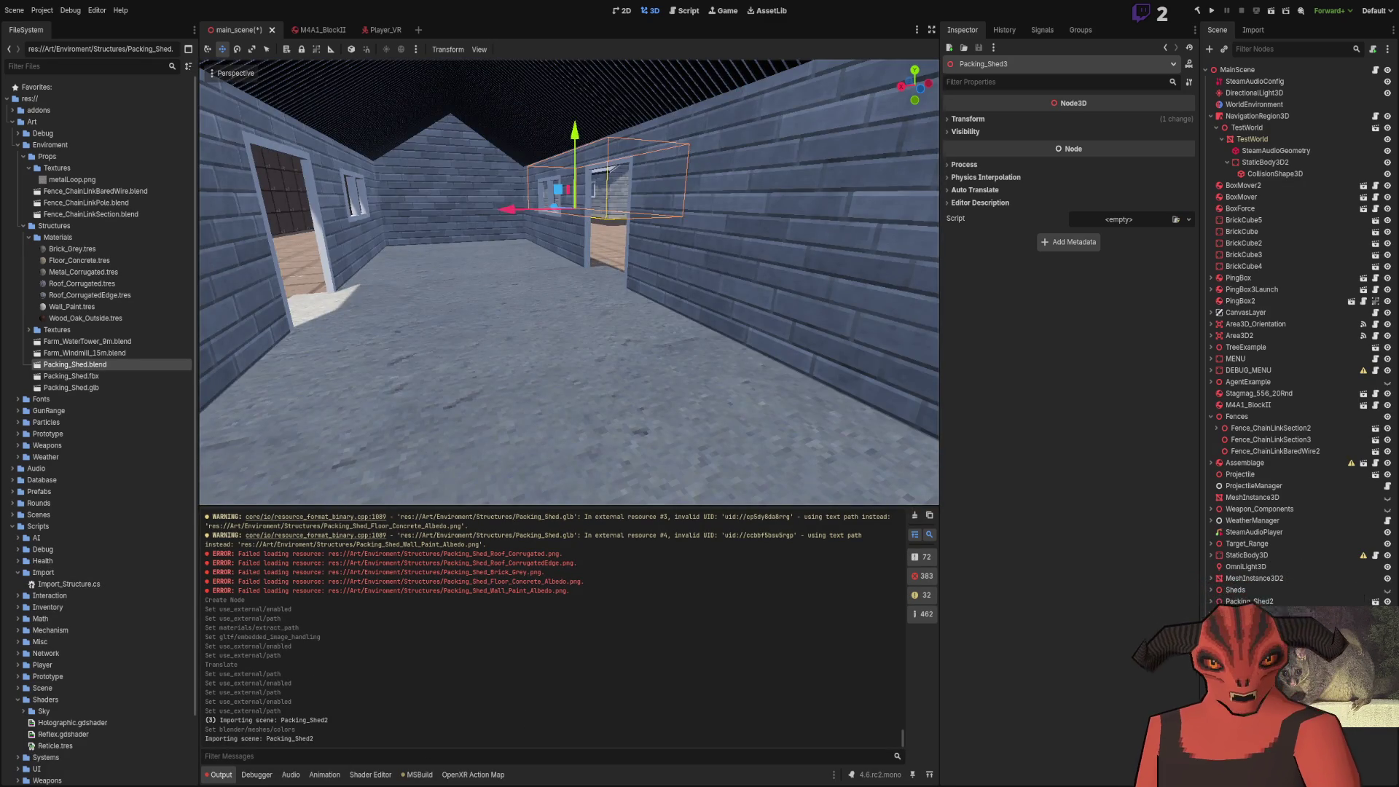
In Blender, open and dismiss the File > Export formats list, then return to Godot to reimport
{"action": "key", "text": "alt+Tab"}
{"action": "left_click", "coordinate": [26, 8]}
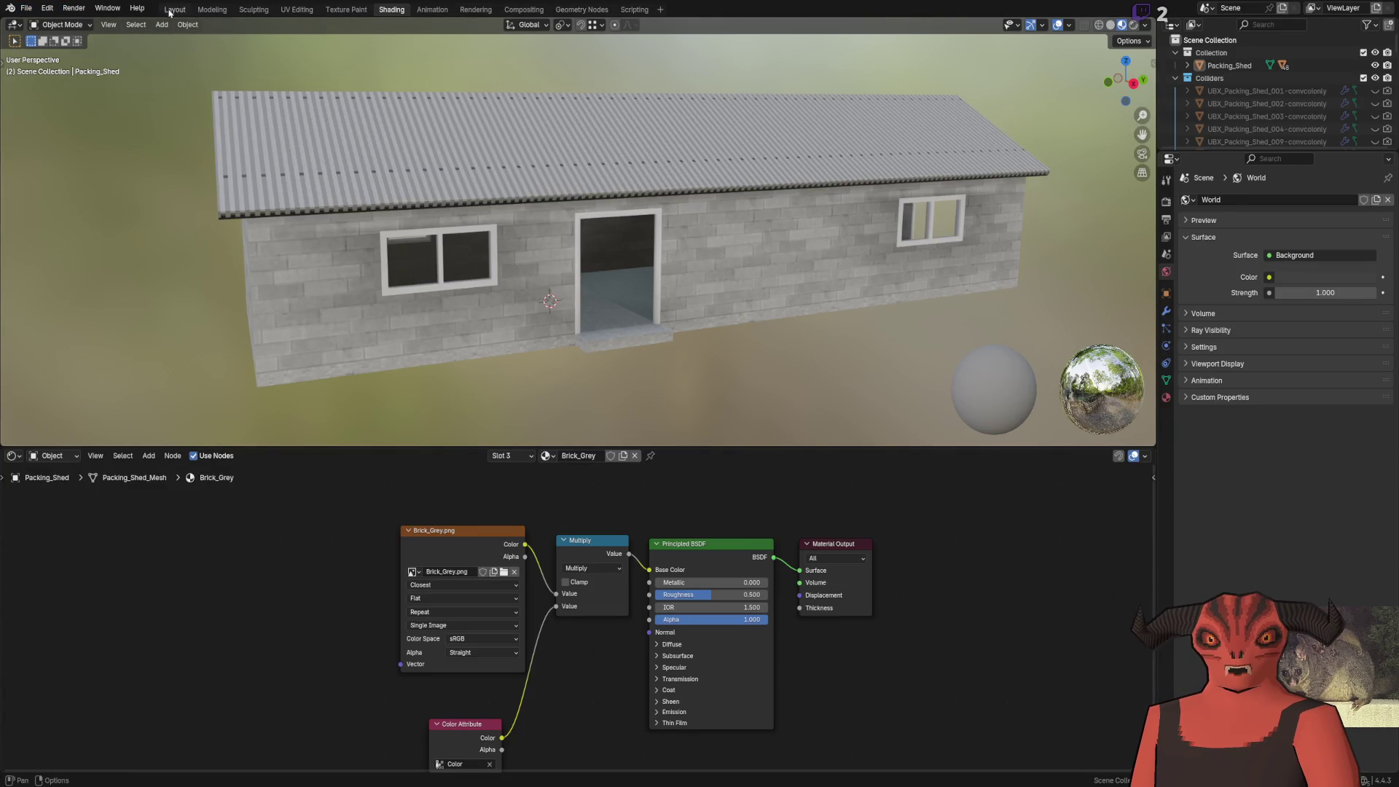
{"action": "key", "text": "alt+Tab"}
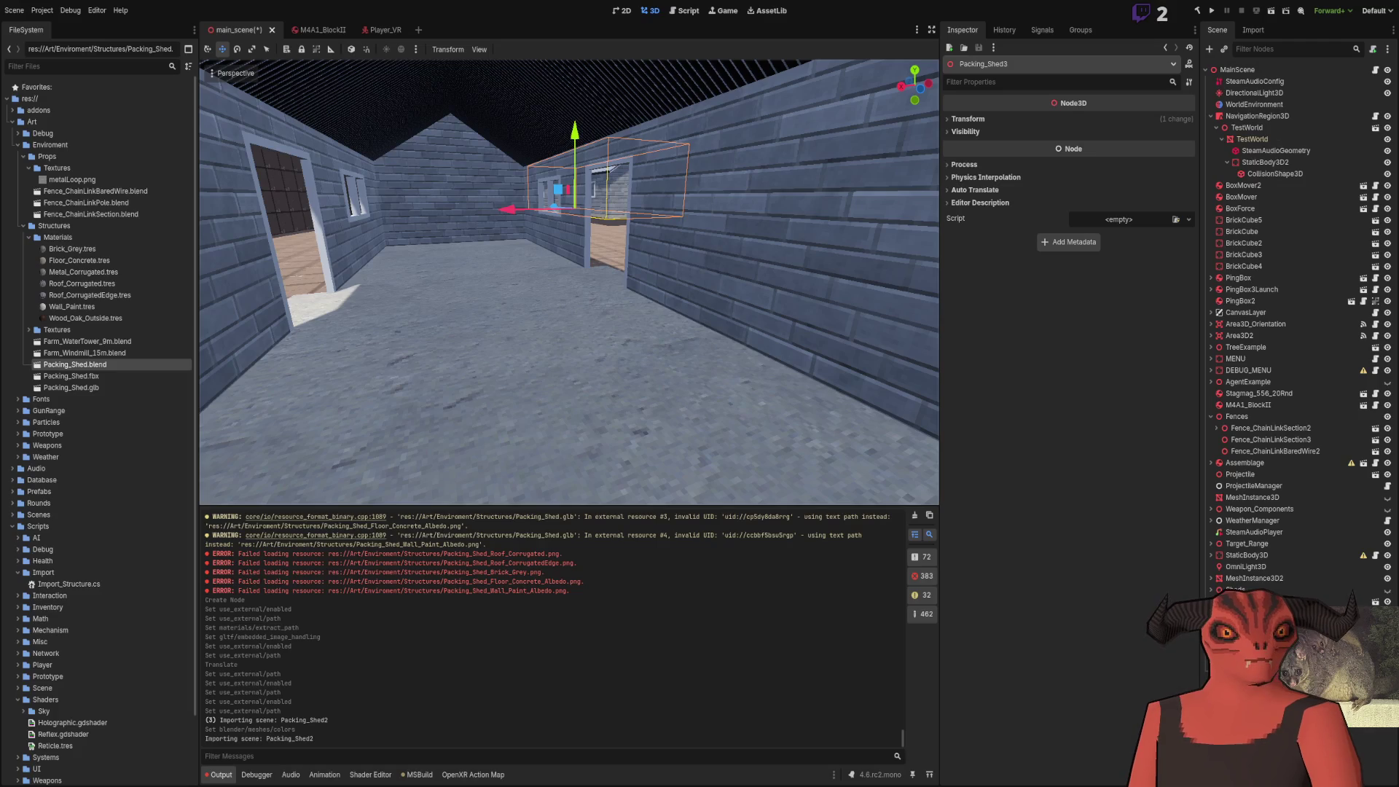
{"action": "key", "text": "alt+Tab"}
{"action": "left_click", "coordinate": [26, 8]}
{"action": "mouse_move", "coordinate": [73, 200]}
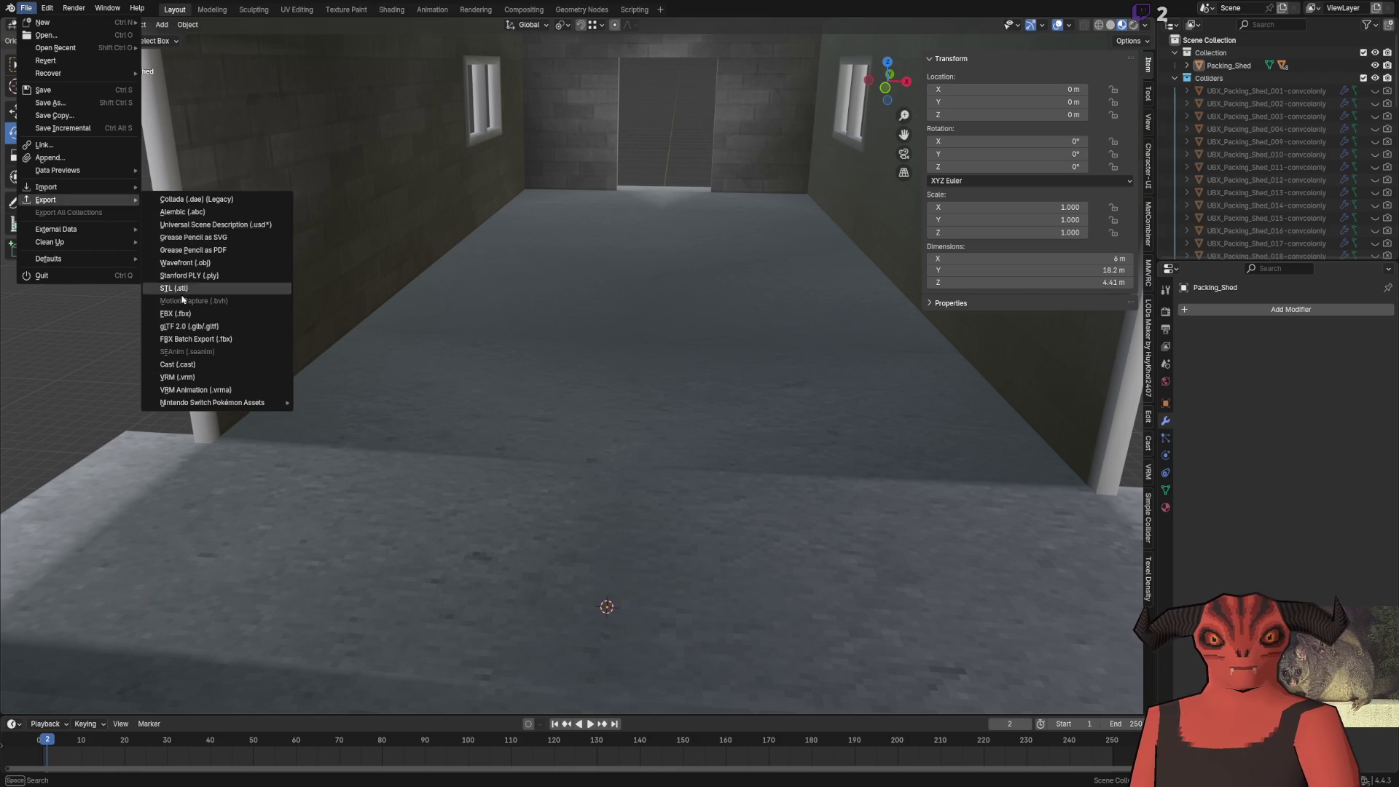
{"action": "key", "text": "Escape"}
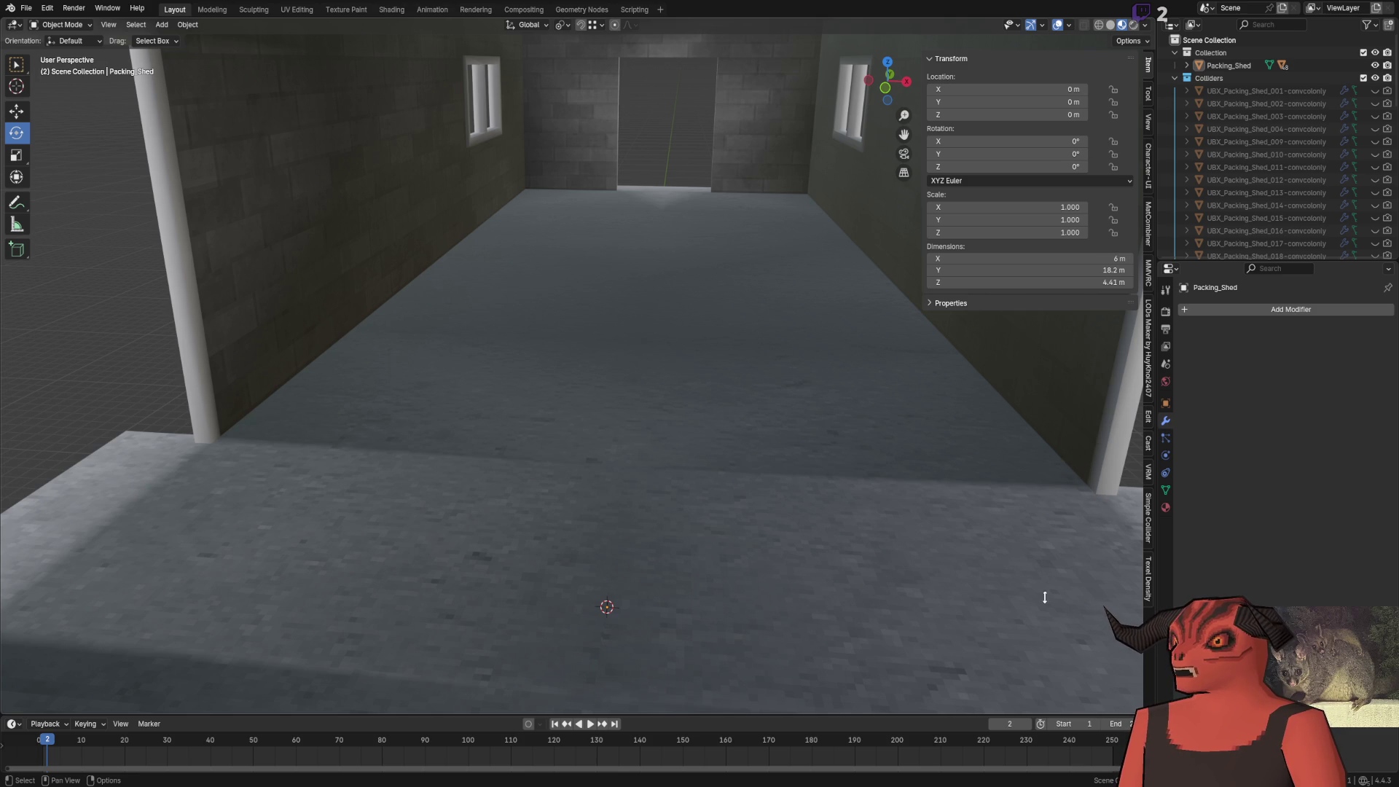
{"action": "key", "text": "alt+Tab"}
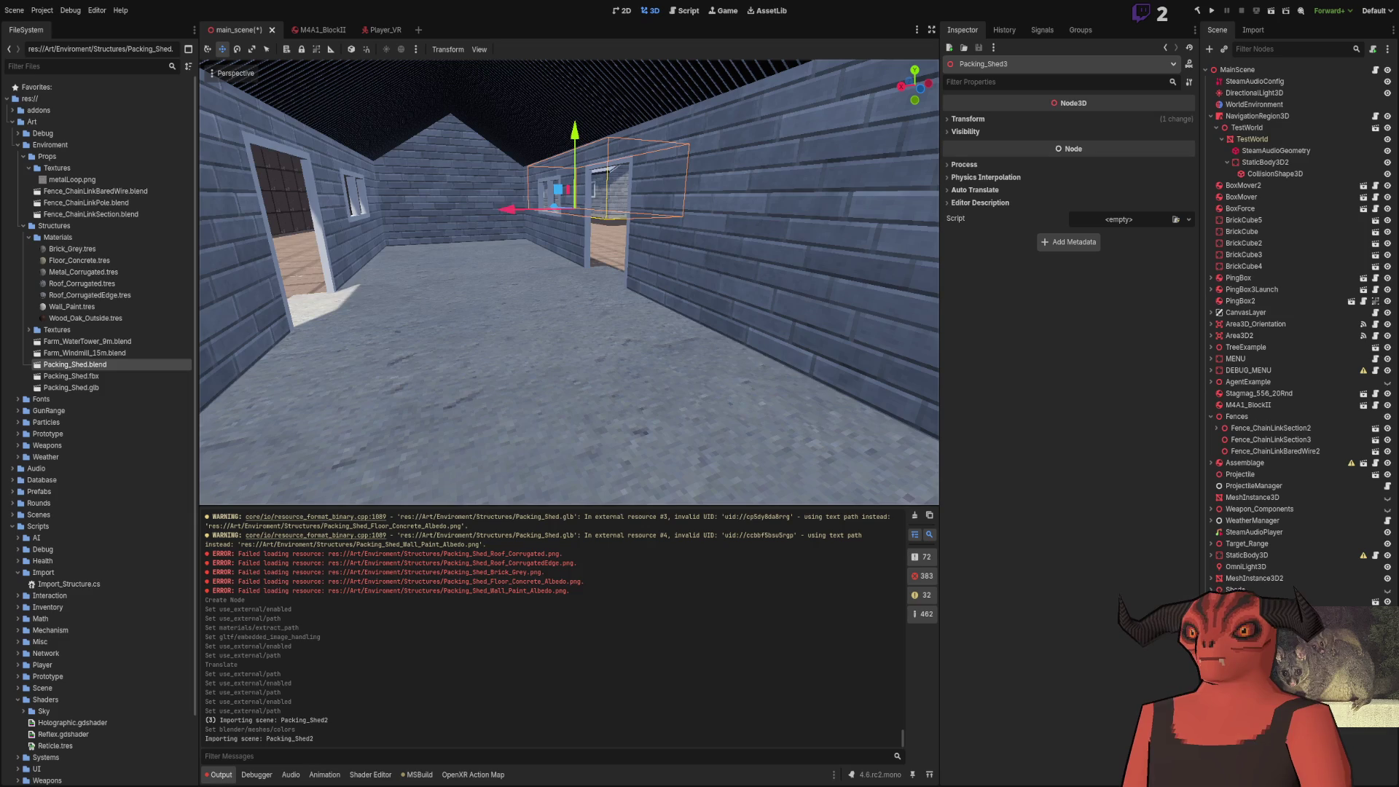
{"action": "key", "text": "w"}
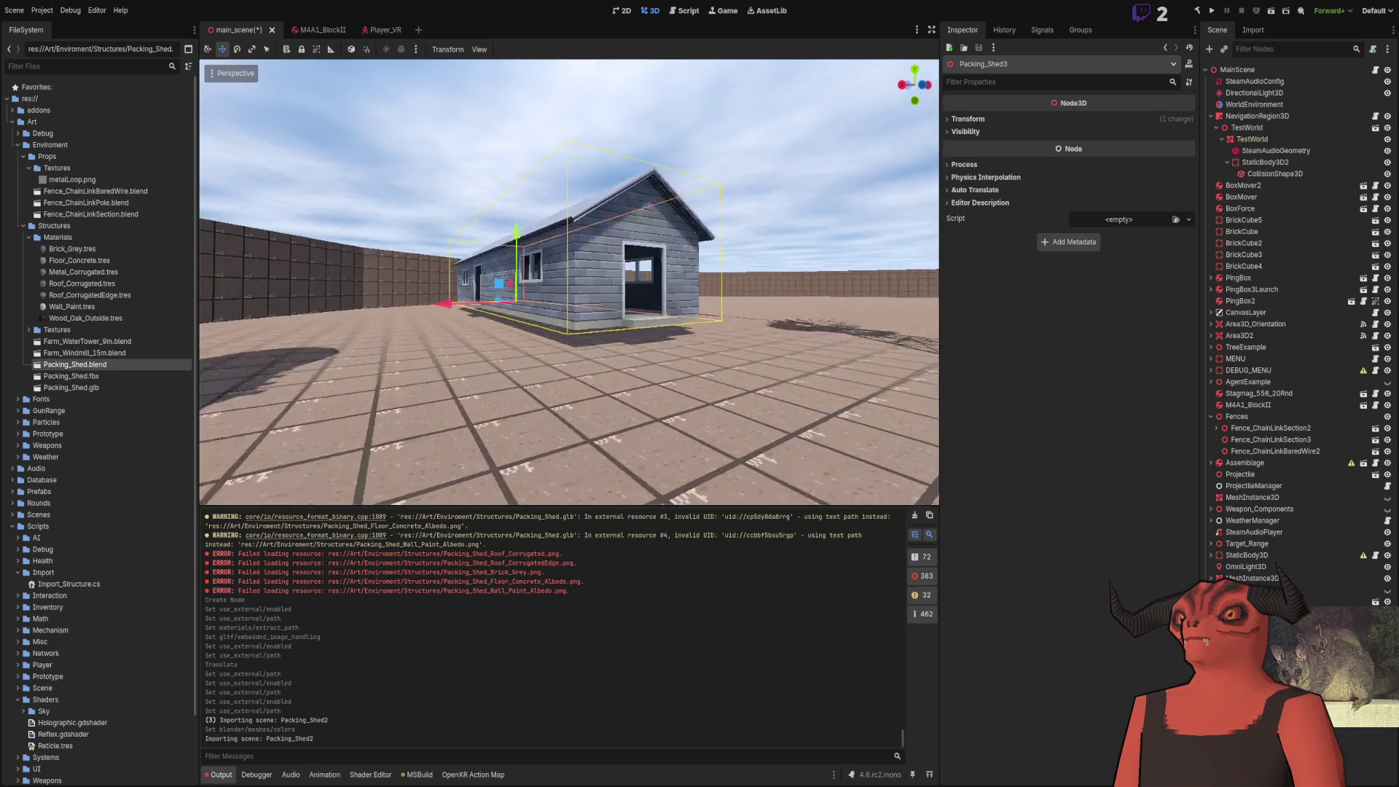
{"action": "key", "text": "s"}
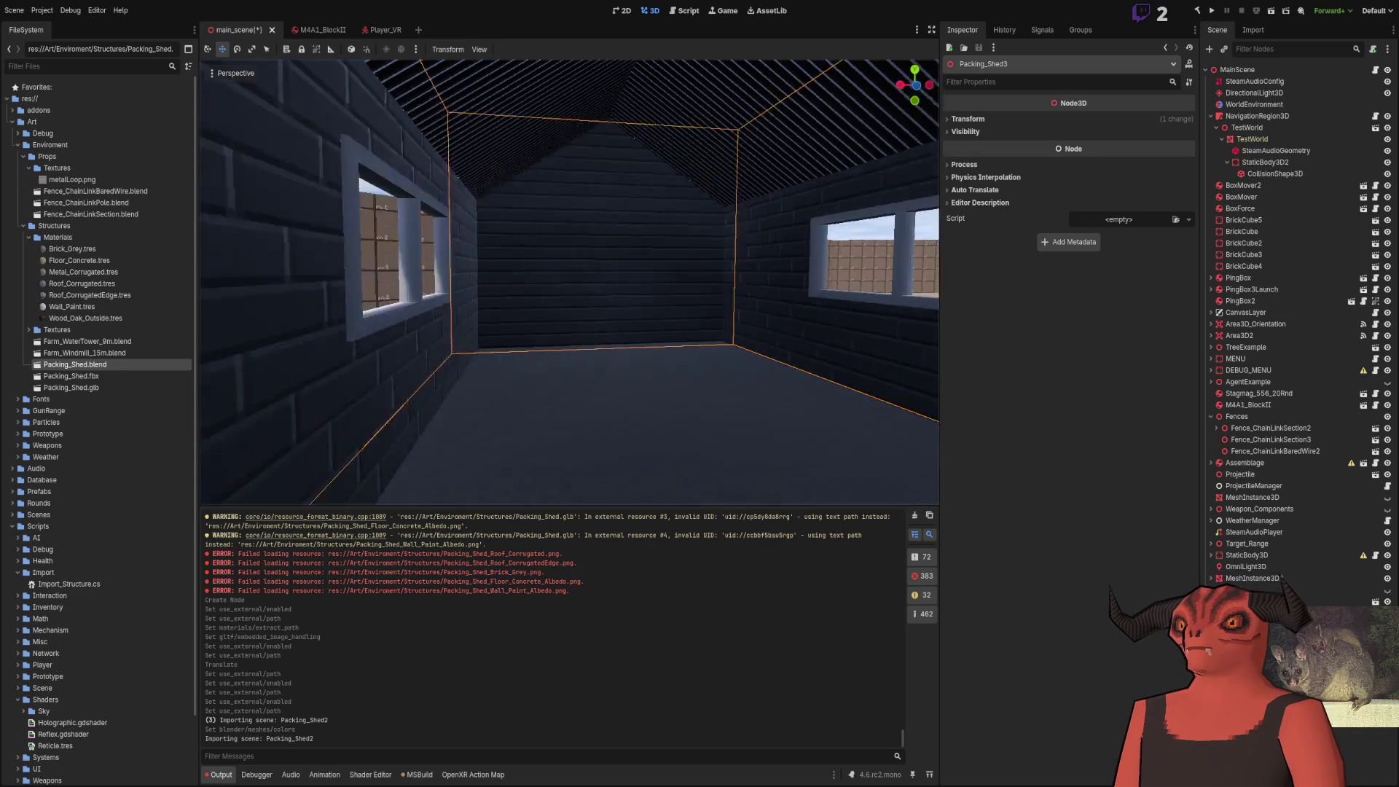
{"action": "key", "text": "w"}
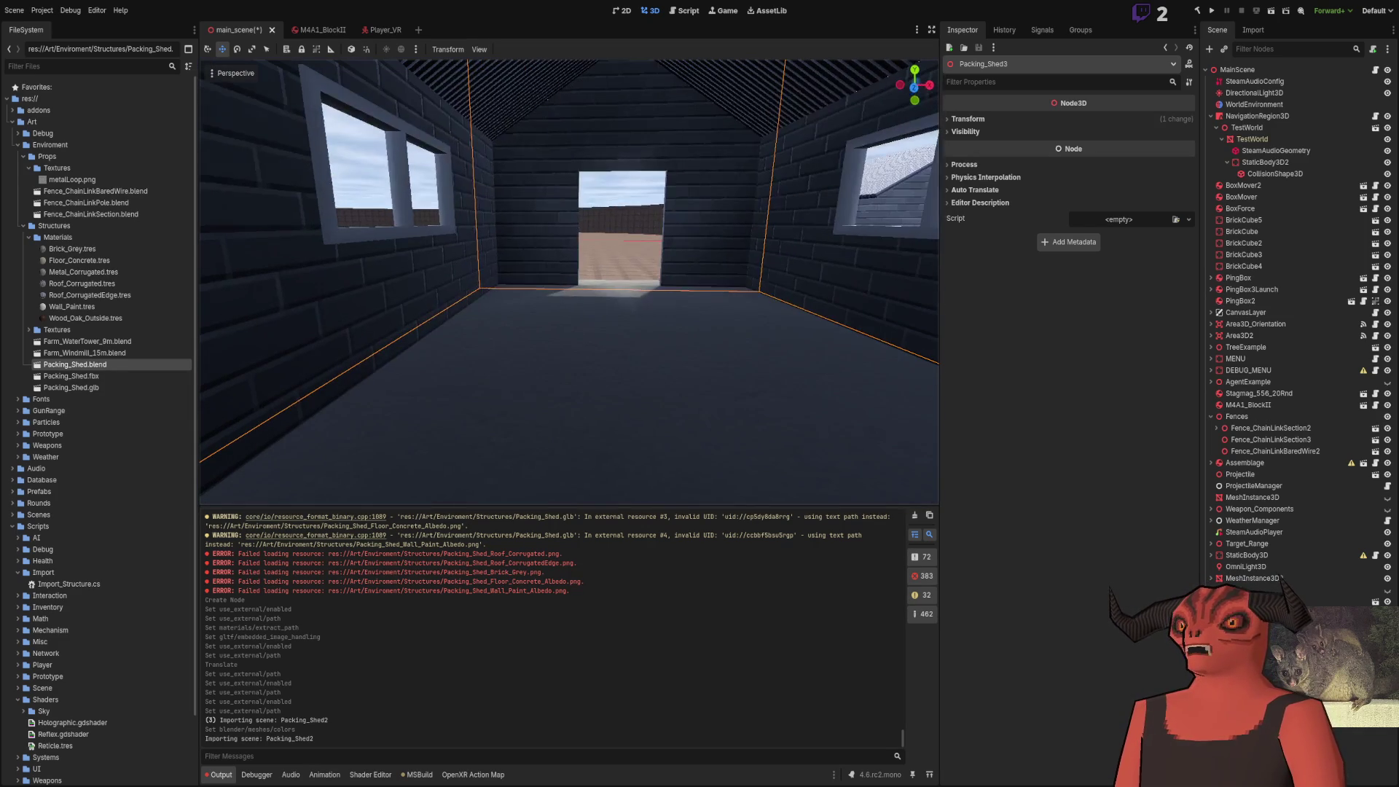
{"action": "left_click", "coordinate": [845, 342]}
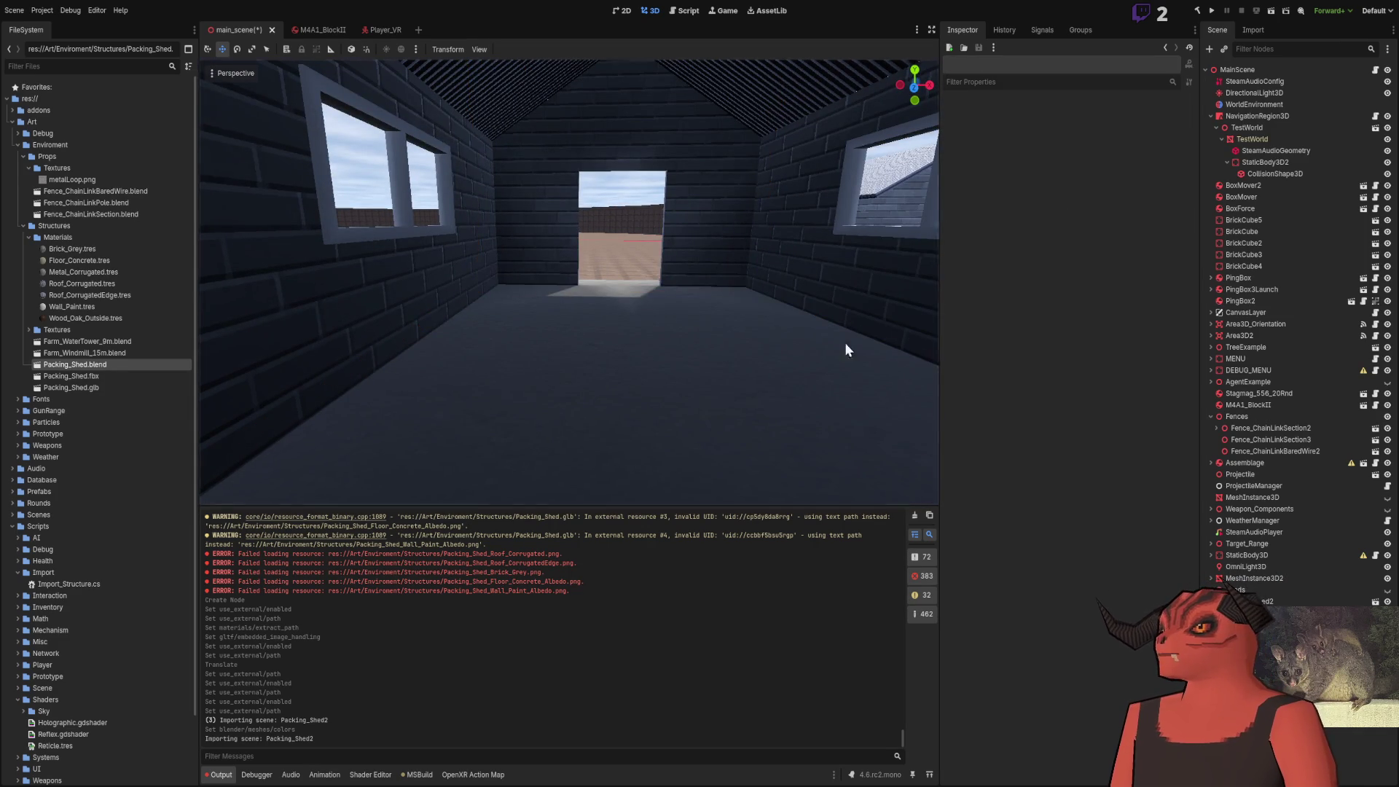
{"action": "key", "text": "w"}
{"action": "key", "text": "w"}
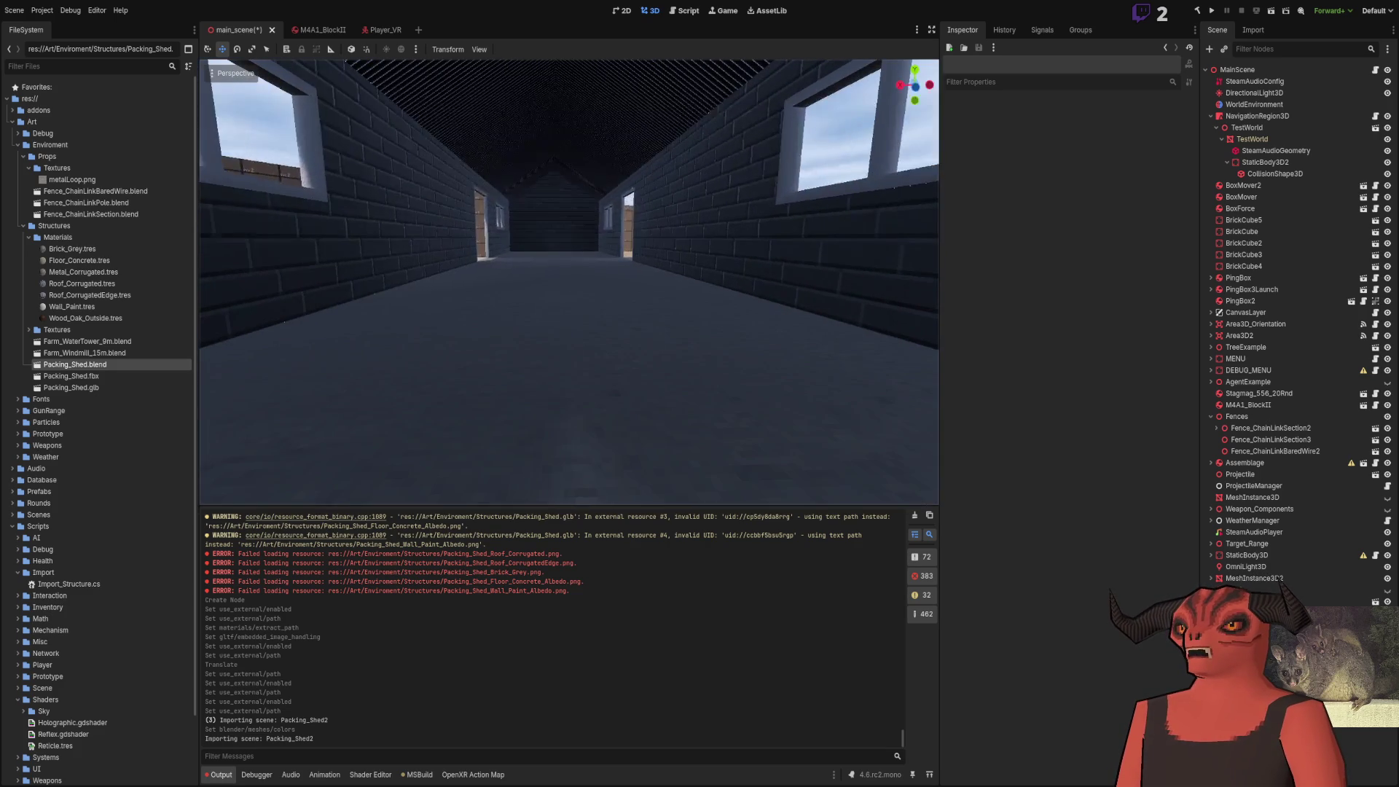
{"action": "key", "text": "s"}
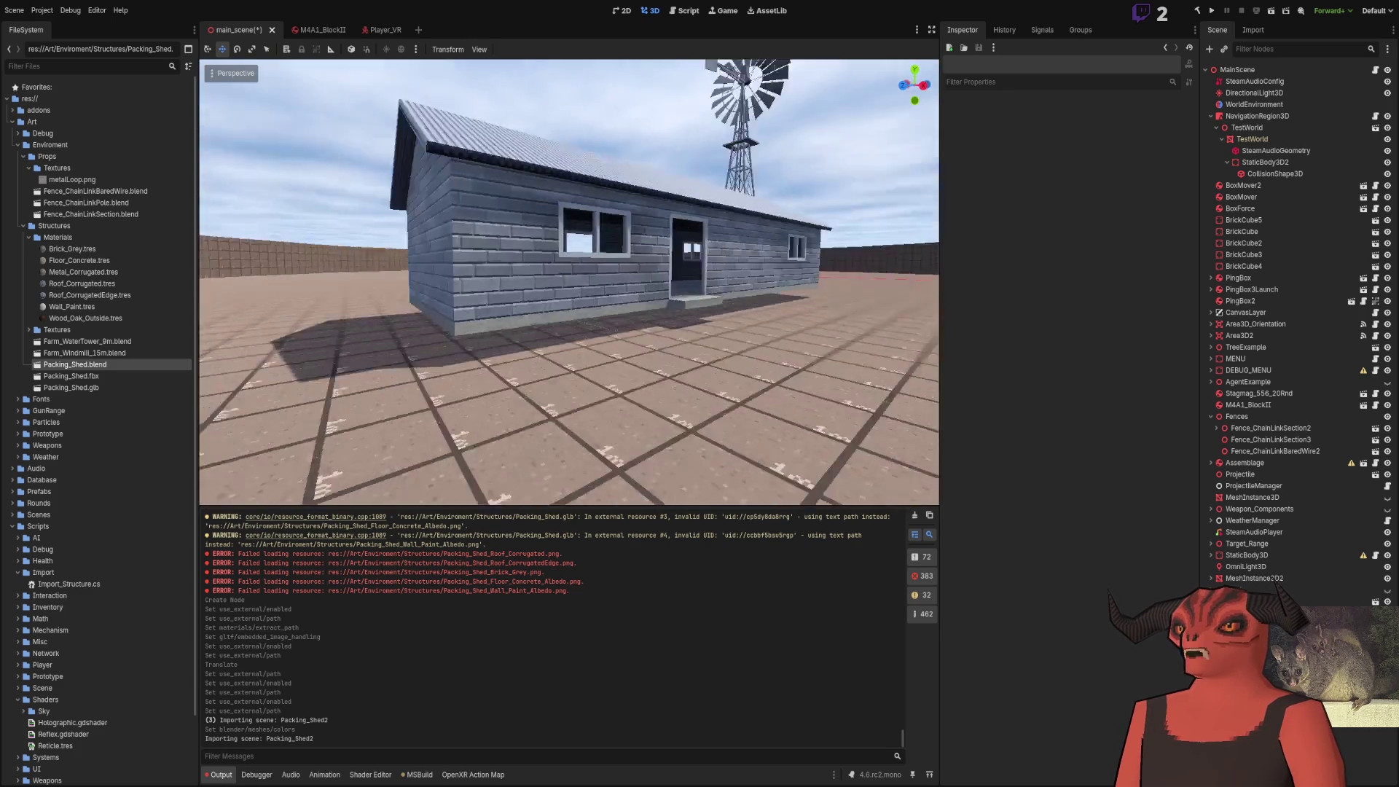
{"action": "key", "text": "w"}
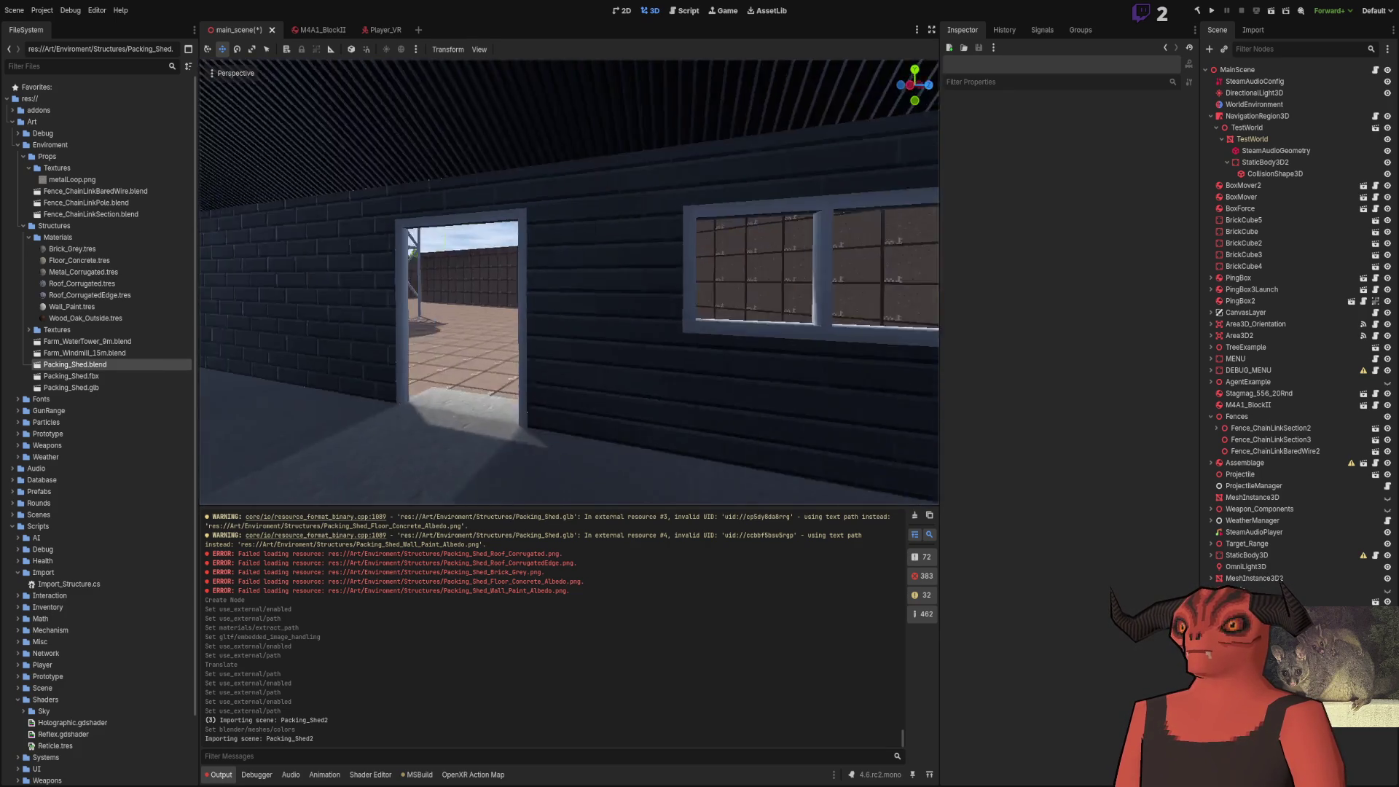
{"action": "key", "text": "w"}
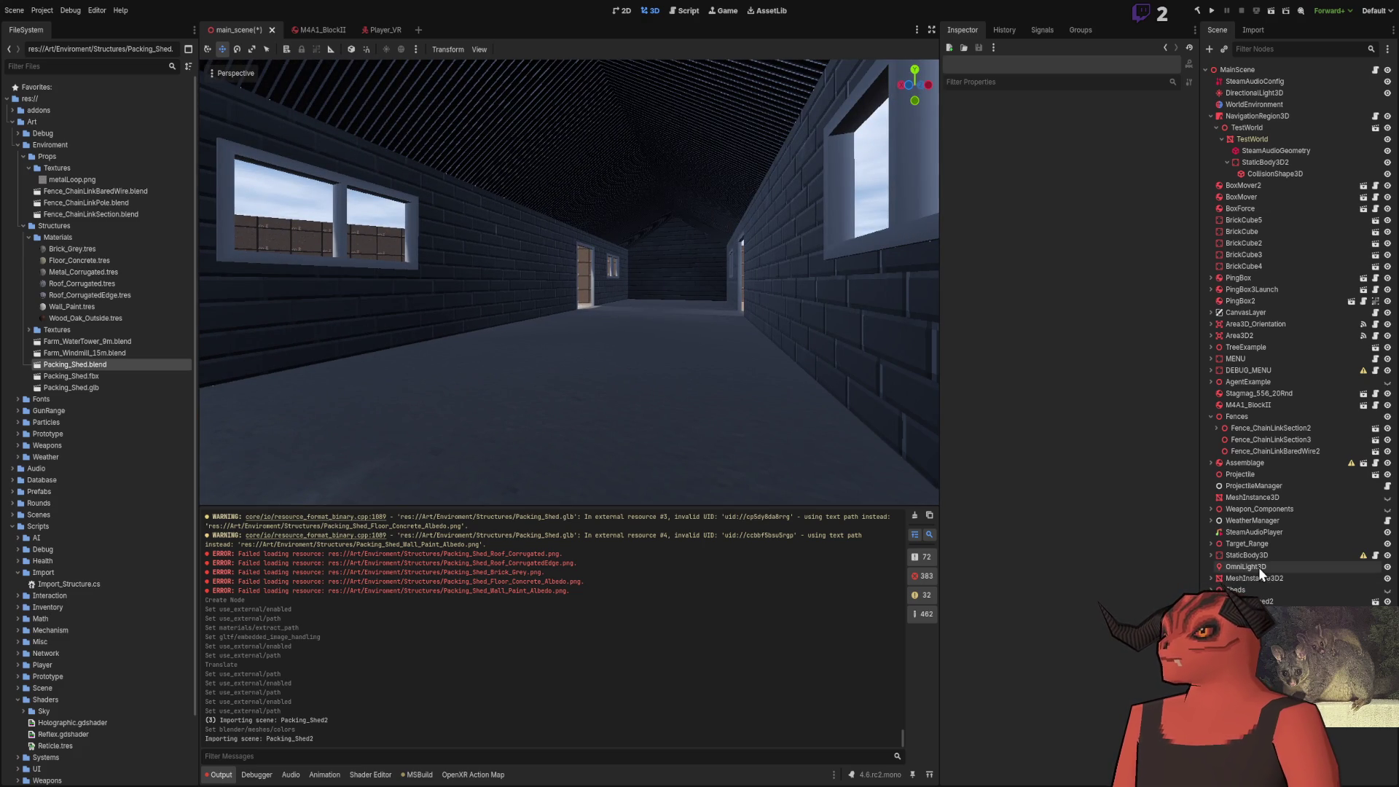
Duplicate OmniLight3D and move the copy down inside the shed
{"action": "left_click", "coordinate": [1258, 567]}
{"action": "key", "text": "f"}
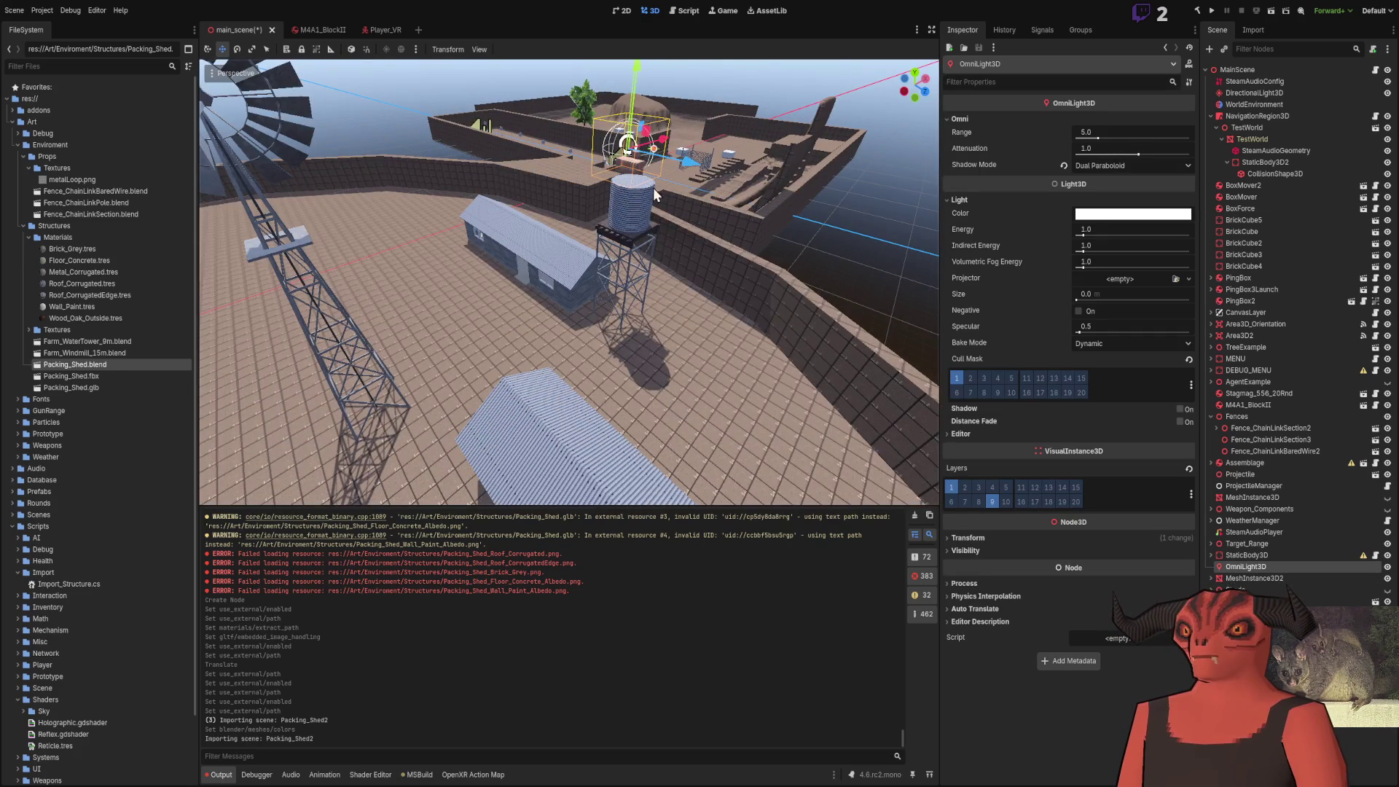
{"action": "key", "text": "ctrl+d"}
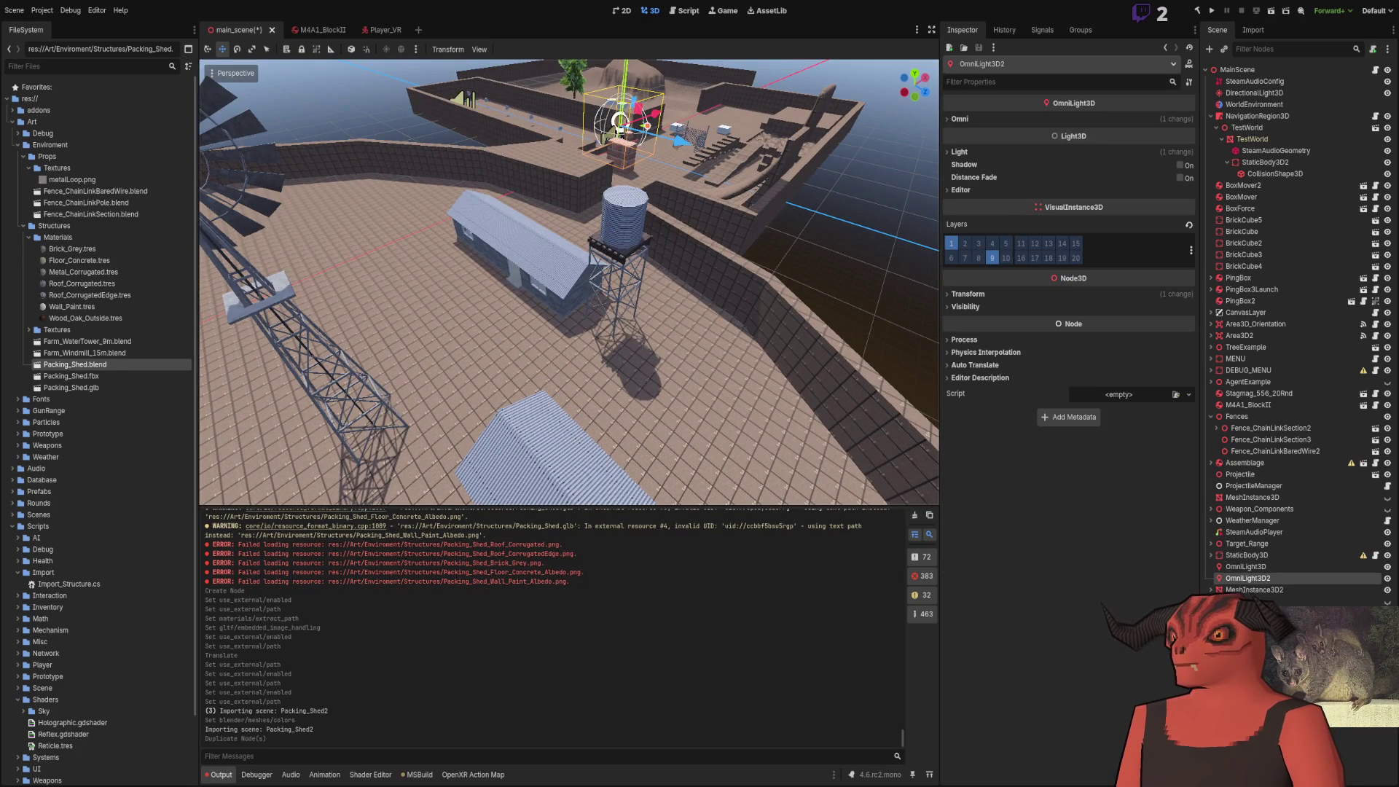
{"action": "left_click_drag", "start_coordinate": [639, 132], "coordinate": [516, 409]}
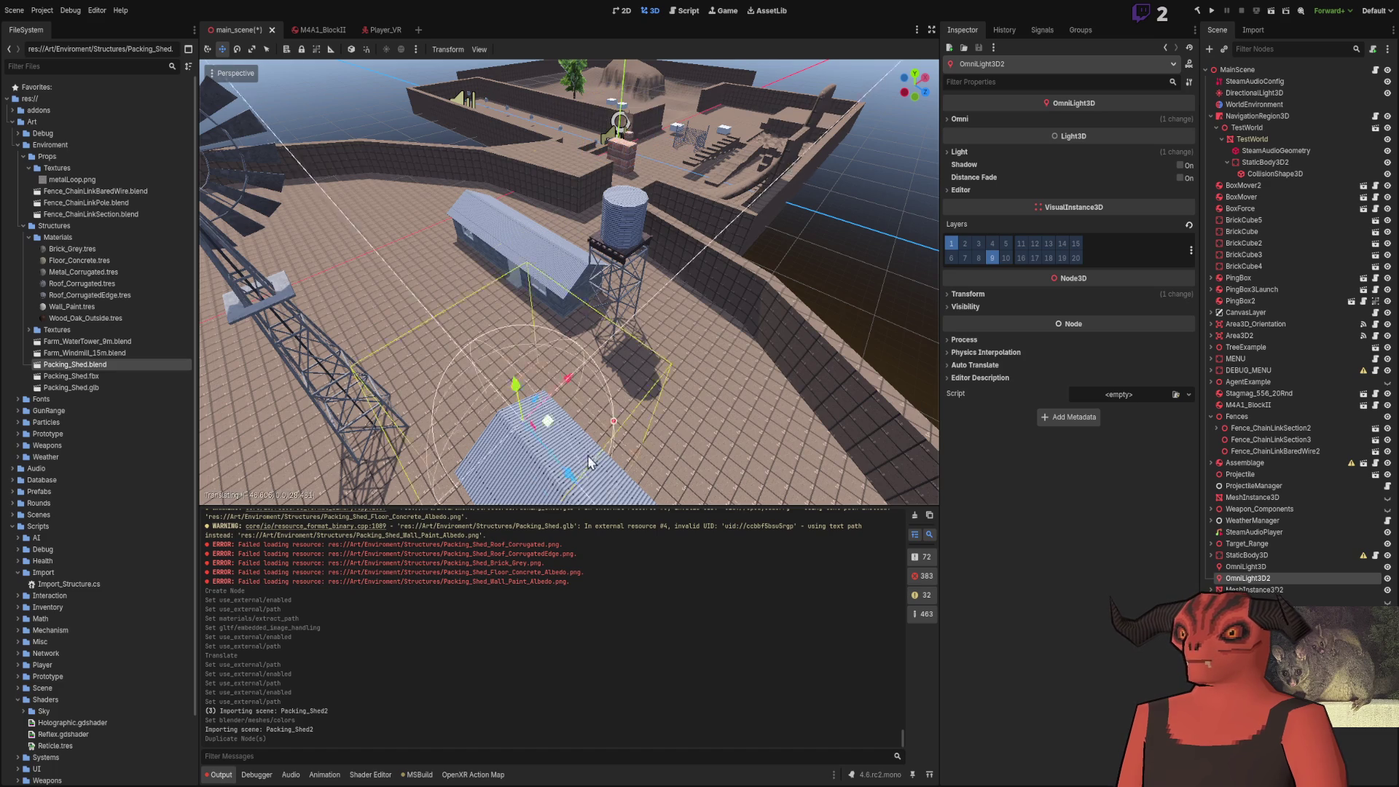
{"action": "key", "text": "f"}
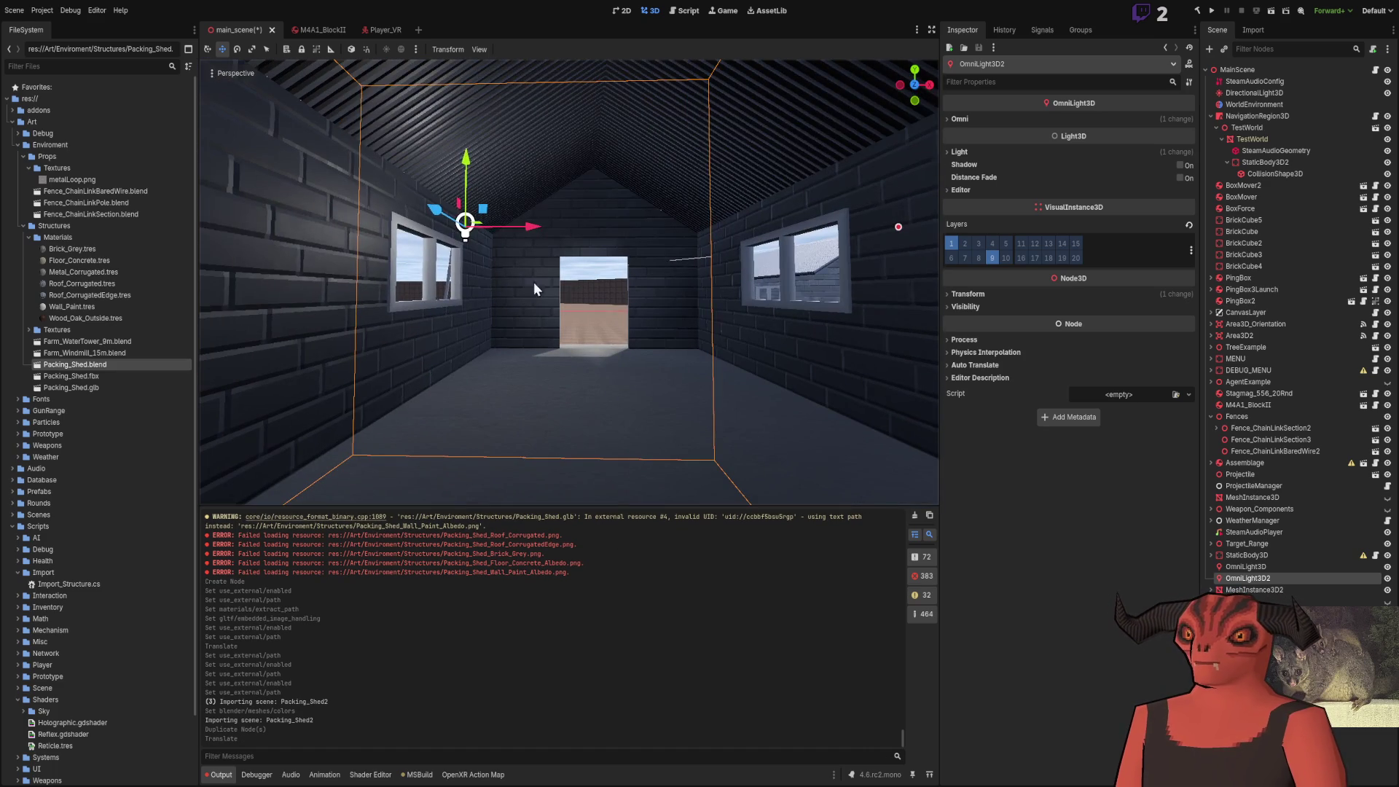
{"action": "mouse_move", "coordinate": [497, 227]}
{"action": "left_mouse_down"}
{"action": "mouse_move", "coordinate": [576, 267]}
{"action": "mouse_move", "coordinate": [685, 357]}
{"action": "mouse_move", "coordinate": [635, 274]}
{"action": "mouse_move", "coordinate": [591, 295]}
{"action": "mouse_move", "coordinate": [599, 271]}
{"action": "left_mouse_up"}
{"action": "left_click", "coordinate": [600, 271]}
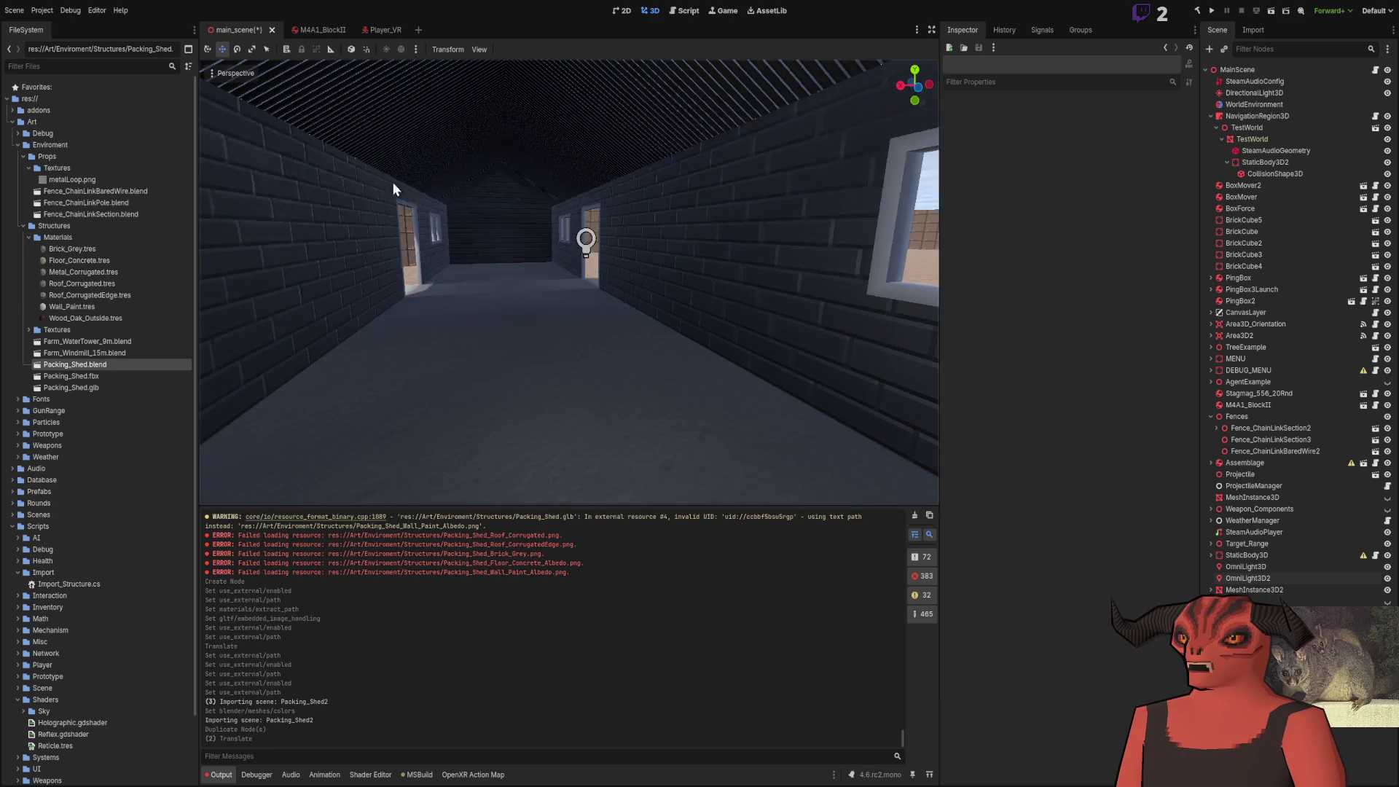
Slide OmniLight3D2 along the wall to sit beside the window, checking it from inside
{"action": "left_click", "coordinate": [579, 244]}
{"action": "key", "text": "w"}
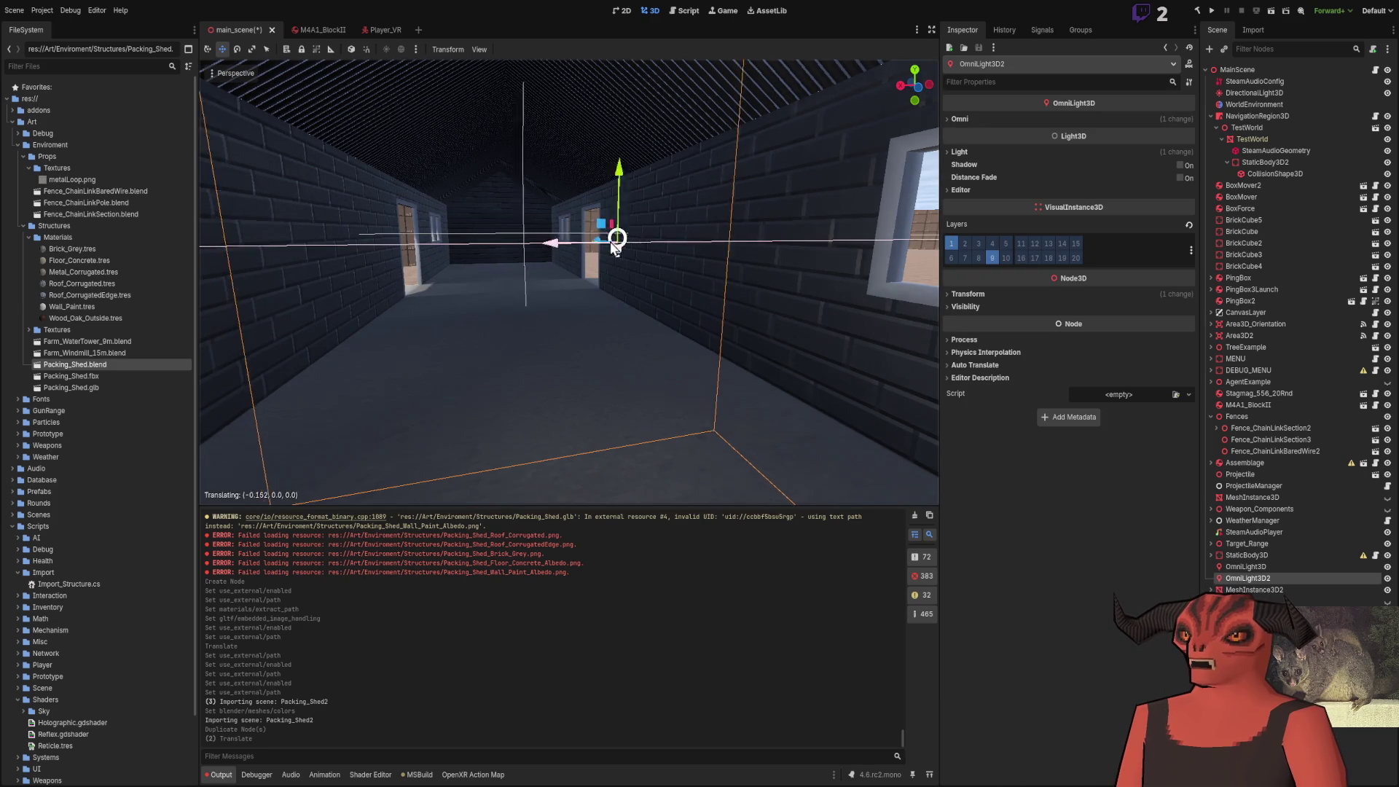
{"action": "key", "text": "s"}
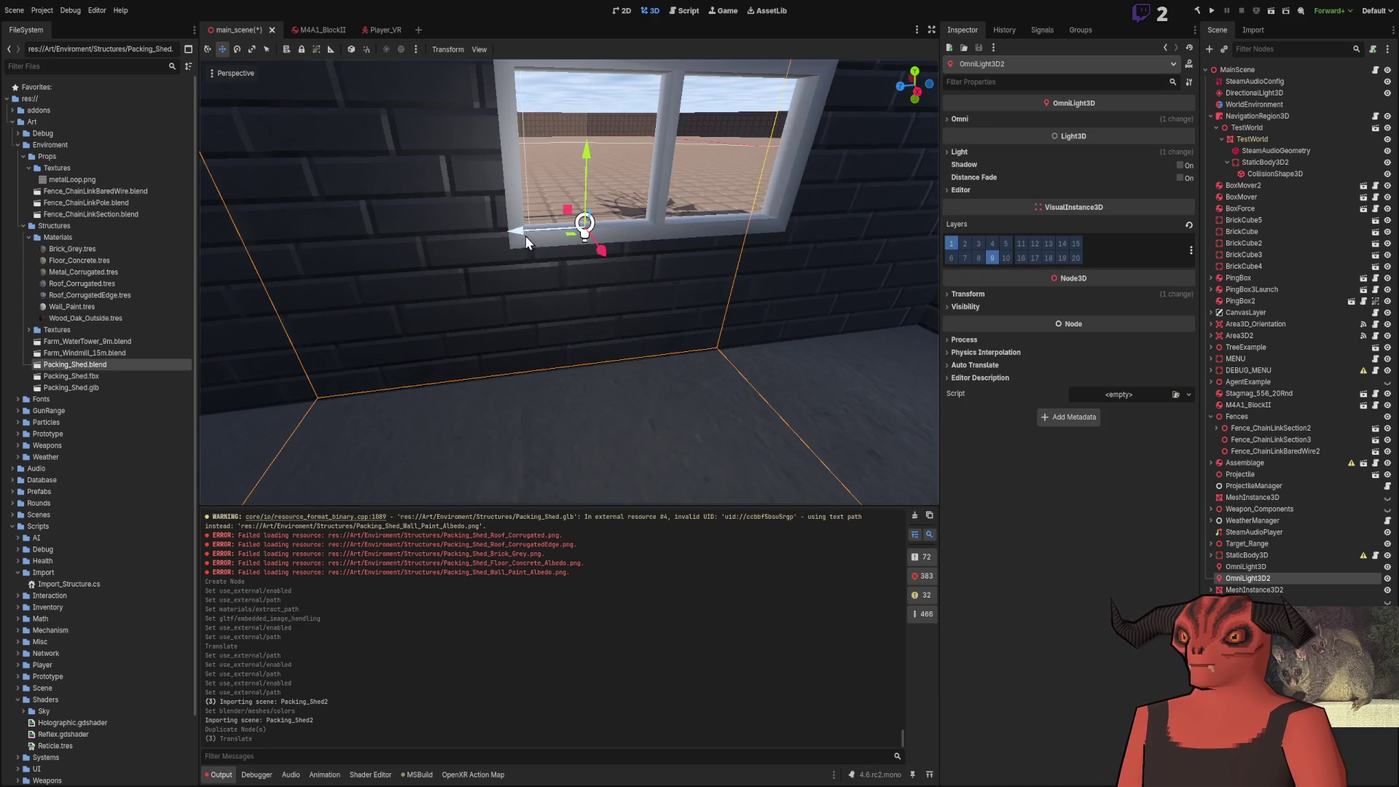
{"action": "key", "text": "a"}
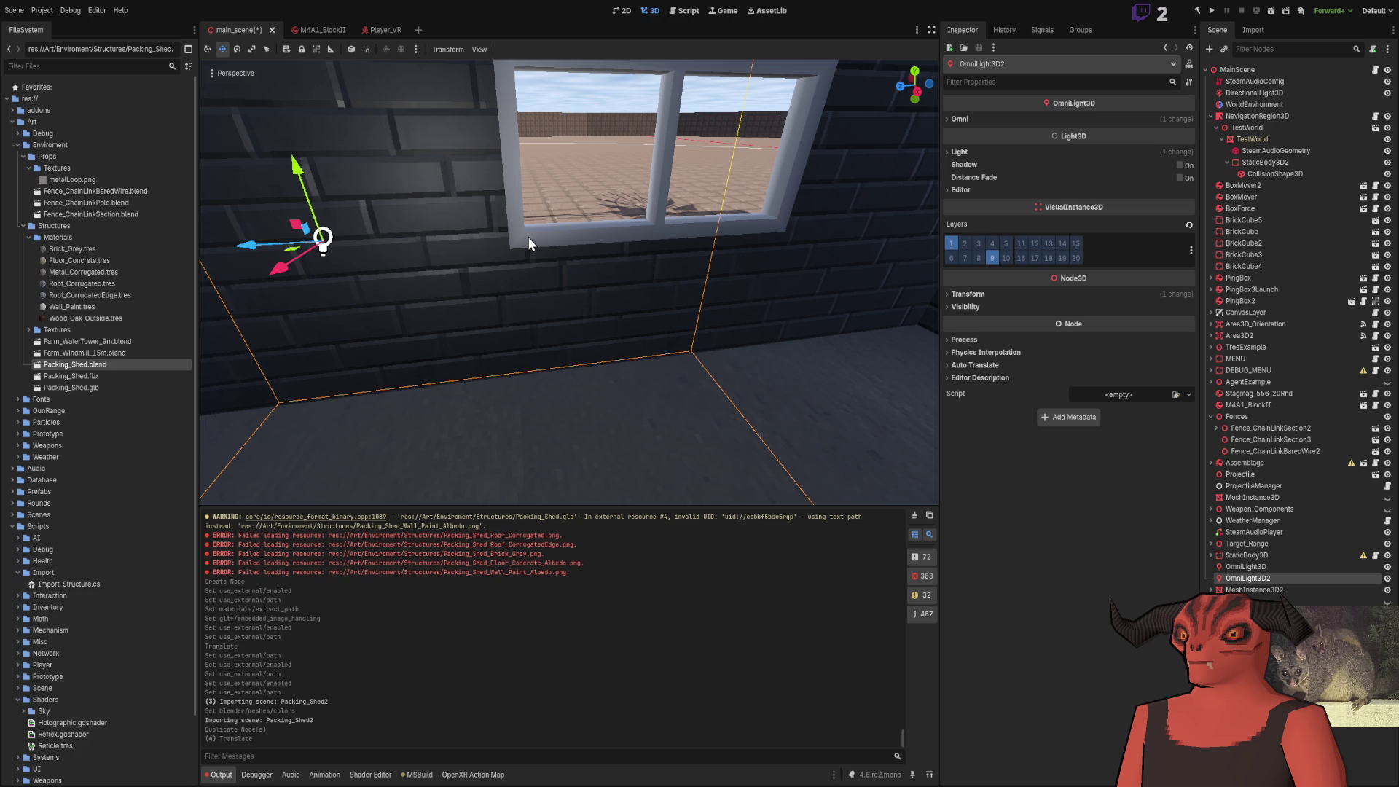
{"action": "mouse_move", "coordinate": [527, 236]}
{"action": "left_mouse_down"}
{"action": "mouse_move", "coordinate": [509, 259]}
{"action": "mouse_move", "coordinate": [641, 219]}
{"action": "left_mouse_up"}
{"action": "mouse_move", "coordinate": [754, 273]}
{"action": "left_mouse_down"}
{"action": "mouse_move", "coordinate": [553, 268]}
{"action": "mouse_move", "coordinate": [598, 270]}
{"action": "left_mouse_up"}
{"action": "key", "text": "ctrl+z"}
{"action": "key", "text": "ctrl+shift+z"}
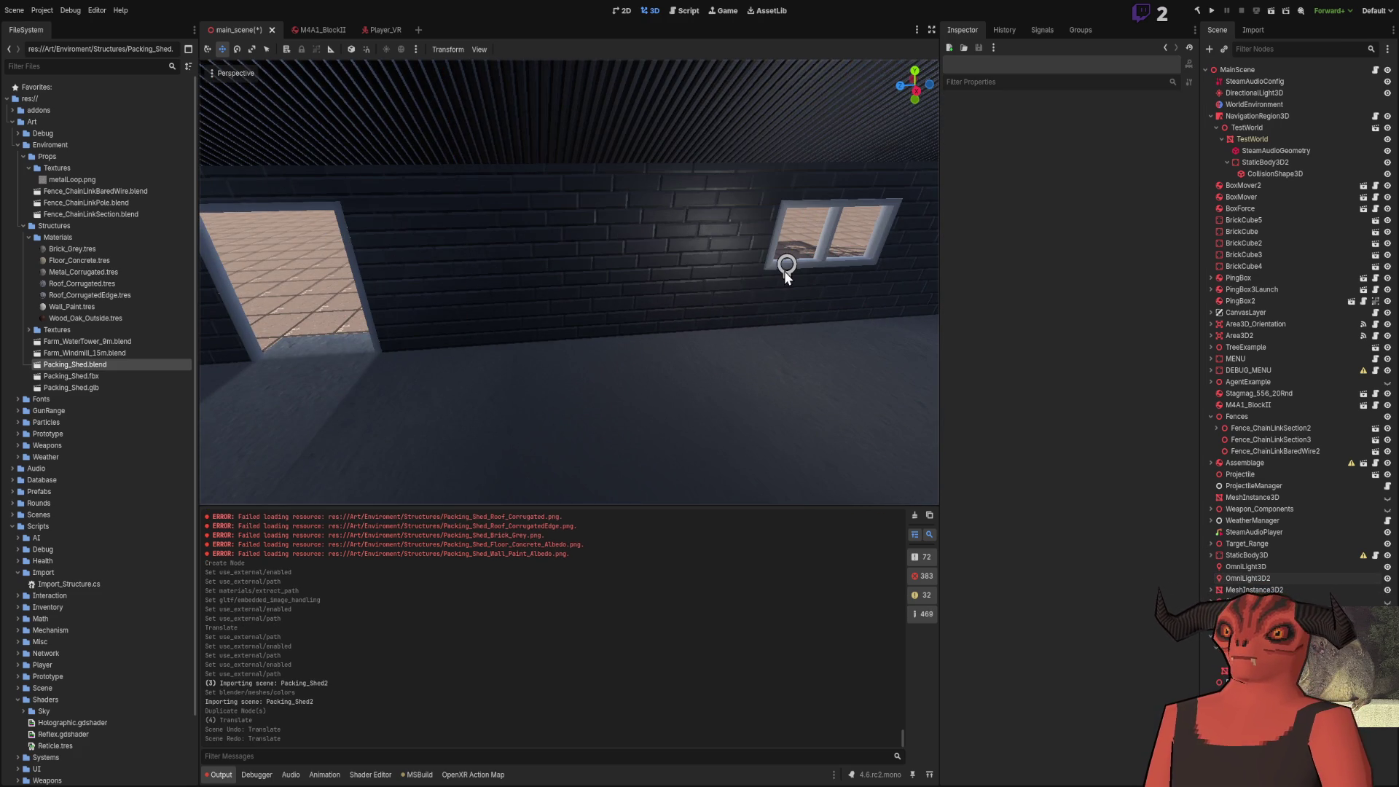
{"action": "left_click", "coordinate": [785, 267]}
{"action": "mouse_move", "coordinate": [733, 271]}
{"action": "left_mouse_down"}
{"action": "mouse_move", "coordinate": [551, 274]}
{"action": "mouse_move", "coordinate": [815, 351]}
{"action": "left_mouse_up"}
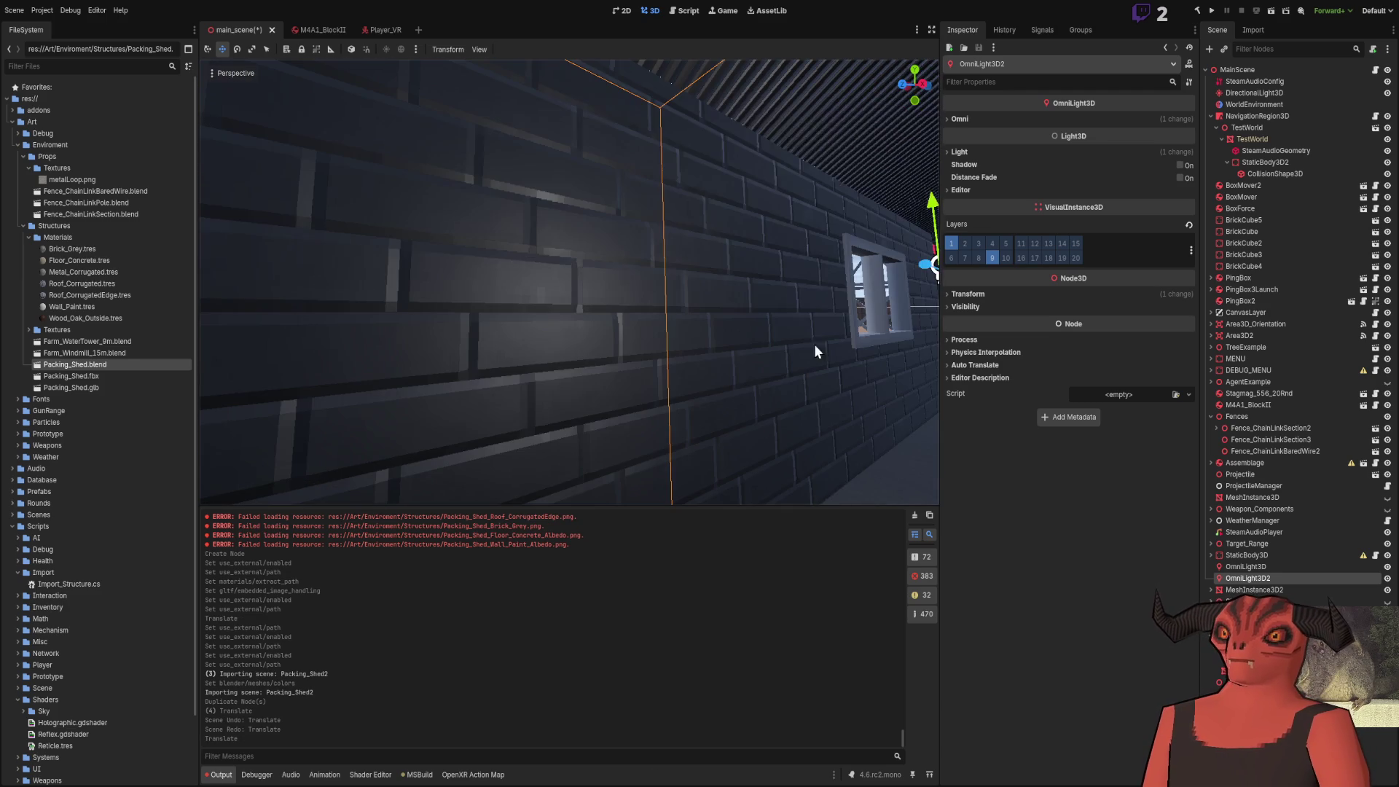
{"action": "key", "text": "Escape"}
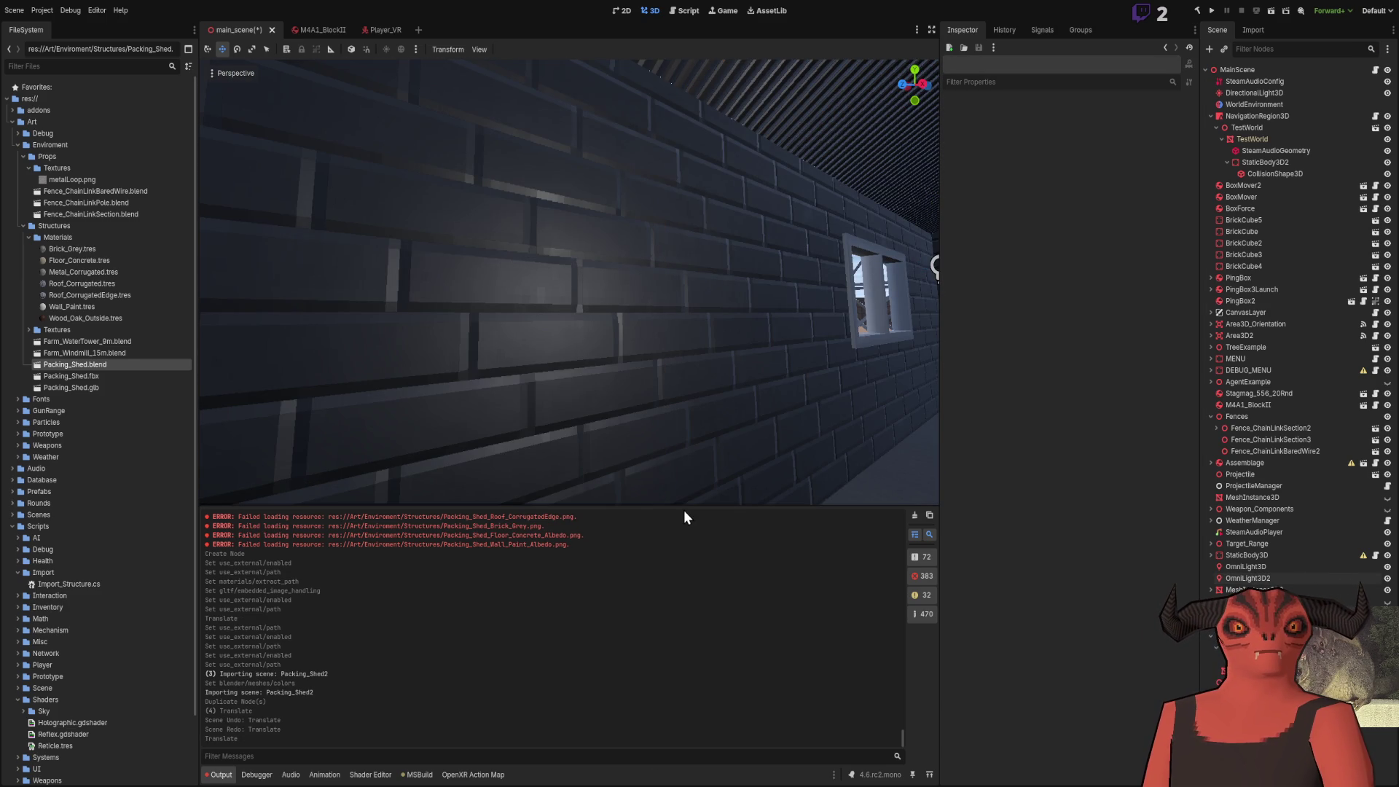
{"action": "left_click_drag", "start_coordinate": [458, 303], "coordinate": [457, 303]}
Tour the lit shed from the gable end through the front door, then return to Blender
{"action": "scroll", "coordinate": [458, 303], "scroll_direction": "up", "scroll_amount": 2}
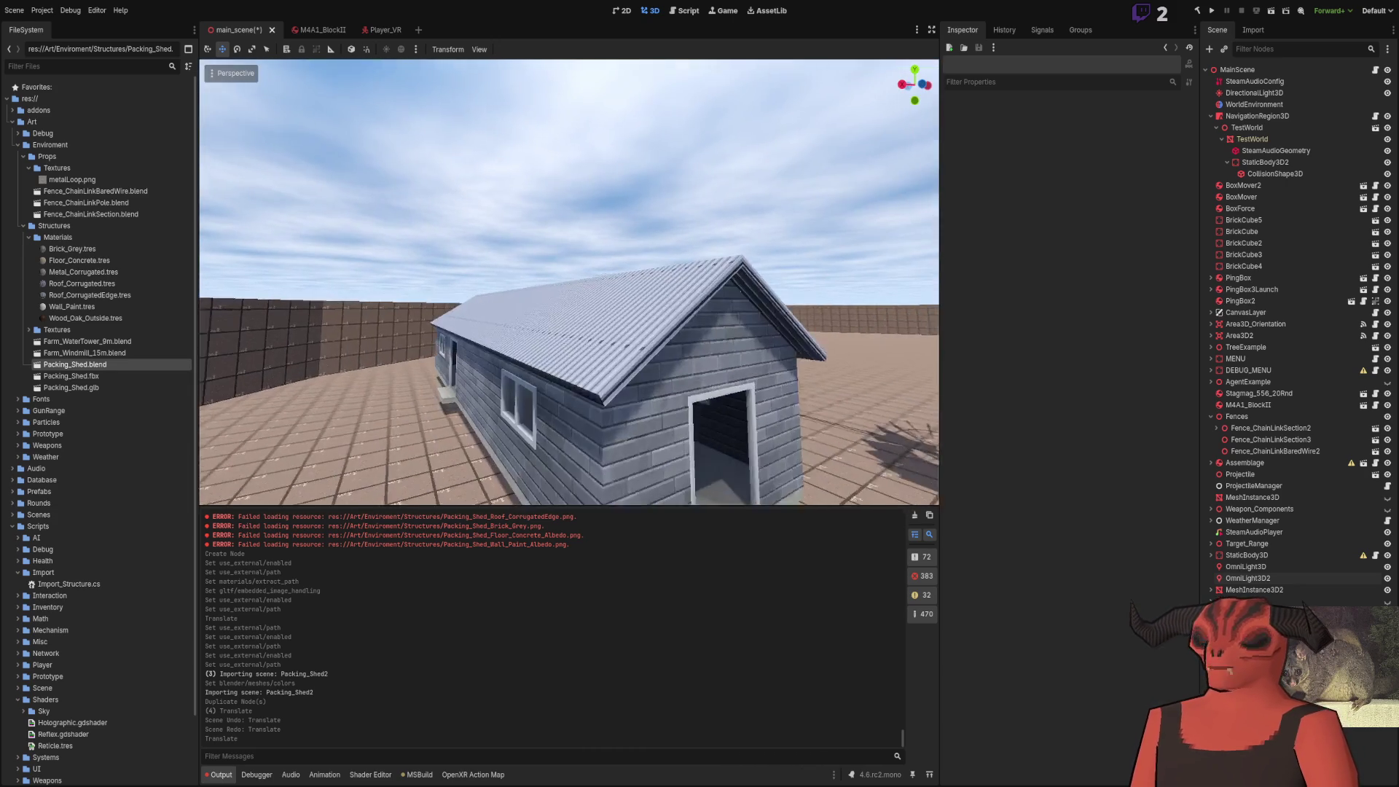
{"action": "left_click_drag", "start_coordinate": [700, 339], "coordinate": [700, 339]}
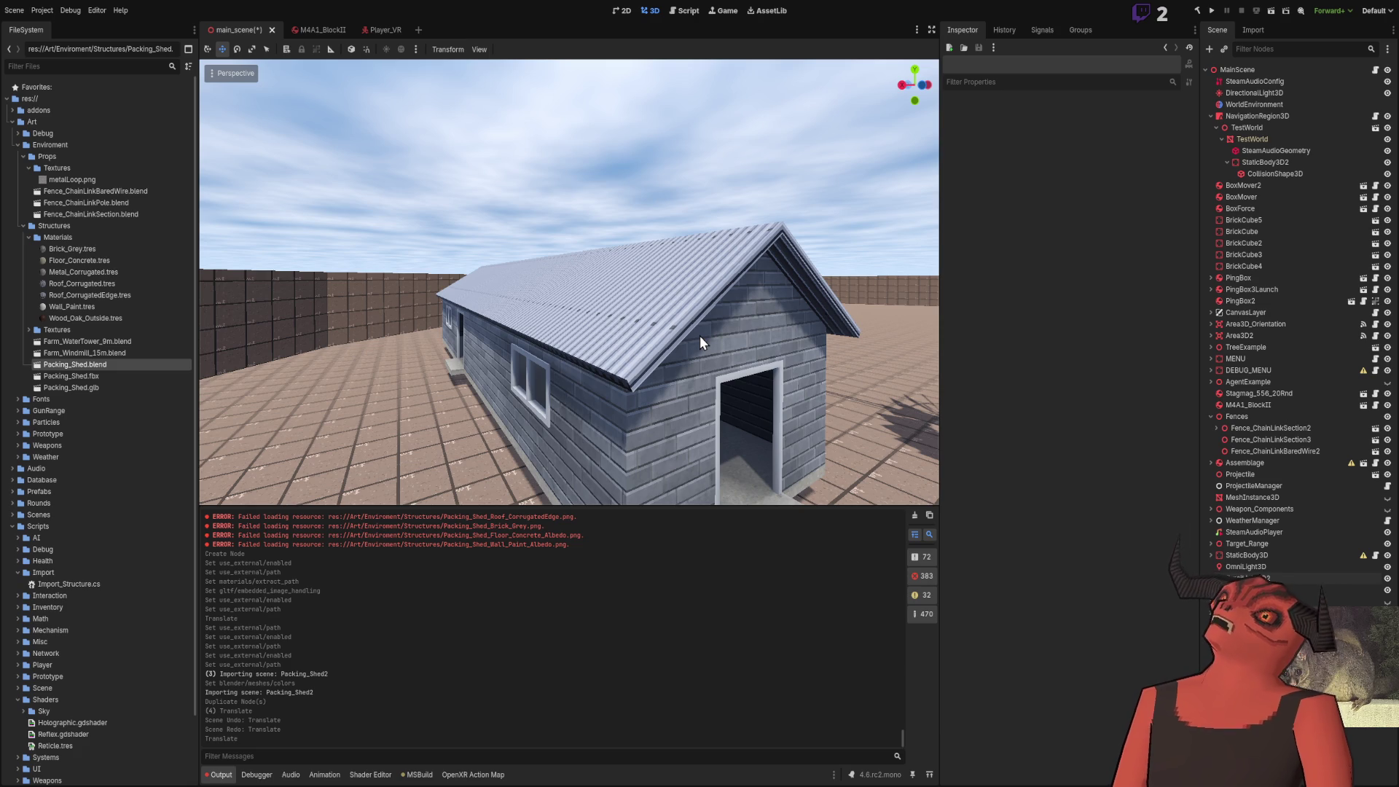
{"action": "left_click_drag", "start_coordinate": [700, 341], "coordinate": [675, 144]}
{"action": "left_click", "coordinate": [625, 329]}
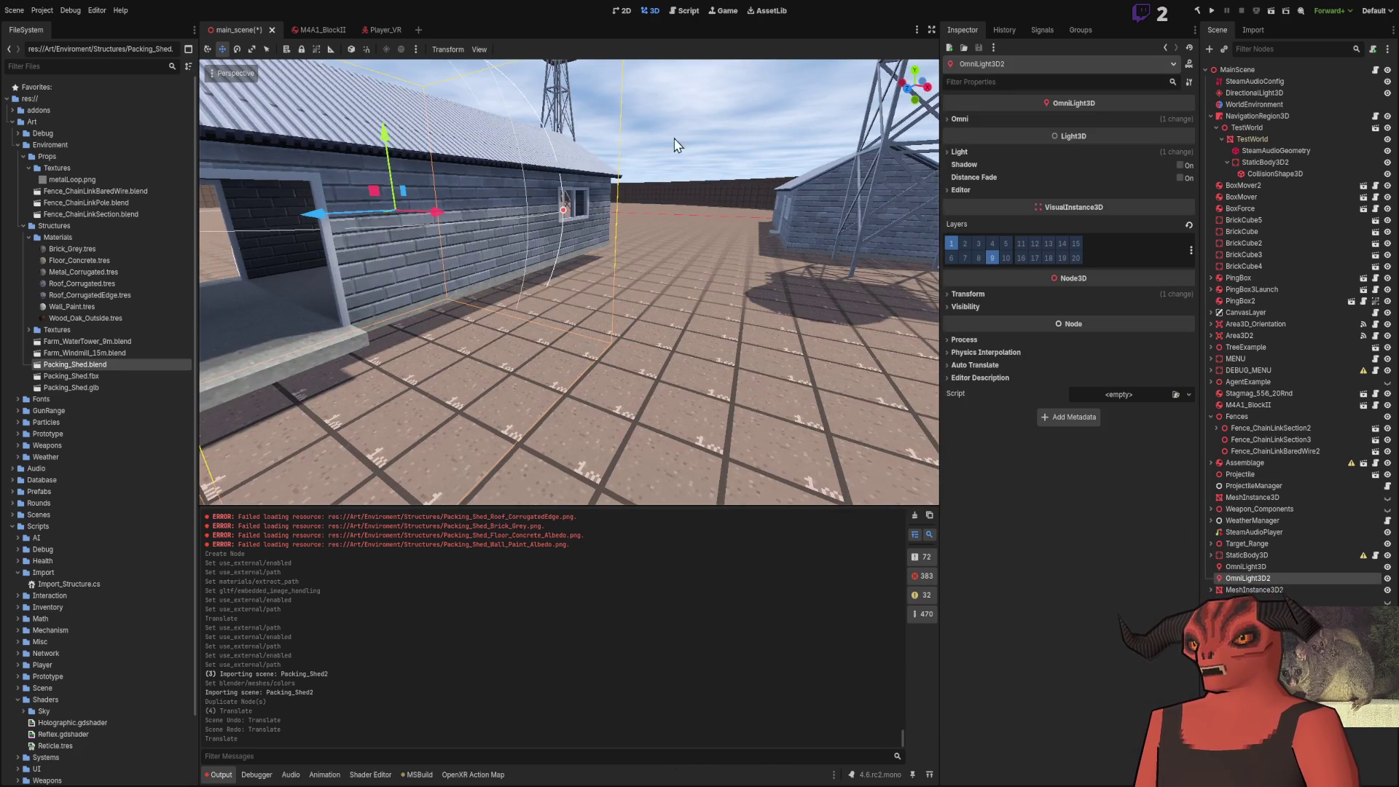
{"action": "left_click", "coordinate": [518, 229]}
{"action": "mouse_move", "coordinate": [517, 229]}
{"action": "left_mouse_down"}
{"action": "mouse_move", "coordinate": [699, 341]}
{"action": "mouse_move", "coordinate": [819, 392]}
{"action": "mouse_move", "coordinate": [699, 341]}
{"action": "left_mouse_up"}
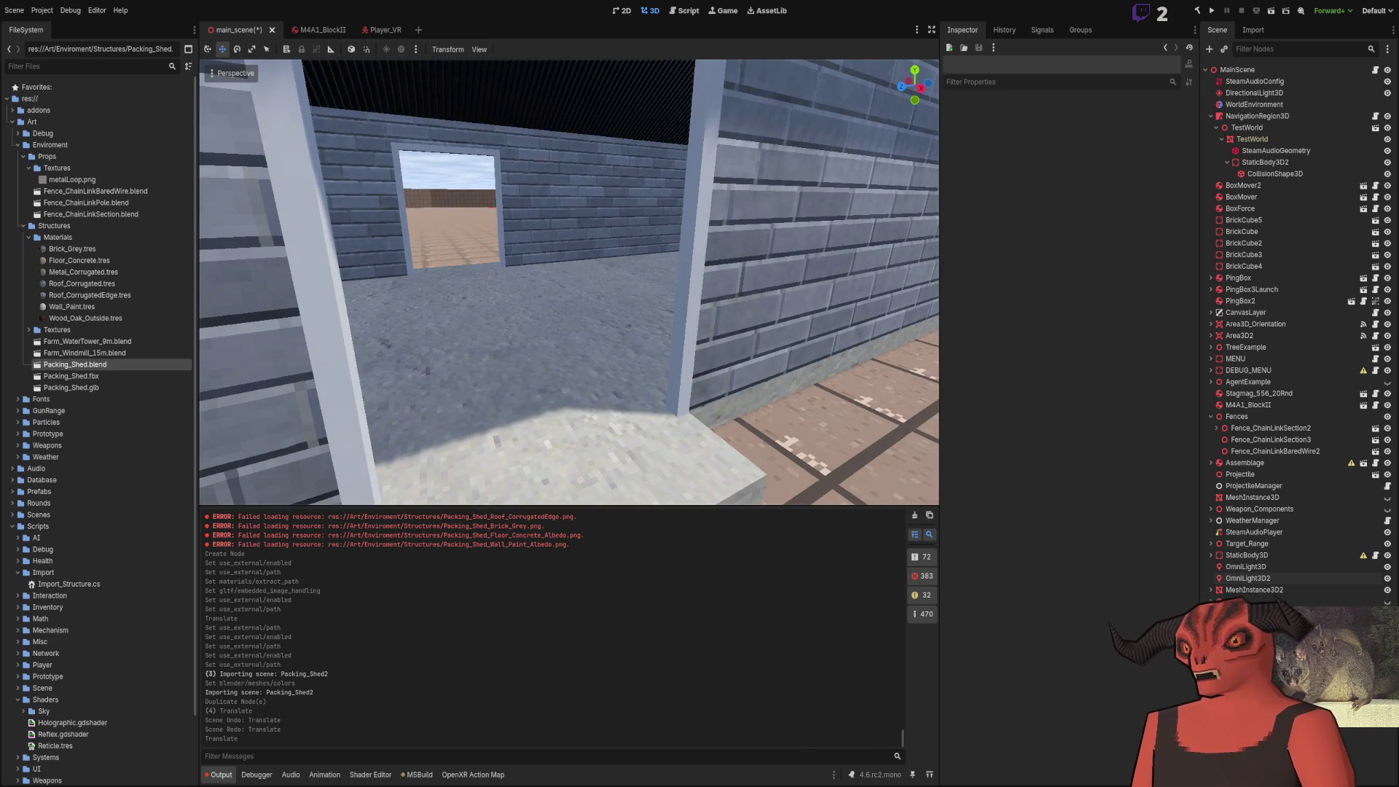
{"action": "key", "text": "alt+Tab"}
{"action": "left_click", "coordinate": [26, 8]}
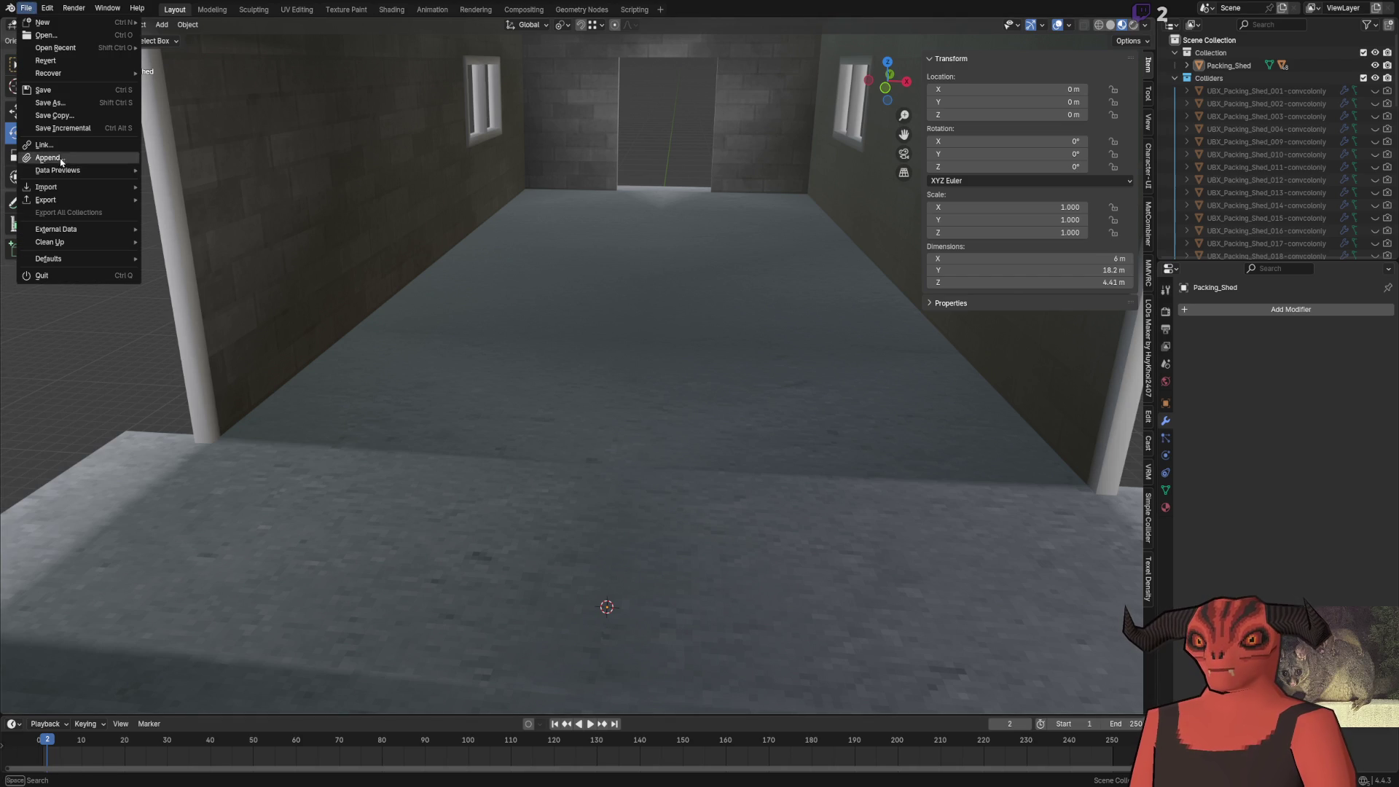
Export the shed with File > Export > FBX Batch Export (.fbx), then go back to Godot
{"action": "mouse_move", "coordinate": [81, 203]}
{"action": "left_click", "coordinate": [190, 336]}
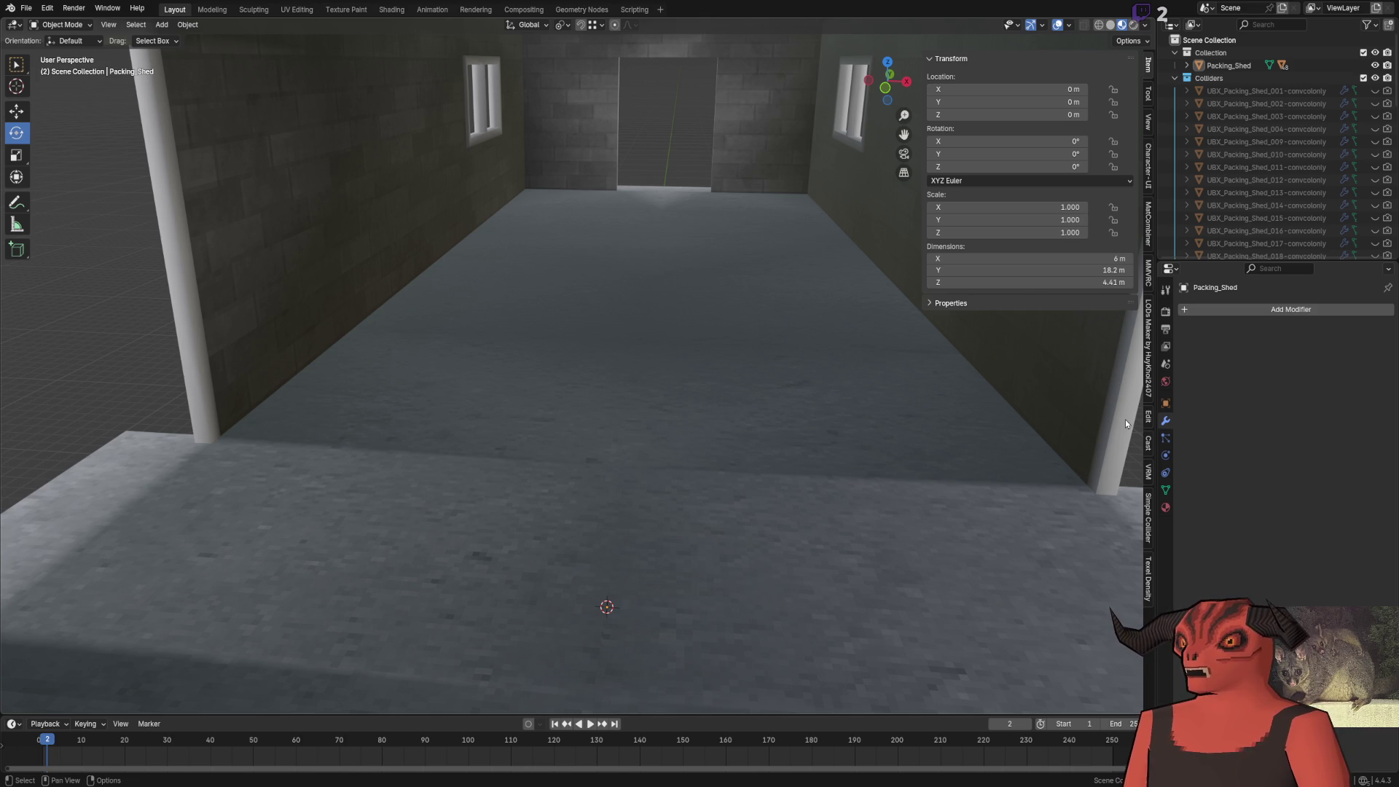
{"action": "key", "text": "alt+Tab"}
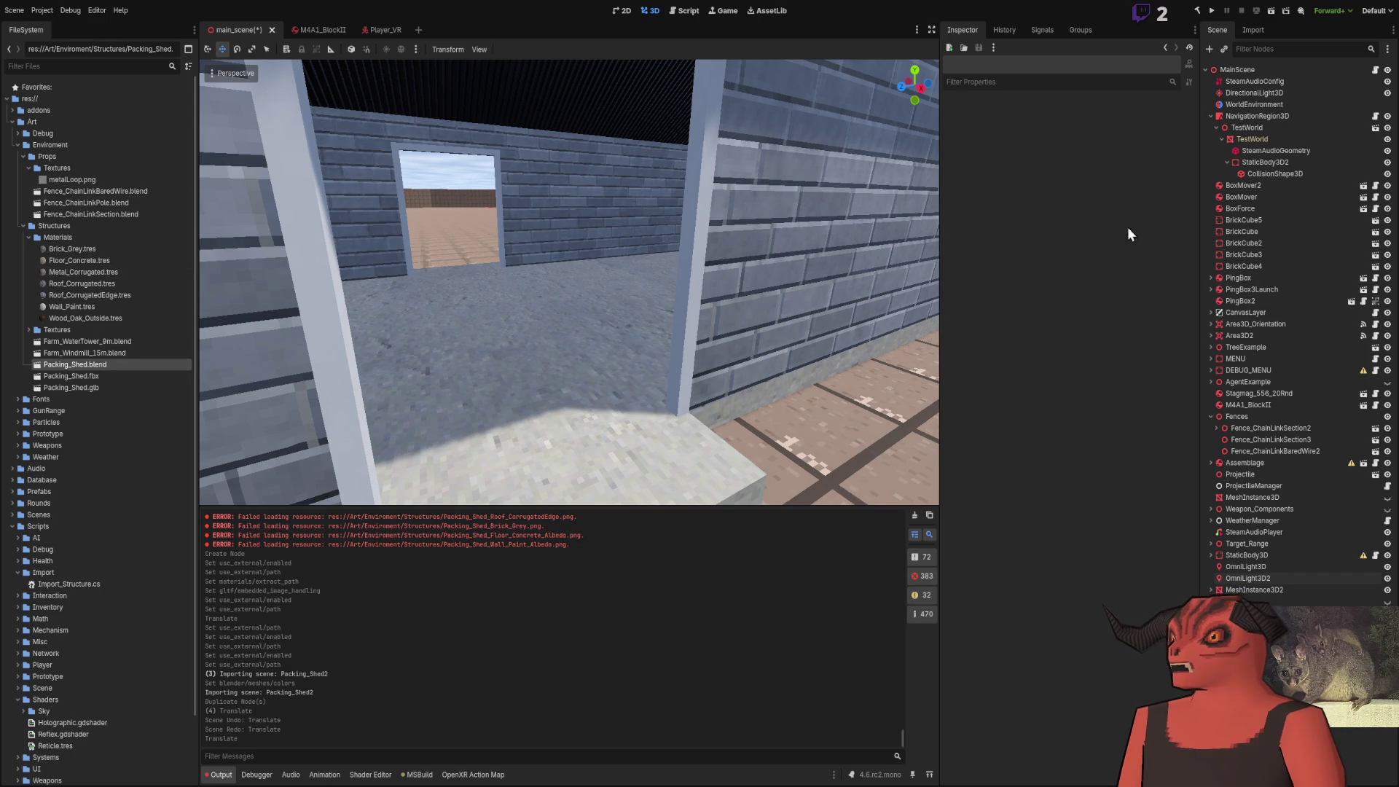
Show Packing_Shed.blend's Import settings: Scene import, Node3D root, scale 1.0
{"action": "left_click", "coordinate": [1253, 31]}
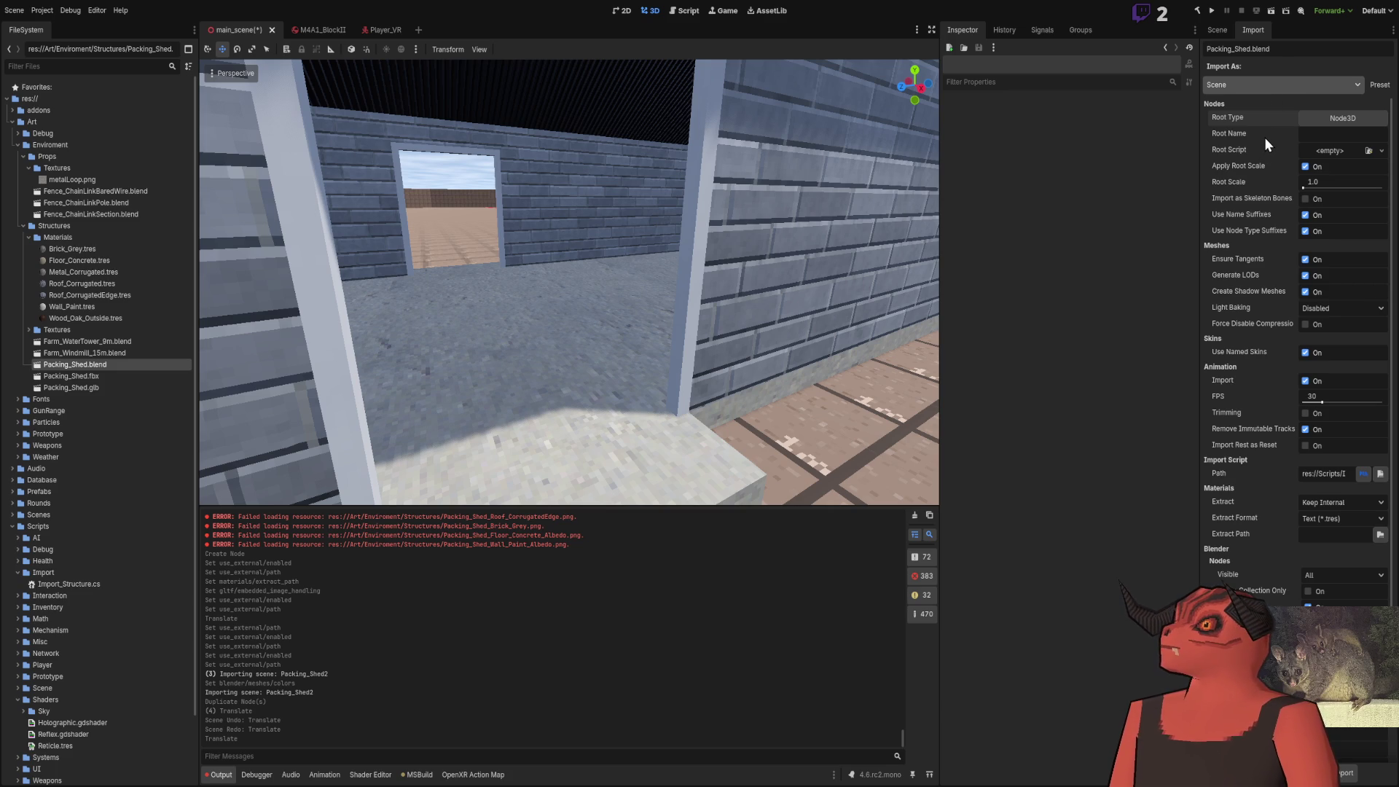
{"action": "left_click", "coordinate": [1266, 137]}
{"action": "left_click", "coordinate": [1268, 85]}
{"action": "left_click", "coordinate": [1267, 145]}
{"action": "left_click", "coordinate": [1260, 122]}
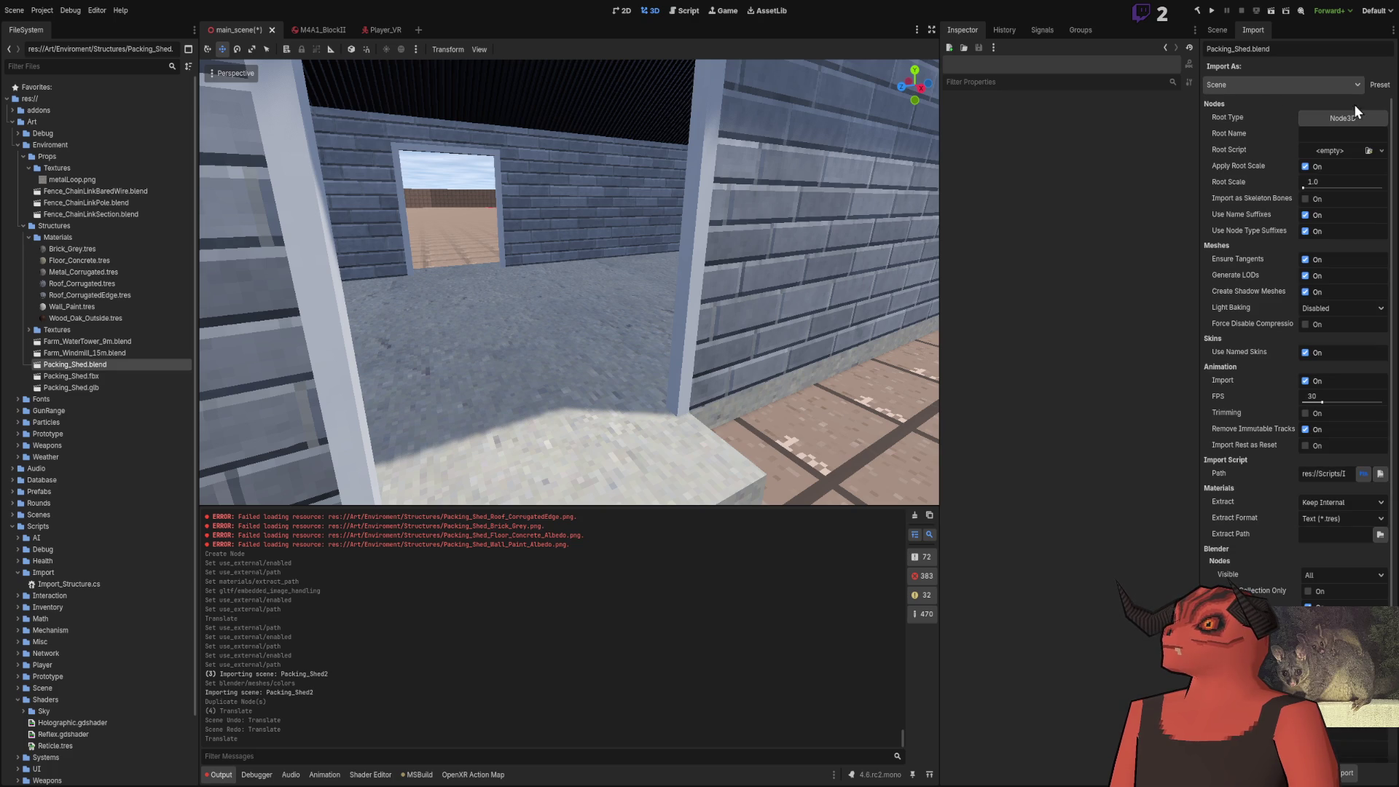
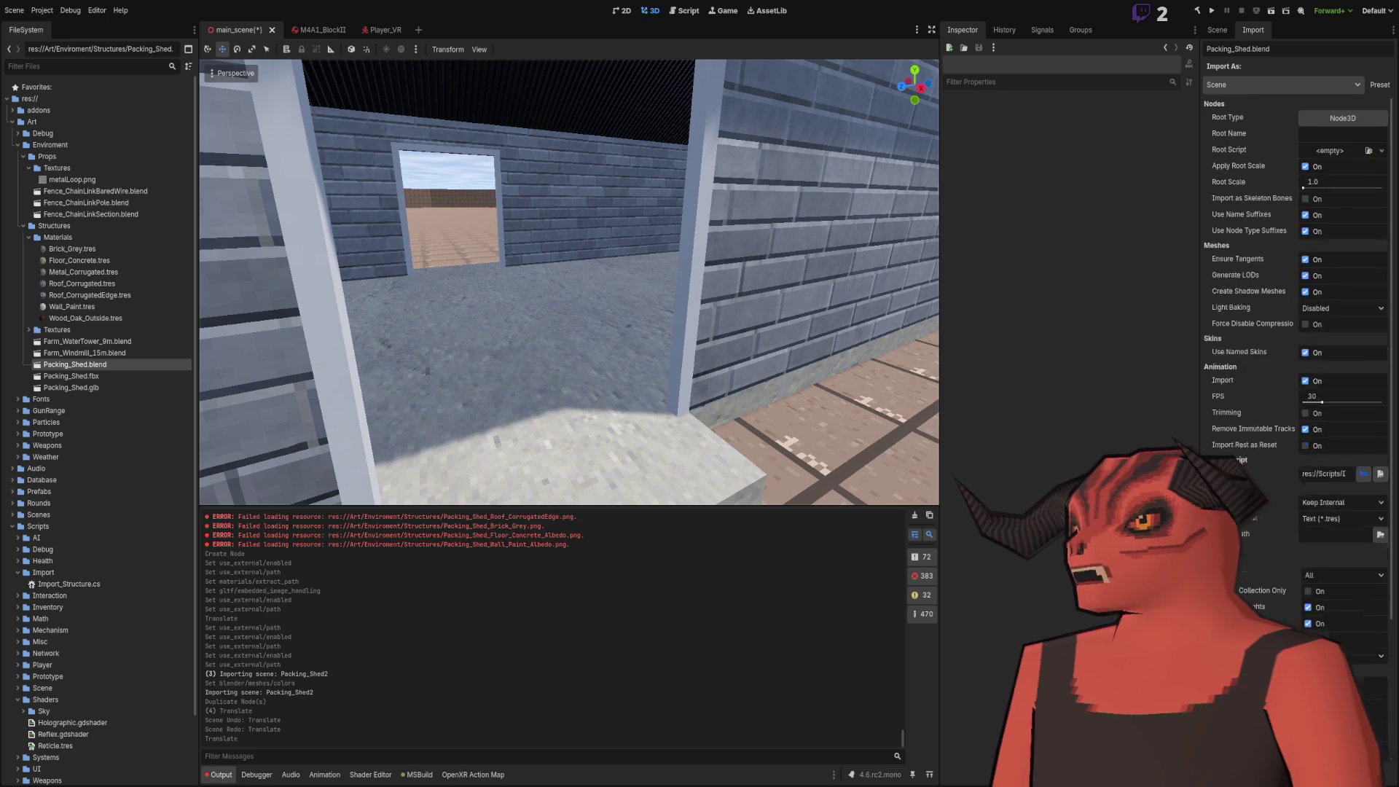
Show the import settings for Farm_Windmill_15m.blend, then glance at the History and Signals tabs
{"action": "left_click", "coordinate": [102, 353]}
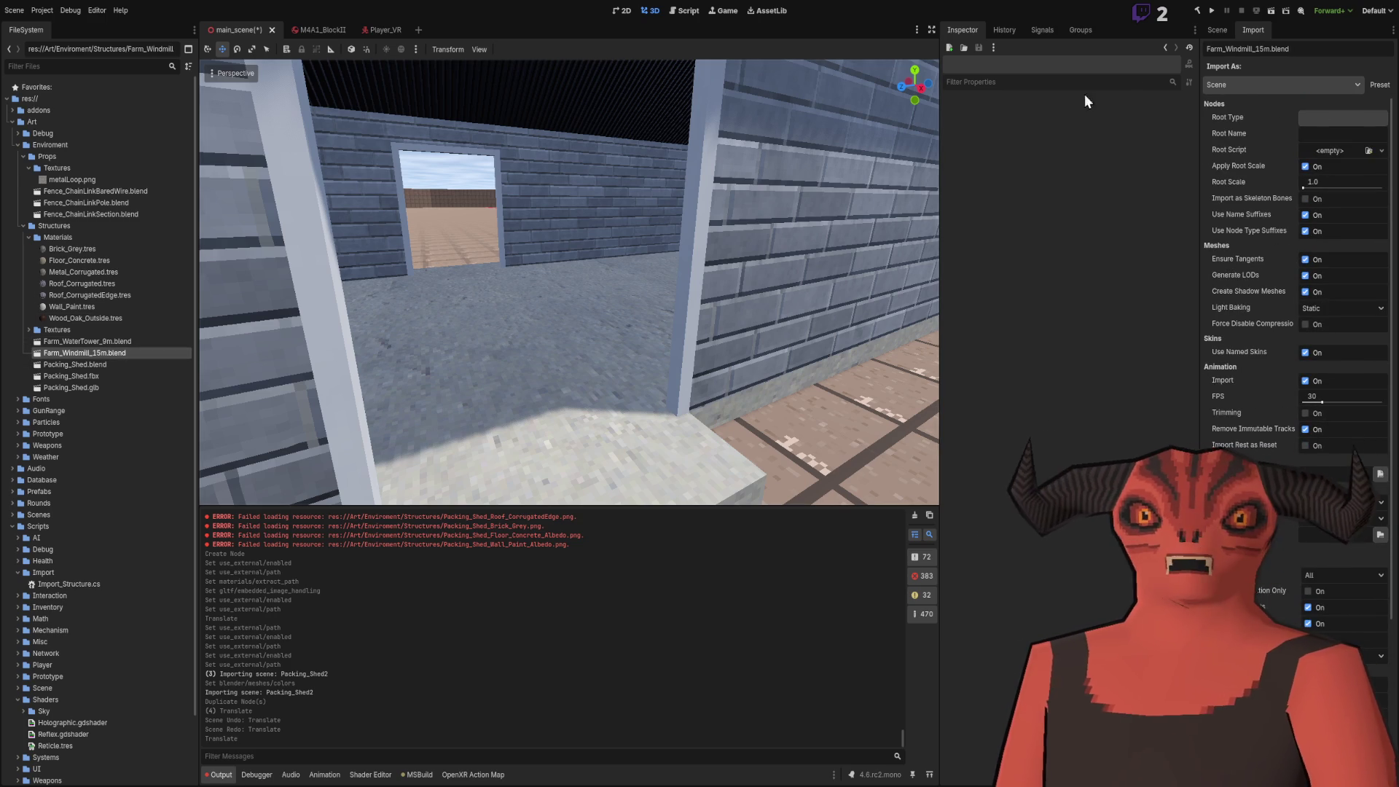
{"action": "left_click", "coordinate": [1009, 32]}
{"action": "left_click", "coordinate": [1038, 32]}
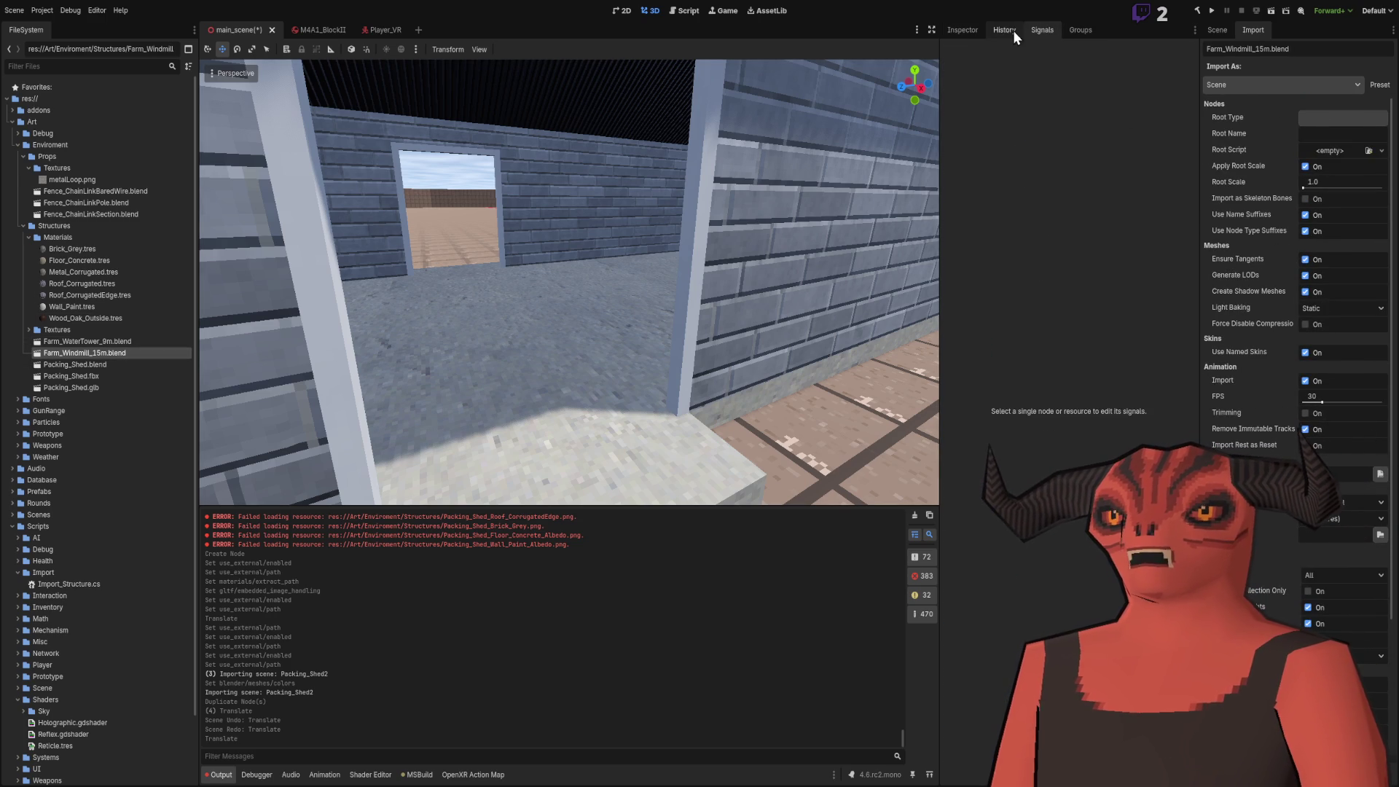
{"action": "left_click", "coordinate": [1013, 30]}
{"action": "left_click", "coordinate": [966, 31]}
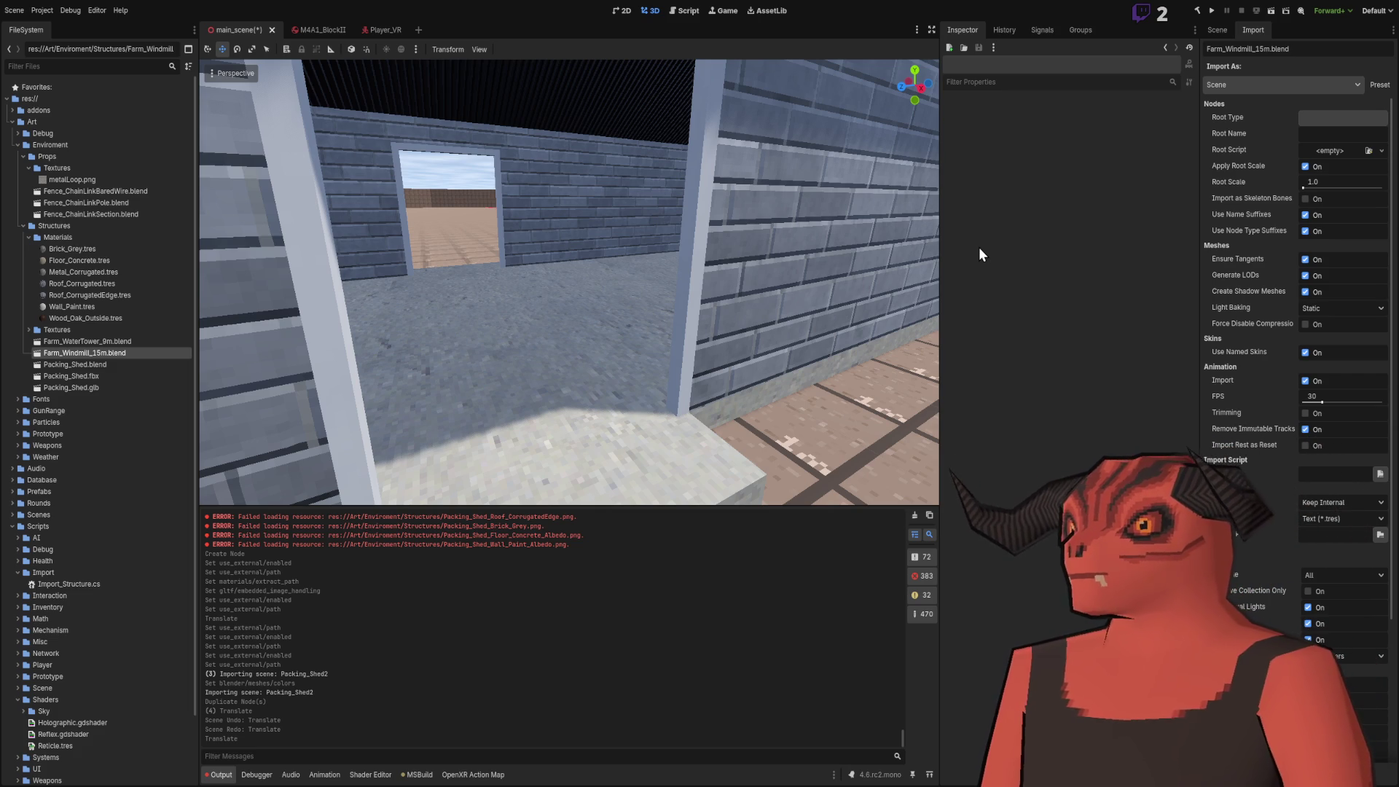
Look around the shed wall and fly through it into the packing shed's interior
{"action": "scroll", "coordinate": [395, 362], "scroll_direction": "up", "scroll_amount": 5}
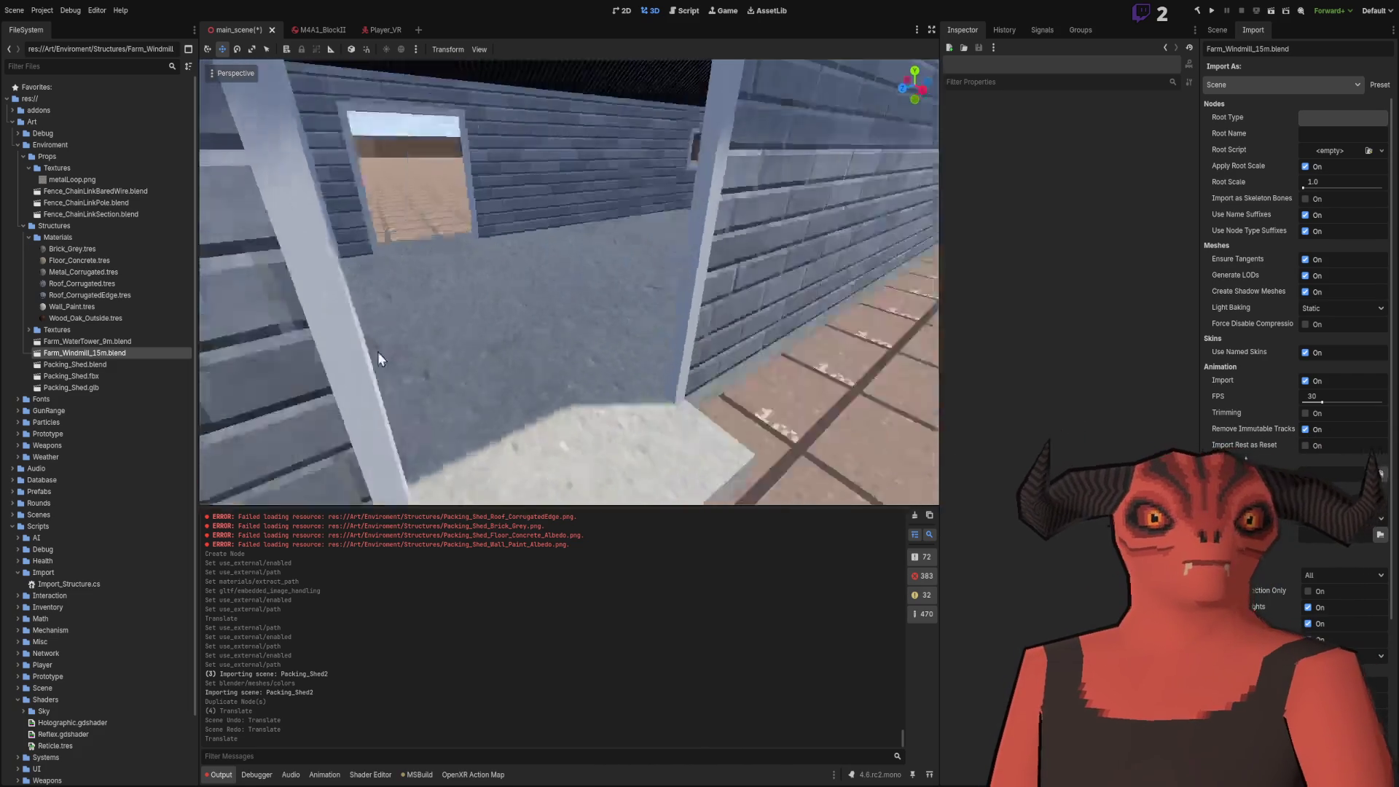
{"action": "left_click_drag", "start_coordinate": [367, 299], "coordinate": [307, 300]}
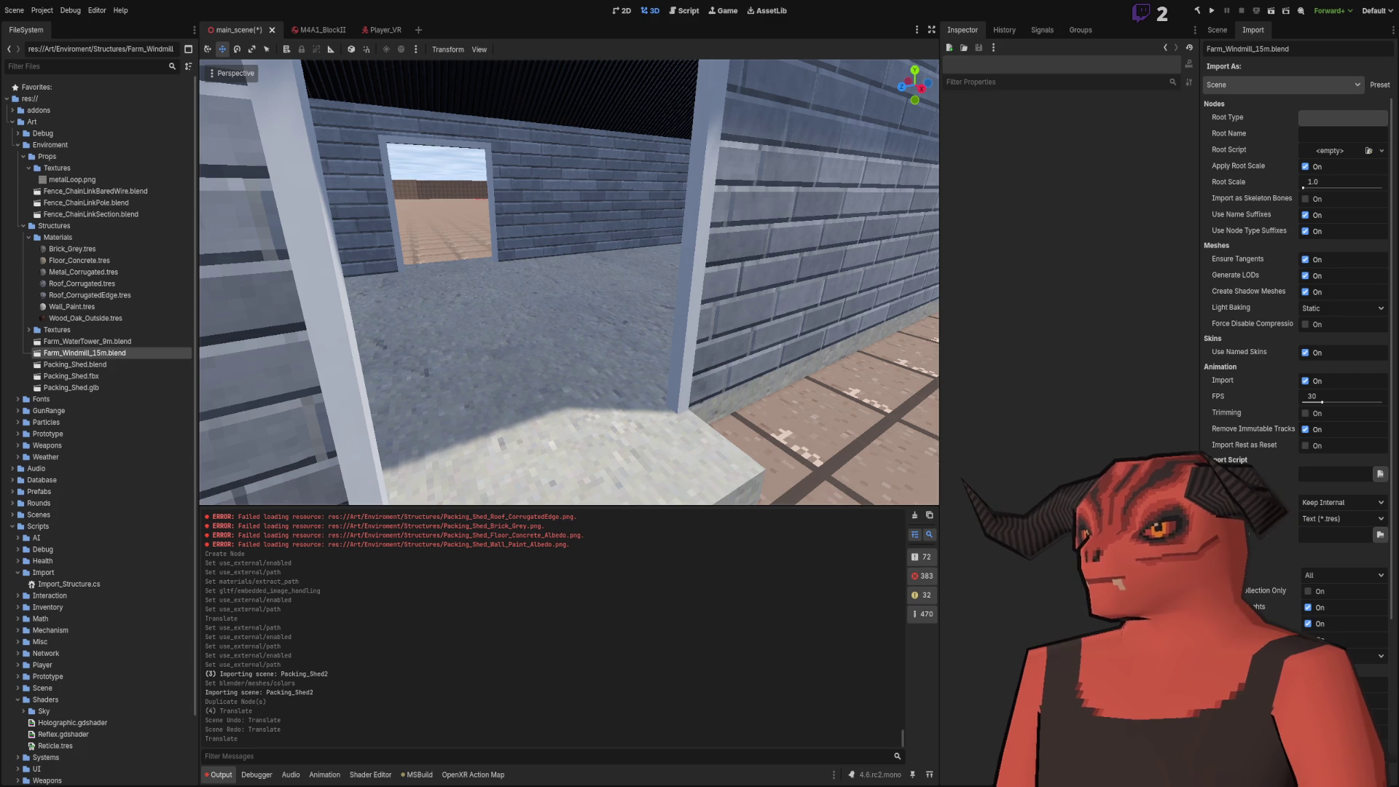
{"action": "scroll", "coordinate": [501, 214], "scroll_direction": "down", "scroll_amount": 15}
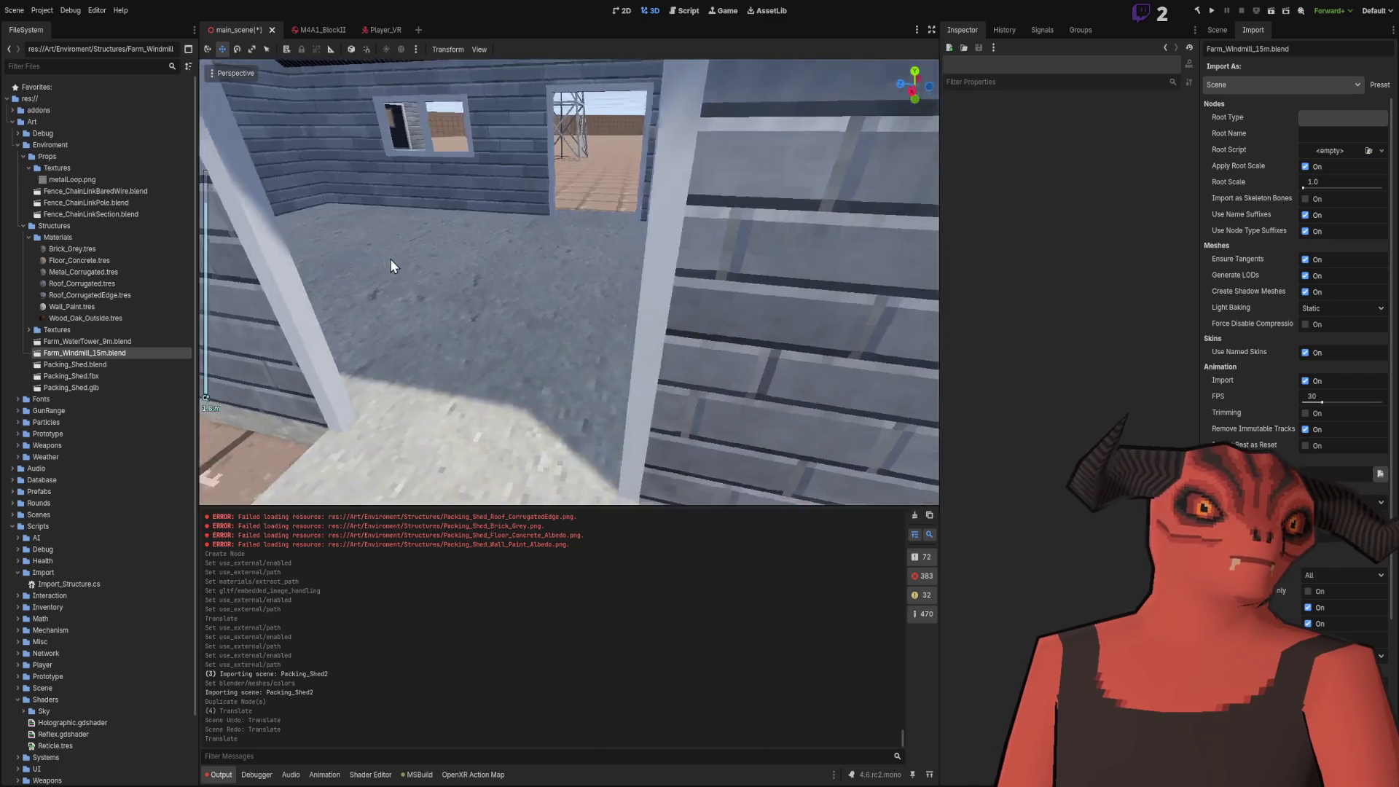
{"action": "scroll", "coordinate": [471, 289], "scroll_direction": "up", "scroll_amount": 10}
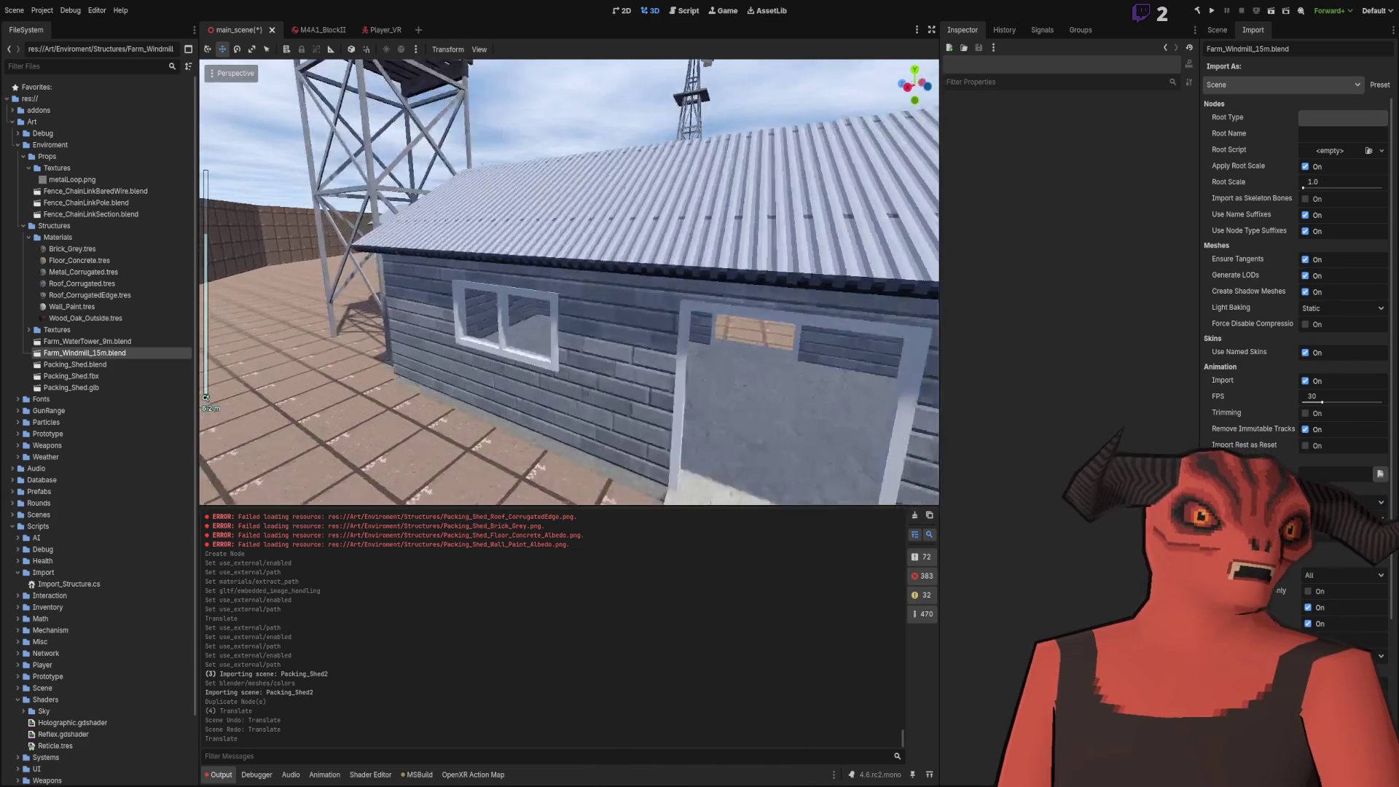
{"action": "key", "text": "w"}
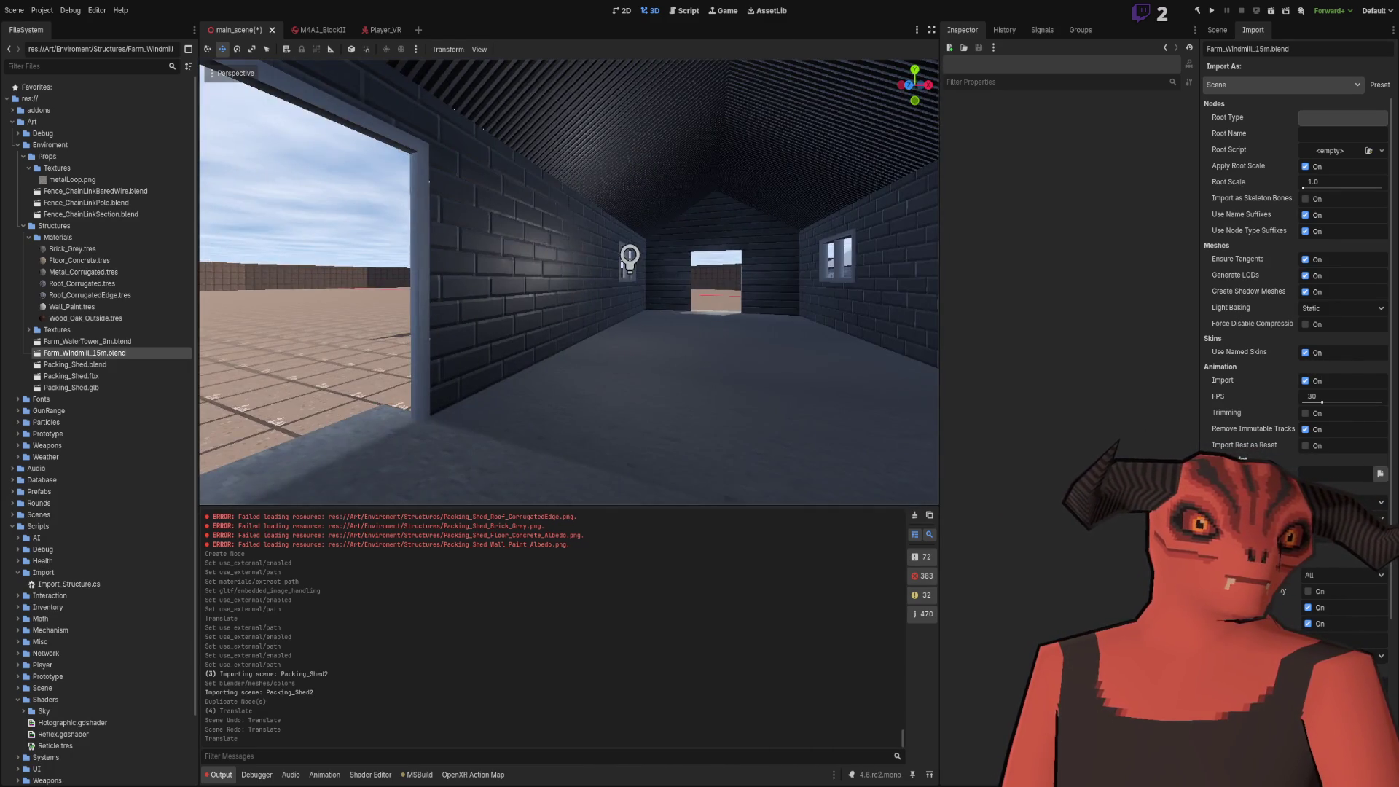
{"action": "key", "text": "w"}
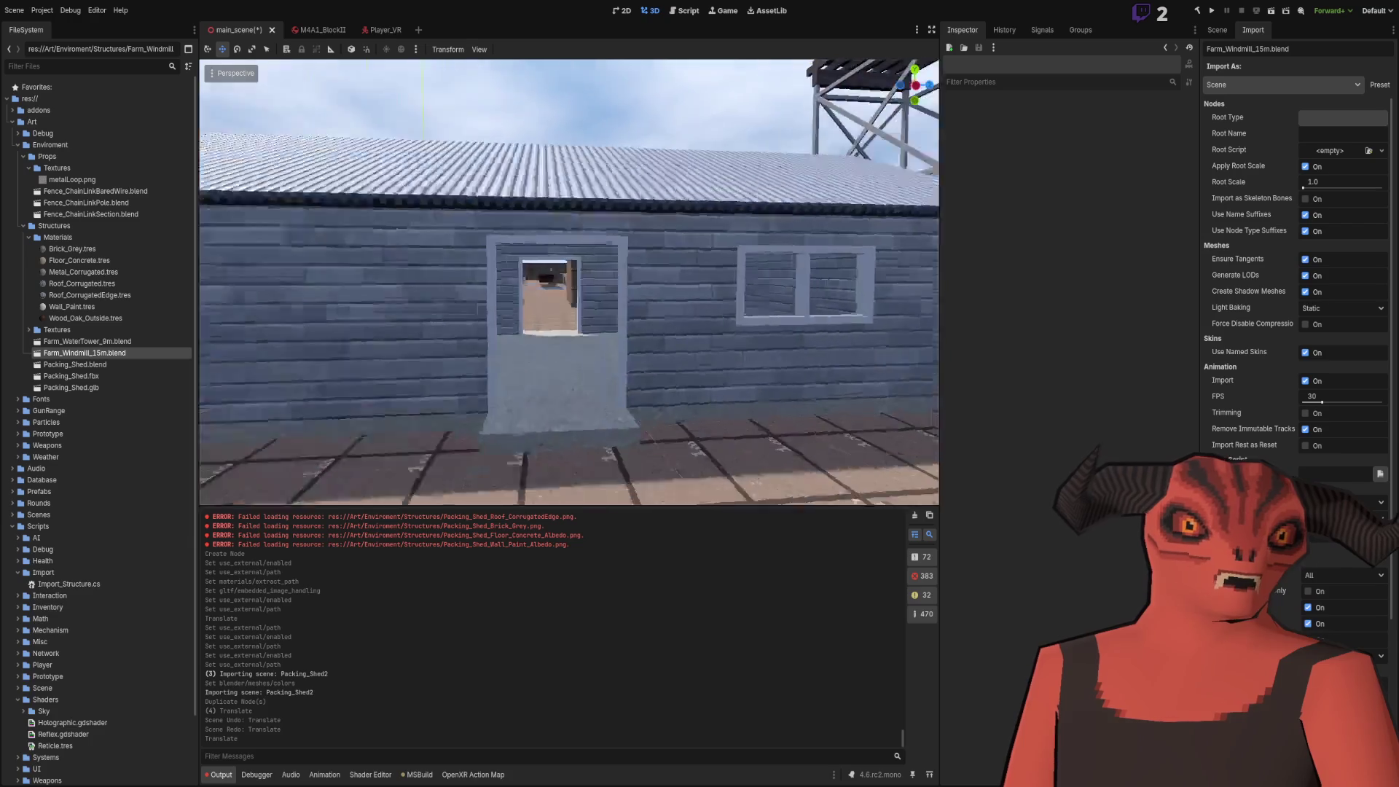
{"action": "key", "text": "w"}
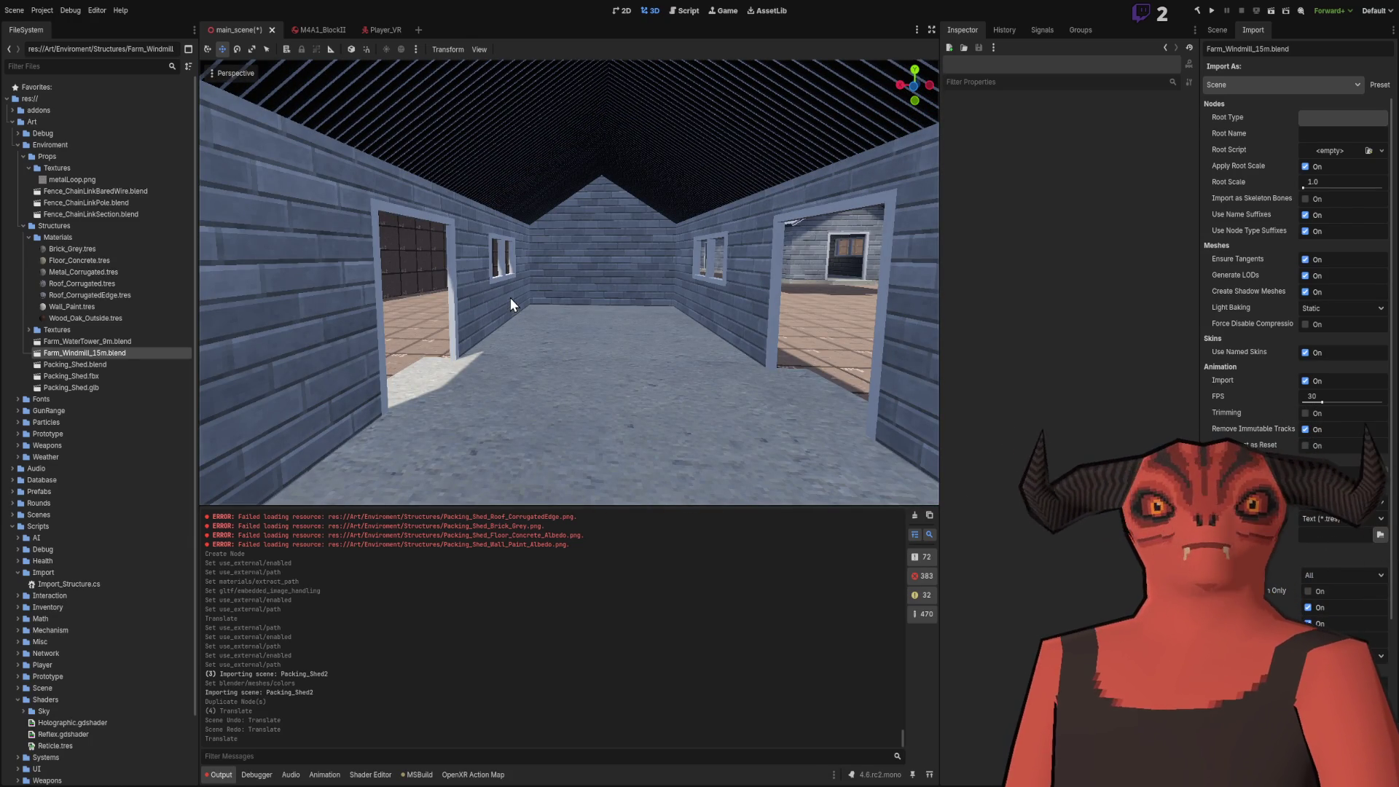
Fly out across the yard toward the windmill and back through the shed to its doorway
{"action": "key", "text": "w"}
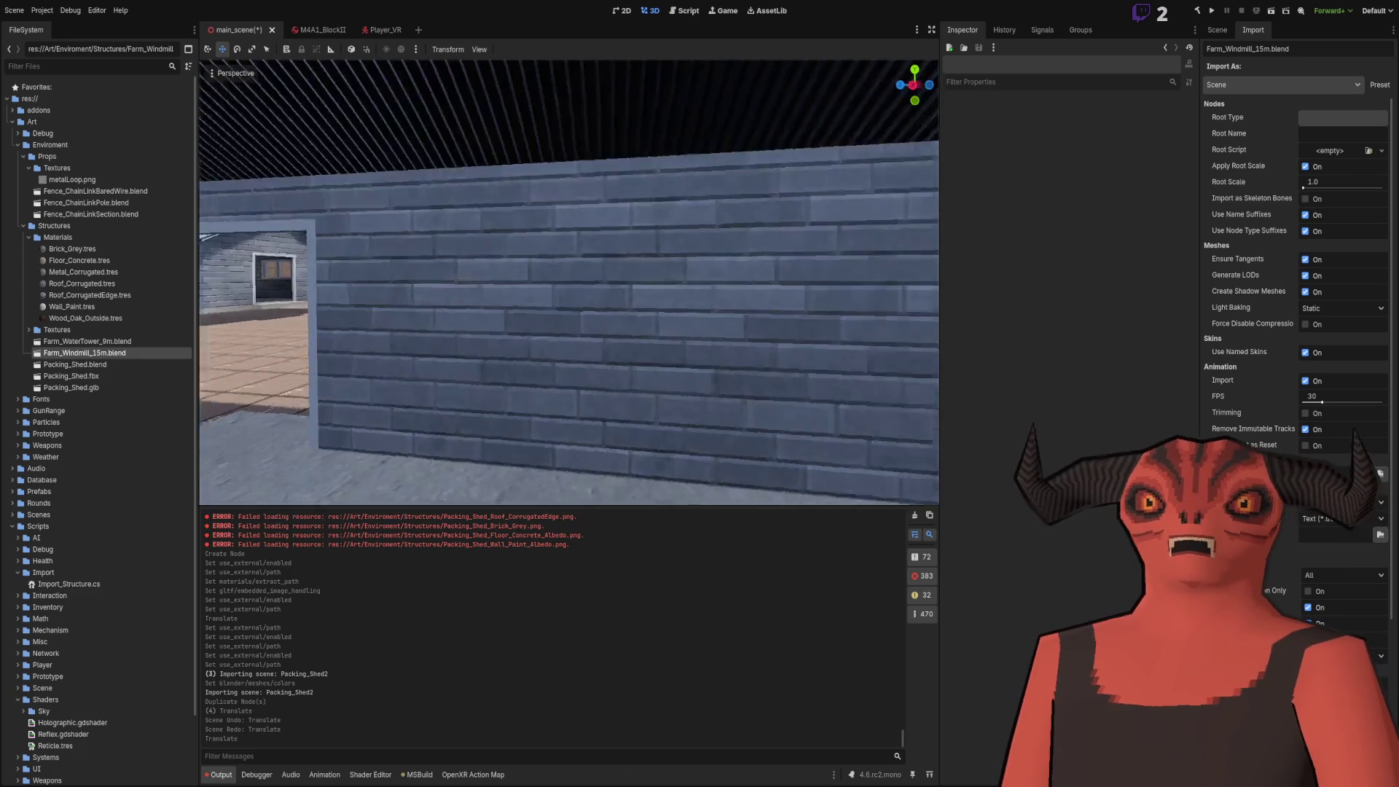
{"action": "key", "text": "w"}
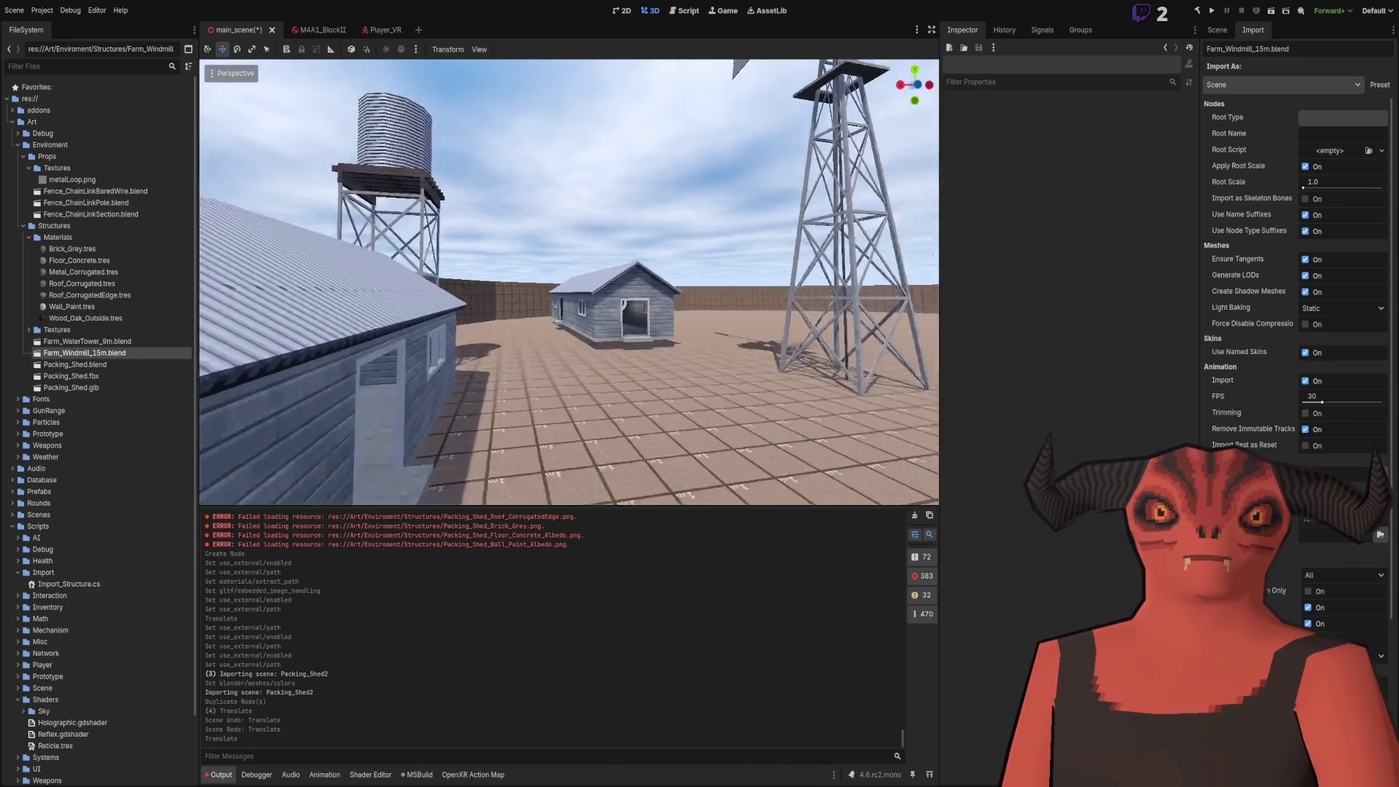
{"action": "key", "text": "w"}
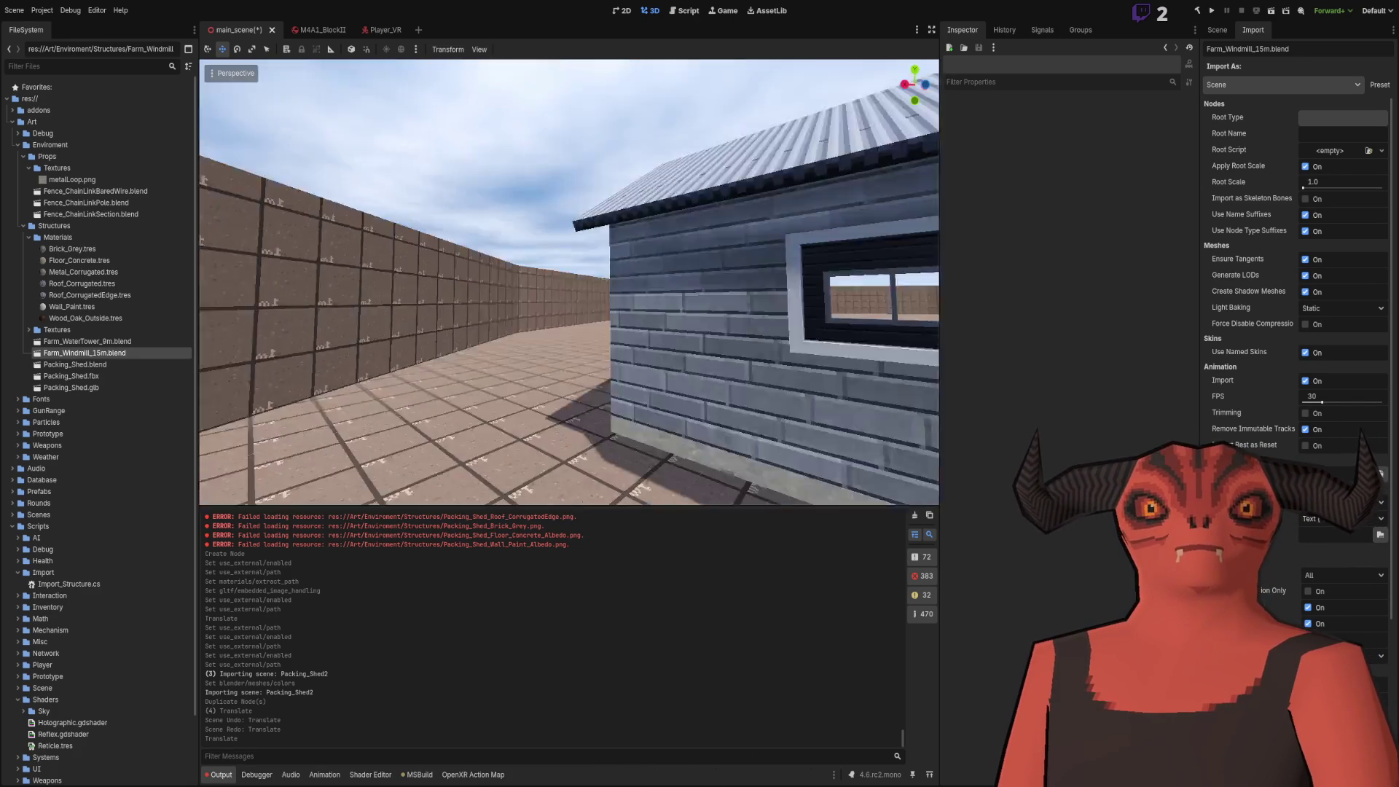
{"action": "key", "text": "w"}
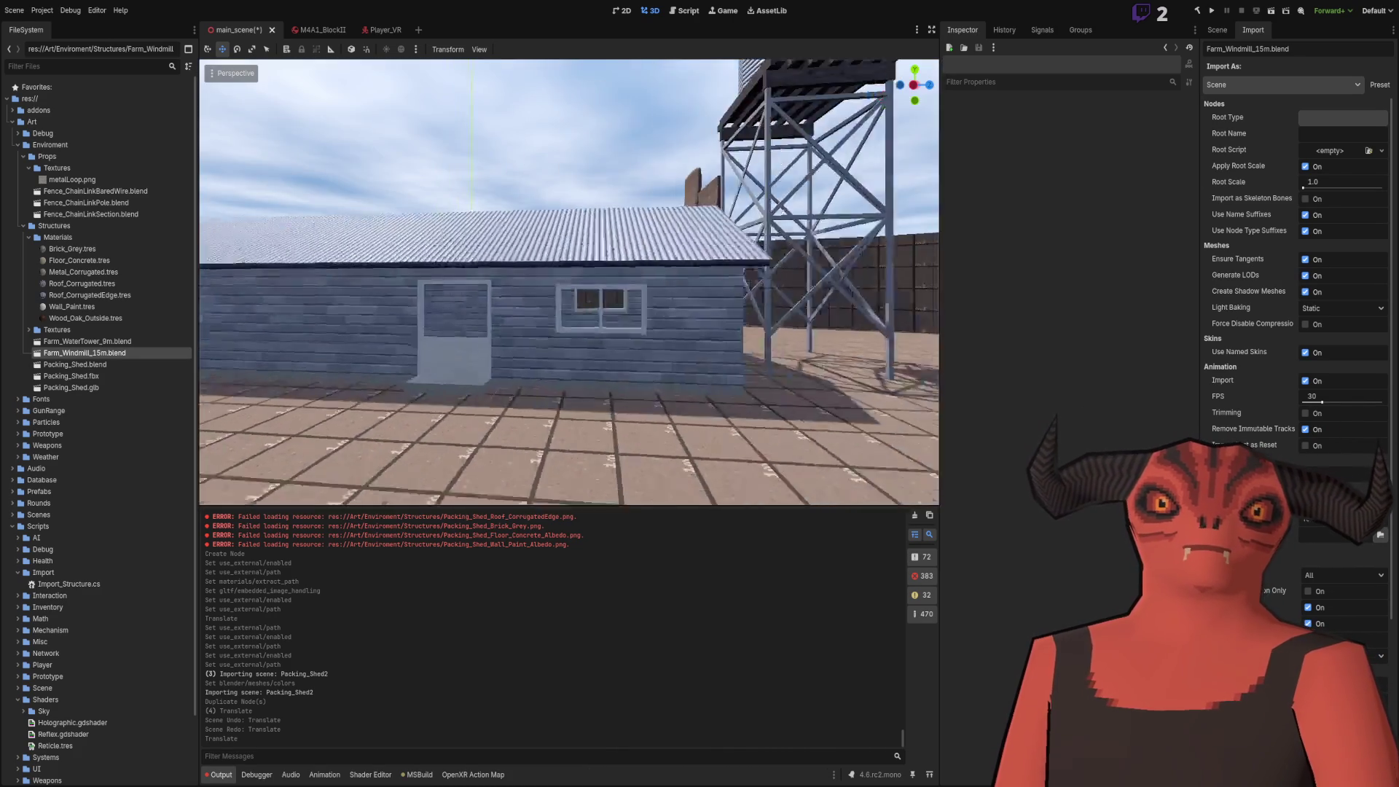
{"action": "key", "text": "w"}
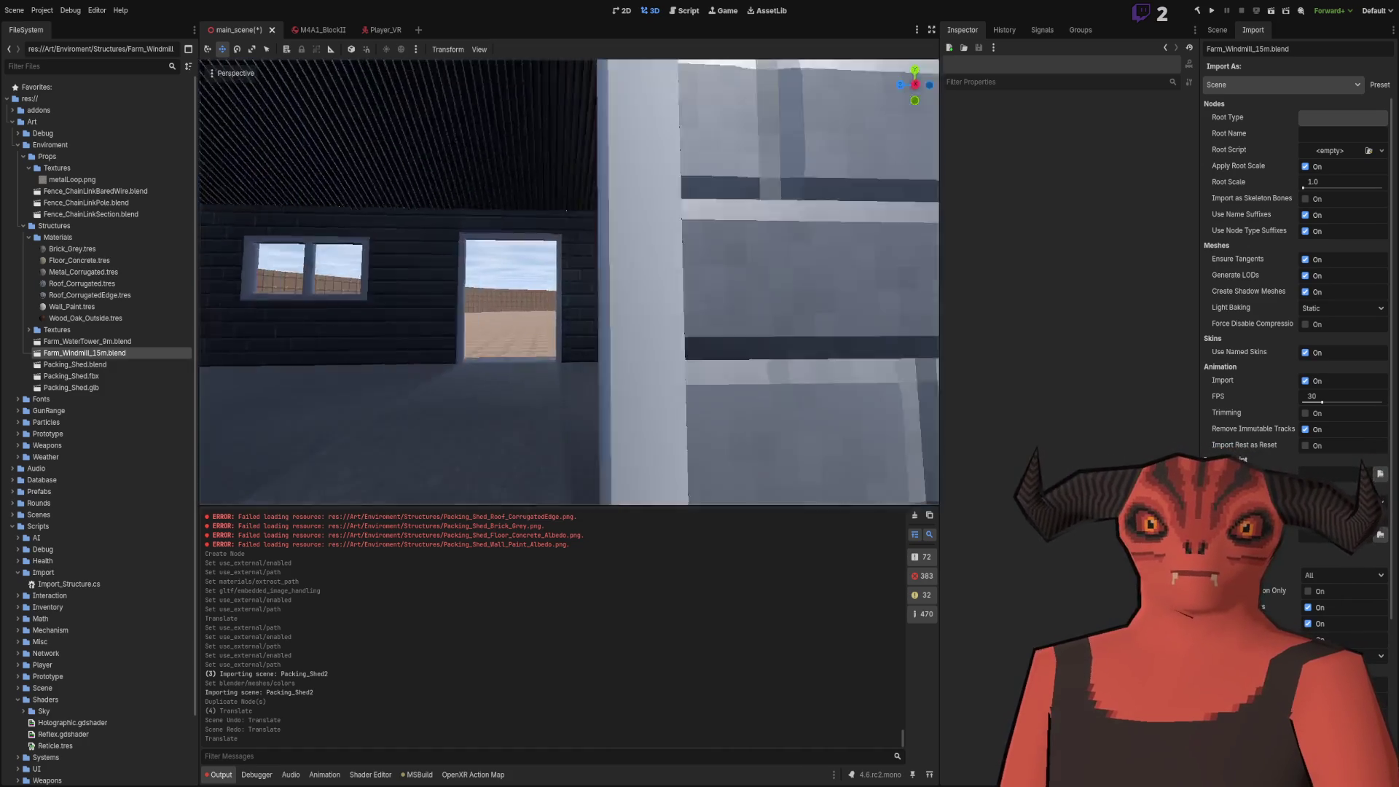
{"action": "key", "text": "w"}
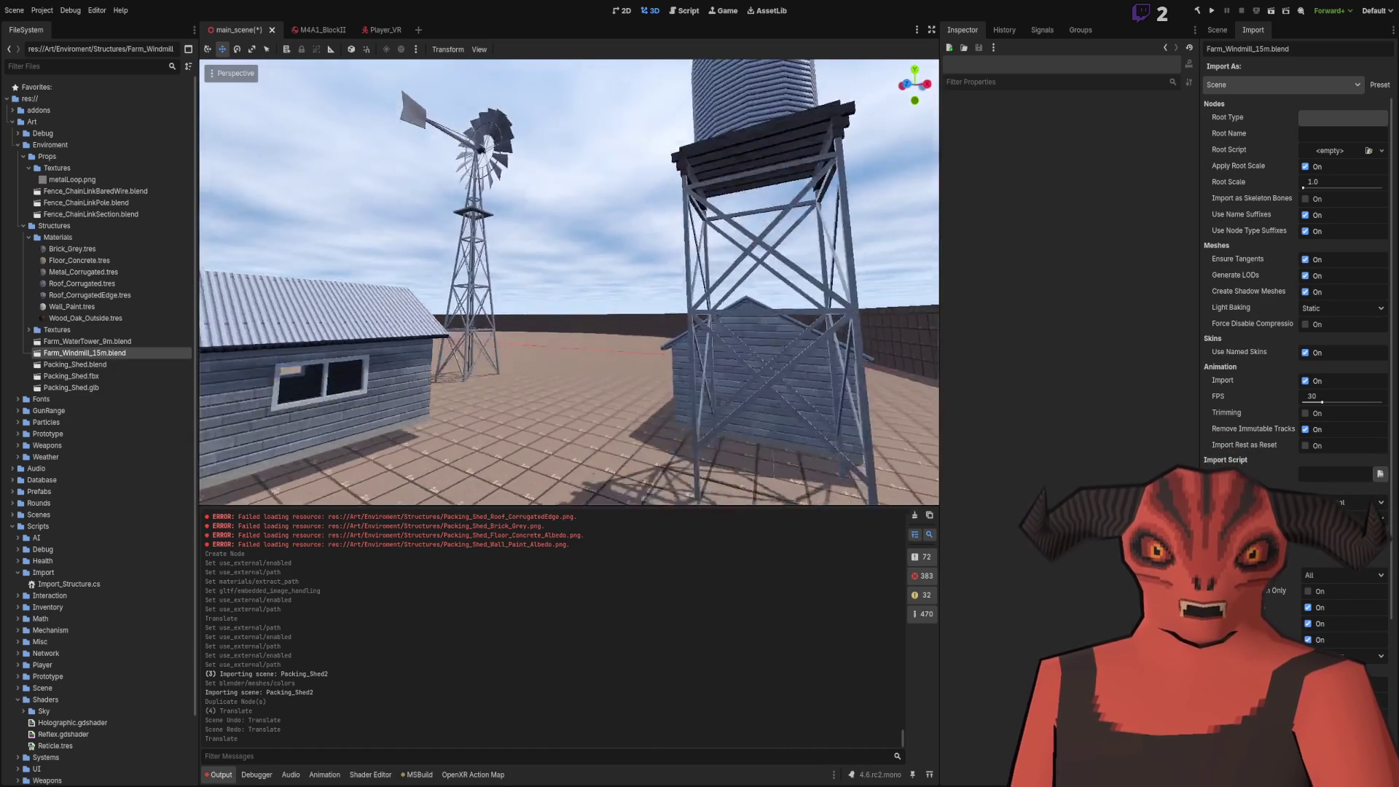
{"action": "key", "text": "w"}
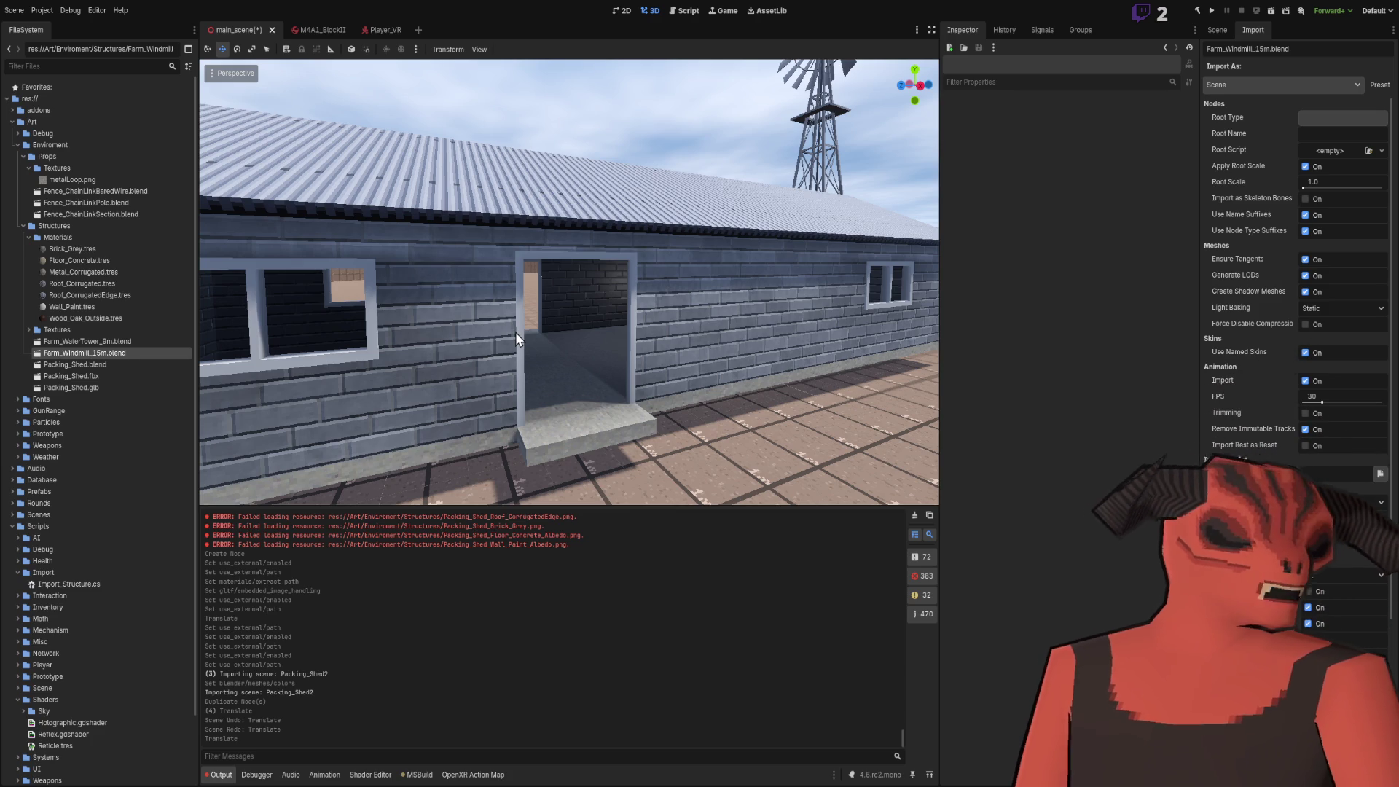
Fly down the dark shed corridor to OmniLight3D2 and slide it left along the wall
{"action": "key", "text": "w"}
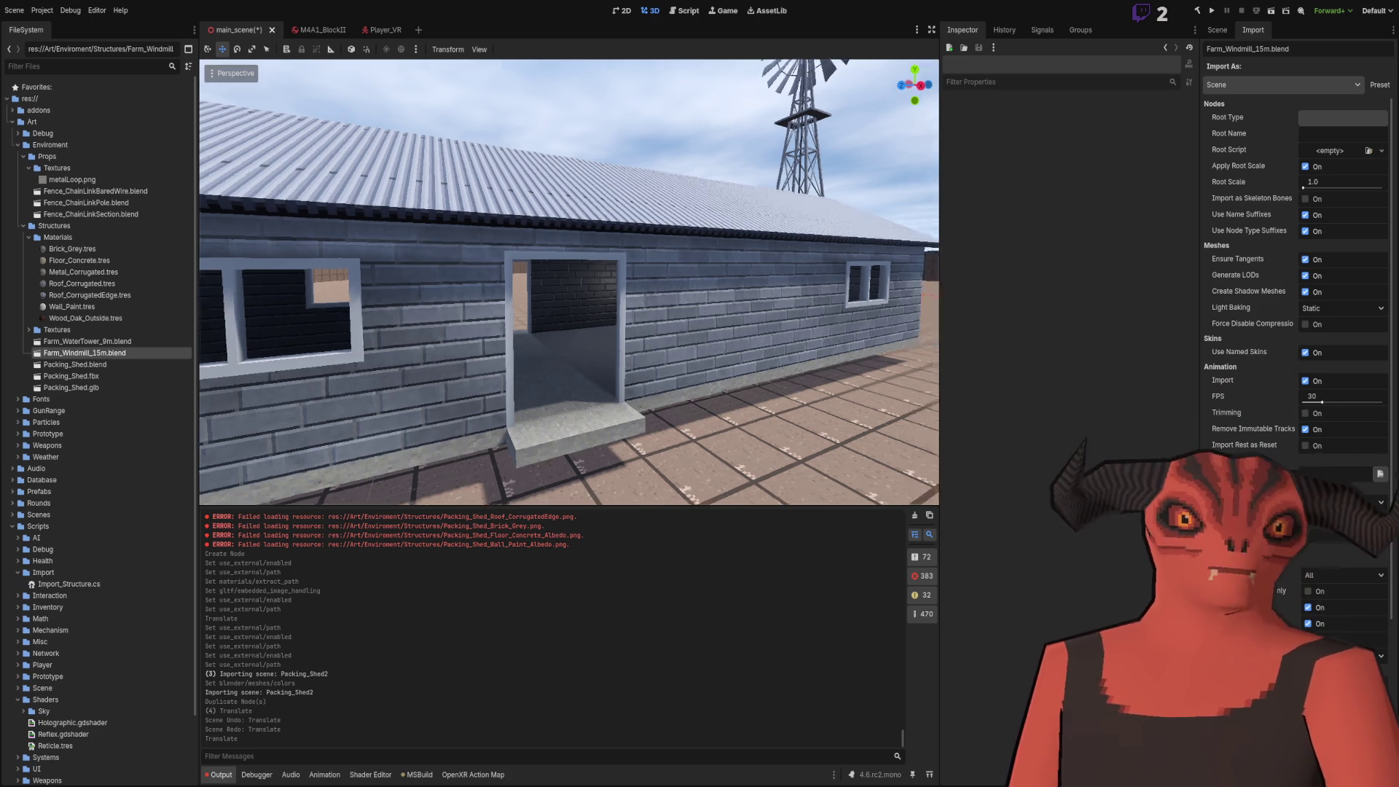
{"action": "key", "text": "w"}
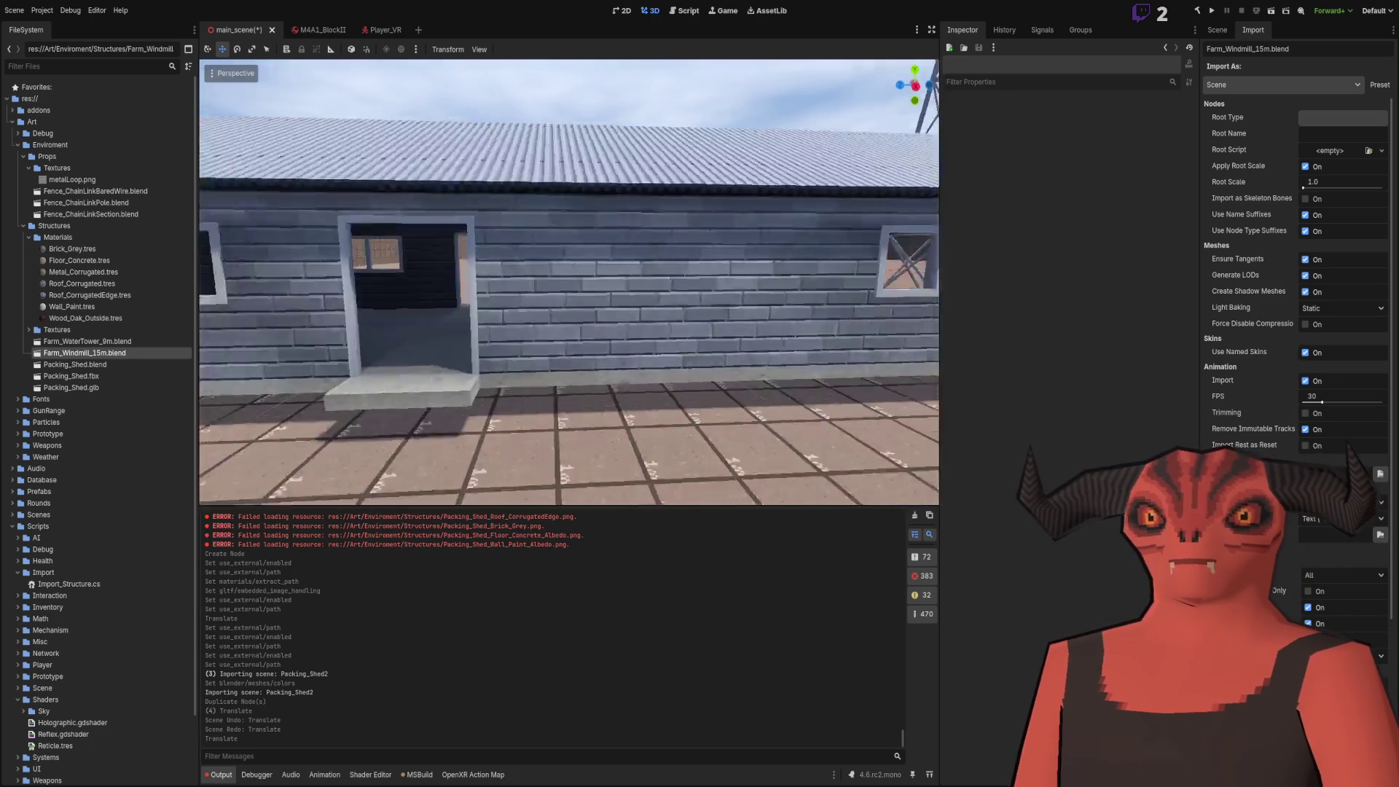
{"action": "key", "text": "w"}
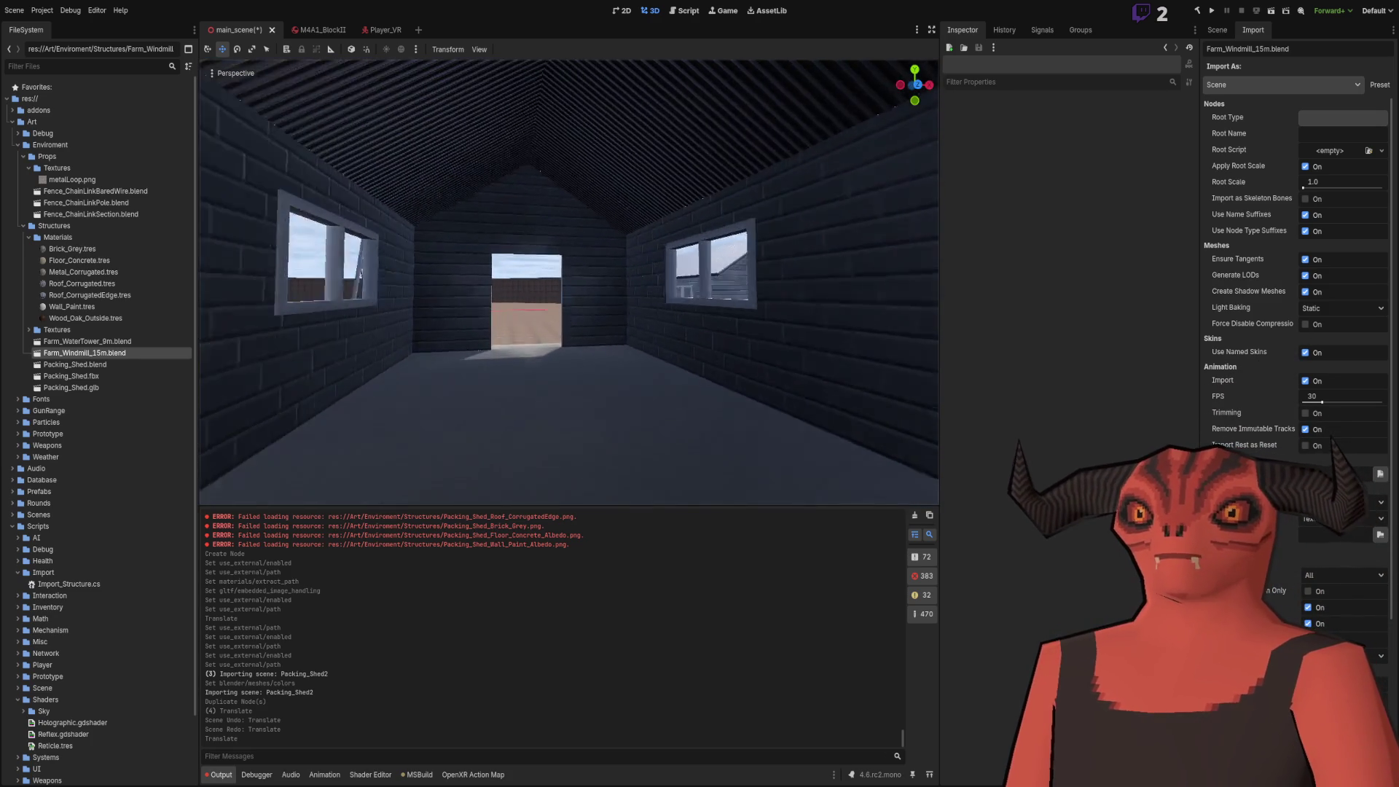
{"action": "key", "text": "w"}
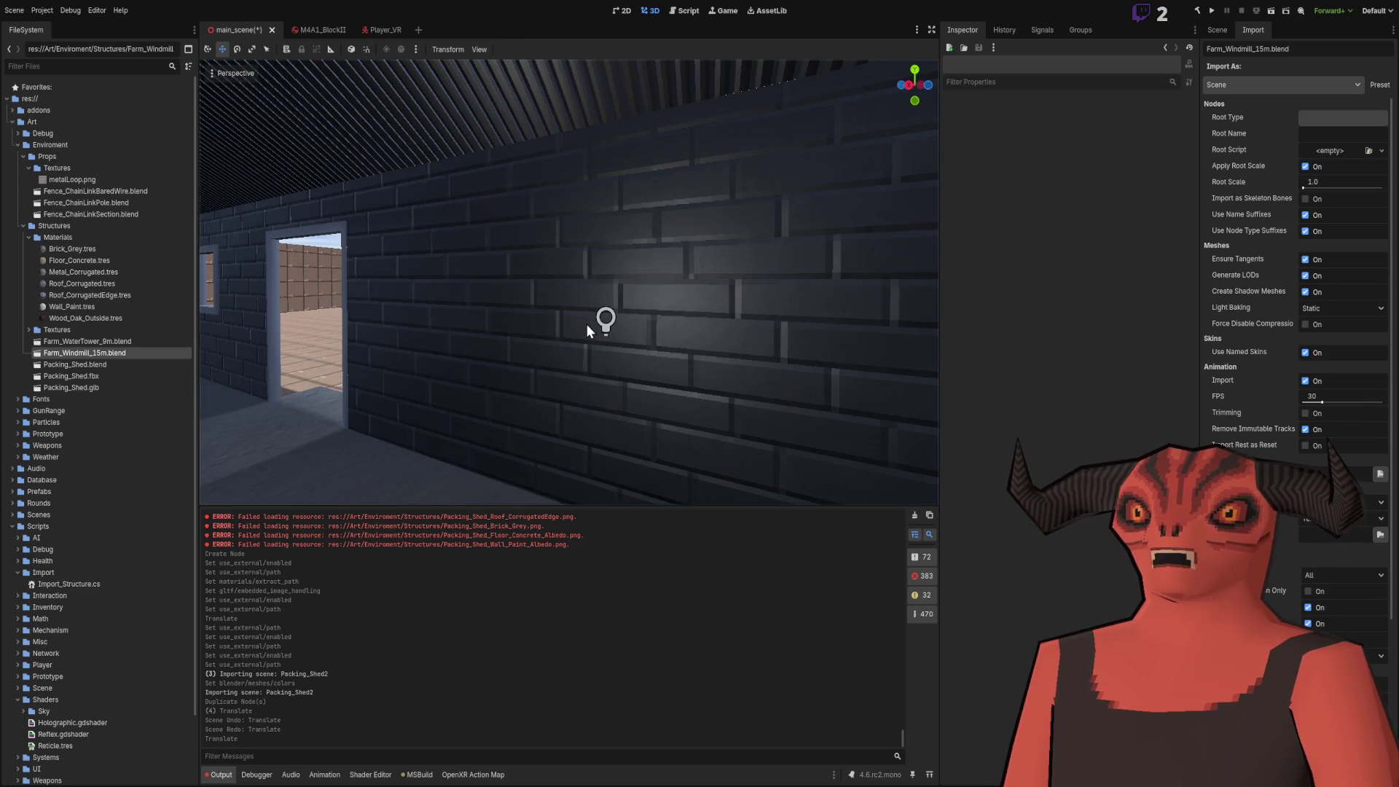
{"action": "left_click", "coordinate": [604, 318]}
{"action": "mouse_move", "coordinate": [581, 328]}
{"action": "left_mouse_down"}
{"action": "mouse_move", "coordinate": [821, 333]}
{"action": "mouse_move", "coordinate": [438, 345]}
{"action": "left_mouse_up"}
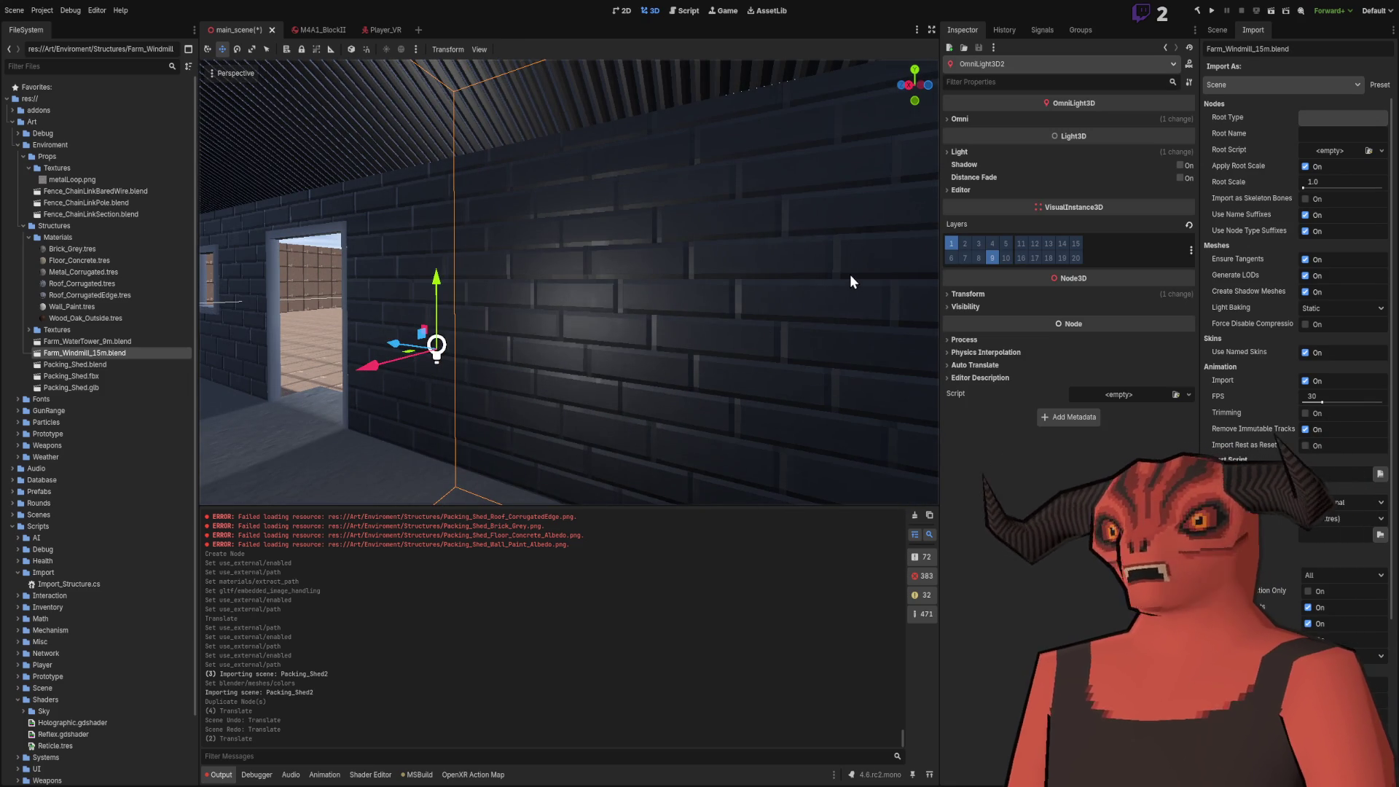
Move around the room and rise above the building to check the new lighting
{"action": "key", "text": "s"}
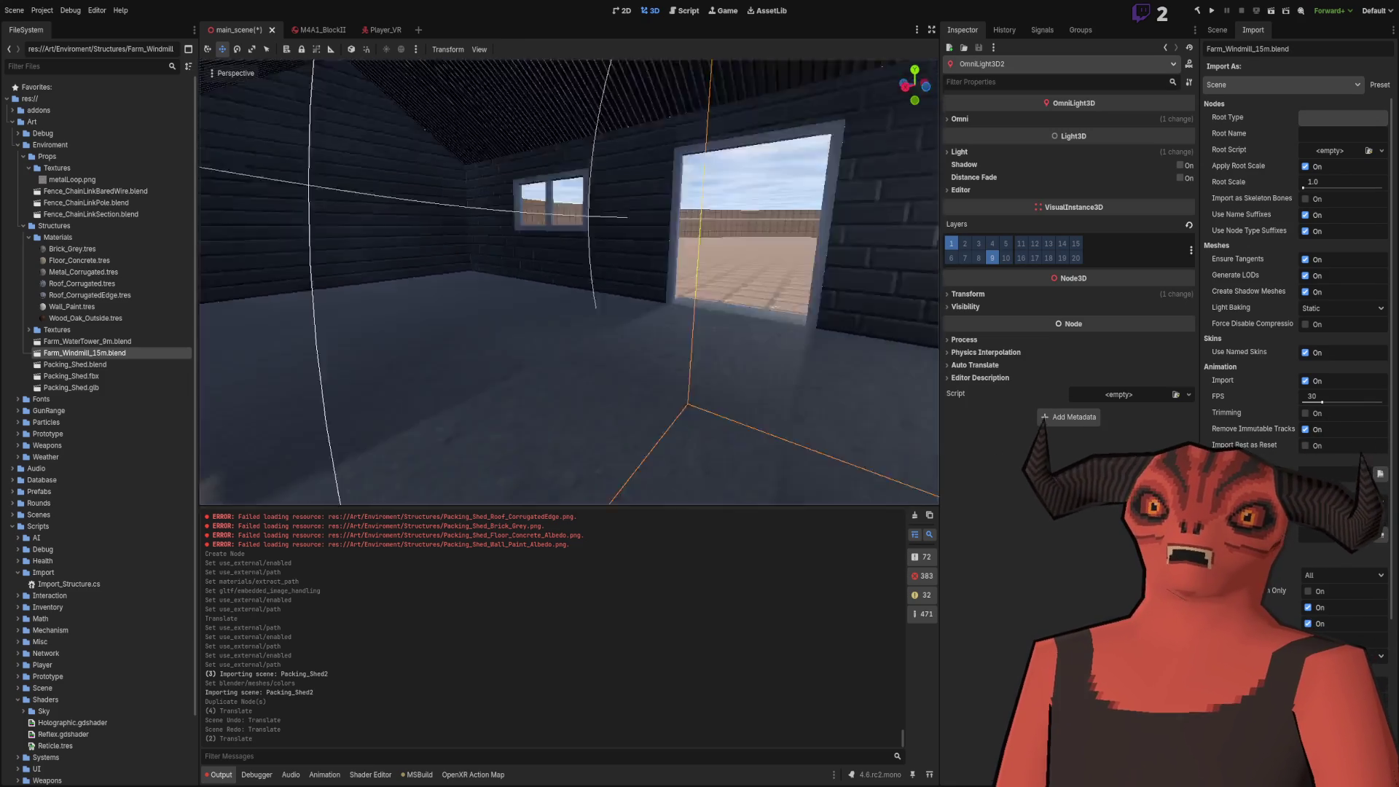
{"action": "key", "text": "w"}
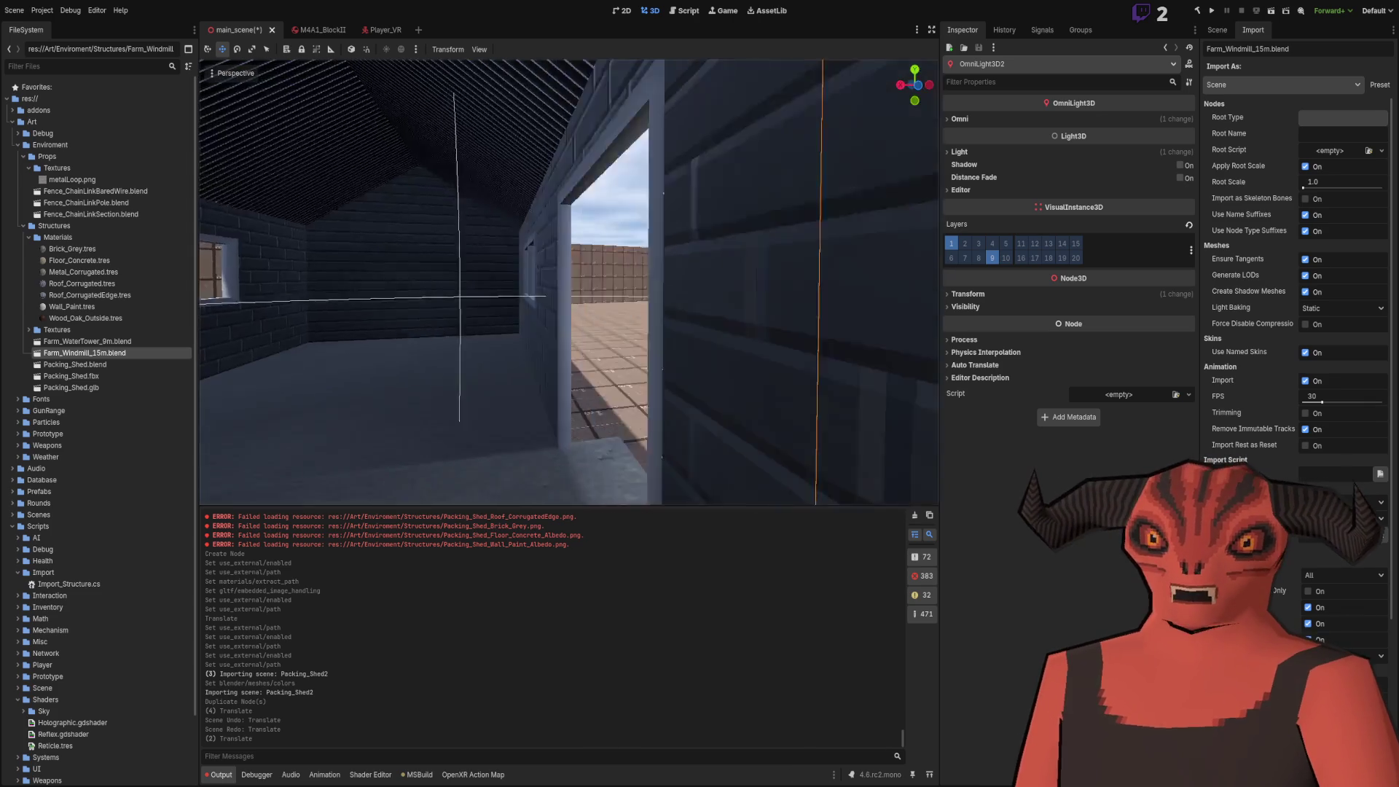
{"action": "key", "text": "s"}
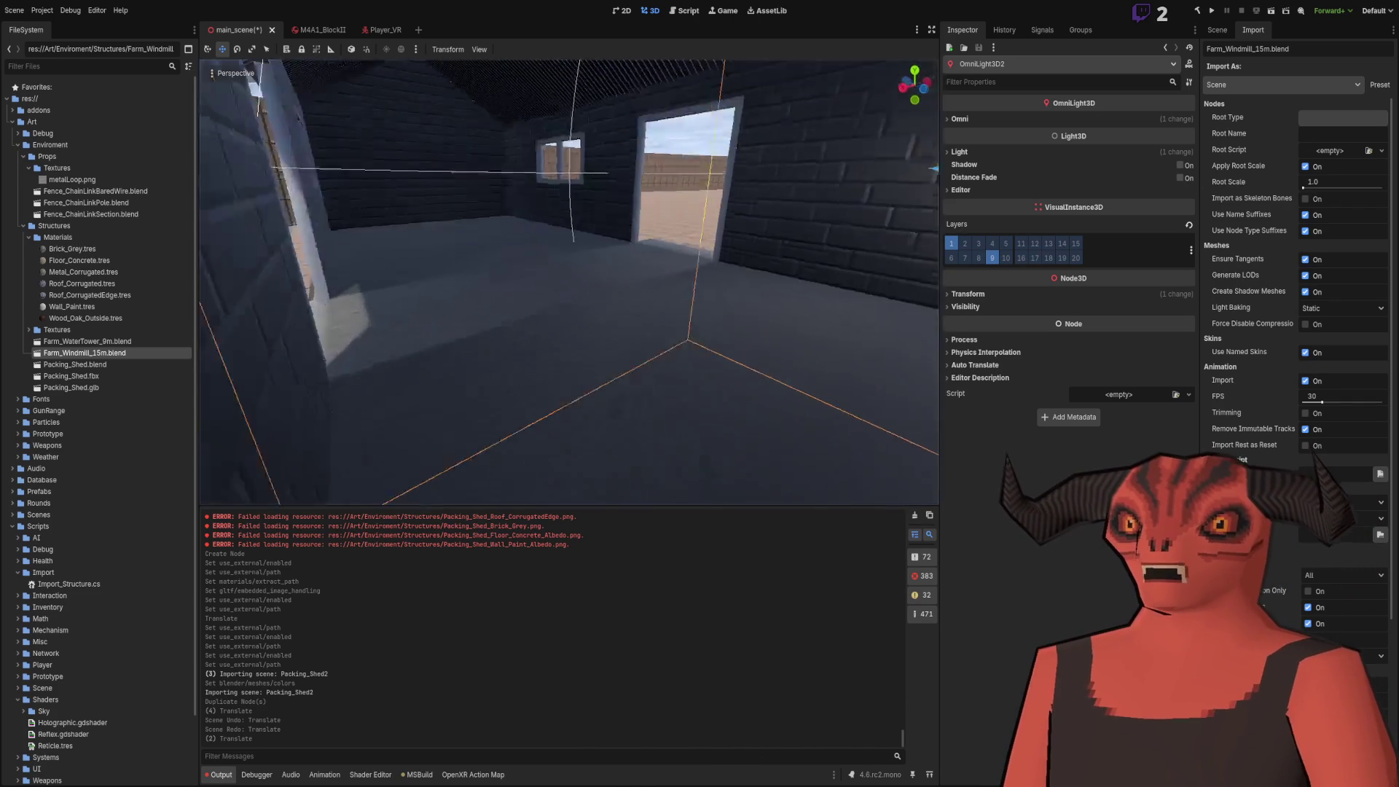
{"action": "key", "text": "e"}
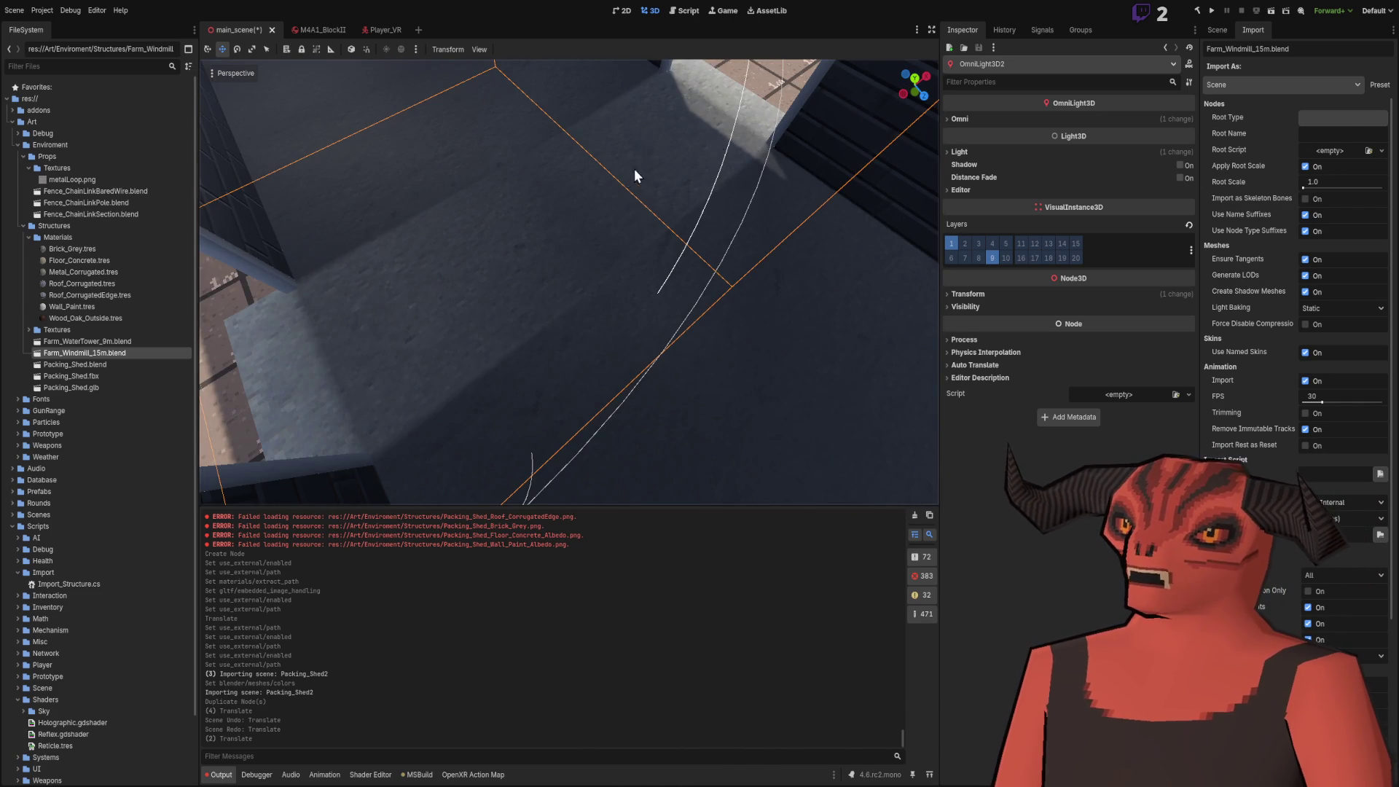
Fly in and out of the shed through its doorway and walls to compare interior and exterior lighting
{"action": "key", "text": "q"}
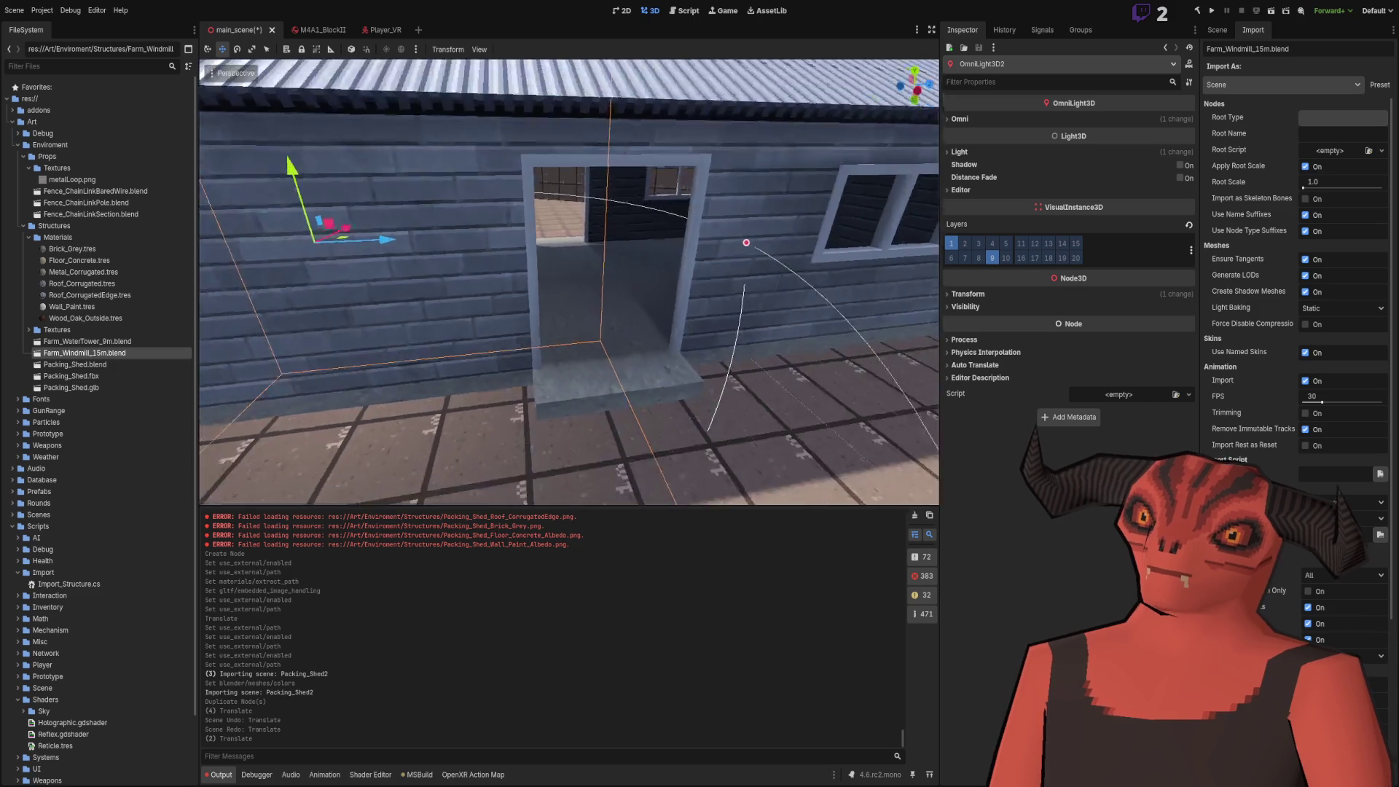
{"action": "key", "text": "s"}
{"action": "key", "text": "w"}
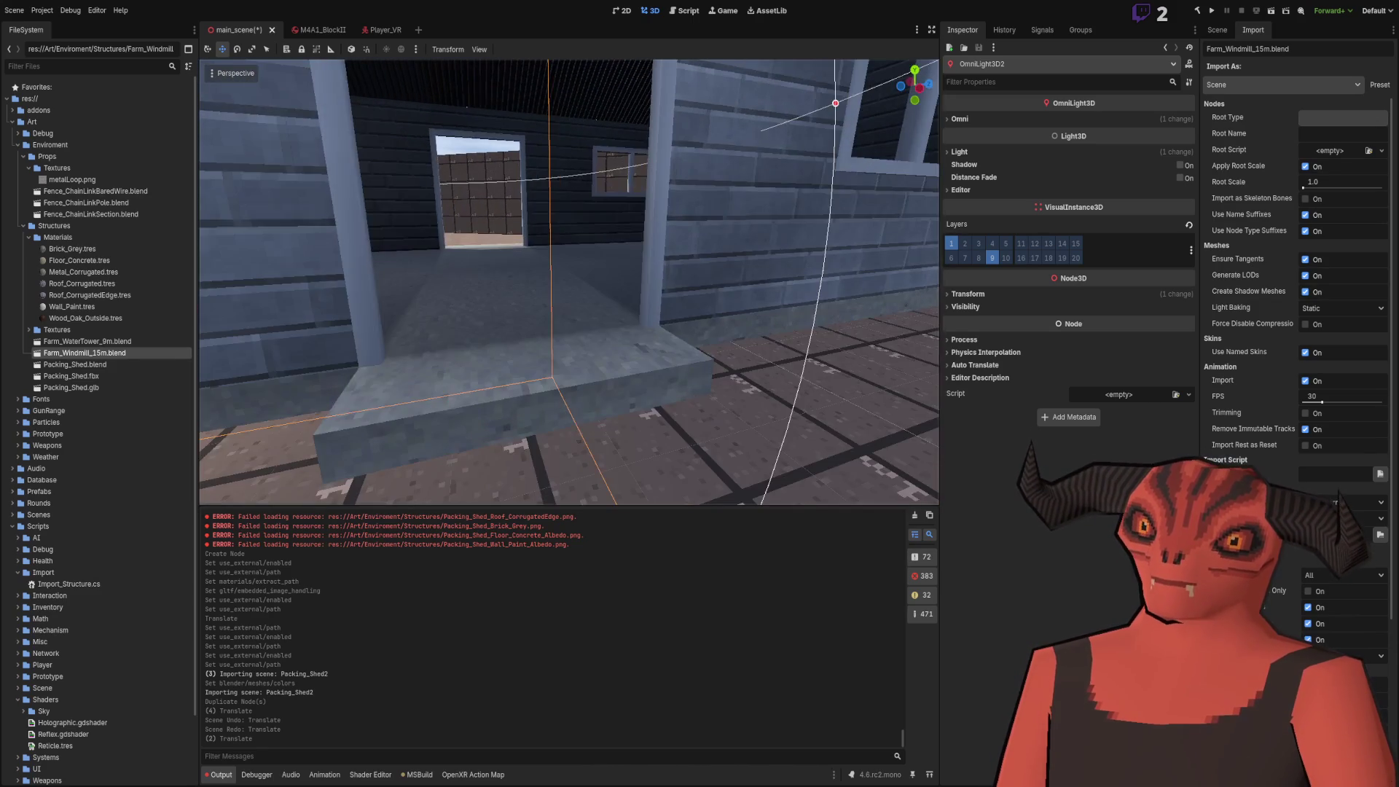
{"action": "key", "text": "s"}
{"action": "key", "text": "w"}
{"action": "key", "text": "s"}
{"action": "key", "text": "w"}
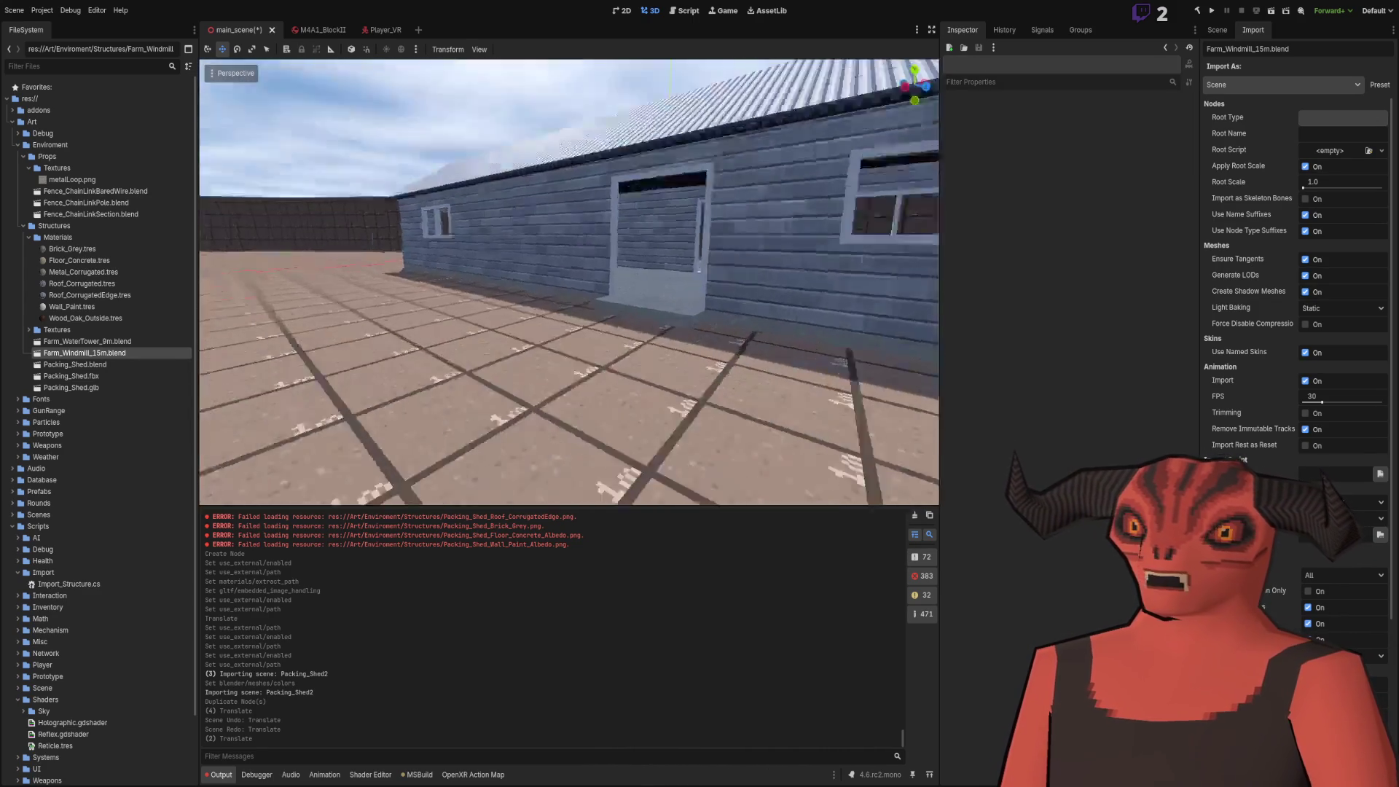
{"action": "key", "text": "w"}
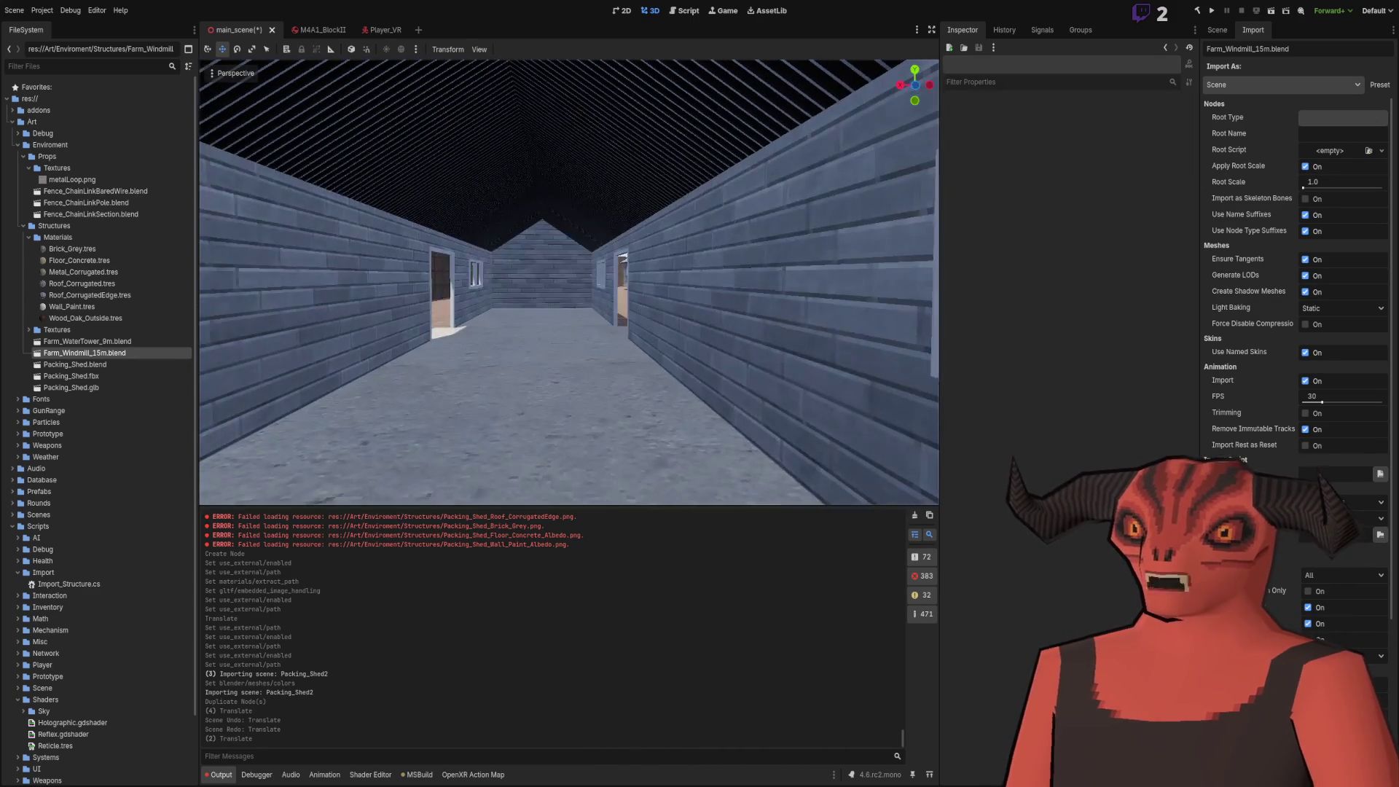
{"action": "key", "text": "s"}
Fly down the darker corridor to its end wall, then back toward the lit side doorways
{"action": "key", "text": "w"}
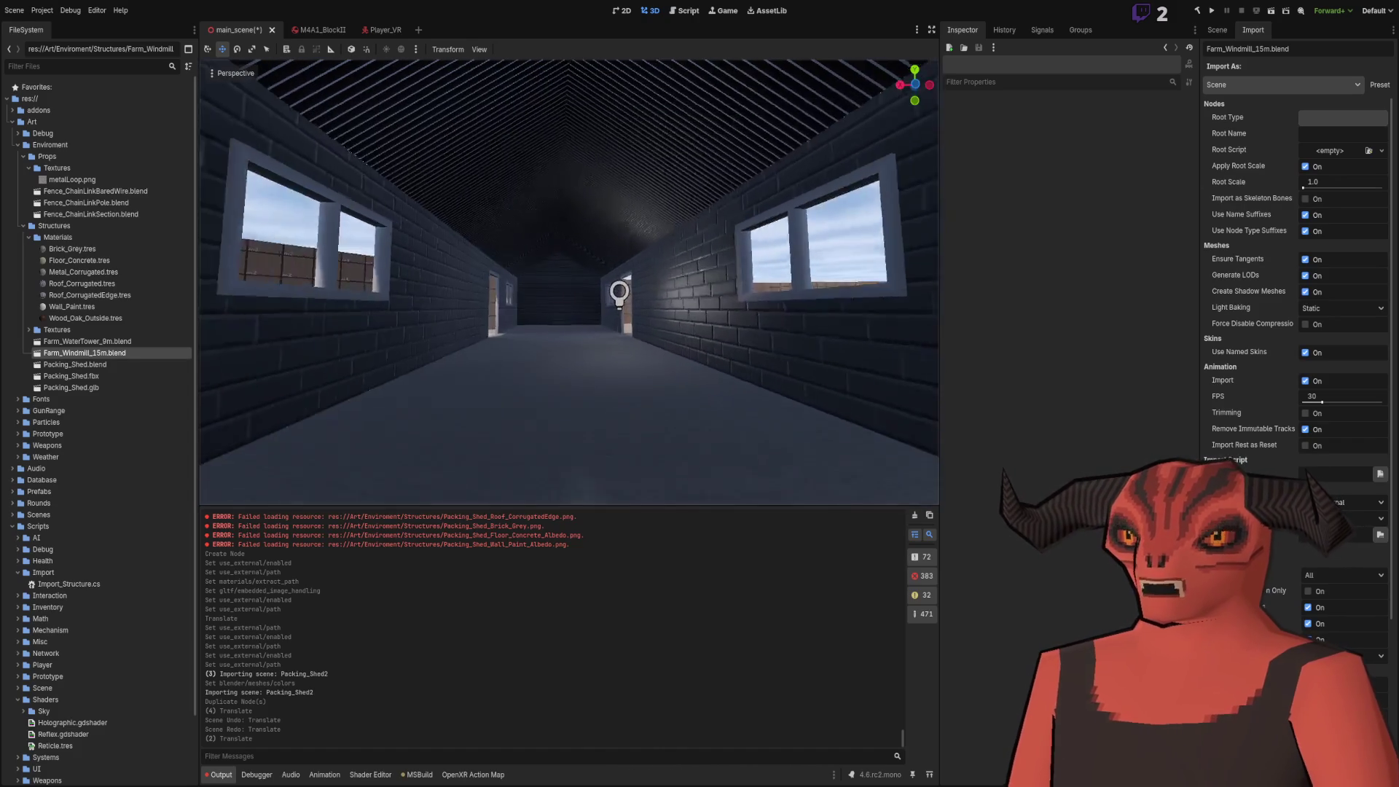
{"action": "key", "text": "w"}
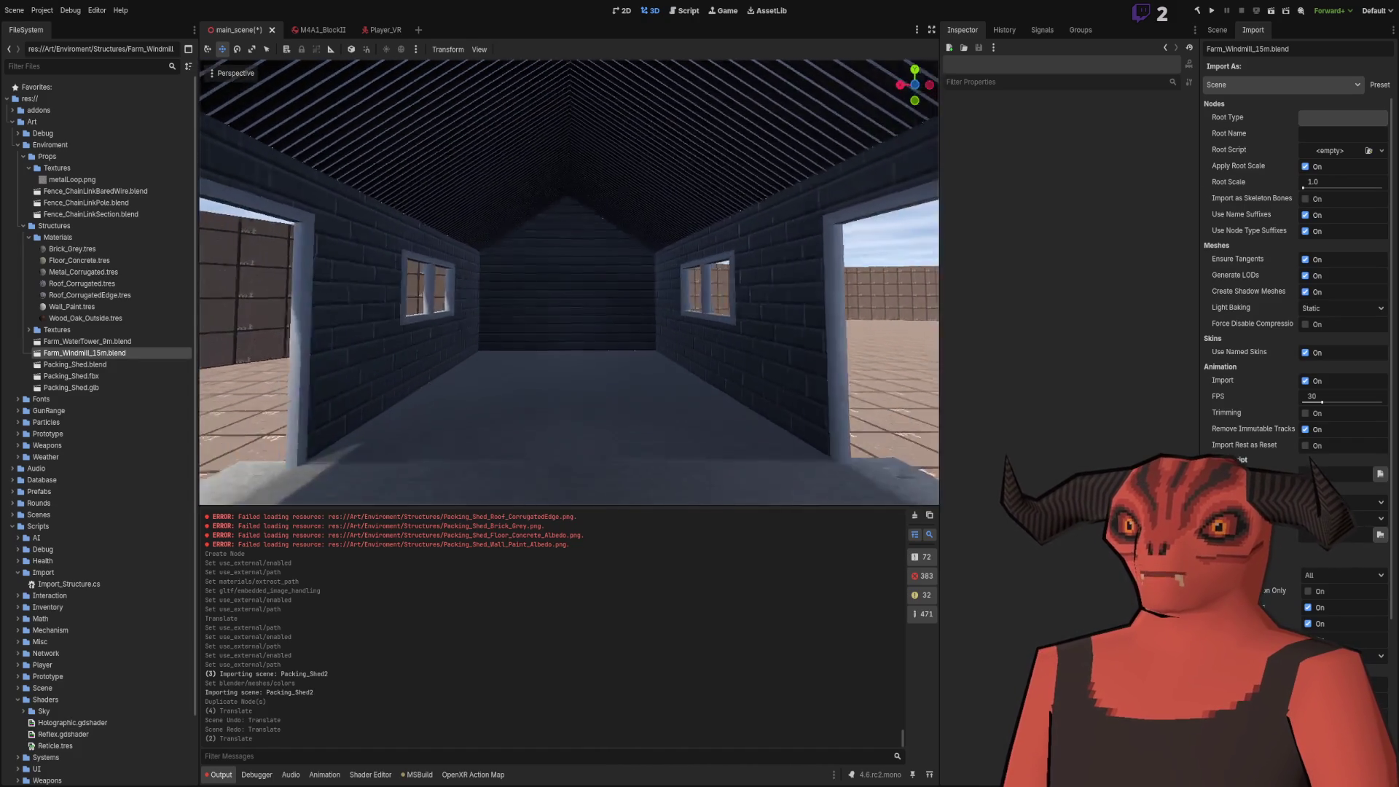
{"action": "key", "text": "s"}
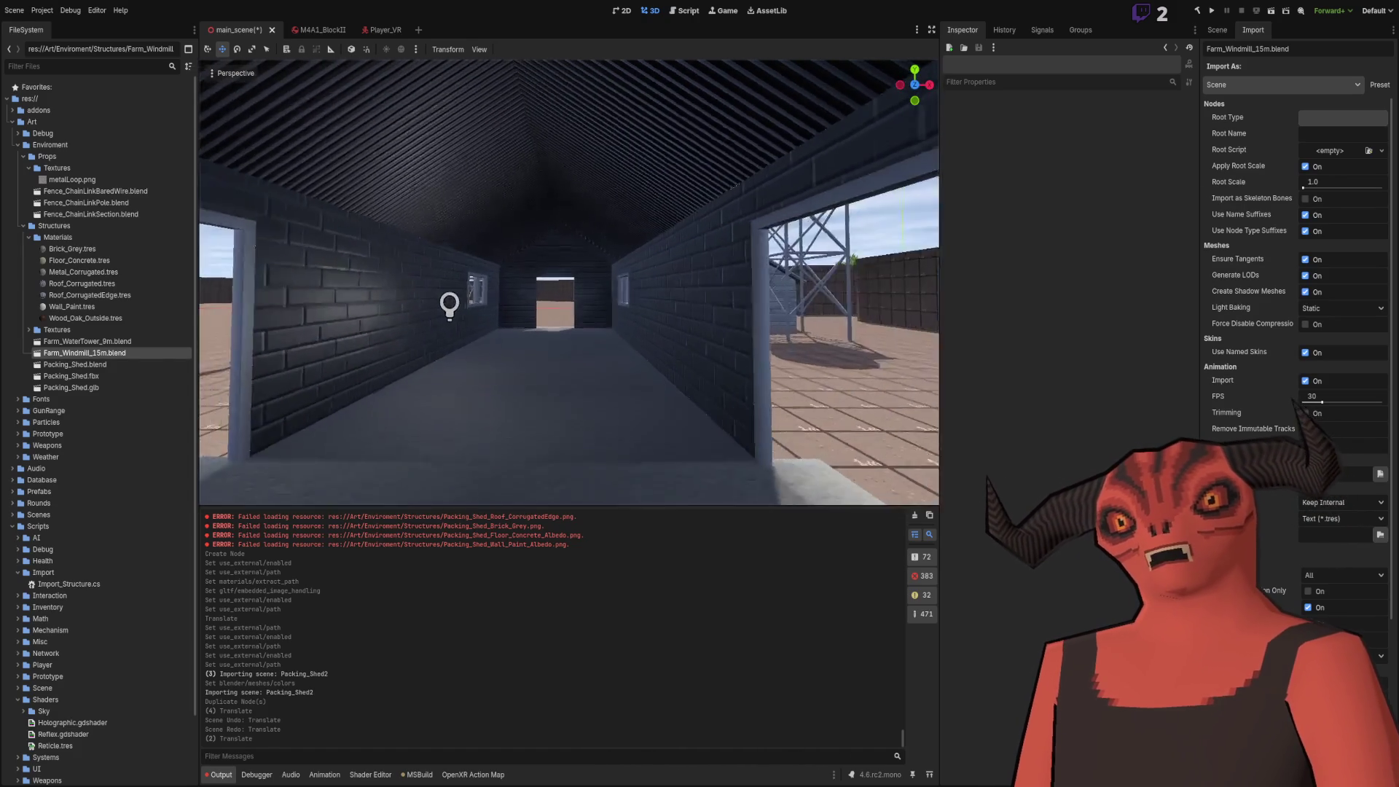
{"action": "key", "text": "w"}
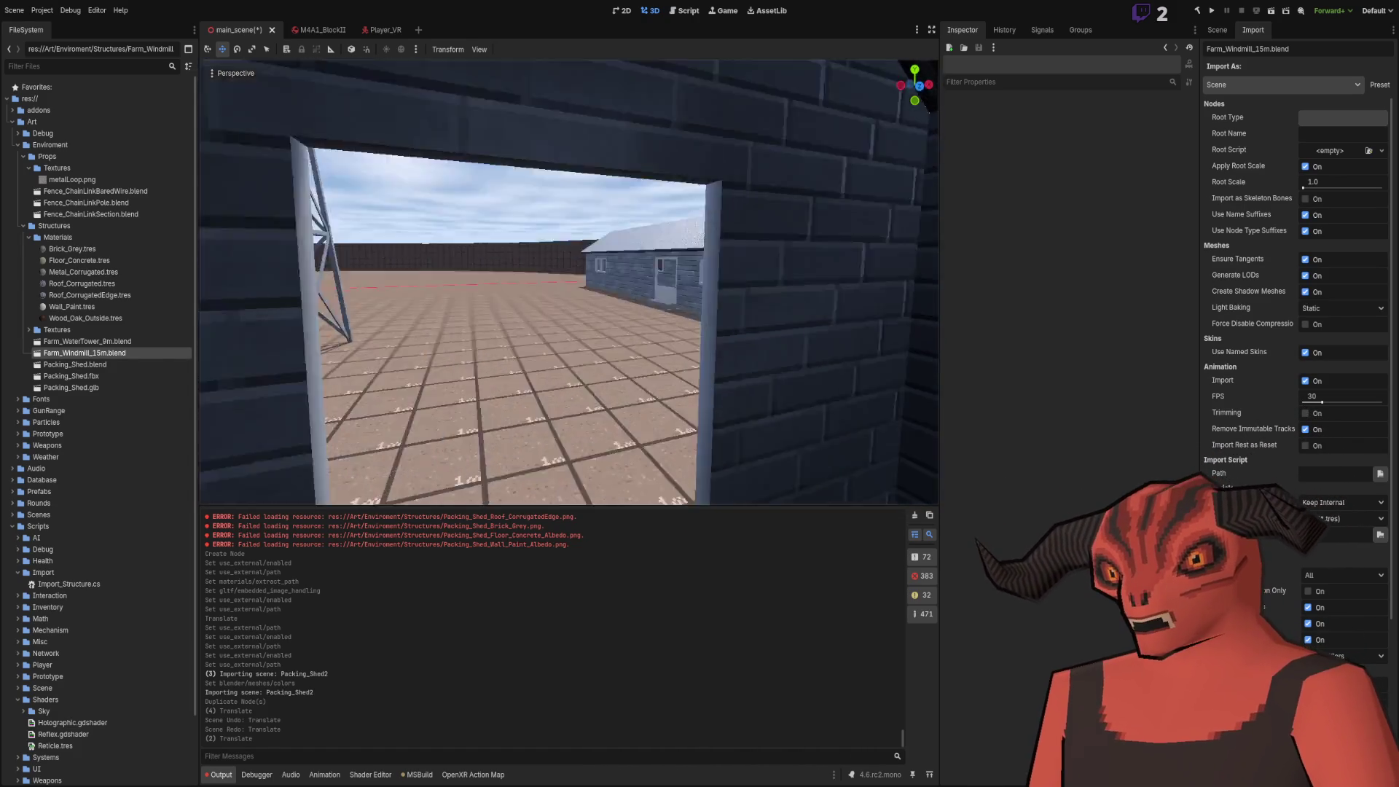
{"action": "key", "text": "w"}
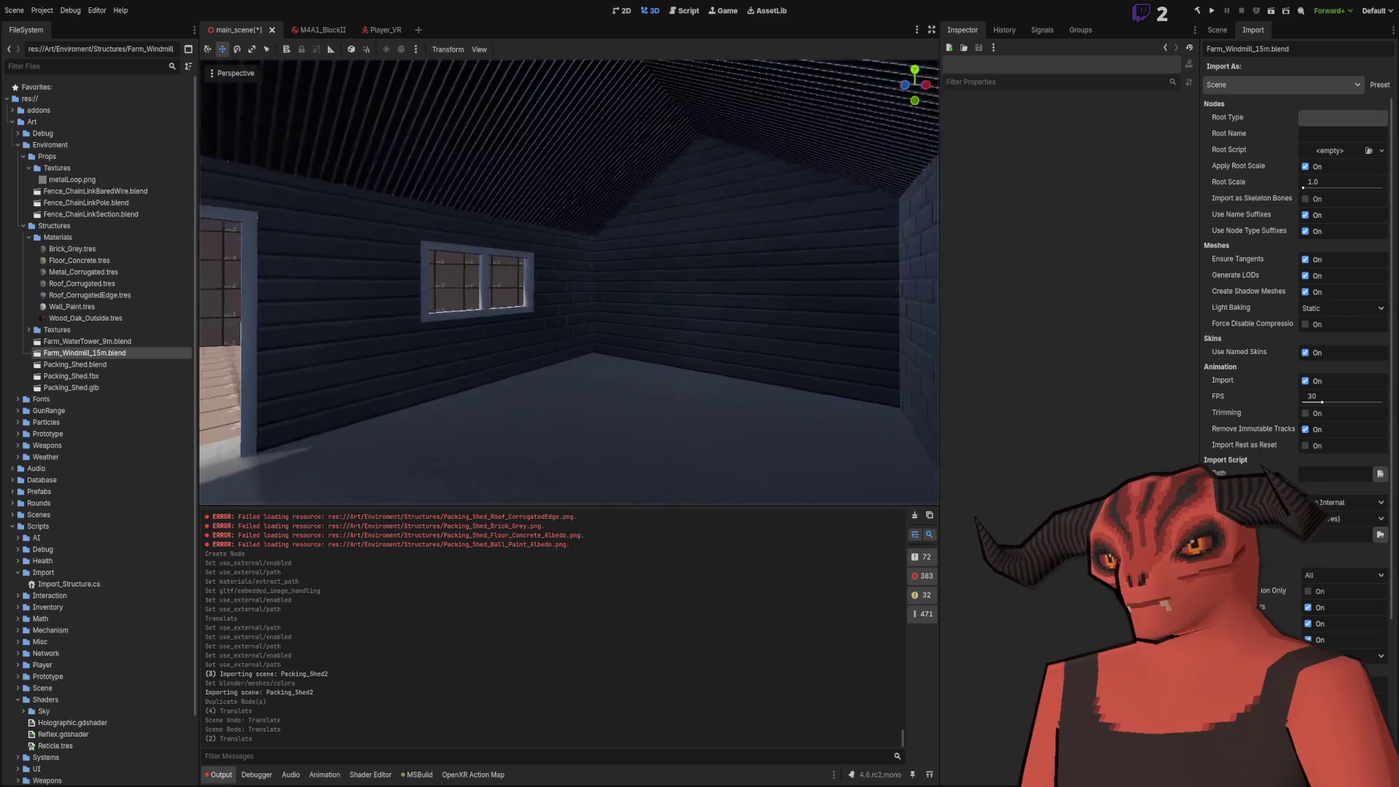
{"action": "key", "text": "w"}
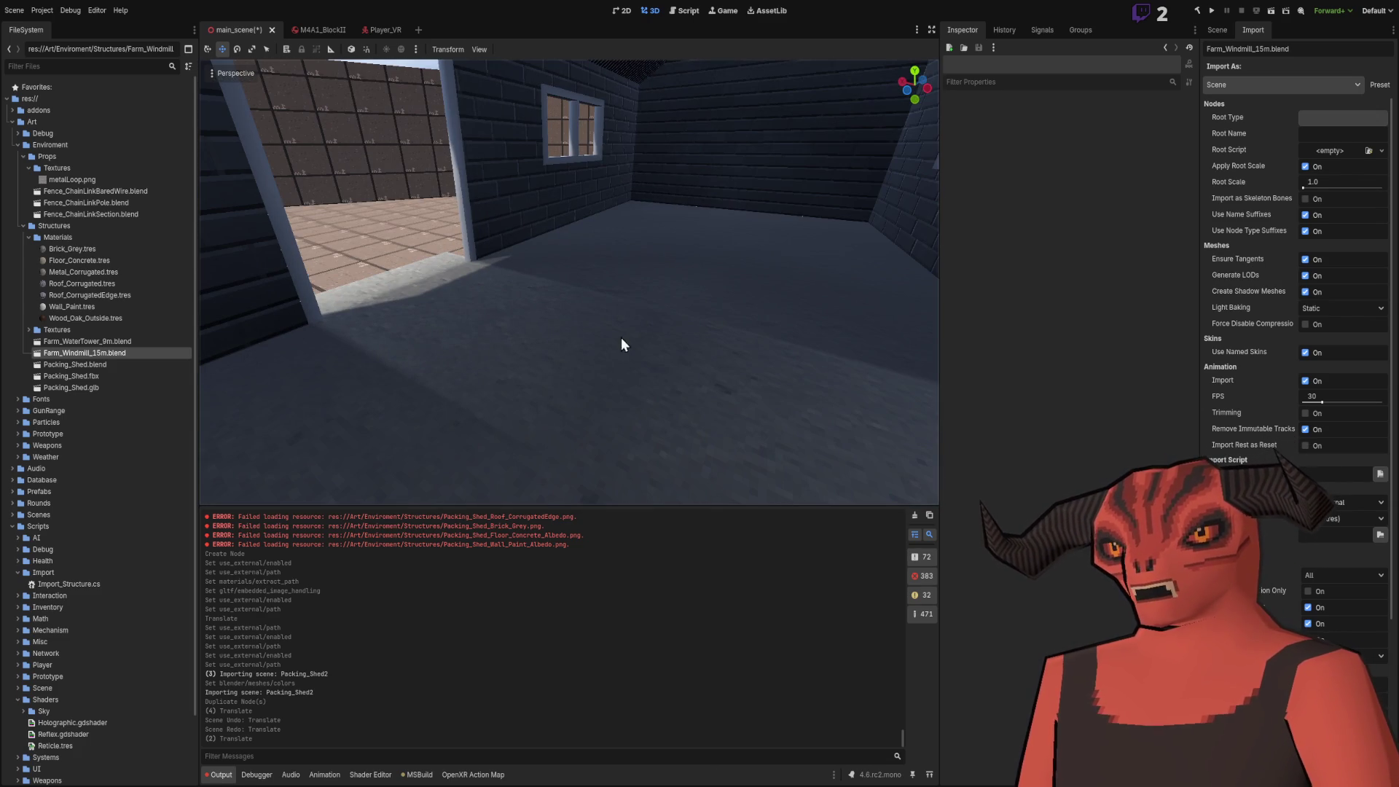
{"action": "key", "text": "w"}
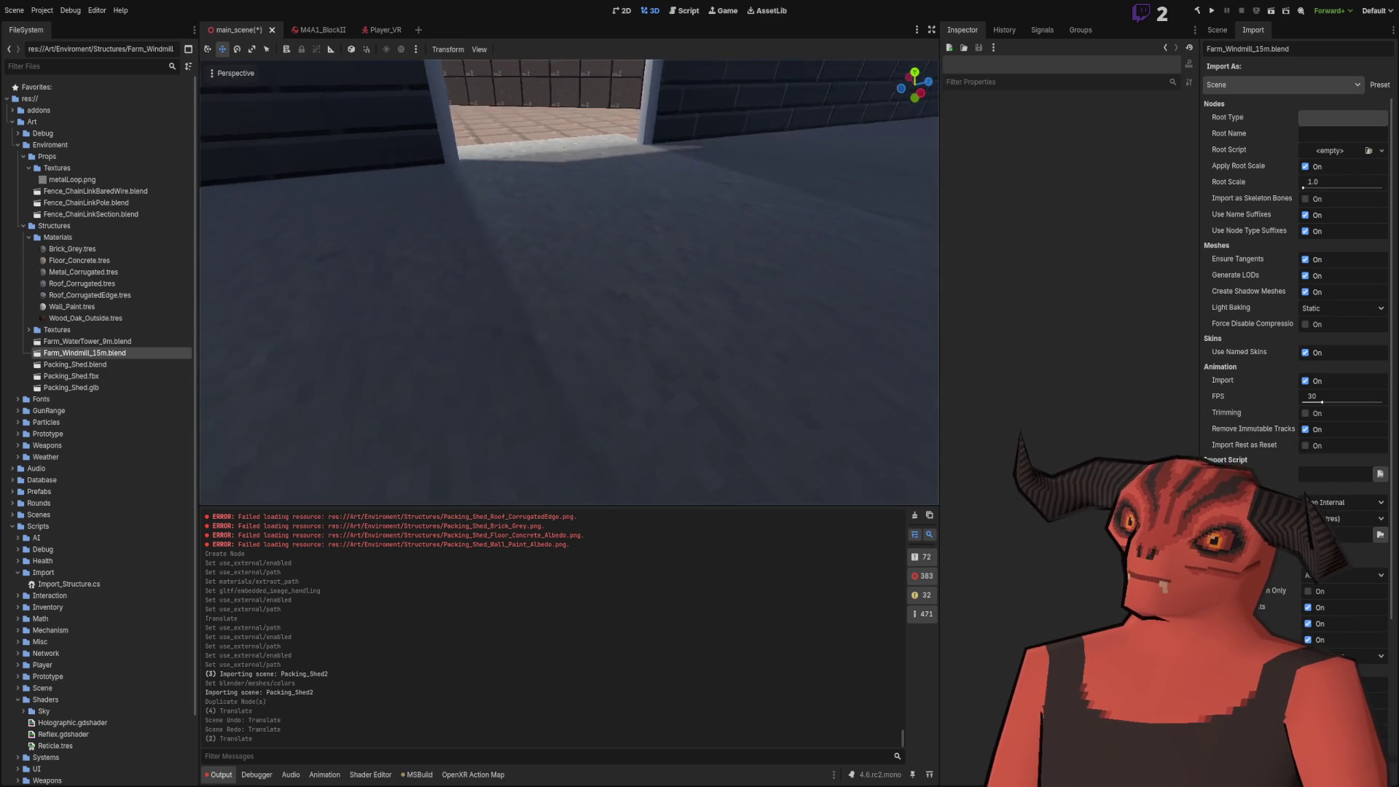
{"action": "key", "text": "w"}
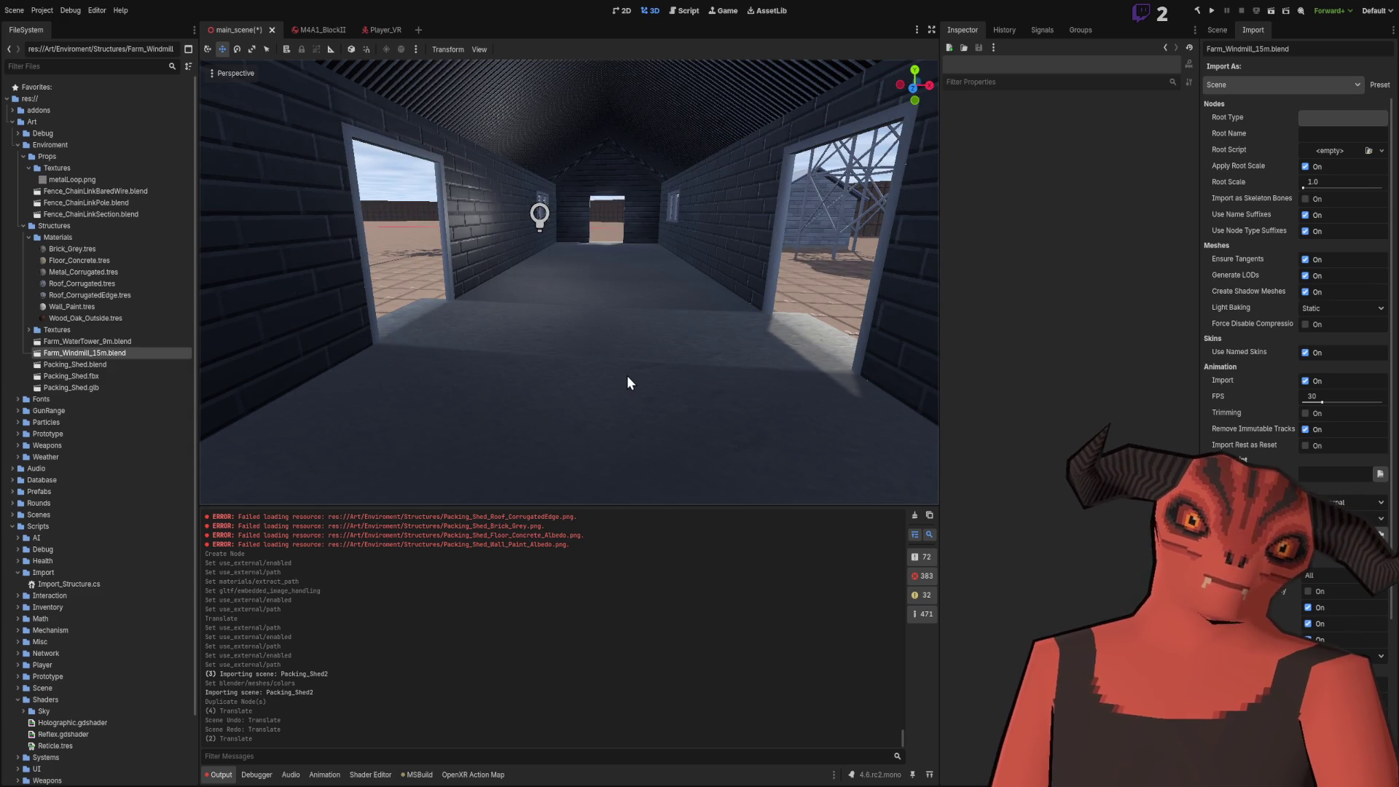
{"action": "key", "text": "w"}
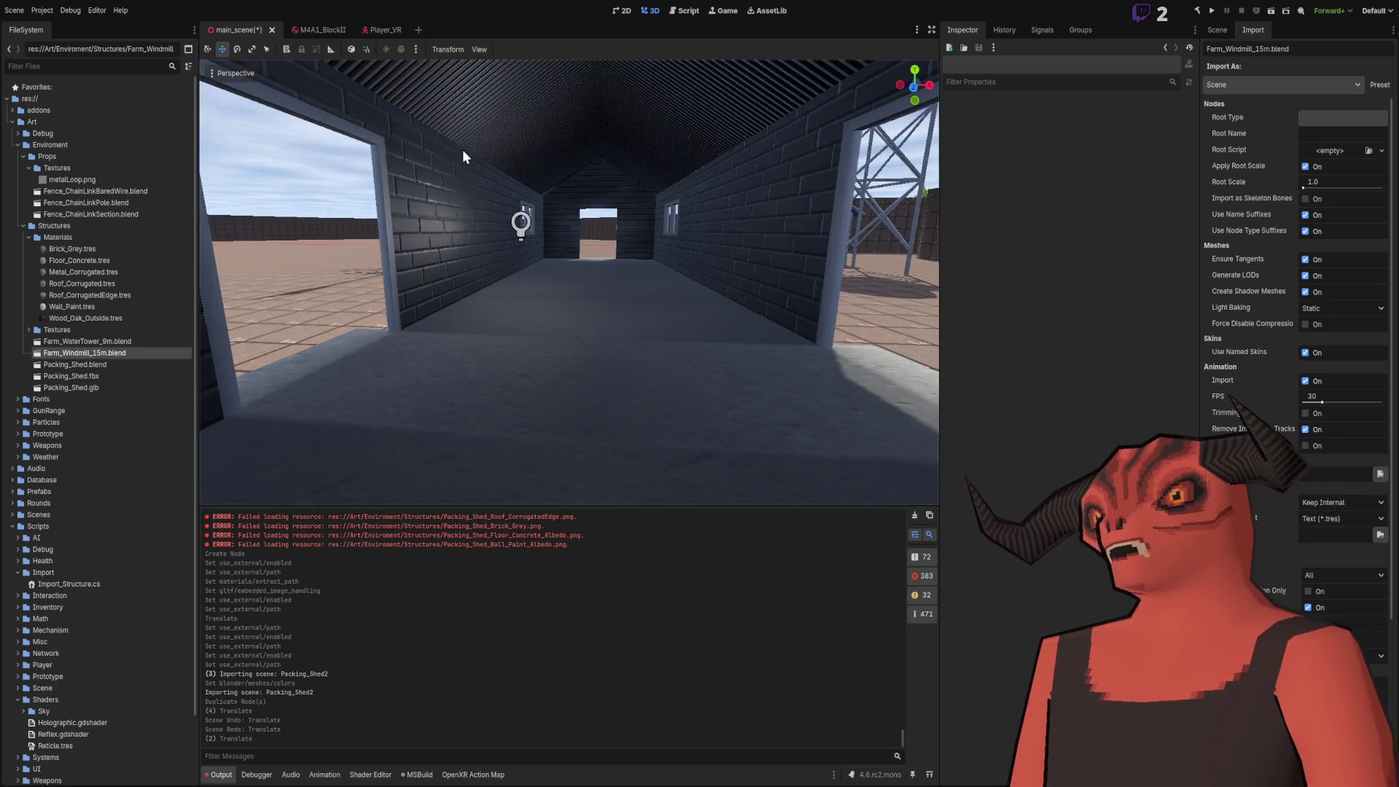